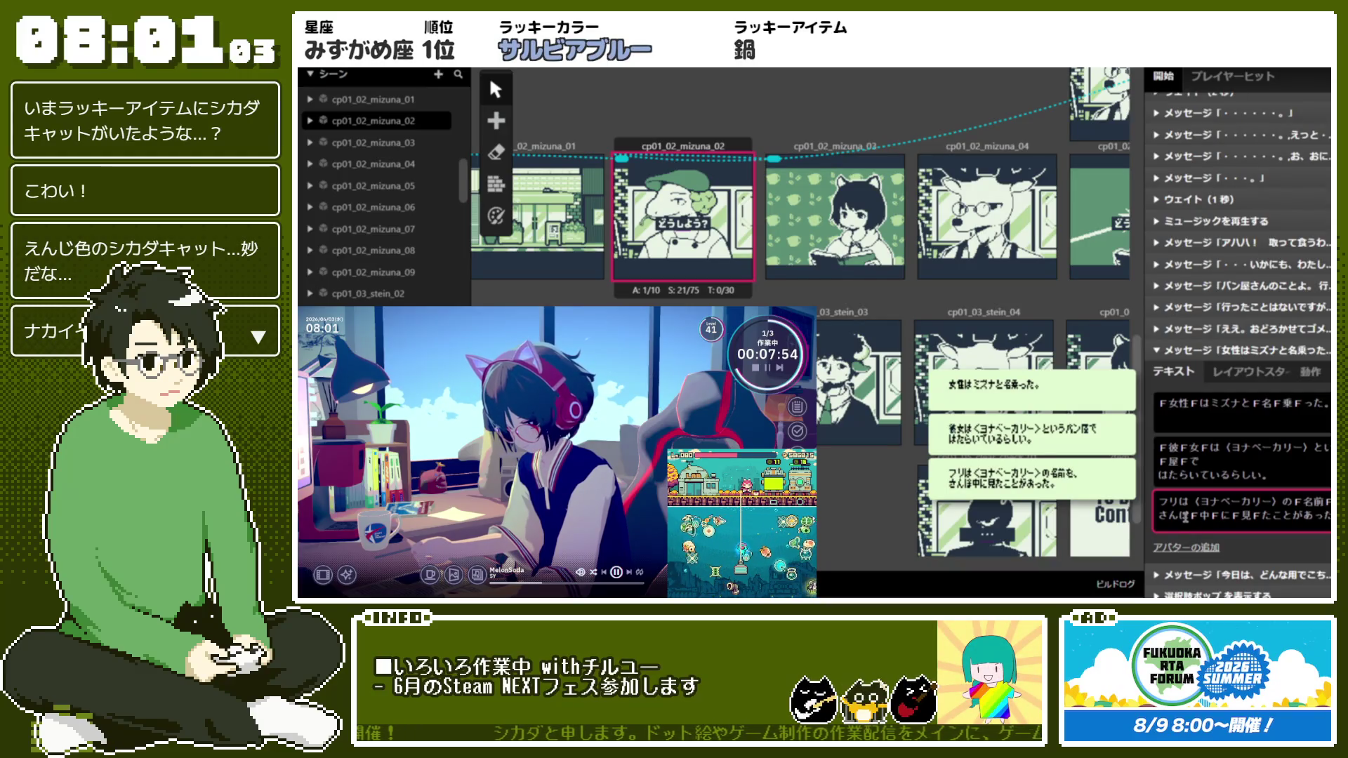
Change the Mizuna message's third line from さんば to おでかけさん, then collapse the message
text(お)
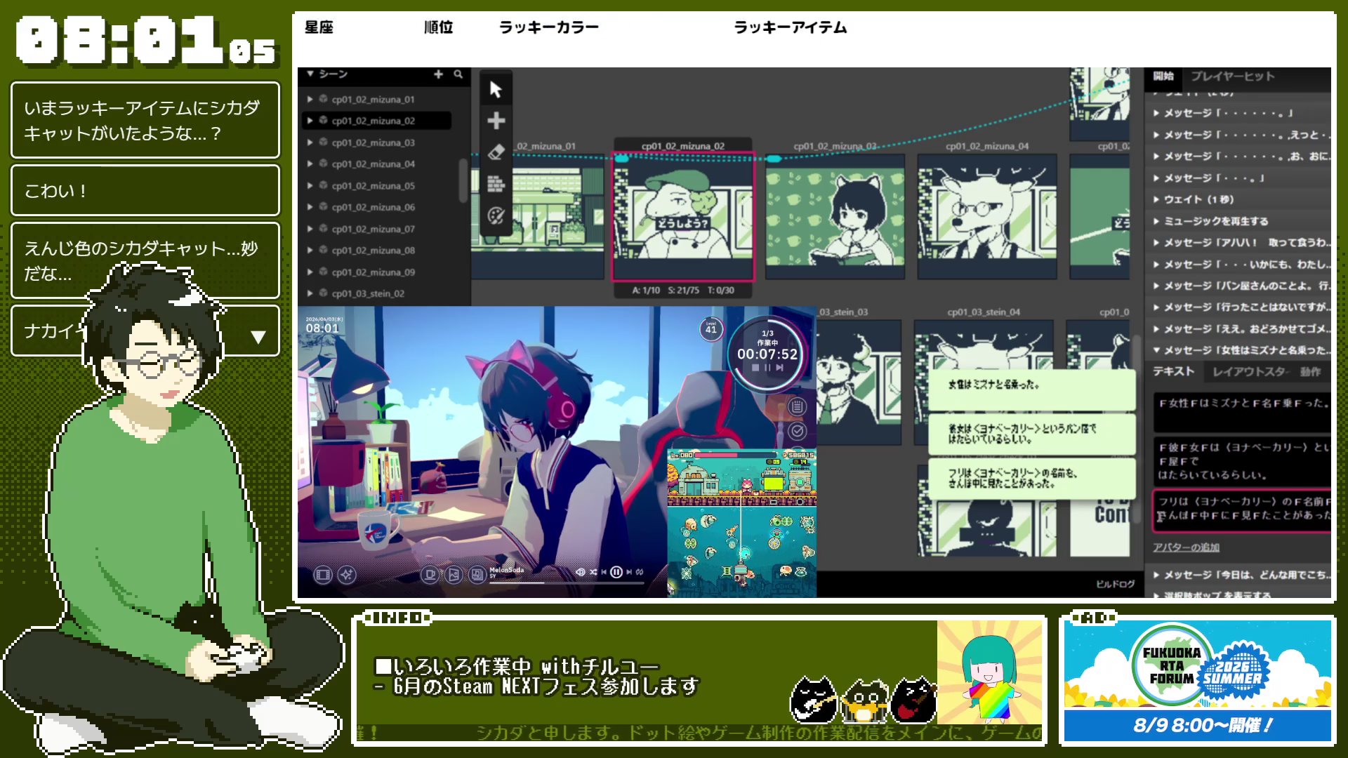
text(でかけ)
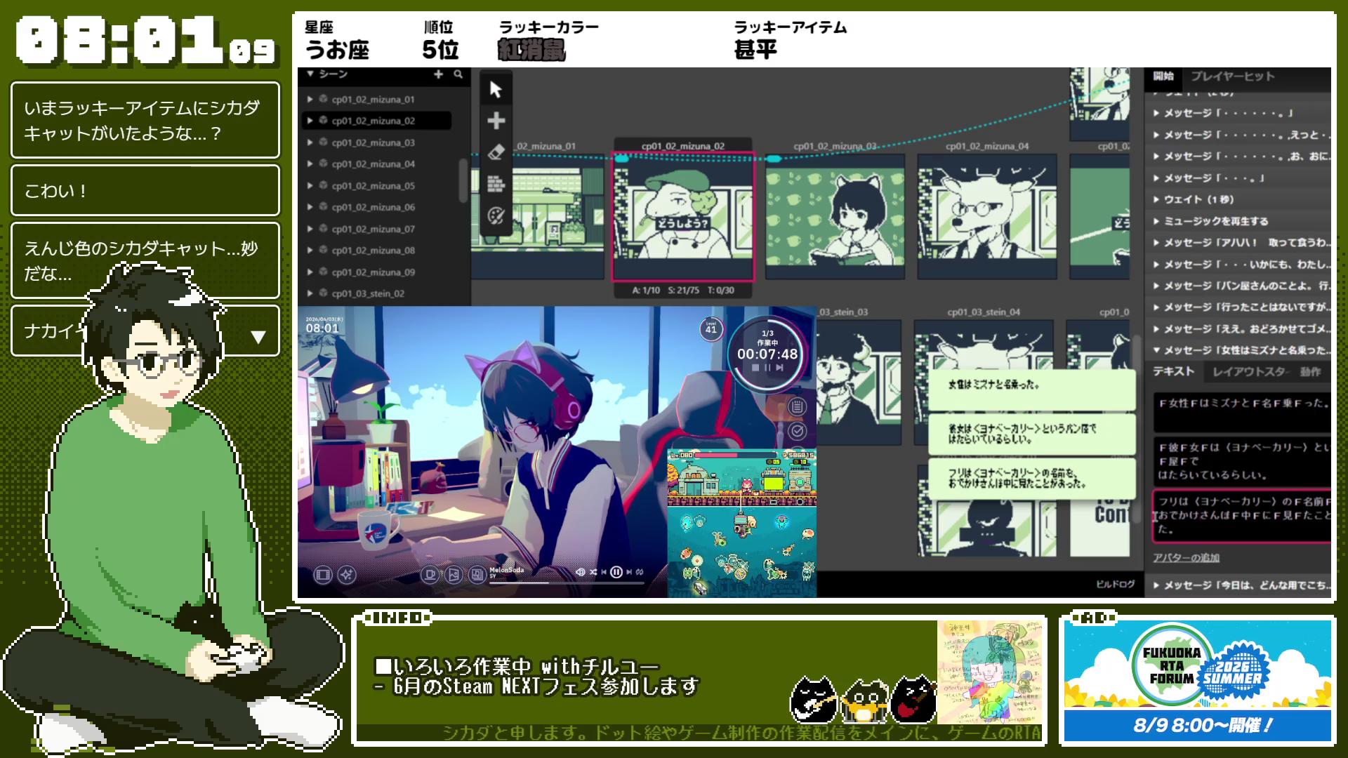
key(Delete)
key(Delete)
key(Delete)
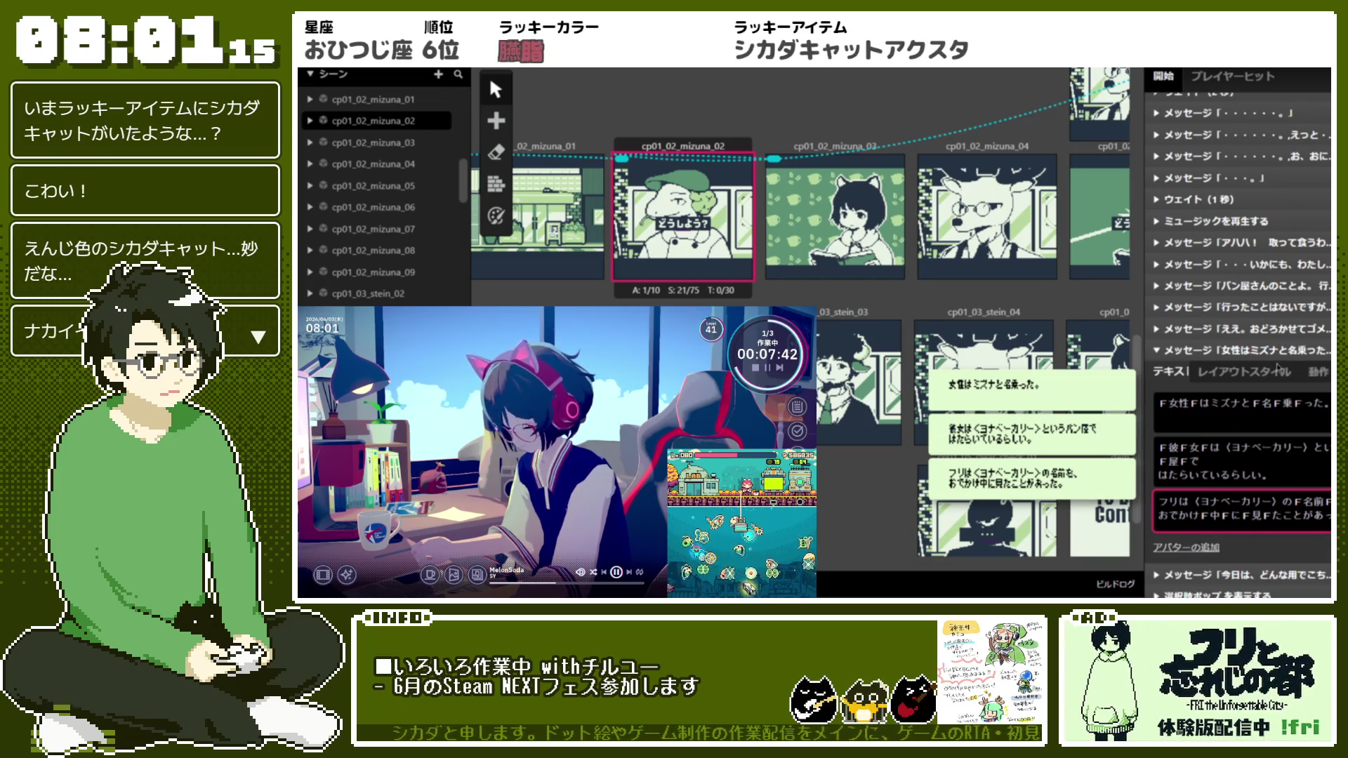
click(1257, 349)
Expand the show-choice-popup command and inspect its actor dropdown
click(1268, 374)
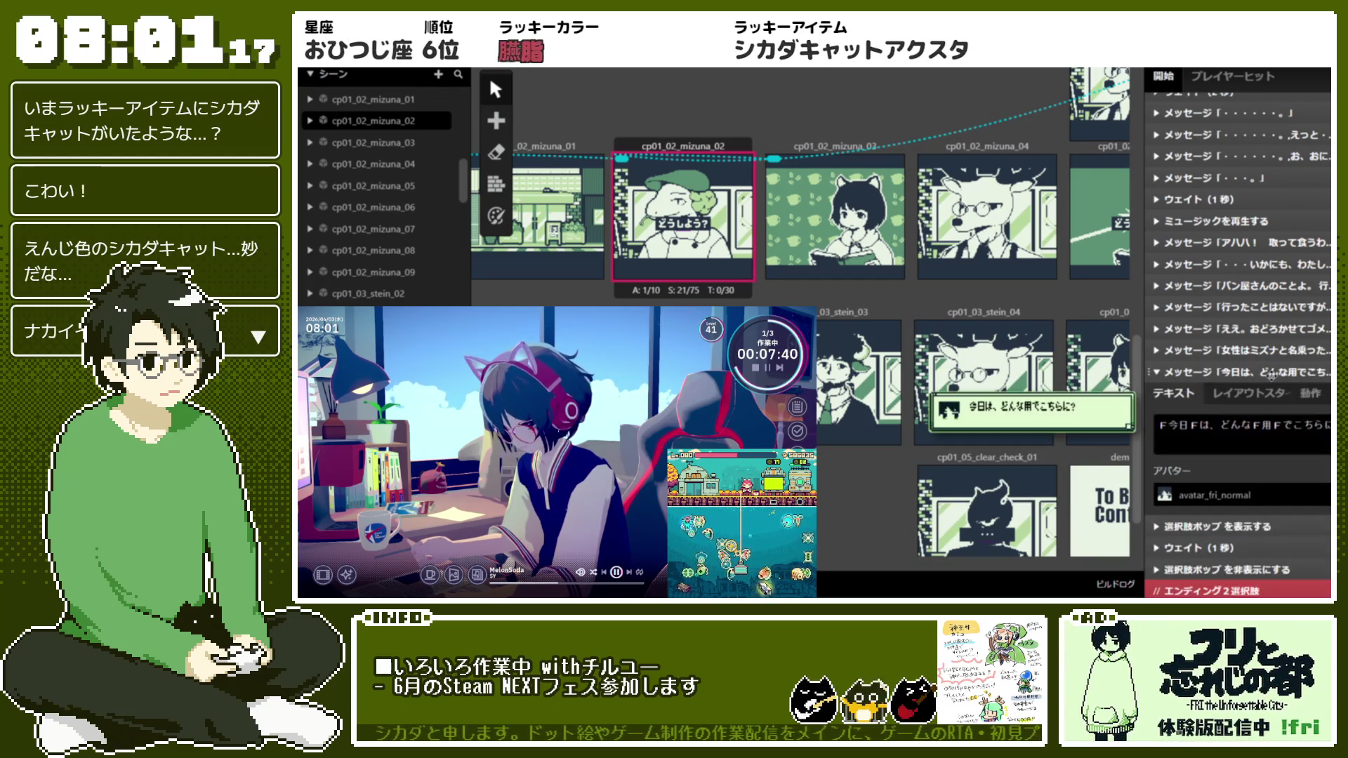
click(1264, 372)
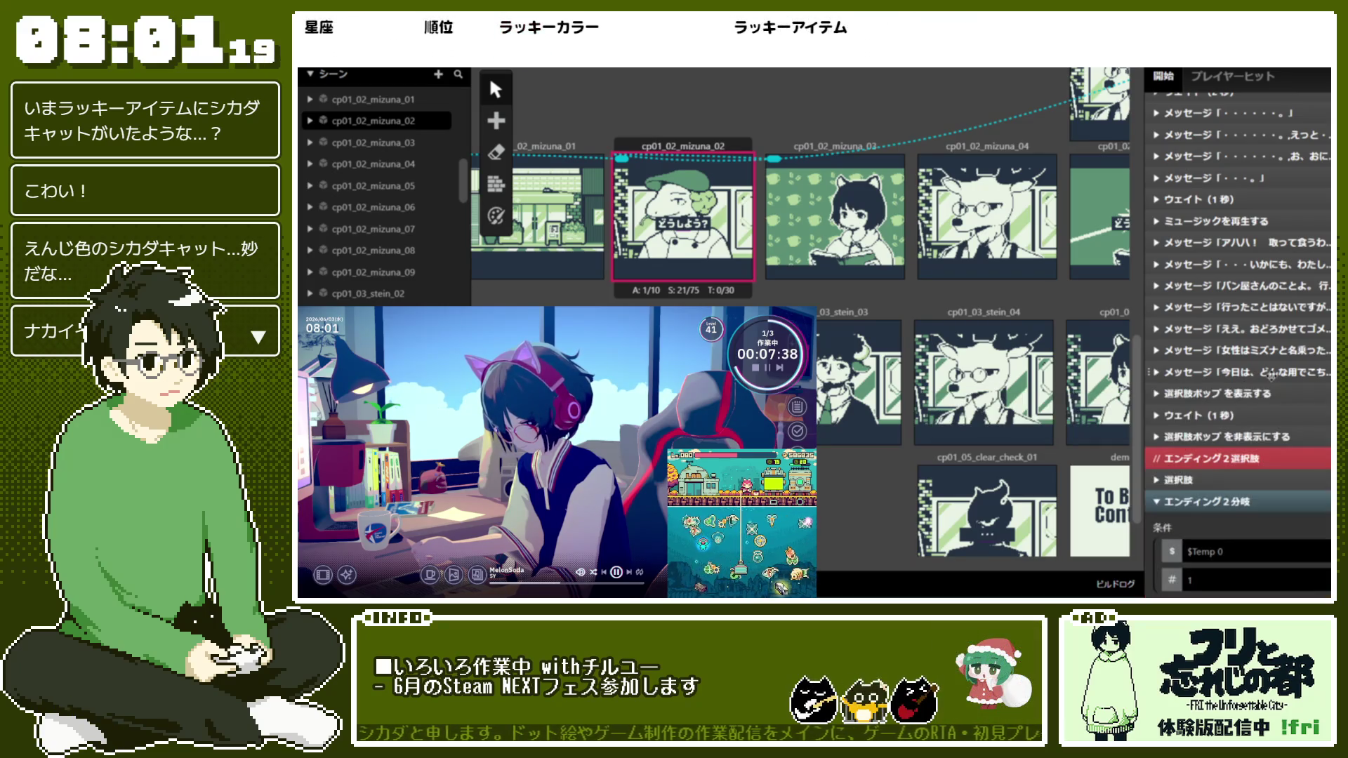
click(1266, 396)
click(1267, 395)
click(1267, 395)
click(1251, 450)
click(1251, 457)
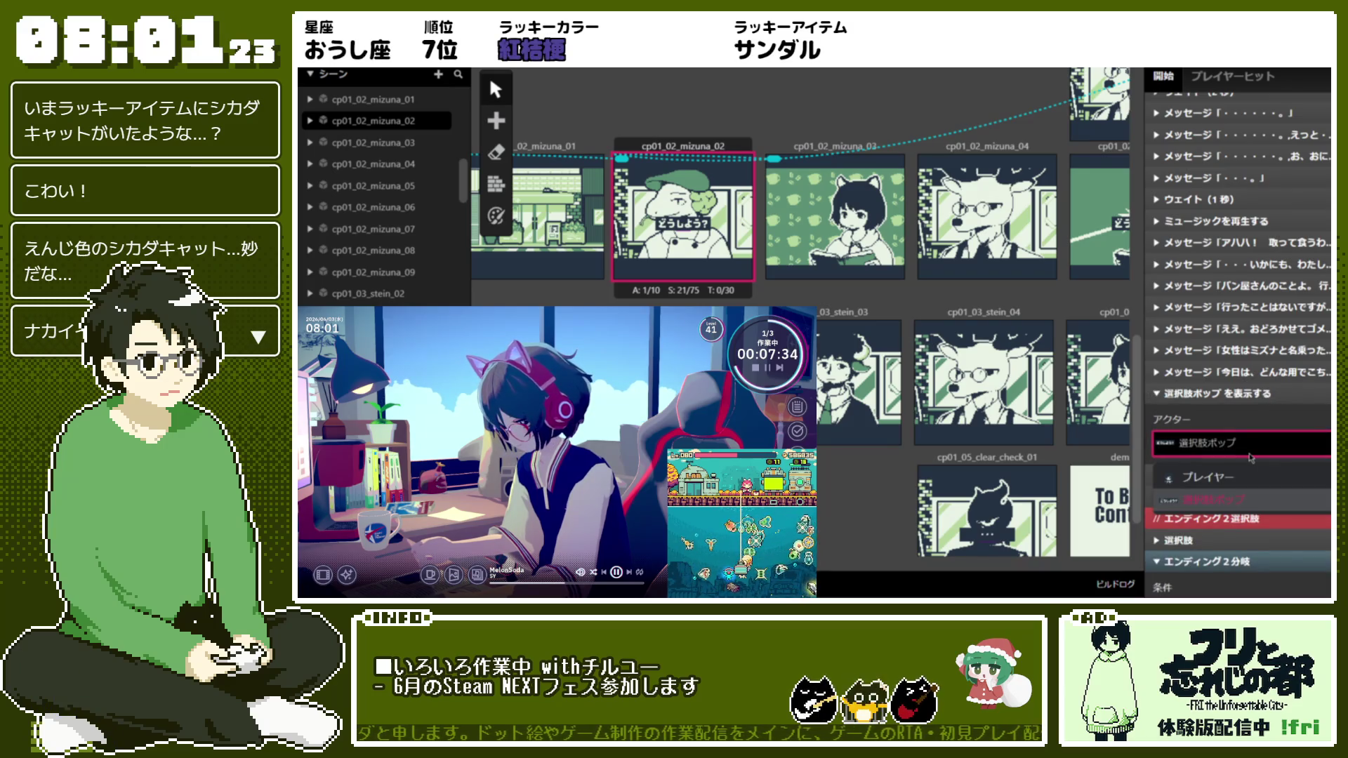
click(1269, 395)
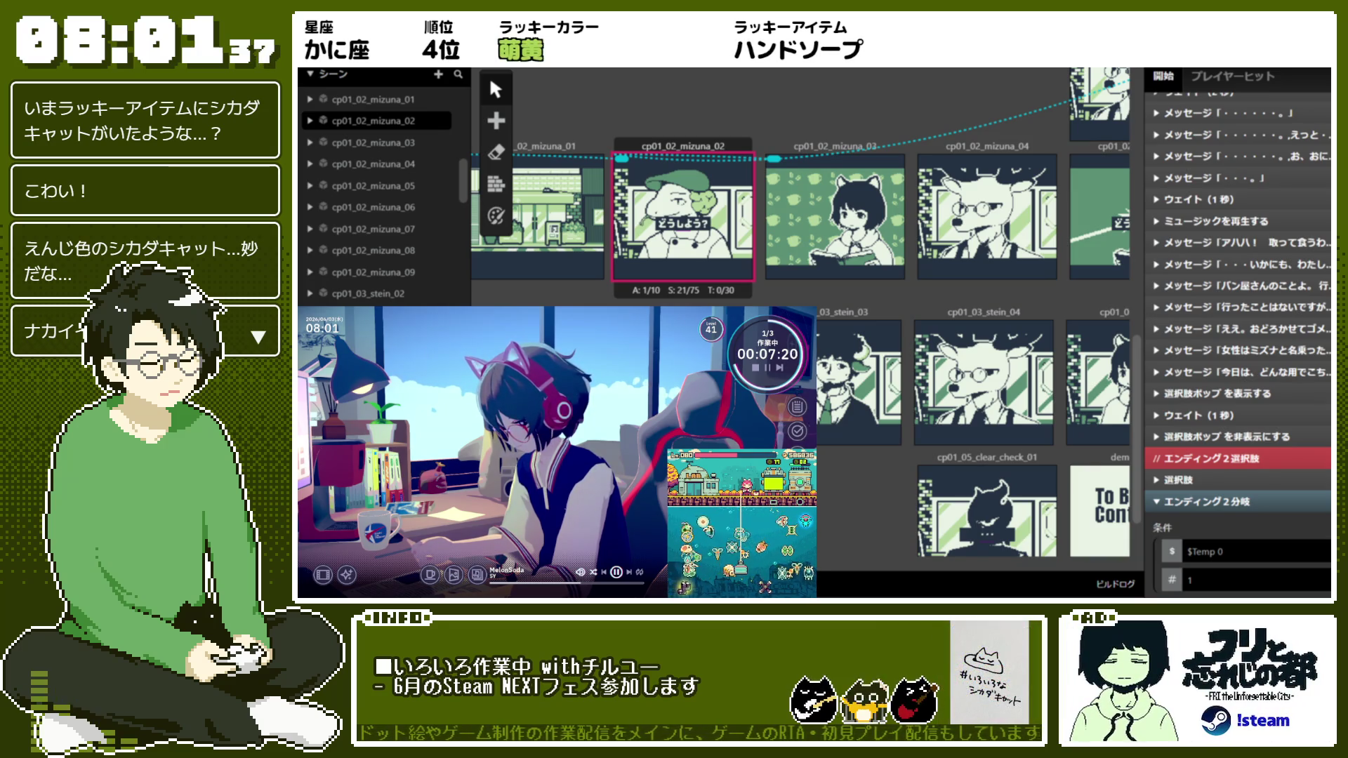
key(alt+Tab)
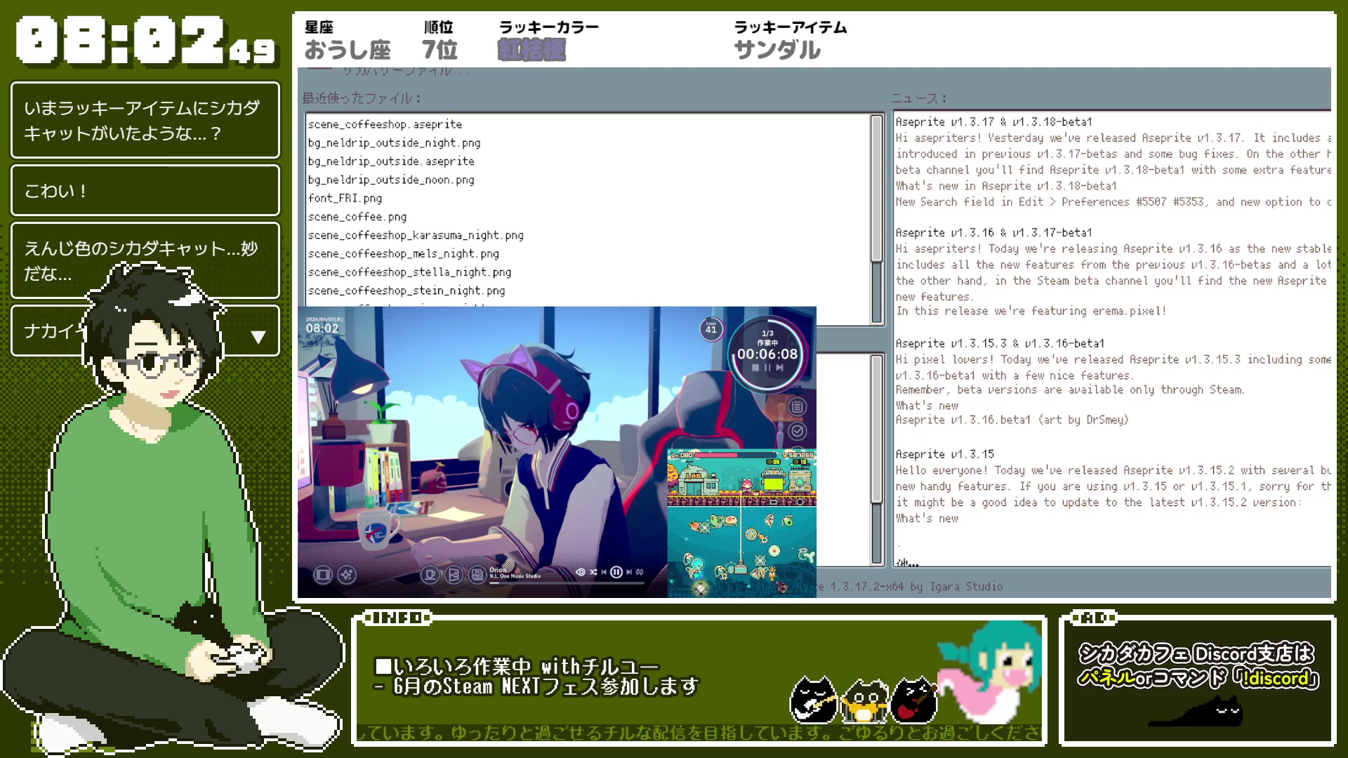
Bring up the どうしよう? dialog-box sprite for editing in Aseprite
scroll(934, 225, up, 3)
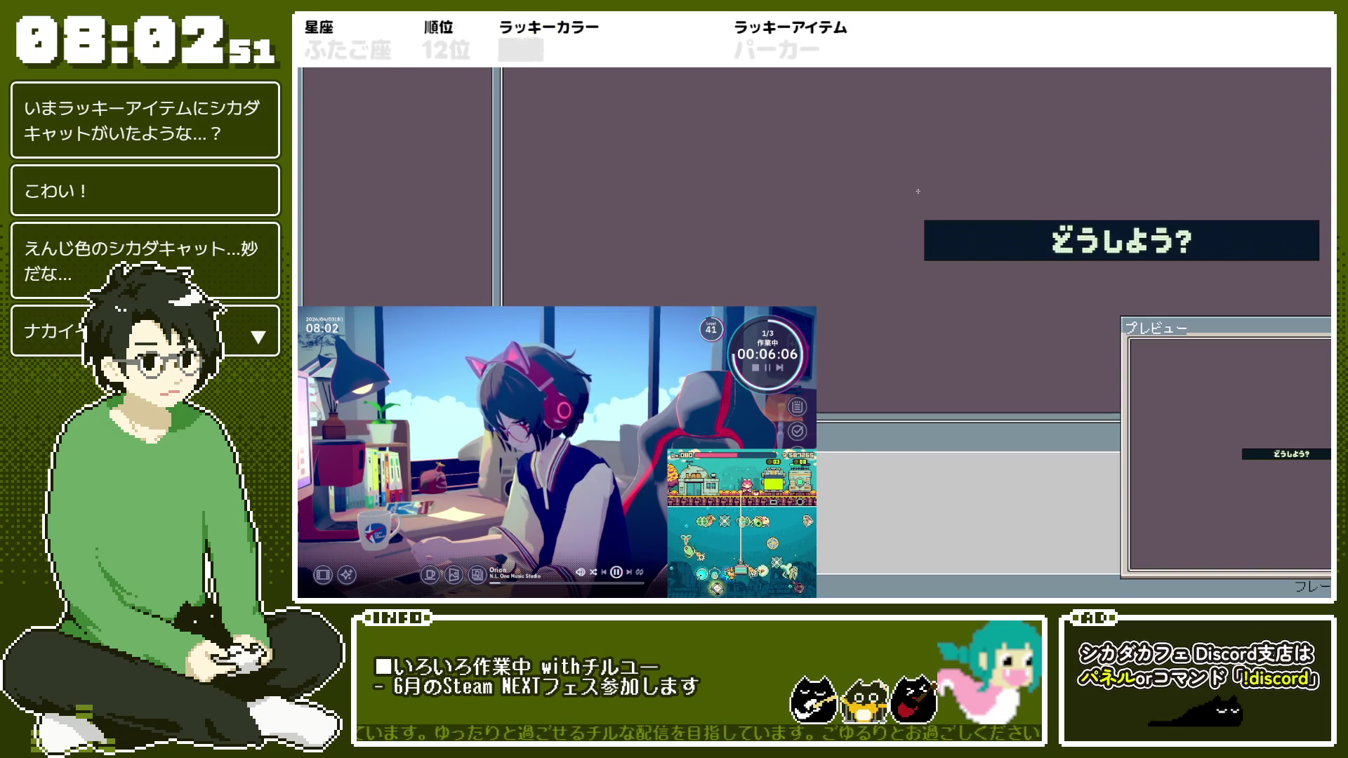
drag(930, 232, 687, 224)
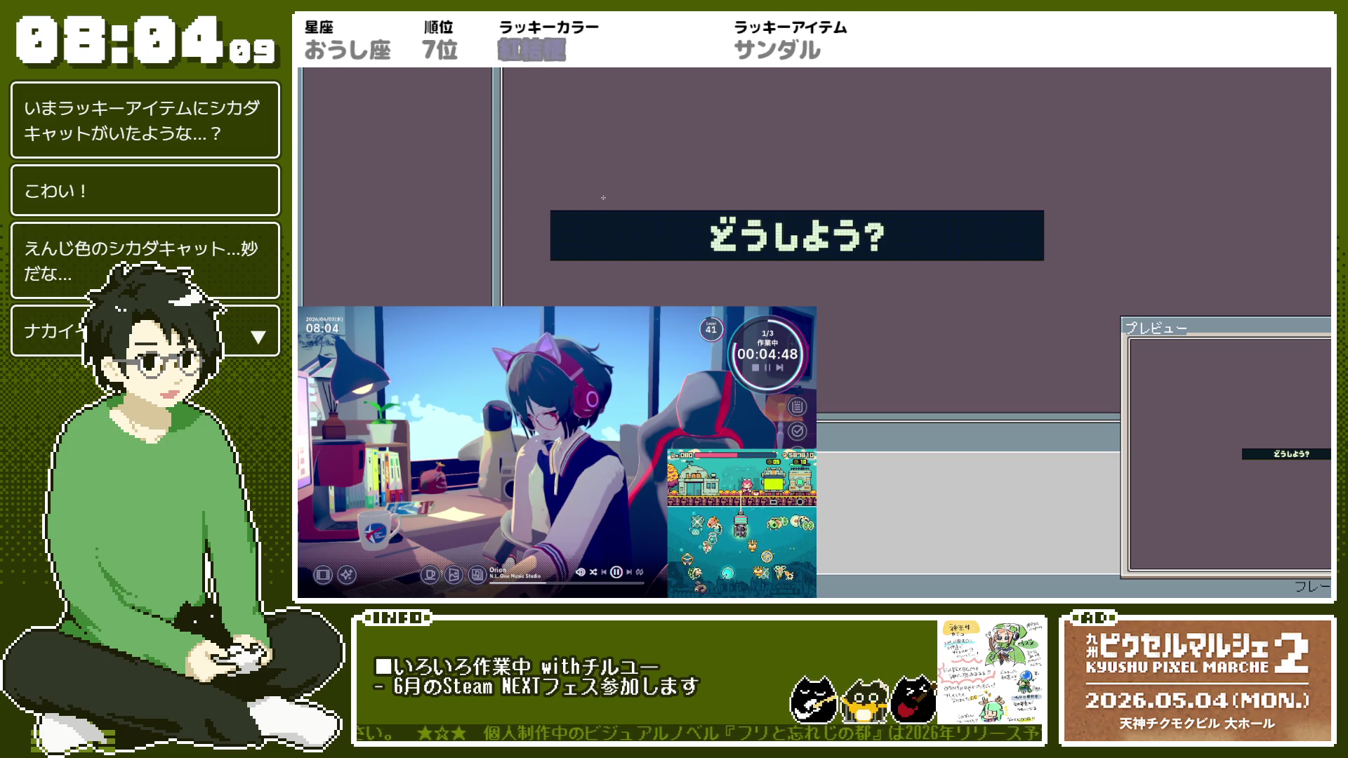
Resize the どうしよう? banner canvas to 128×16 px, trimming 16 px from each side
click(365, 56)
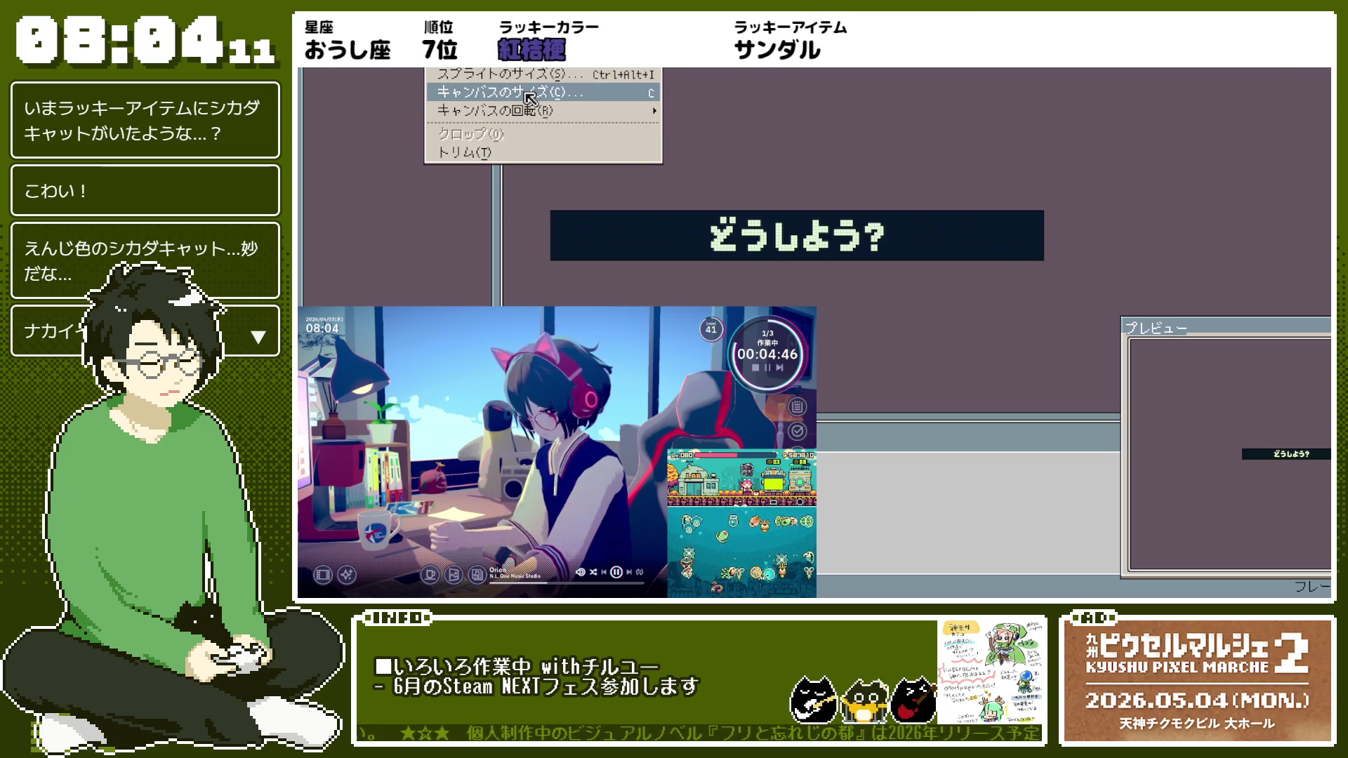
click(457, 91)
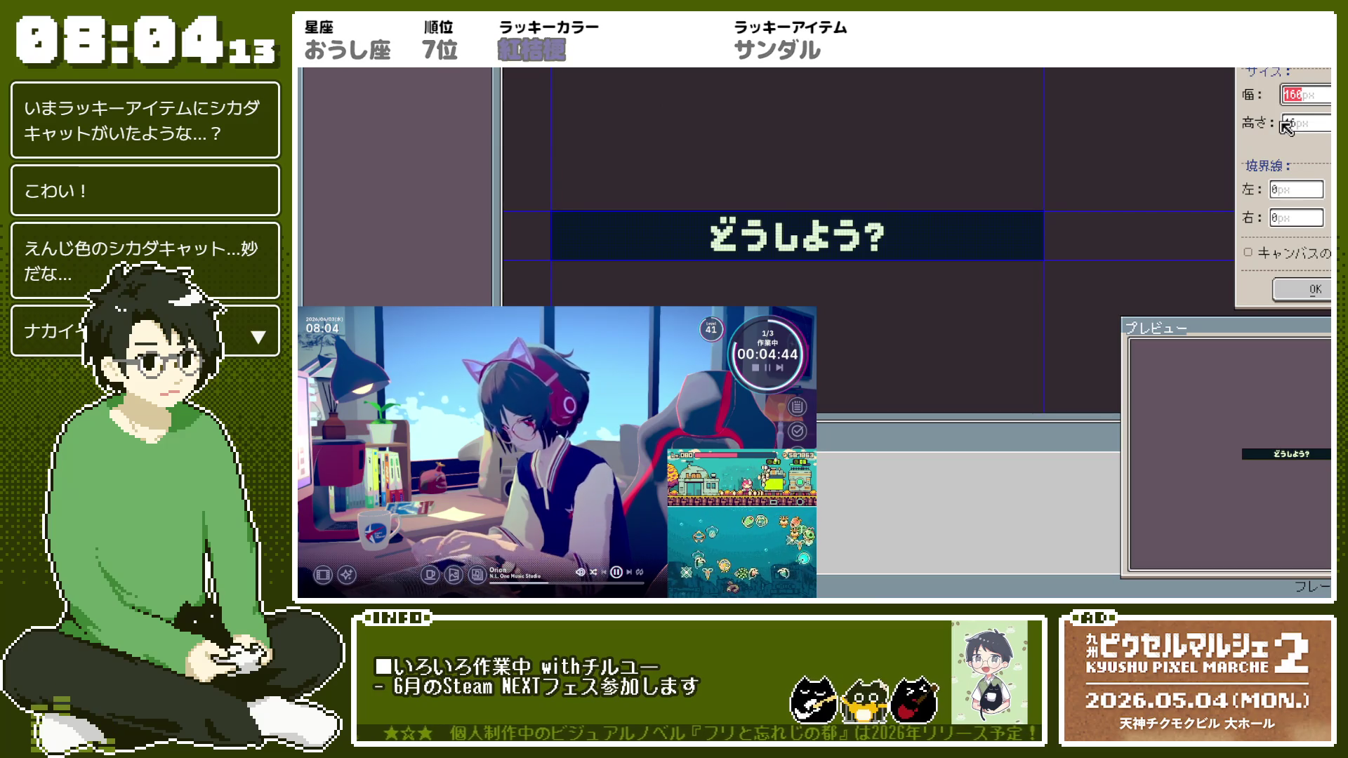
text(64)
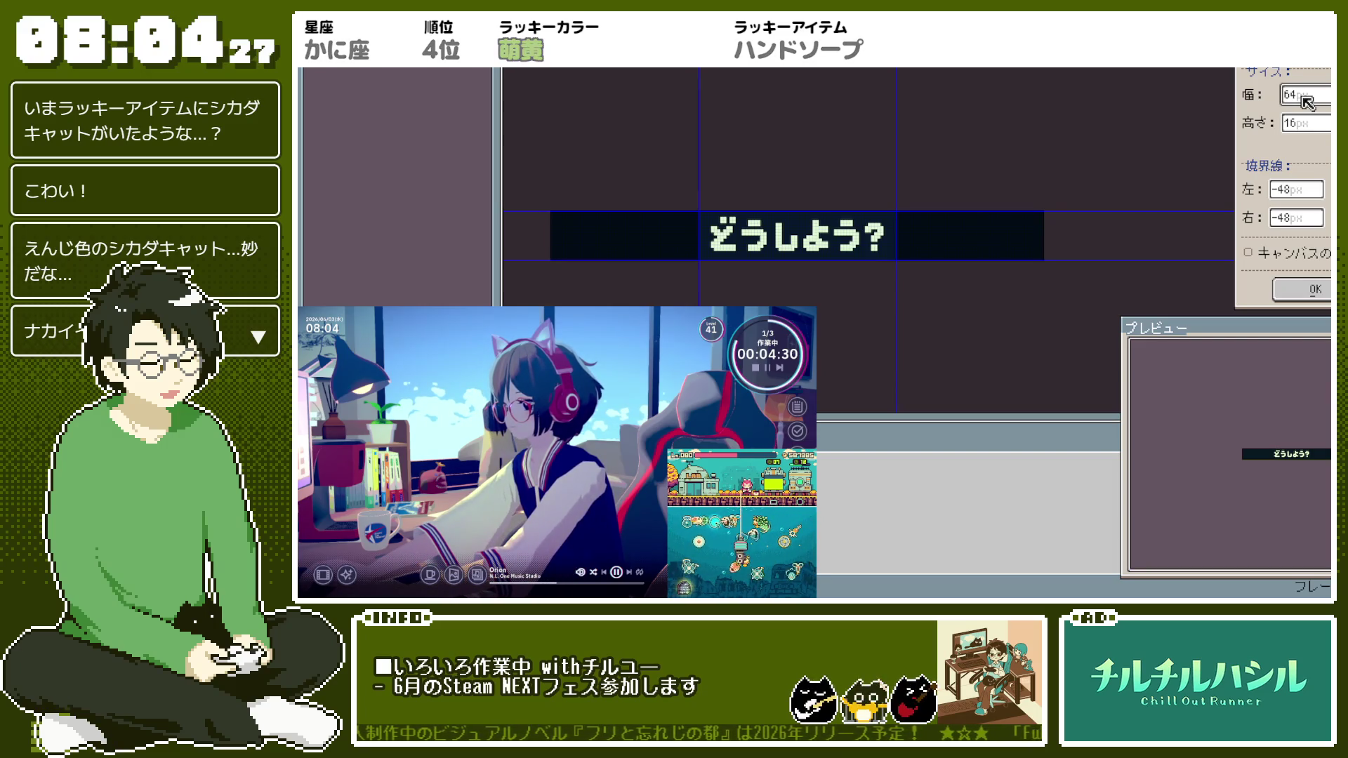
text(128)
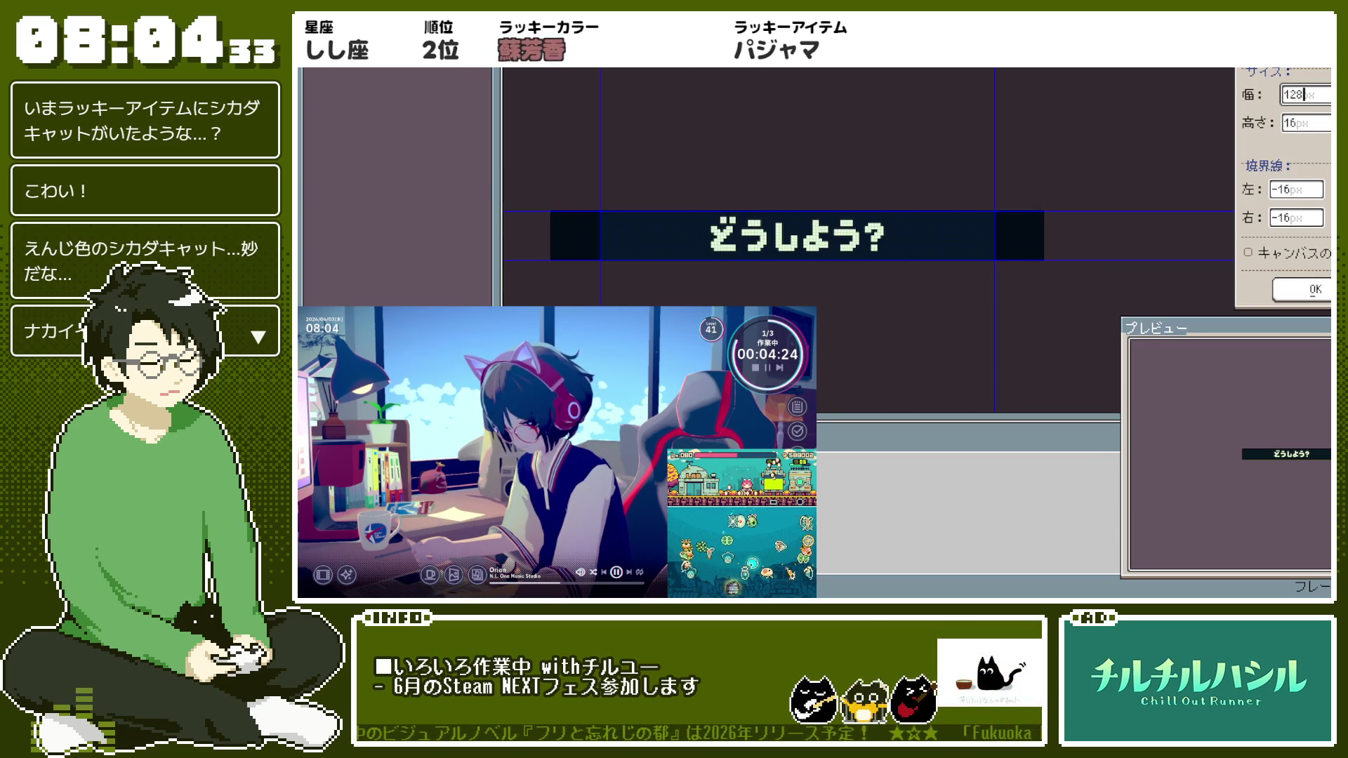
click(1306, 289)
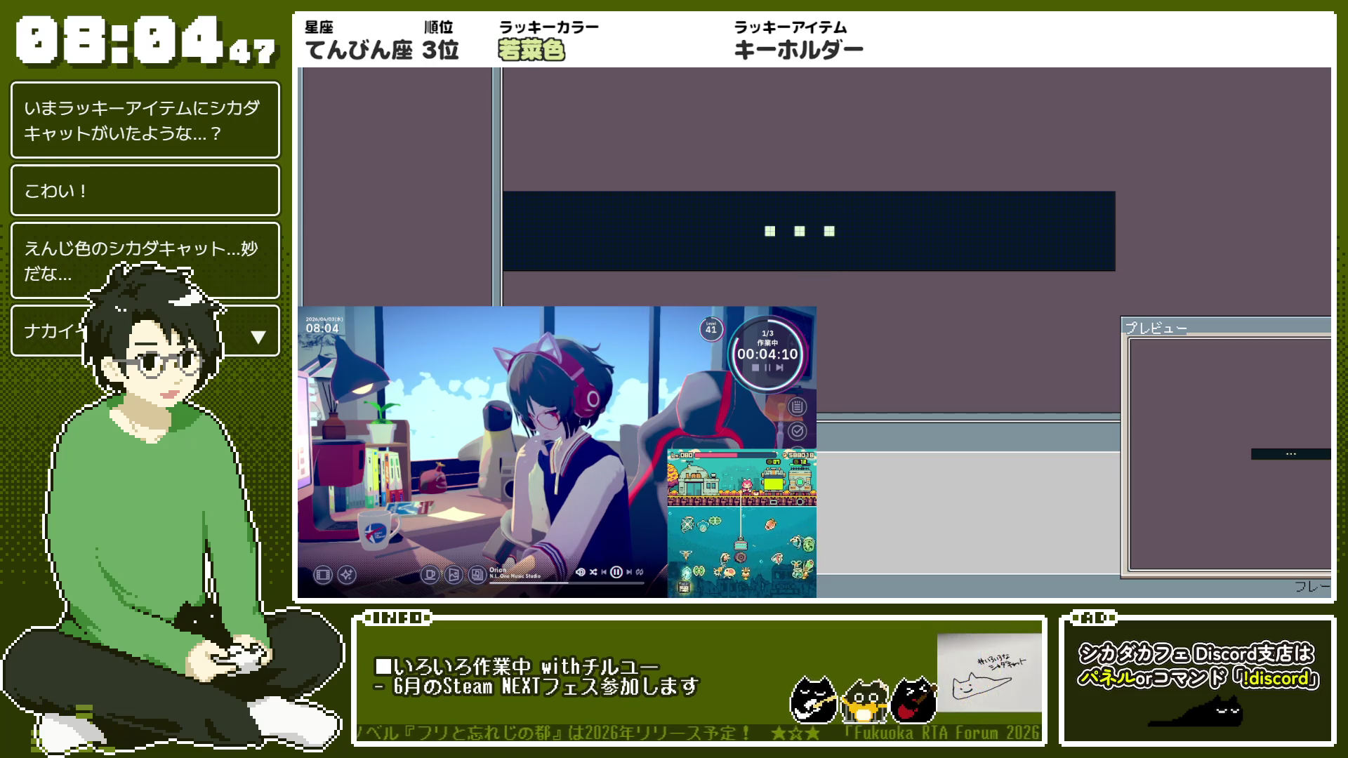
Open the File menu with the three-dot banner on the canvas
click(315, 59)
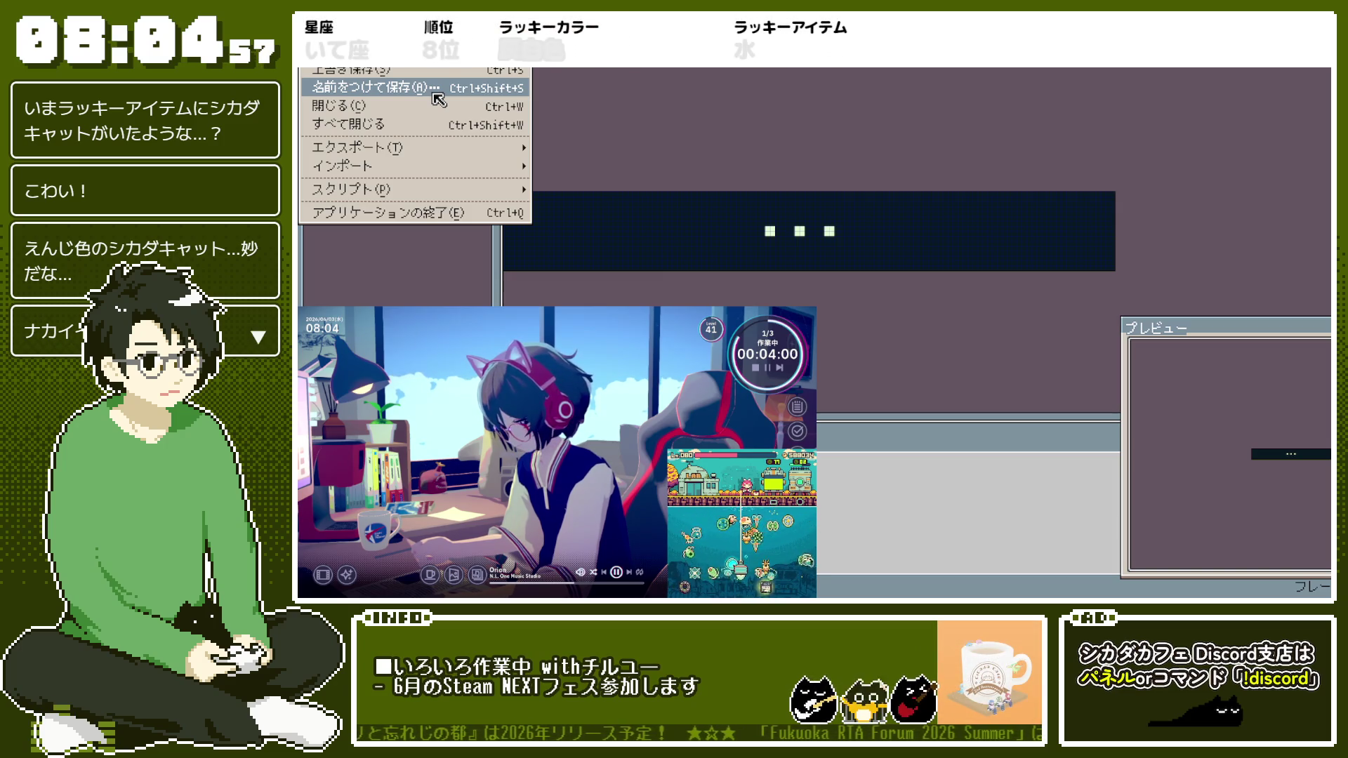
Save the sprite under the new name doushiyou.aseprite
click(804, 164)
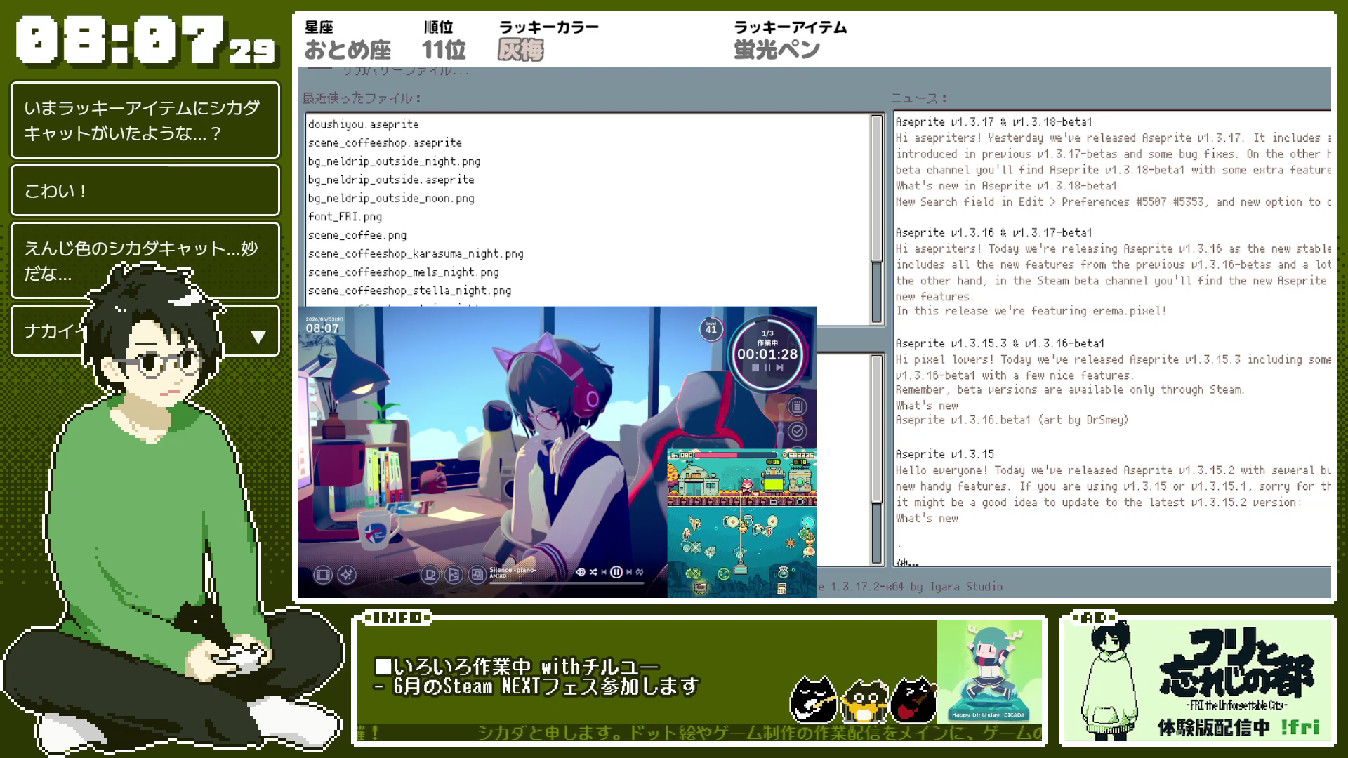
Export only the どうしよう? frame as sprite_popup_doushiyou.png, then move to the next frame
key(ctrl+Tab)
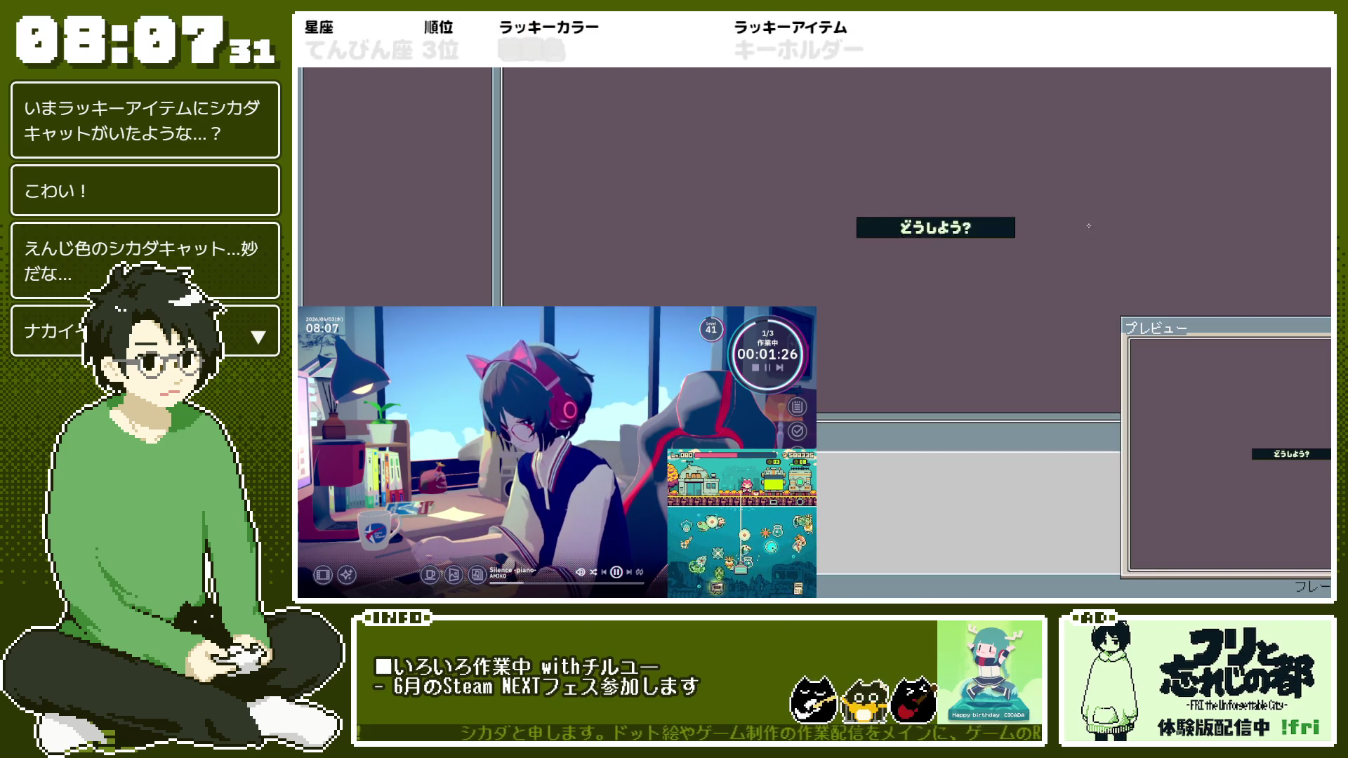
scroll(951, 233, up, 3)
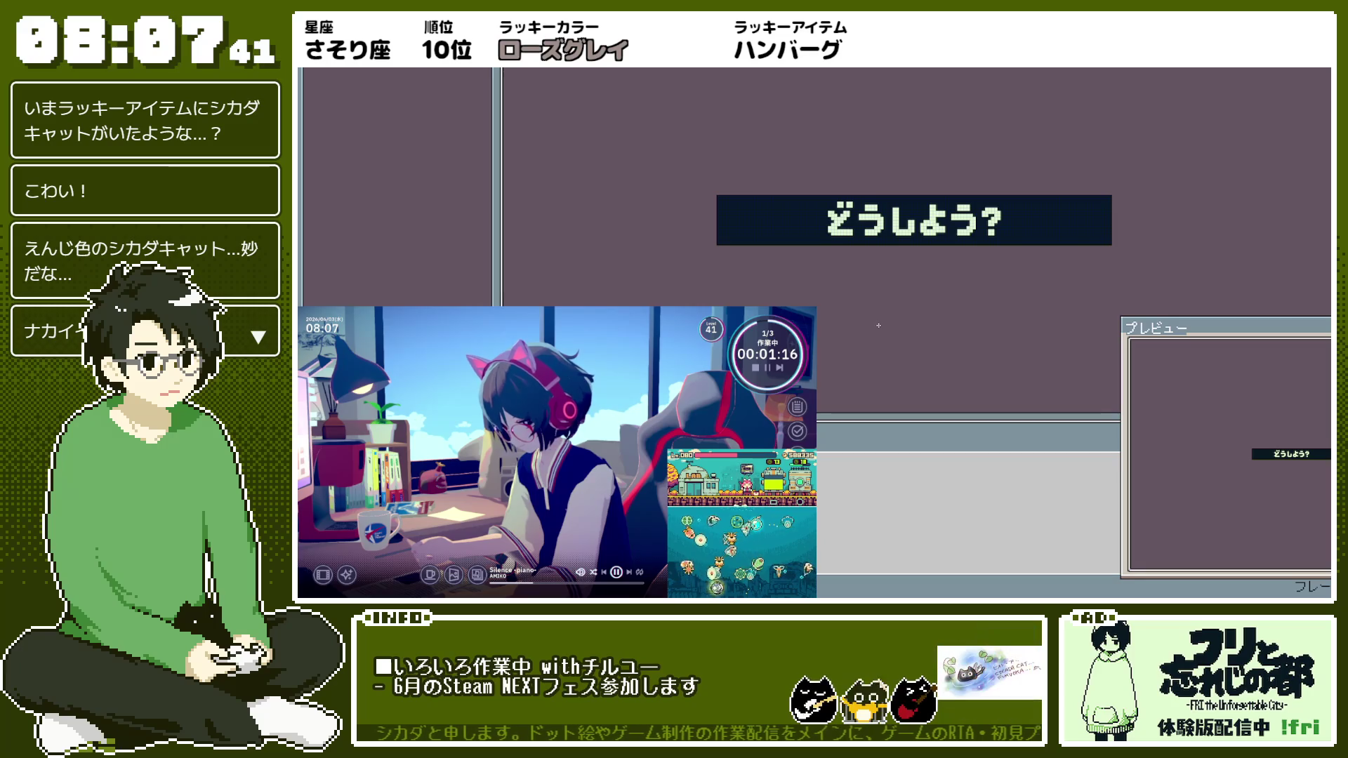
key(ctrl+alt+shift+s)
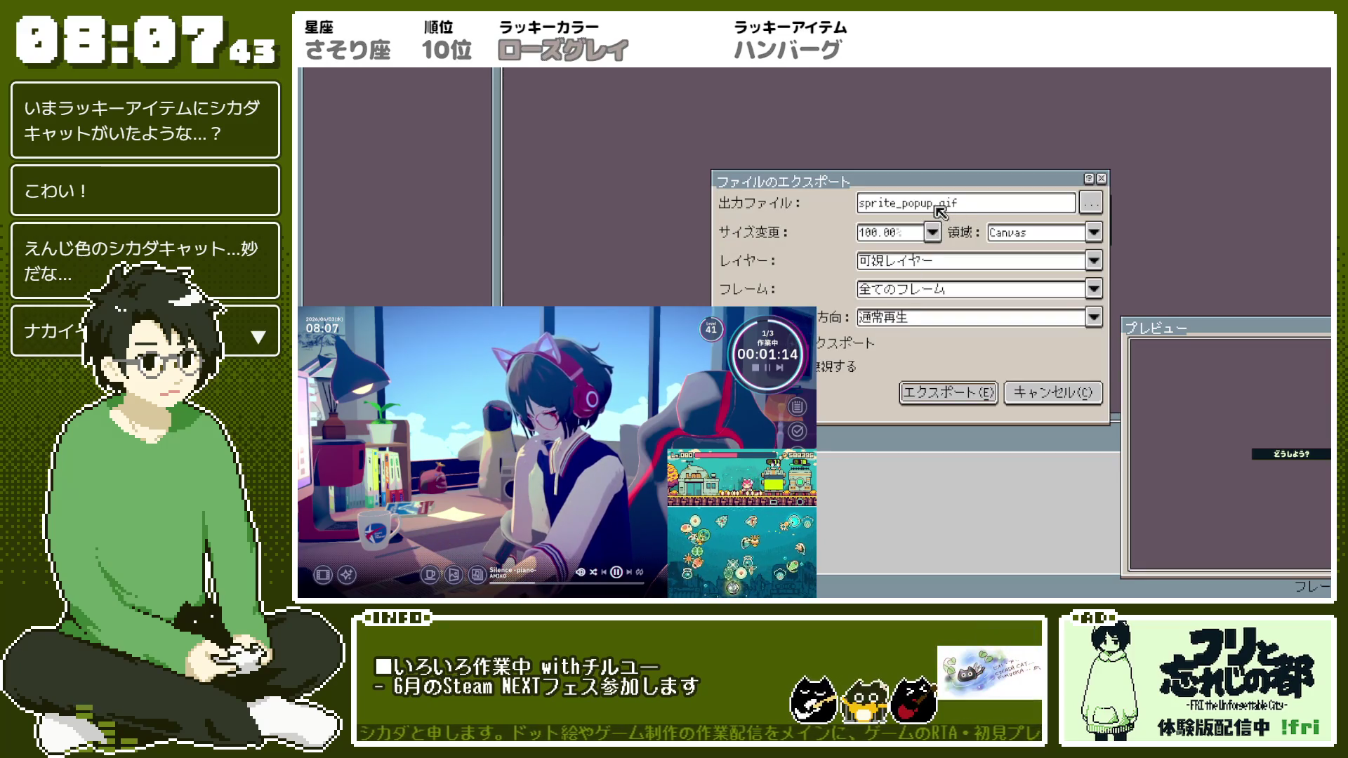
double_click(938, 206)
click(937, 289)
click(913, 334)
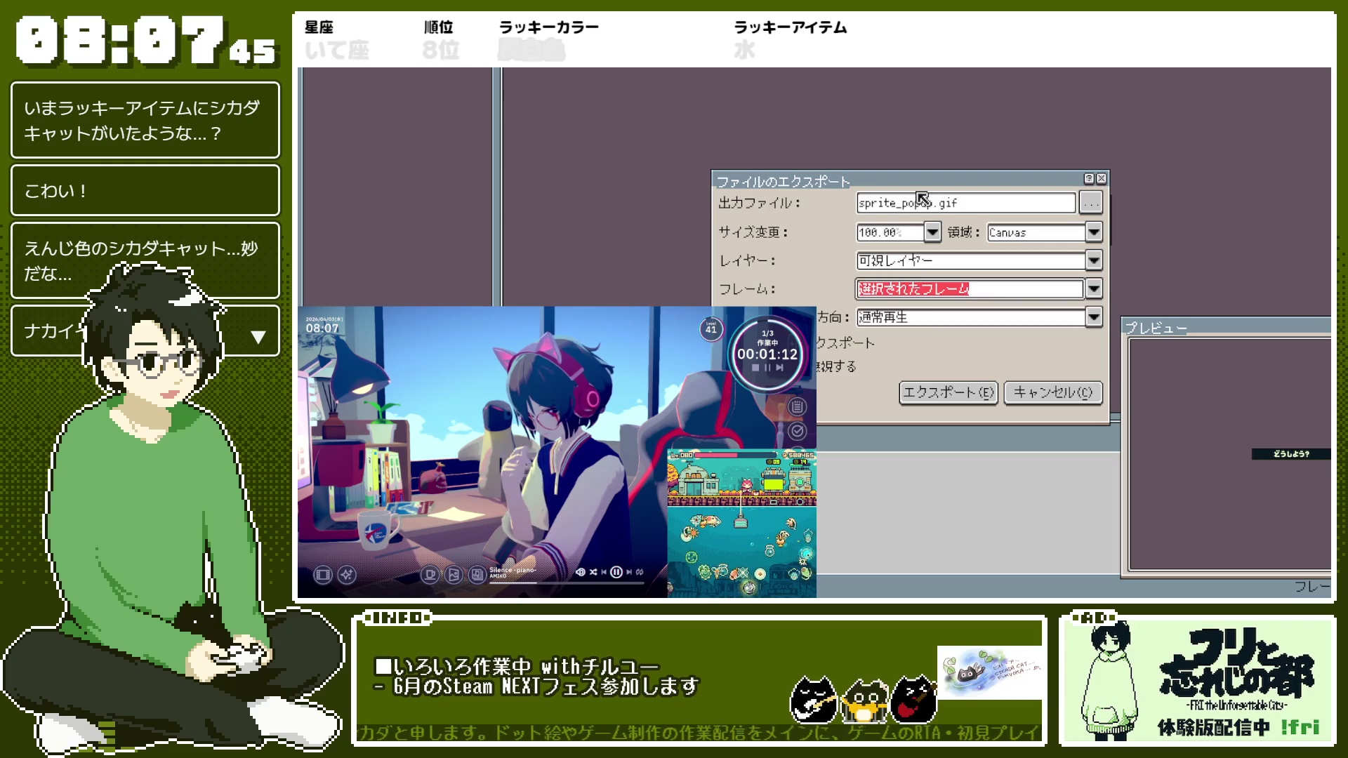
drag(934, 203, 959, 205)
text(_d)
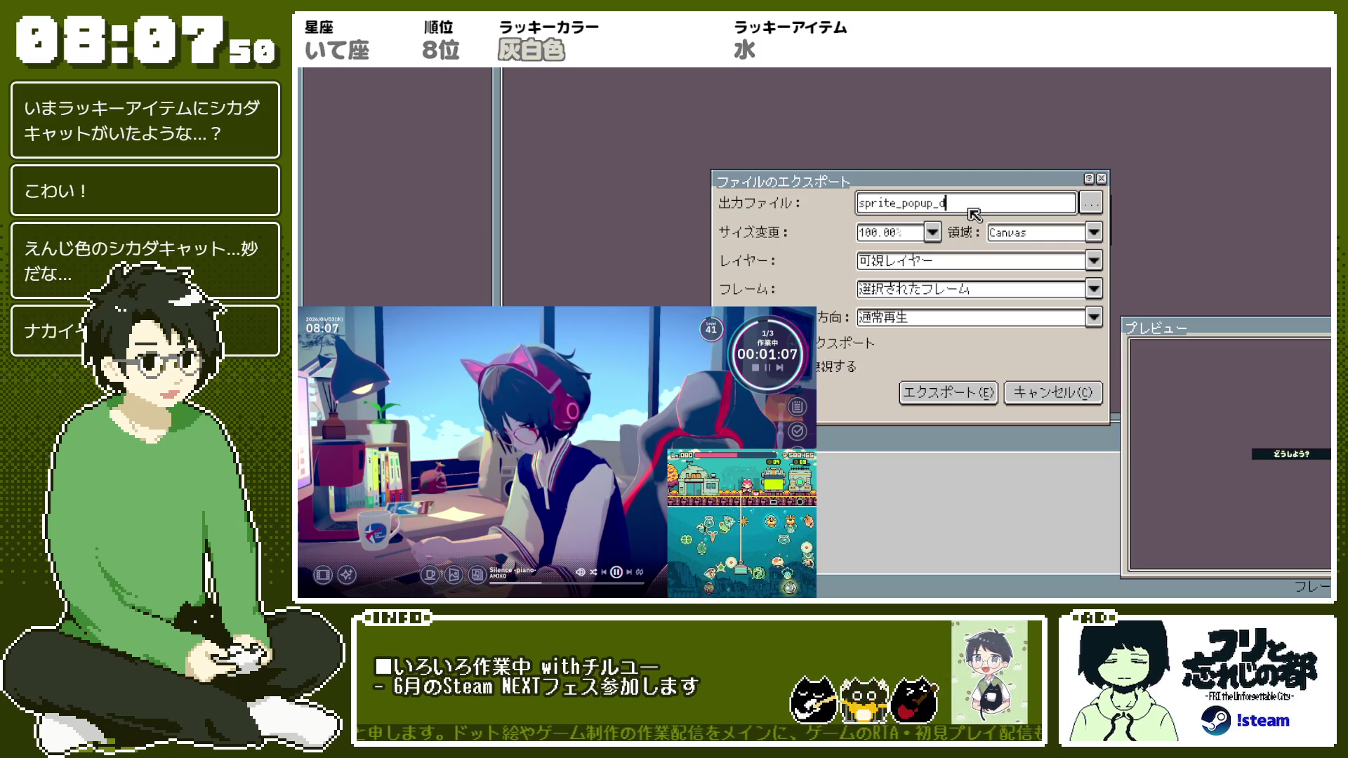
text(oushiyou.png)
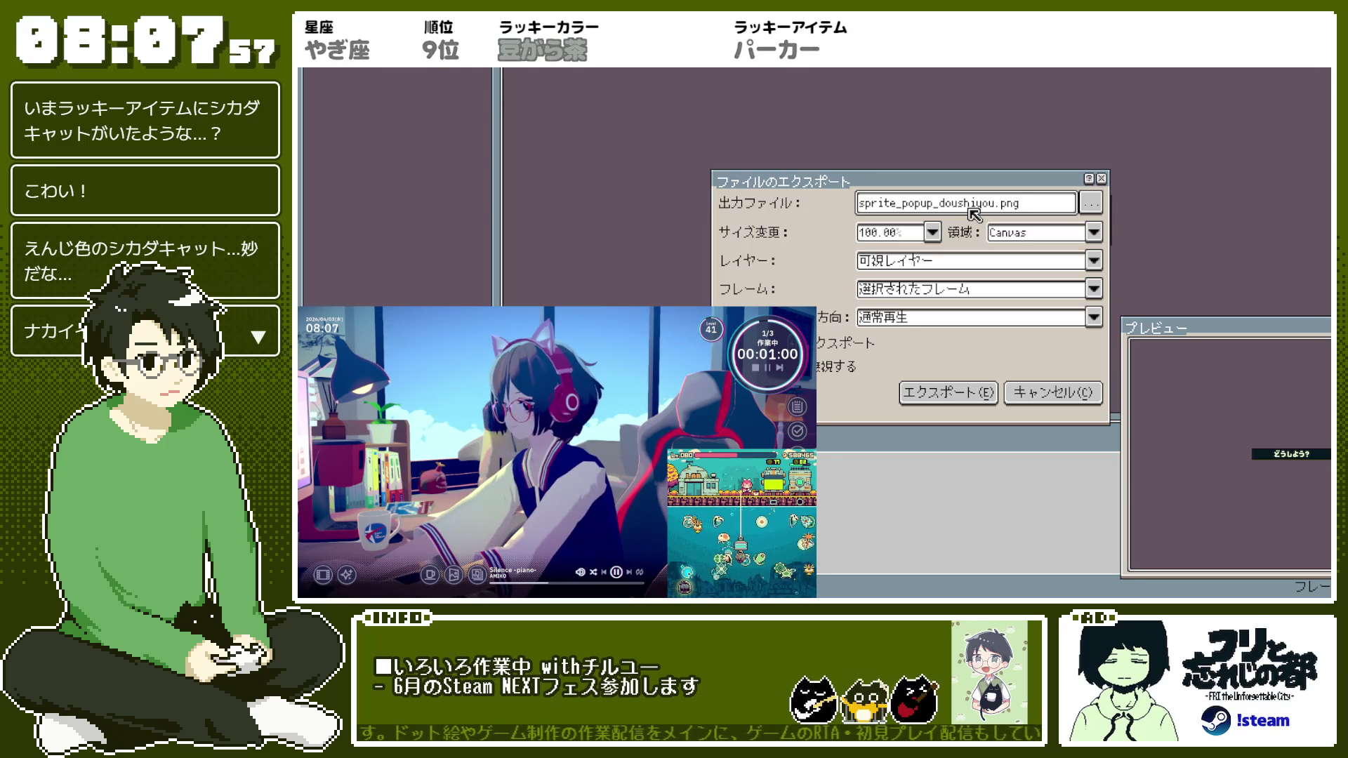
key(Return)
key(Right)
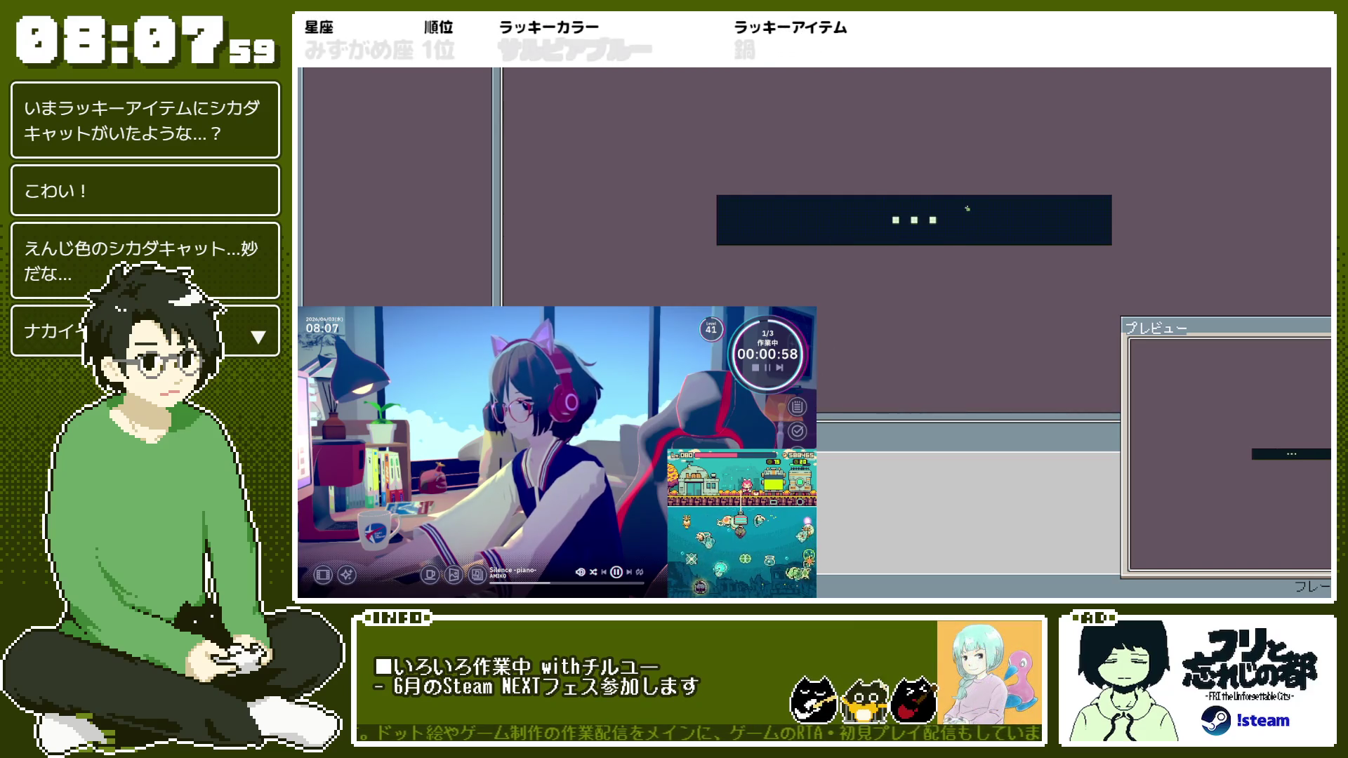
Export the three-dot frame as sprite_popup_mugon.png
key(ctrl+alt+shift+s)
double_click(972, 208)
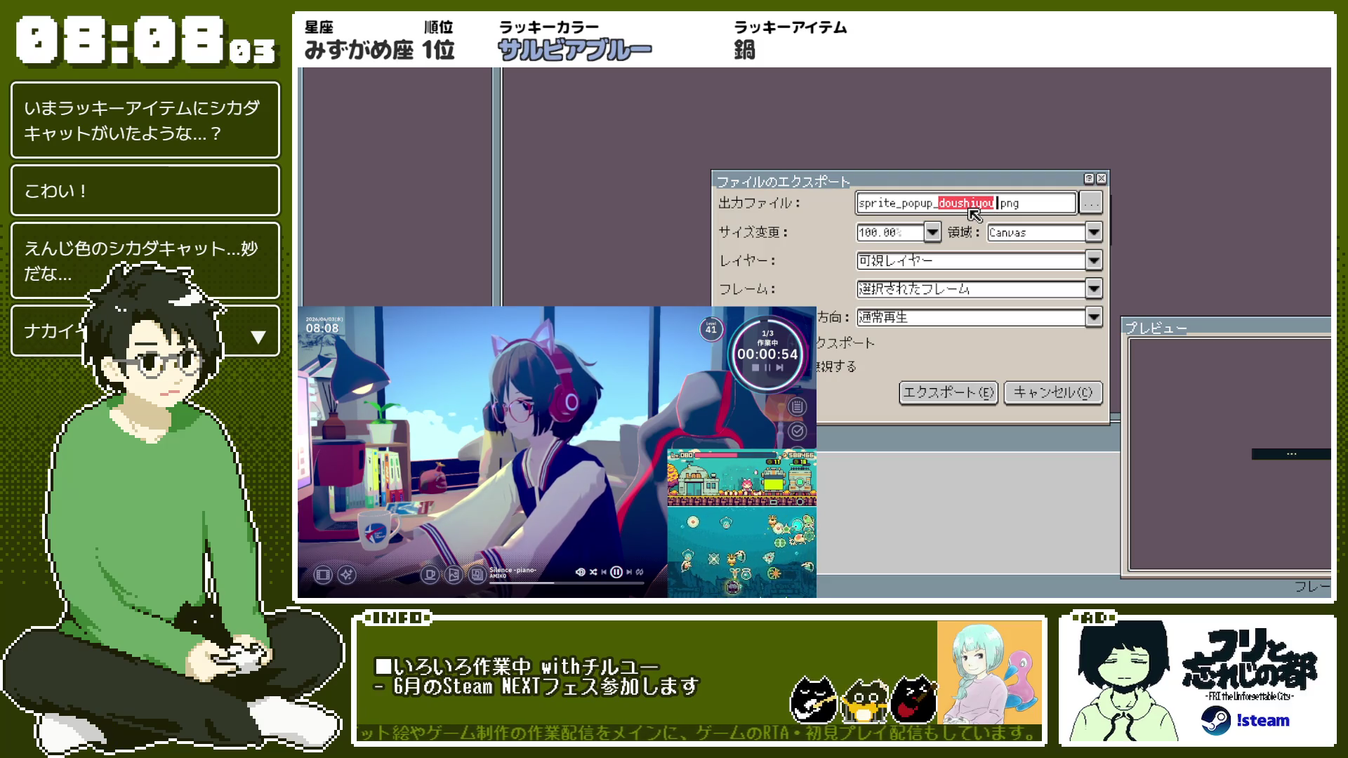
text(mugon)
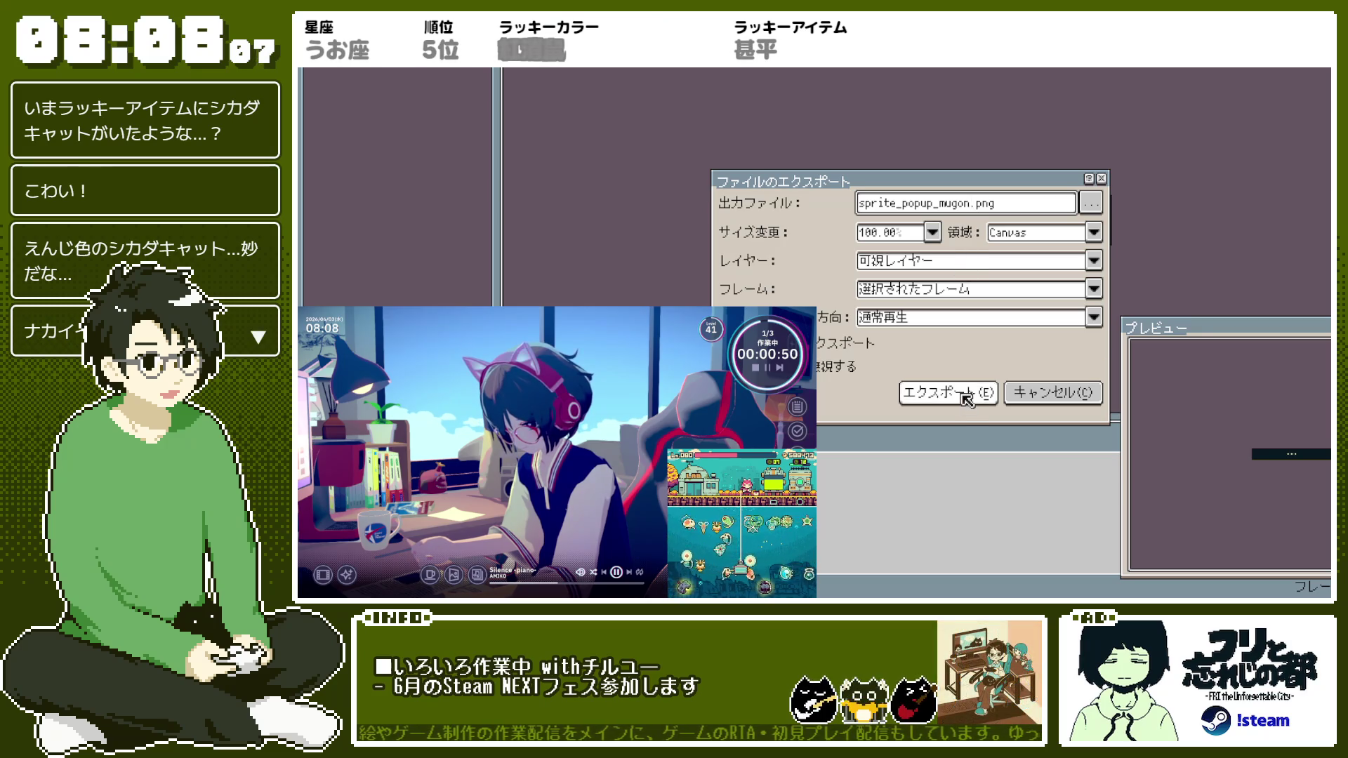
click(972, 392)
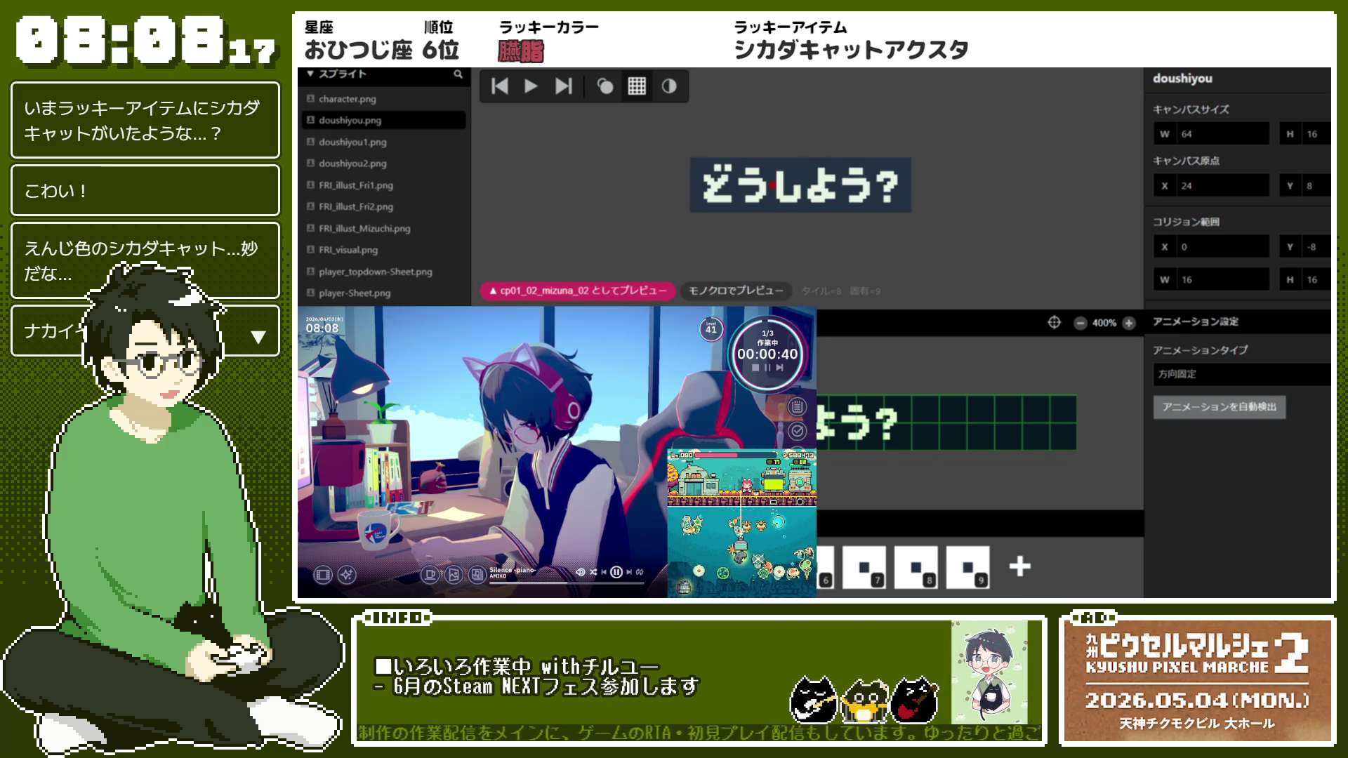
Review the doushiyou1, doushiyou2 and character sprites, then switch to the Game World view
click(375, 142)
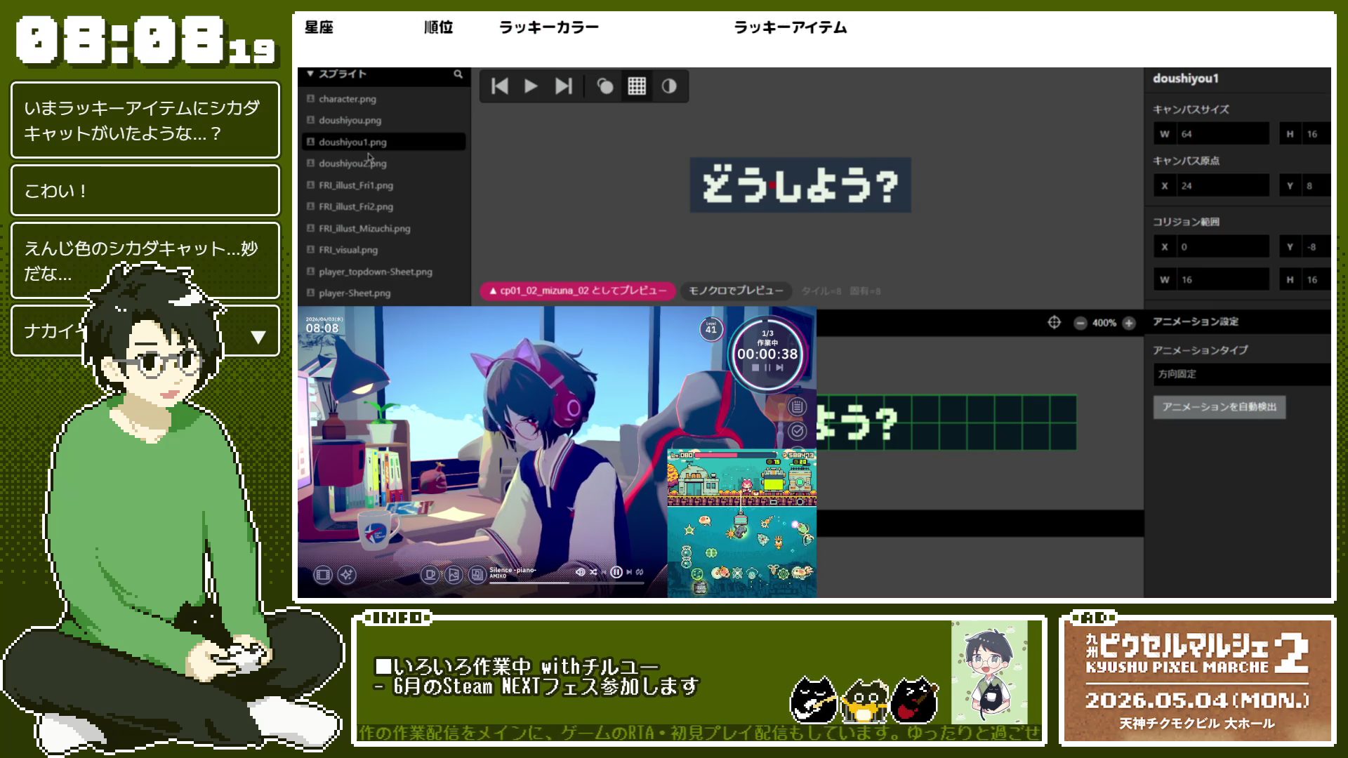
click(366, 165)
click(362, 141)
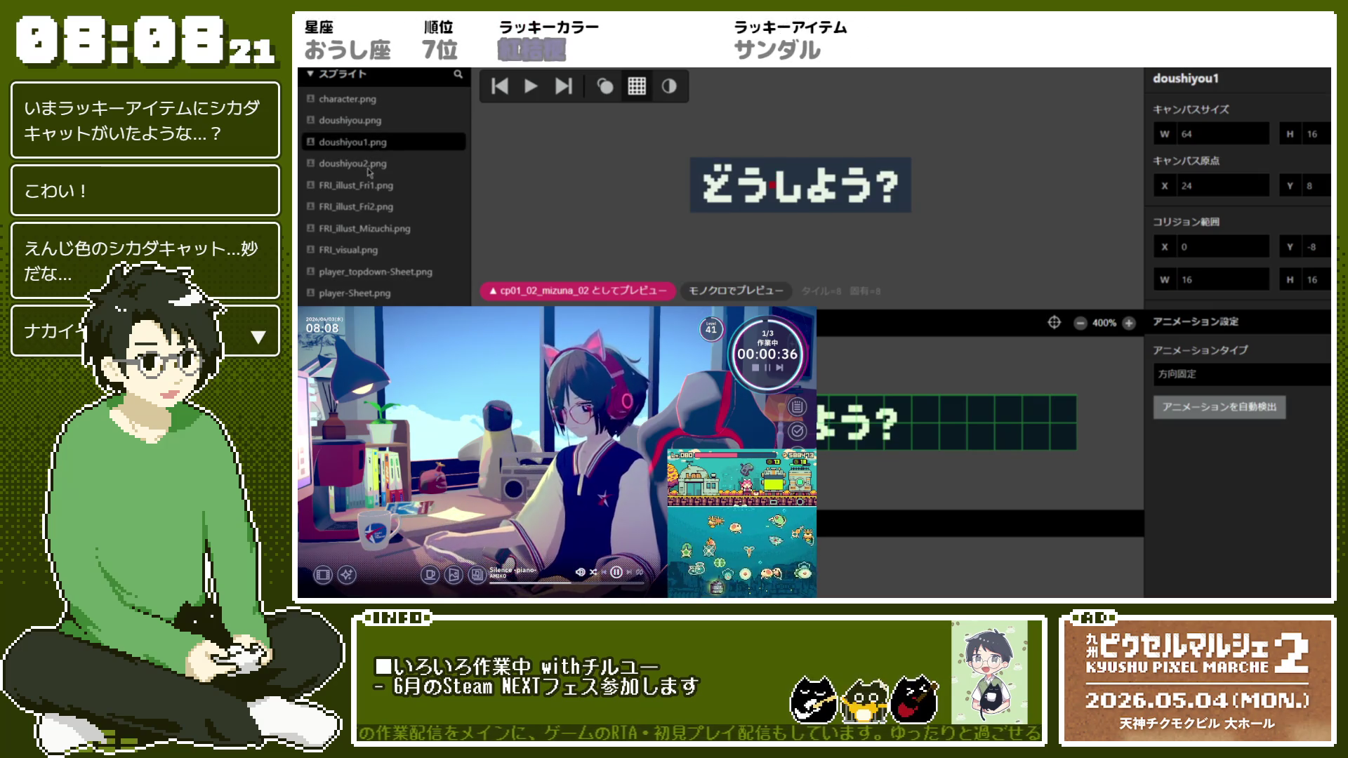
key(Down)
click(359, 102)
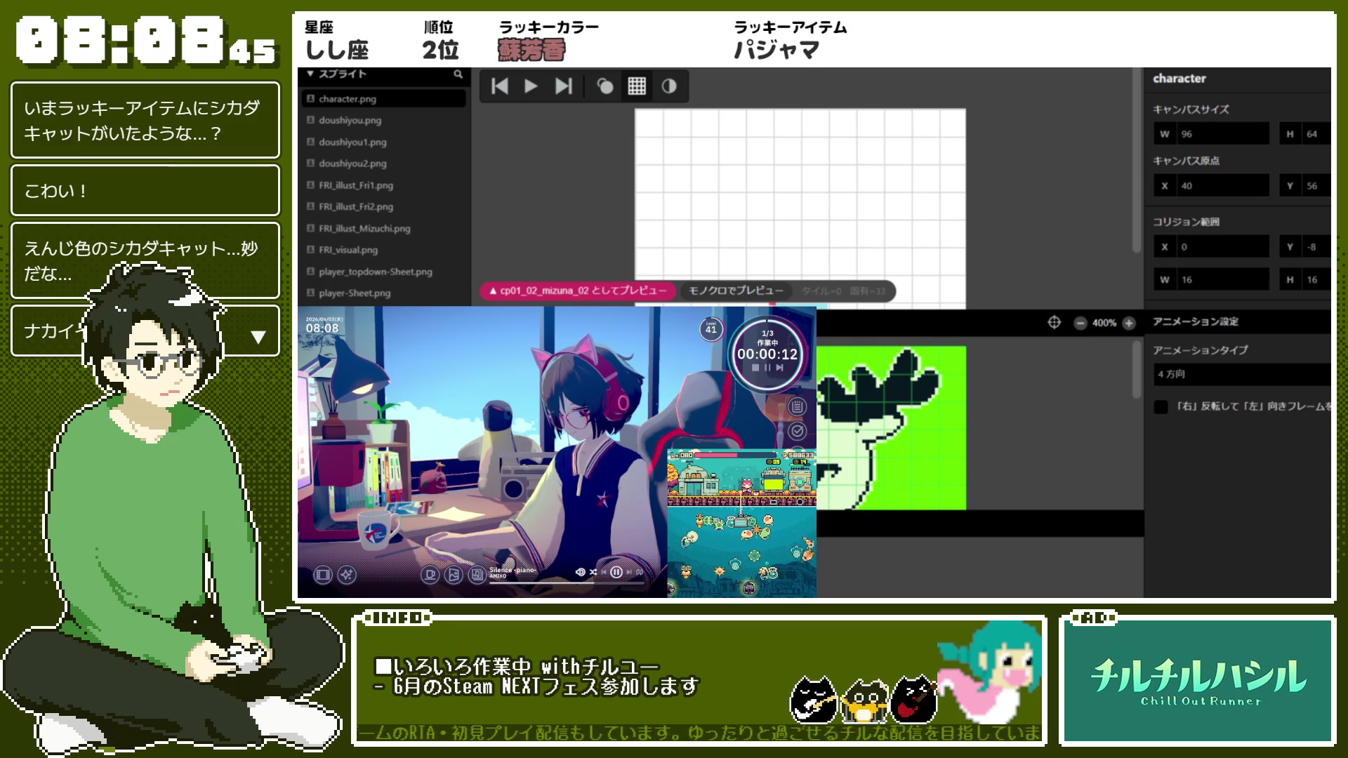
click(375, 73)
click(338, 72)
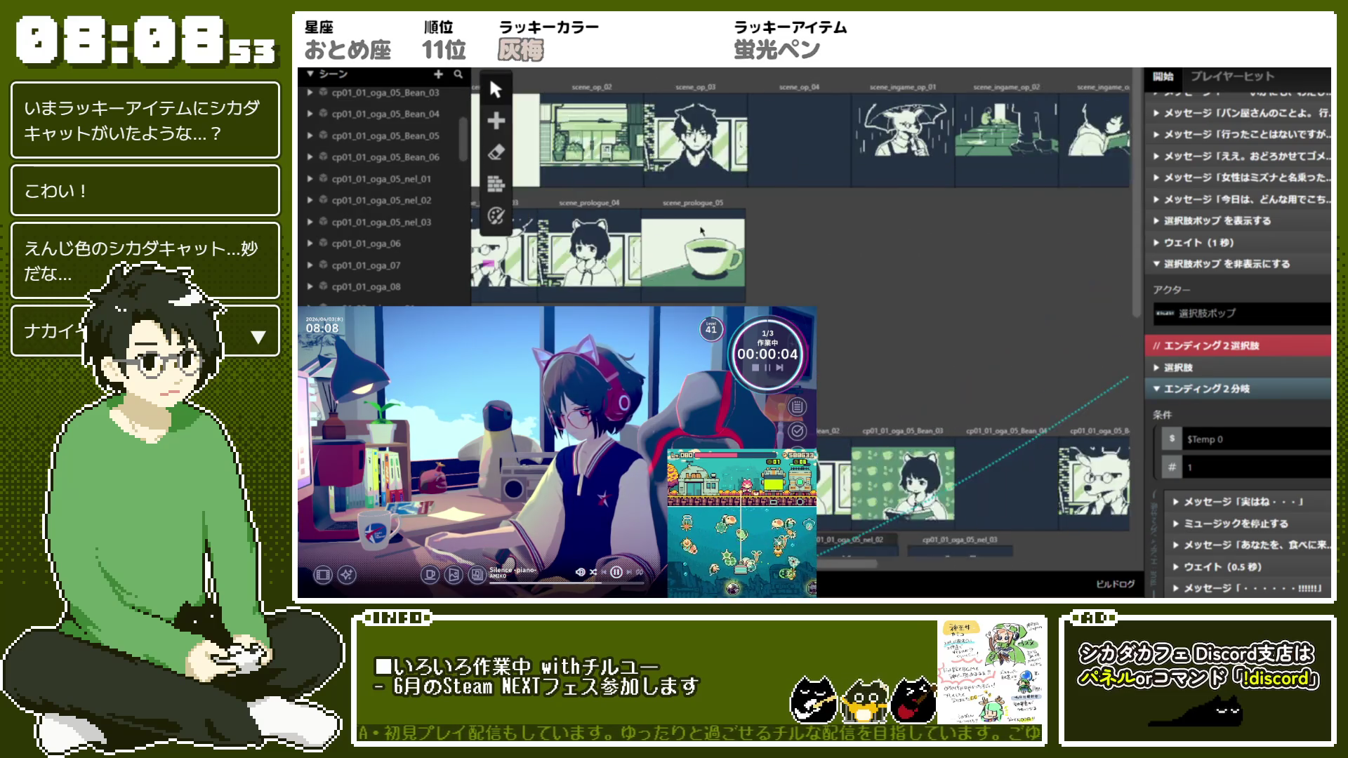
Set the choice-popup actors in scene_prologue_03 and cp01_01_oga_04 to sprite_popup_doushiyou
click(772, 262)
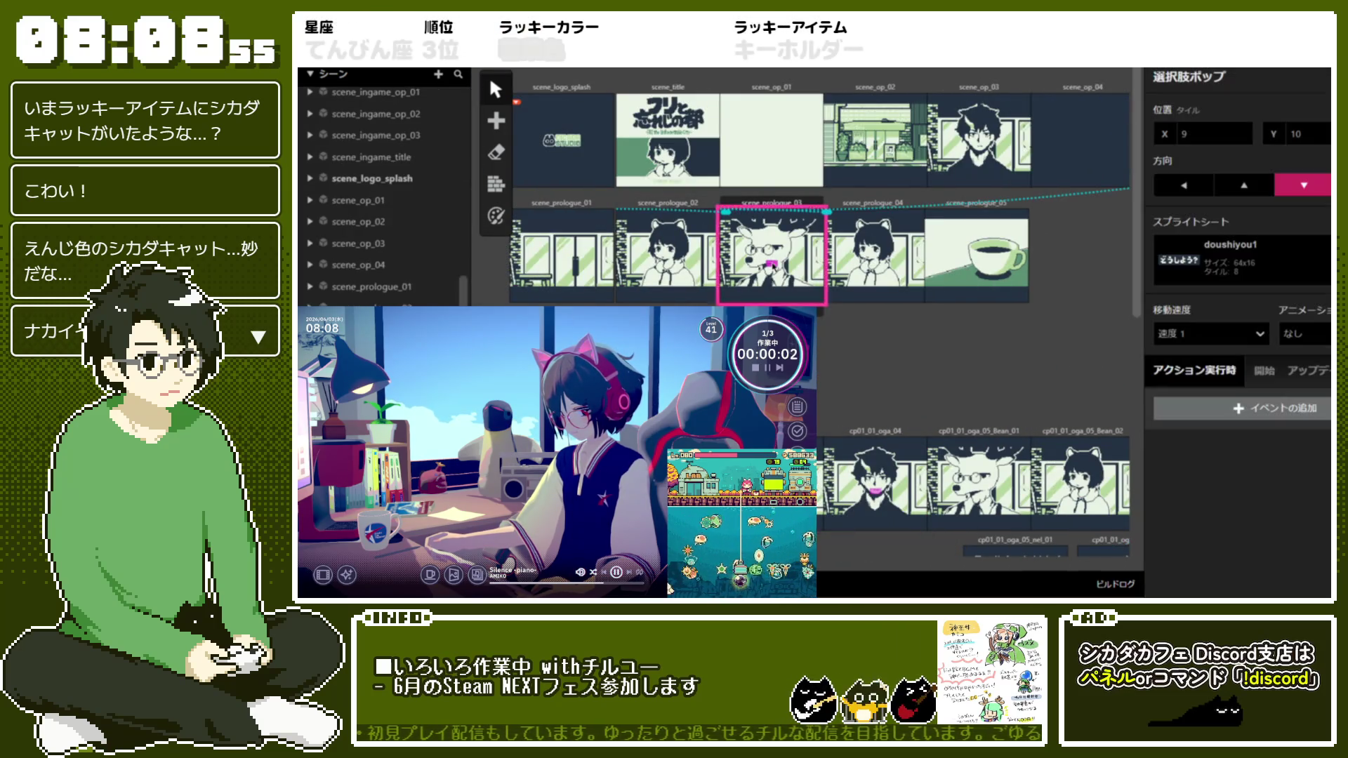
click(1182, 271)
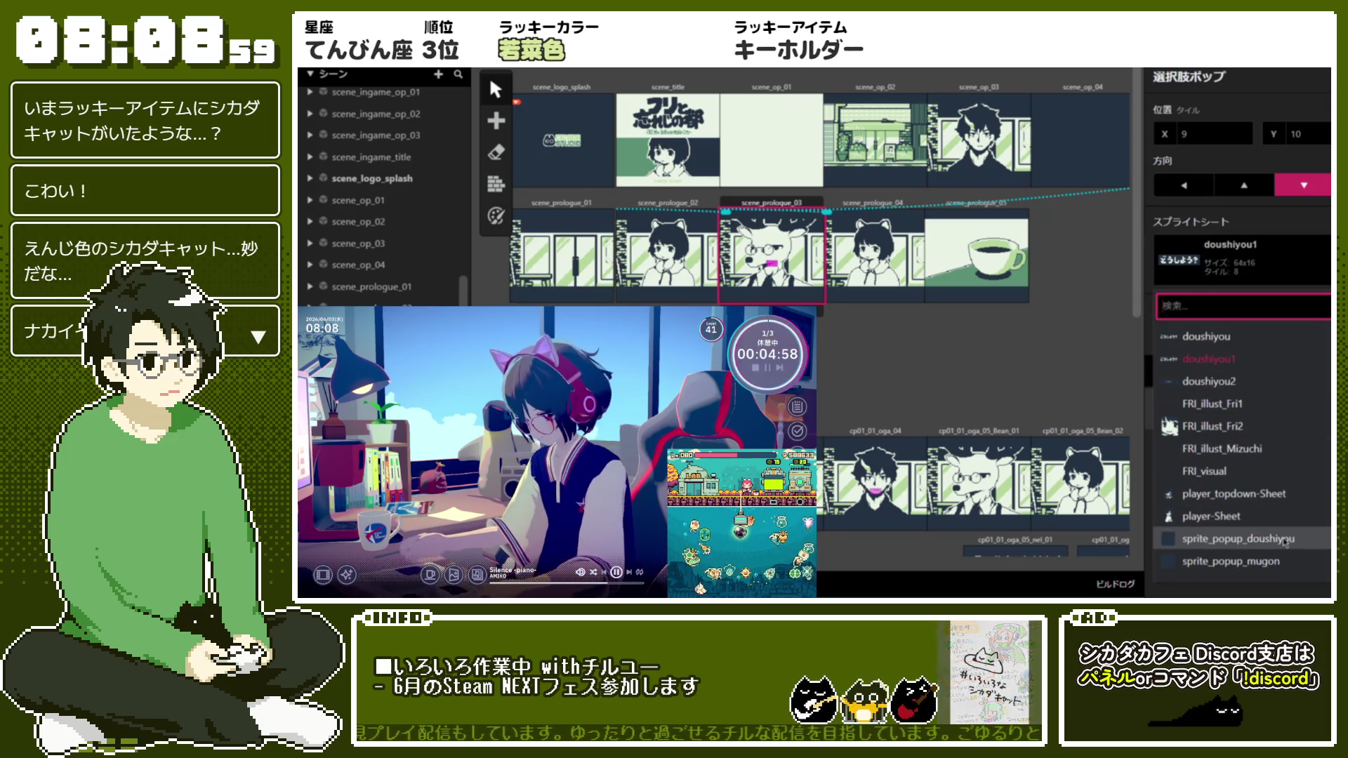
click(1286, 540)
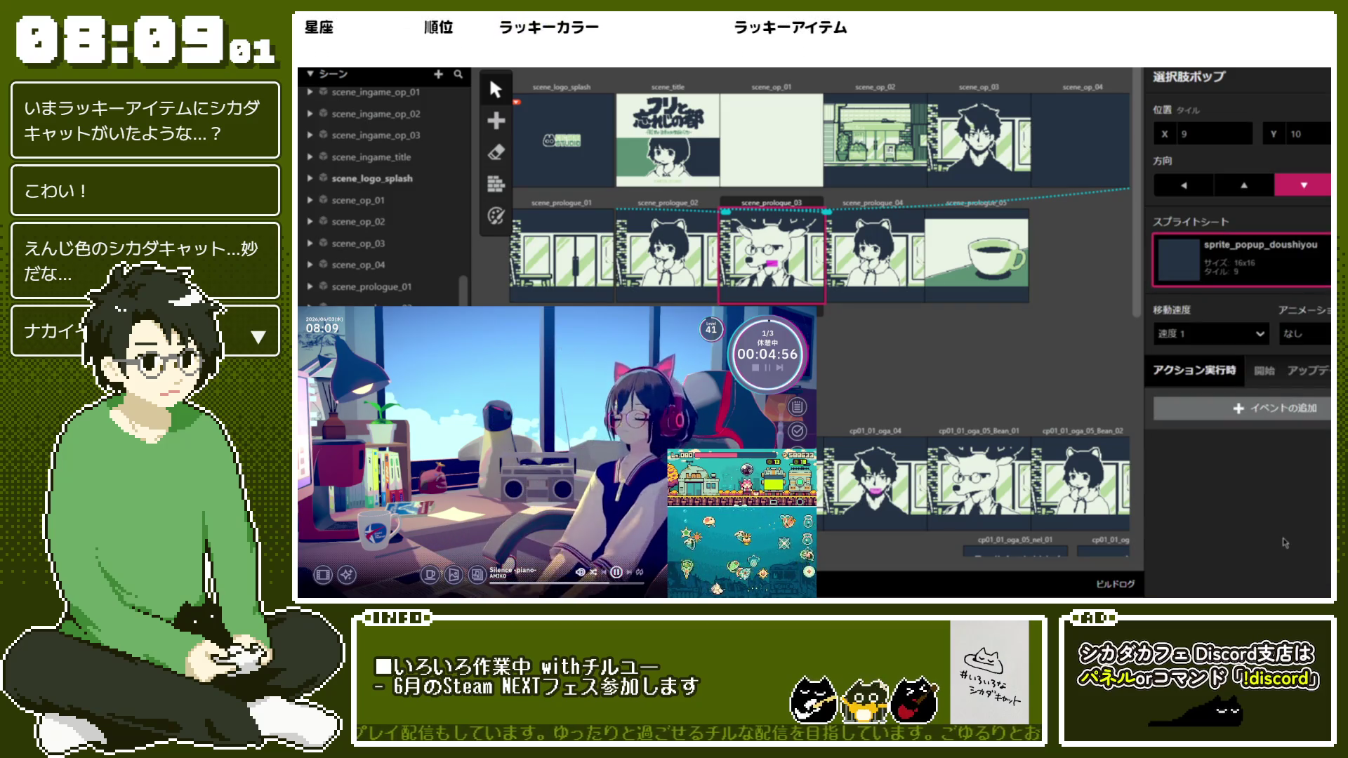
scroll(822, 281, down, 3)
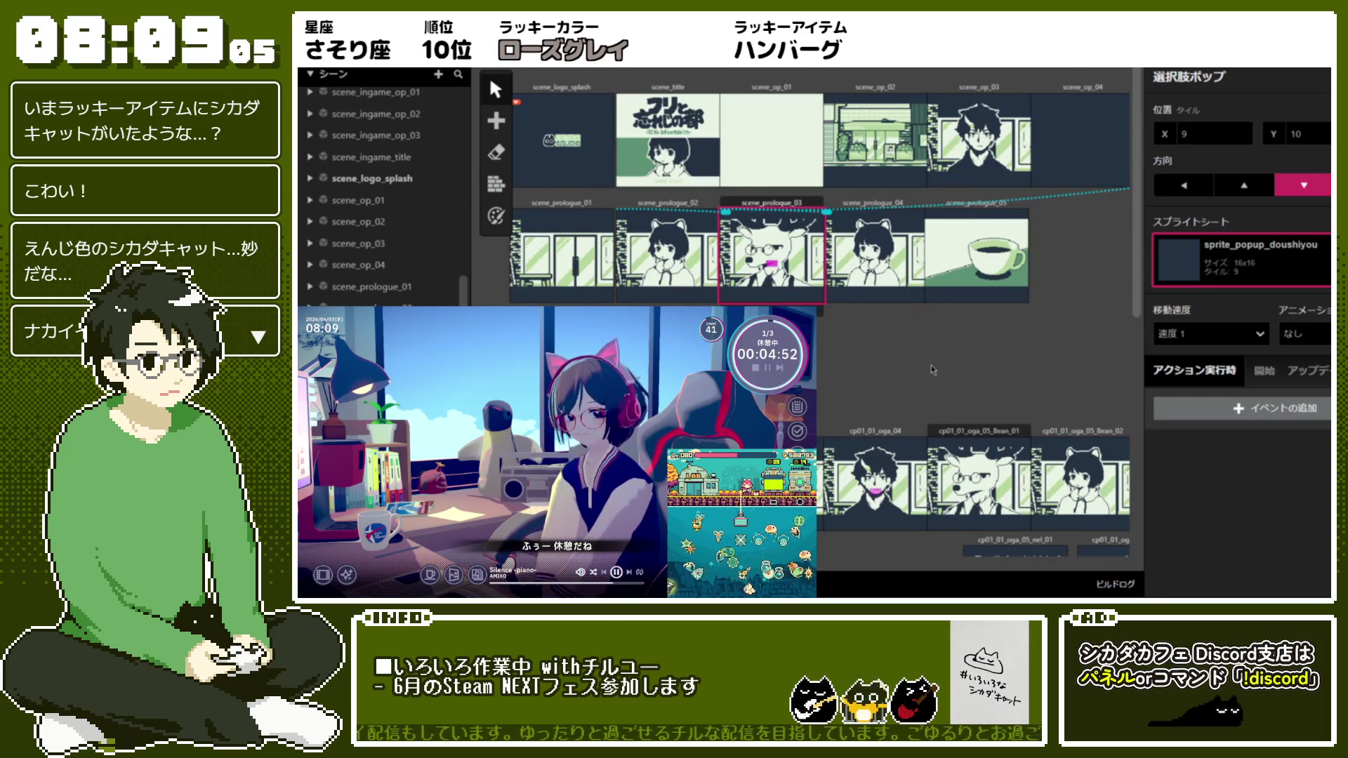
click(874, 365)
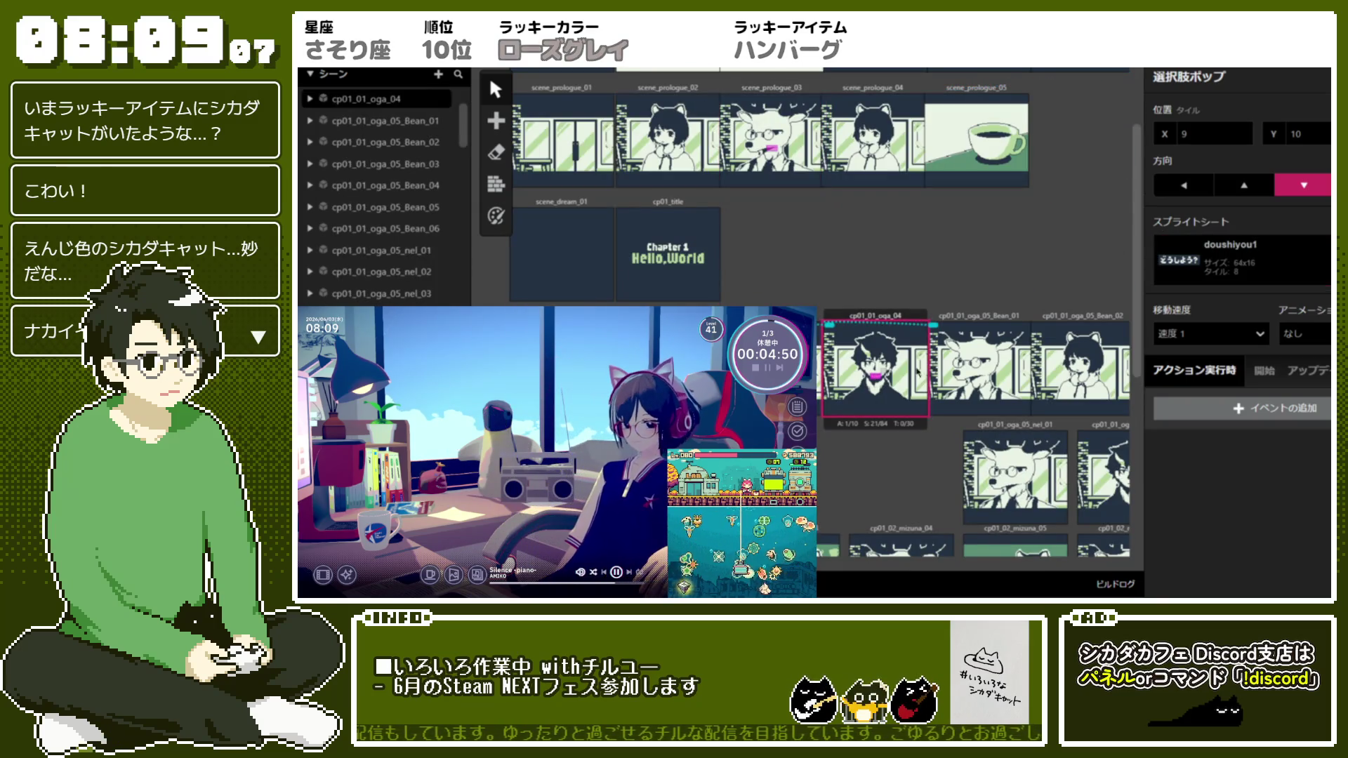
click(1241, 260)
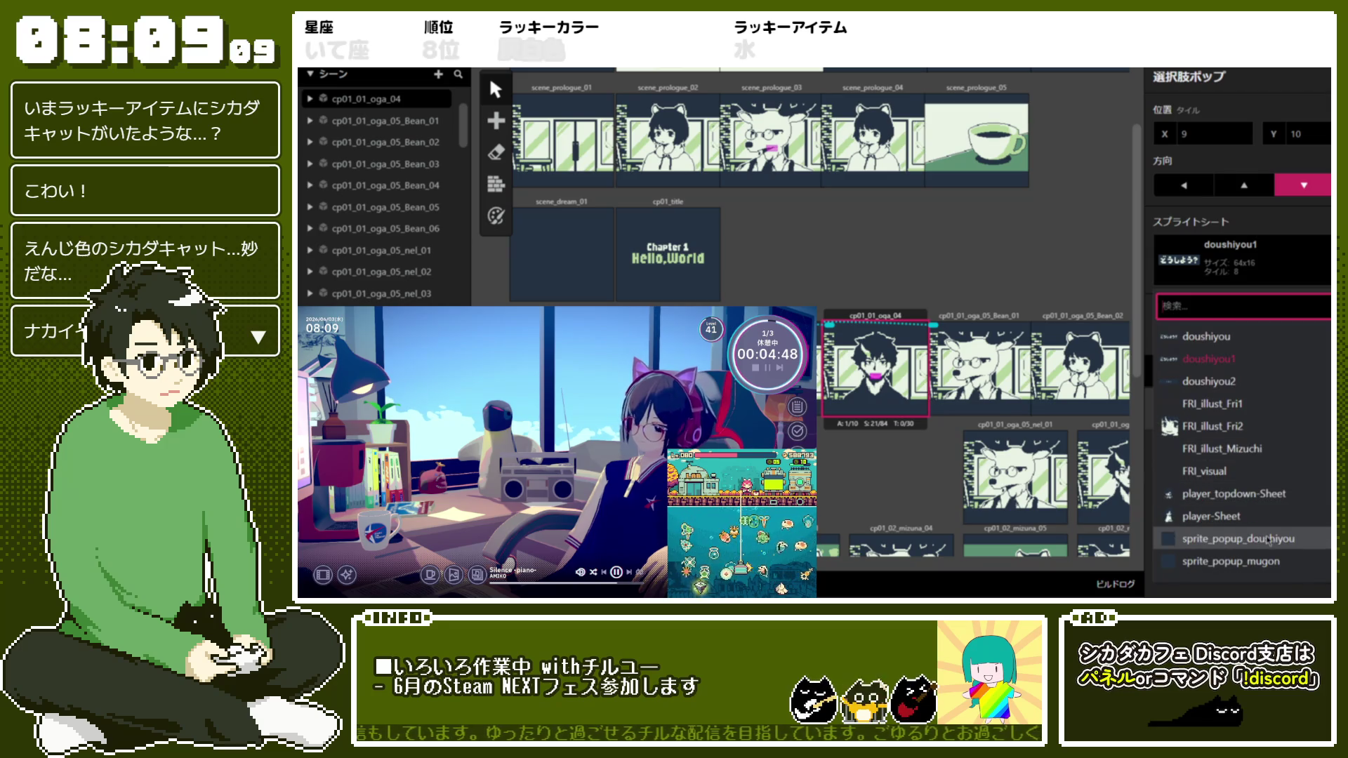
click(1238, 572)
scroll(915, 470, right, 10)
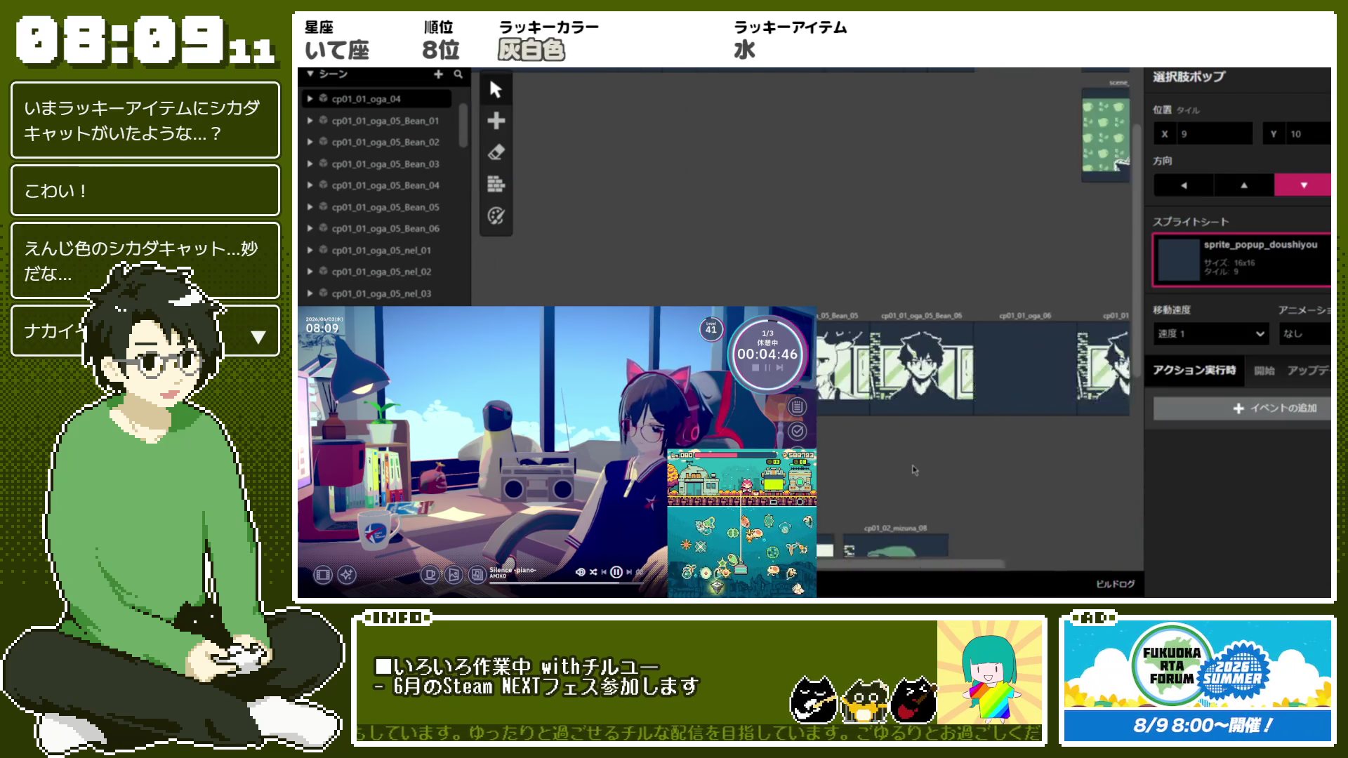
scroll(915, 471, left, 10)
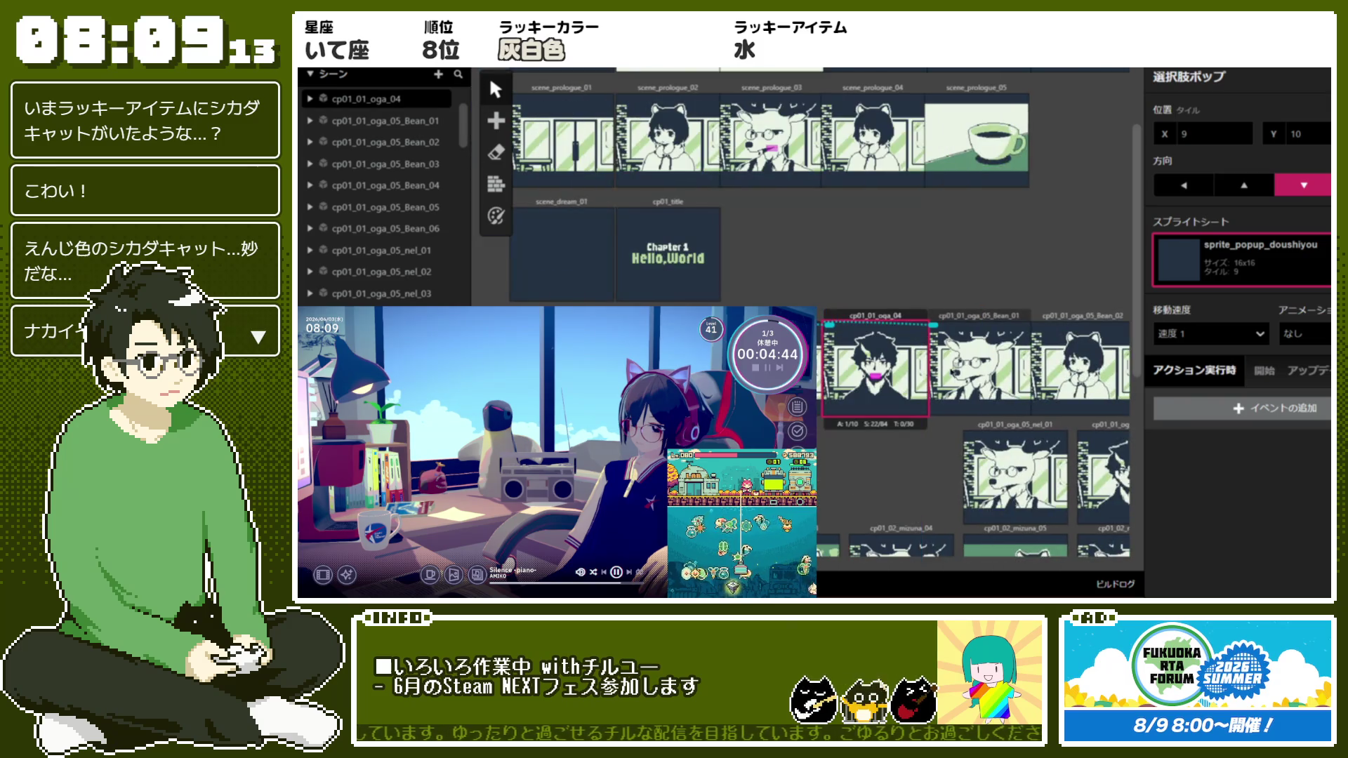
key(Escape)
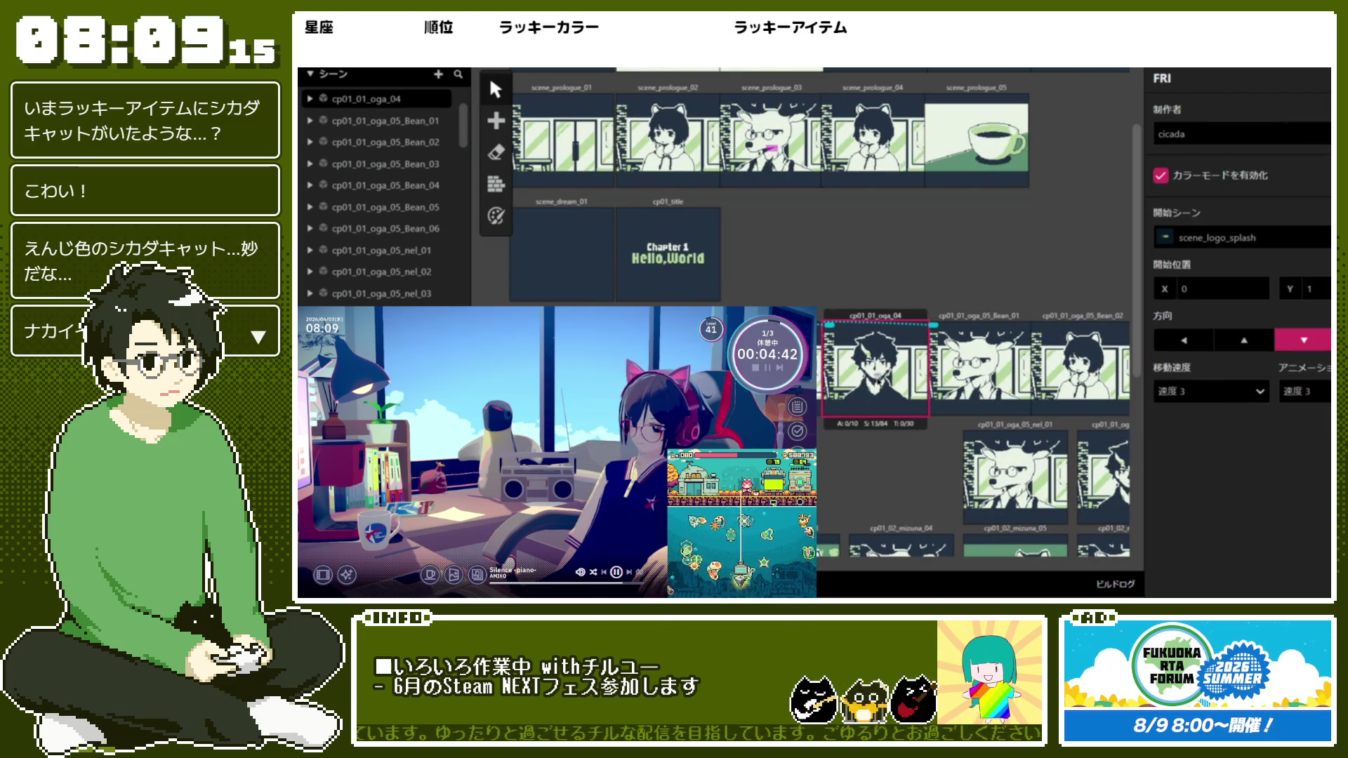
scroll(821, 316, down, 3)
Give cp01_02_mizuna_05's popup sprite_popup_doushiyou and cp01_05_clear_check_01's popup sprite_popup_mugon
click(673, 297)
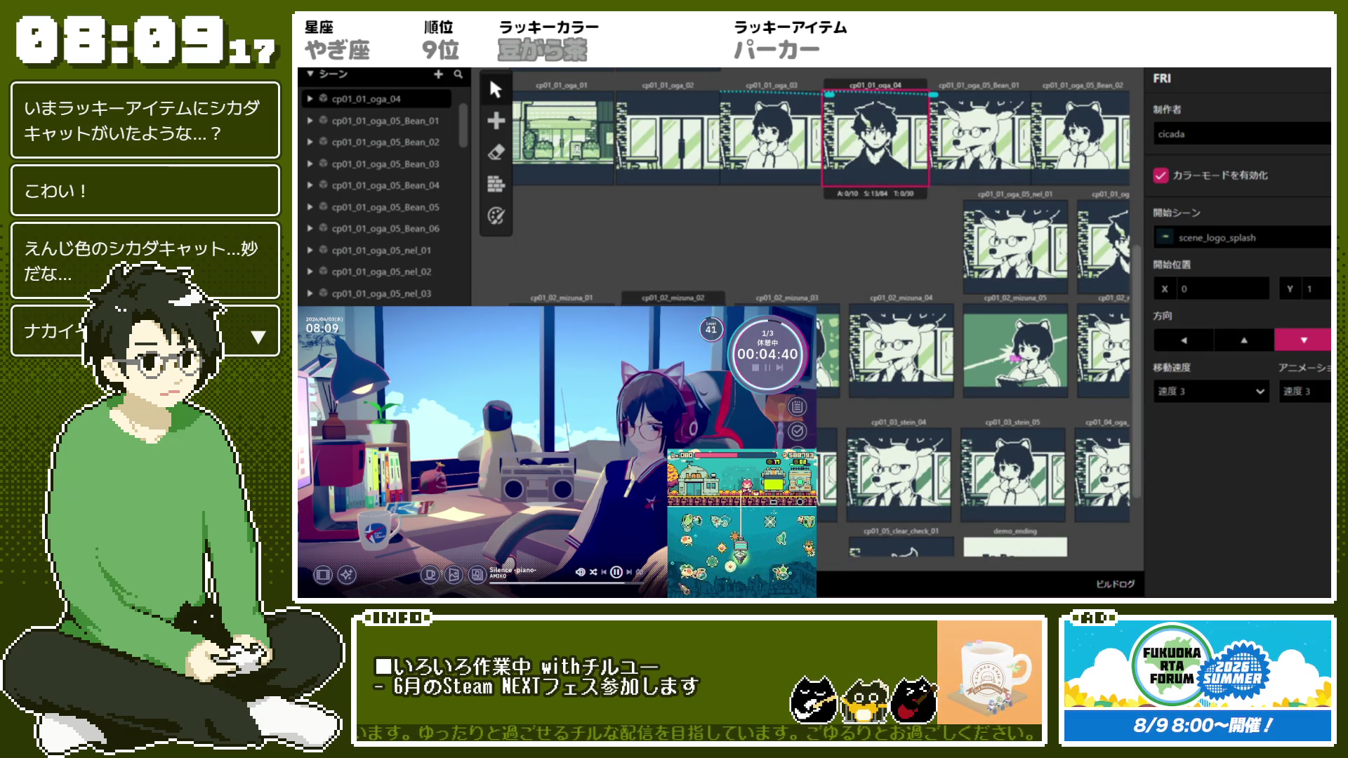
click(1240, 256)
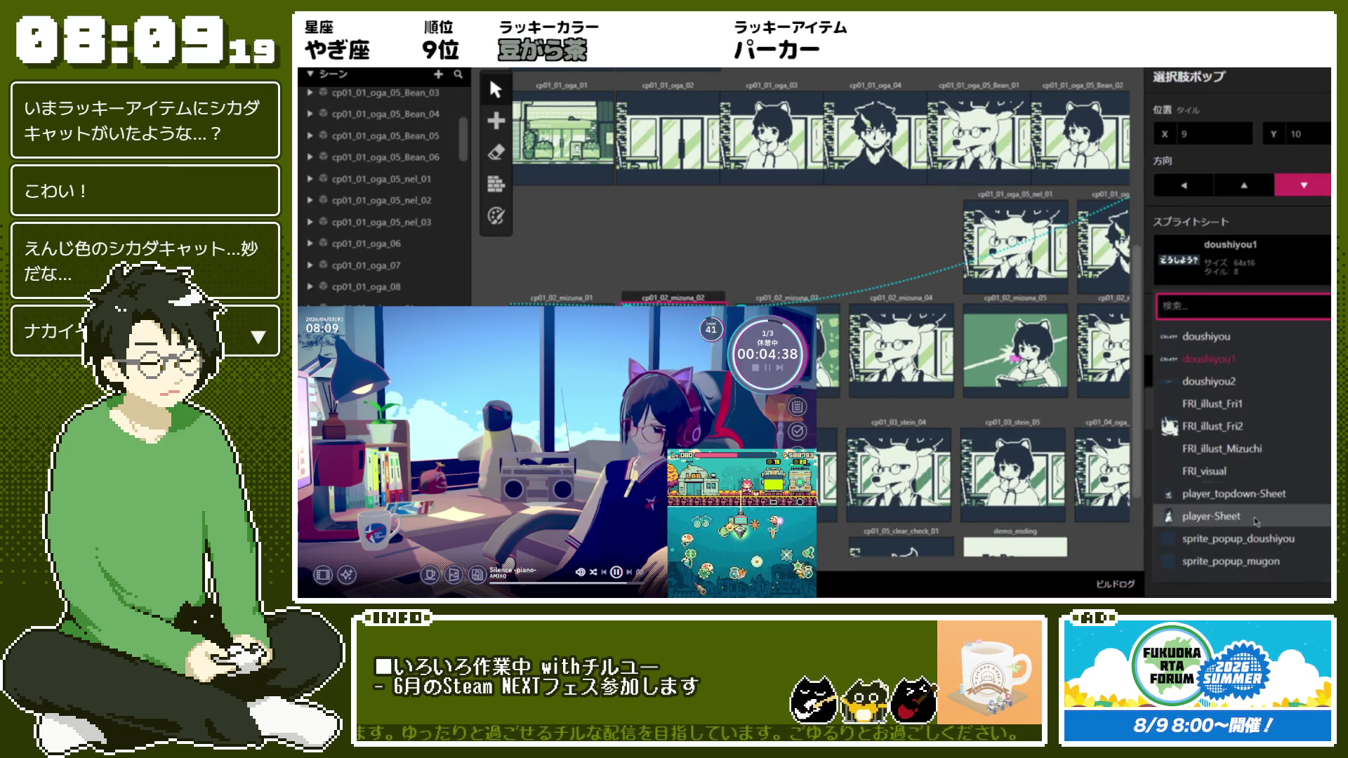
click(1209, 539)
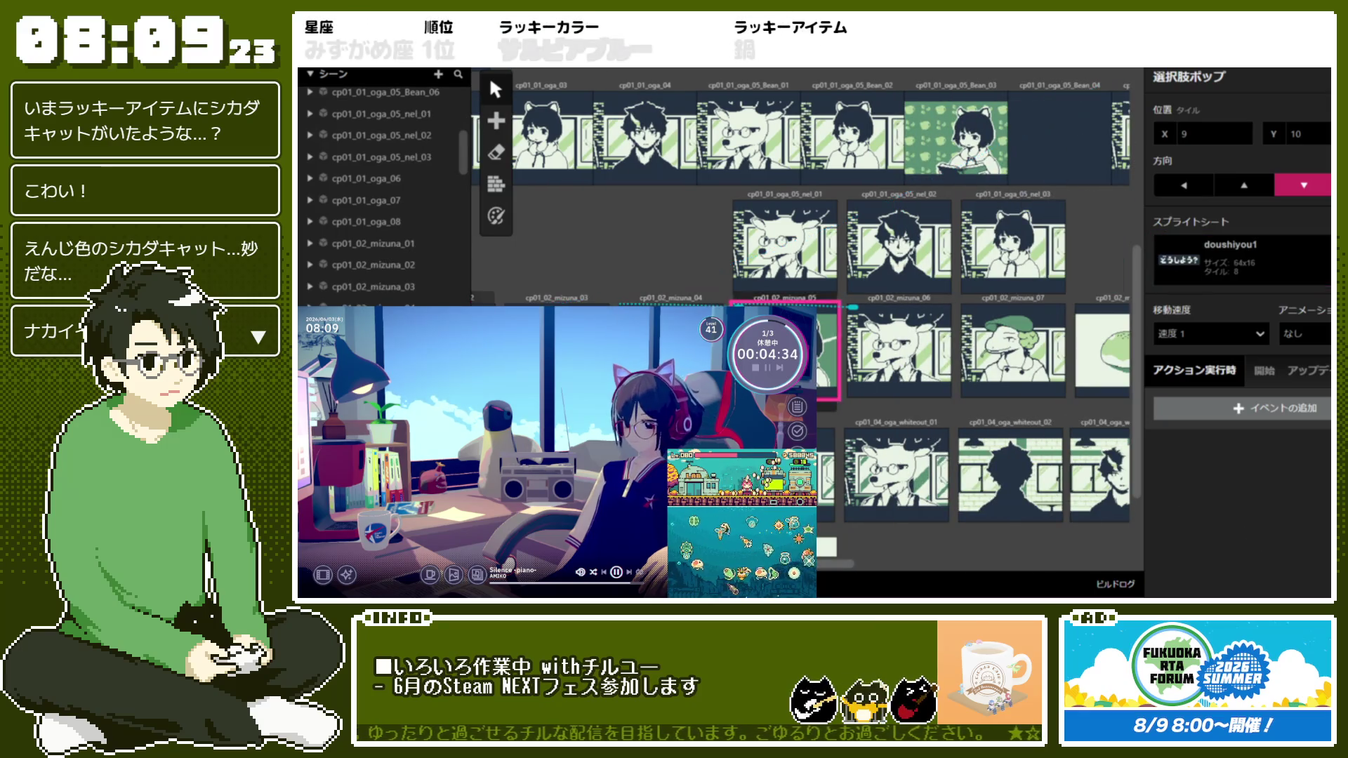
click(1194, 270)
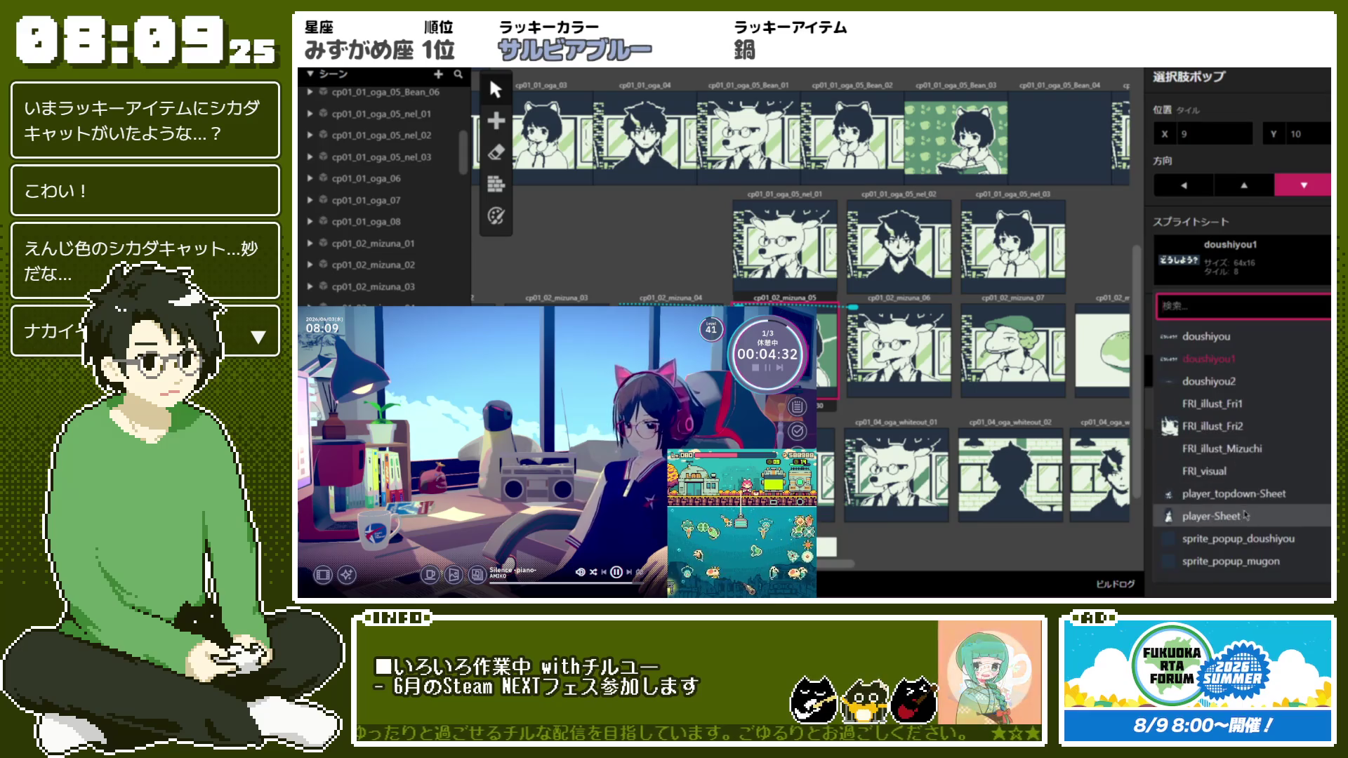
click(1256, 549)
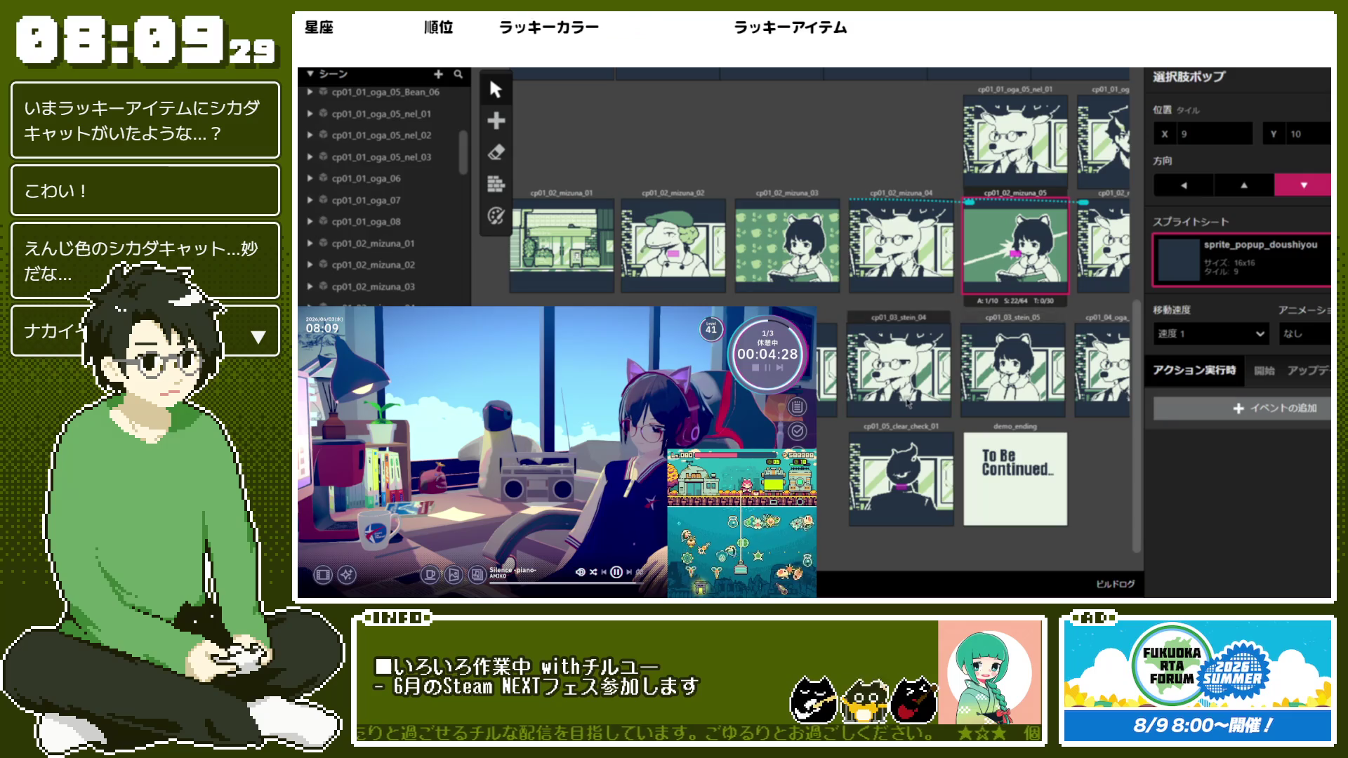
scroll(909, 404, up, 5)
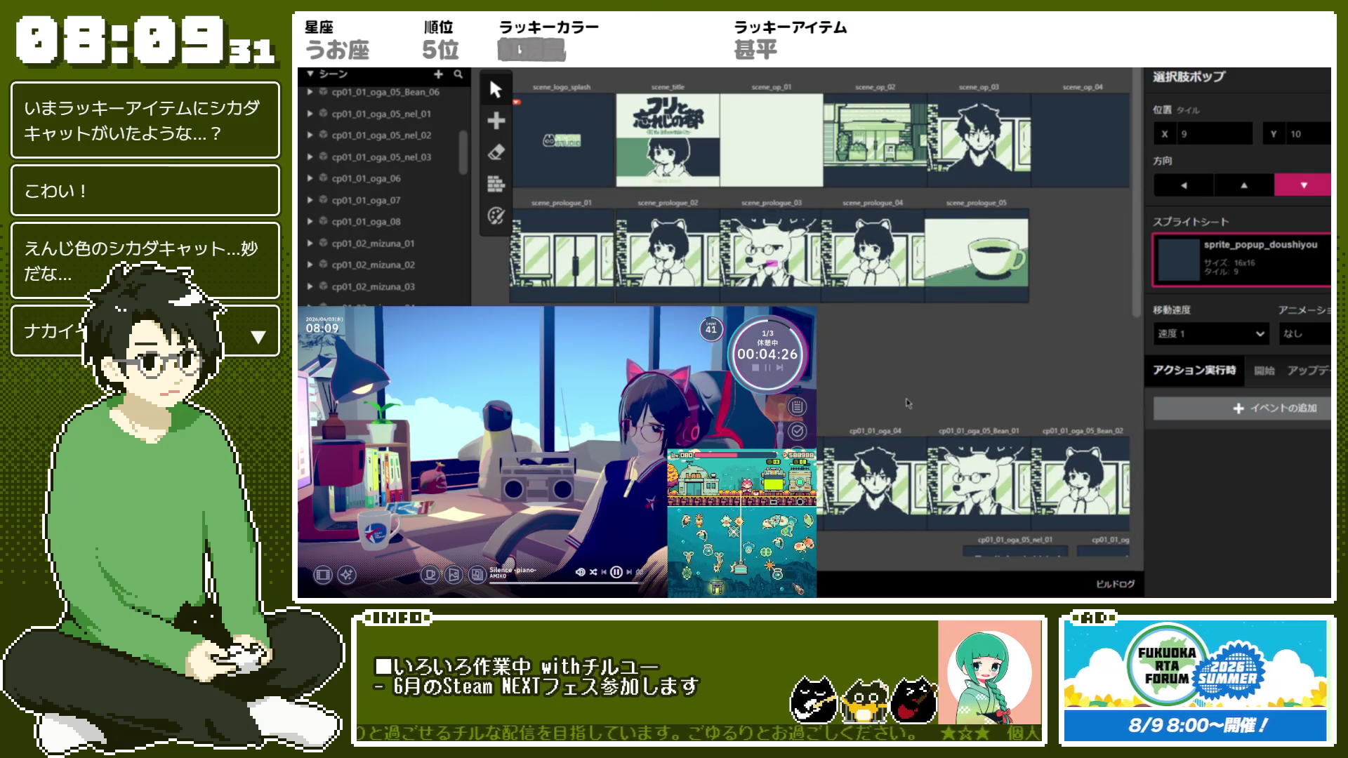
scroll(909, 404, down, 5)
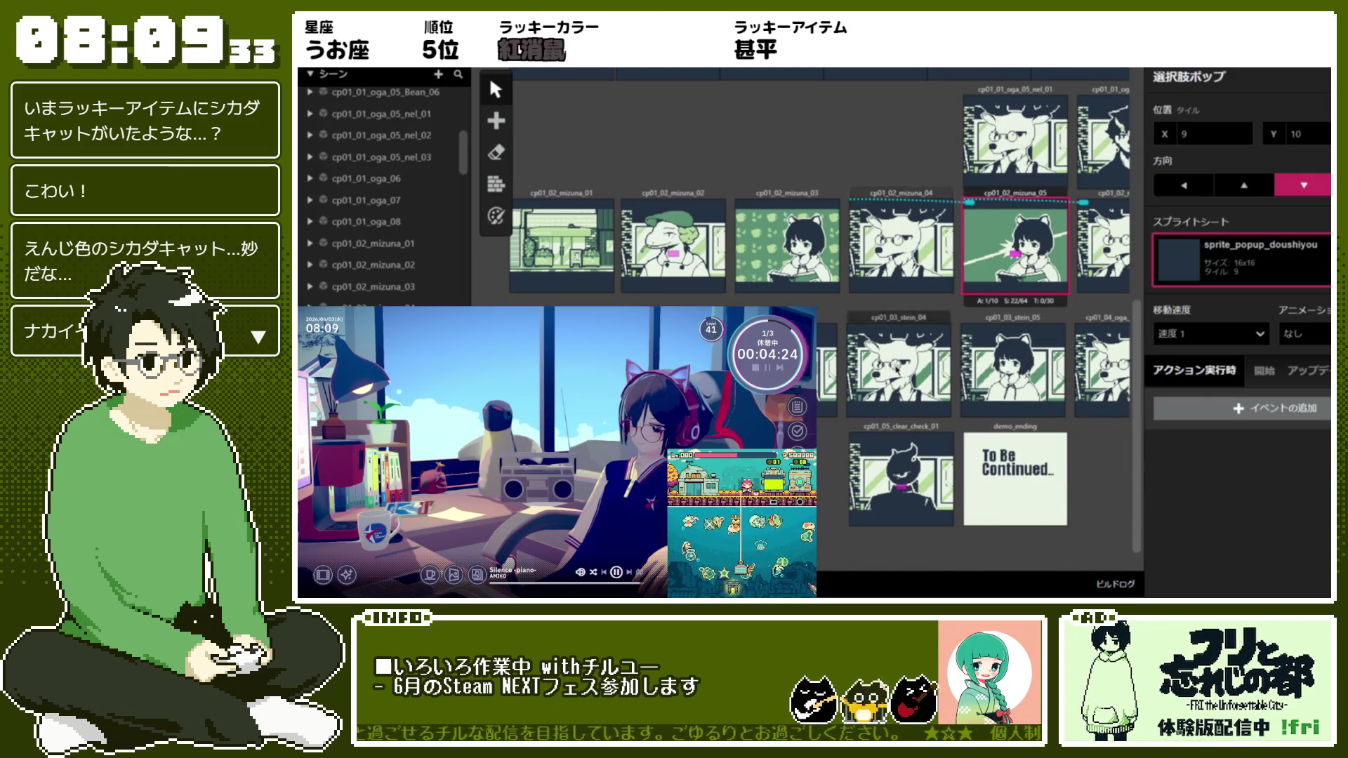
click(901, 478)
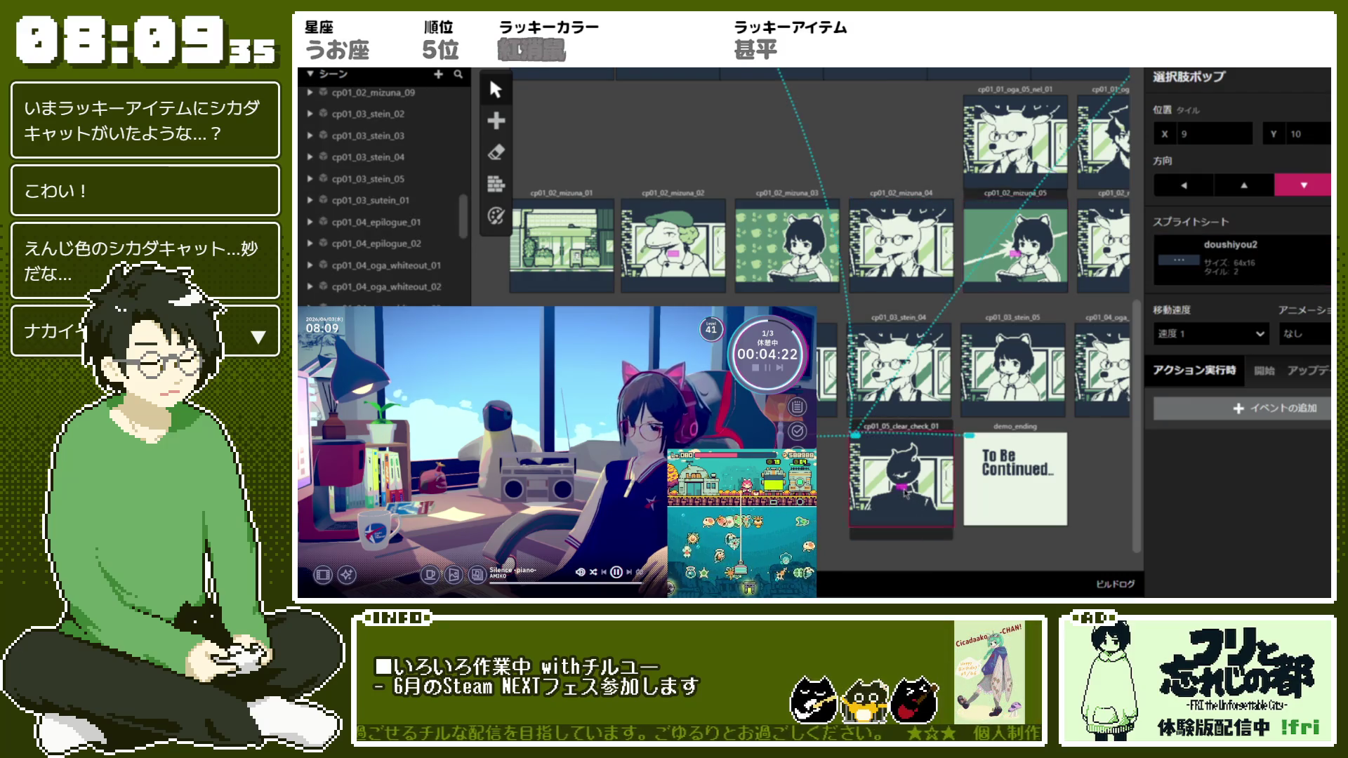
click(1236, 259)
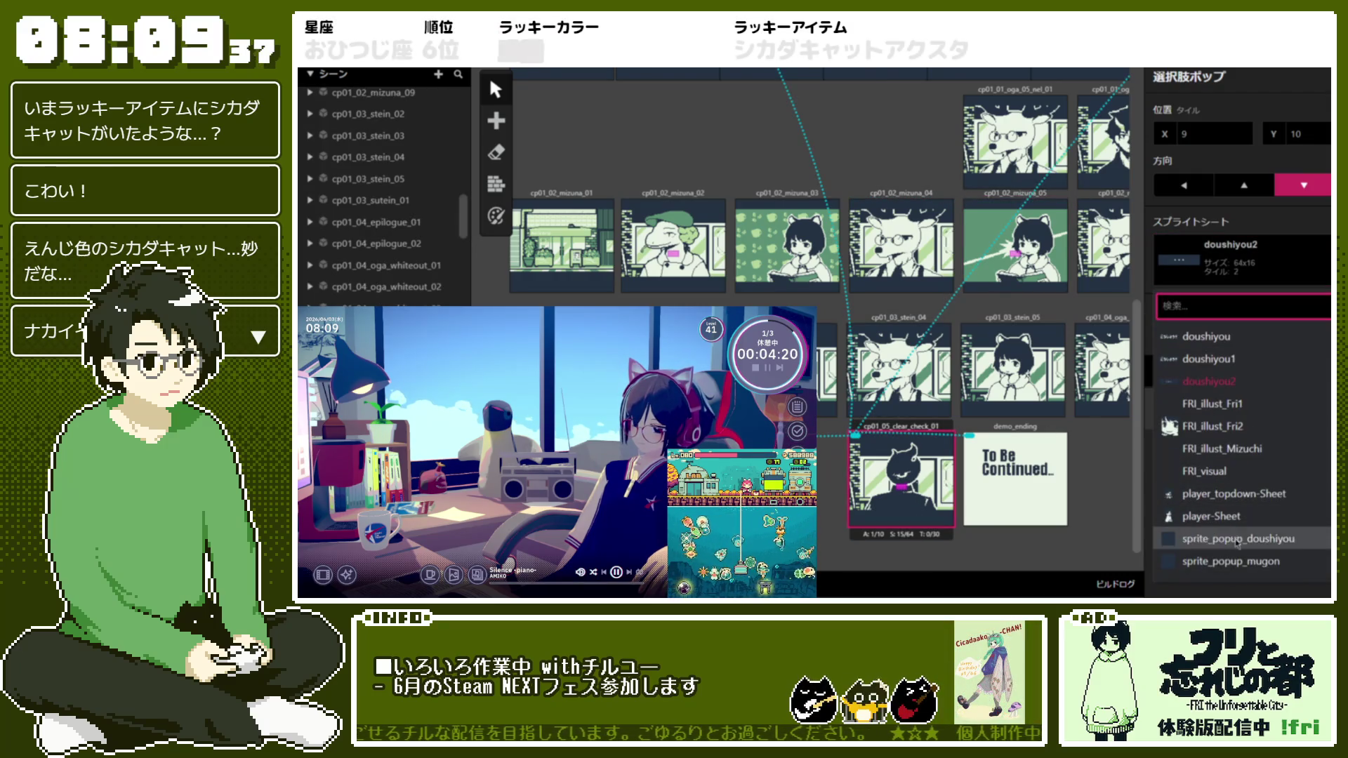
click(1249, 566)
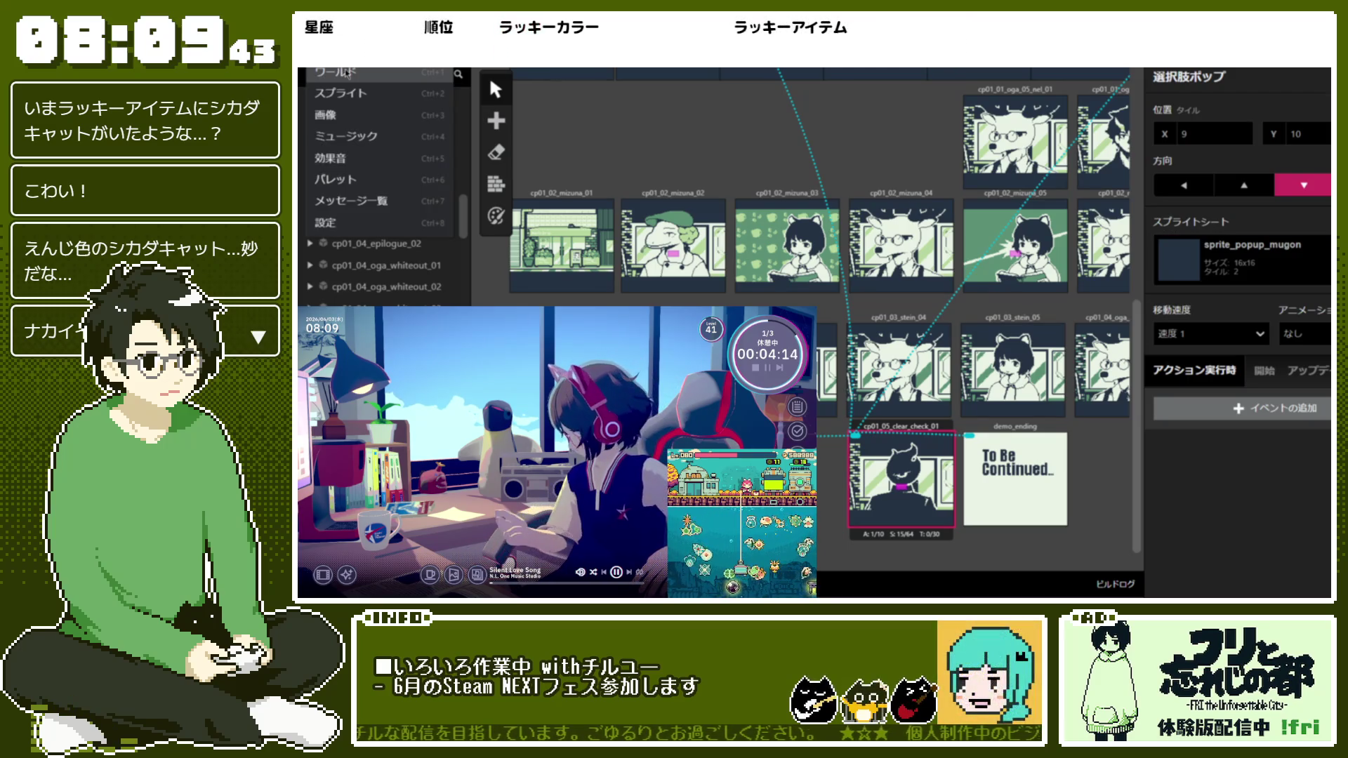
In the Sprites view, set sprite_popup_doushiyou's canvas width to 64
click(379, 74)
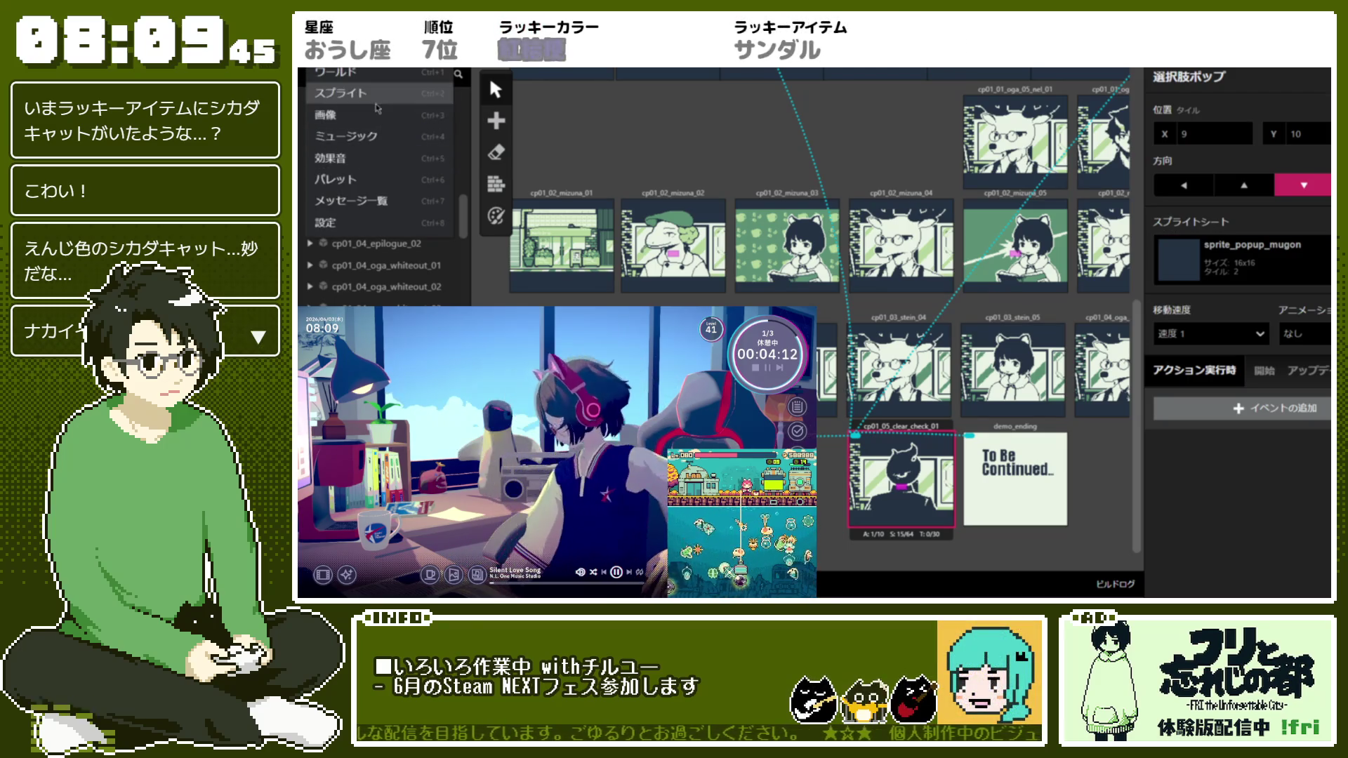
click(366, 85)
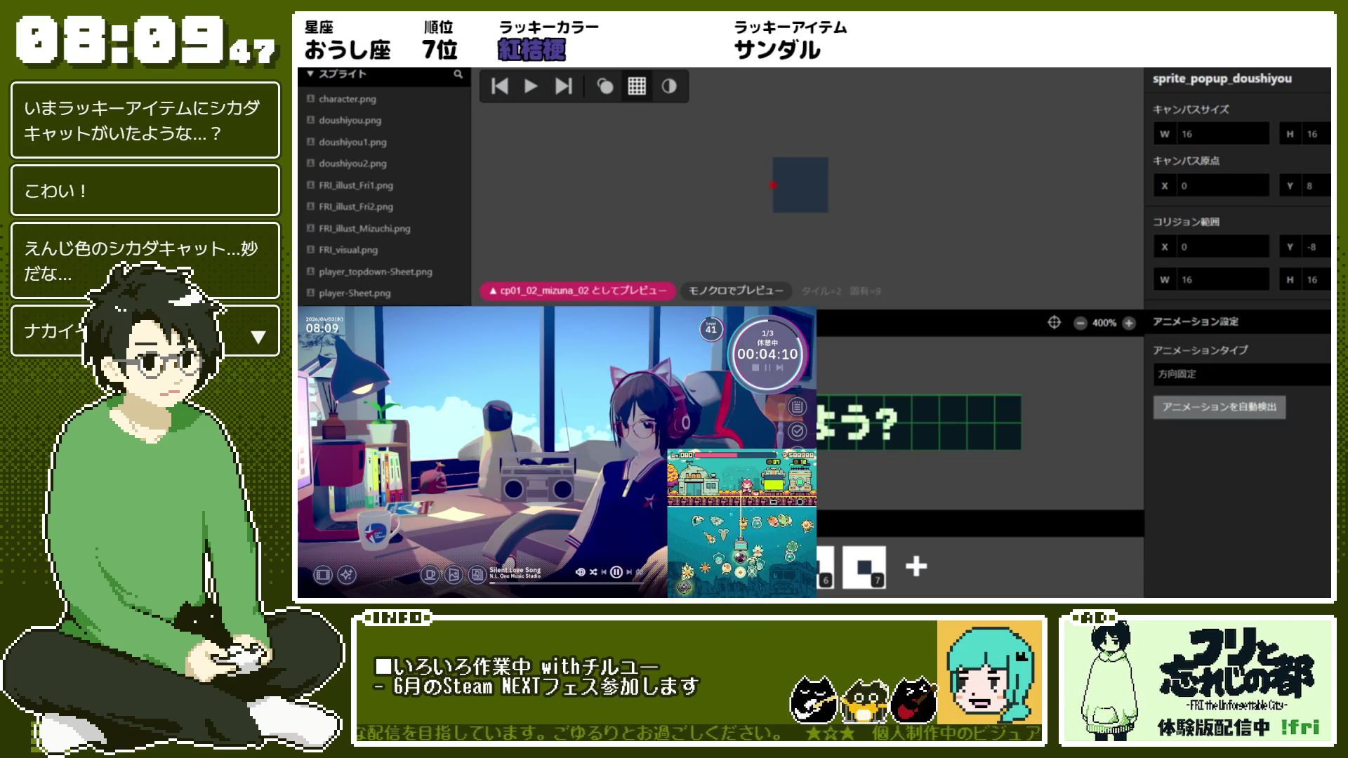
double_click(1187, 133)
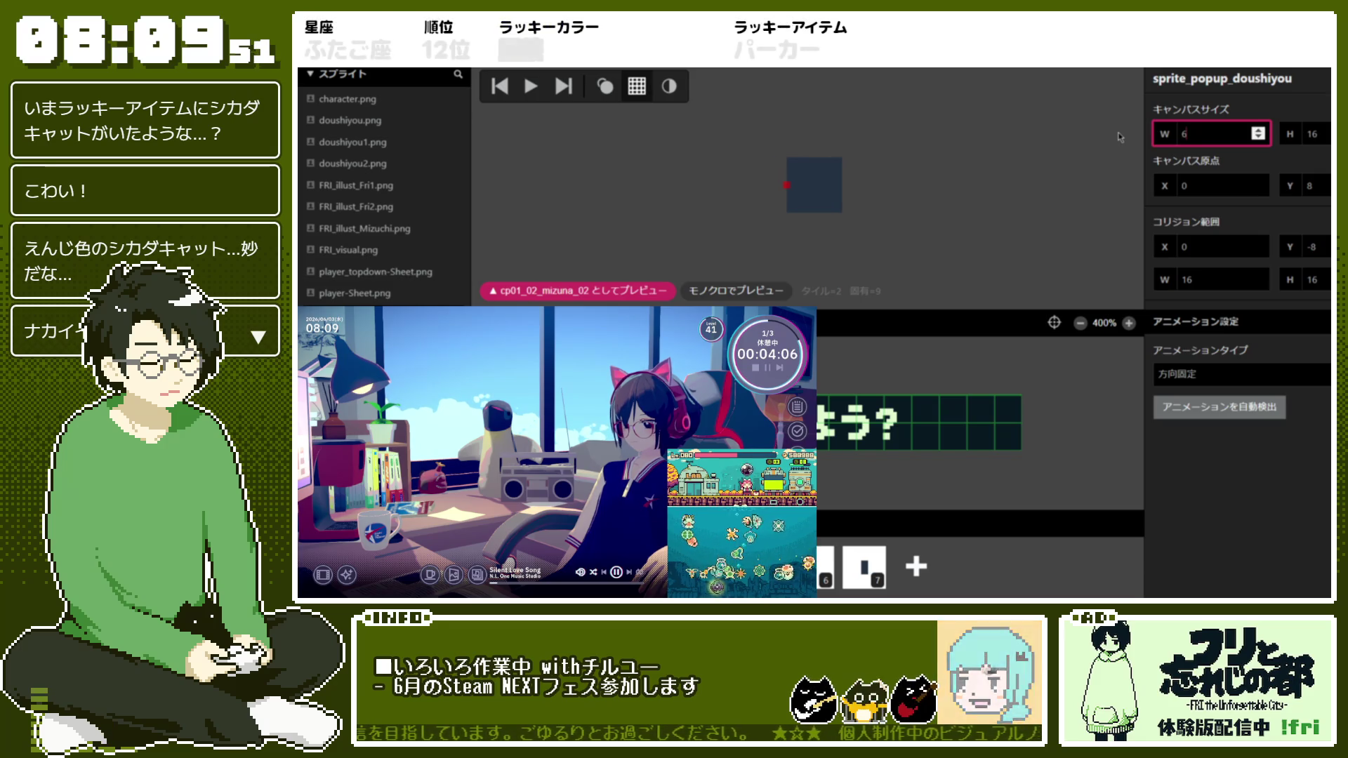
text(64)
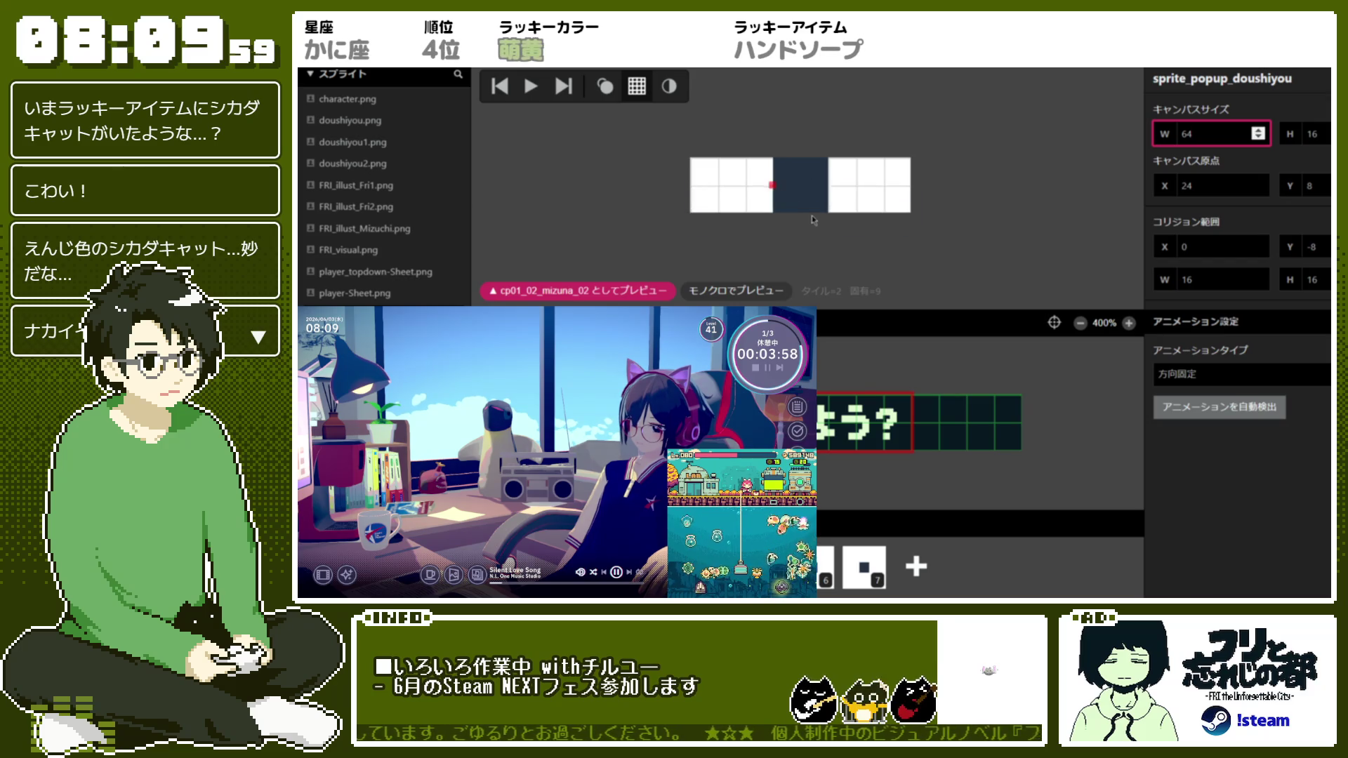
click(804, 189)
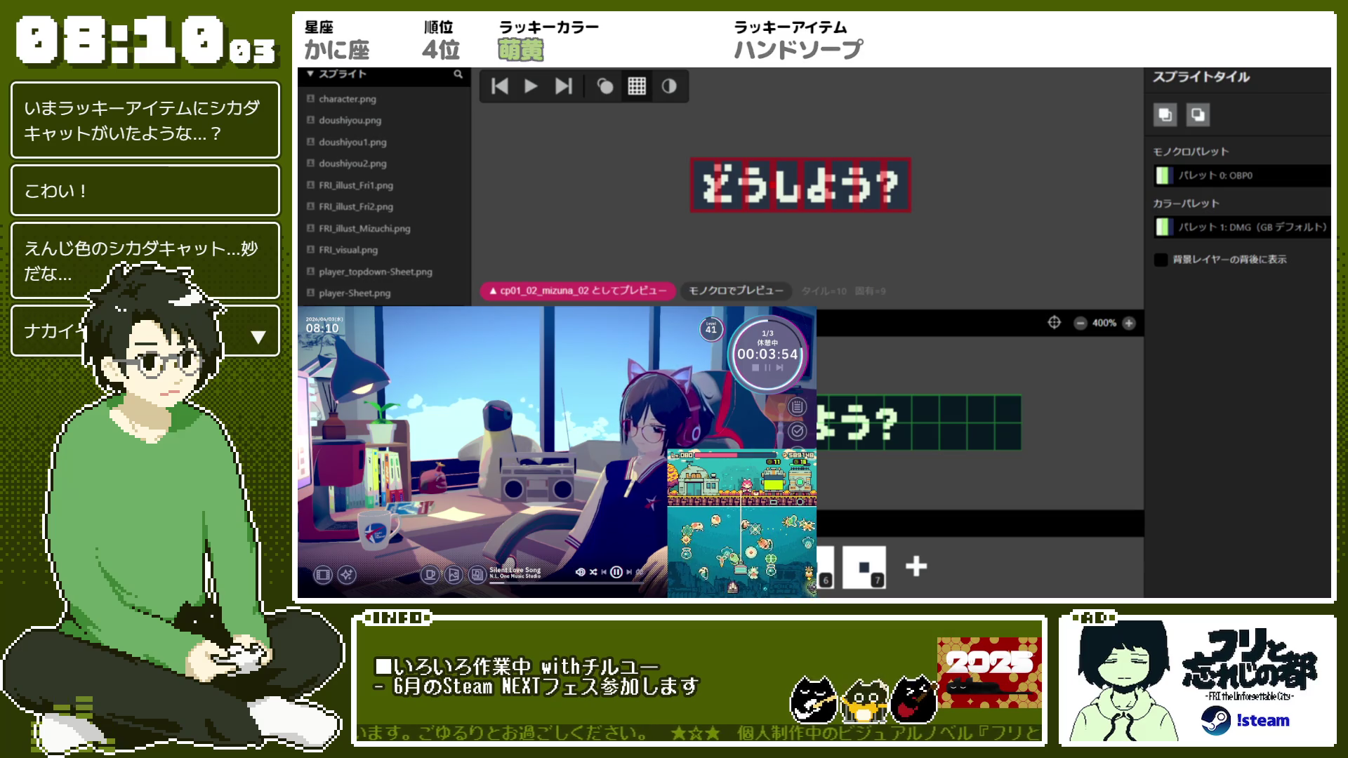
Set sprite_popup_mugon's canvas width to 64, then return to the scene overview
key(Down)
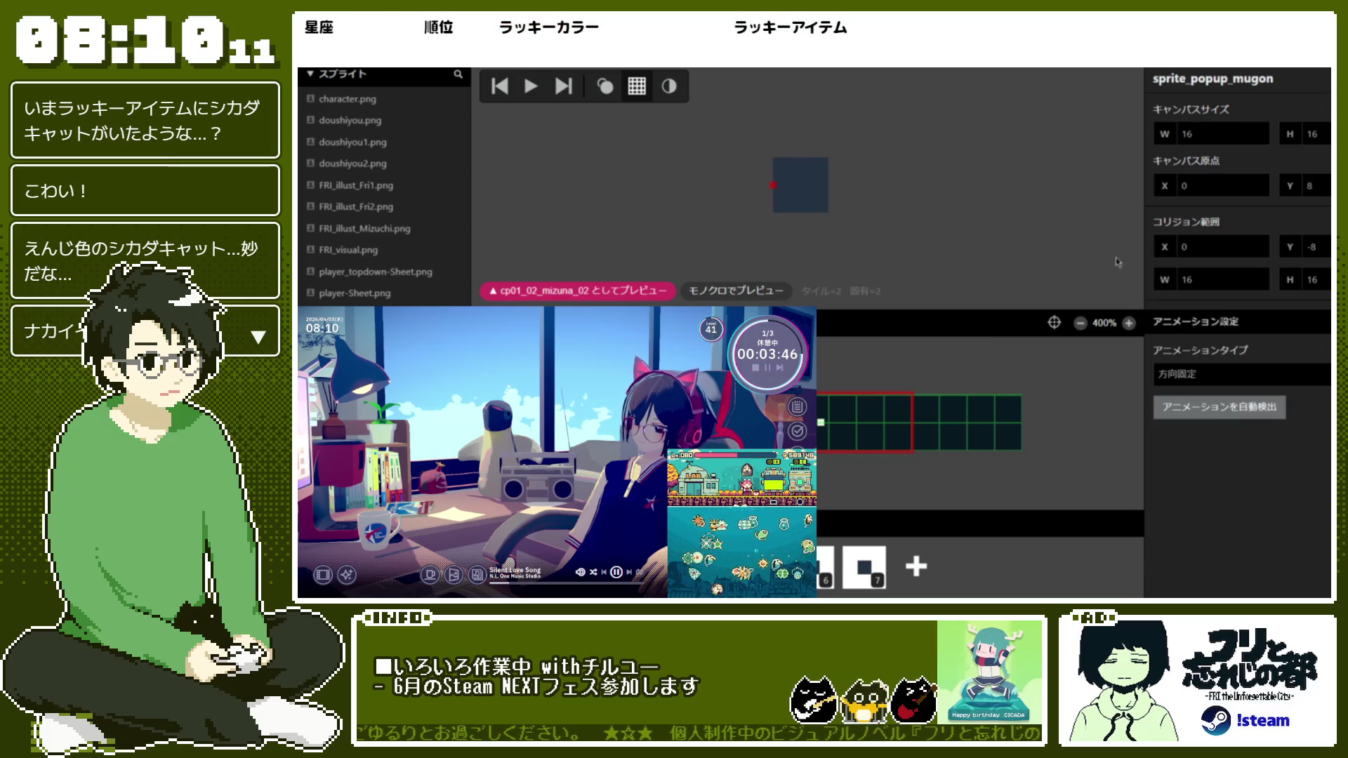
click(1168, 139)
text(64)
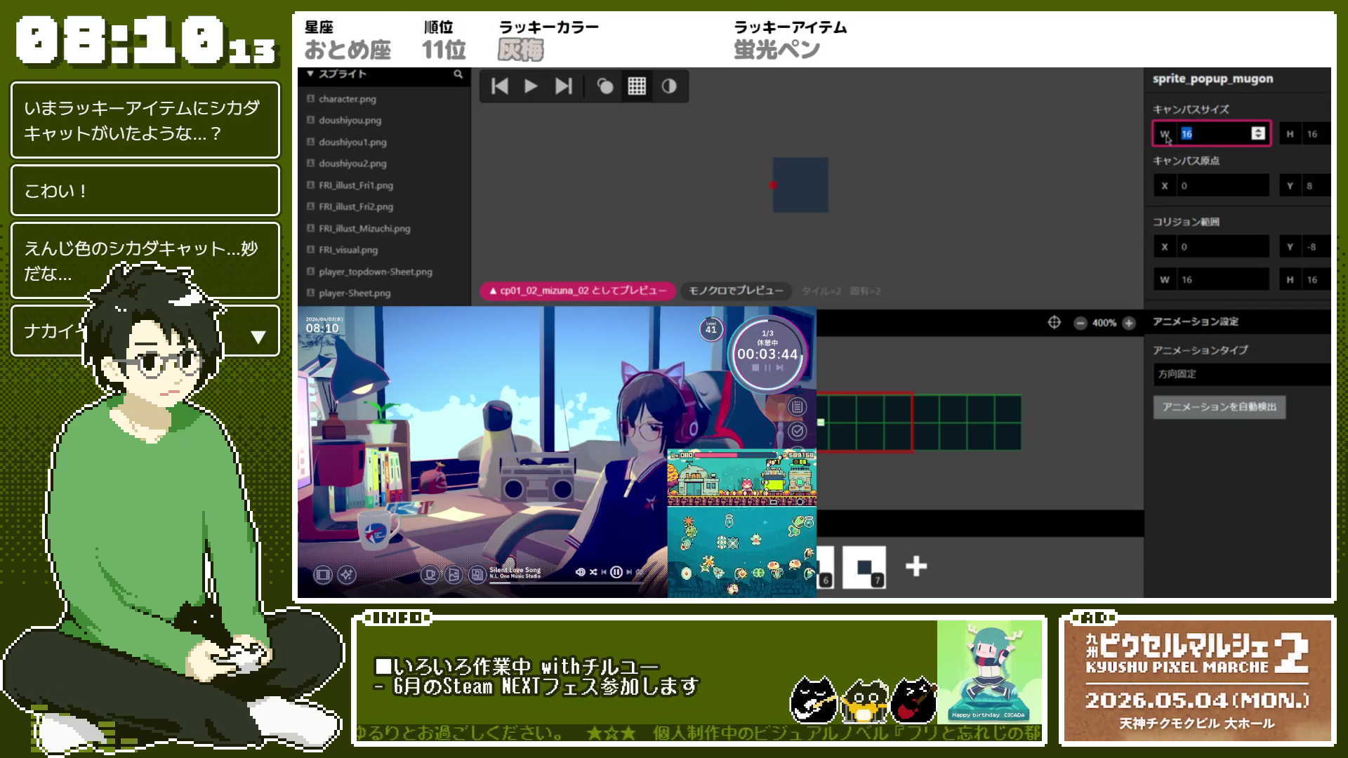
key(Return)
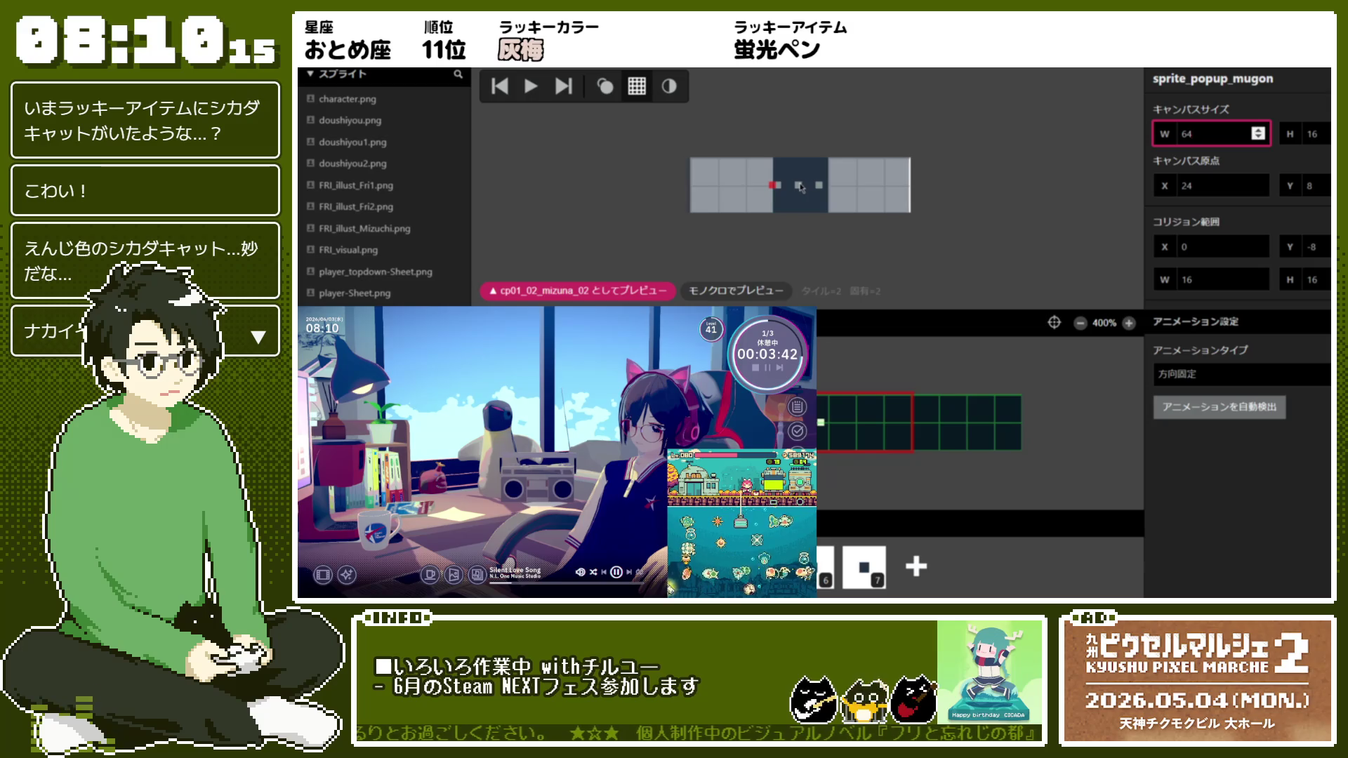
click(801, 187)
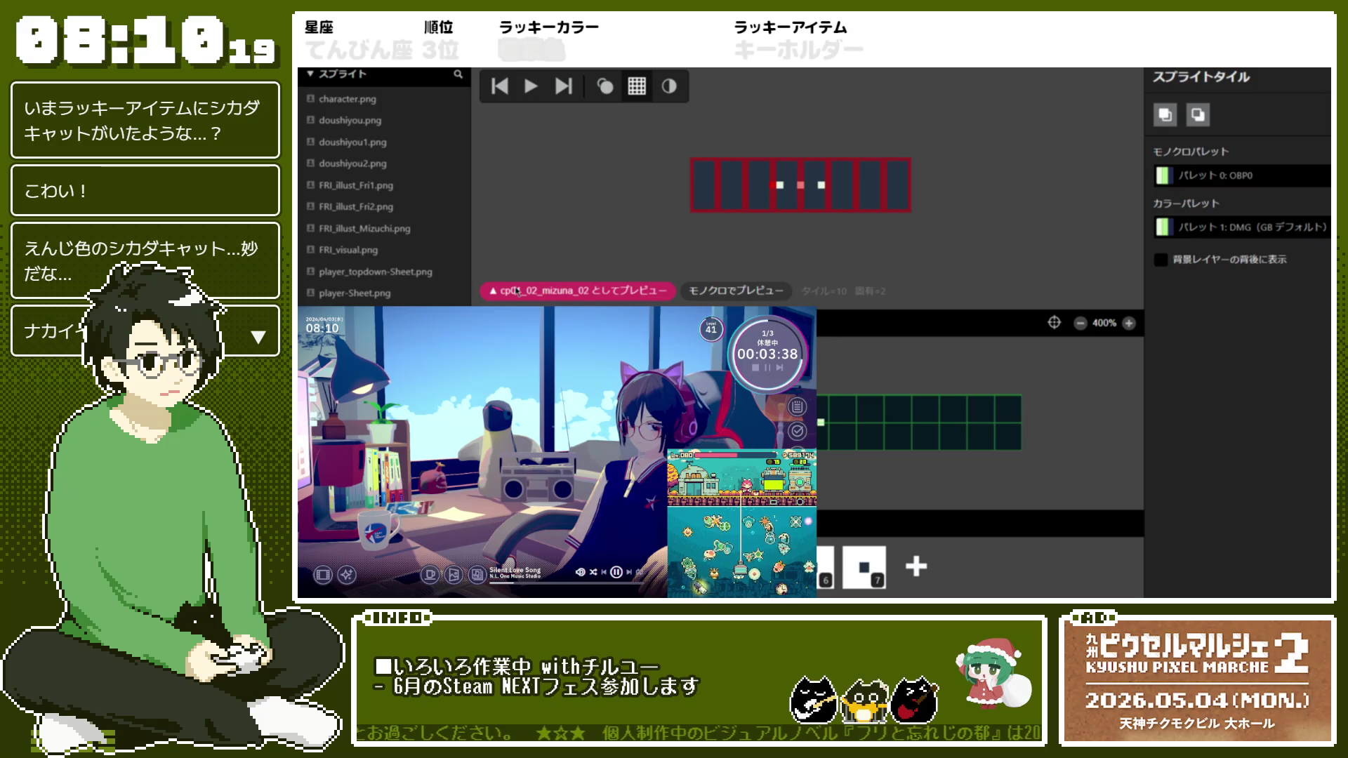
click(385, 76)
click(383, 74)
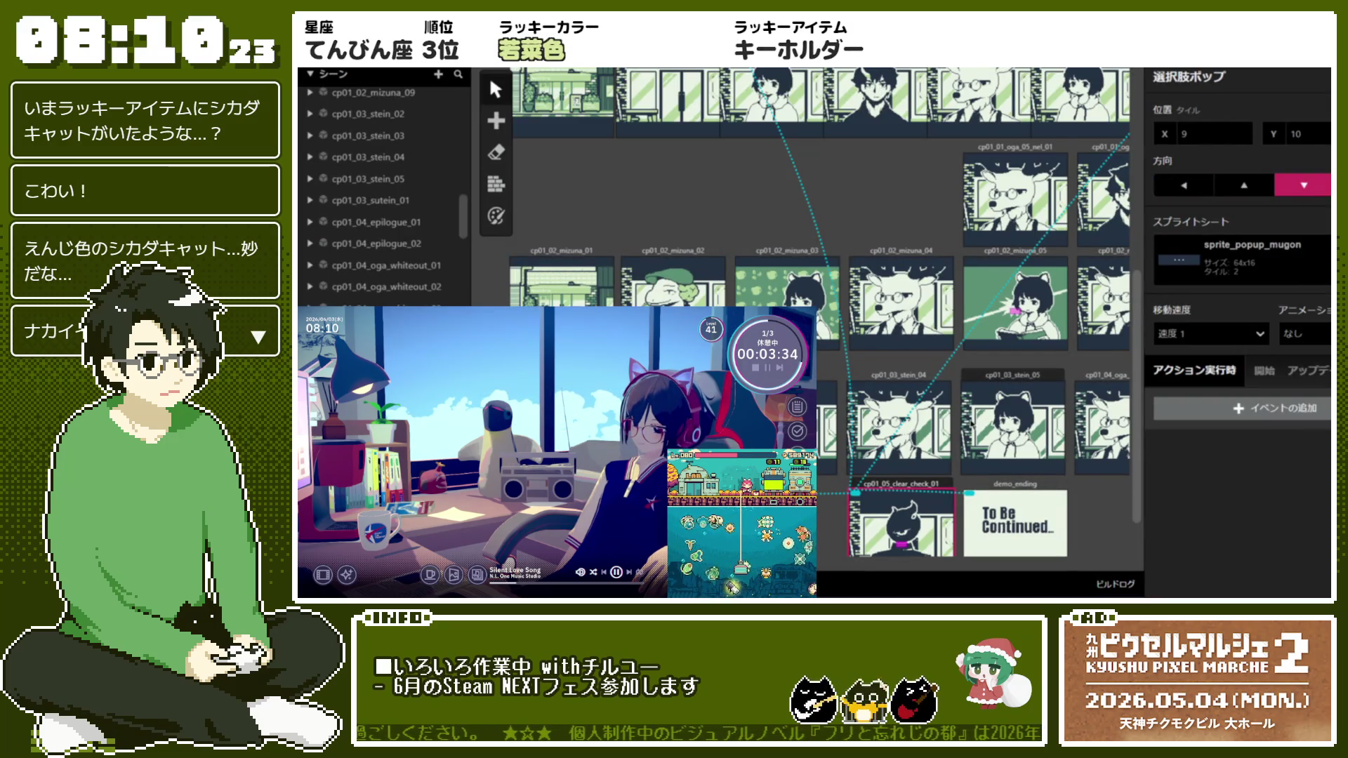
Open scene cp01_02_mizuna_02's event script and check its Actor dropdown, keeping the choice popup
scroll(955, 450, down, 1)
scroll(956, 450, up, 2)
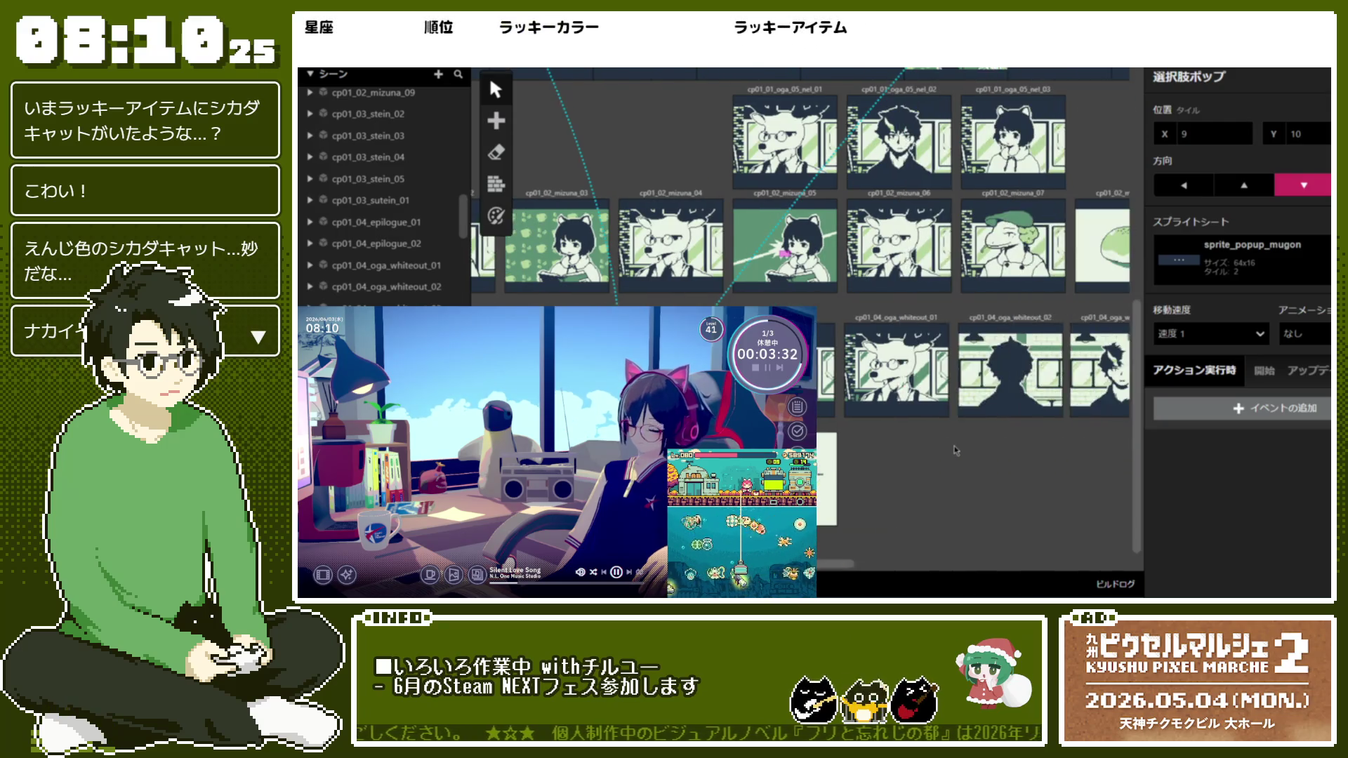
scroll(956, 451, down, 2)
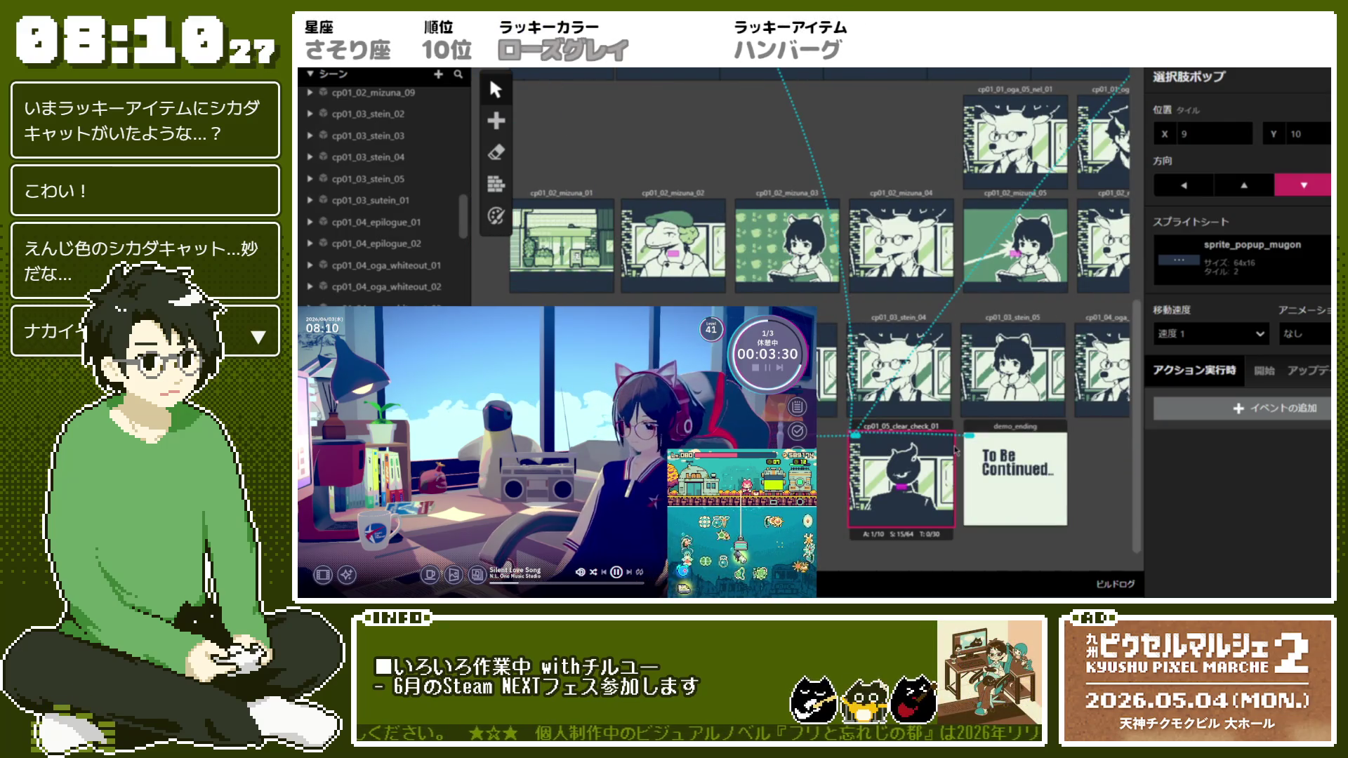
scroll(956, 451, up, 3)
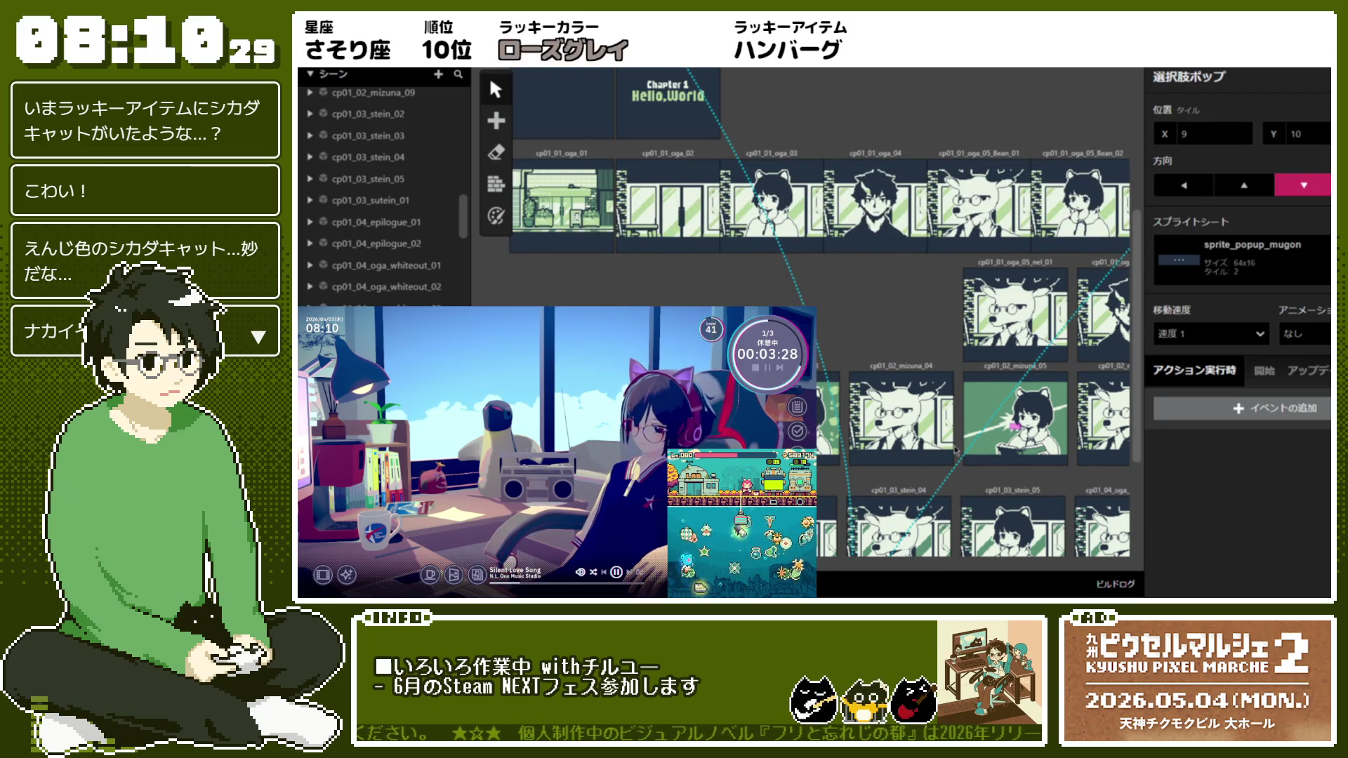
click(956, 451)
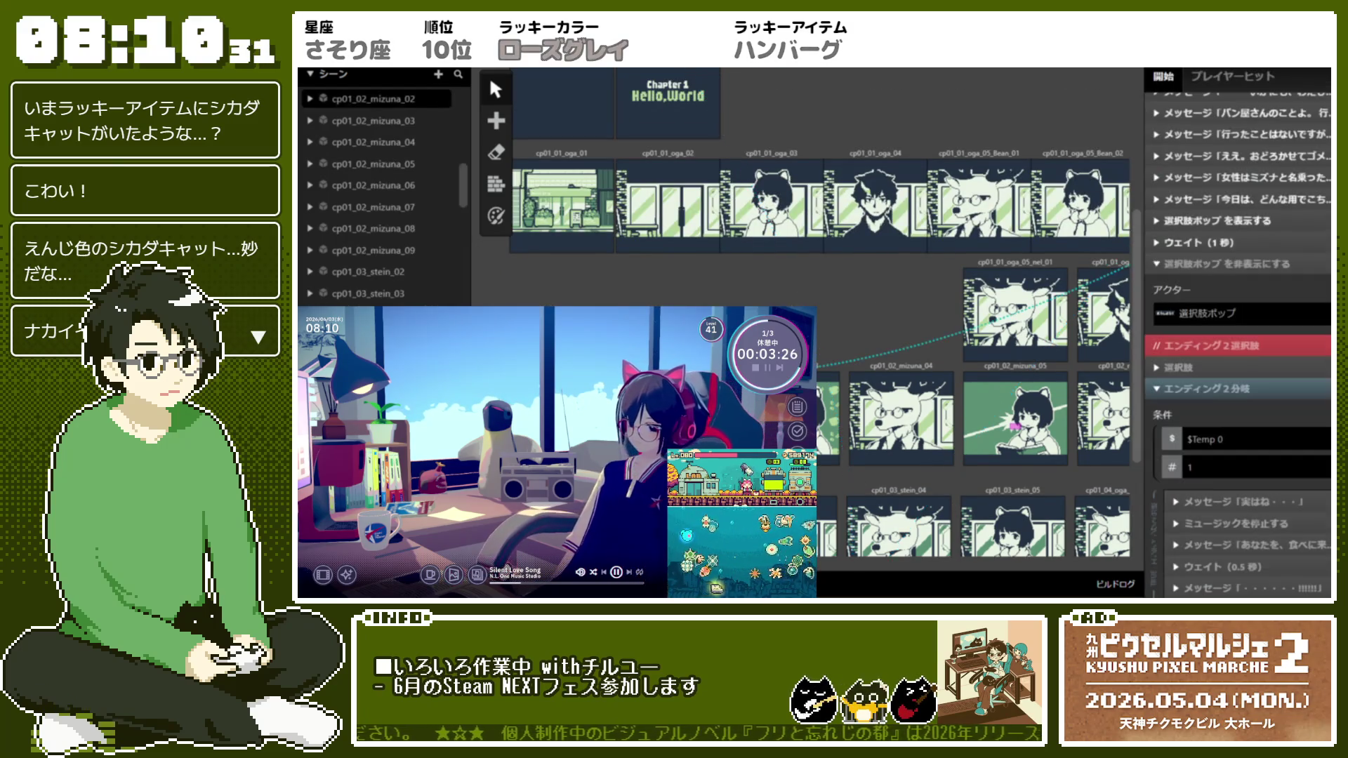
click(1227, 322)
click(1227, 322)
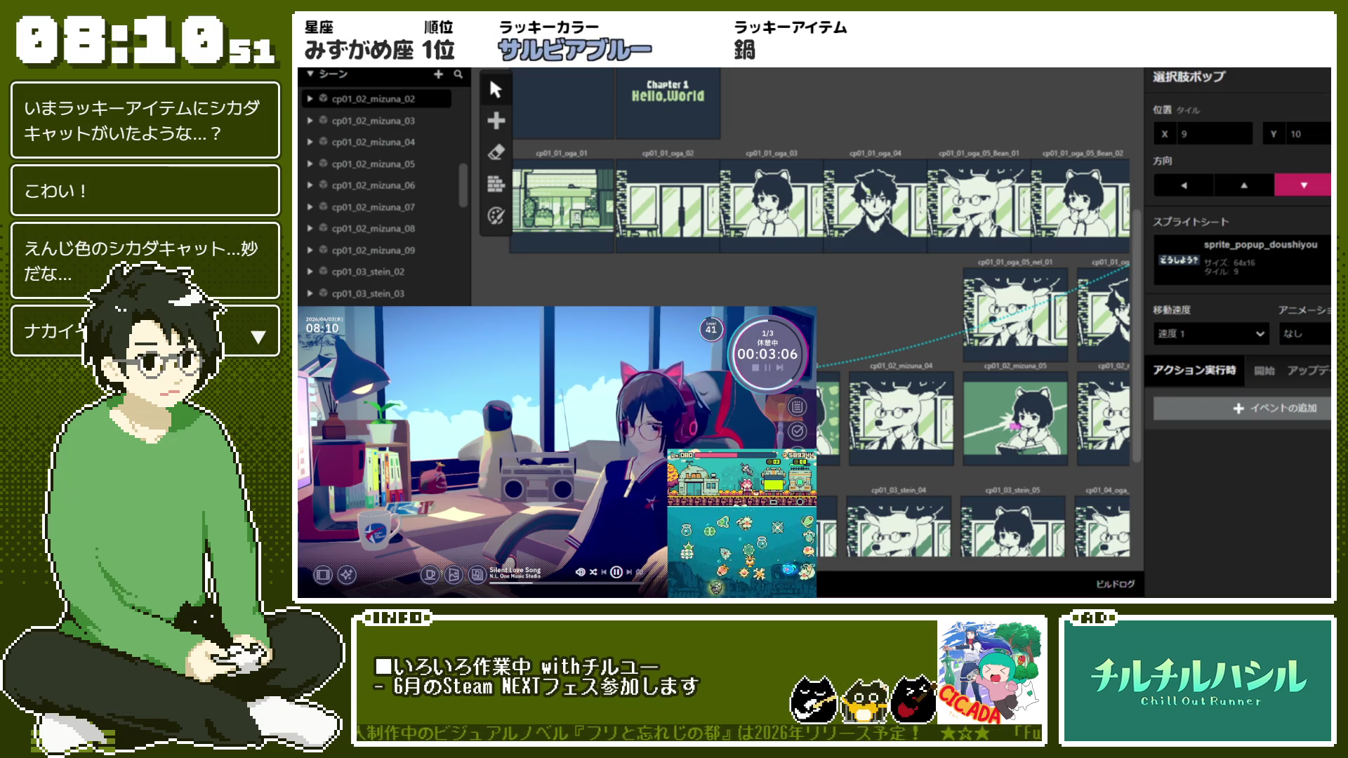
Switch the editor section to Sprites
scroll(1154, 338, down, 10)
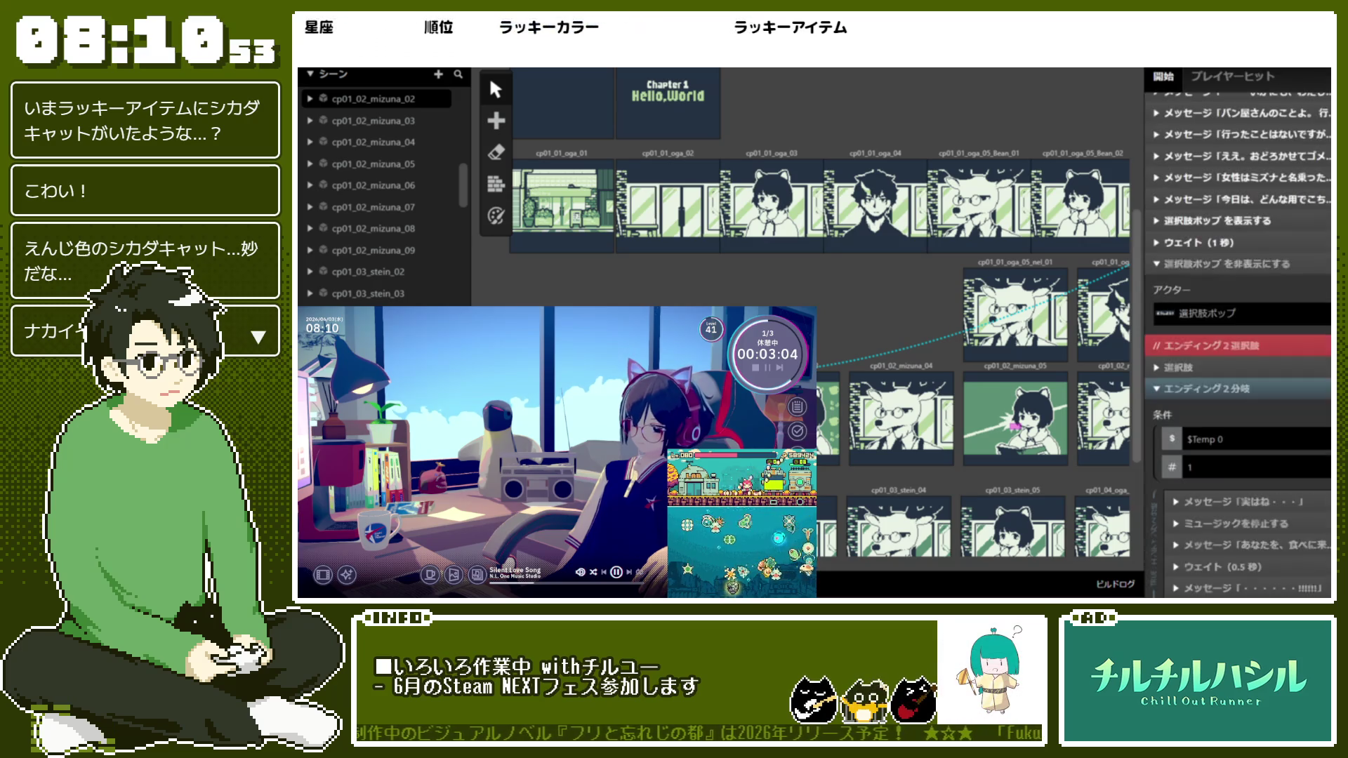
scroll(1153, 338, up, 10)
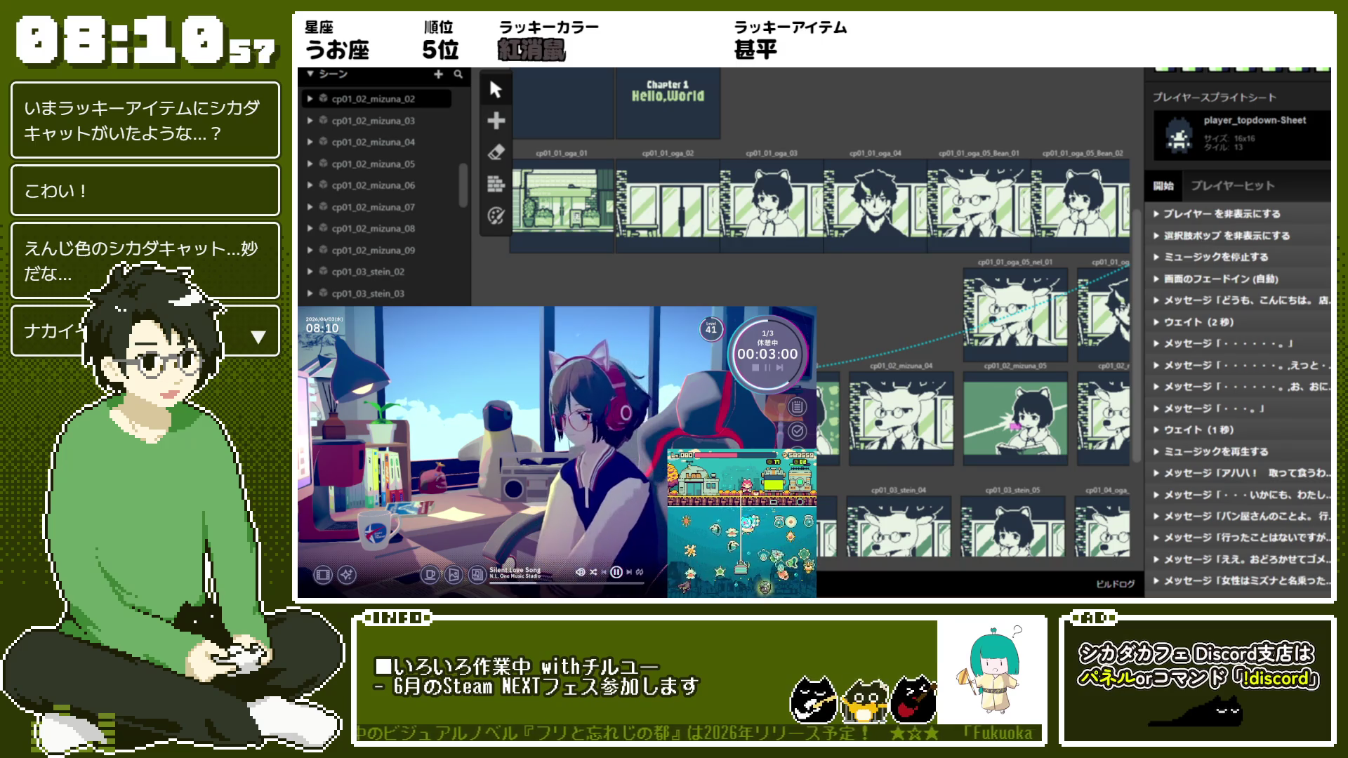
click(336, 74)
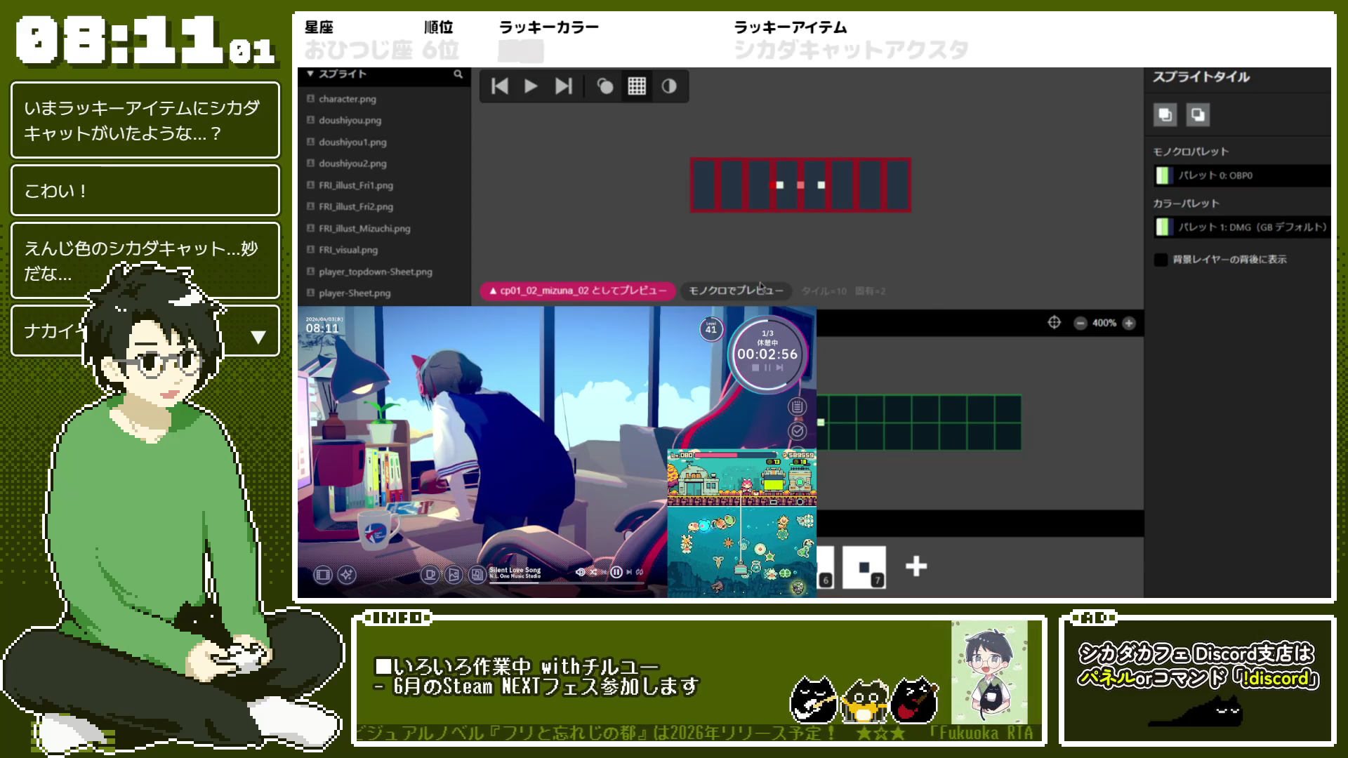
Review the sprite_popup_doushiyou (どうしよう?) and sprite_popup_mugon popup sprites
click(385, 304)
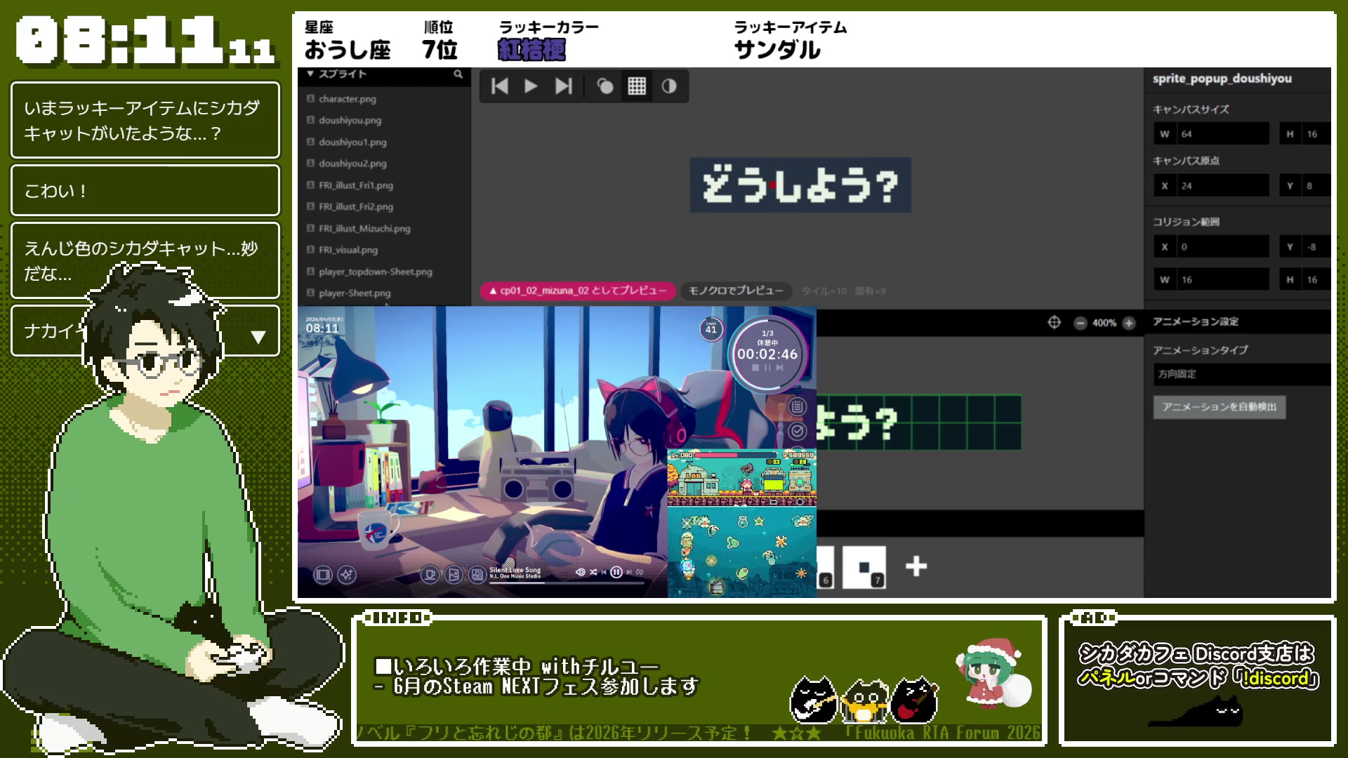
key(Down)
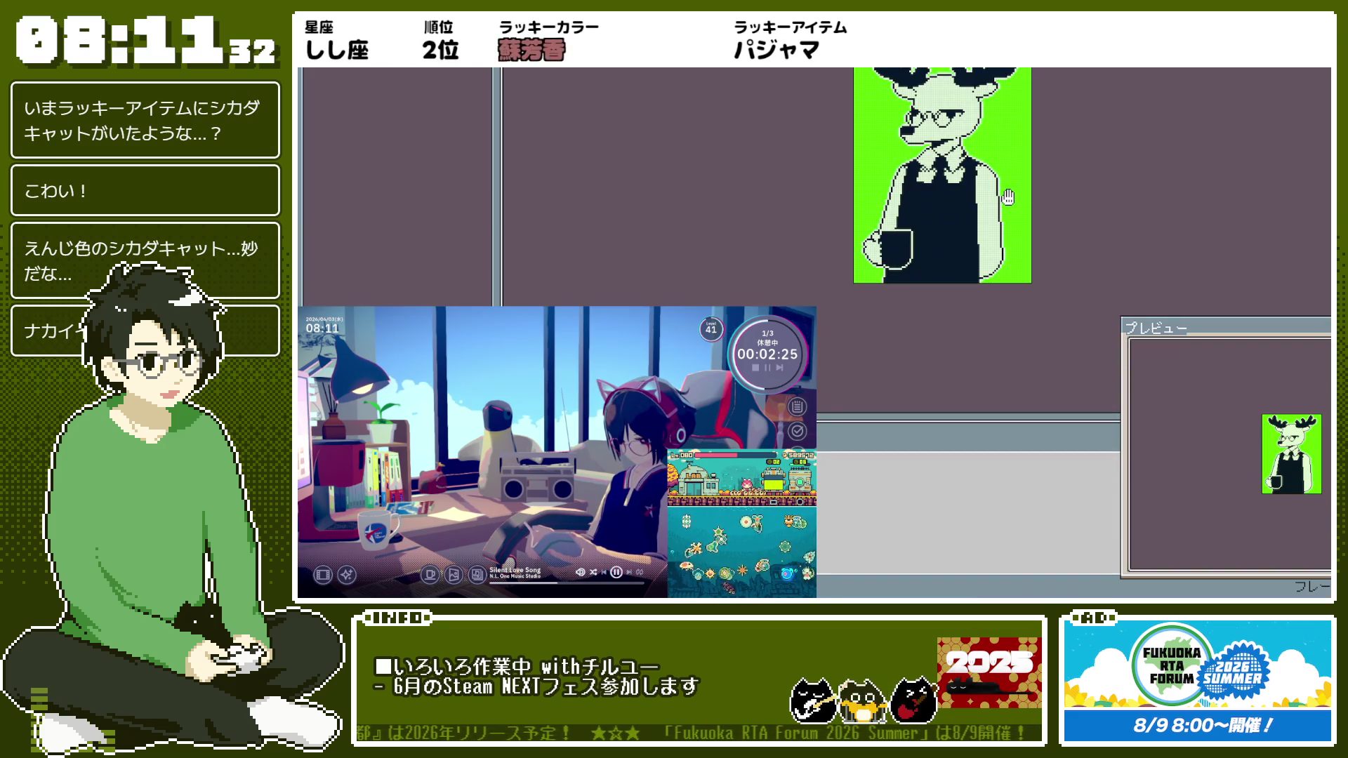
Pan the deer sprite canvas in Aseprite
mouse_move(1009, 197)
mouse_down()
mouse_move(991, 224)
mouse_move(988, 294)
mouse_up()
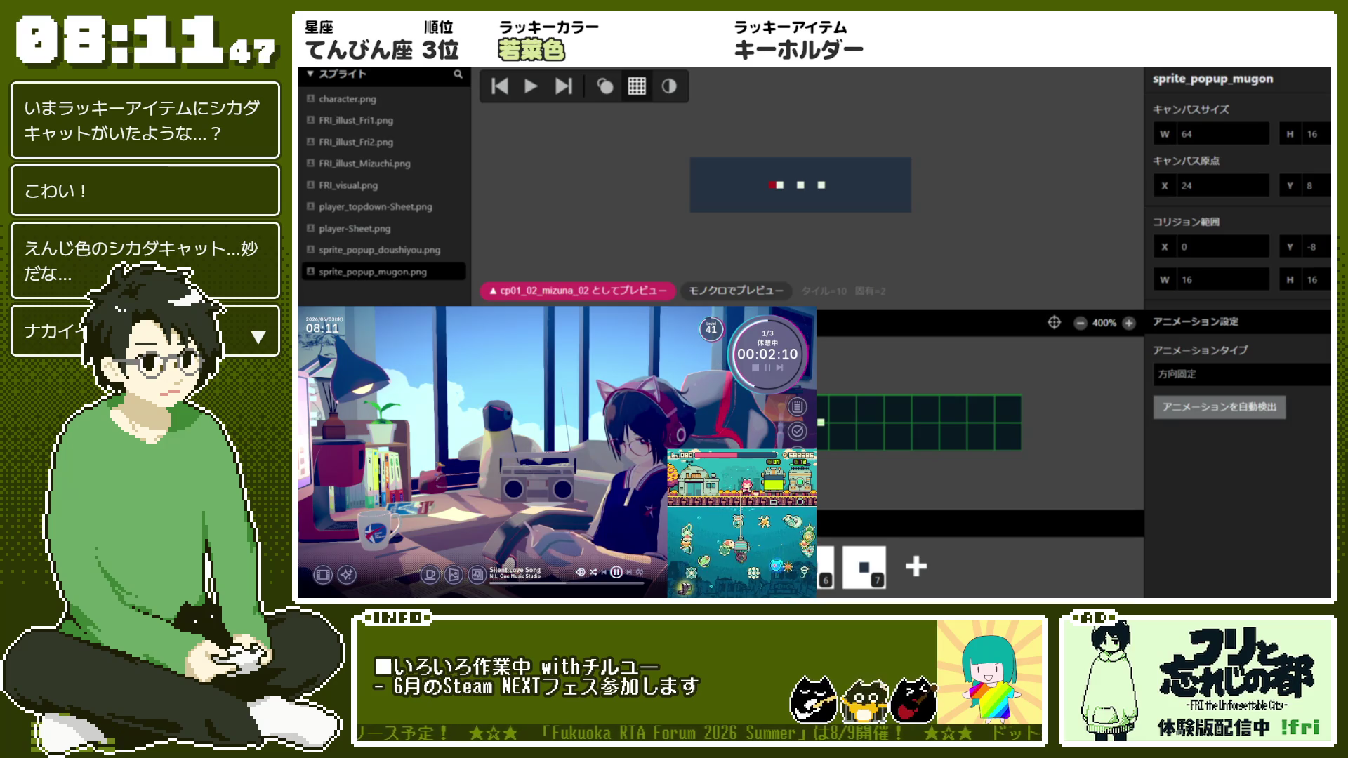
Scroll the Sprites list to find the newly added sprite_face_fri.png
scroll(383, 175, down, 1)
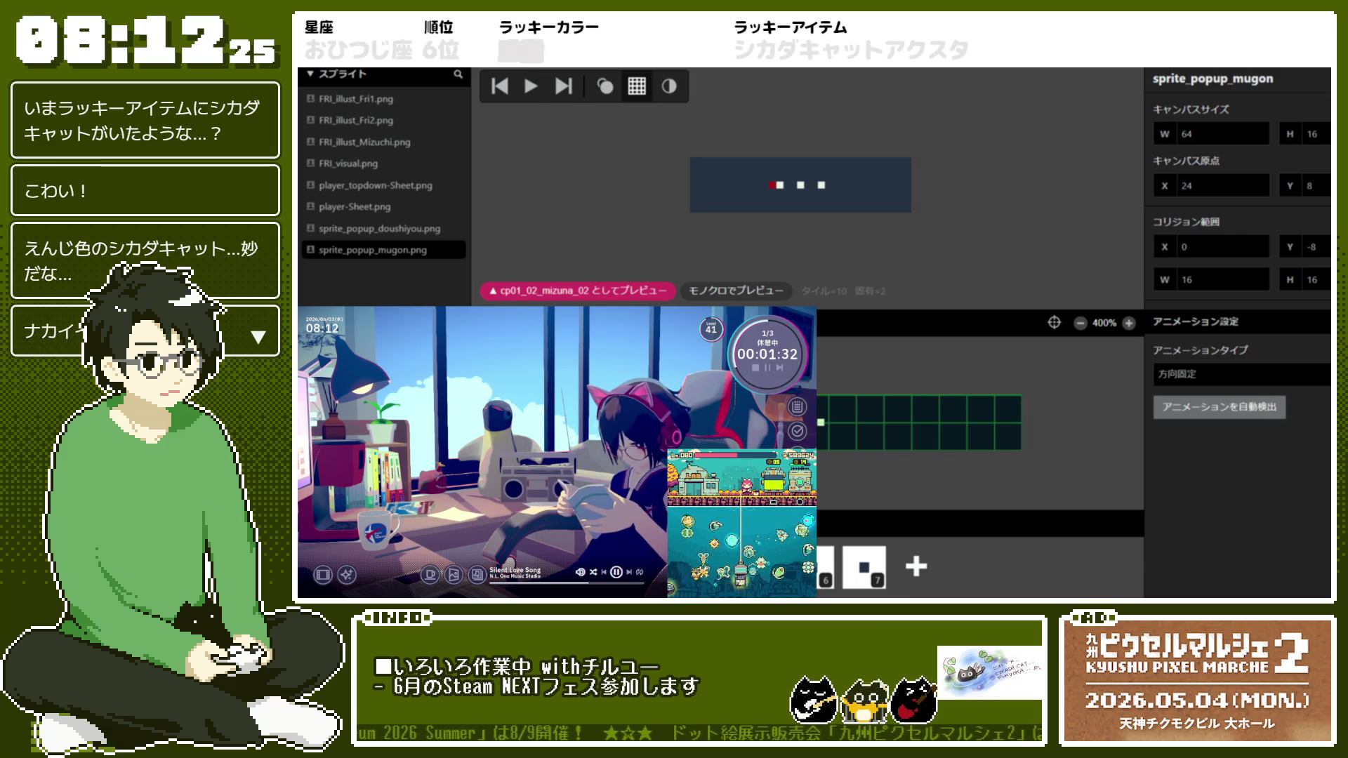
scroll(384, 175, down, 1)
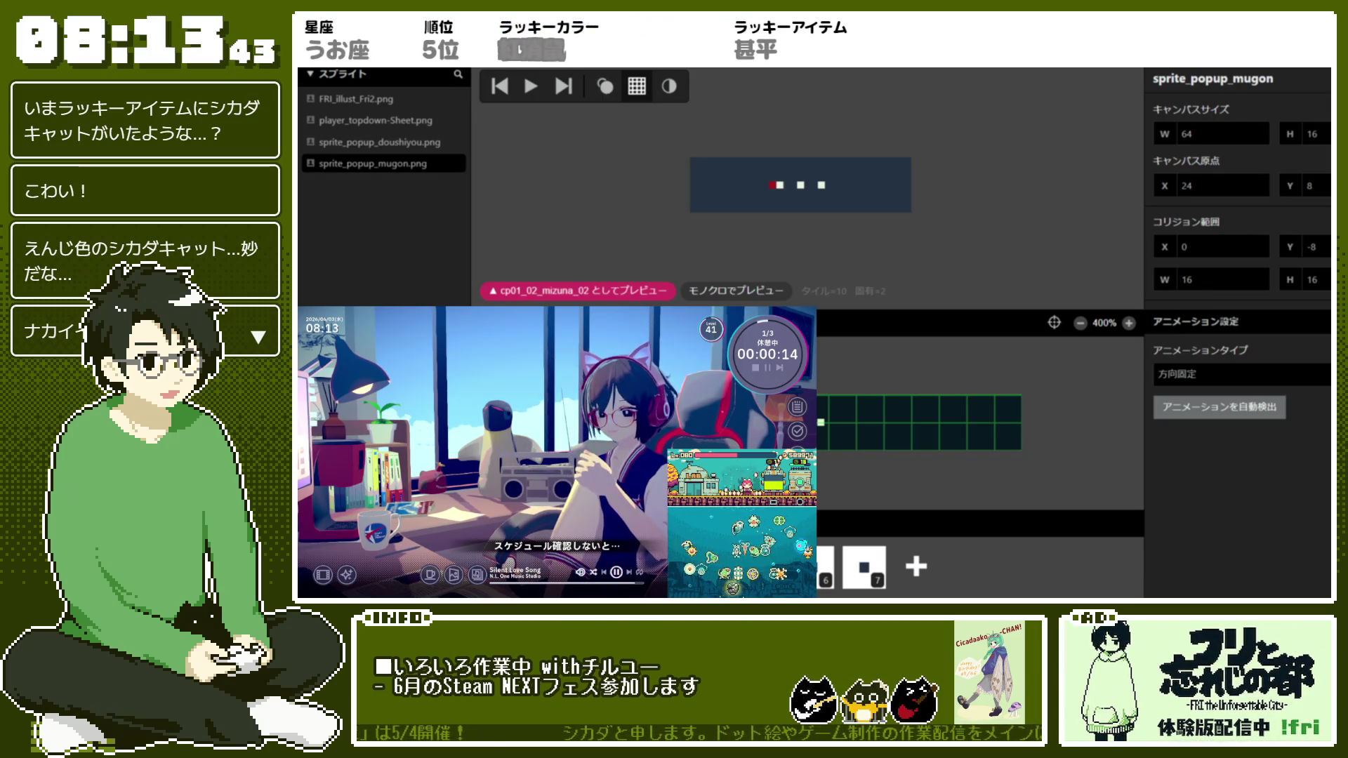
scroll(383, 130, down, 1)
scroll(370, 144, up, 1)
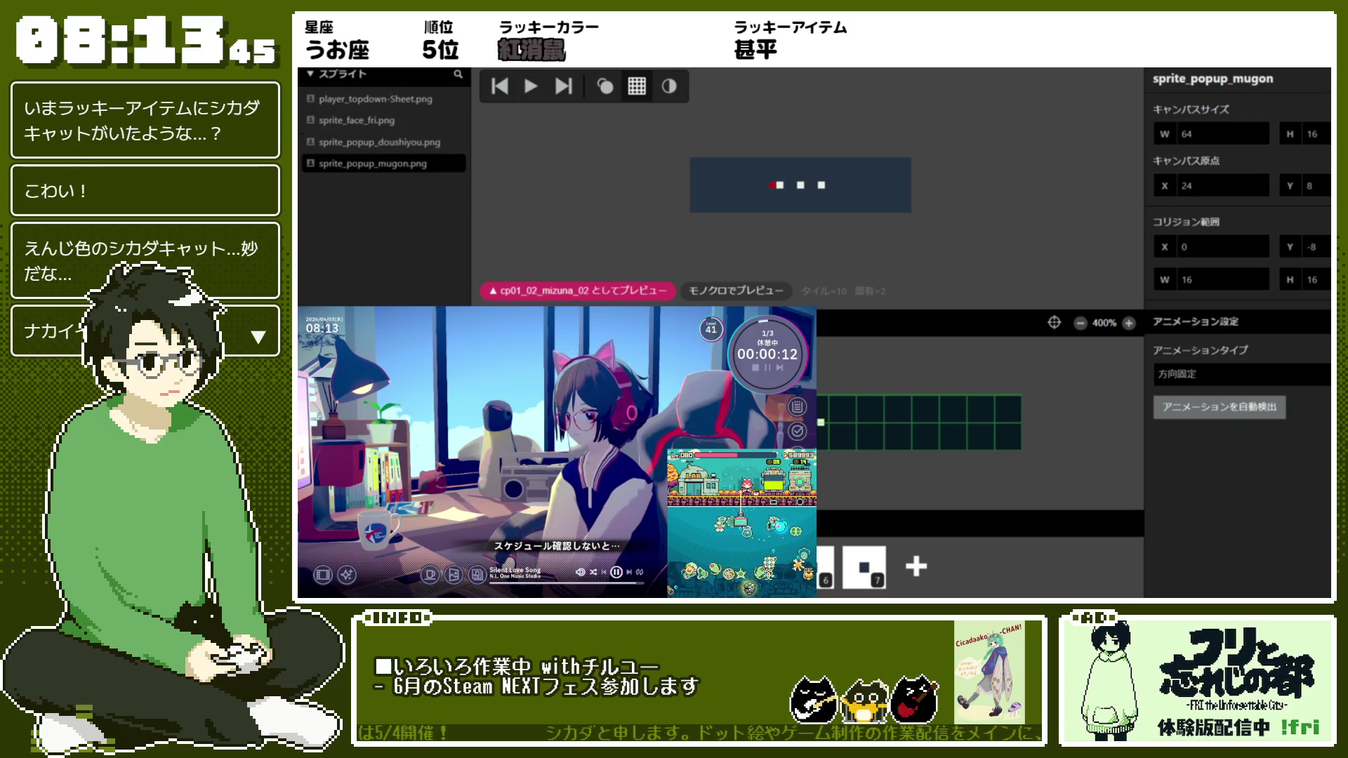
Review sprite_face_fri, player_topdown-Sheet, sprite_popup_mugon and sprite_popup_doushiyou, then return to World view
click(365, 121)
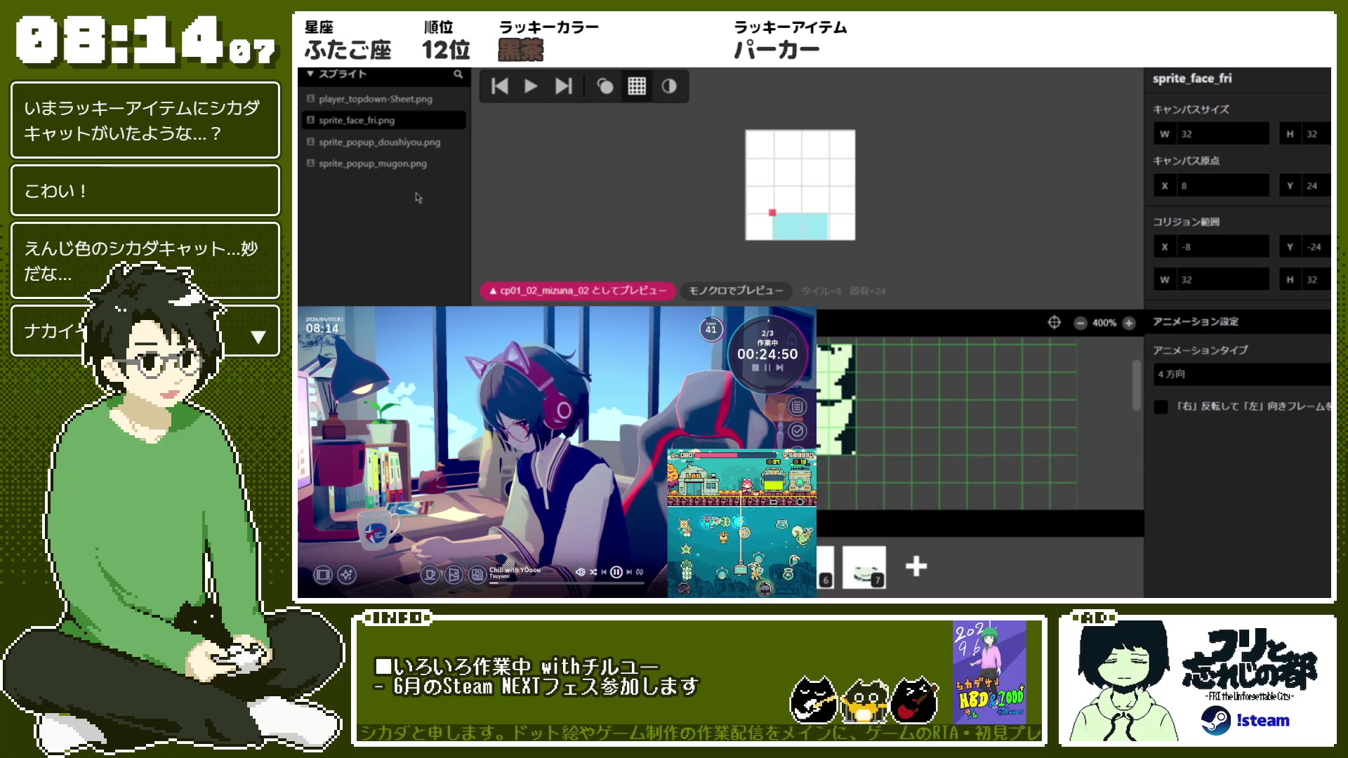
click(331, 73)
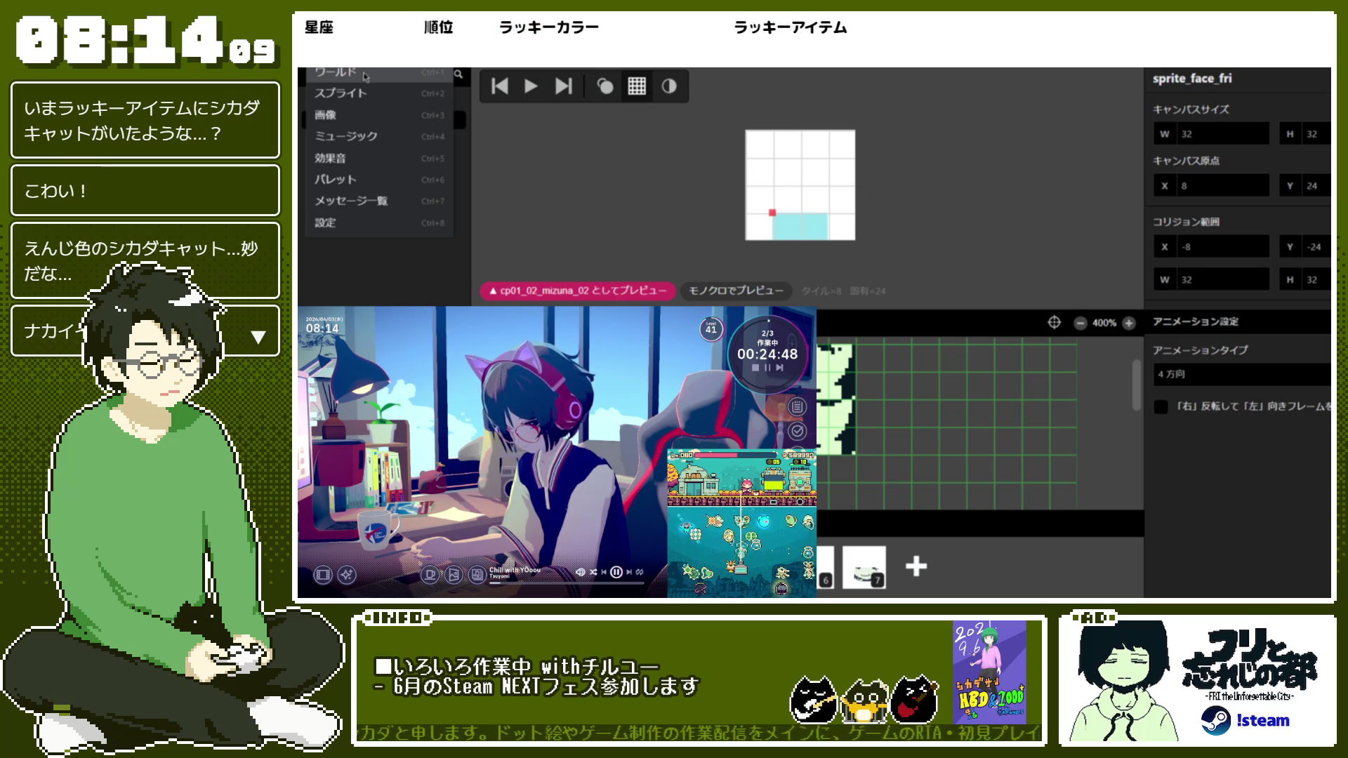
click(358, 92)
click(384, 100)
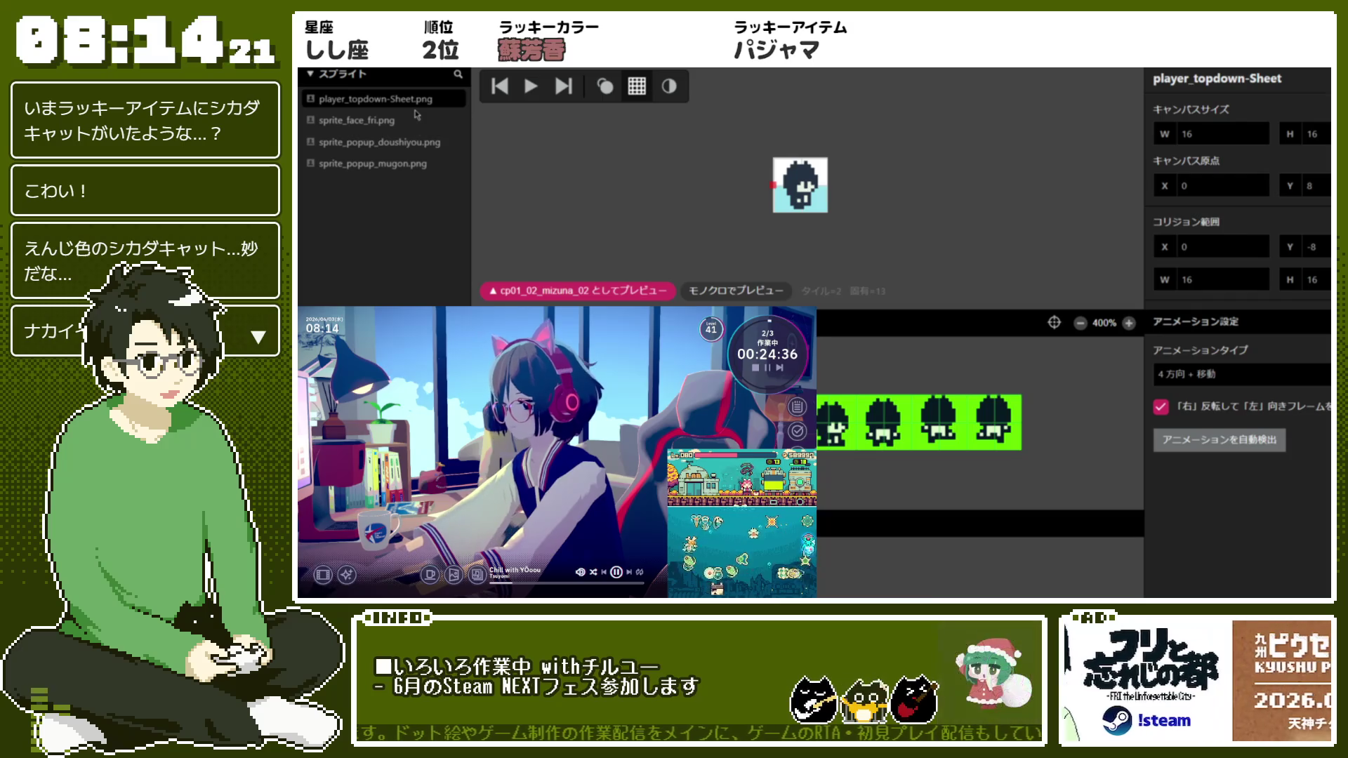
click(421, 163)
click(427, 143)
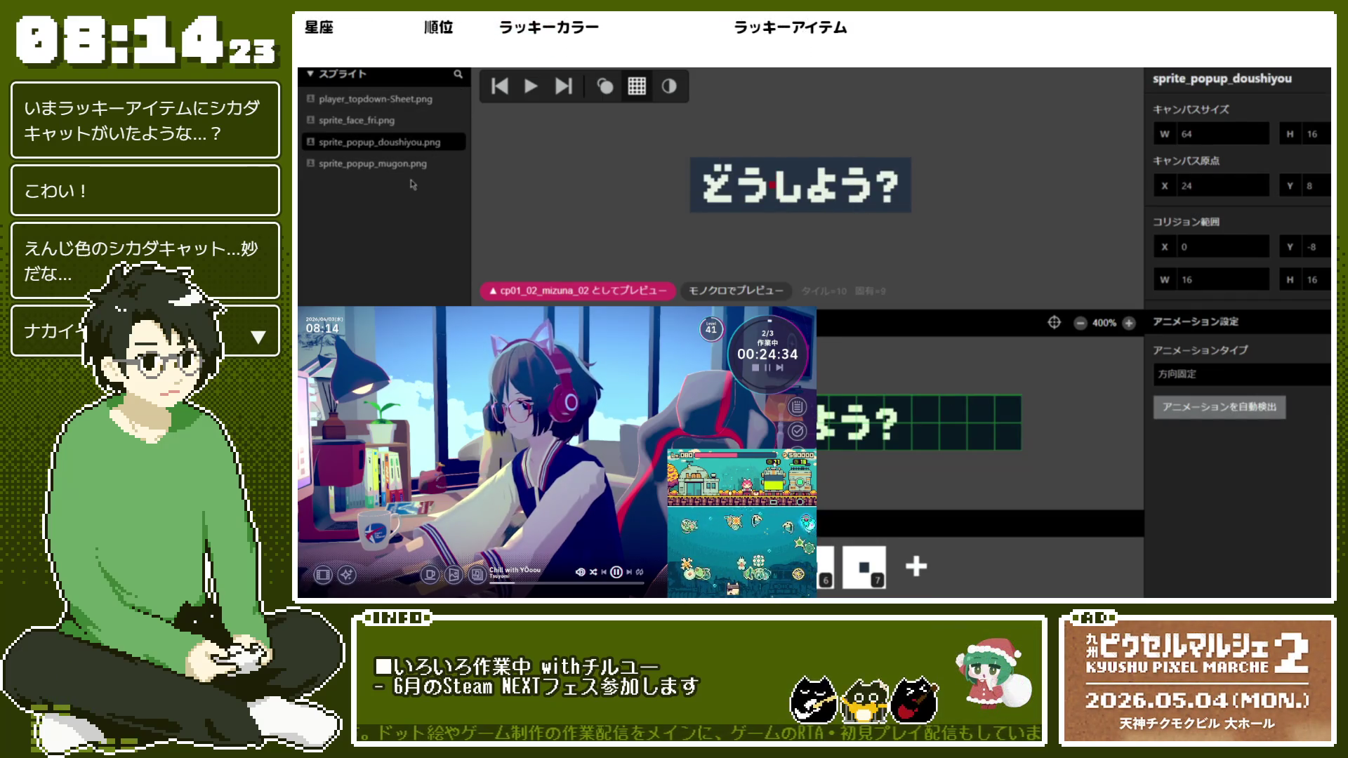
click(330, 73)
click(337, 87)
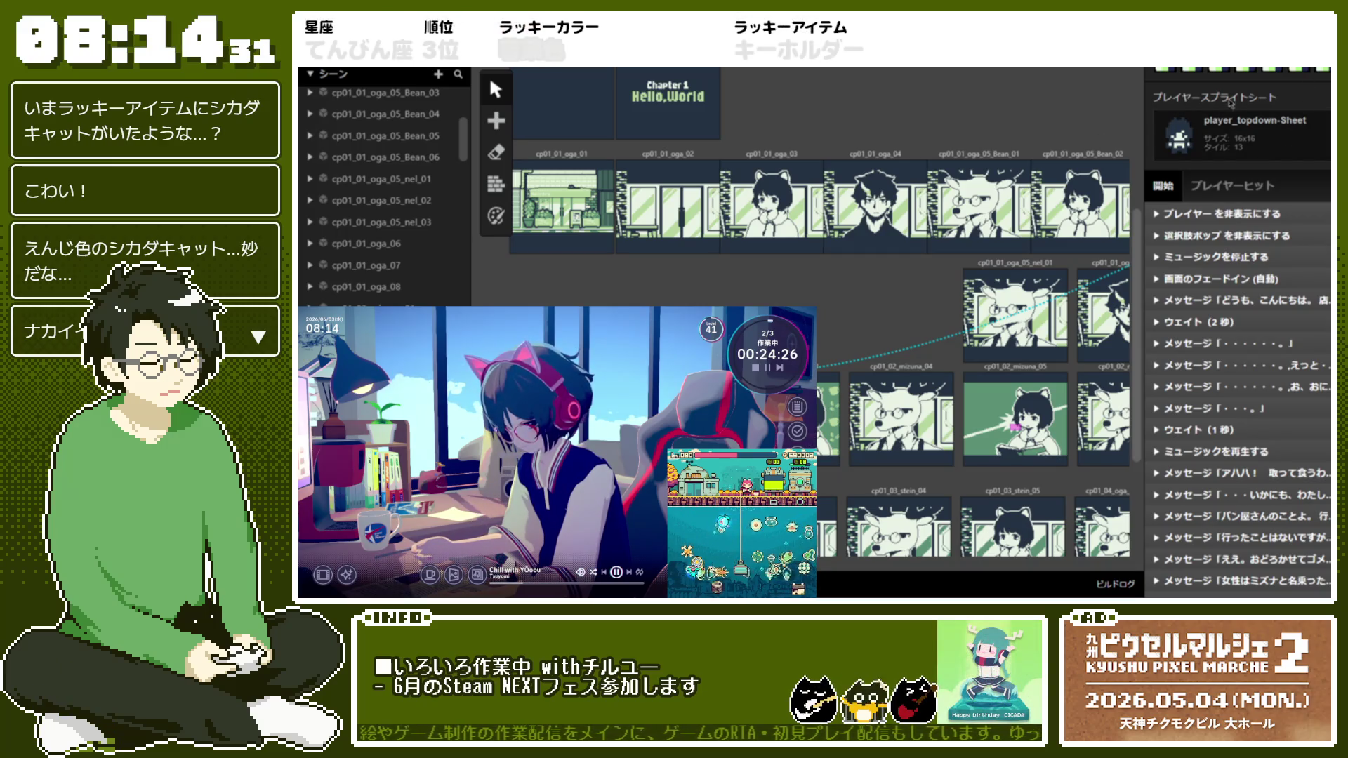
Check the player's sprite choices in the scene settings, then deselect the scene
scroll(983, 309, down, 2)
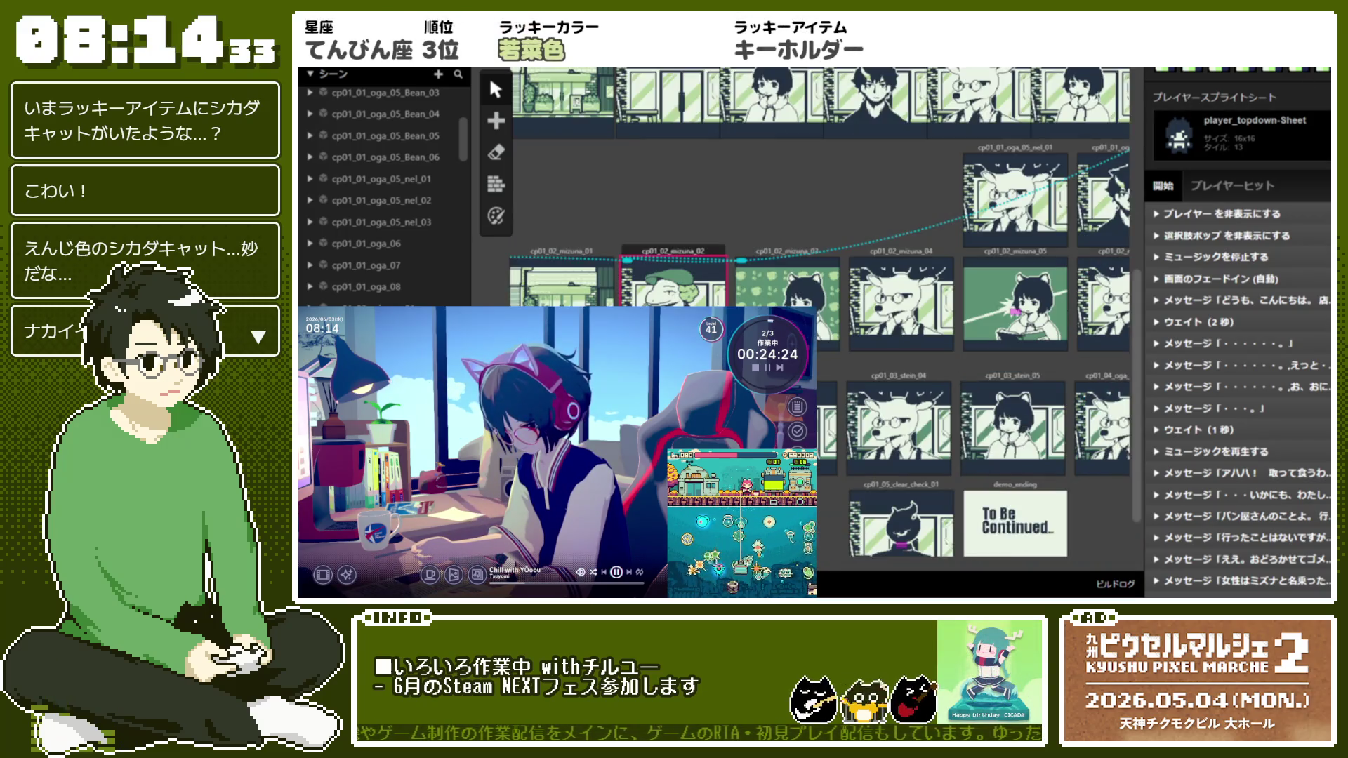
scroll(822, 280, down, 1)
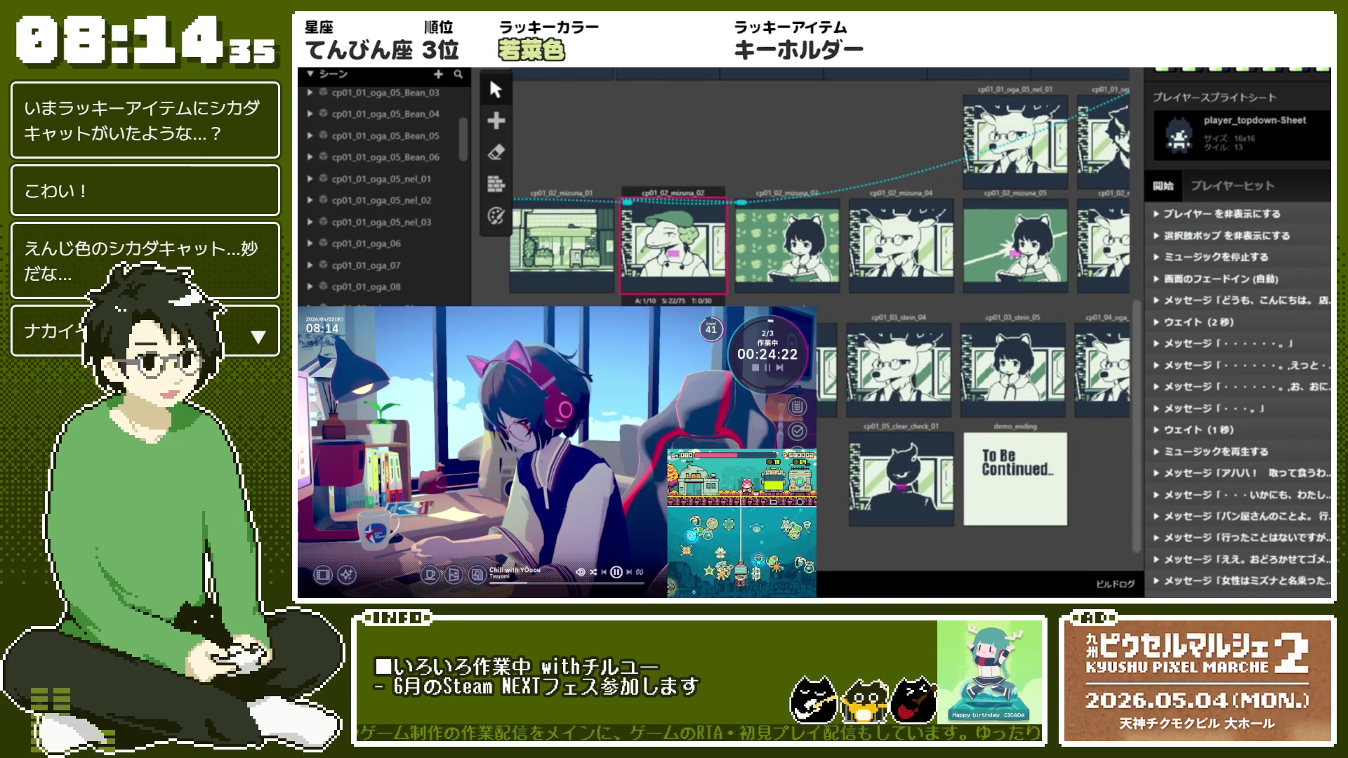
click(1227, 139)
click(819, 162)
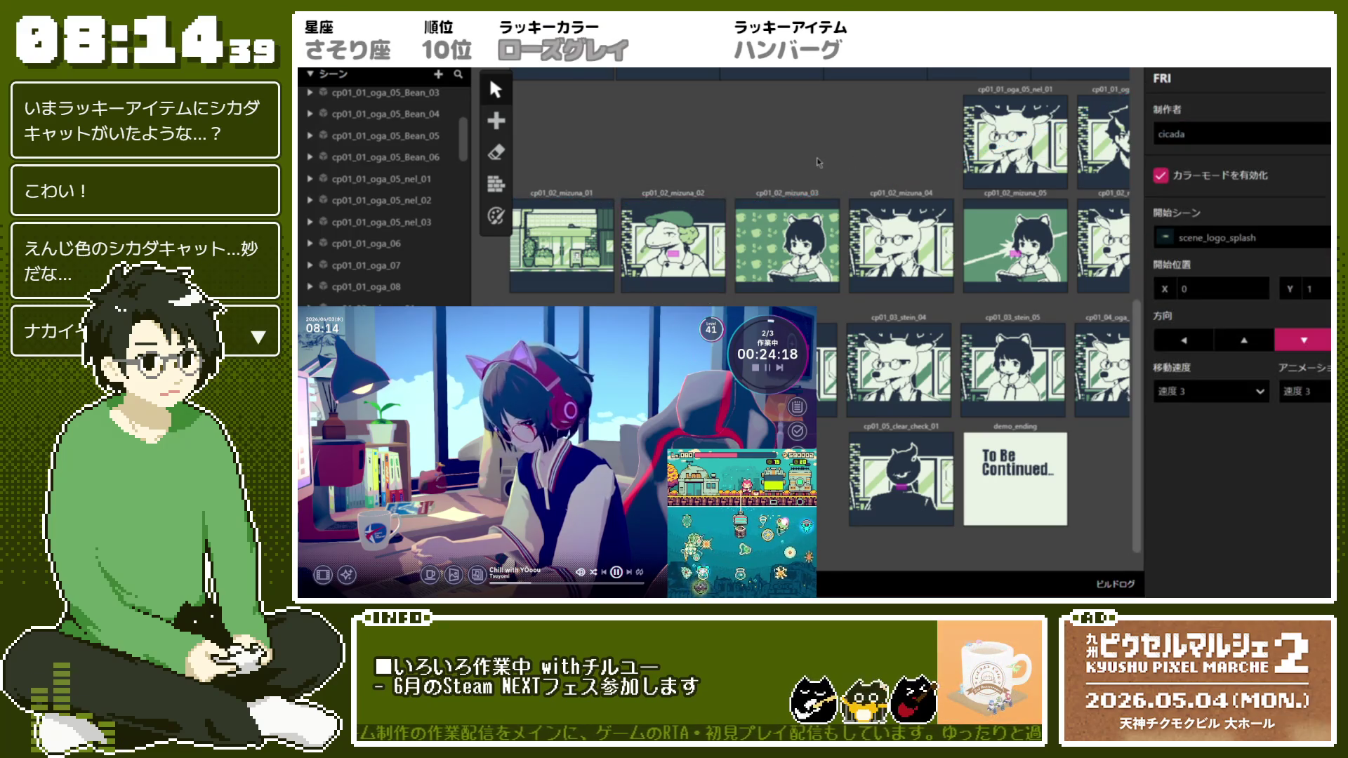
Open scene event scripts until cp01_02_mizuna_02's longer script is showing
scroll(819, 162, up, 1)
scroll(819, 163, down, 1)
scroll(819, 162, up, 3)
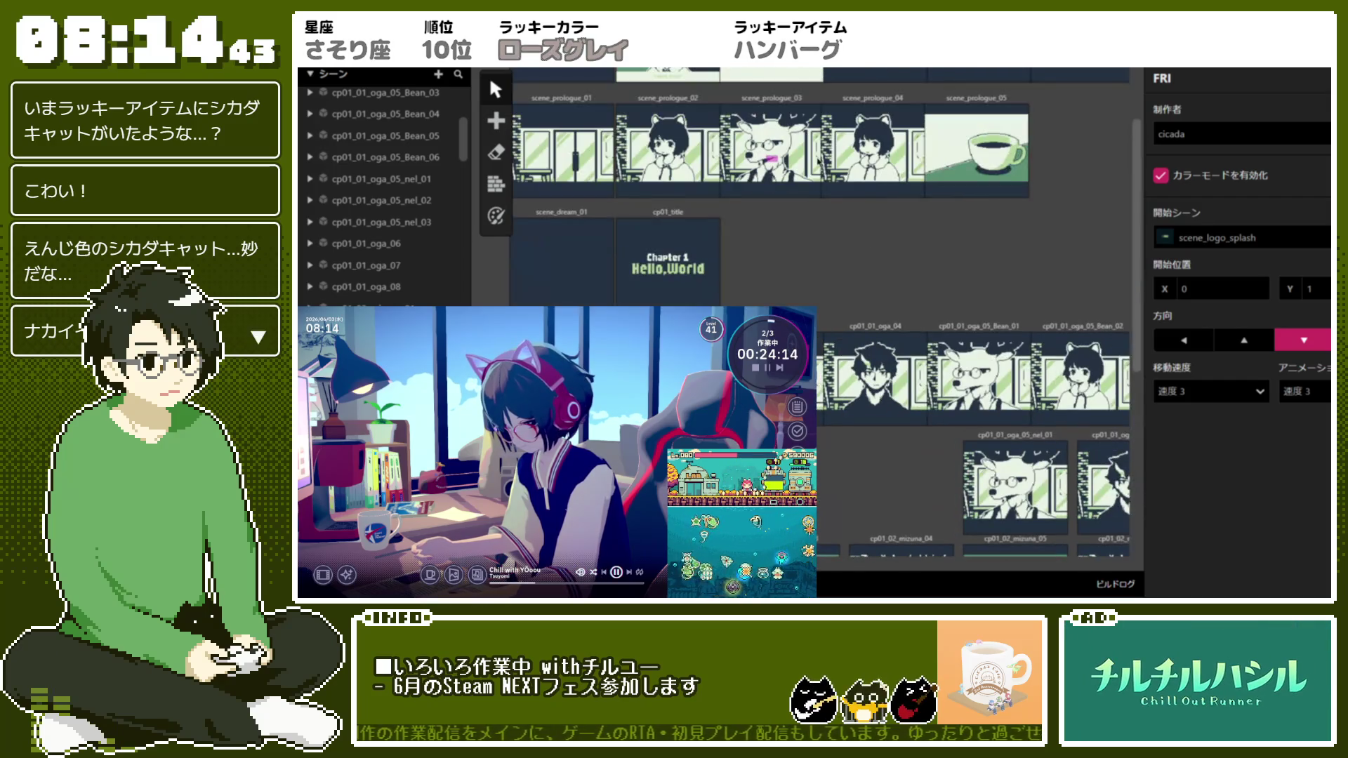
scroll(819, 162, down, 2)
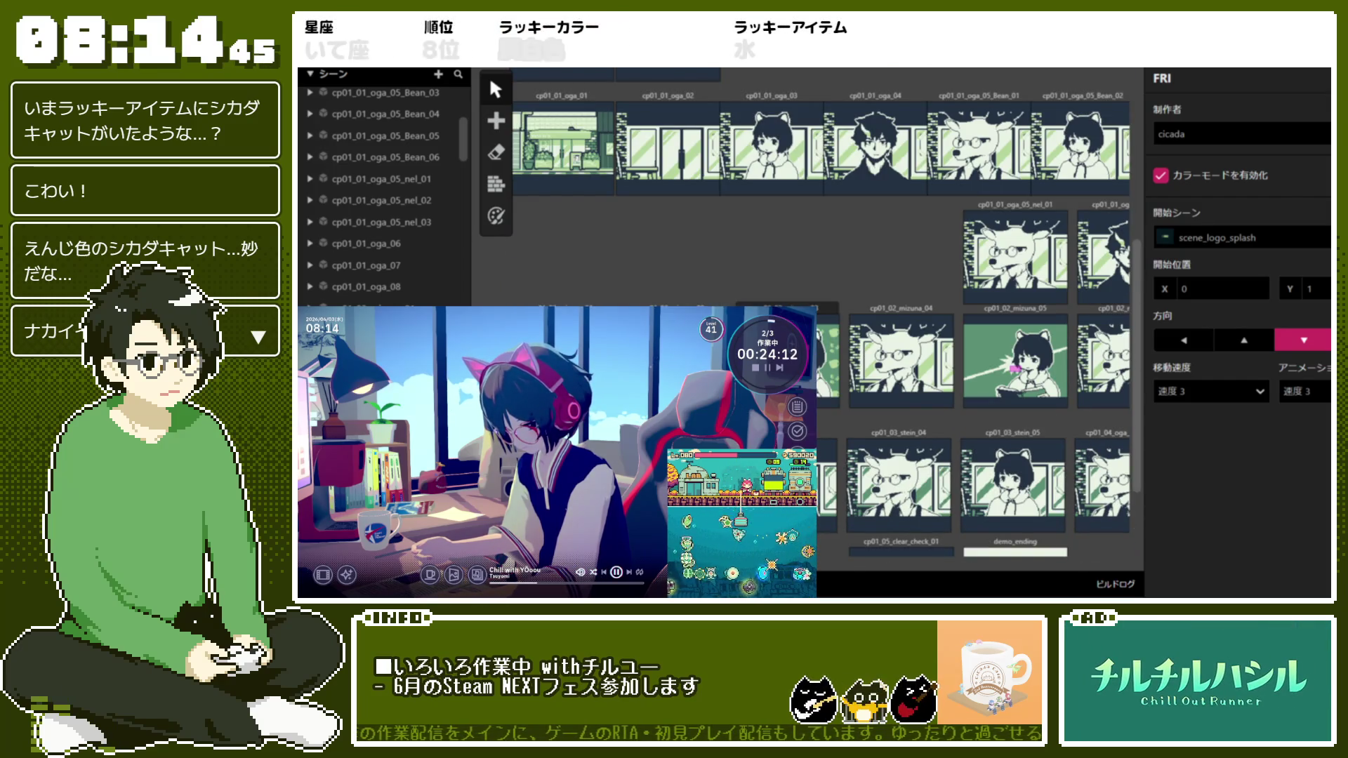
click(702, 351)
click(689, 281)
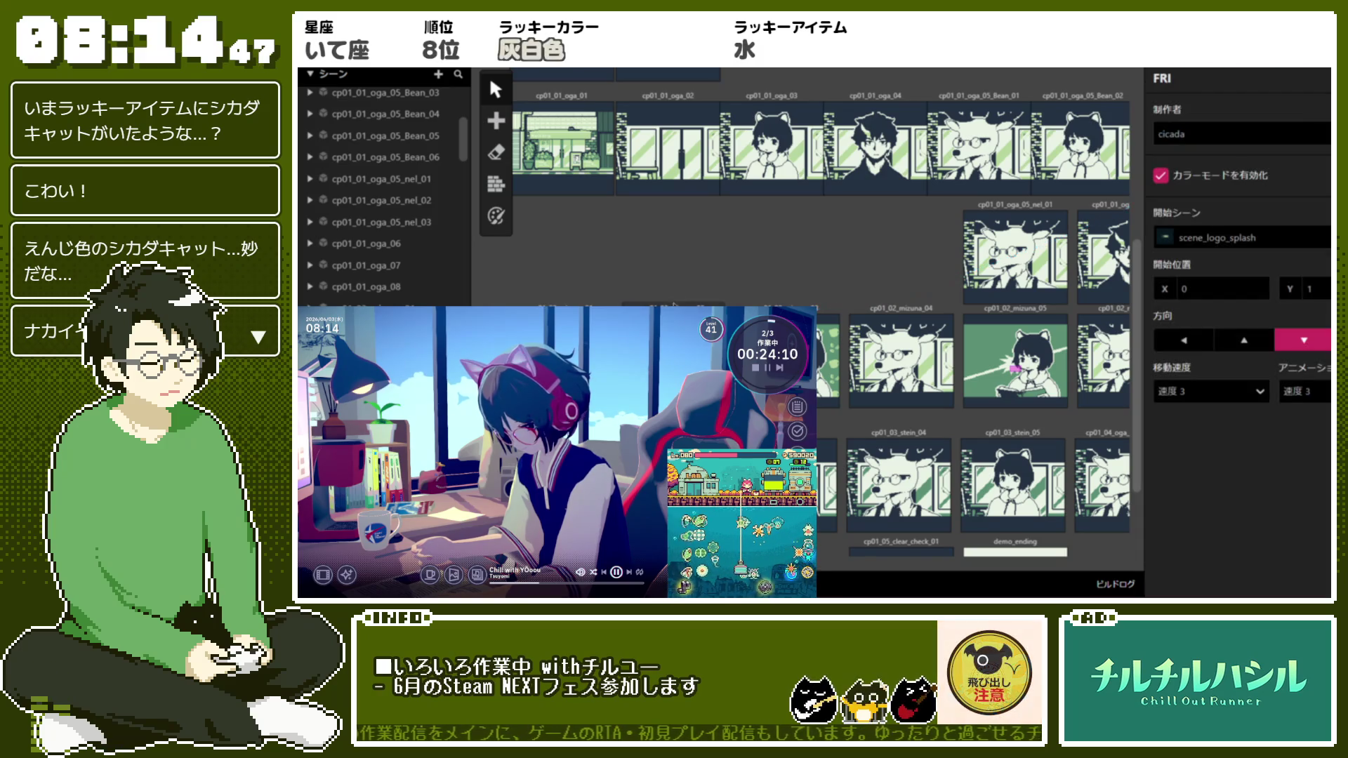
click(702, 351)
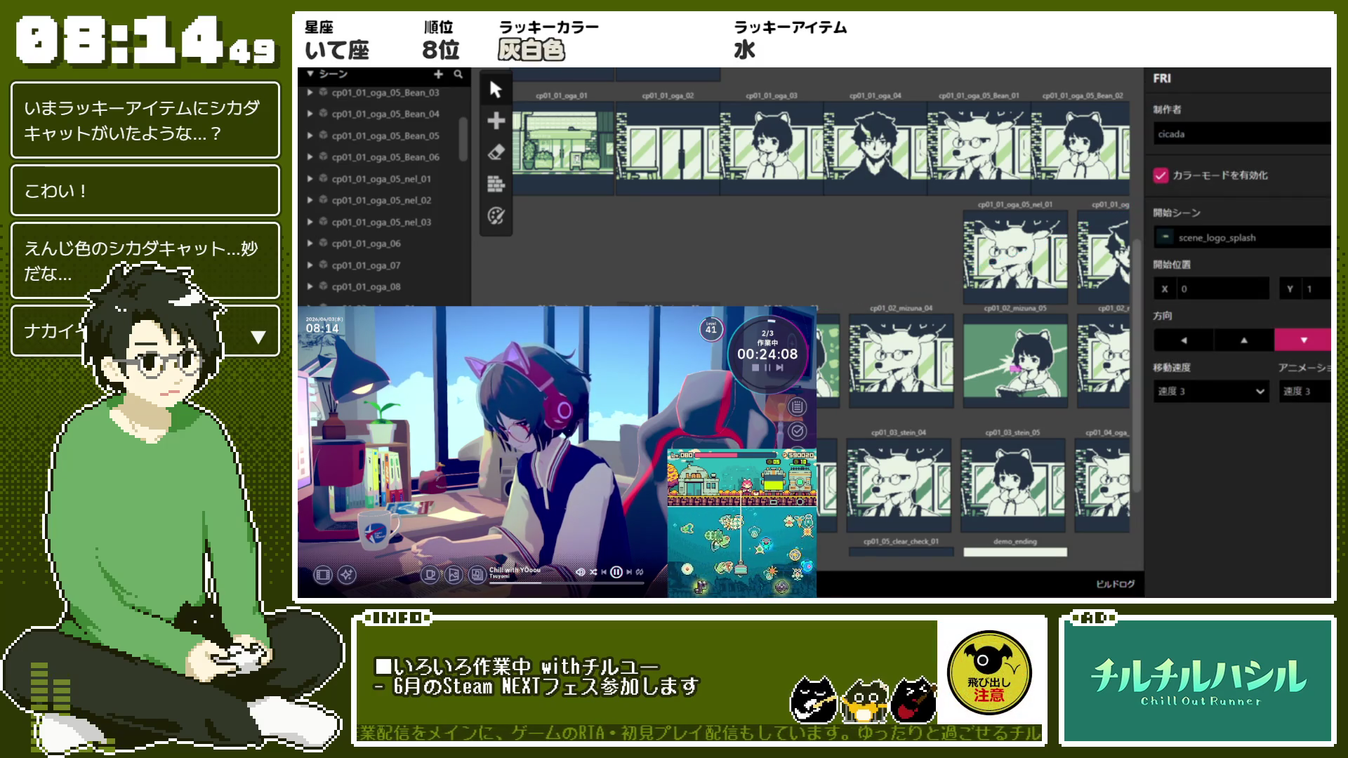
click(562, 323)
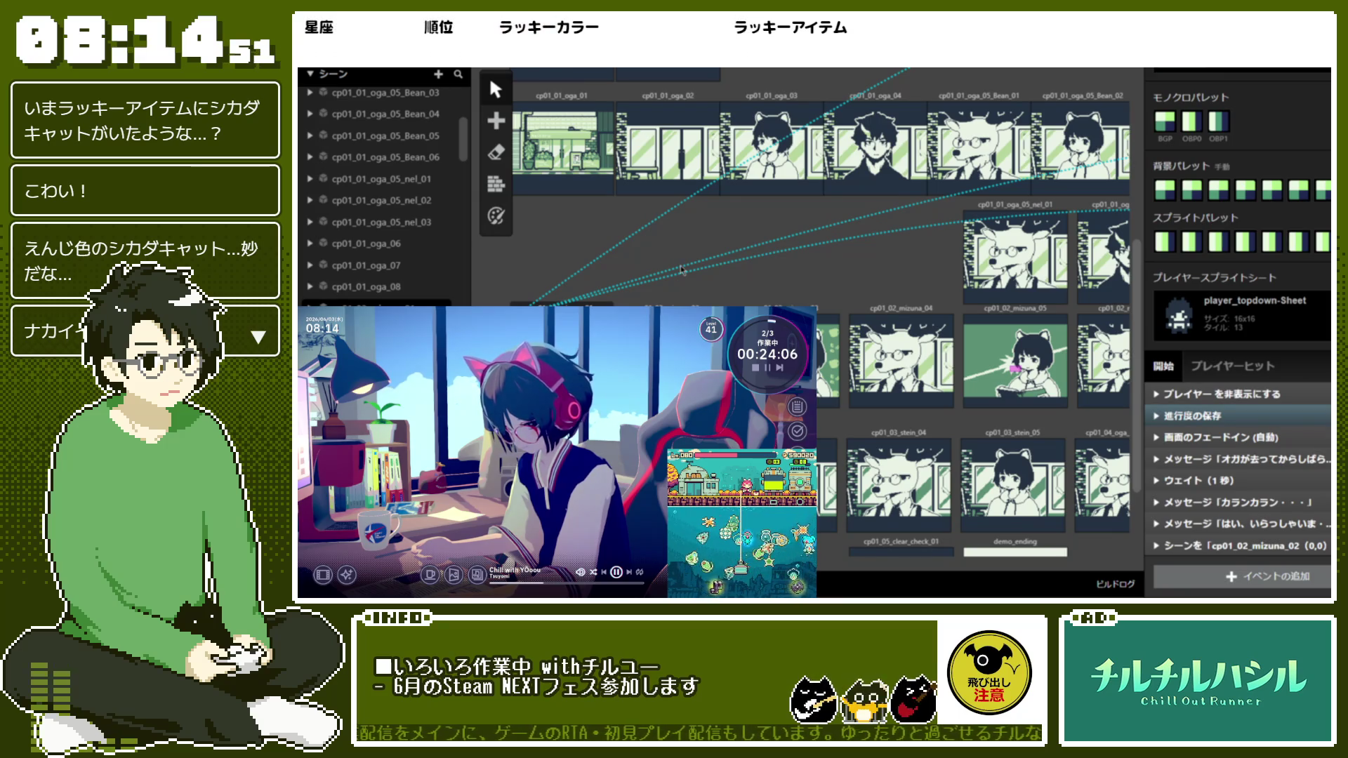
click(860, 426)
Inspect the choice event's options and layout settings in the event panel
scroll(1236, 281, down, 5)
scroll(1305, 401, down, 4)
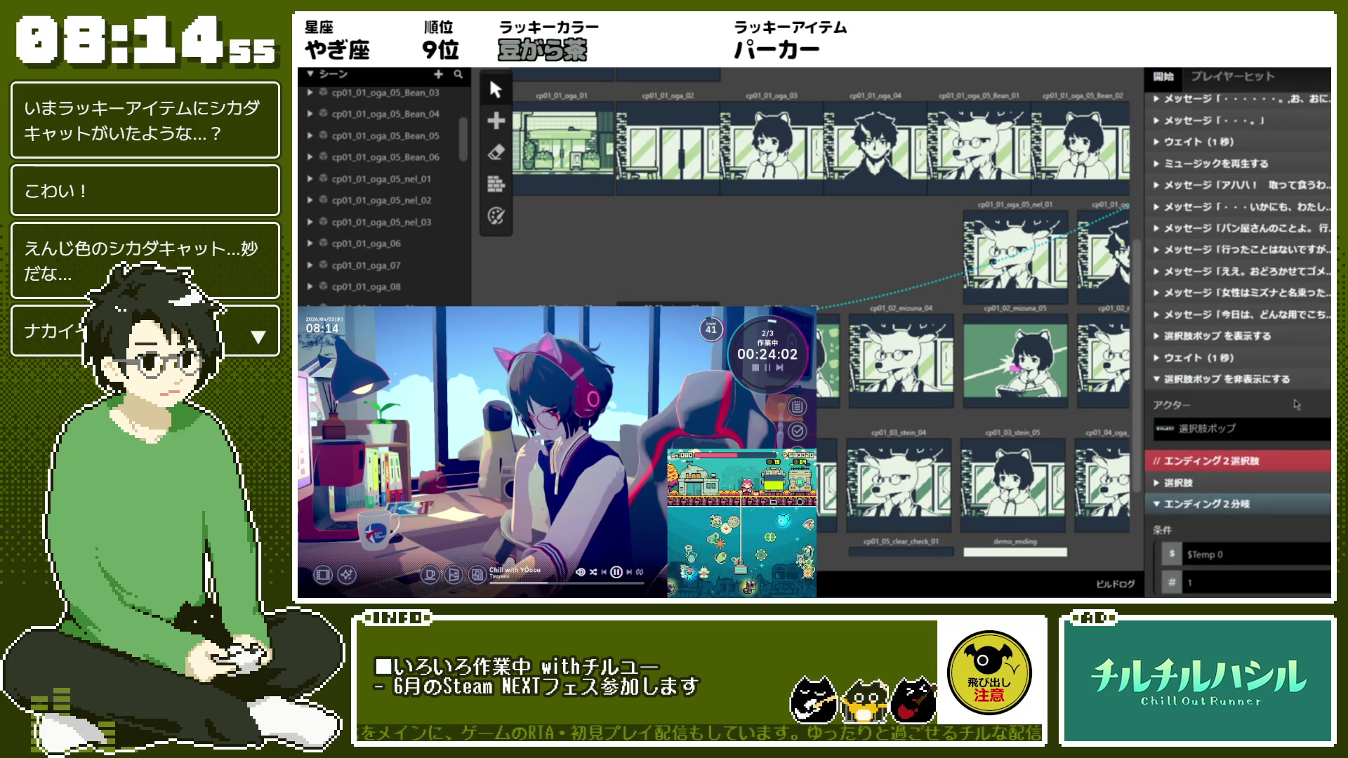
scroll(1287, 377, up, 2)
scroll(1287, 380, down, 3)
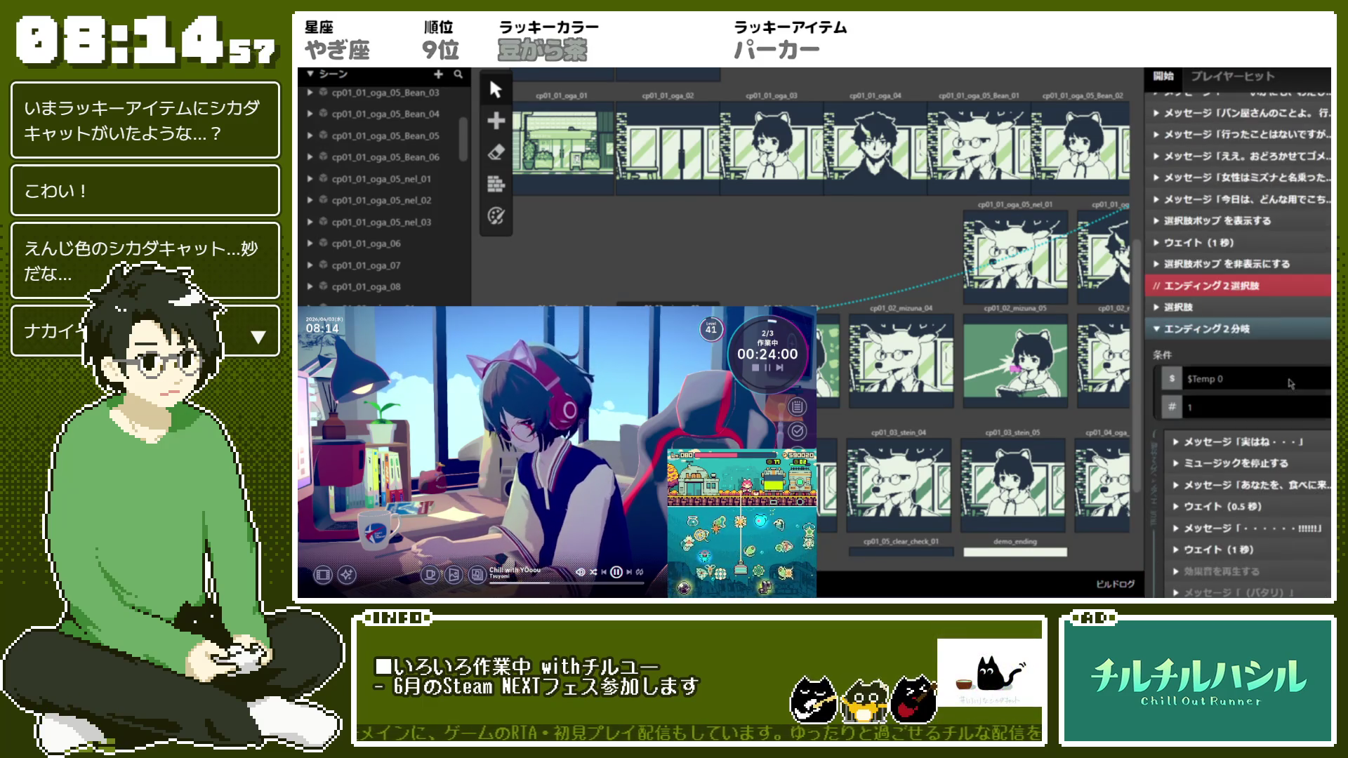
click(1194, 307)
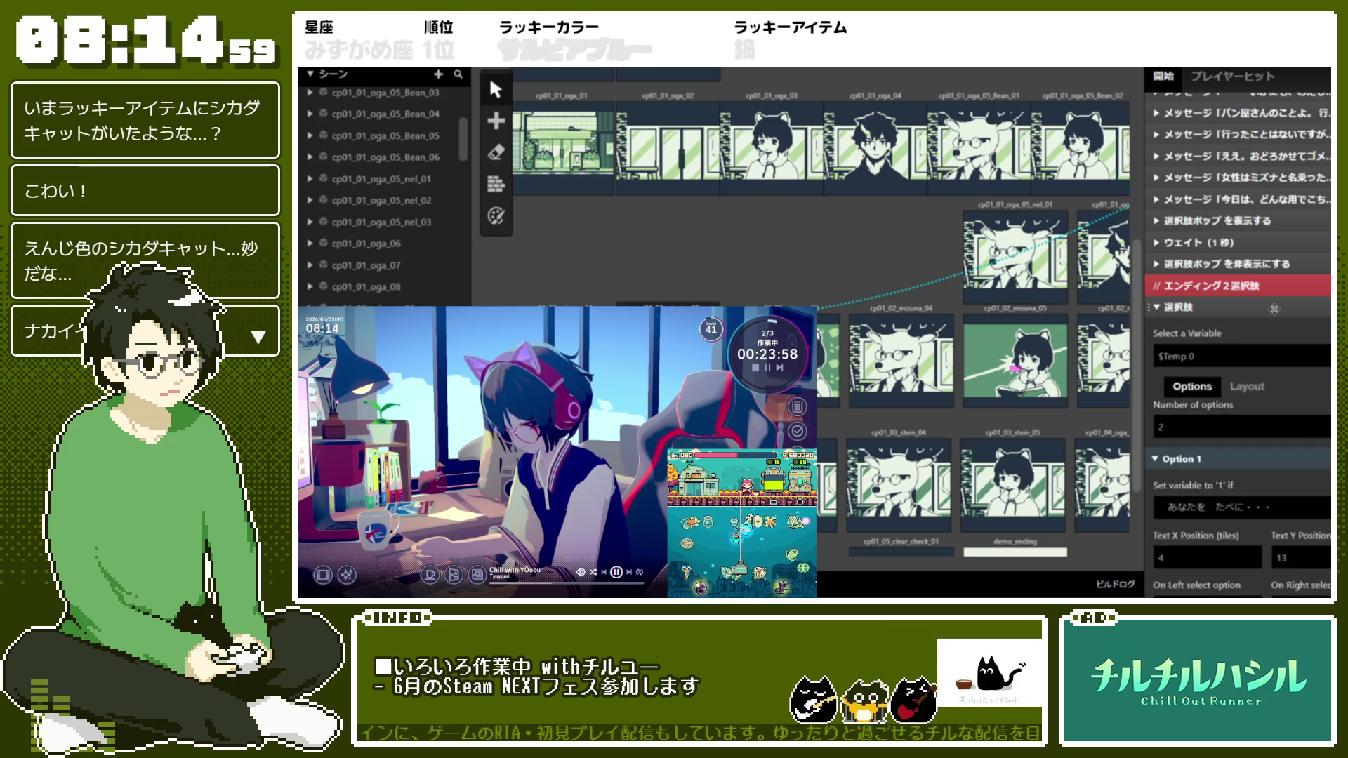
click(1248, 386)
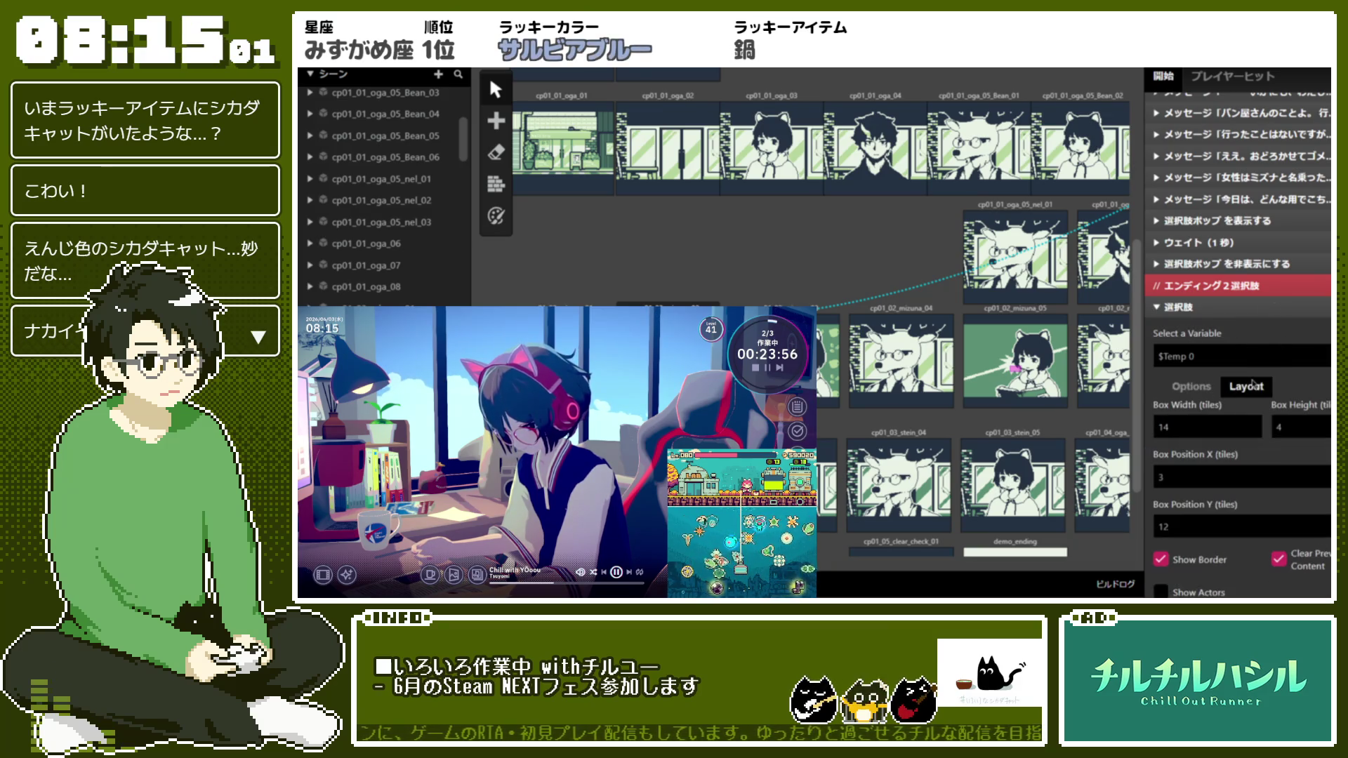
scroll(1278, 380, down, 2)
click(1187, 330)
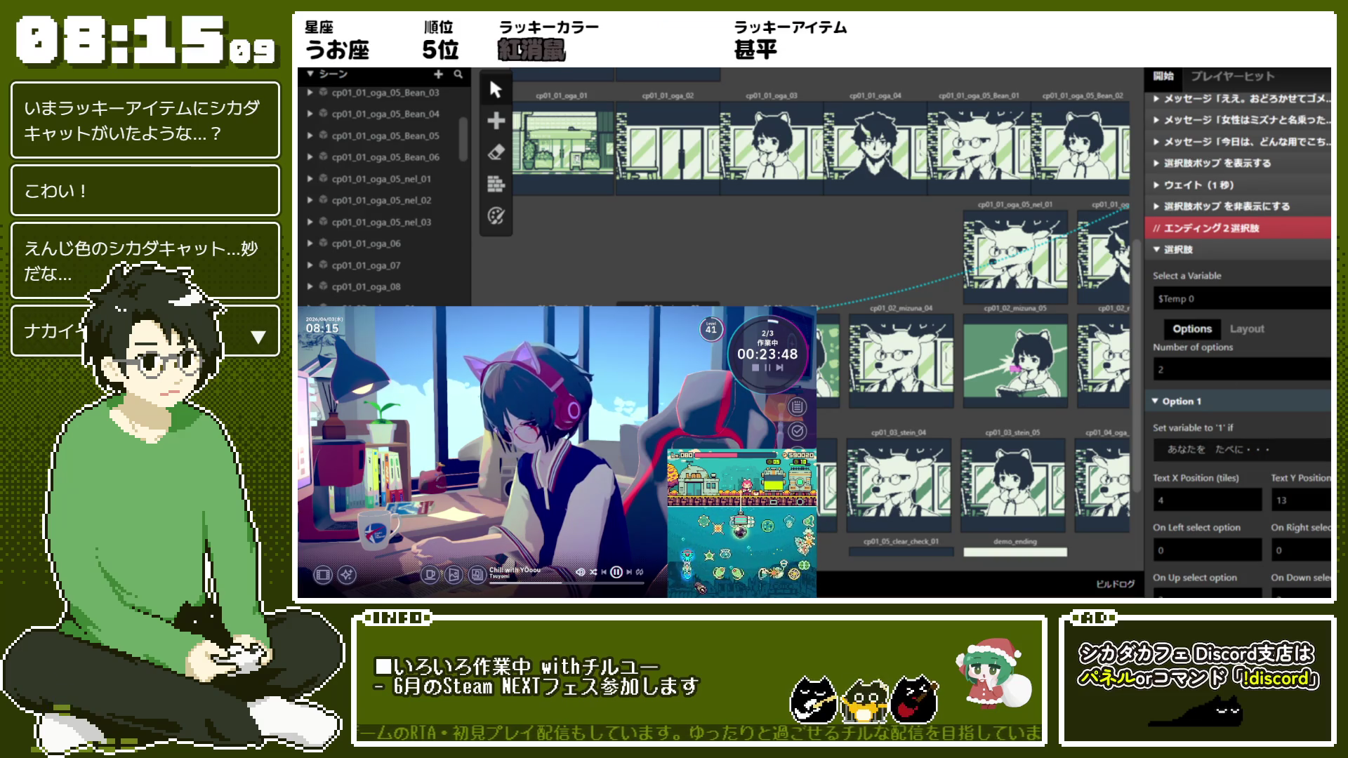
Expand the 実はね・・・ message in the エンディング2 branch to check its text
scroll(1178, 336, down, 6)
scroll(1293, 409, up, 5)
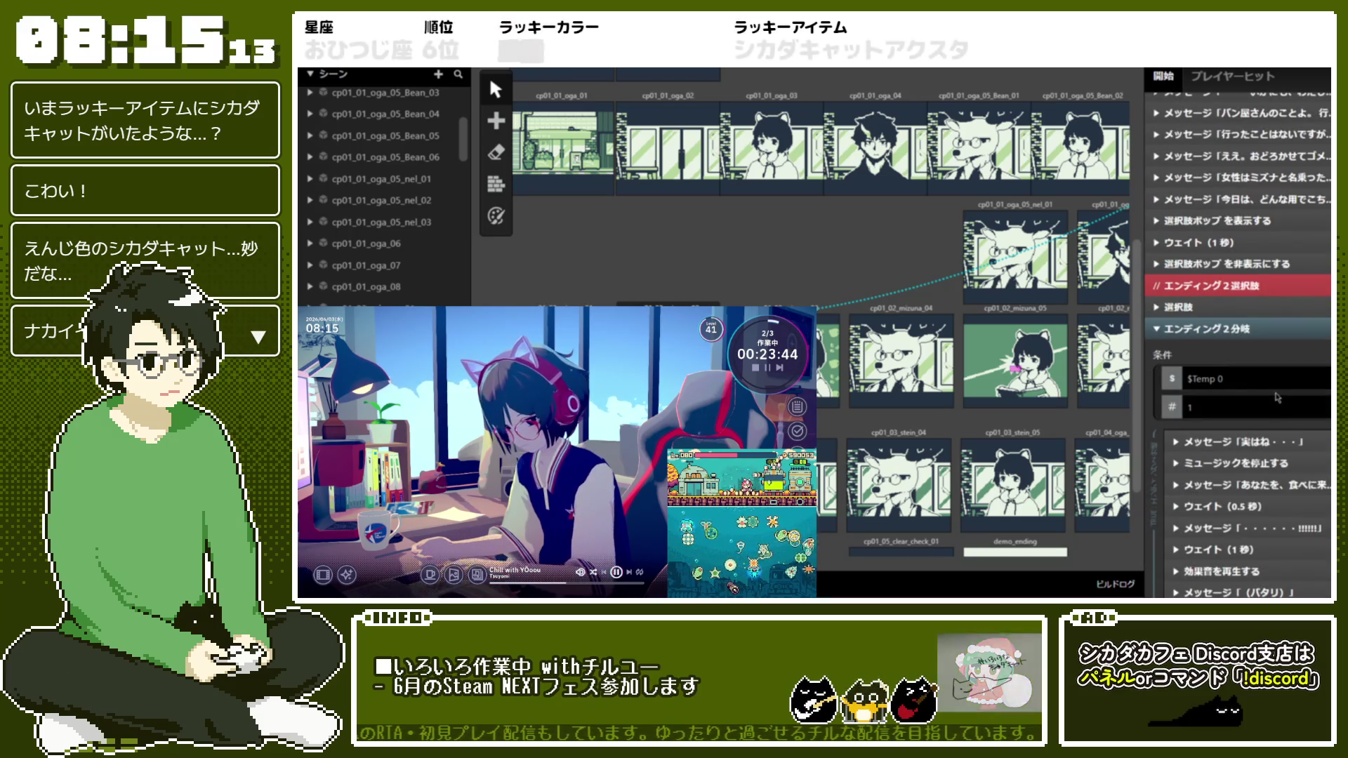
scroll(1289, 284, down, 6)
click(1286, 277)
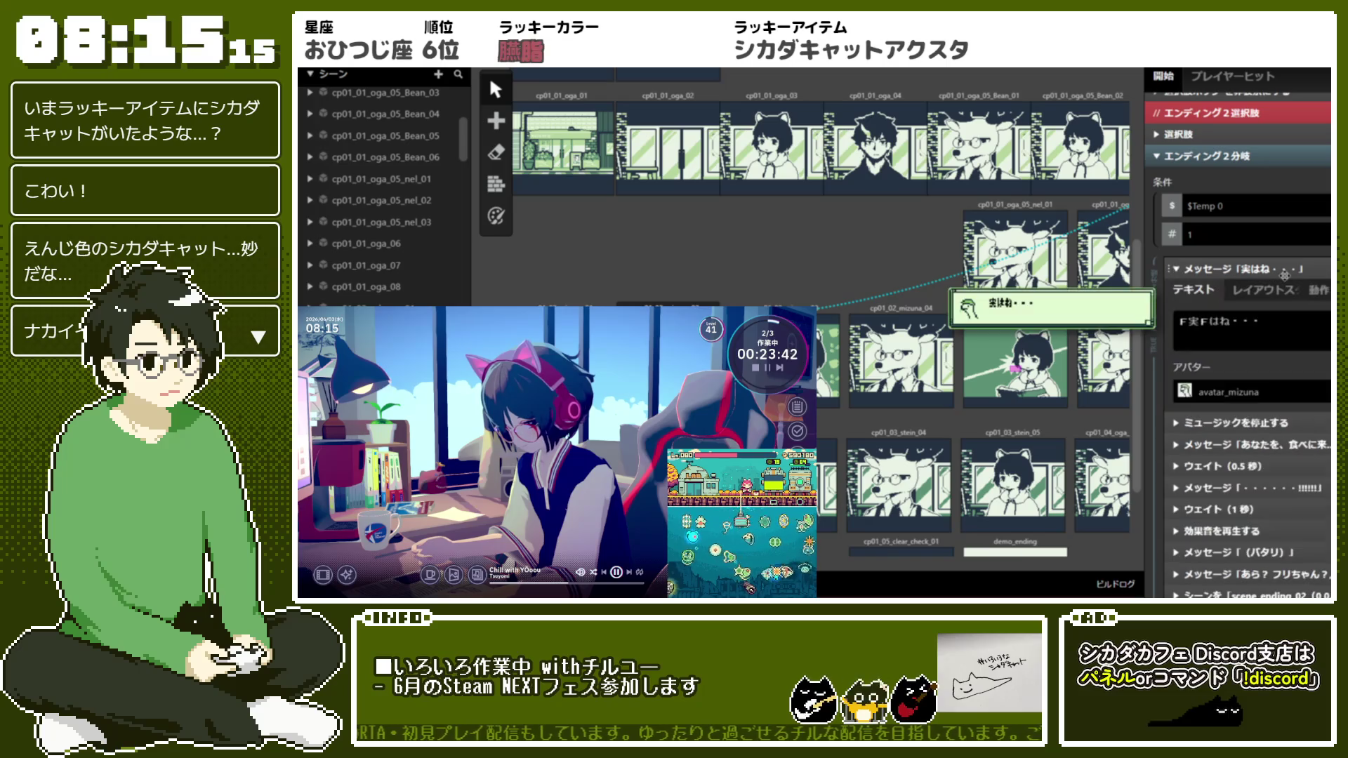
Set the ・・・・・・!!!!!! message's avatar to shirome
click(1284, 275)
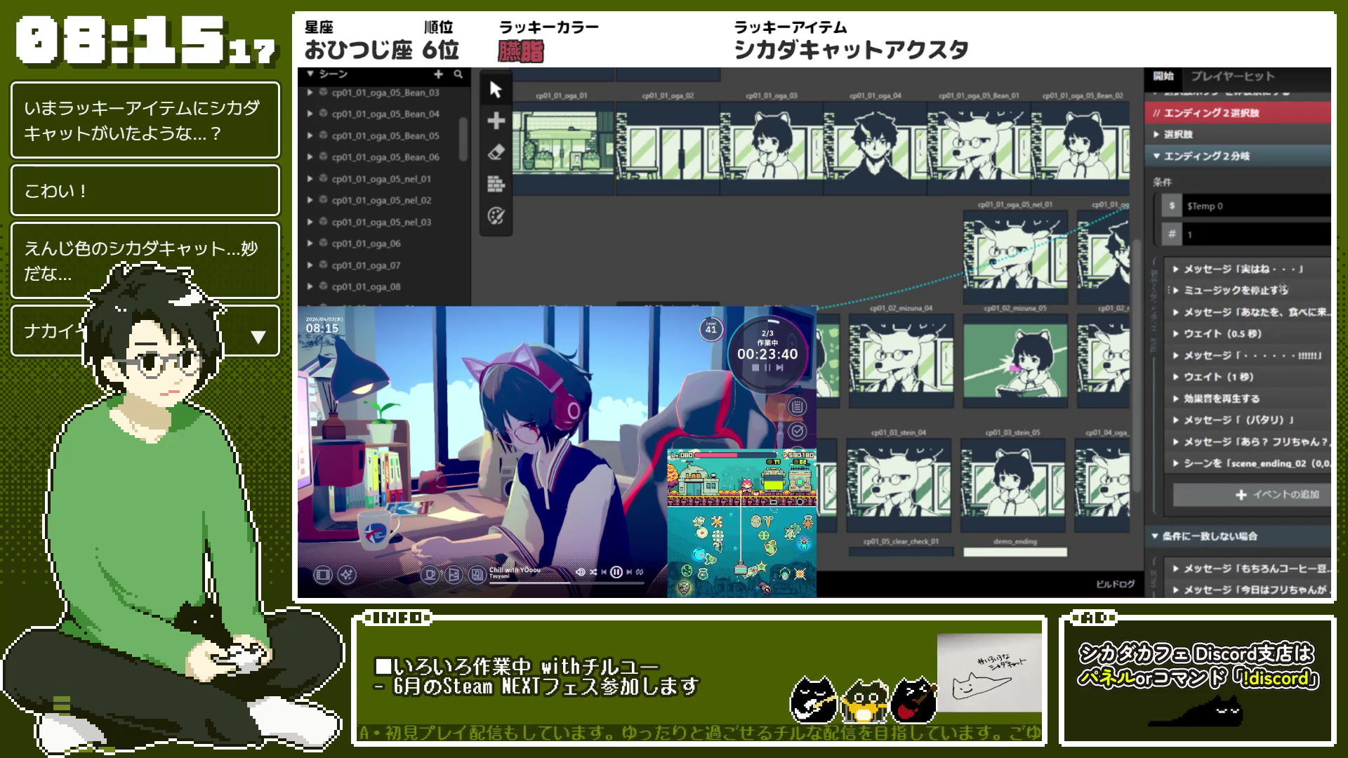
click(1260, 312)
click(1257, 341)
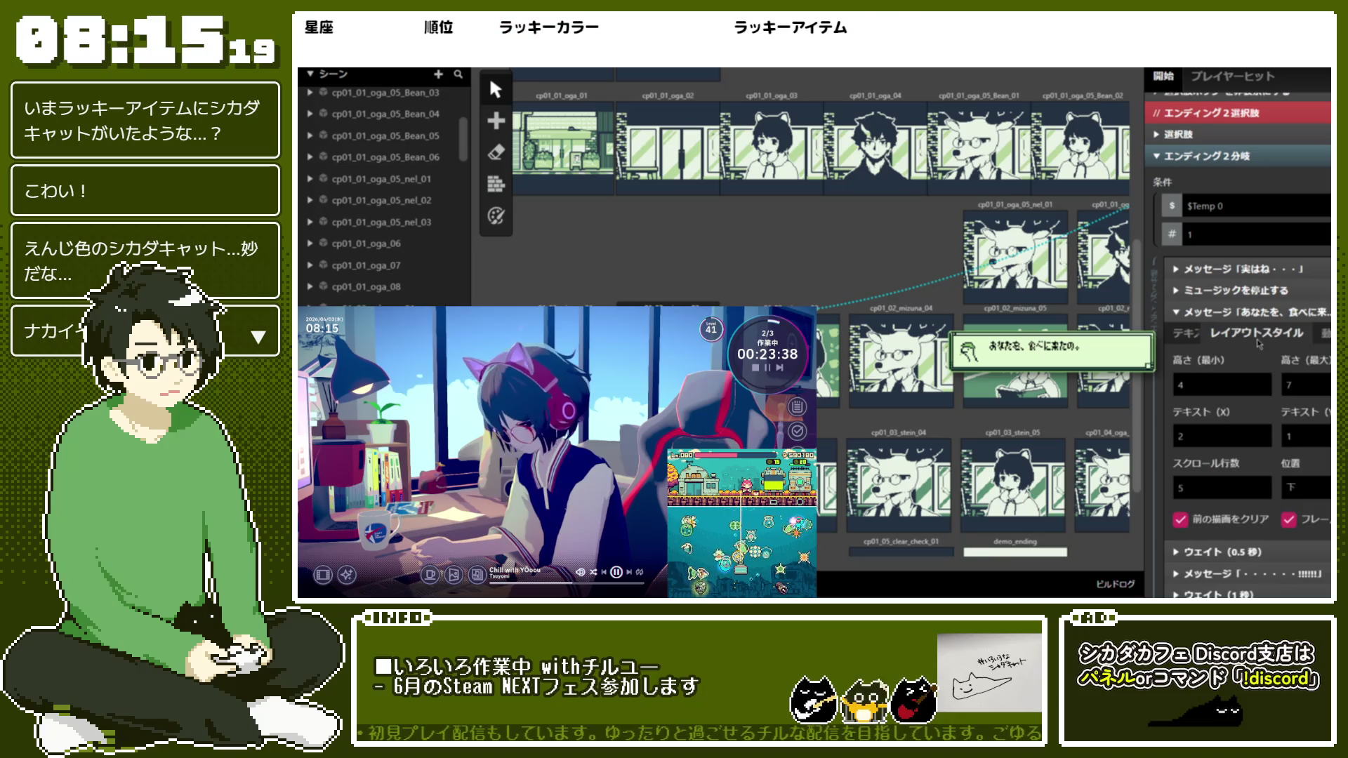
click(1268, 311)
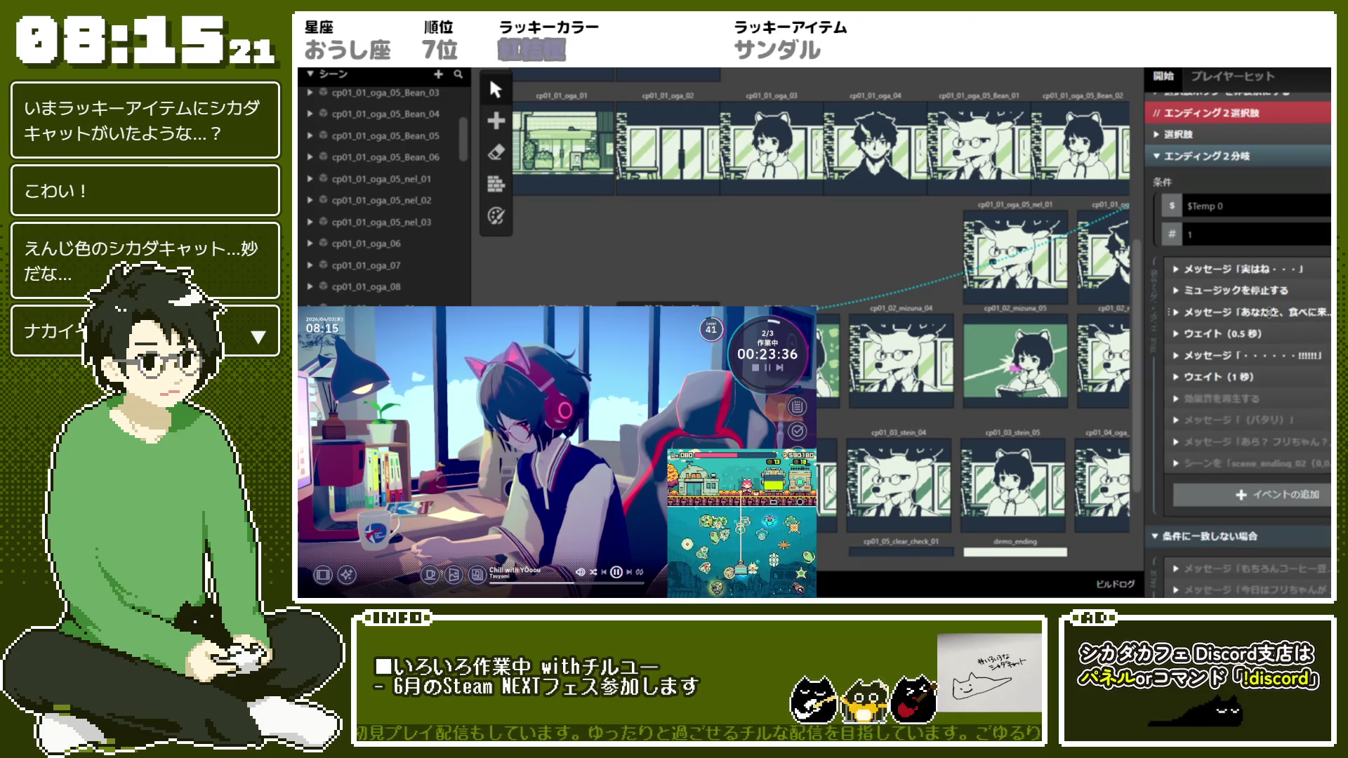
click(1261, 351)
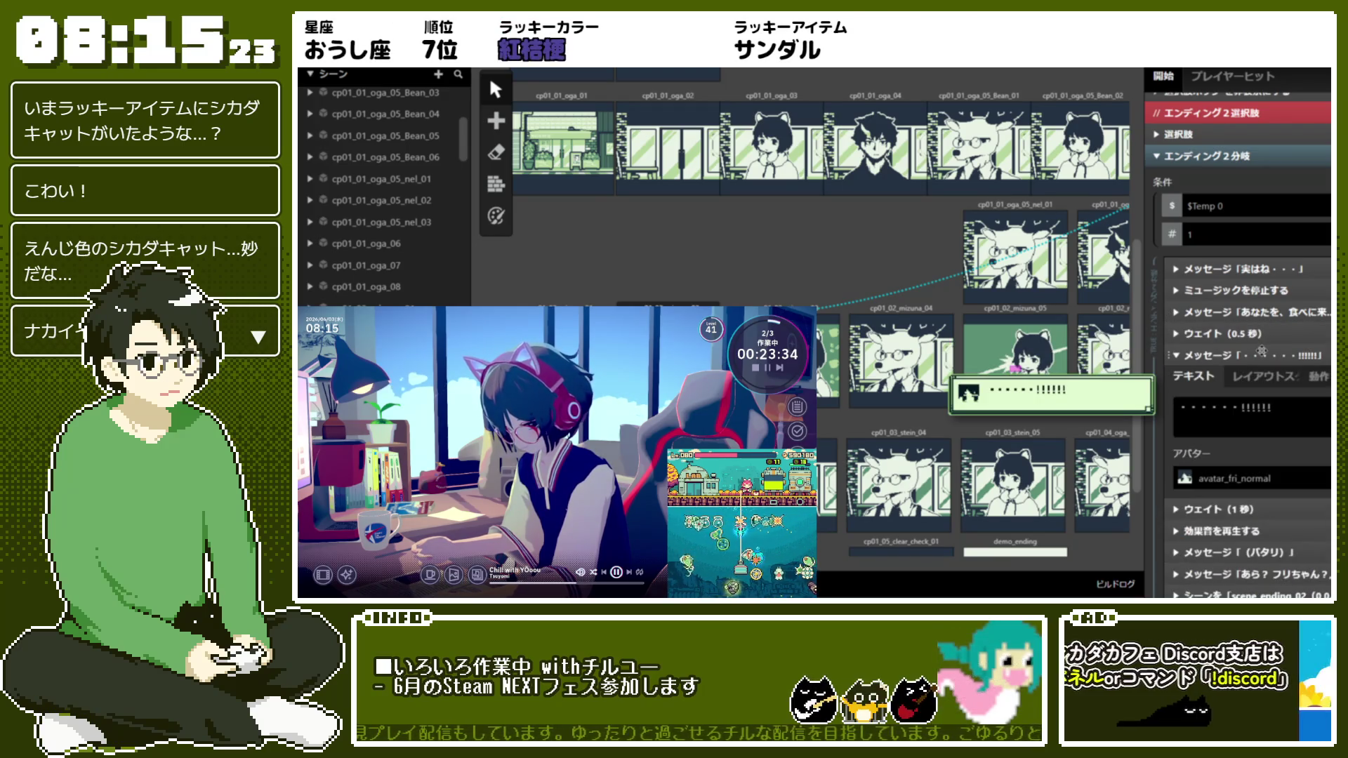
click(1220, 478)
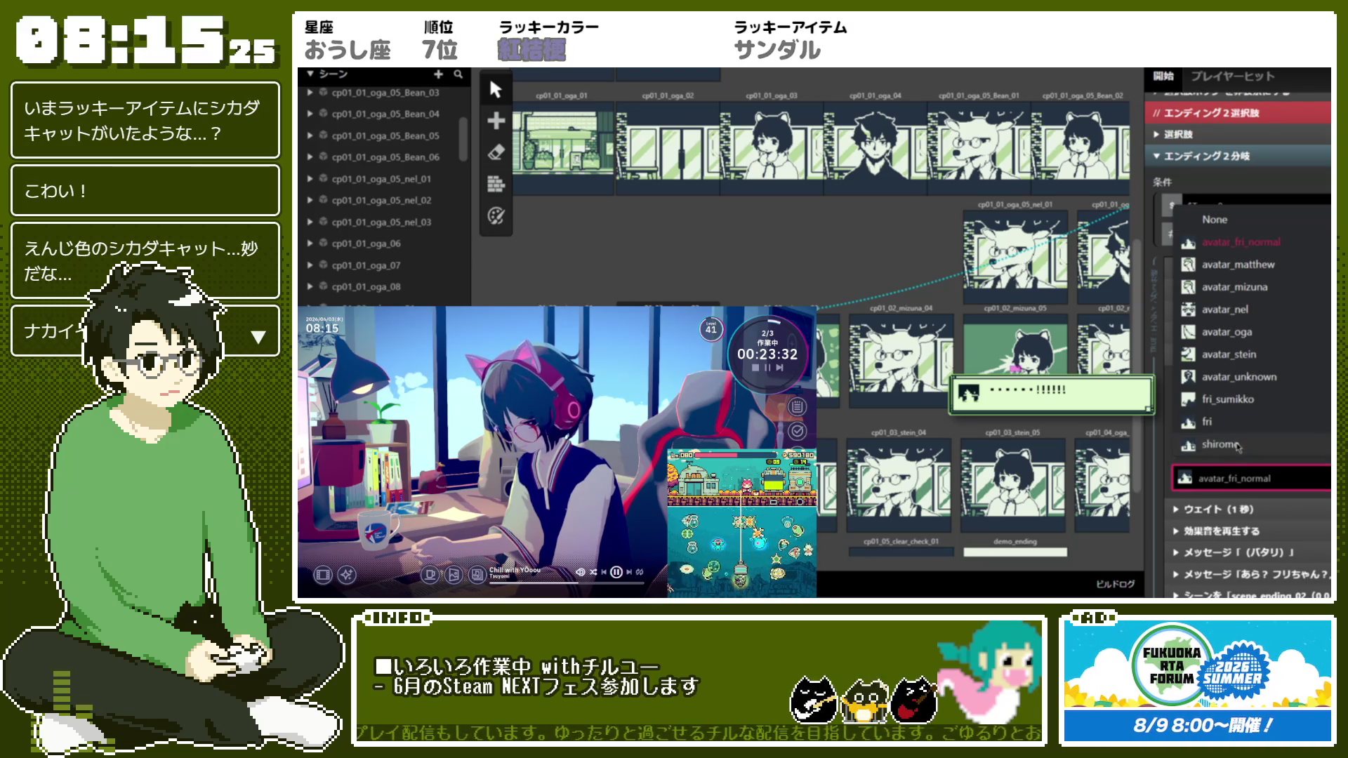
click(1217, 355)
click(1217, 356)
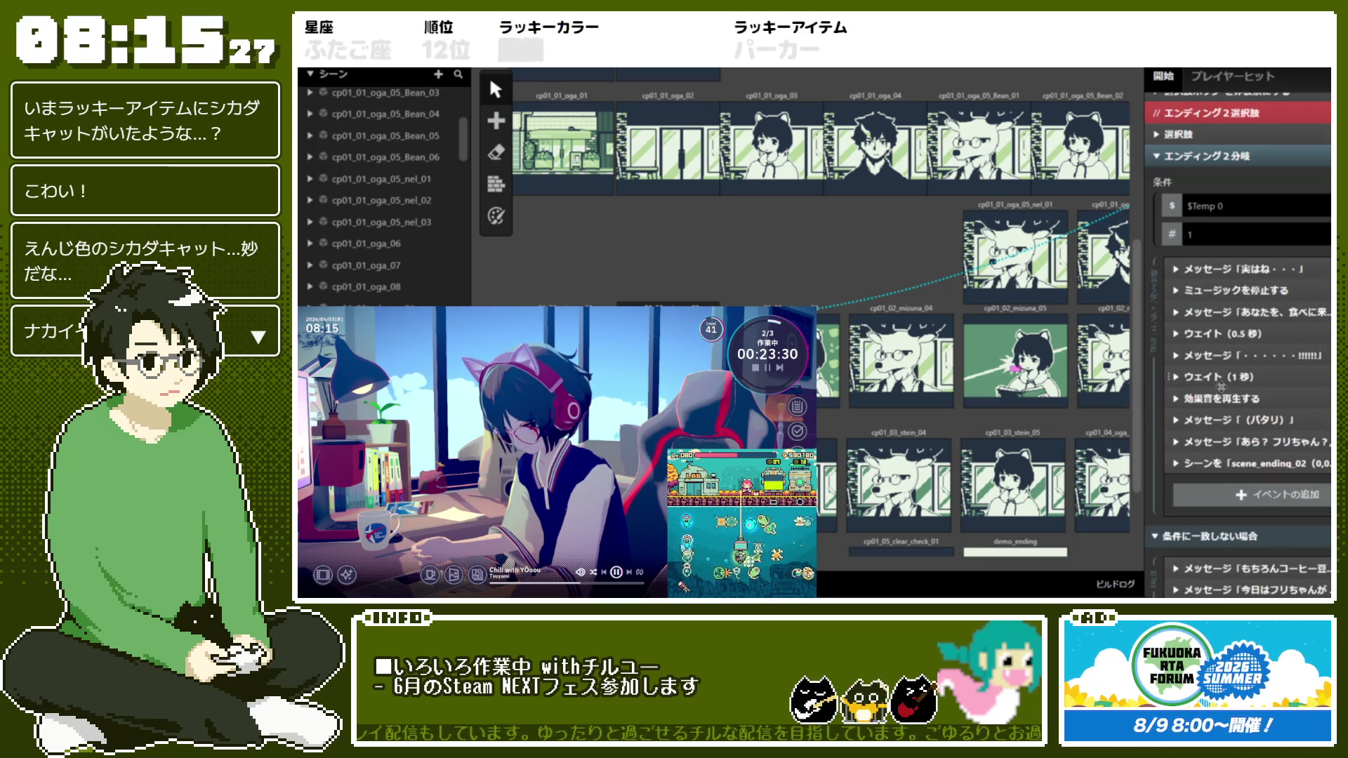
Set the (バタリ) message's avatar to shirome
click(1221, 420)
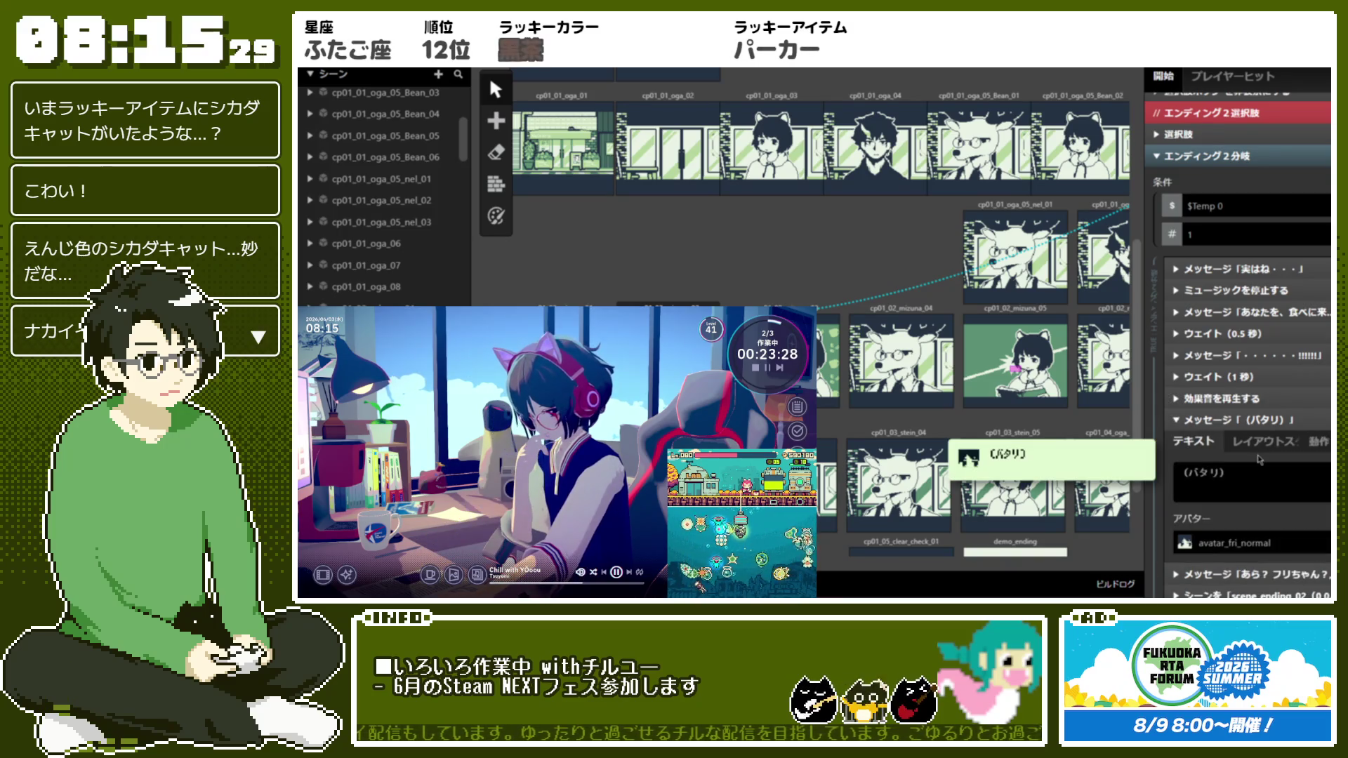
click(1248, 542)
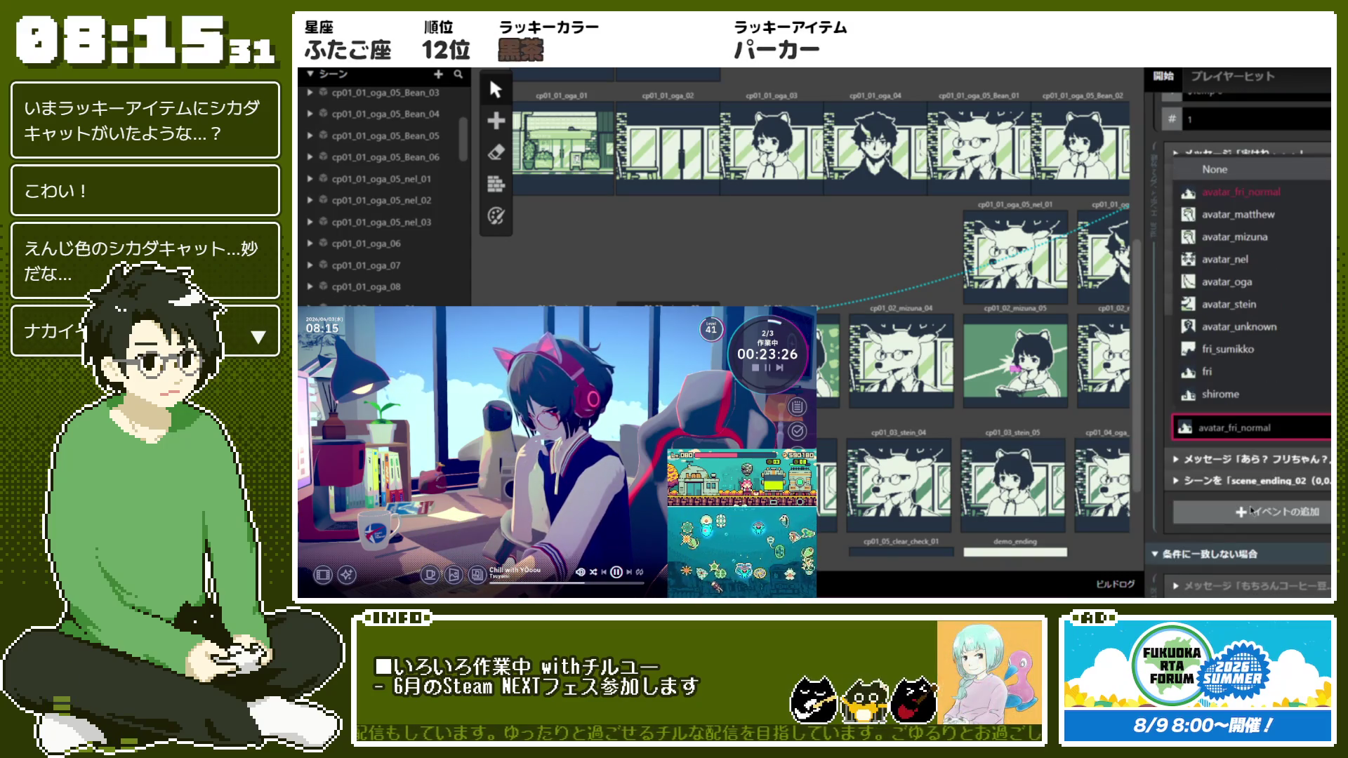
click(1240, 394)
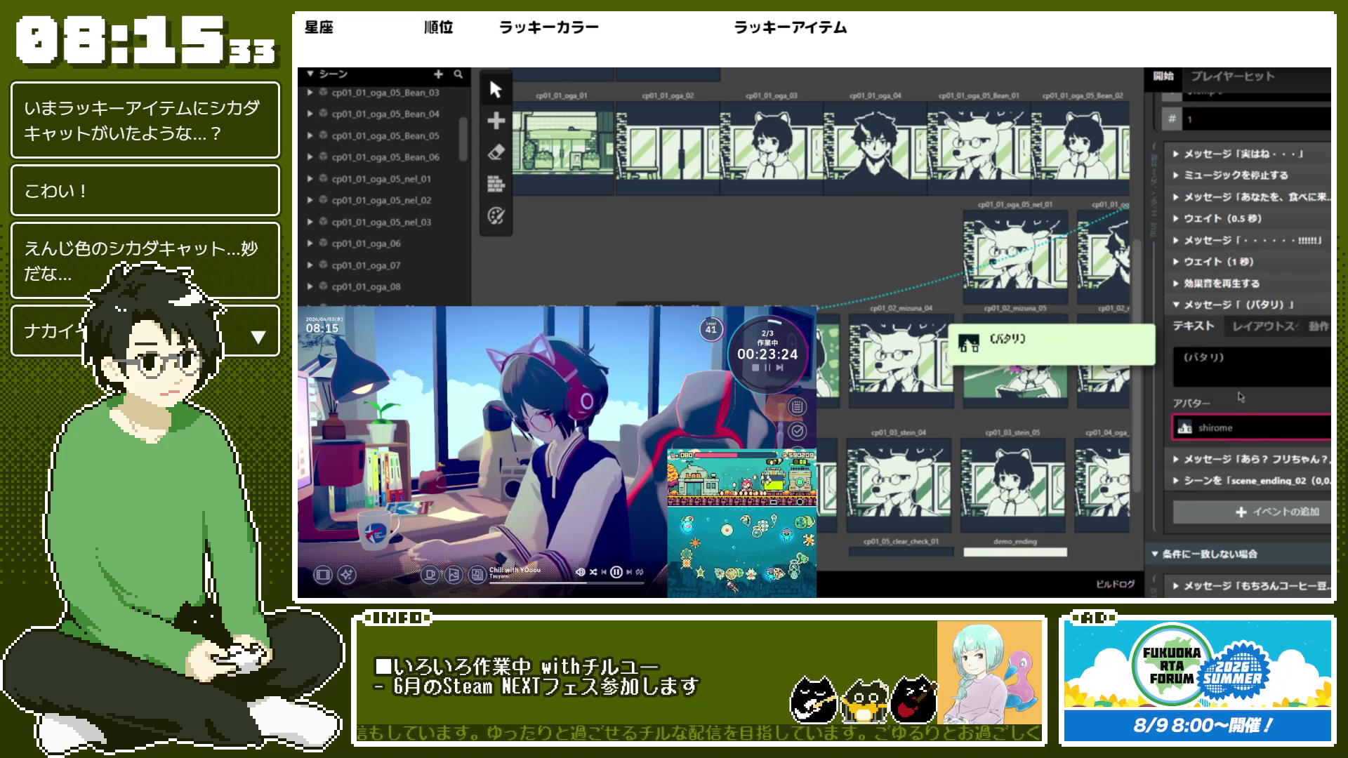
click(1238, 307)
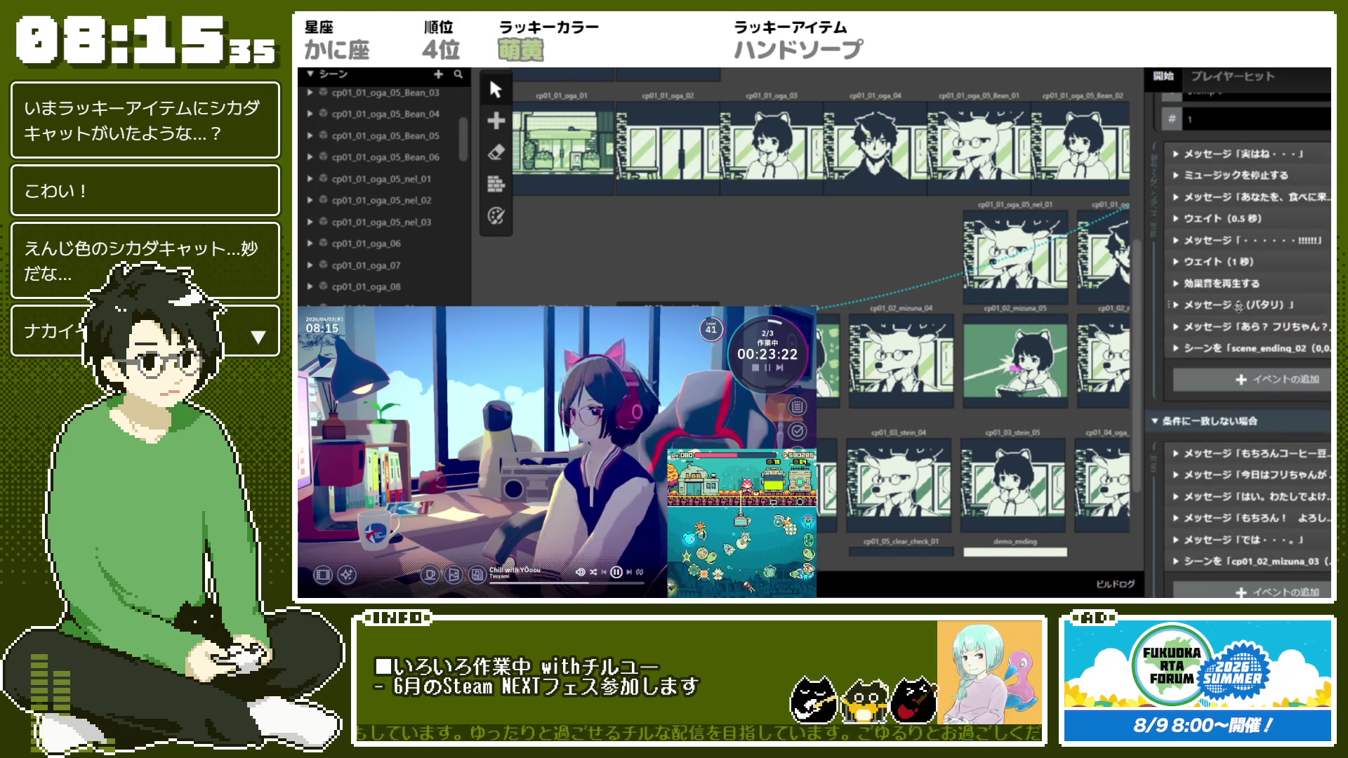
Check the あら？フリちゃん？ message and the scene change to scene_ending_02
click(1247, 331)
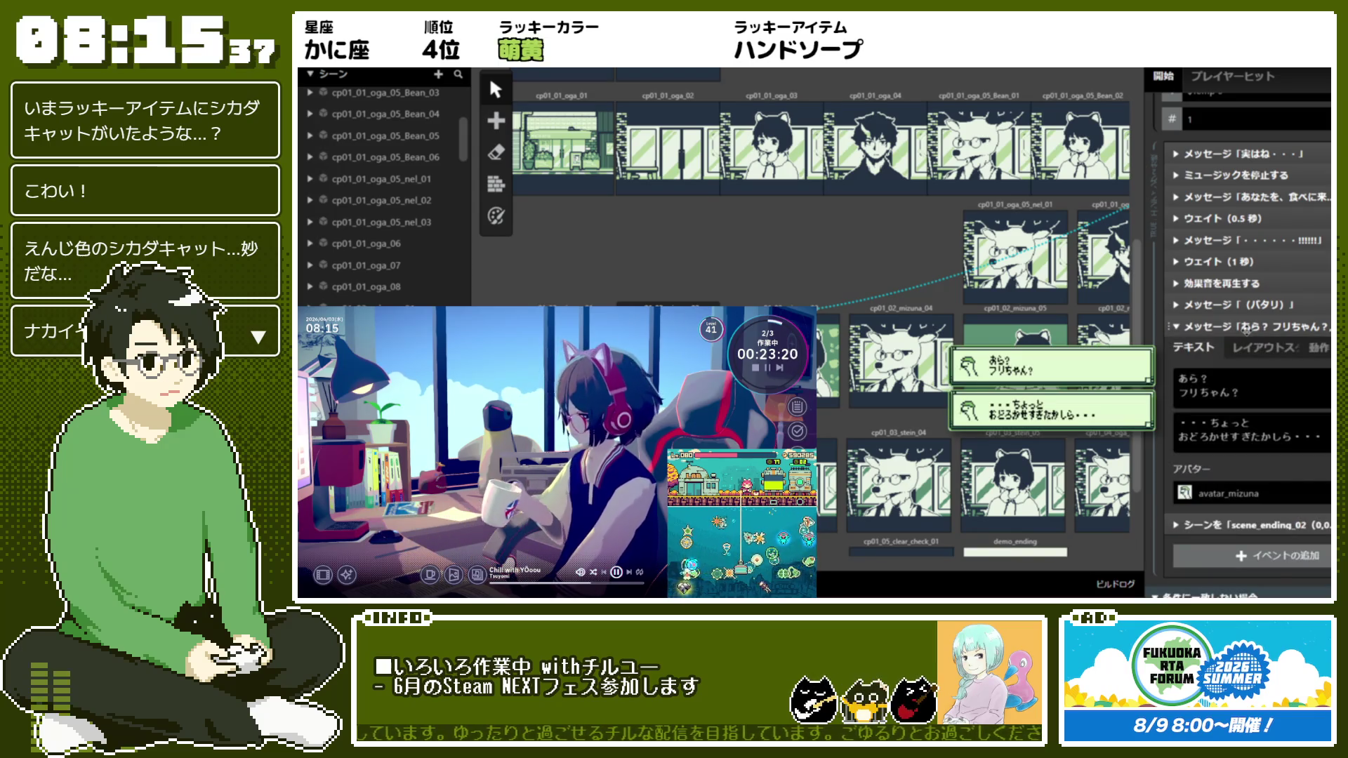
click(1247, 331)
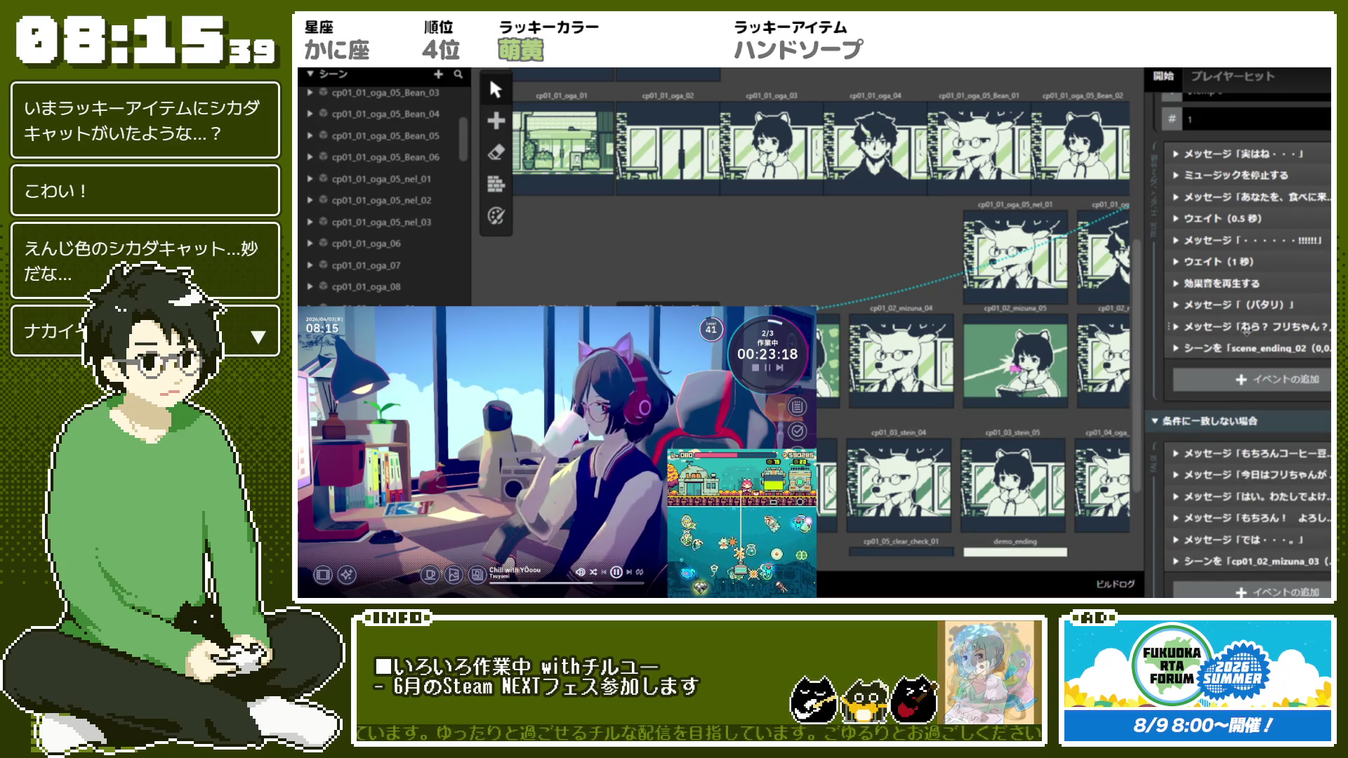
click(1246, 349)
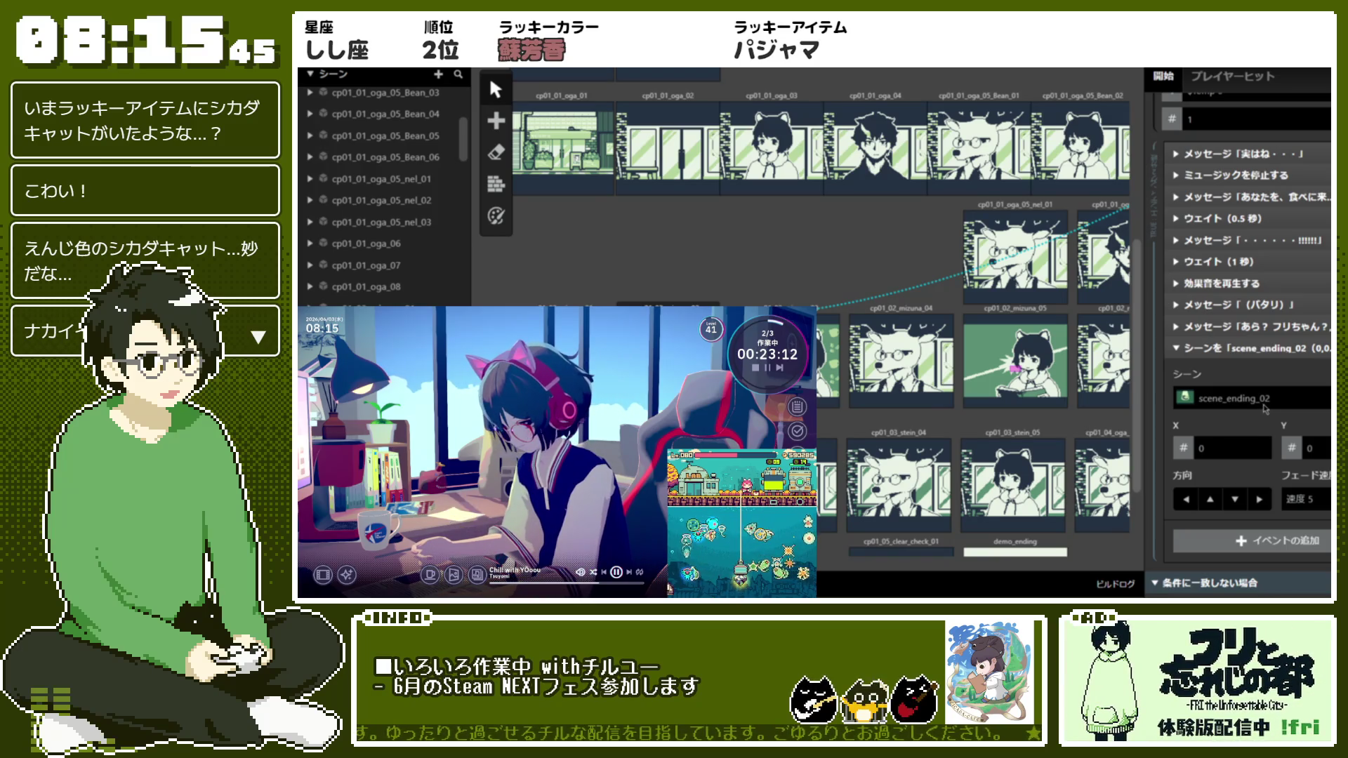
click(1273, 346)
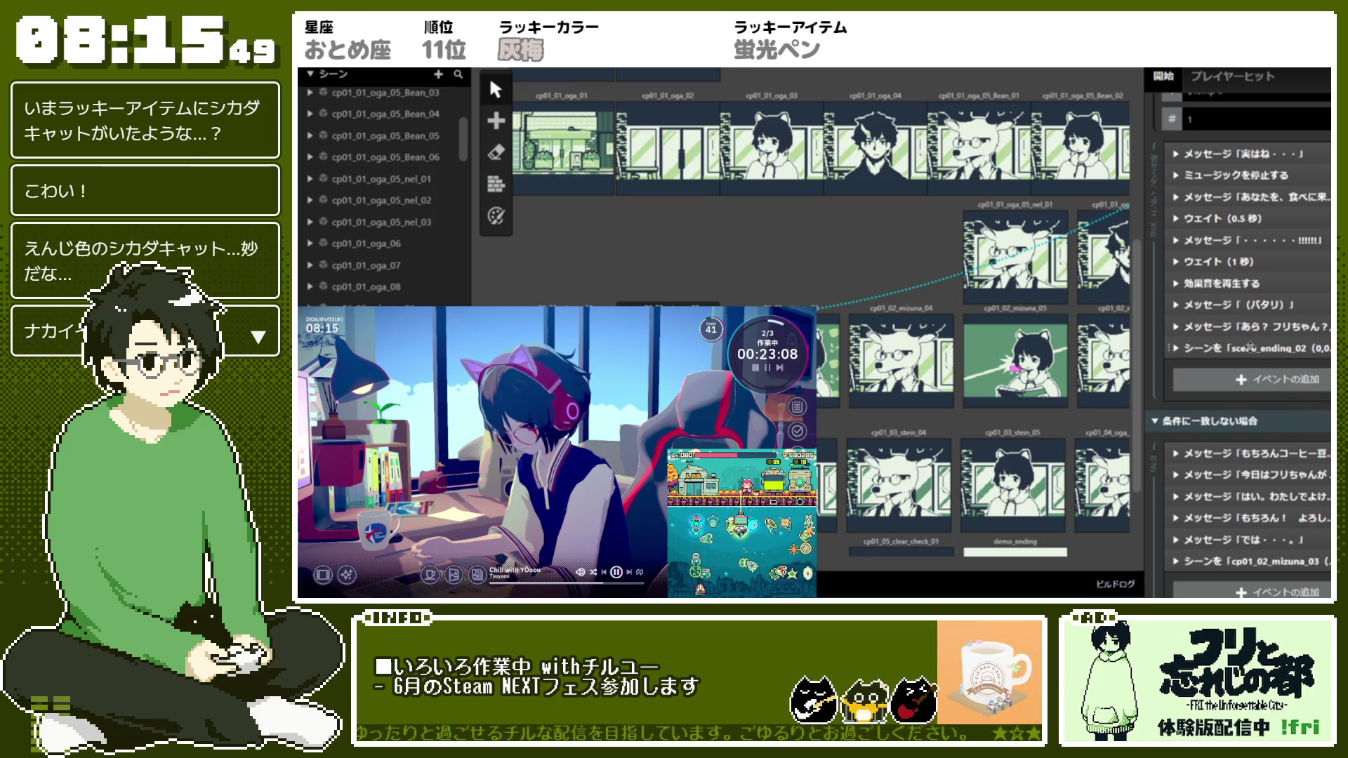
Revise the 今日はフリちゃんが message, replacing 運 and removing a stray の
scroll(1243, 362, down, 1)
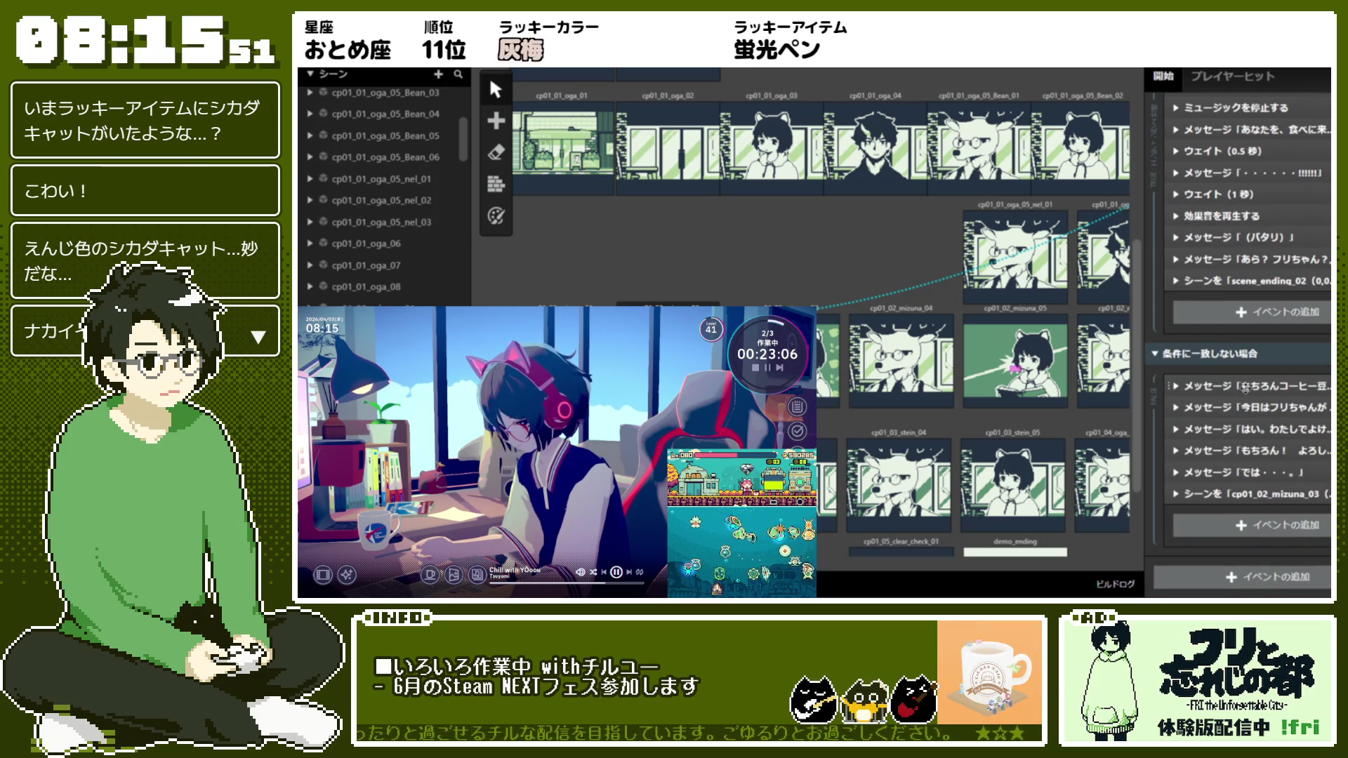
click(1245, 388)
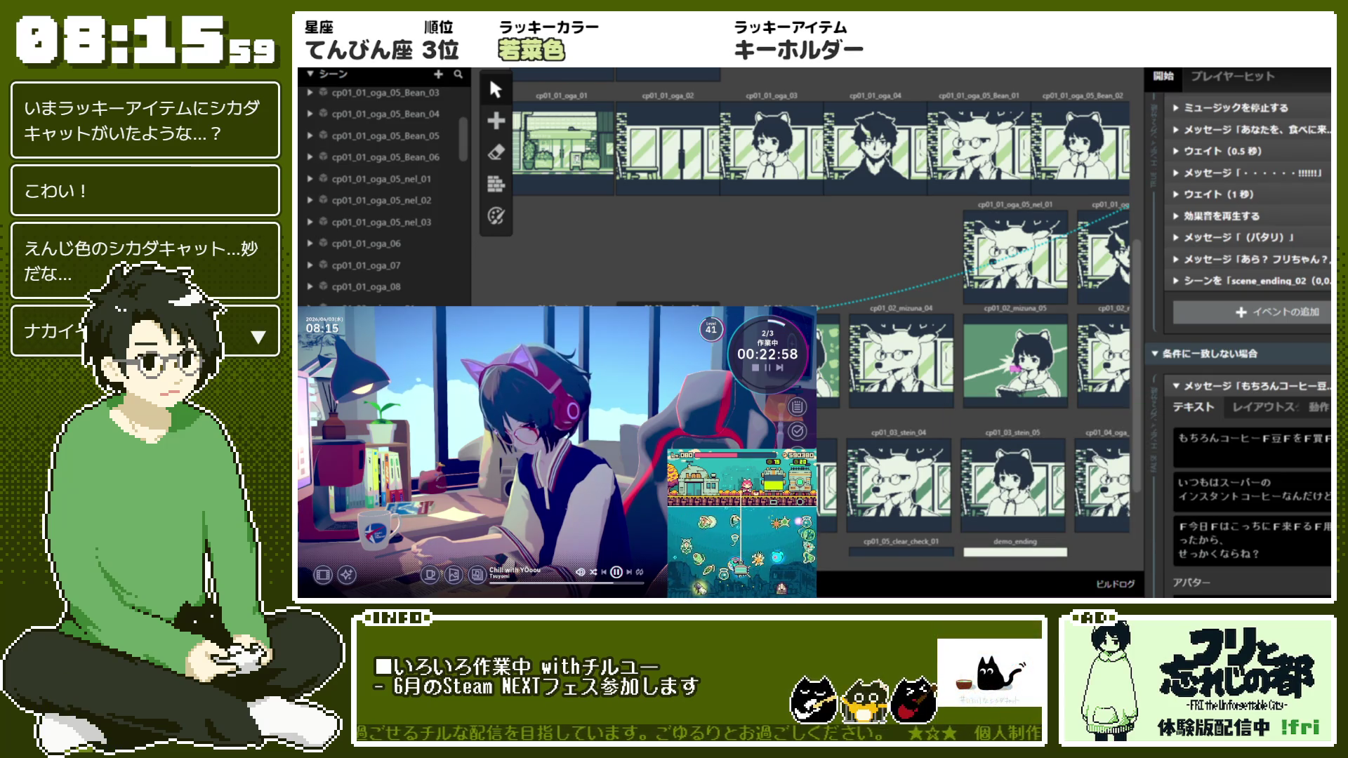
mouse_move(1250, 385)
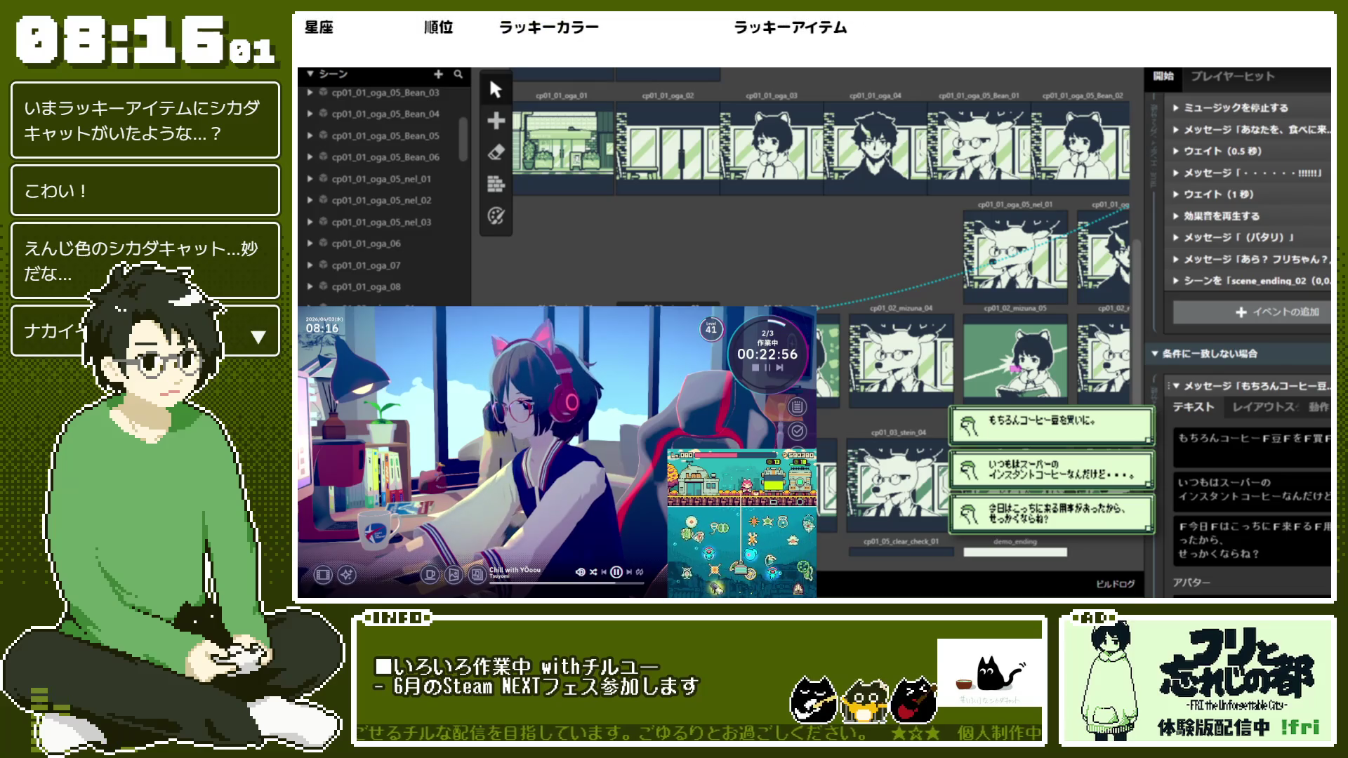
click(1222, 386)
click(1222, 407)
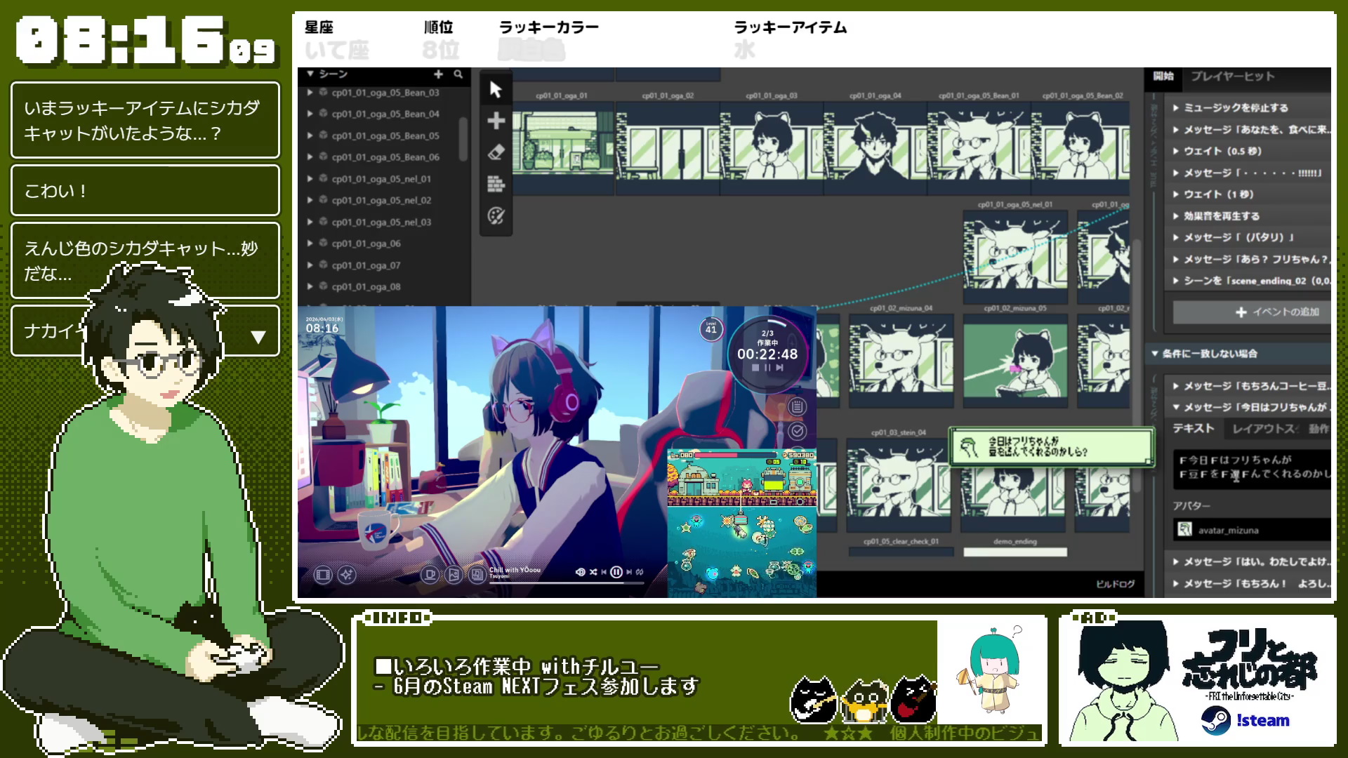
double_click(1228, 477)
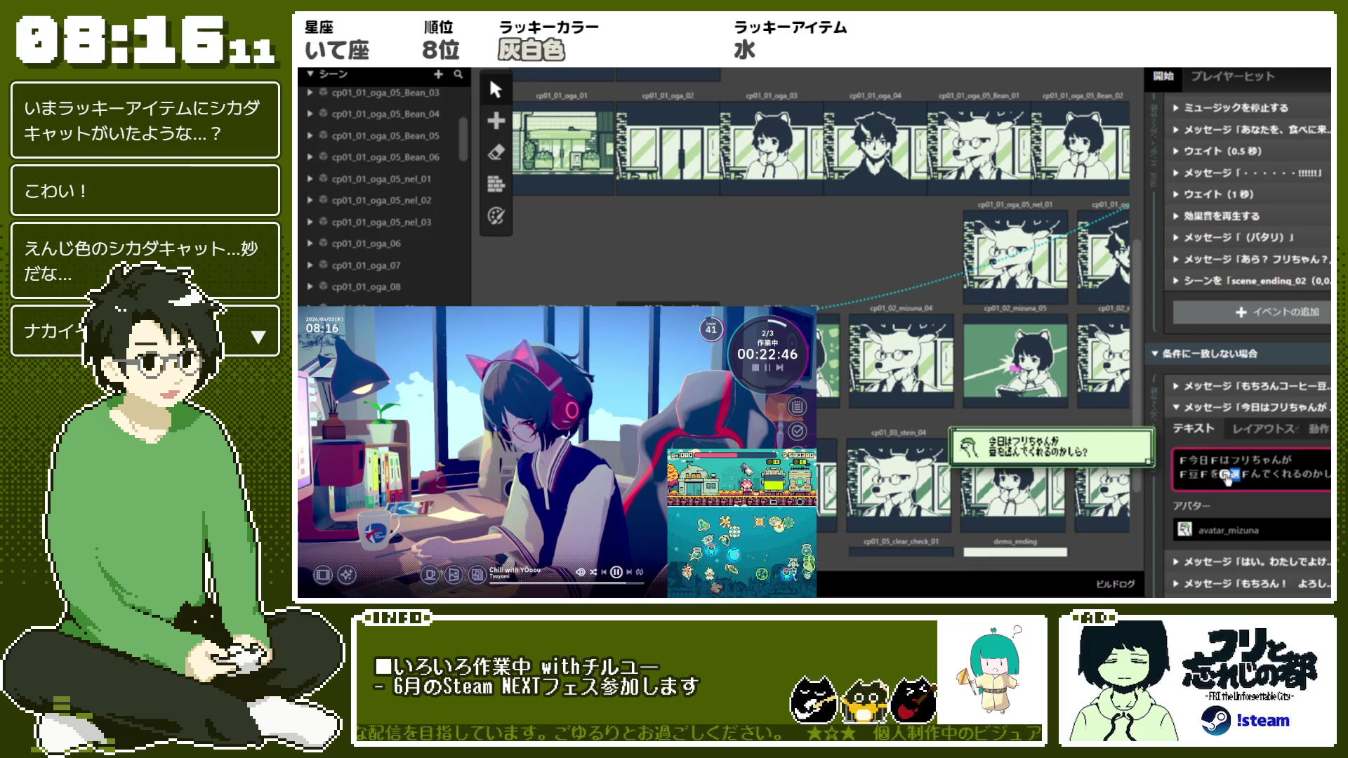
key(BackSpace)
text(Fを)
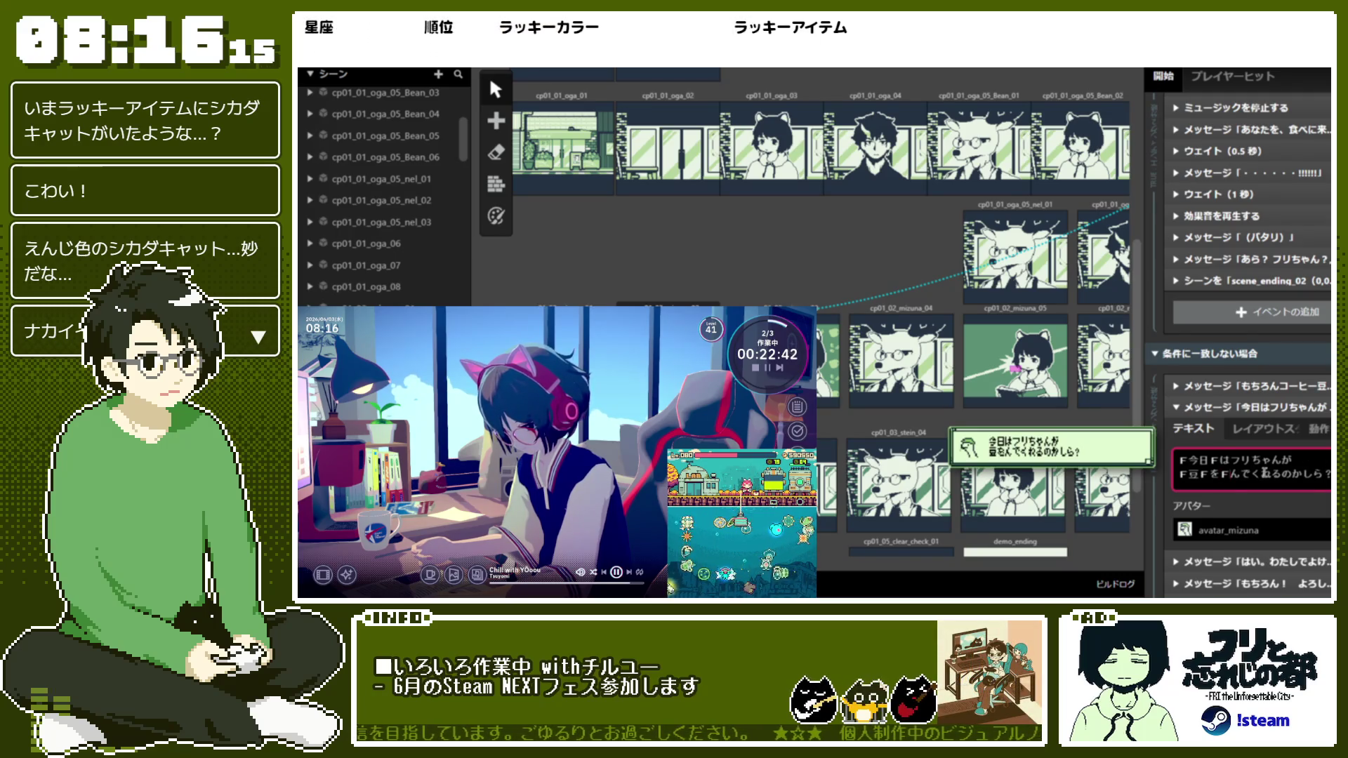
text(えらｎ)
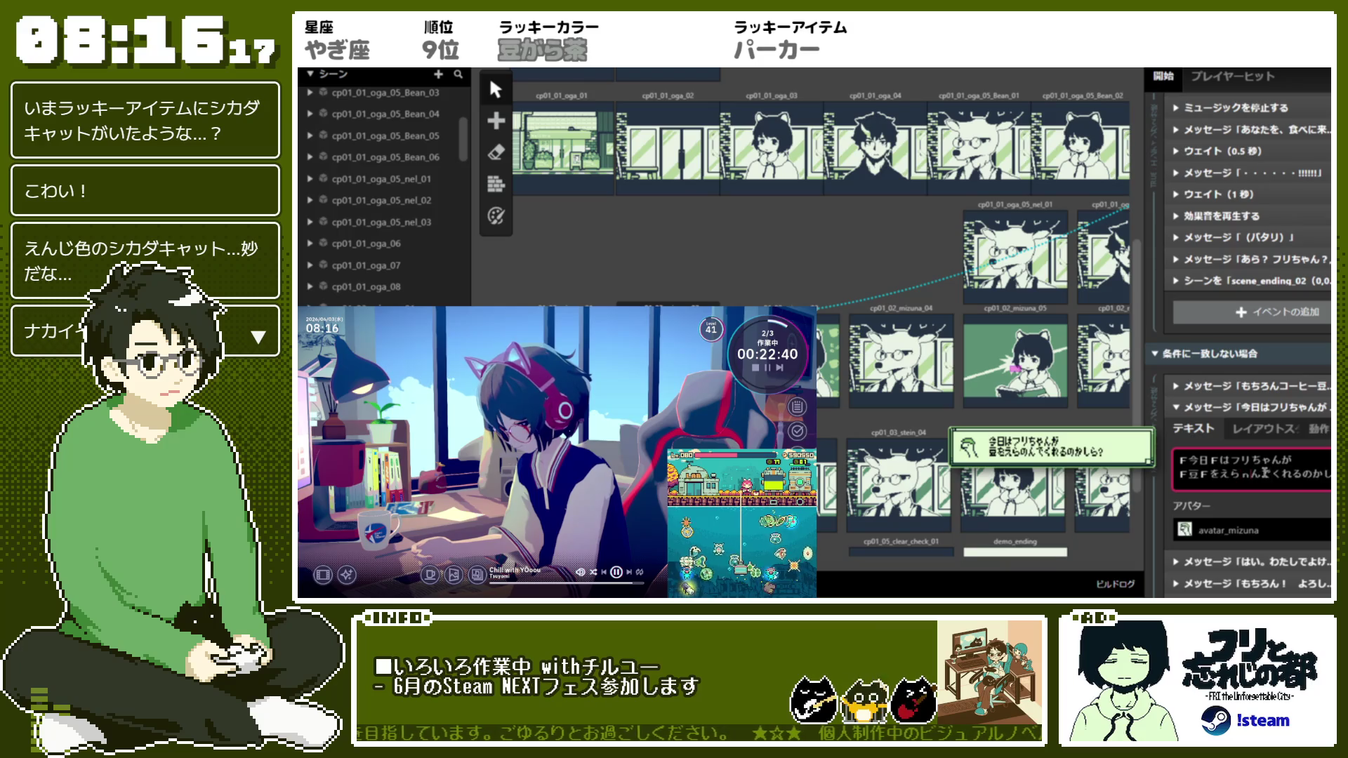
key(Delete)
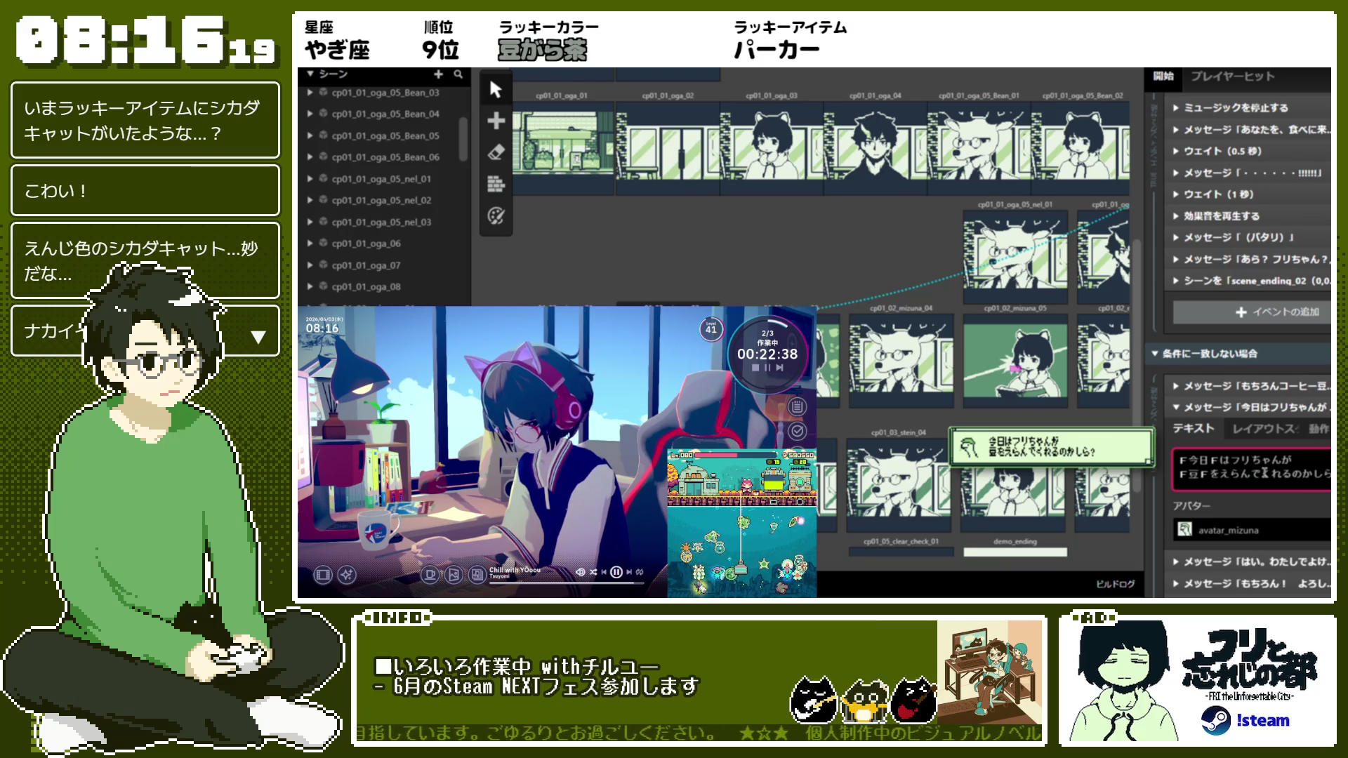
click(1253, 407)
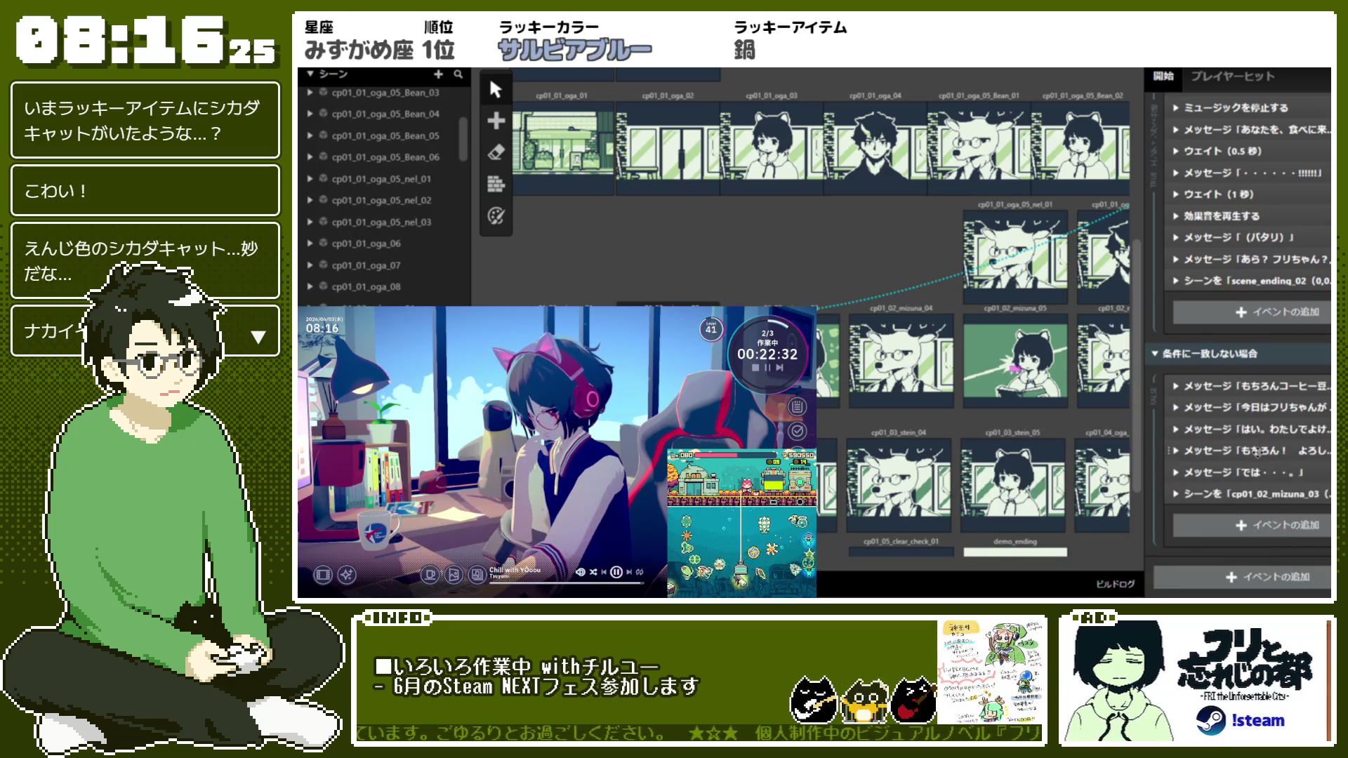
Add a second page ネルのちからをかりることになりますが。 to the はい。わたしでよければ。 message
click(1257, 452)
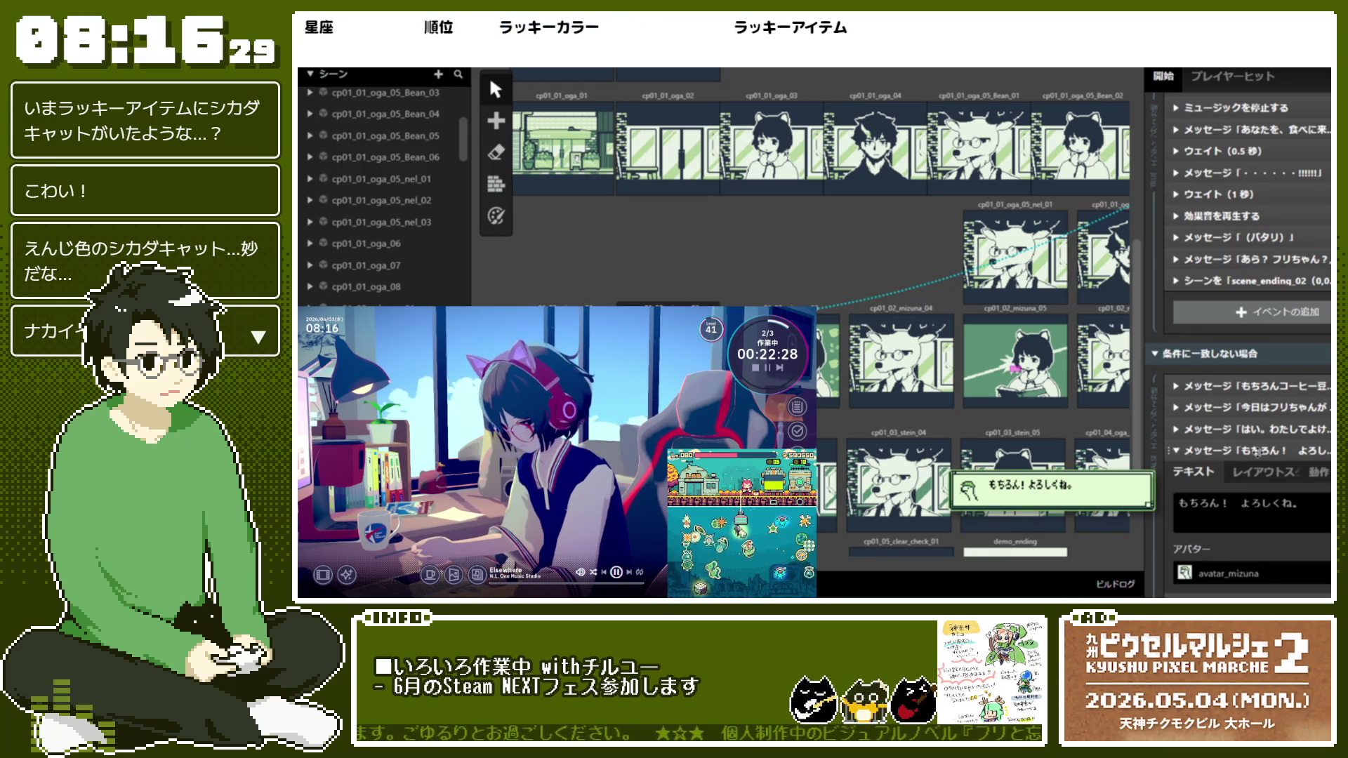
click(1234, 455)
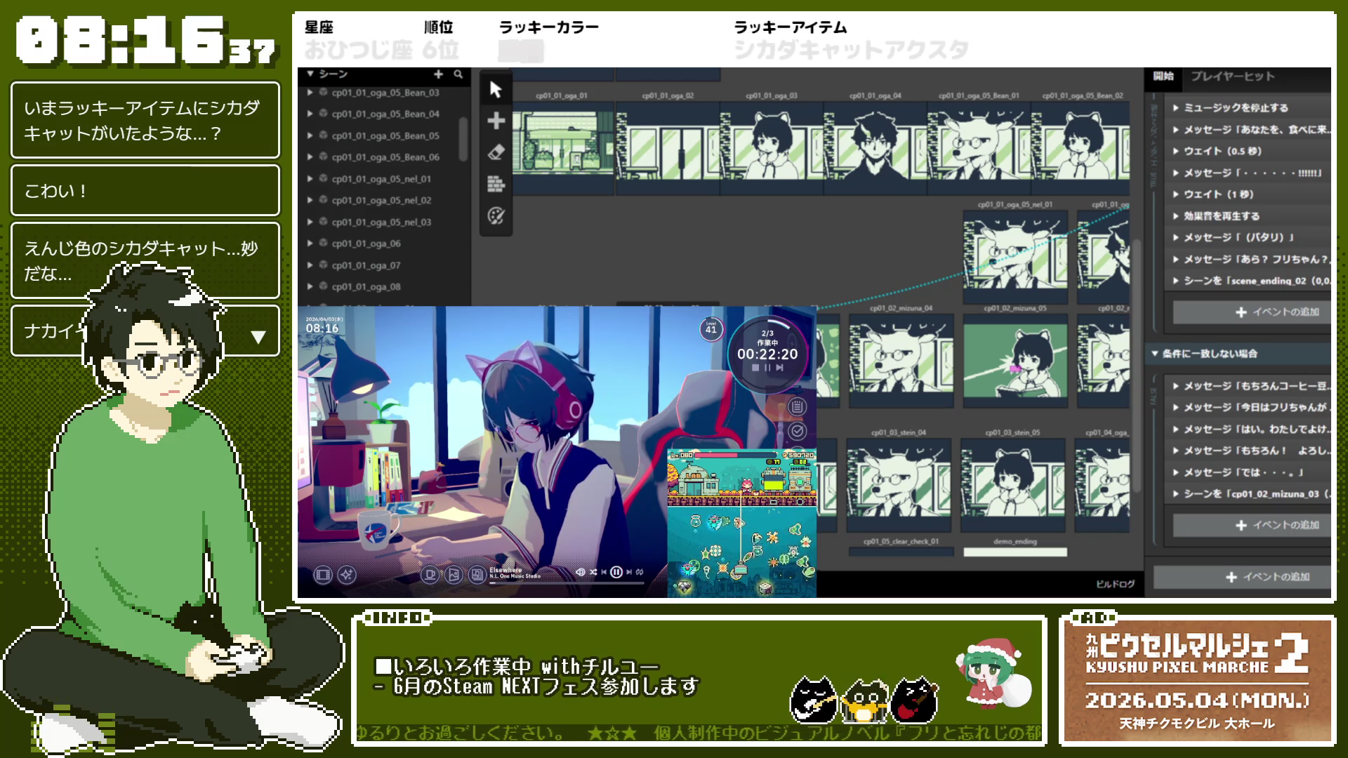
click(1254, 450)
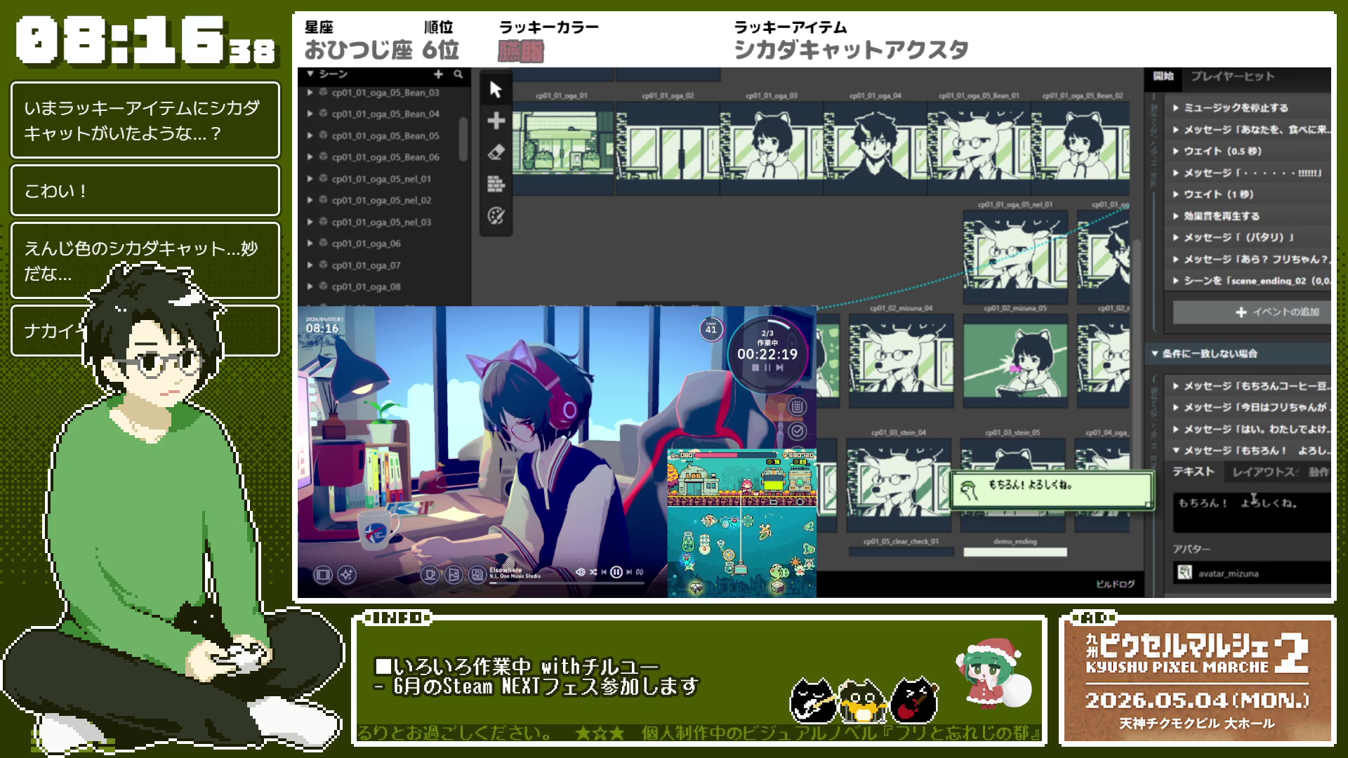
click(1257, 429)
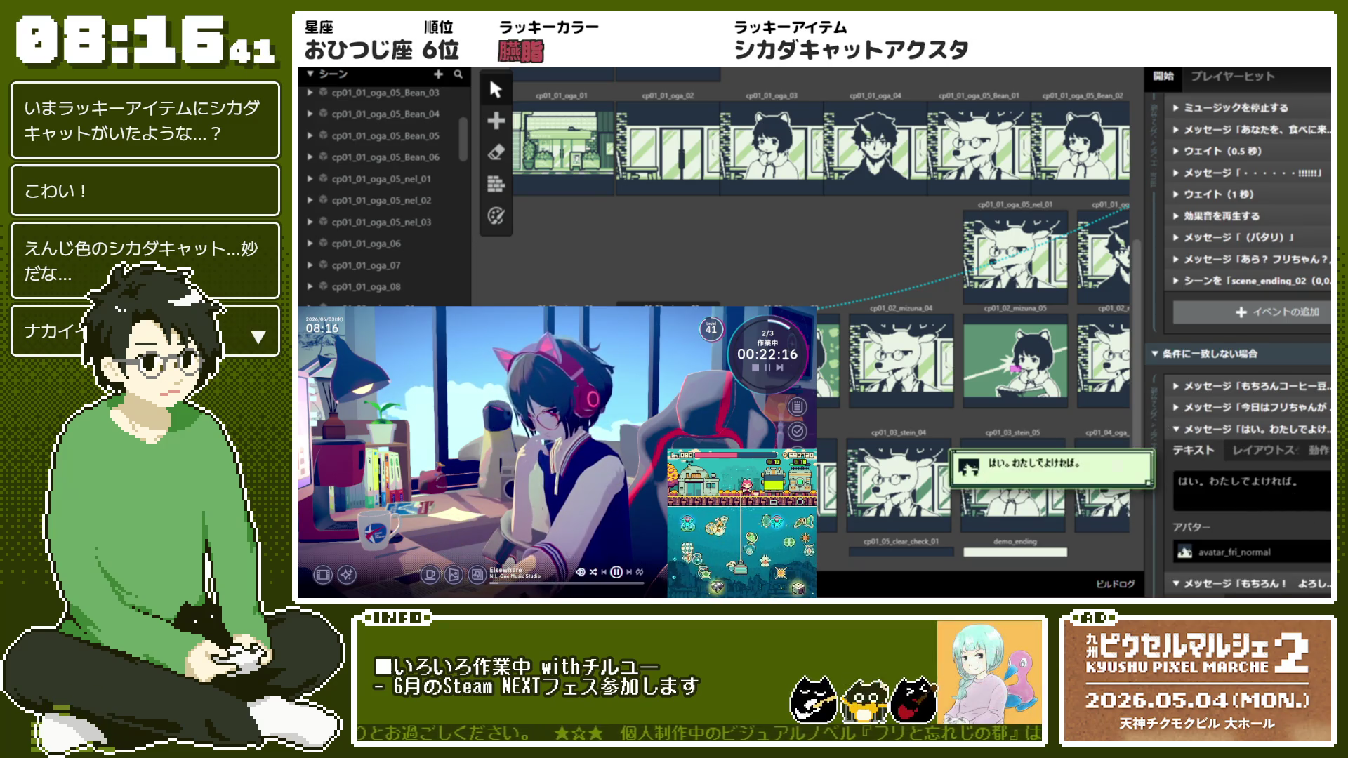
key(Return)
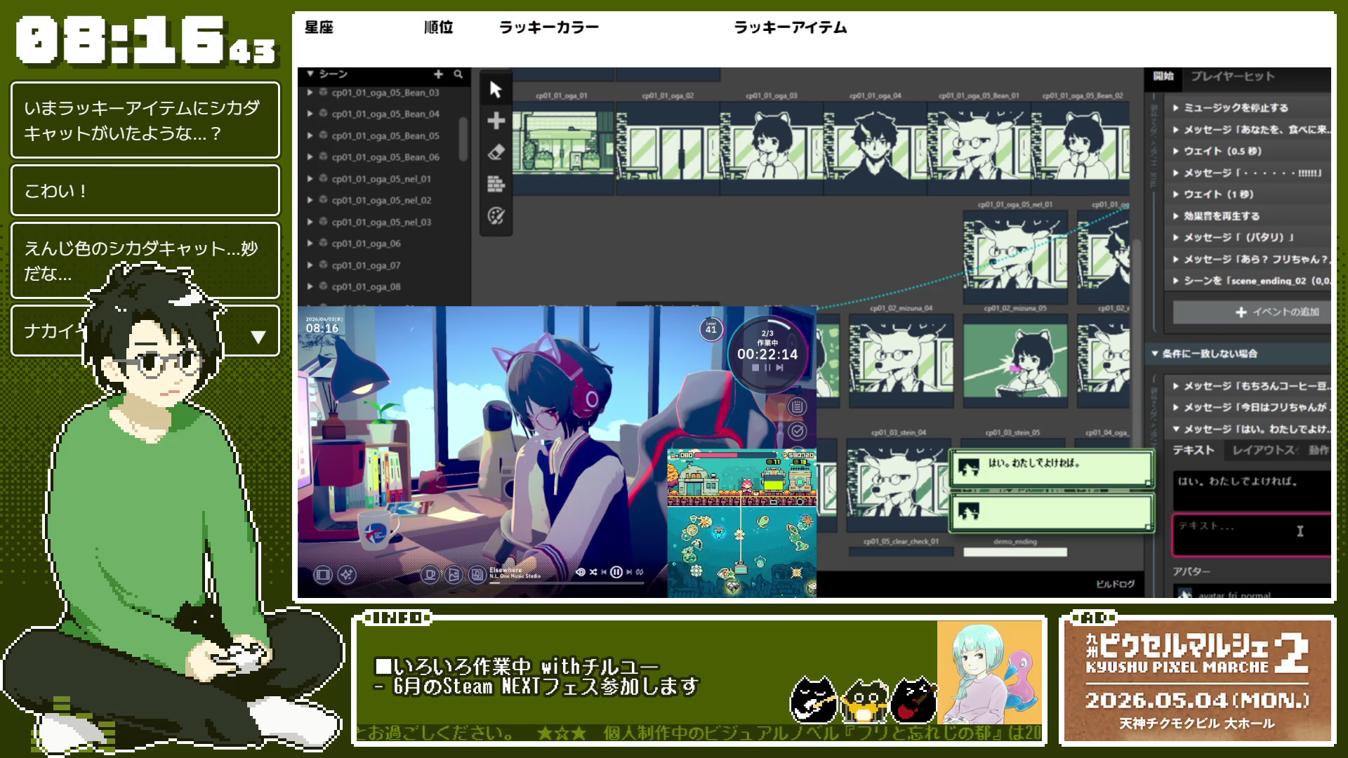
text(ねる)
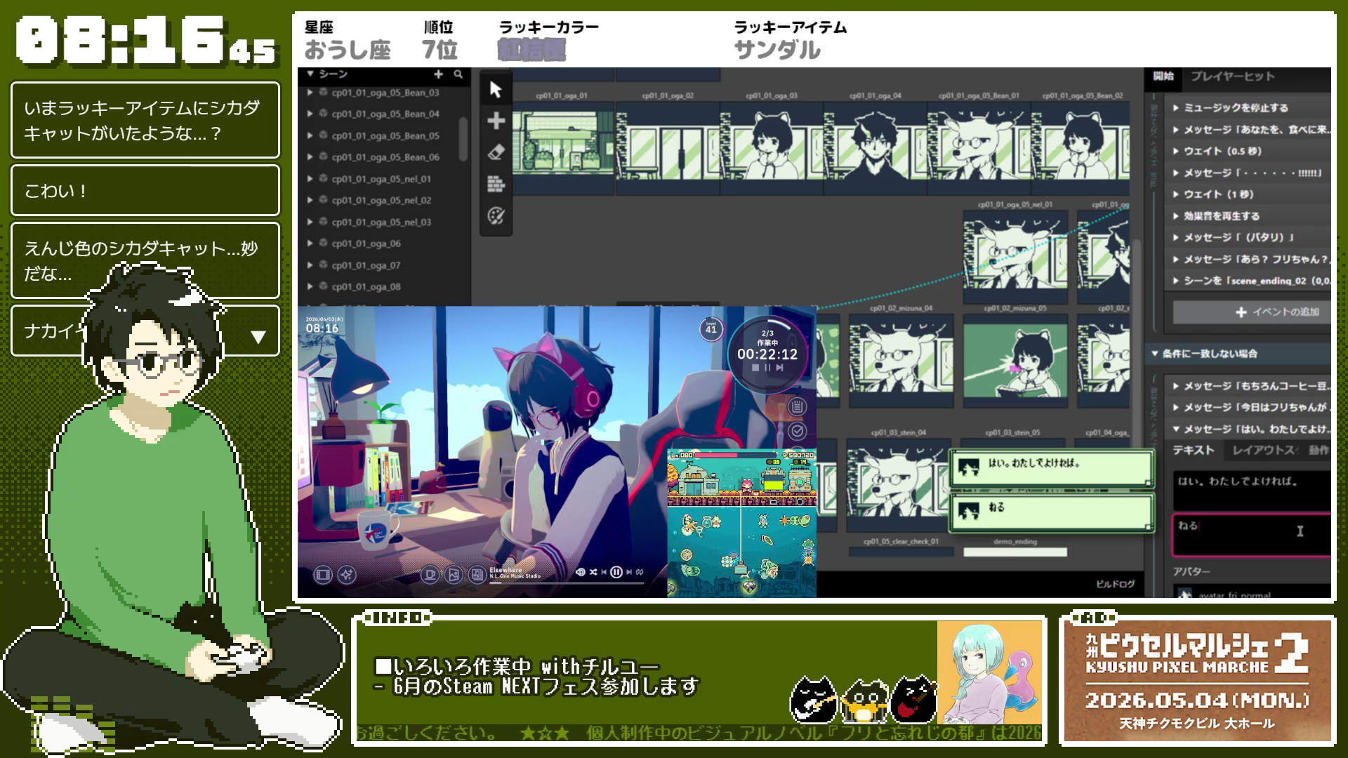
text(のちからを)
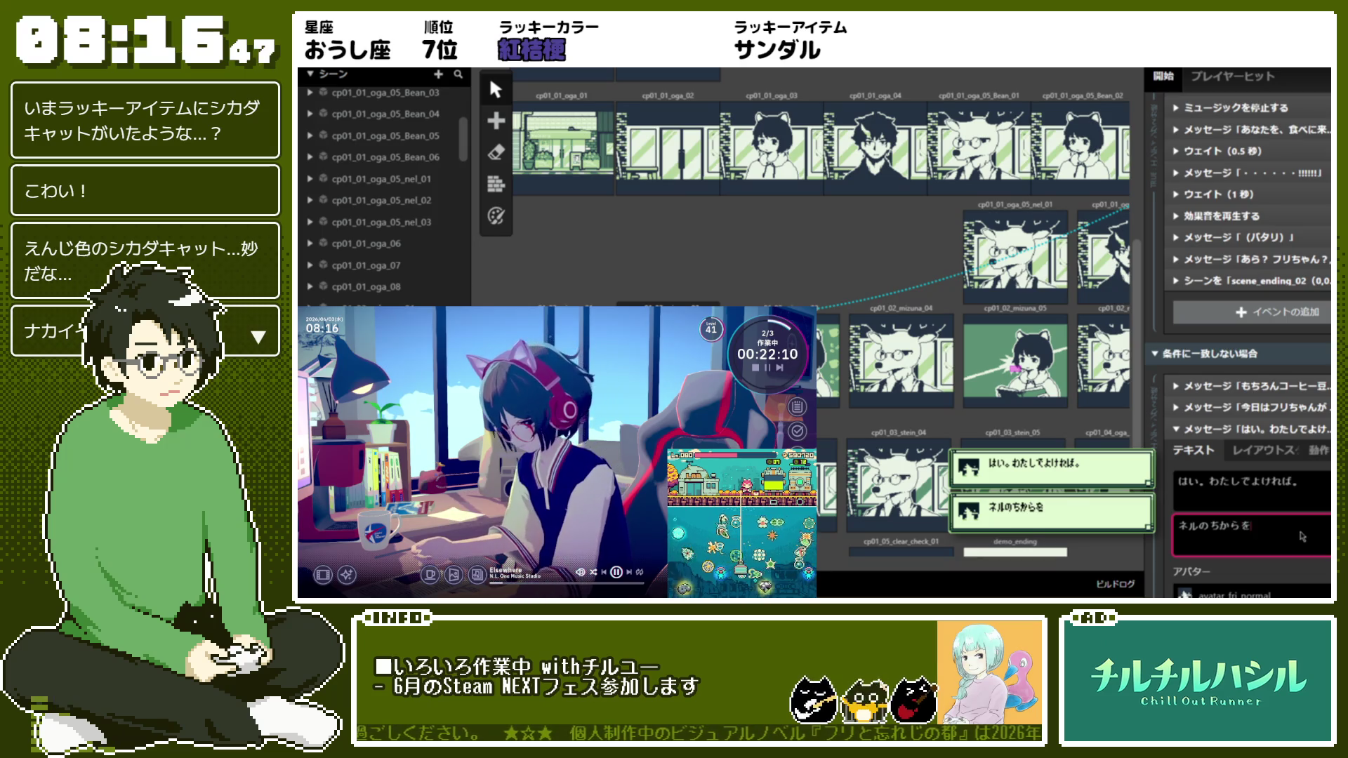
text(かりることにな)
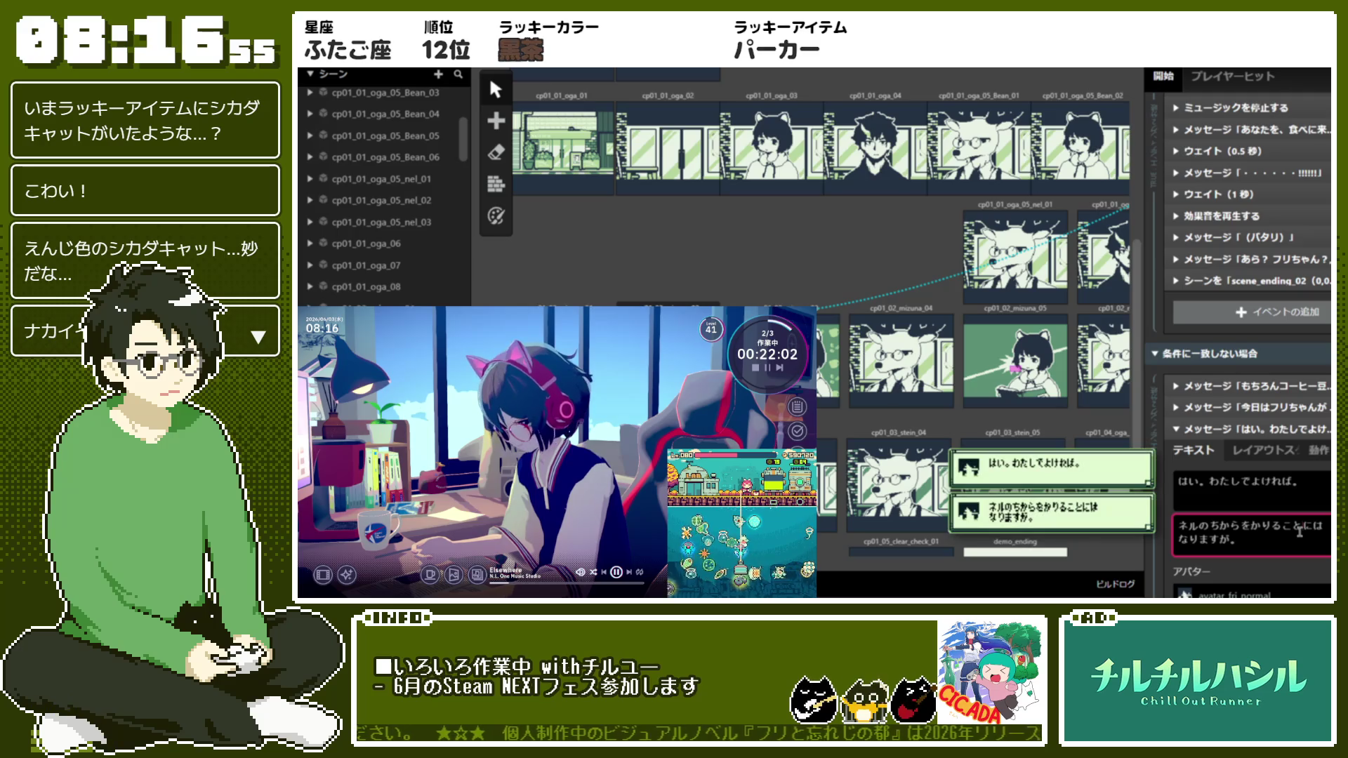
Paste a new message event and rewrite its text as ネルの？ with avatar_mizuna
key(ctrl+v)
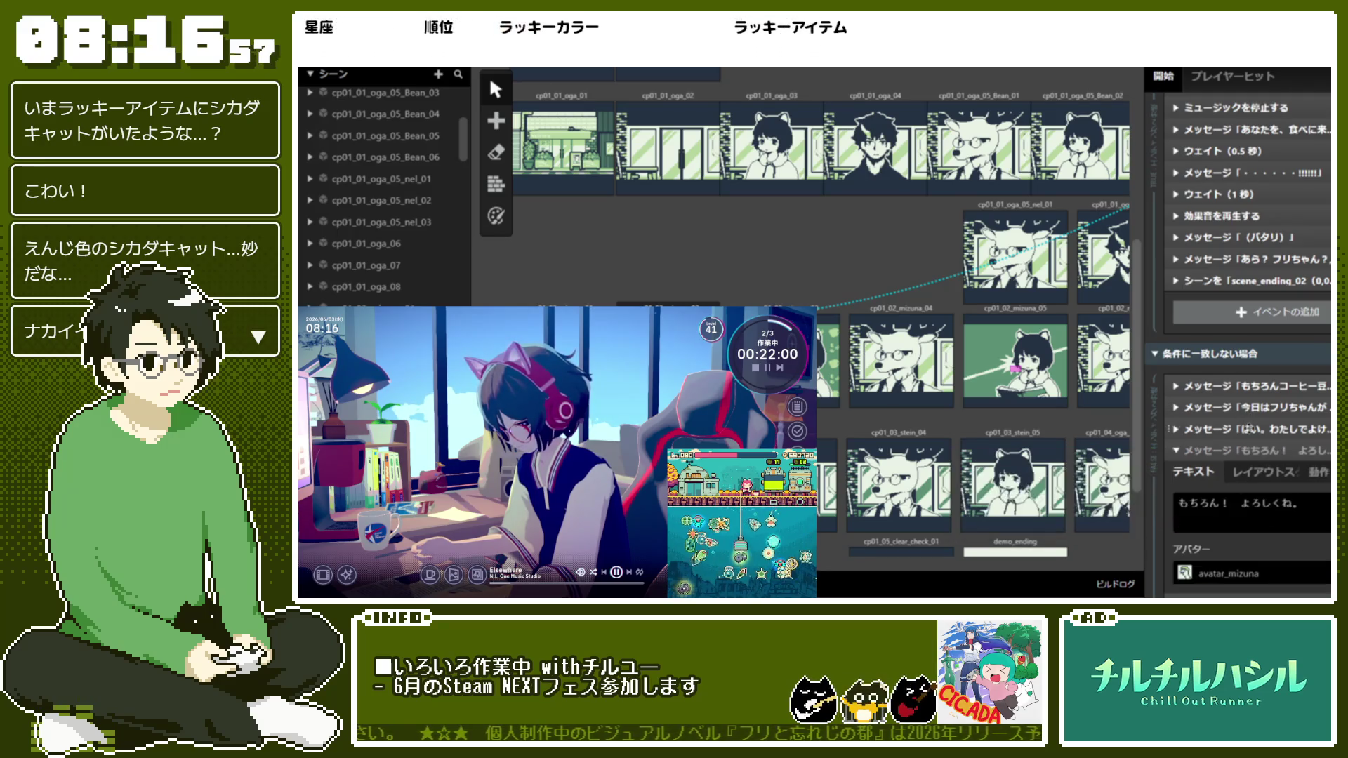
drag(1291, 512, 1305, 512)
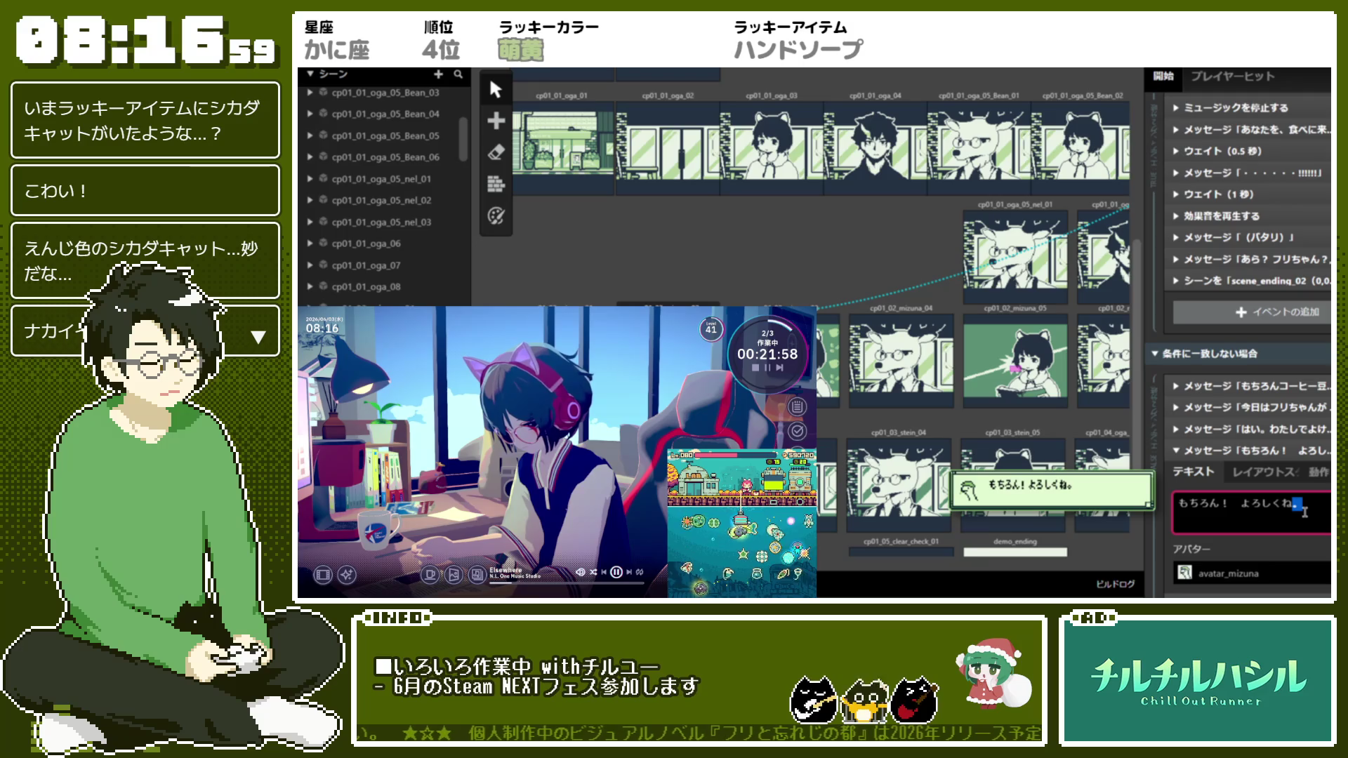
key(ctrl+a)
text(ね)
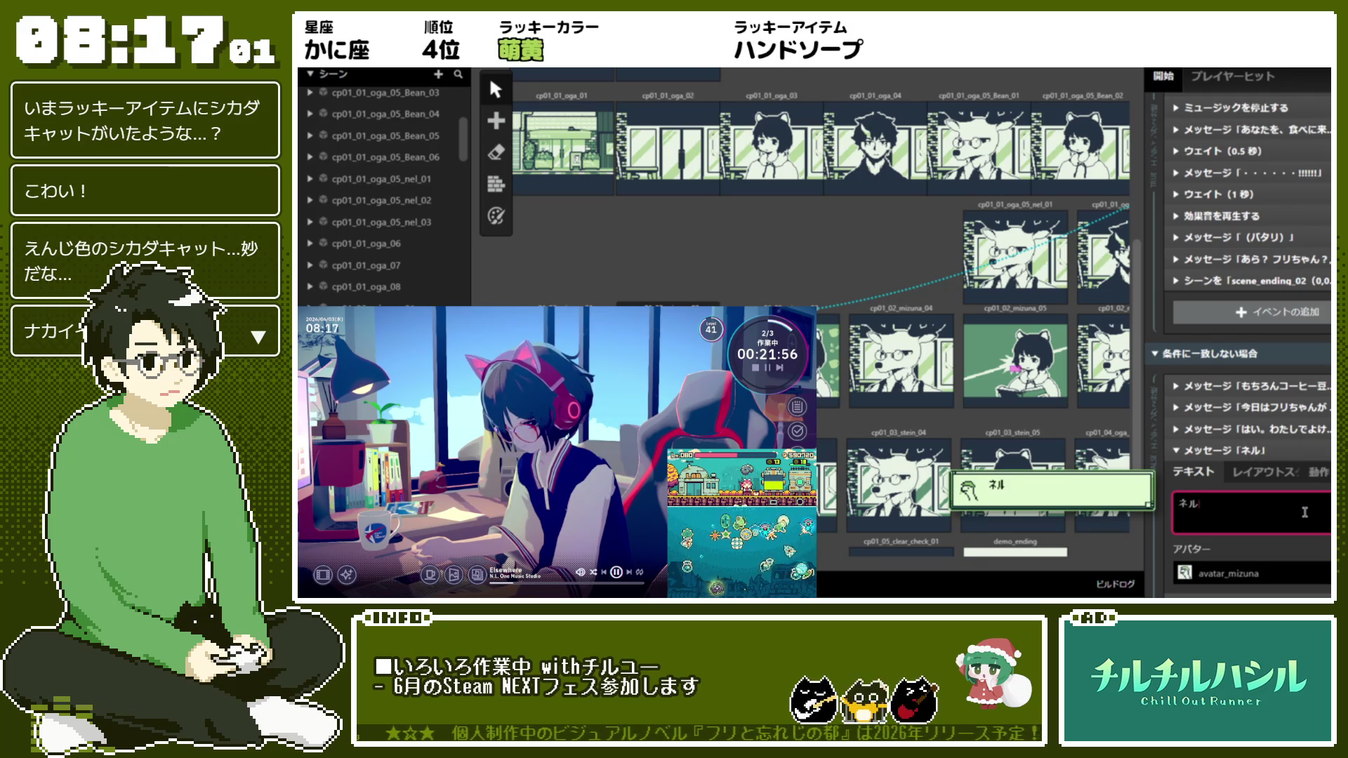
Paste a new message after ネルの？ and replace its text with フリはネルブックを開く。
click(1291, 450)
key(ctrl+v)
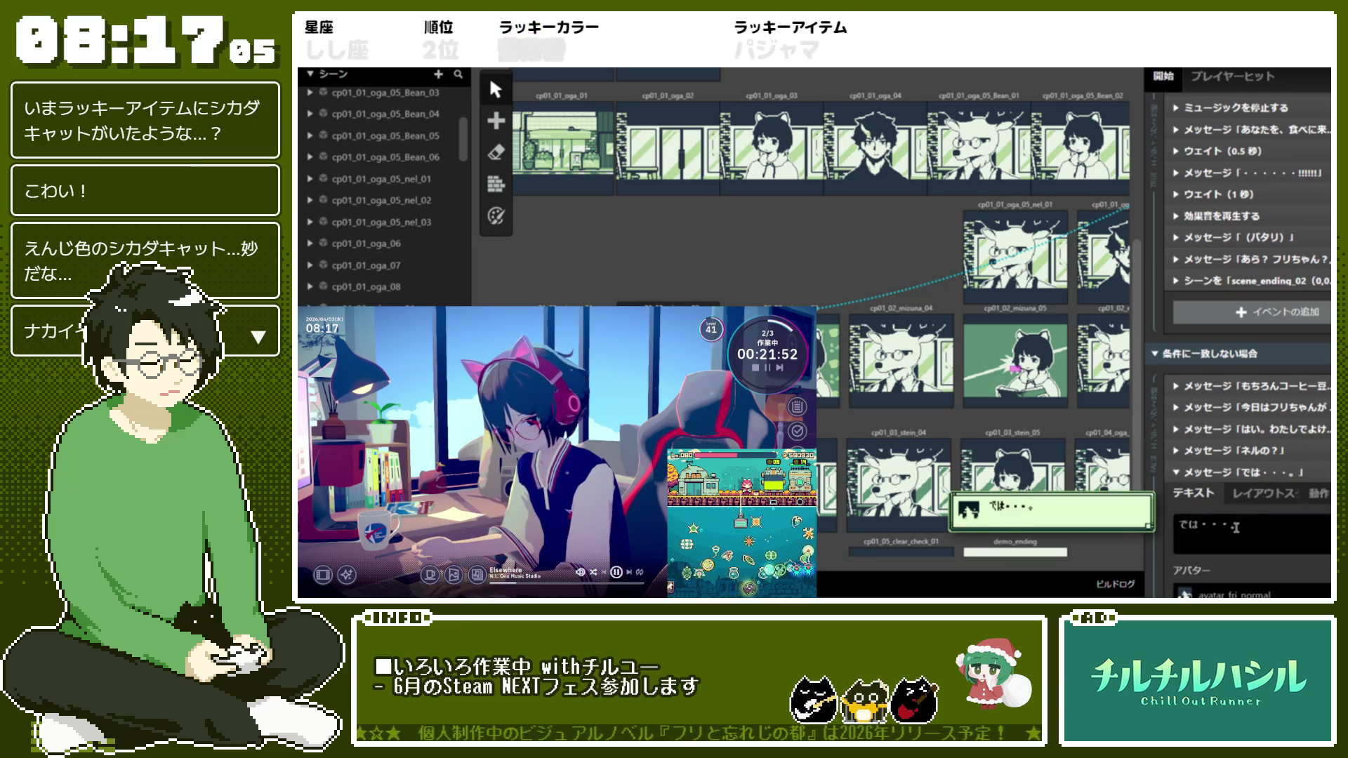
scroll(1236, 527, down, 1)
click(1249, 467)
key(ctrl+a)
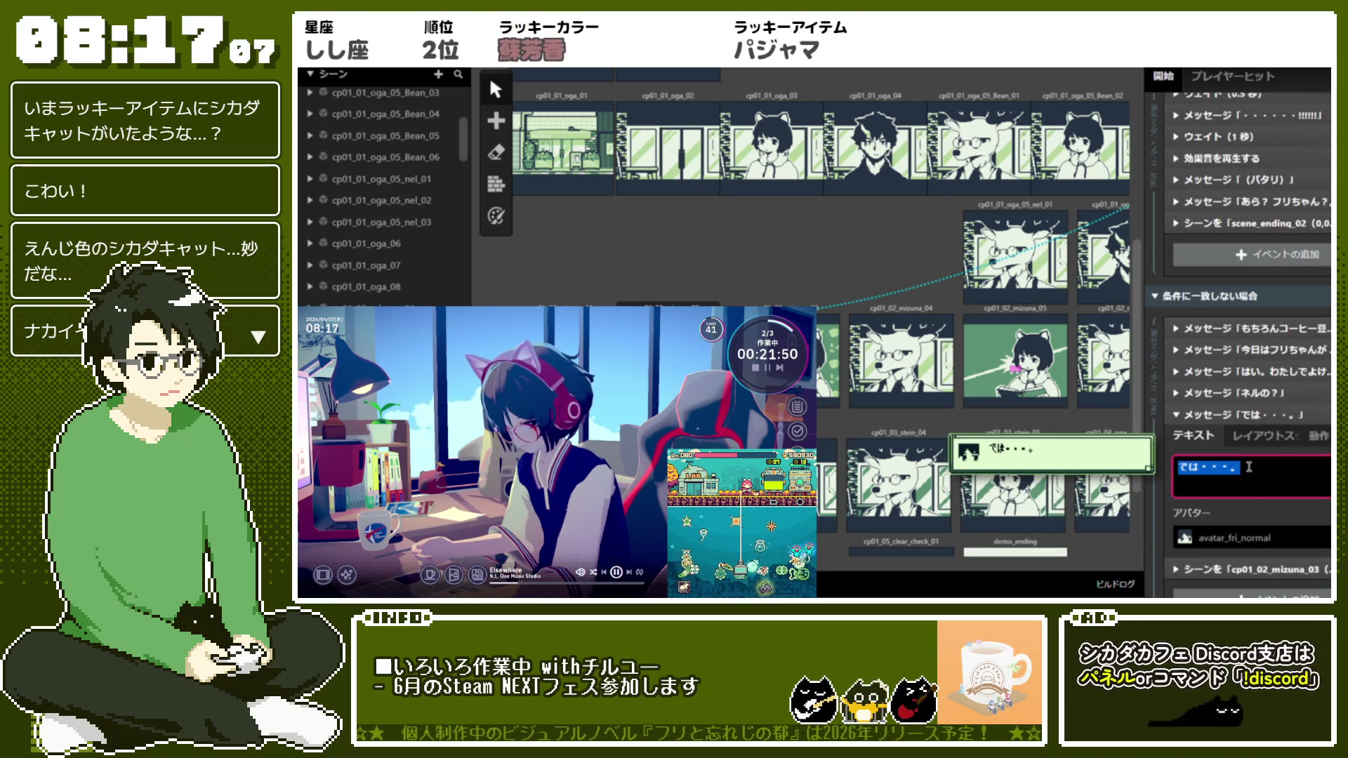
key(BackSpace)
text(フリは)
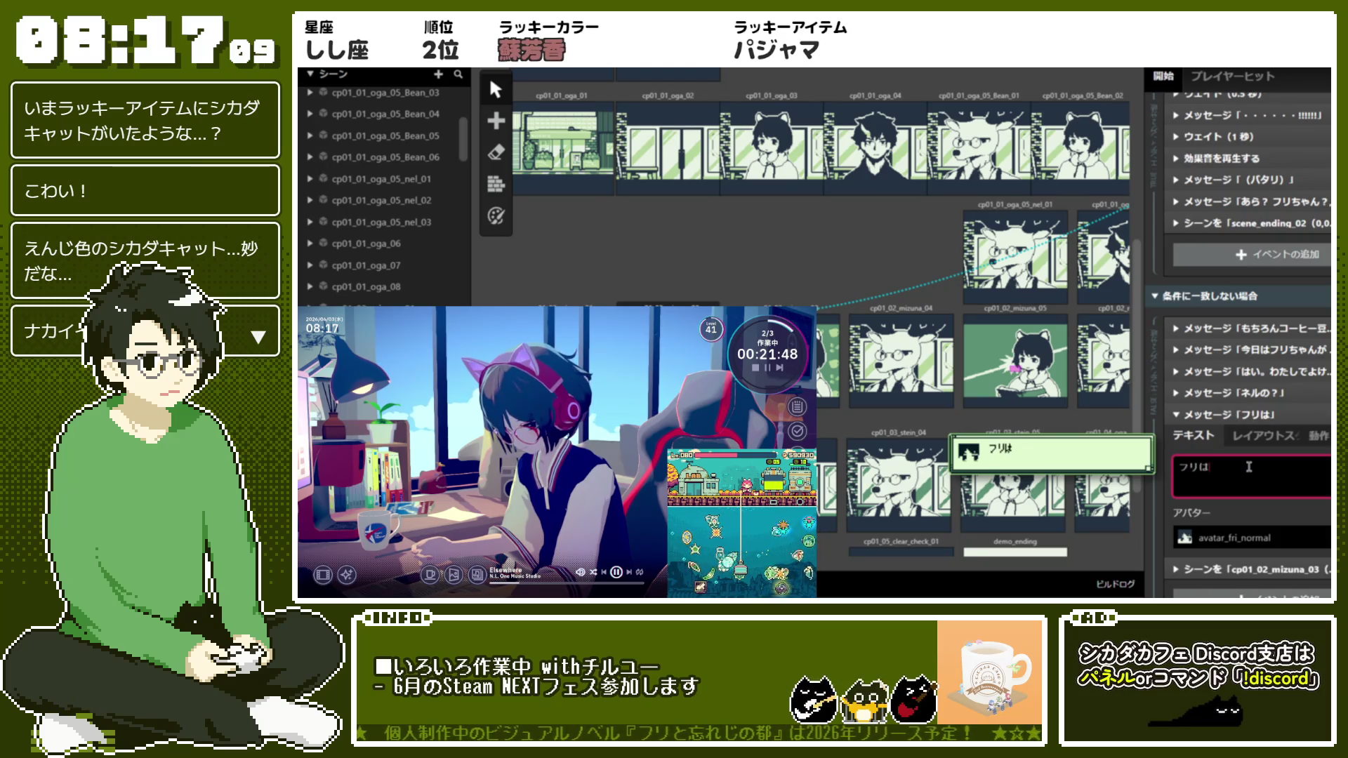
text(ねるb)
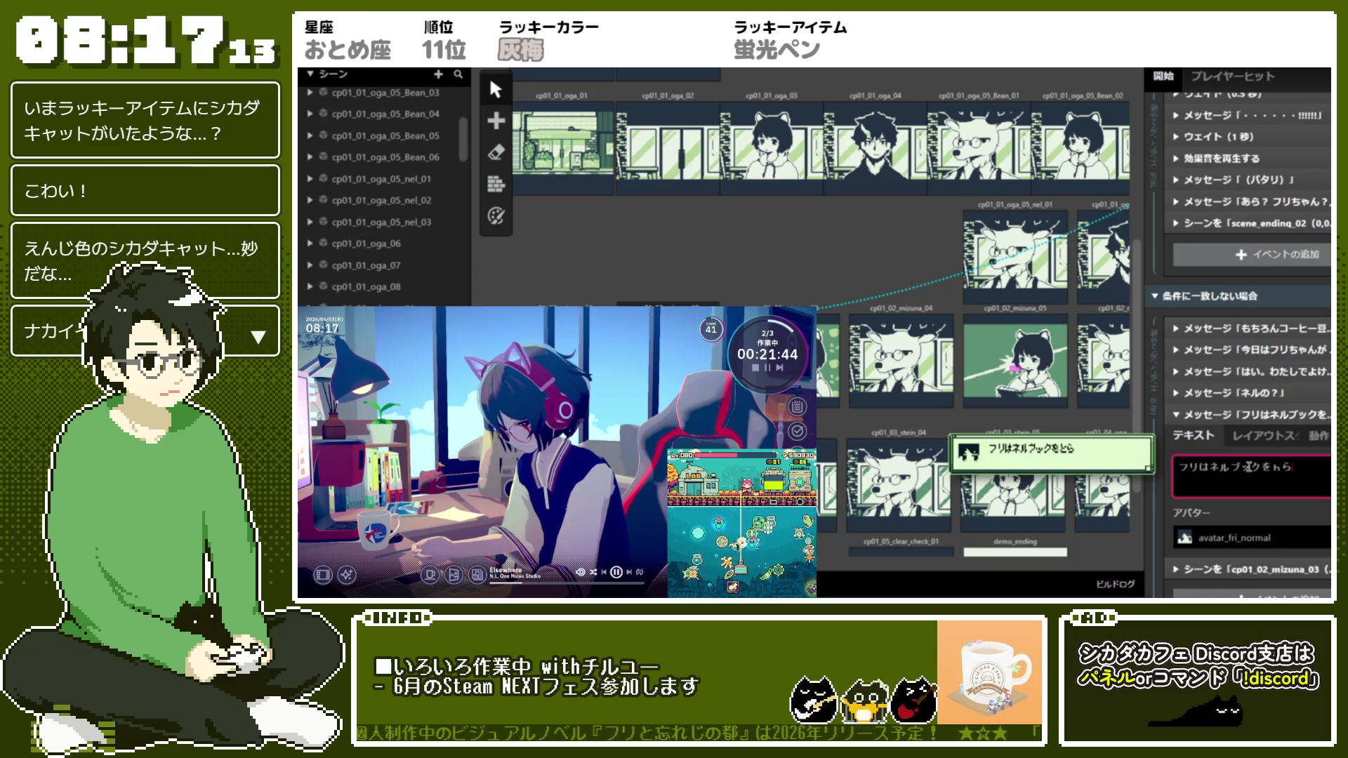
text(。)
key(Return)
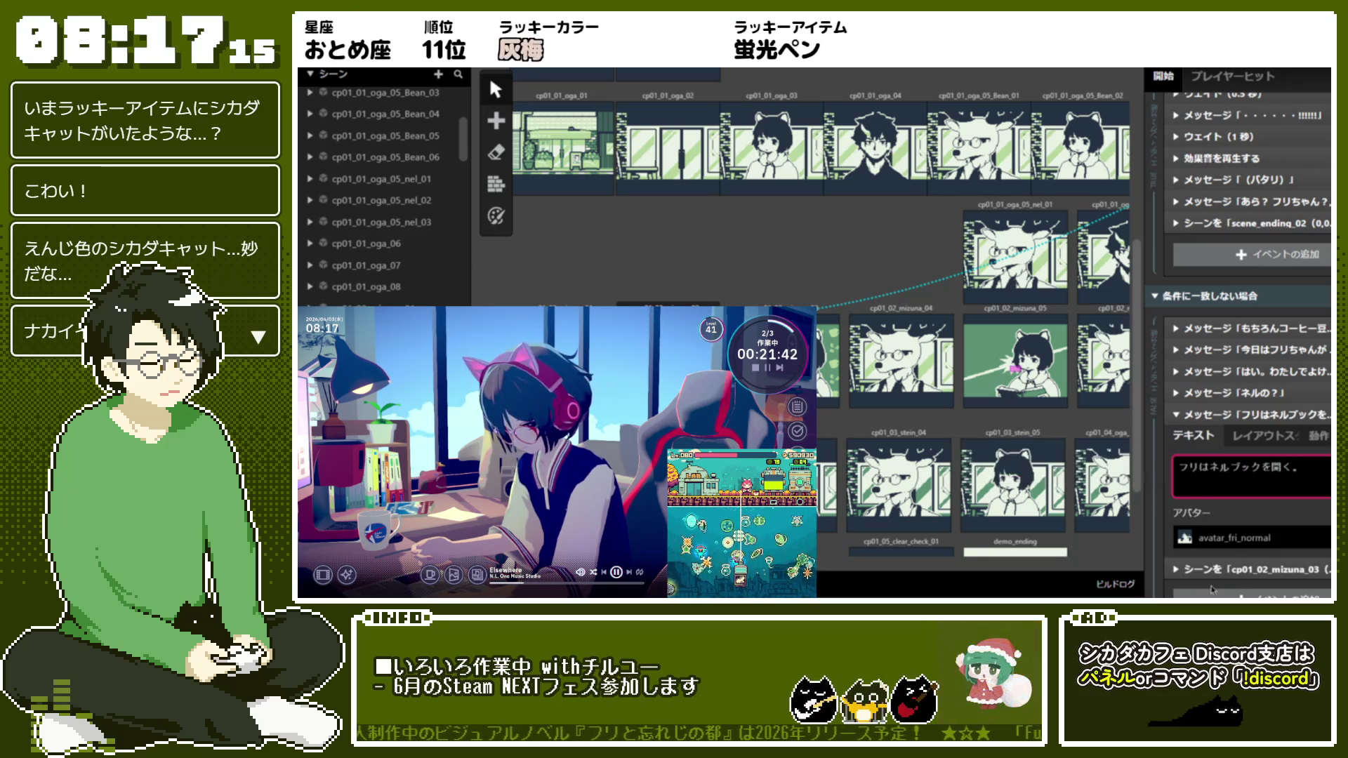
Set the new message's avatar to None, check its Layout Style settings, and collapse it
click(1236, 538)
click(1245, 303)
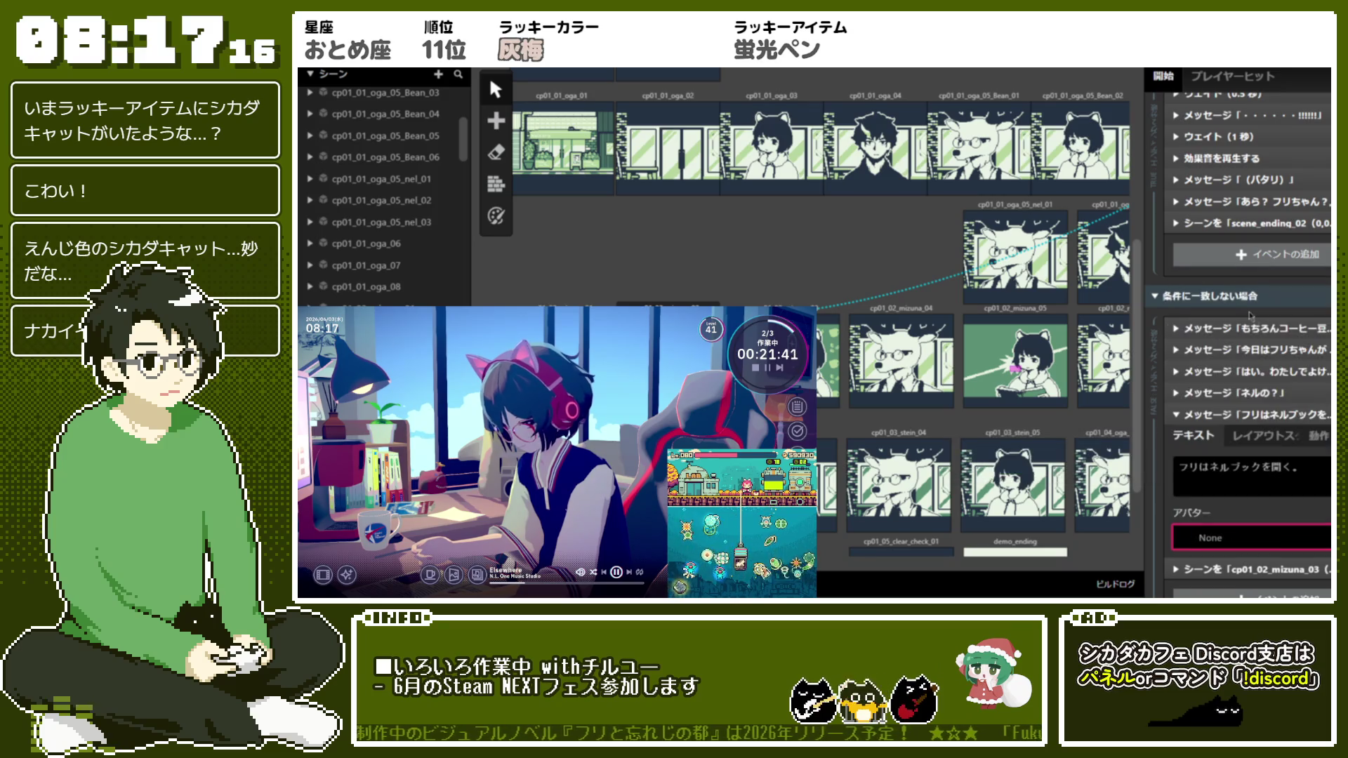
click(1258, 372)
text(fri_normal)
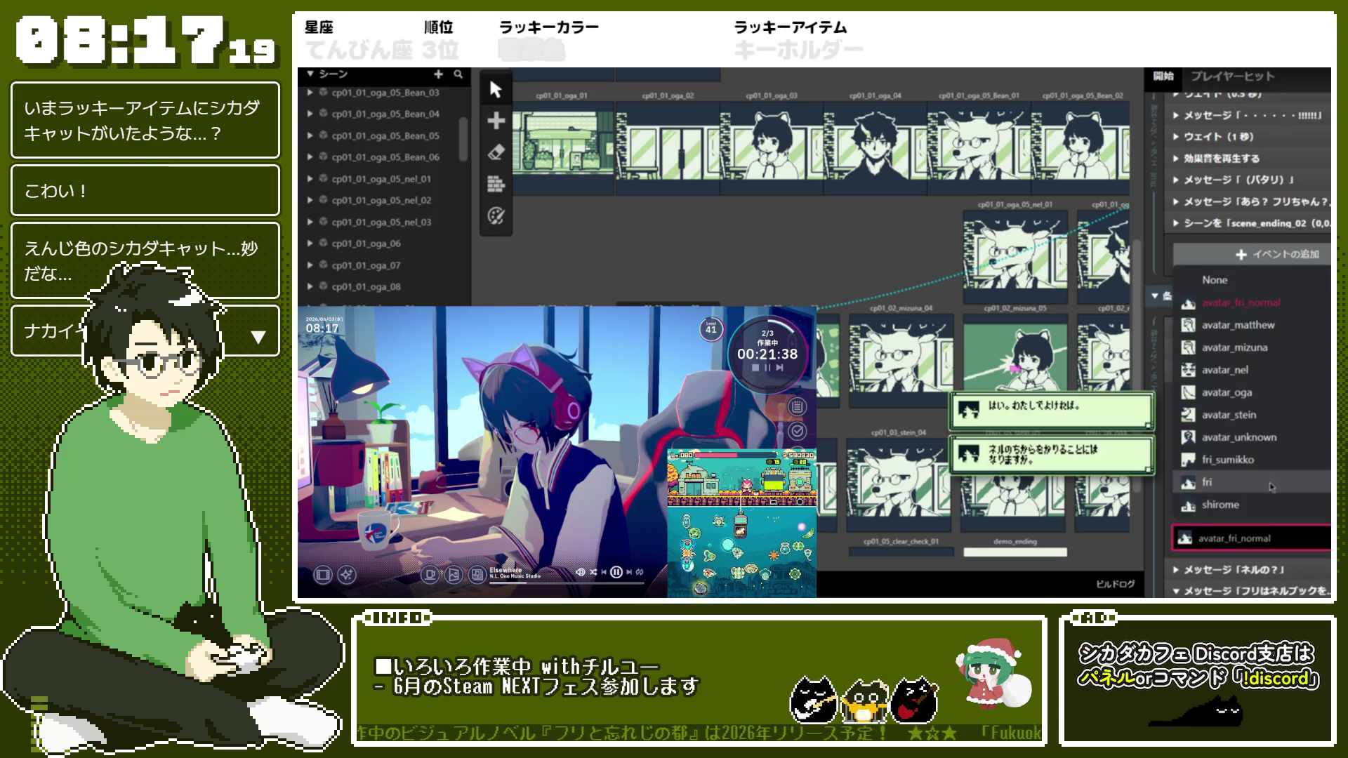
click(1259, 372)
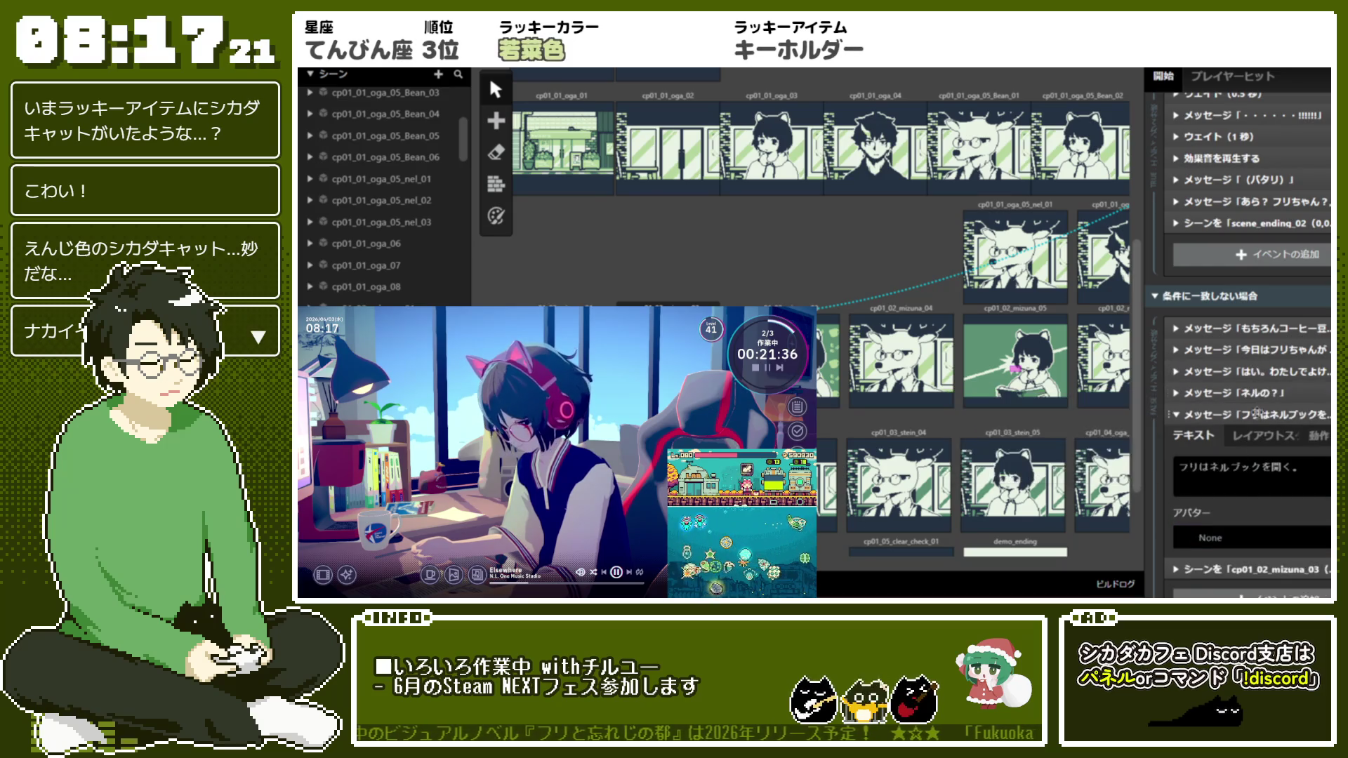
click(1232, 415)
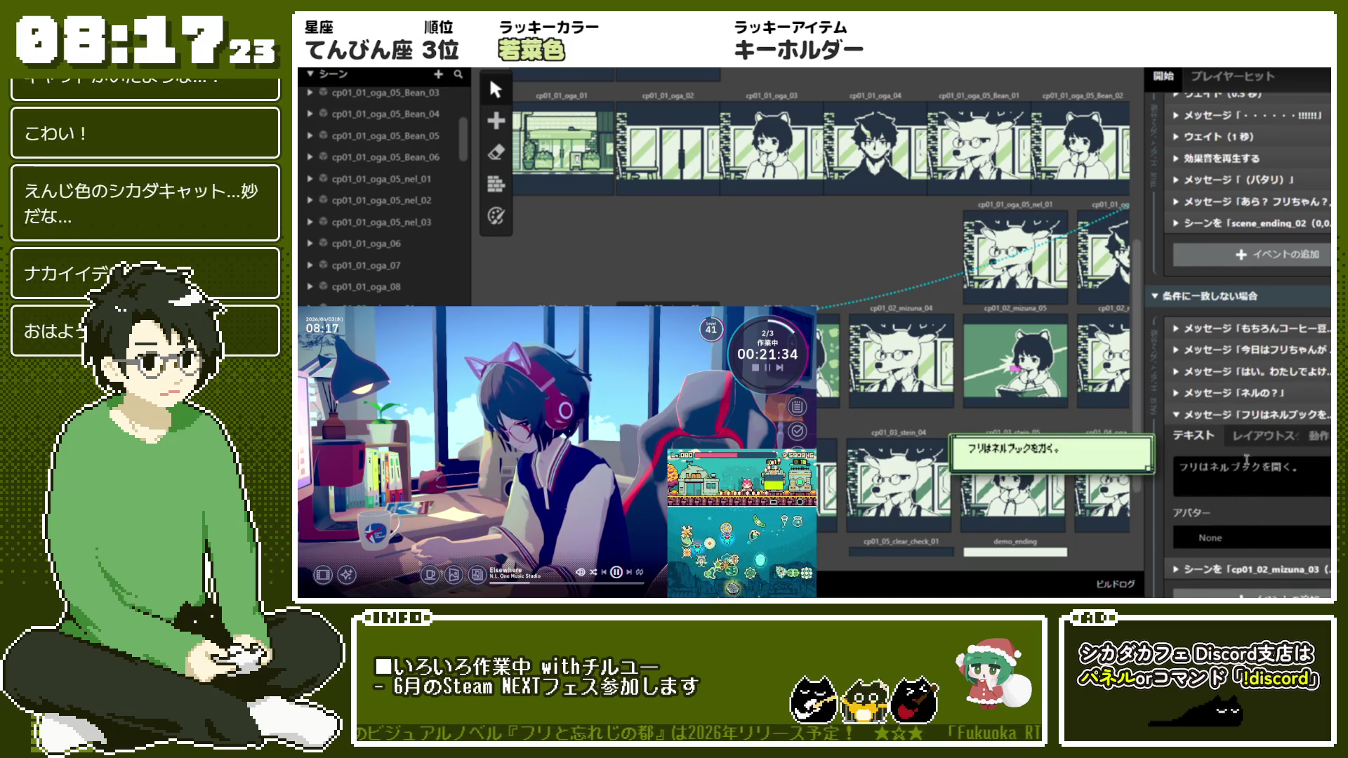
click(1257, 437)
scroll(1299, 527, down, 1)
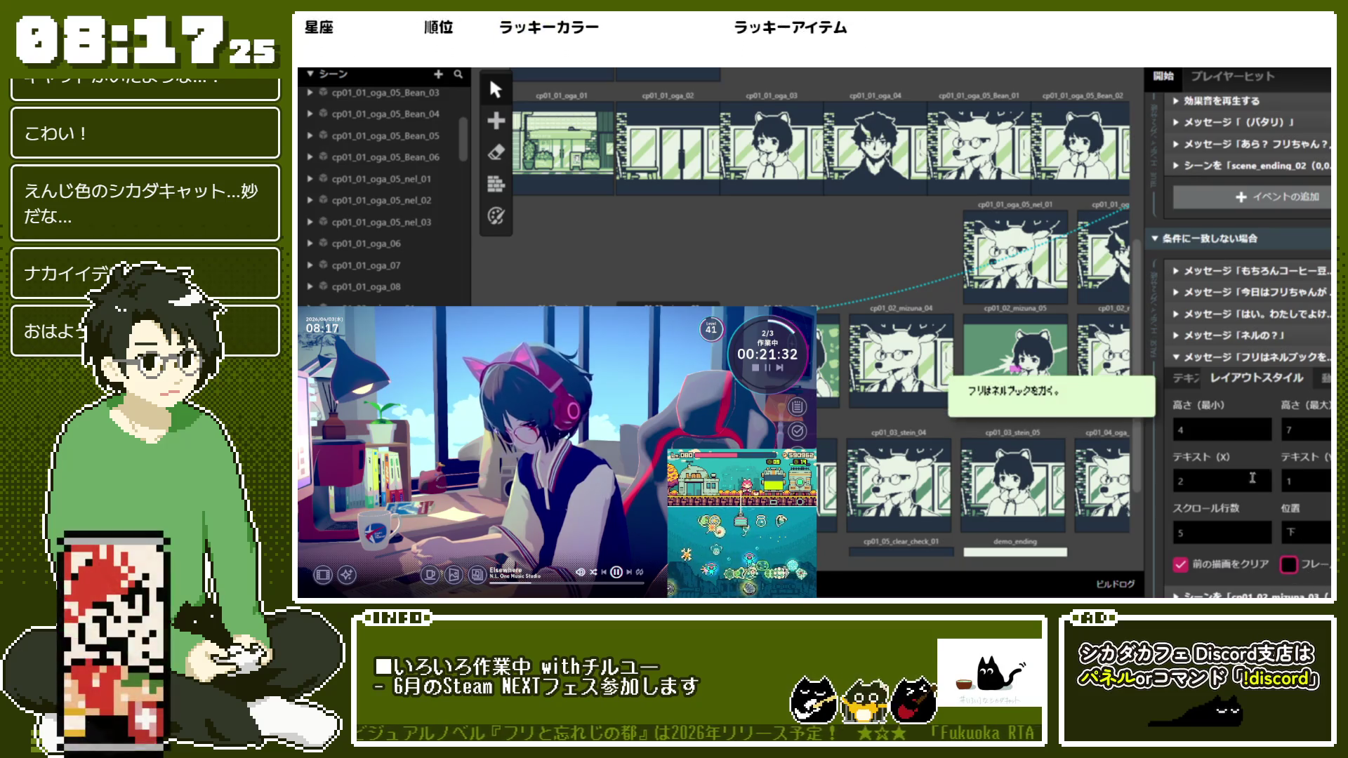
scroll(1264, 491, up, 2)
click(1243, 472)
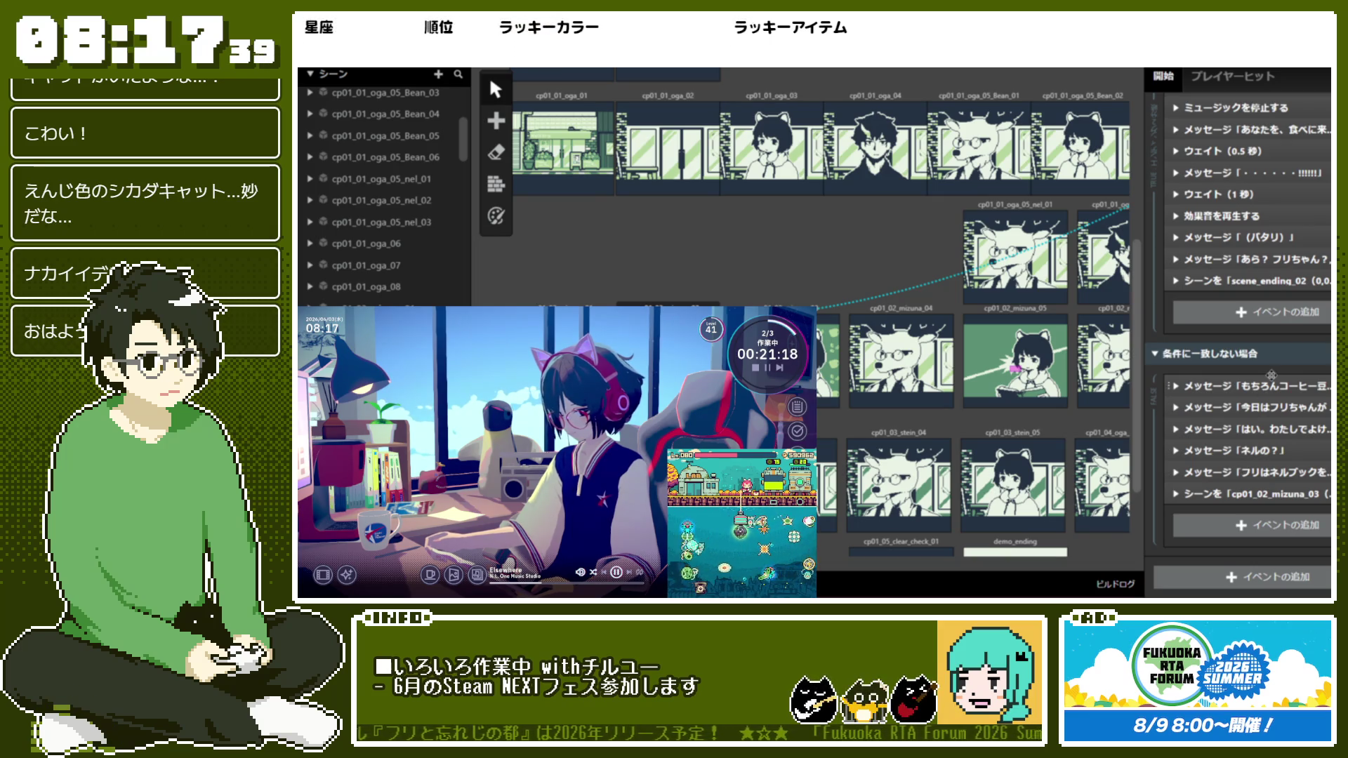
Select the cp01_02_mizuna_03 scene and expand its opening 今日は、どういう気分でしょうか？ message
scroll(1270, 374, up, 2)
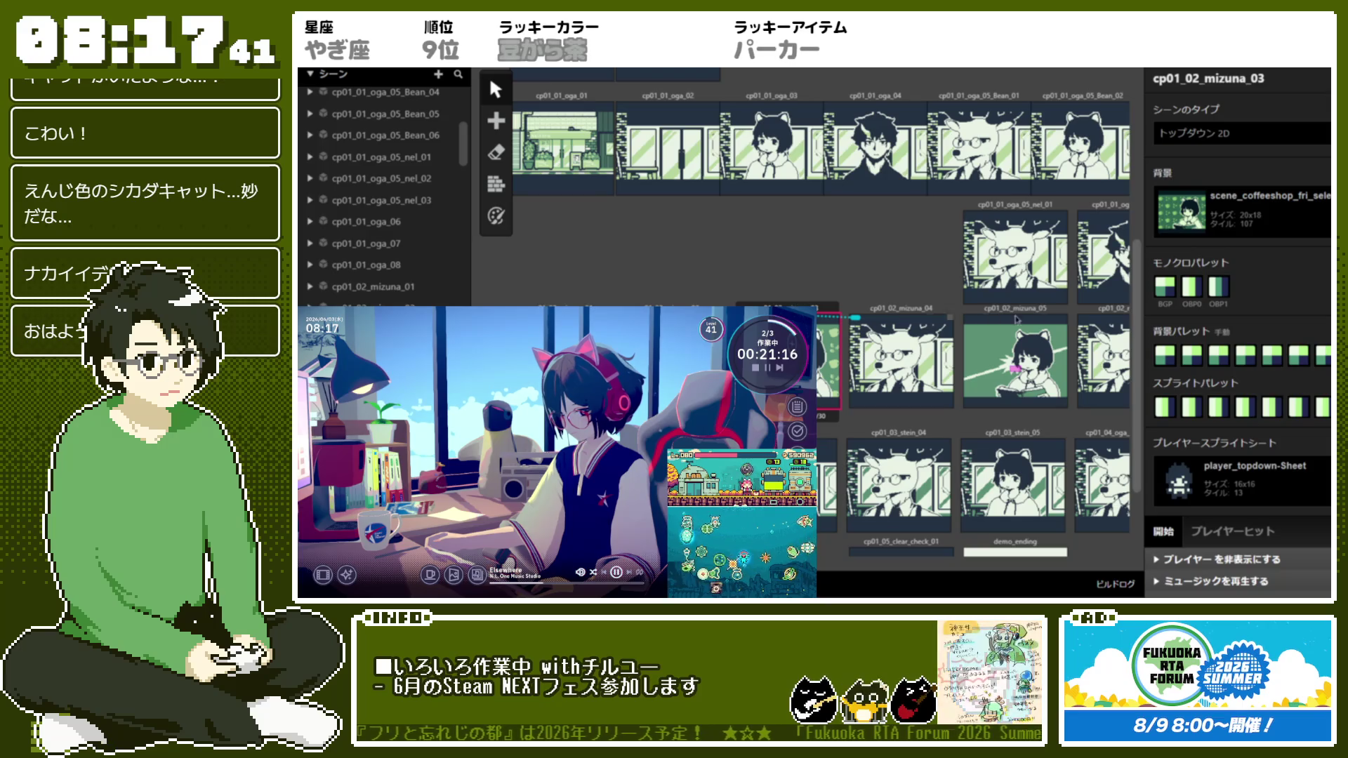
scroll(1274, 266, down, 3)
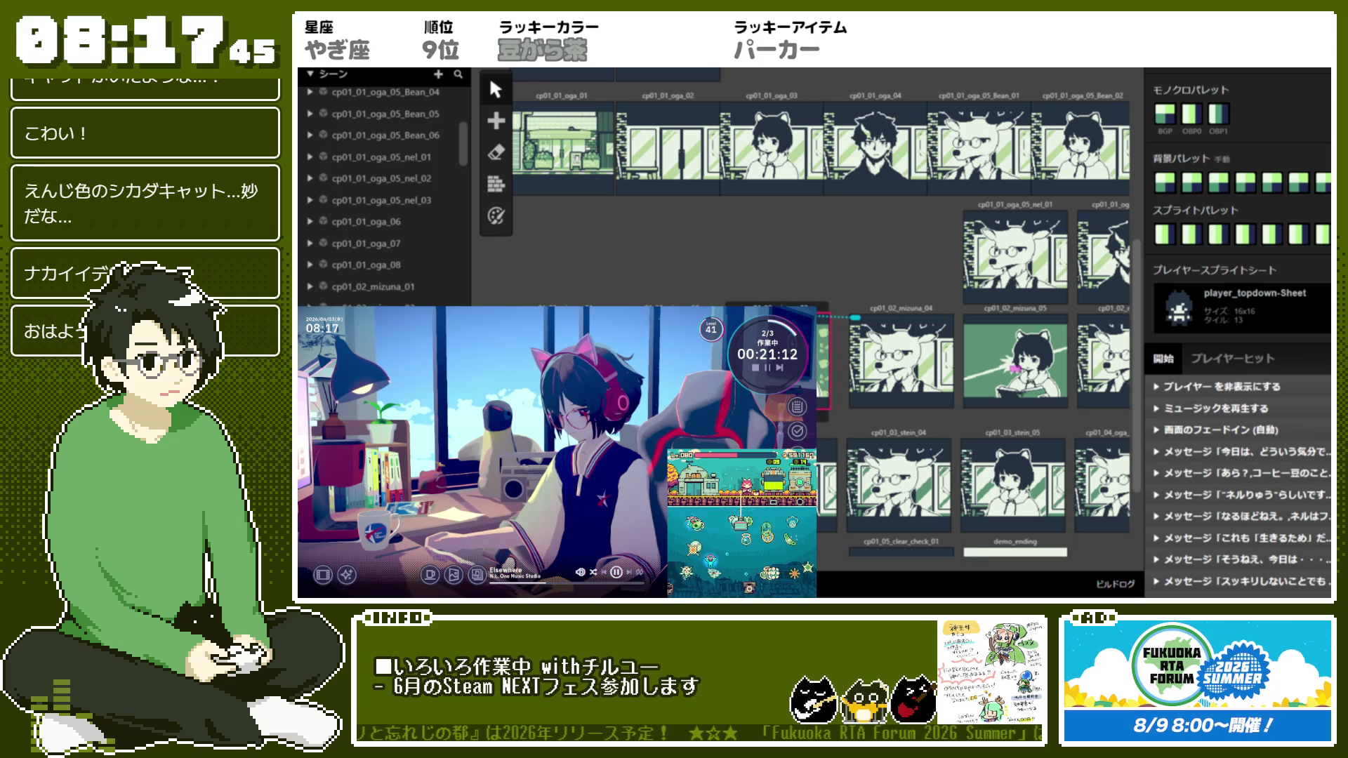
click(664, 264)
scroll(664, 264, down, 1)
scroll(747, 386, up, 1)
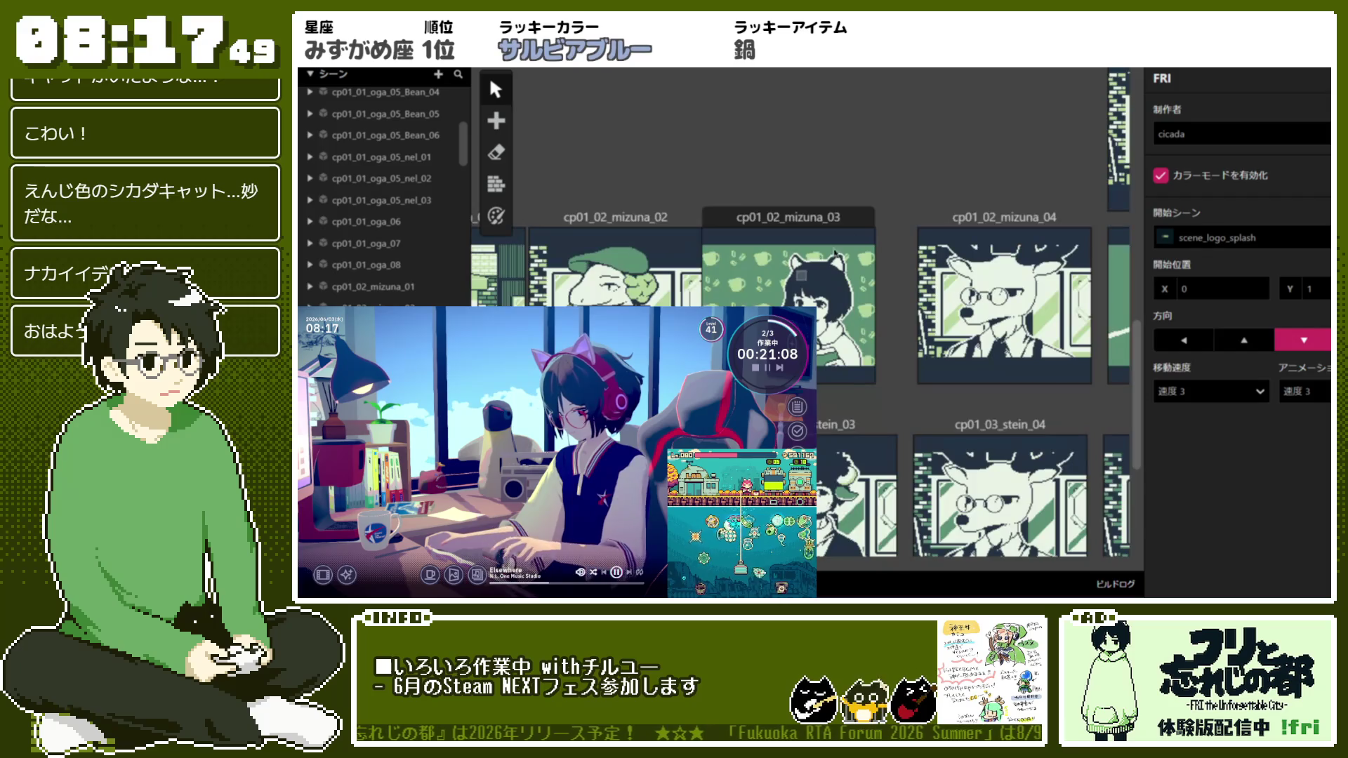
scroll(747, 387, up, 1)
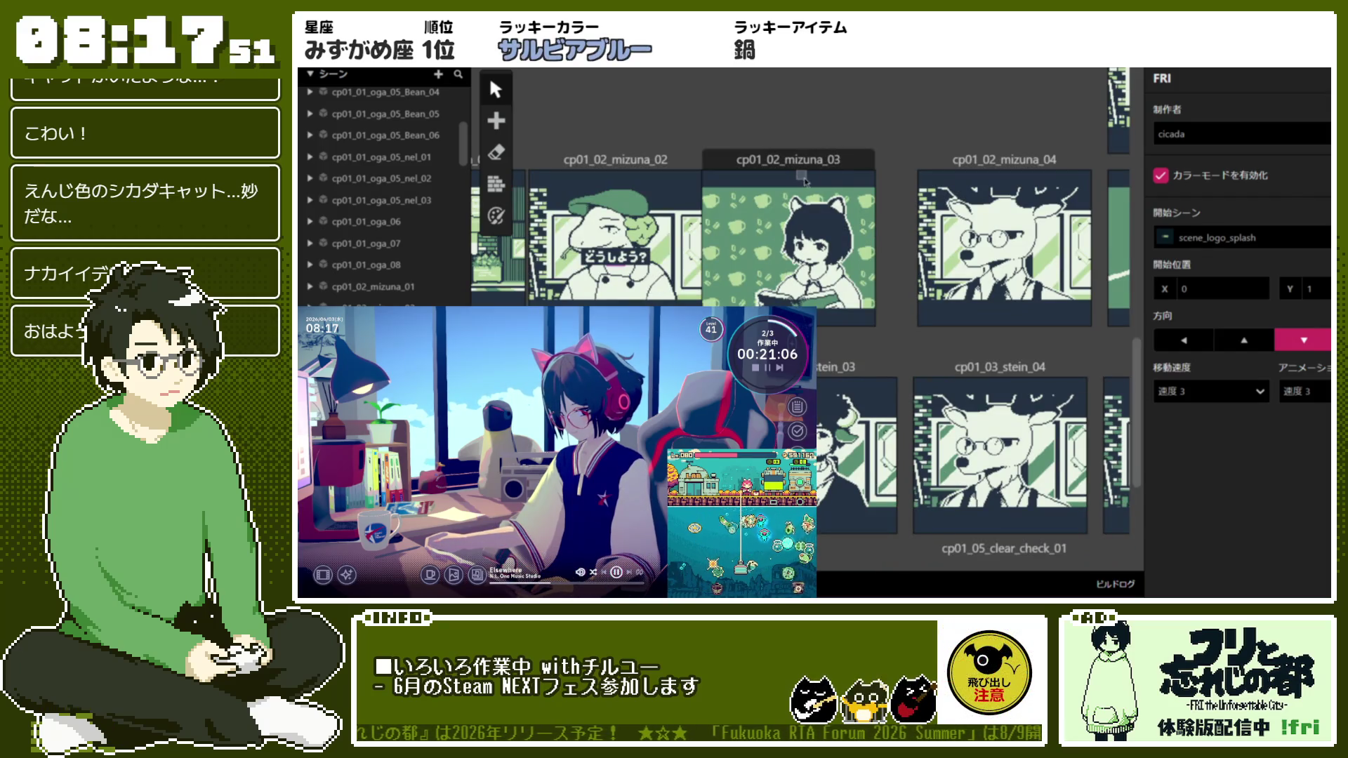
click(787, 232)
scroll(1295, 460, down, 2)
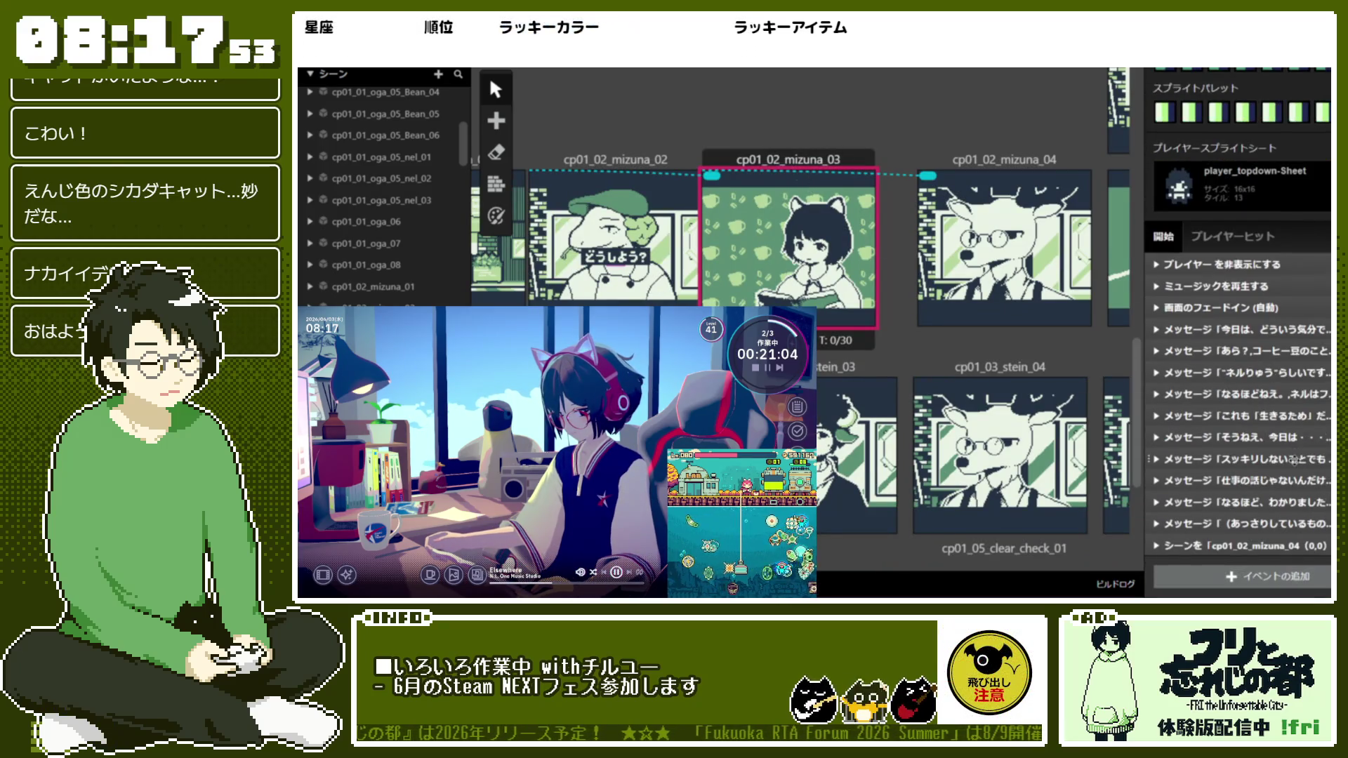
click(1294, 335)
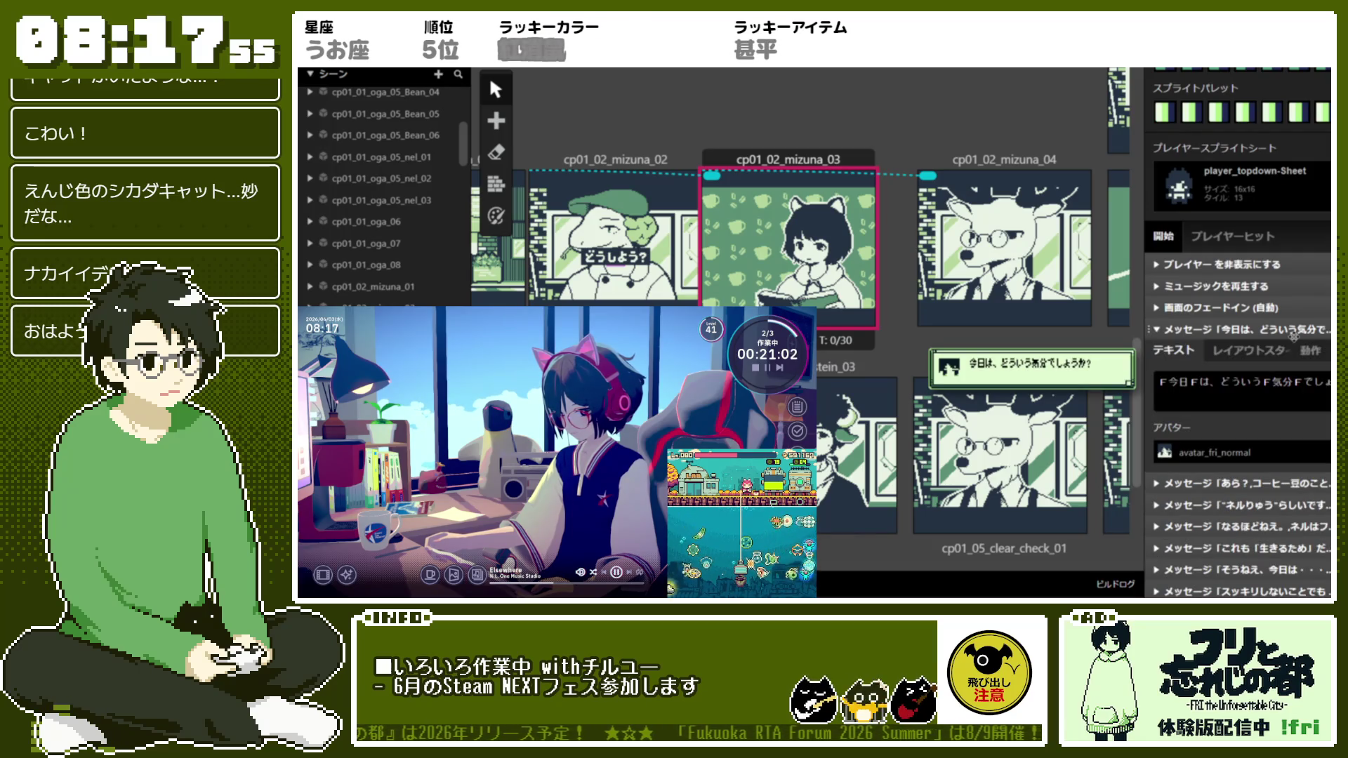
Return to the cp01_02_mizuna_03 scene and set the opening message's avatar to fri
click(615, 160)
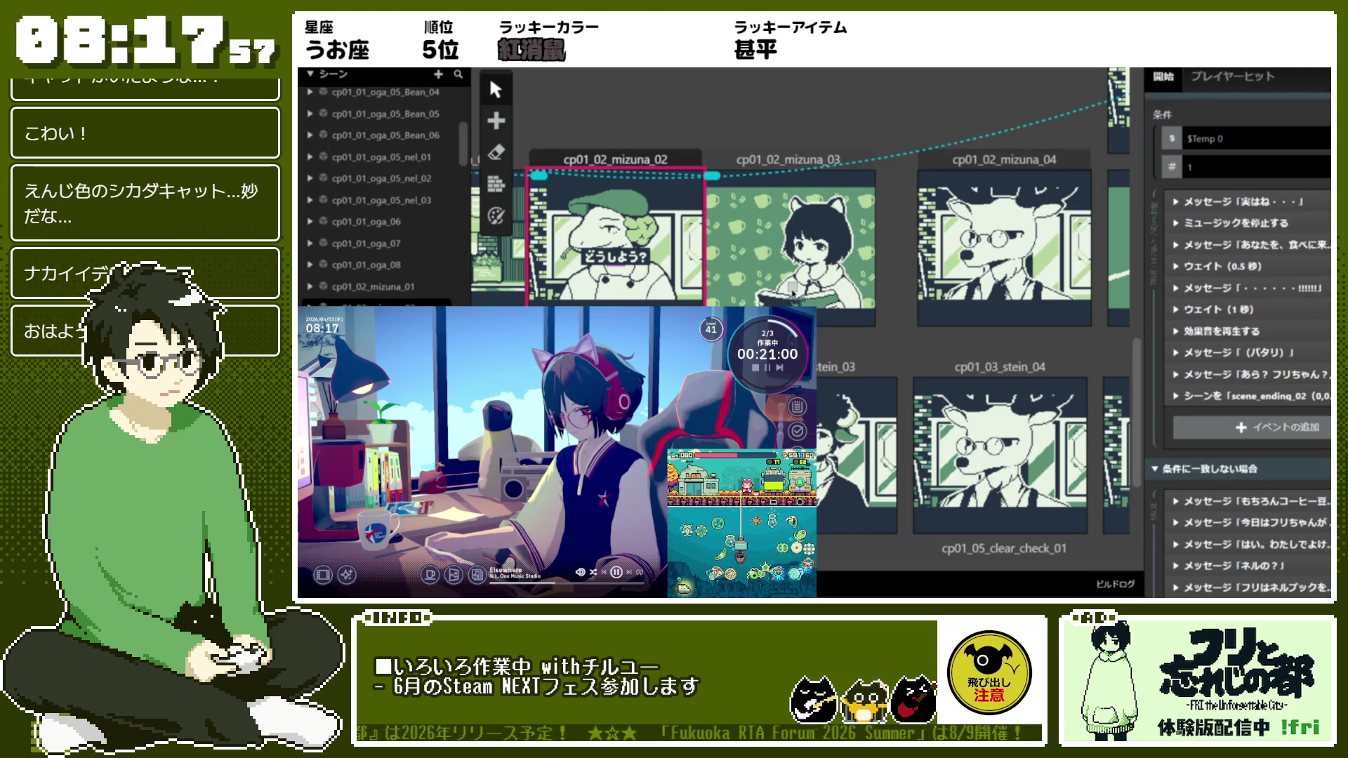
click(792, 293)
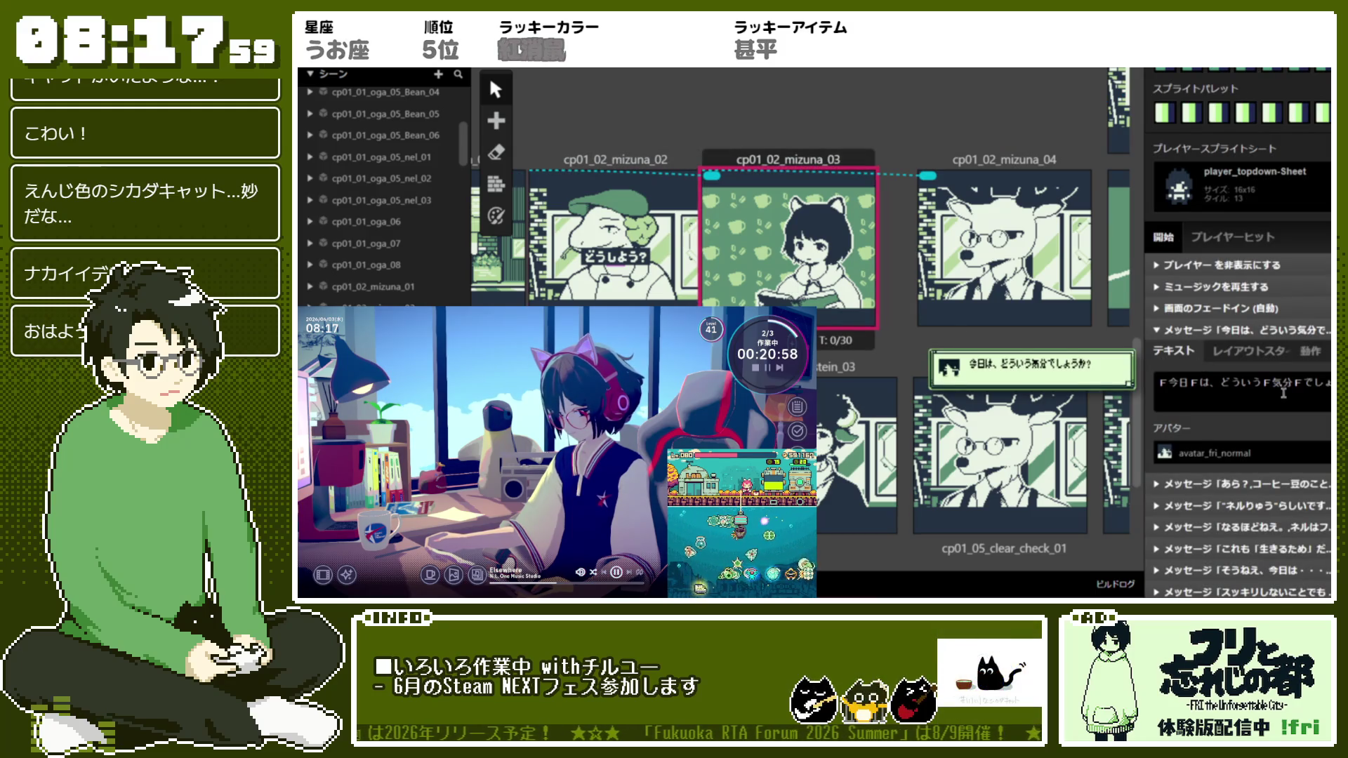
click(1242, 453)
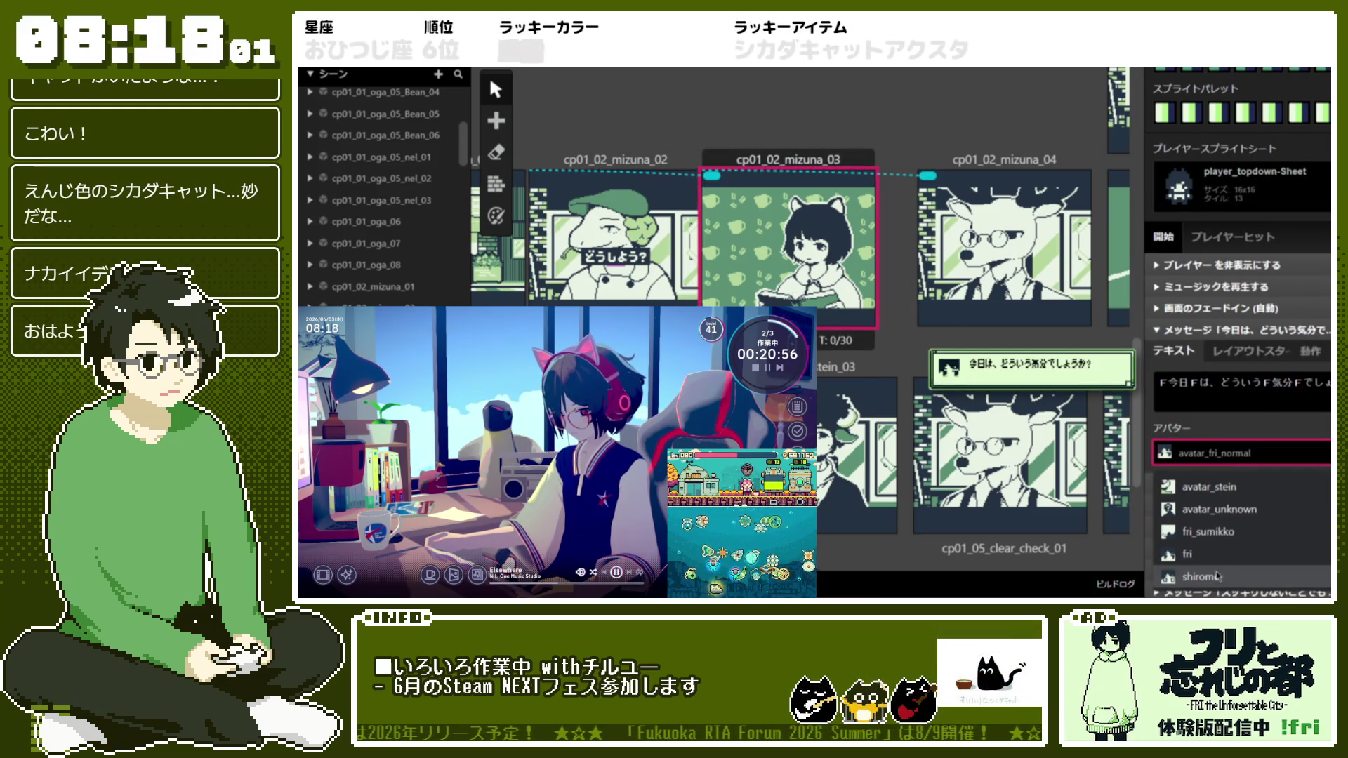
click(1187, 555)
Rewrite the opening message as ネルがあらかじめ用意してくれたネルブックに・・・ with an inline tag
triple_click(1242, 392)
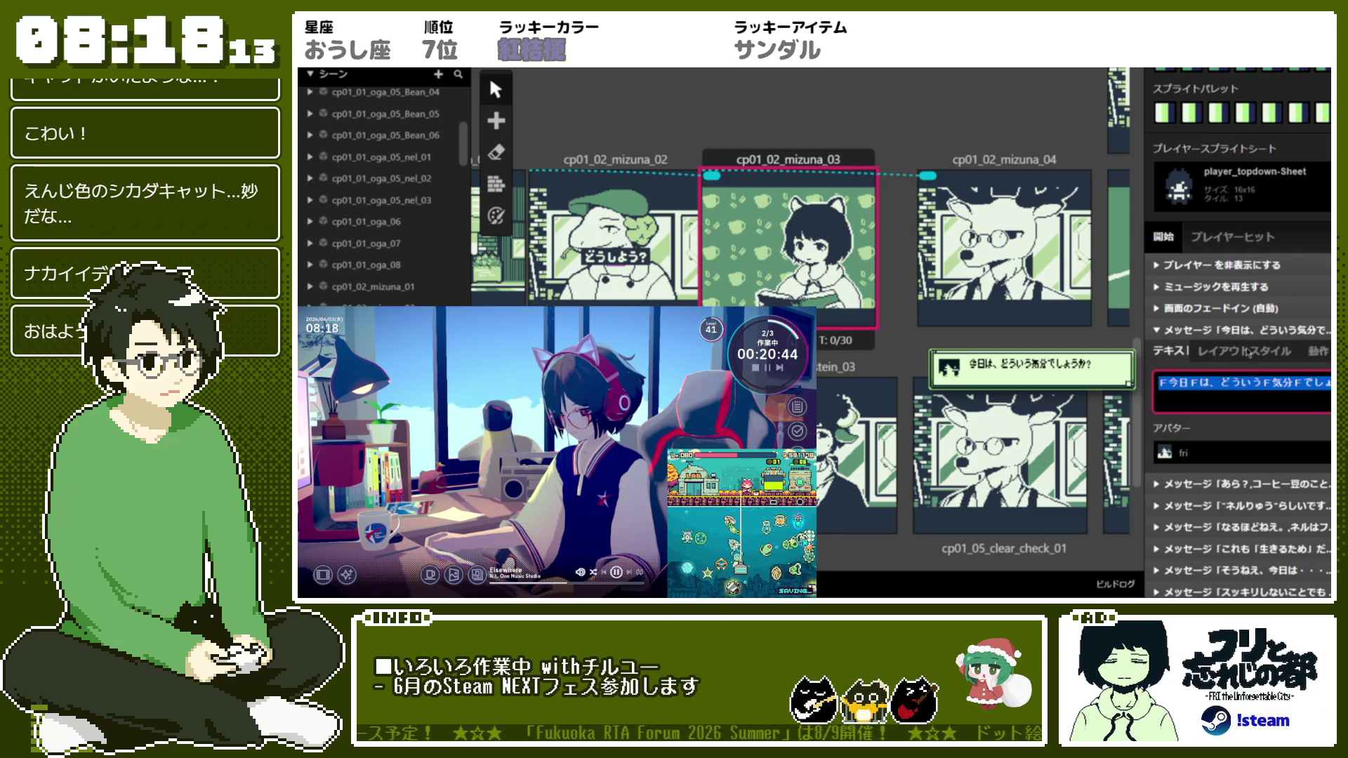
text(ね)
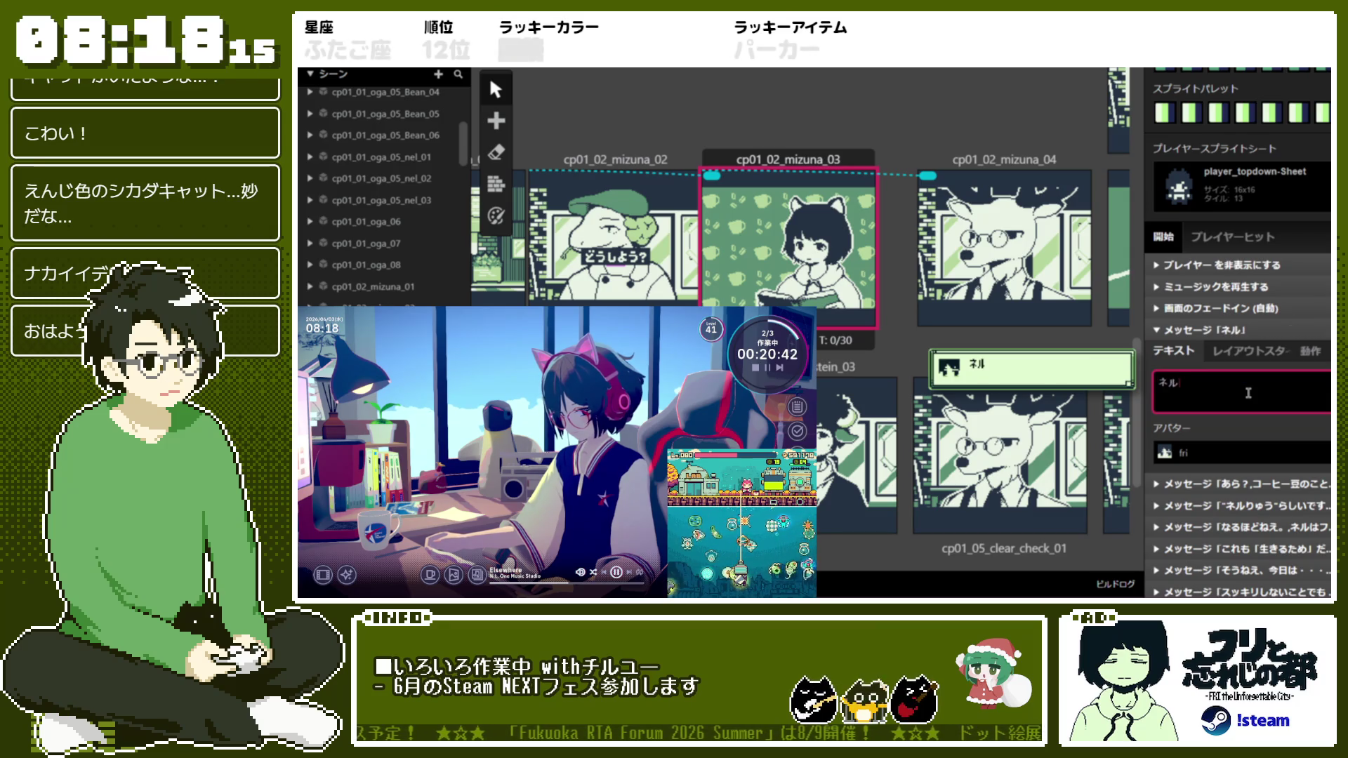
text(があらかじめ)
text(よ)
text(用意)
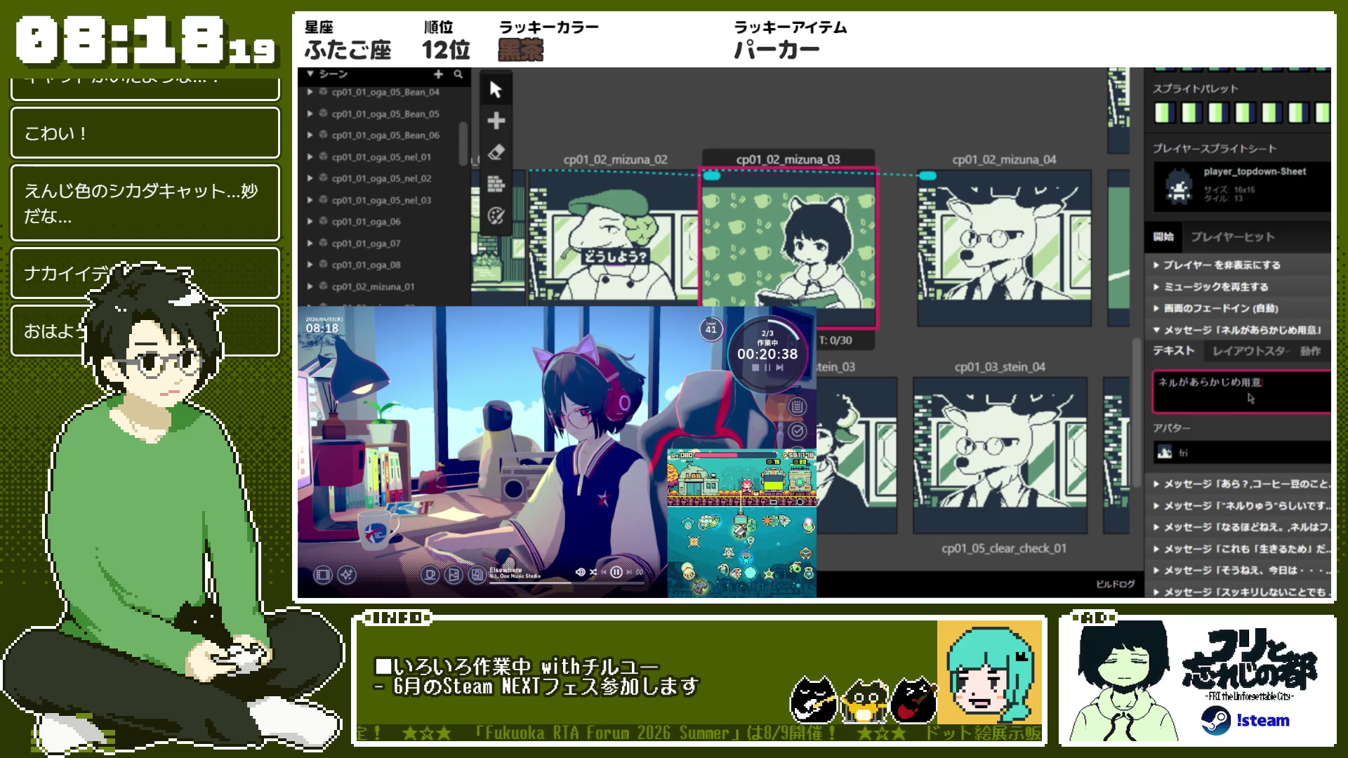
text(してくれたね)
text(ブック)
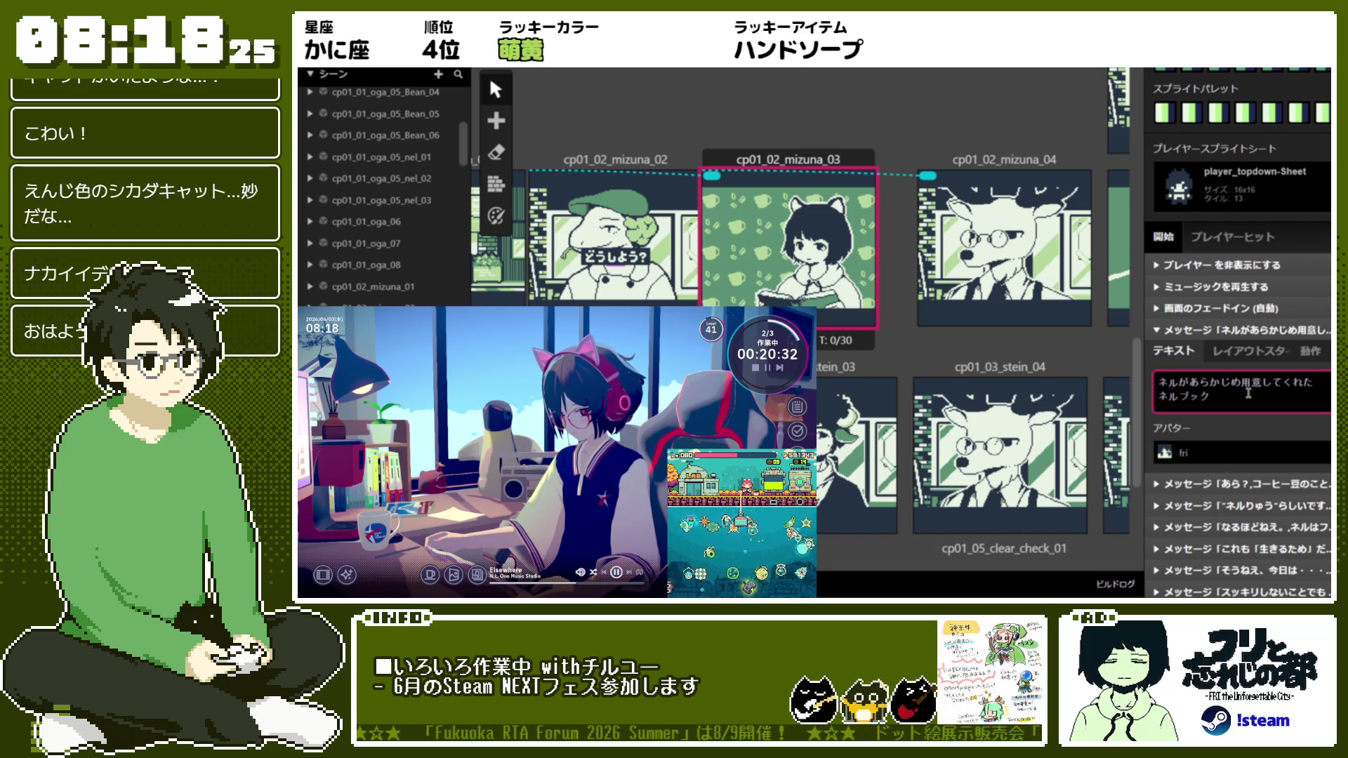
text(・・・)
key(Return)
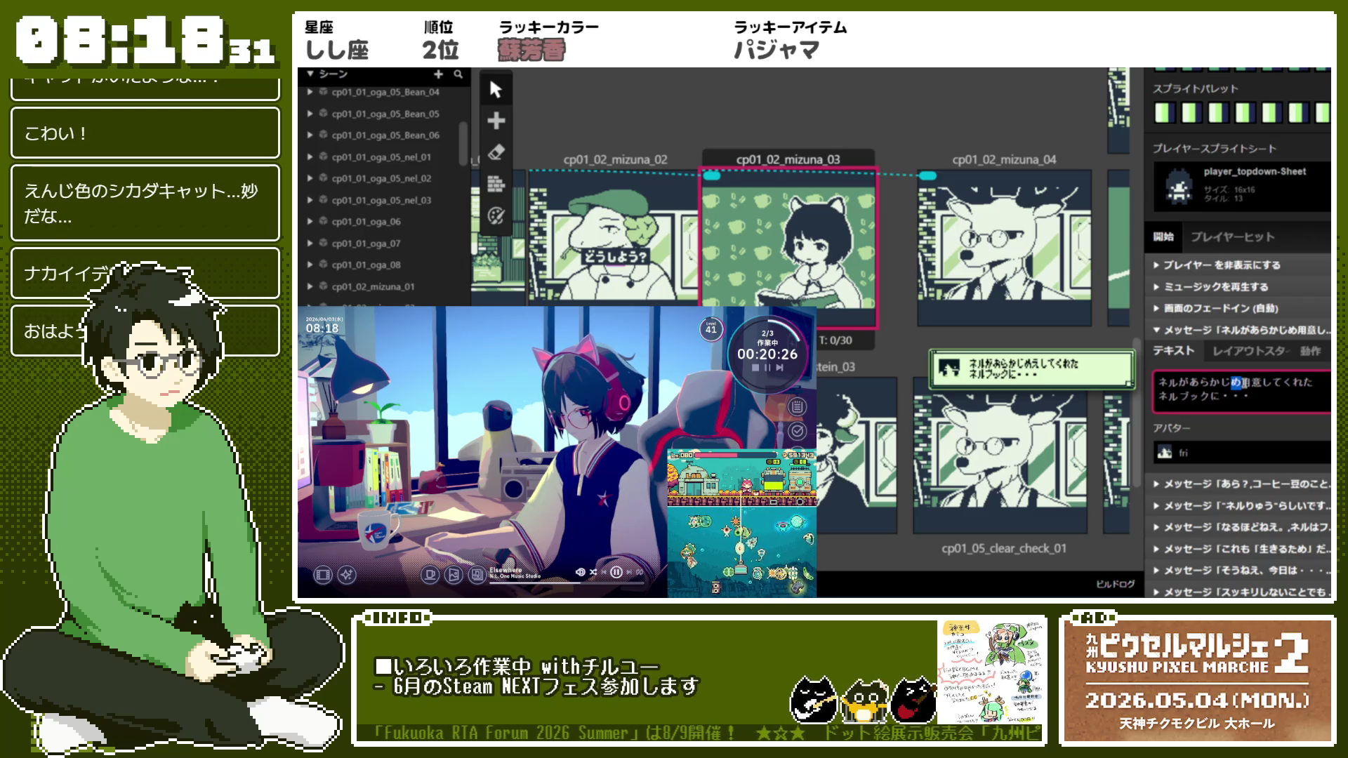
click(1241, 384)
text([)
click(1242, 397)
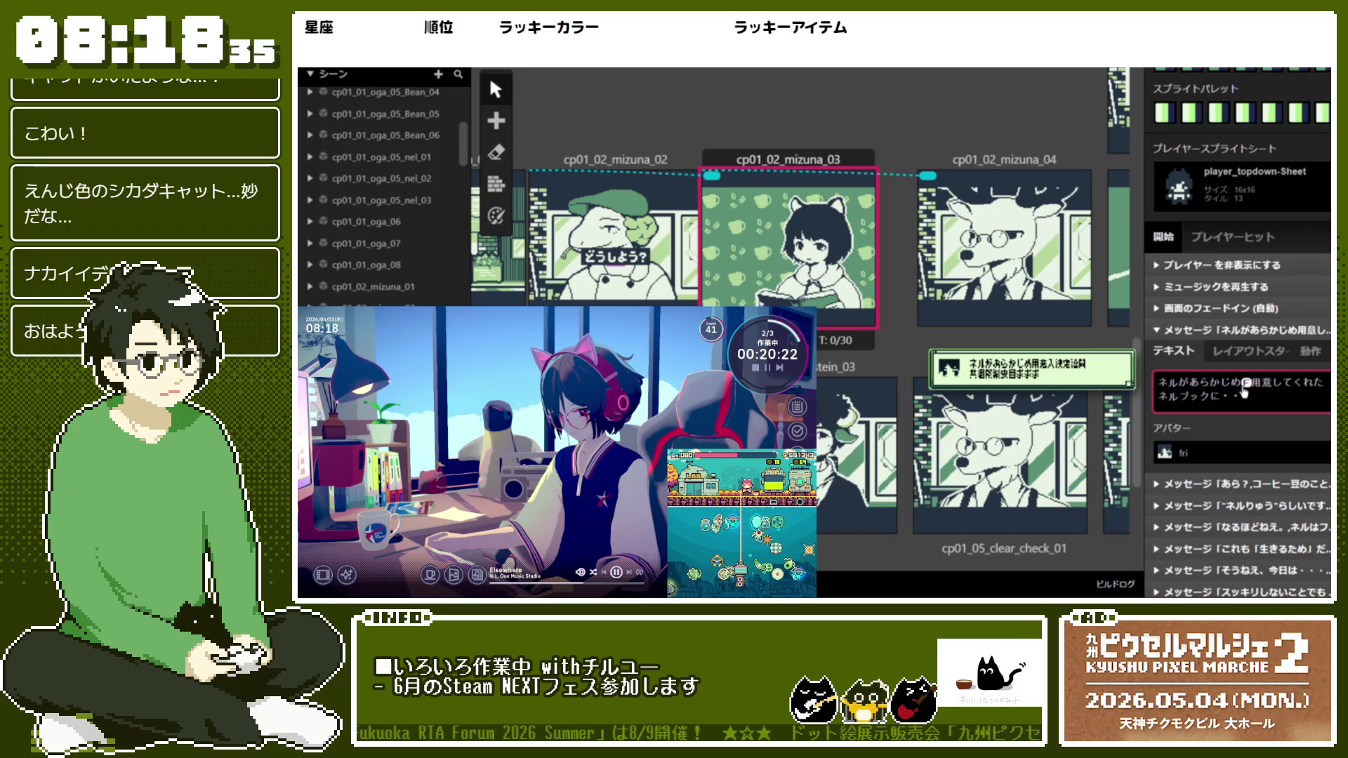
Add a second page おすすめの豆というものがあるんです。 with F font codes around 豆
key(Return)
text(おすすめまm)
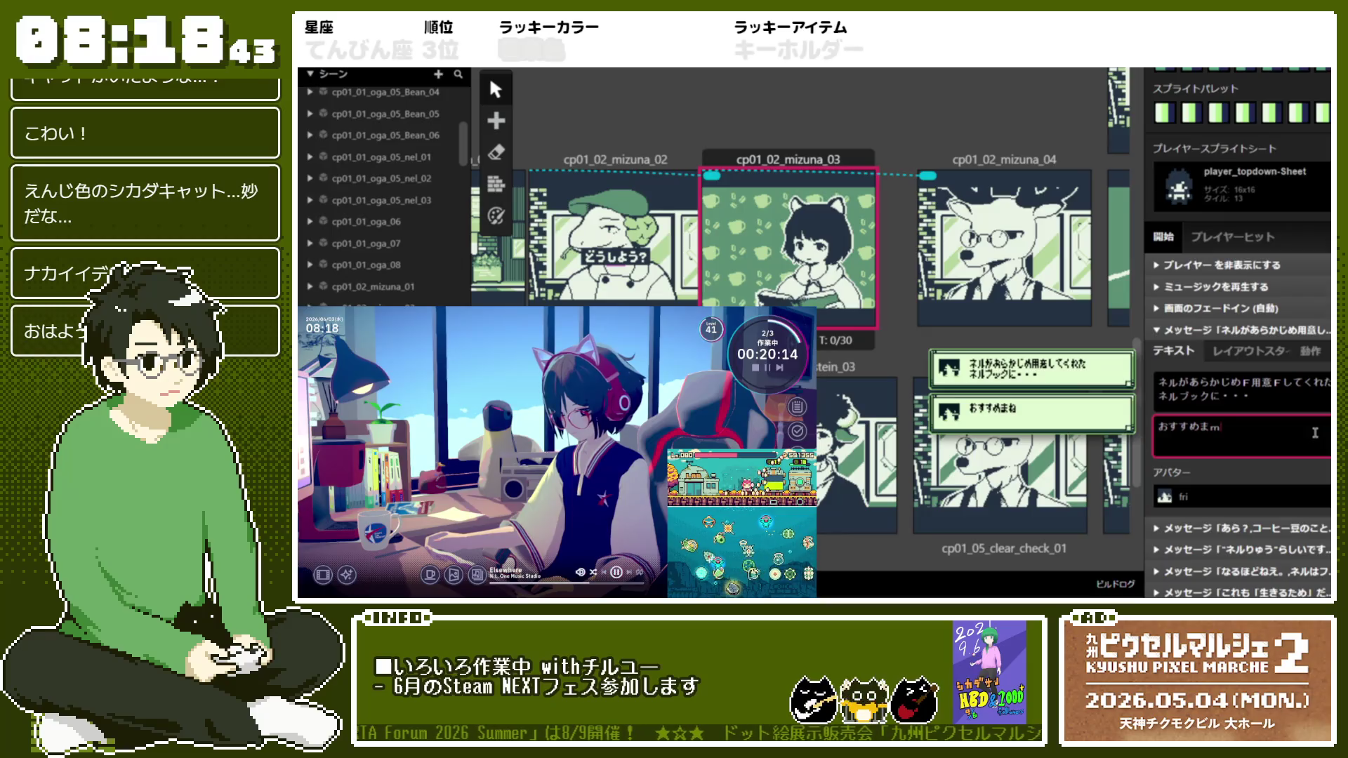
key(BackSpace)
key(BackSpace)
text(豆という)
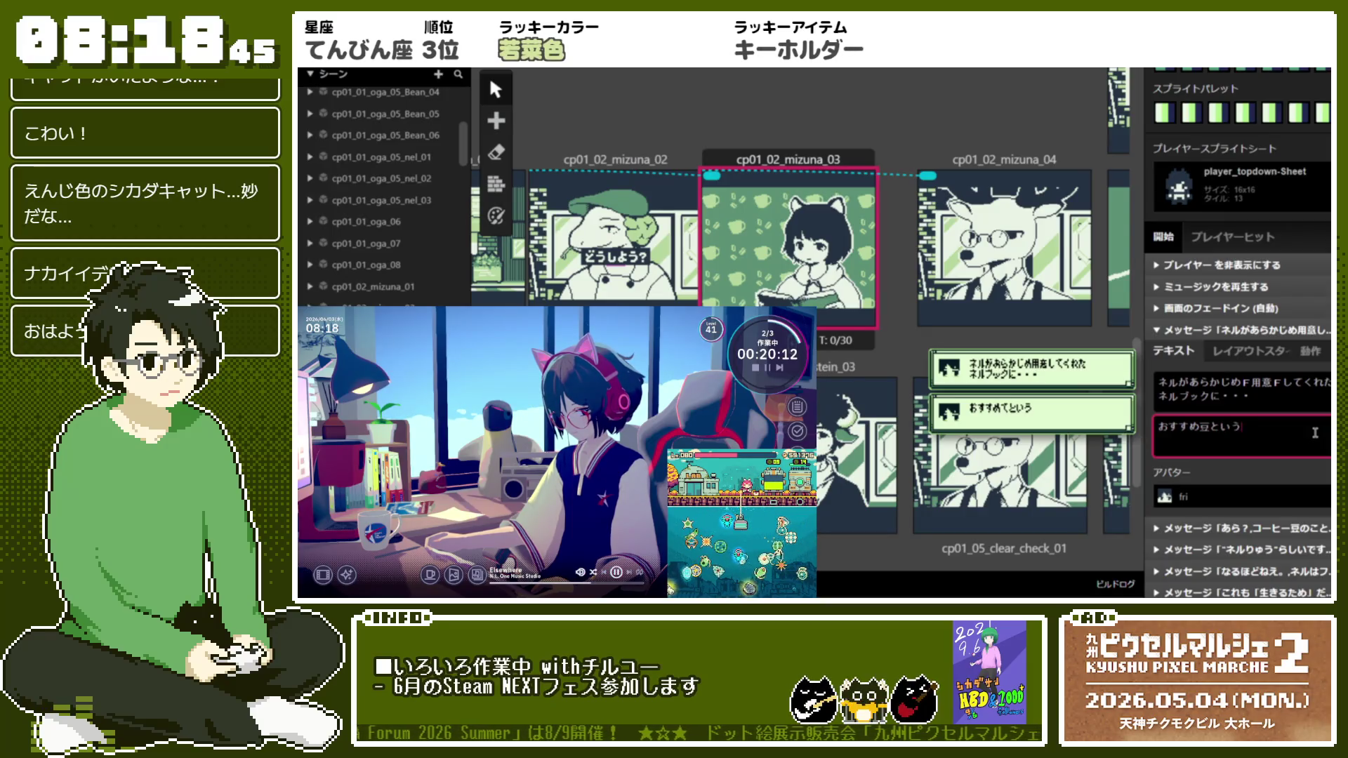
text(もnんです。)
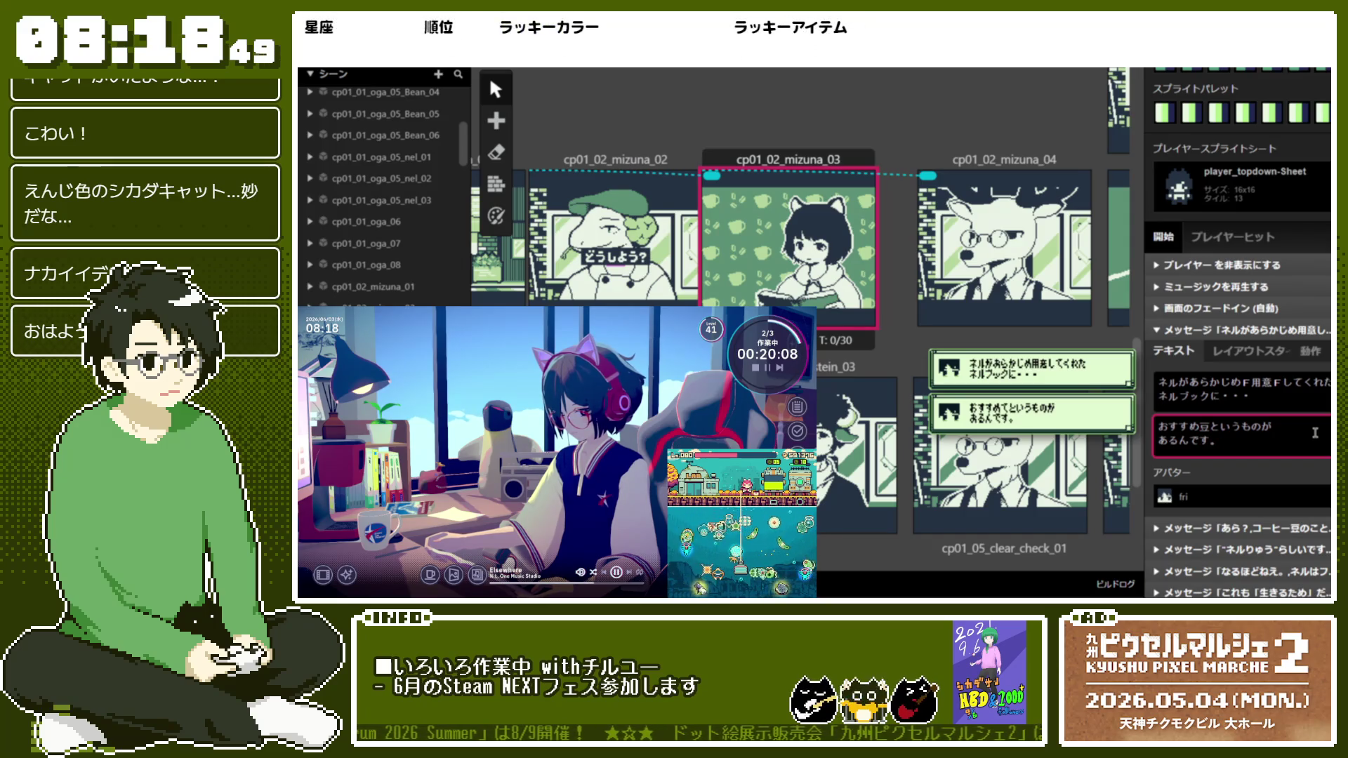
text(fr)
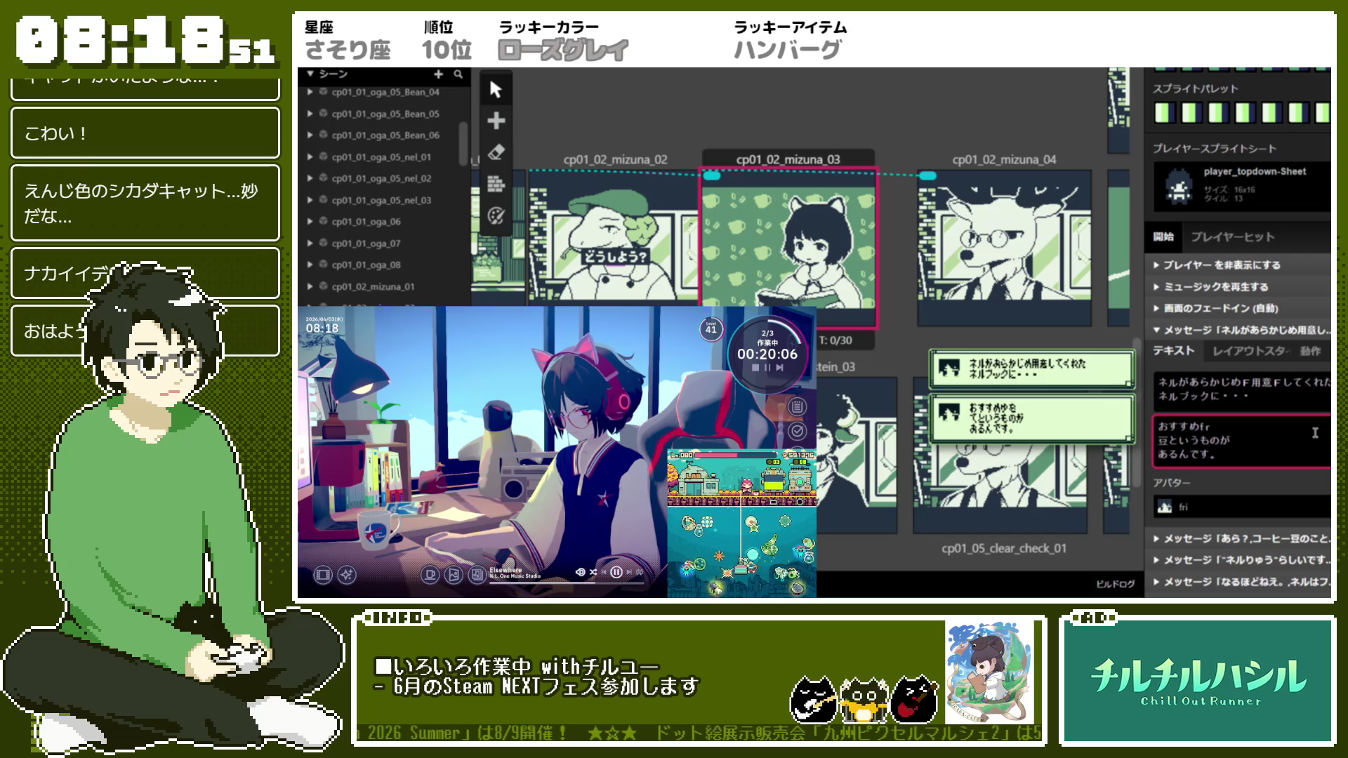
key(BackSpace)
key(BackSpace)
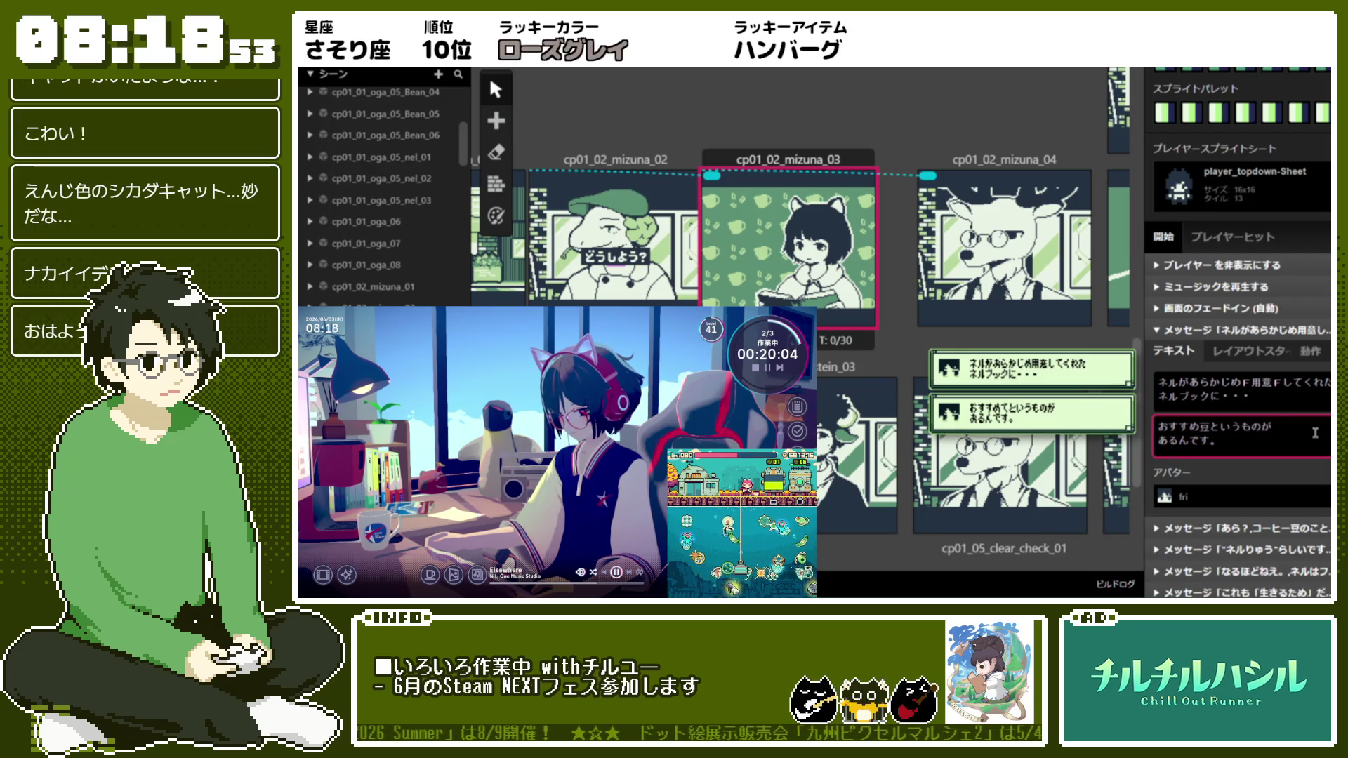
text(F)
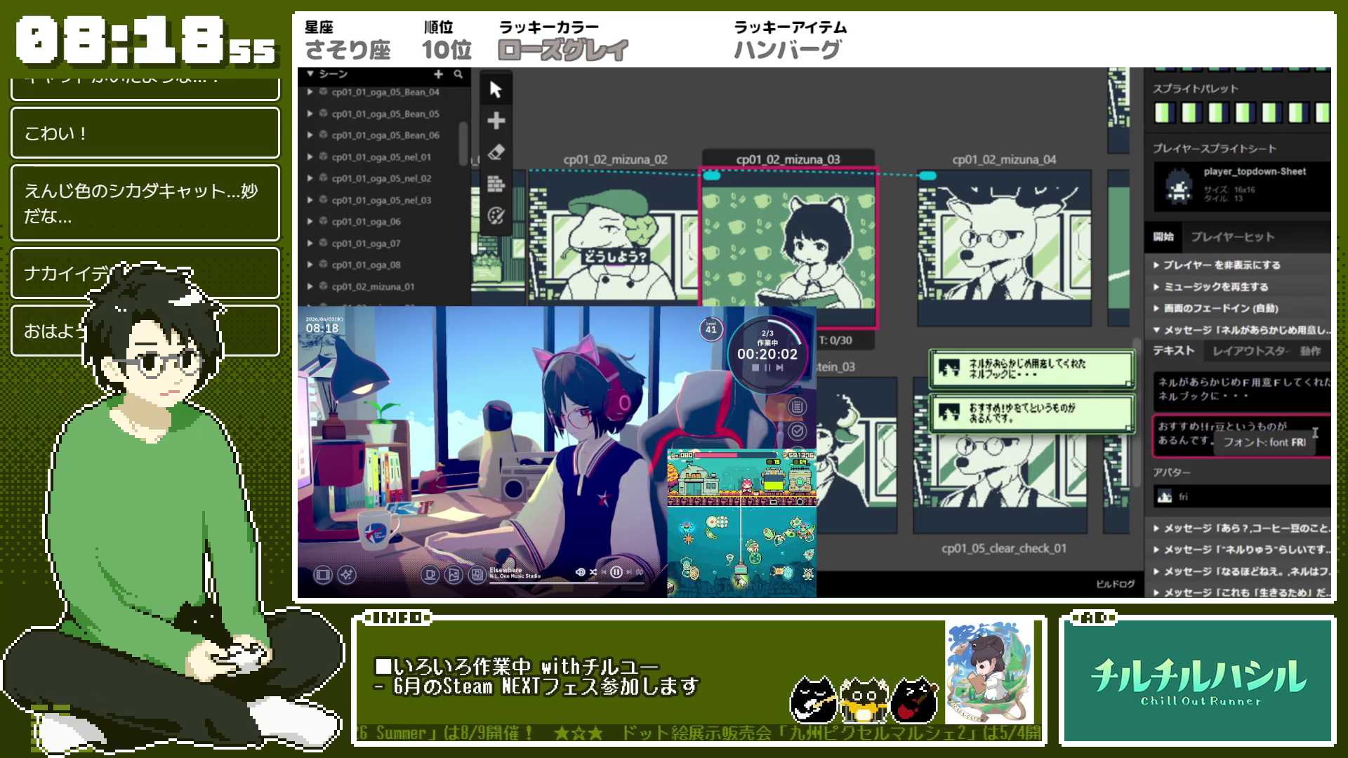
key(Right)
text(F)
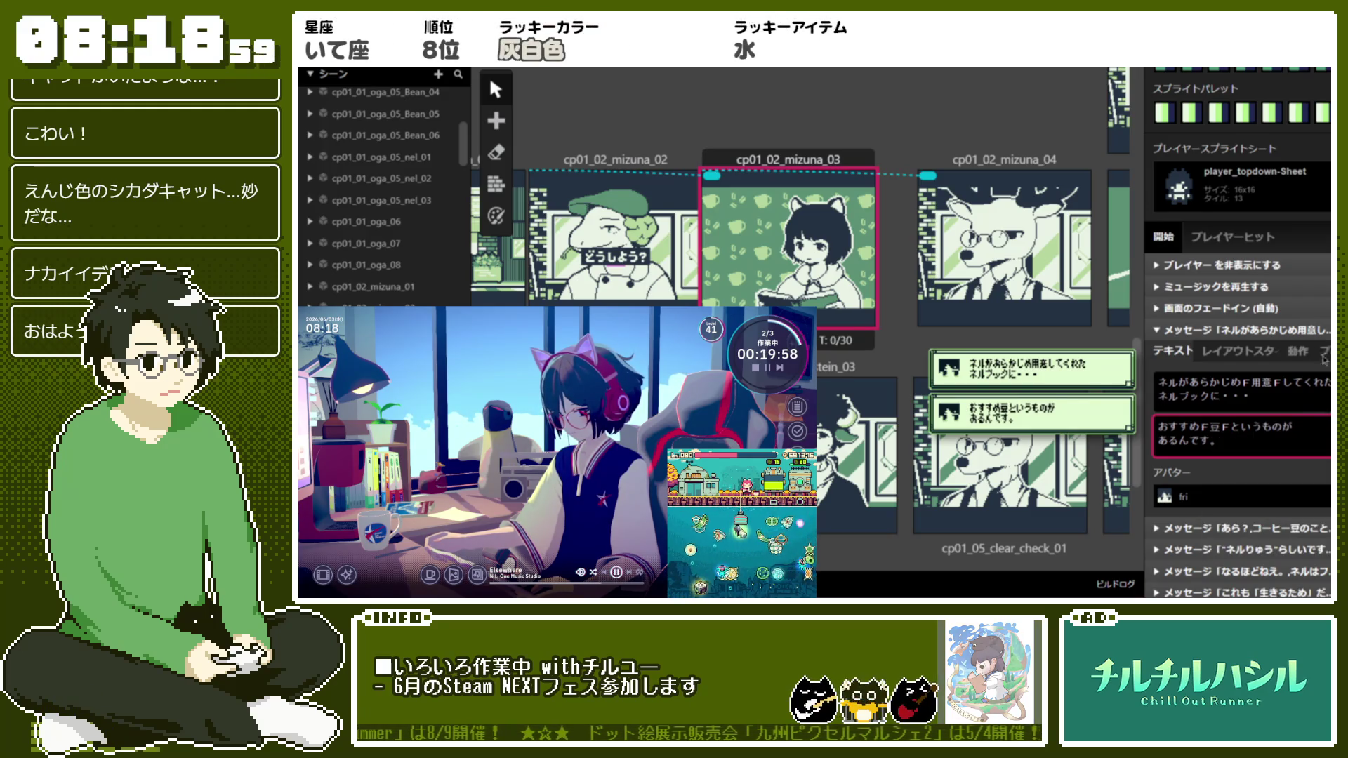
click(1215, 329)
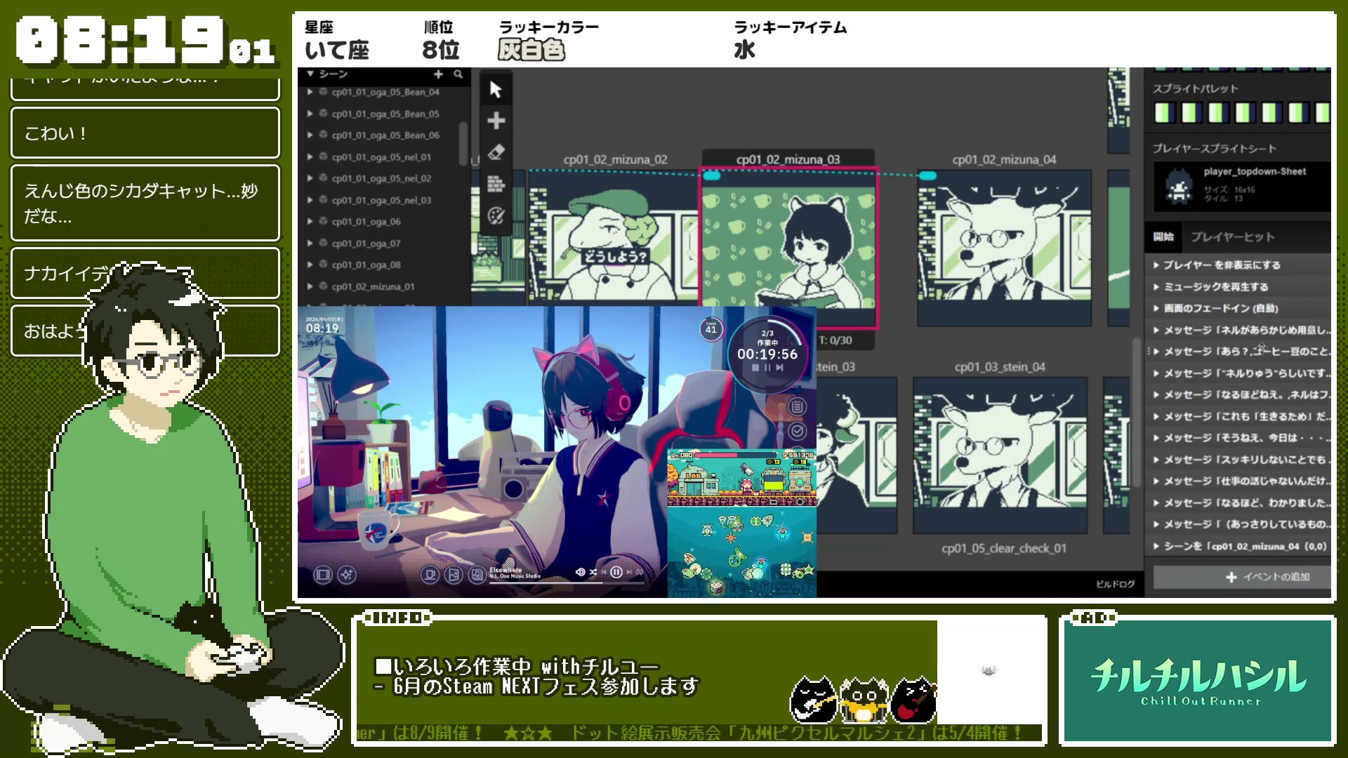
click(1271, 331)
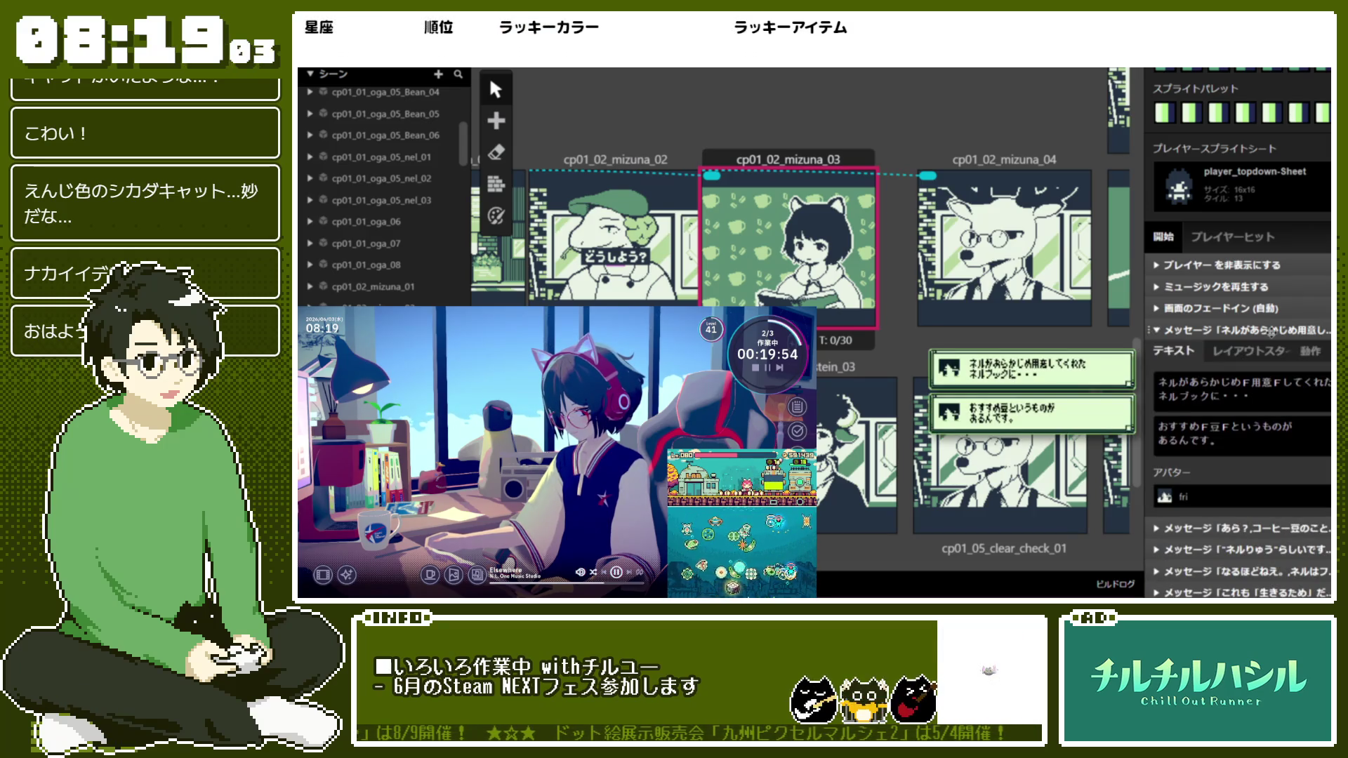
right_click(1305, 349)
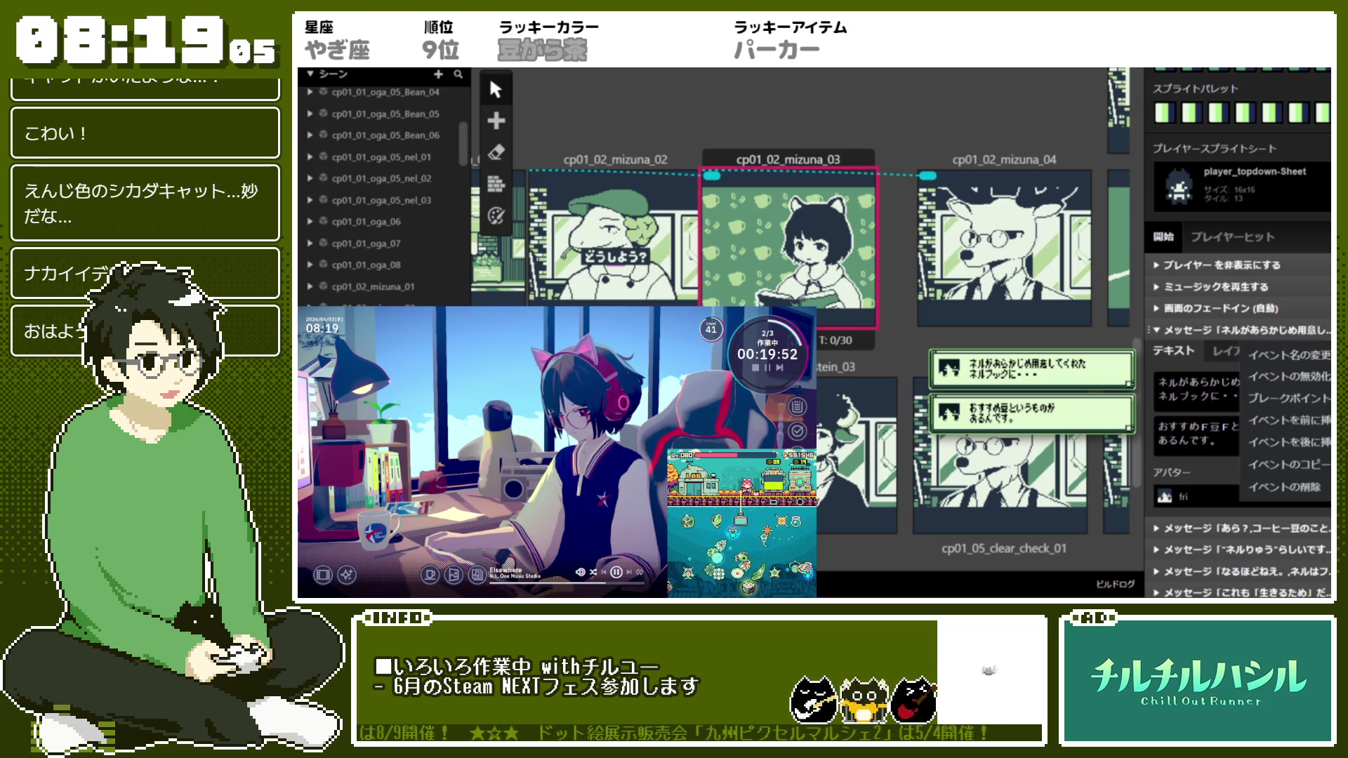
Add a new Show Message Dialog event using the avatar_mizuna avatar
click(1327, 447)
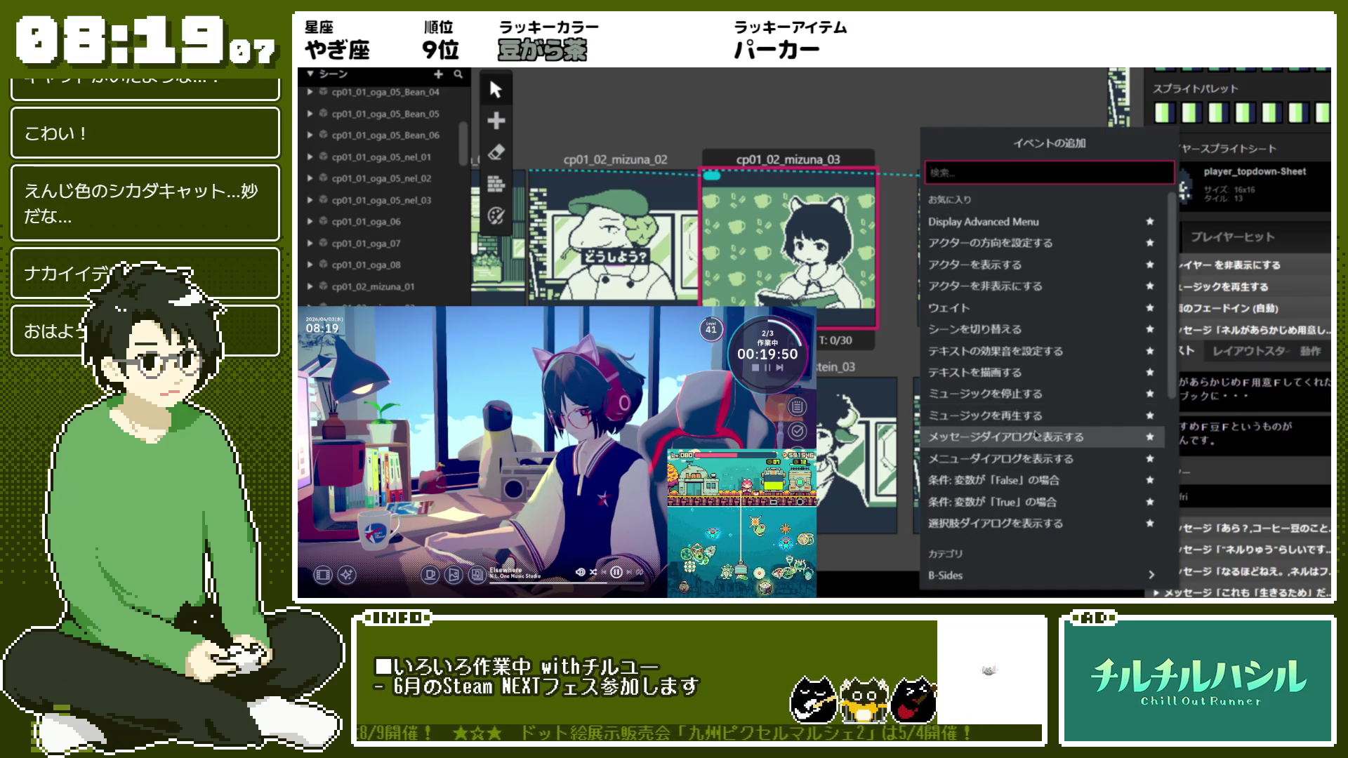
click(1053, 439)
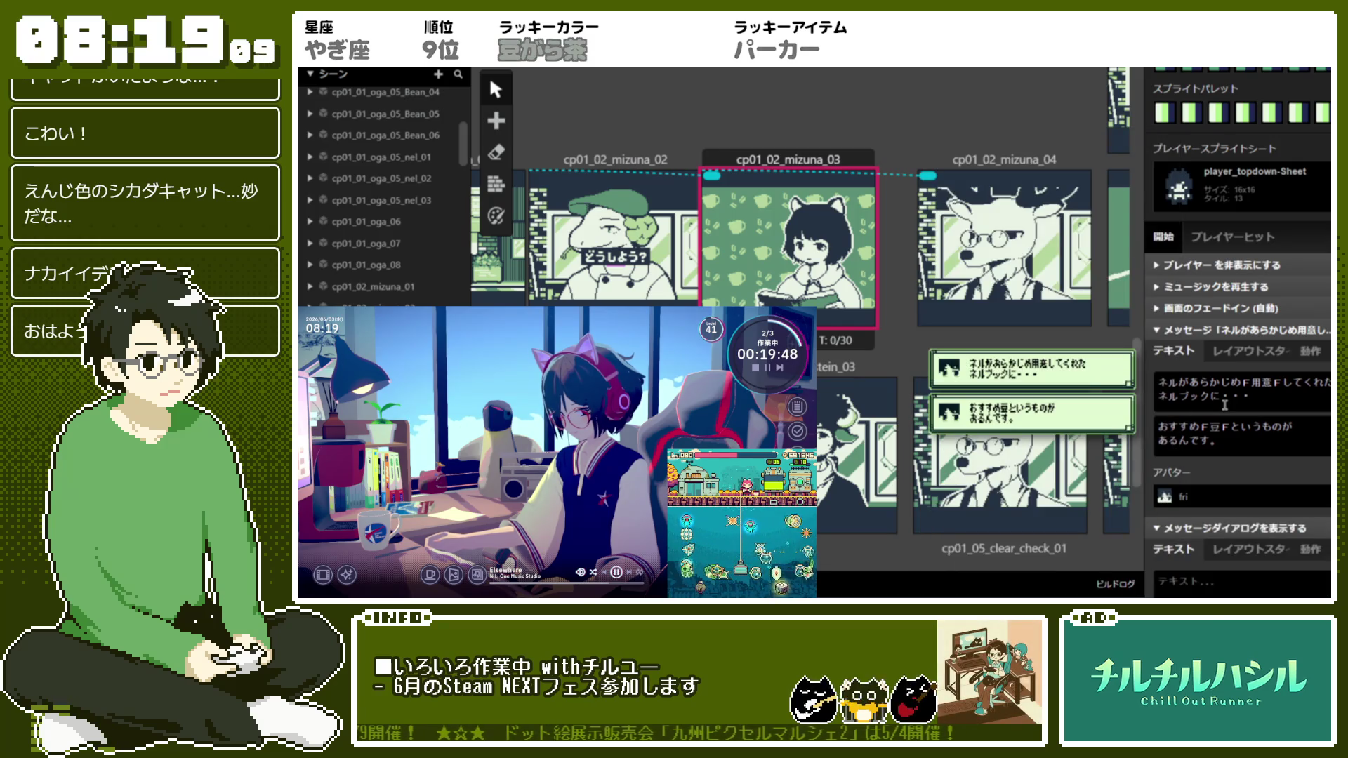
scroll(1225, 405, down, 2)
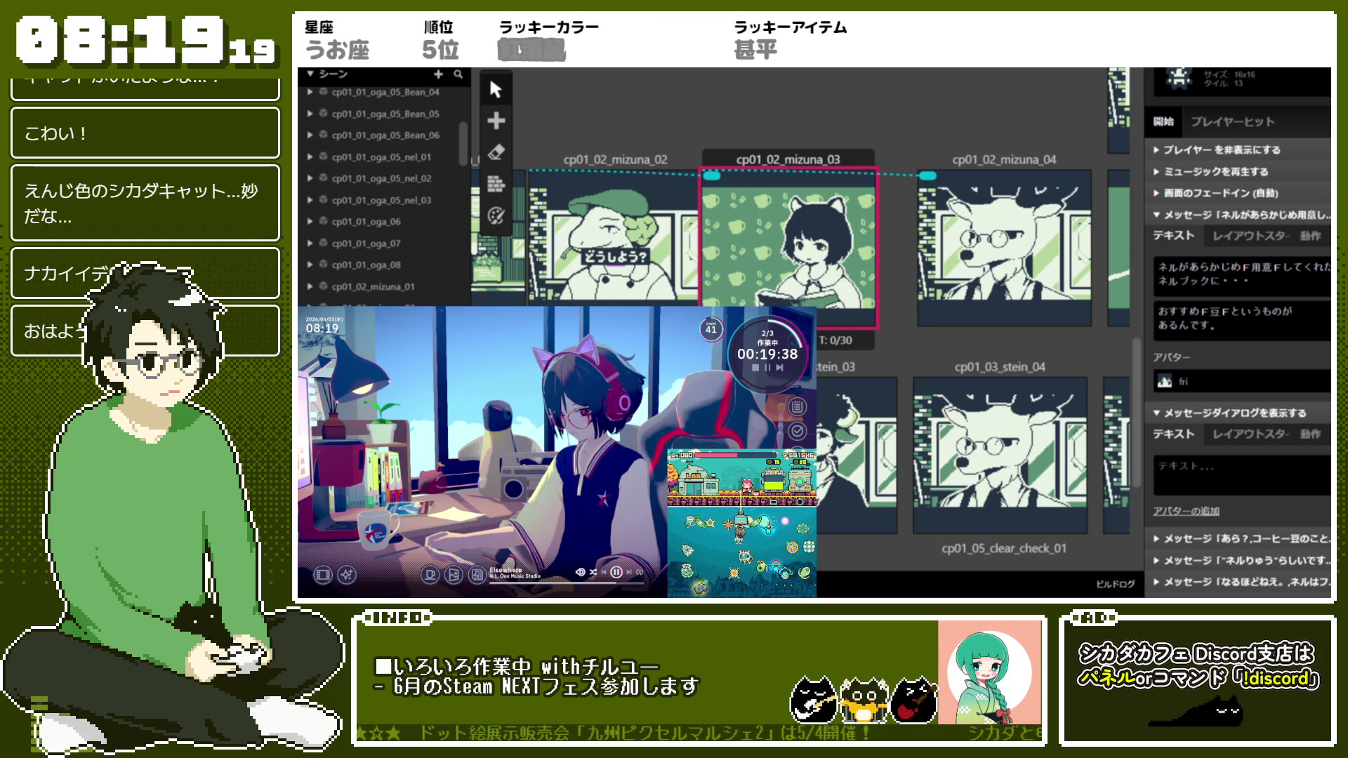
click(1275, 468)
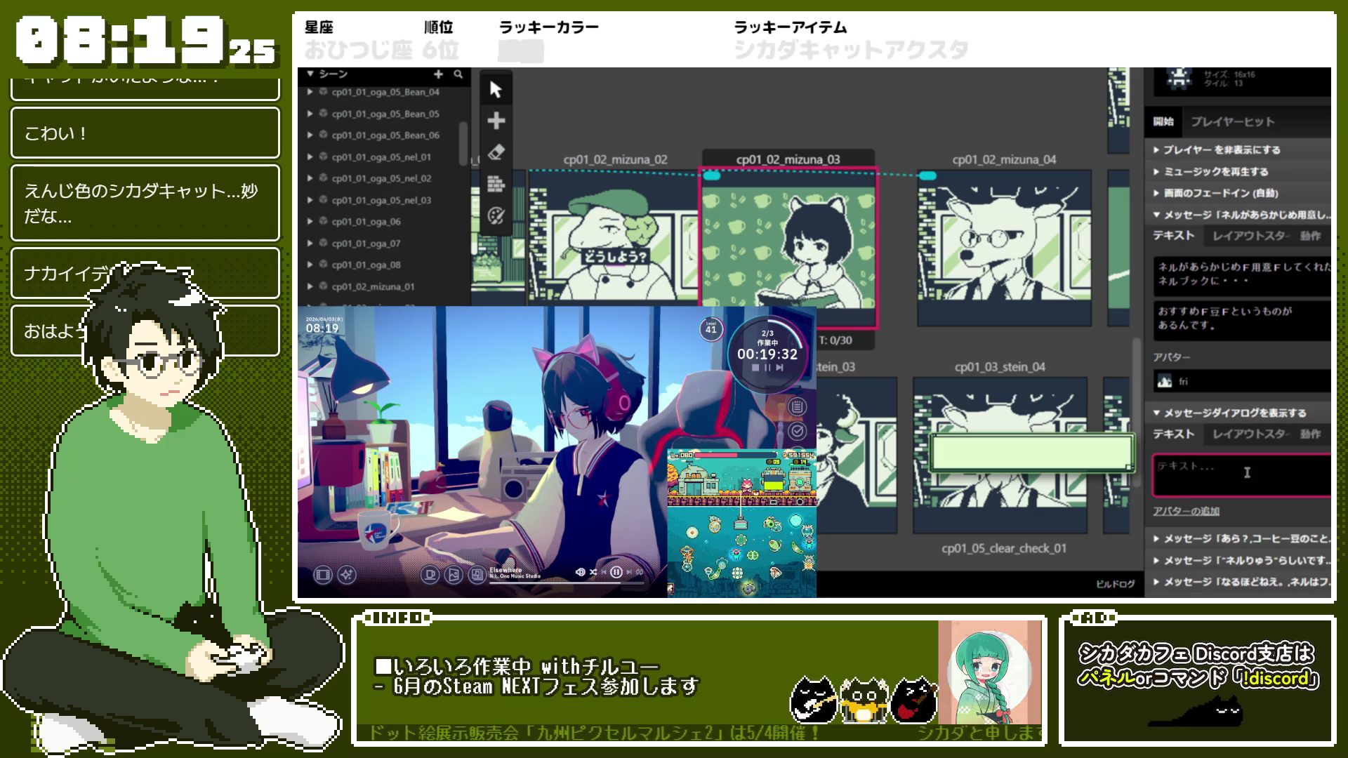
click(1186, 511)
click(1236, 535)
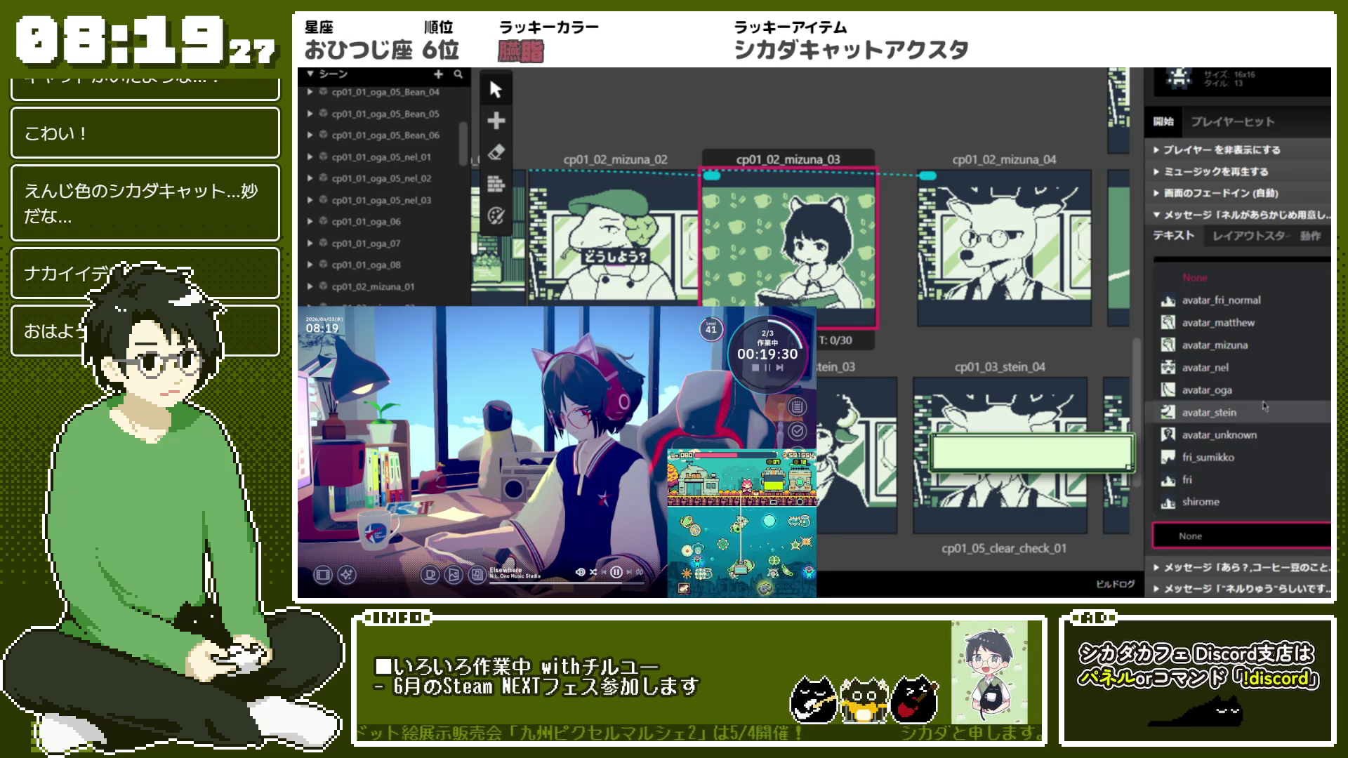
click(1279, 343)
Write 本当だ。おすすめ ってふせんがはってあるわね。 with a font change before 本当
click(1243, 478)
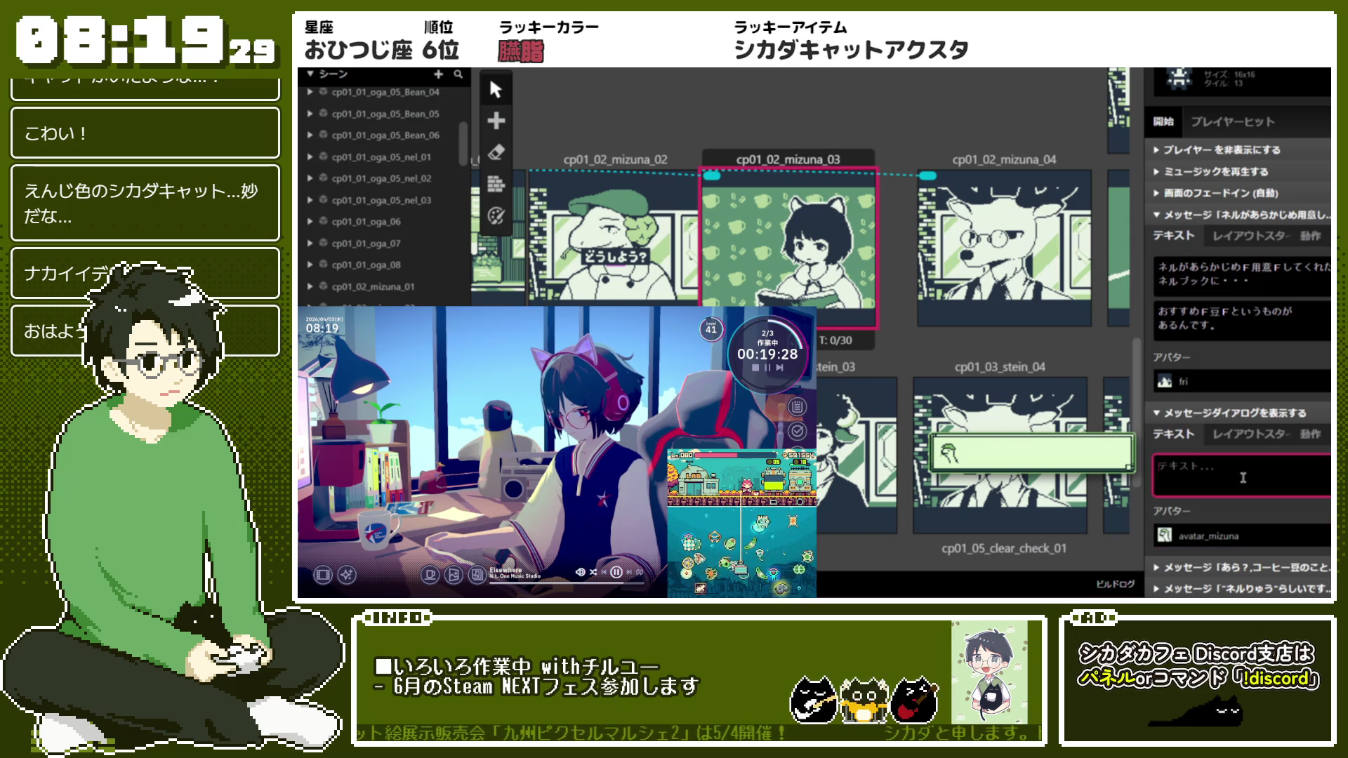
text(hontoud)
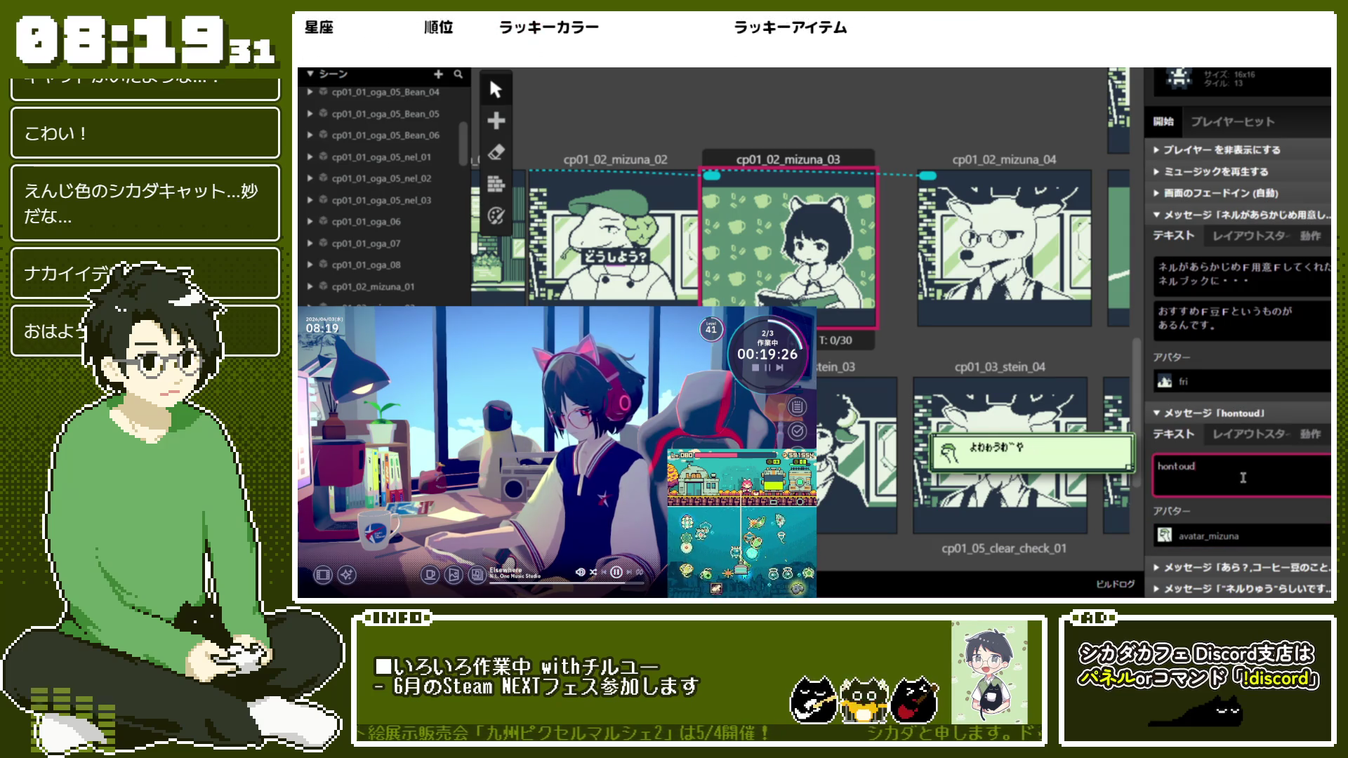
key(BackSpace)
key(BackSpace)
key(BackSpace)
text(ほんt)
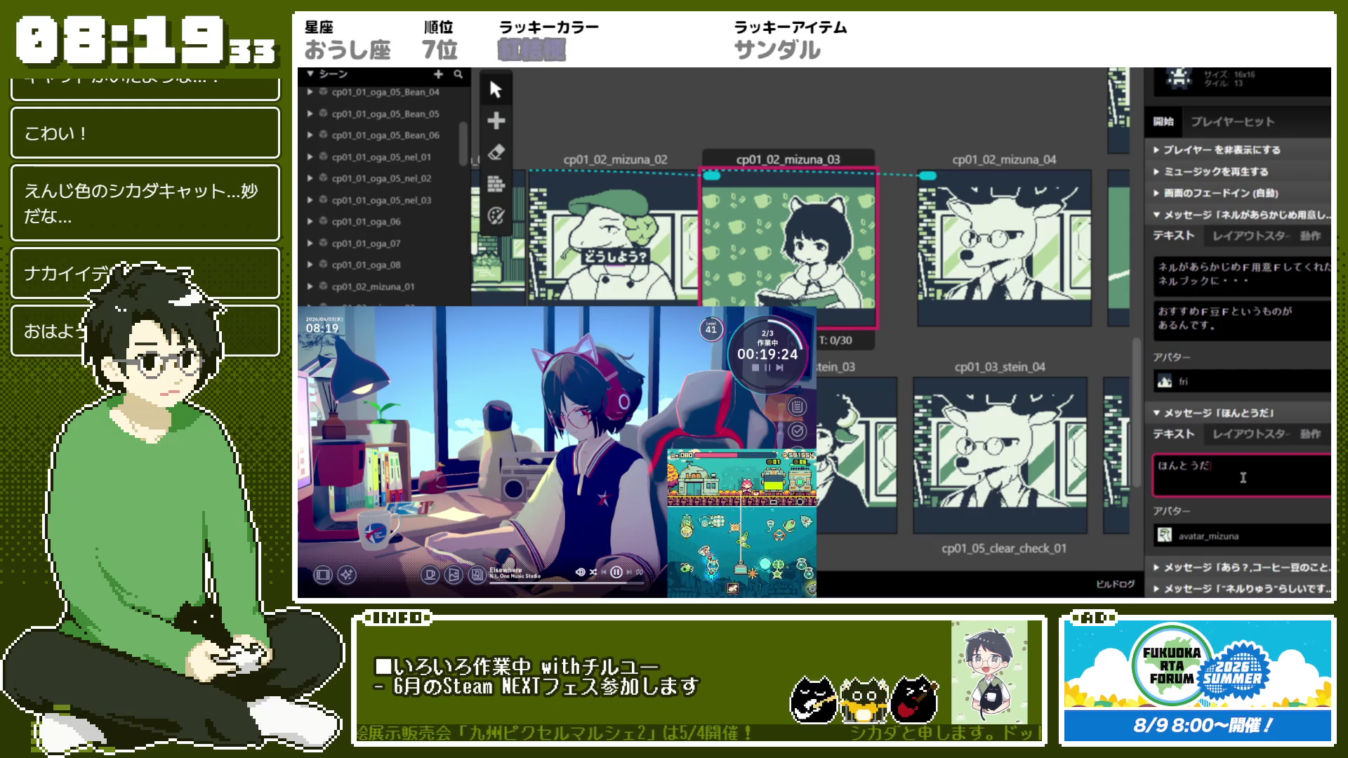
key(Return)
text(おs)
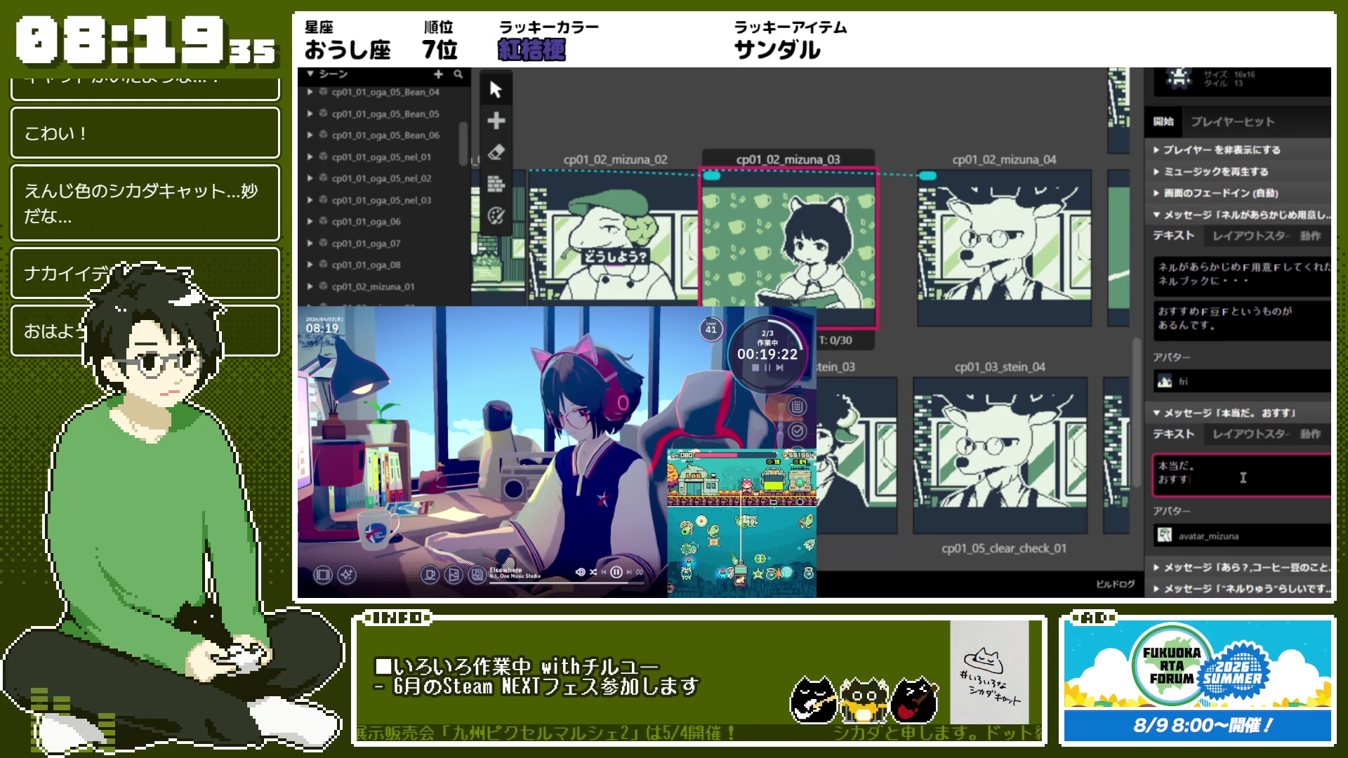
text( って)
text(ga)
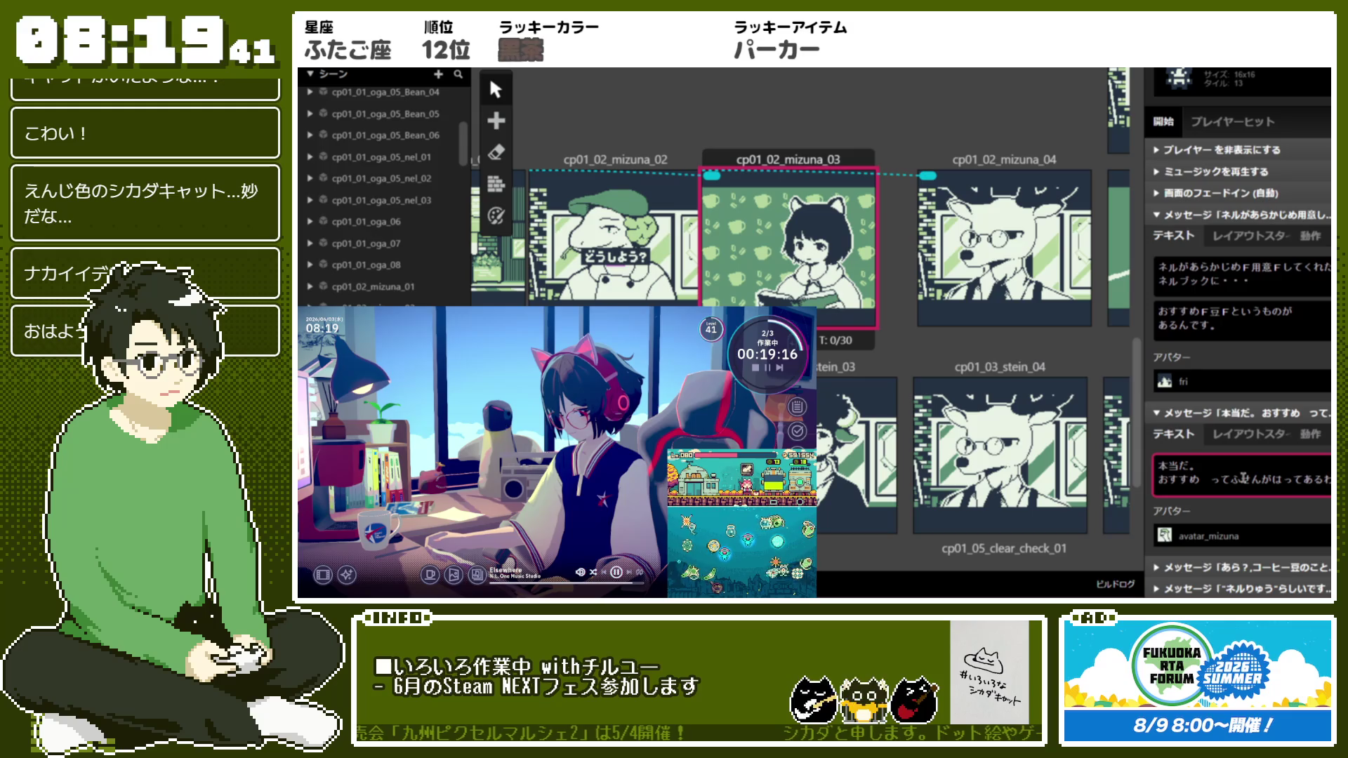
key(Return)
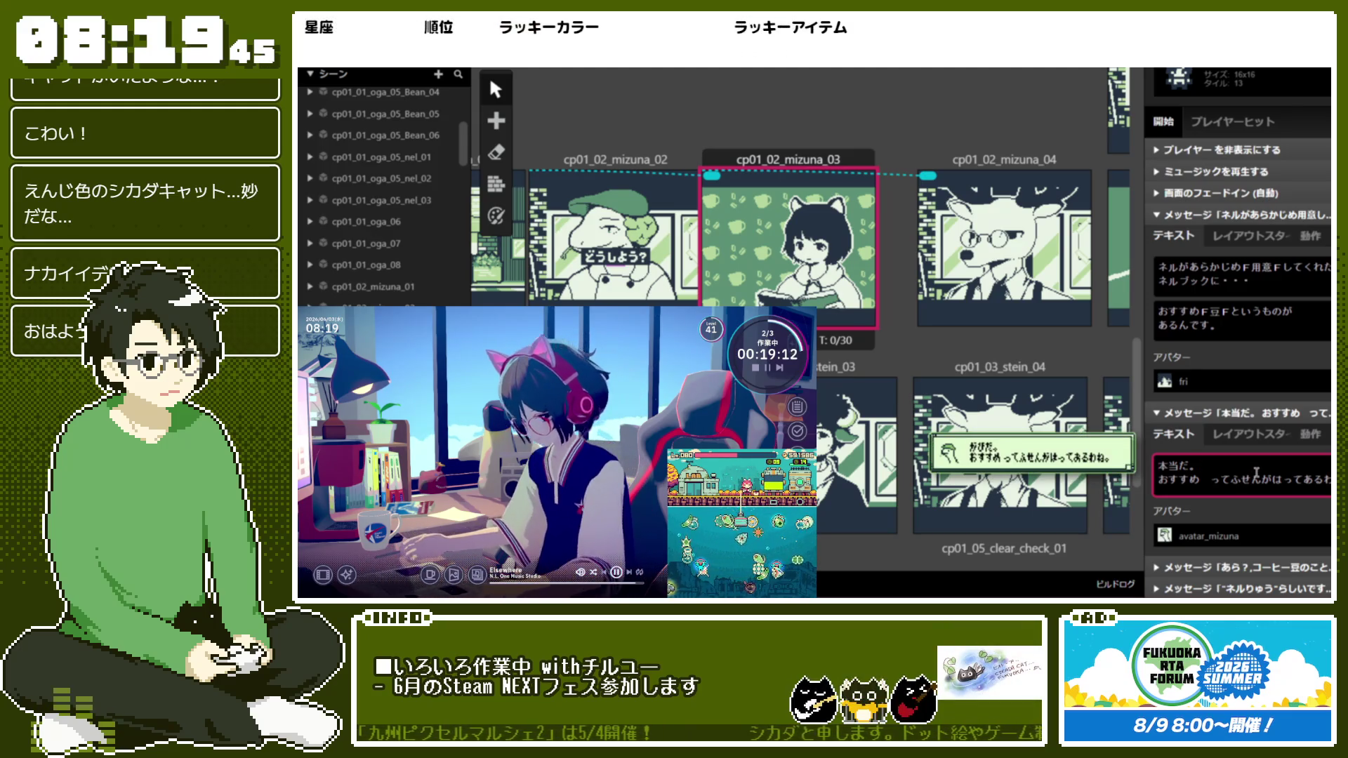
text(!1)
key(Down)
key(Return)
key(Return)
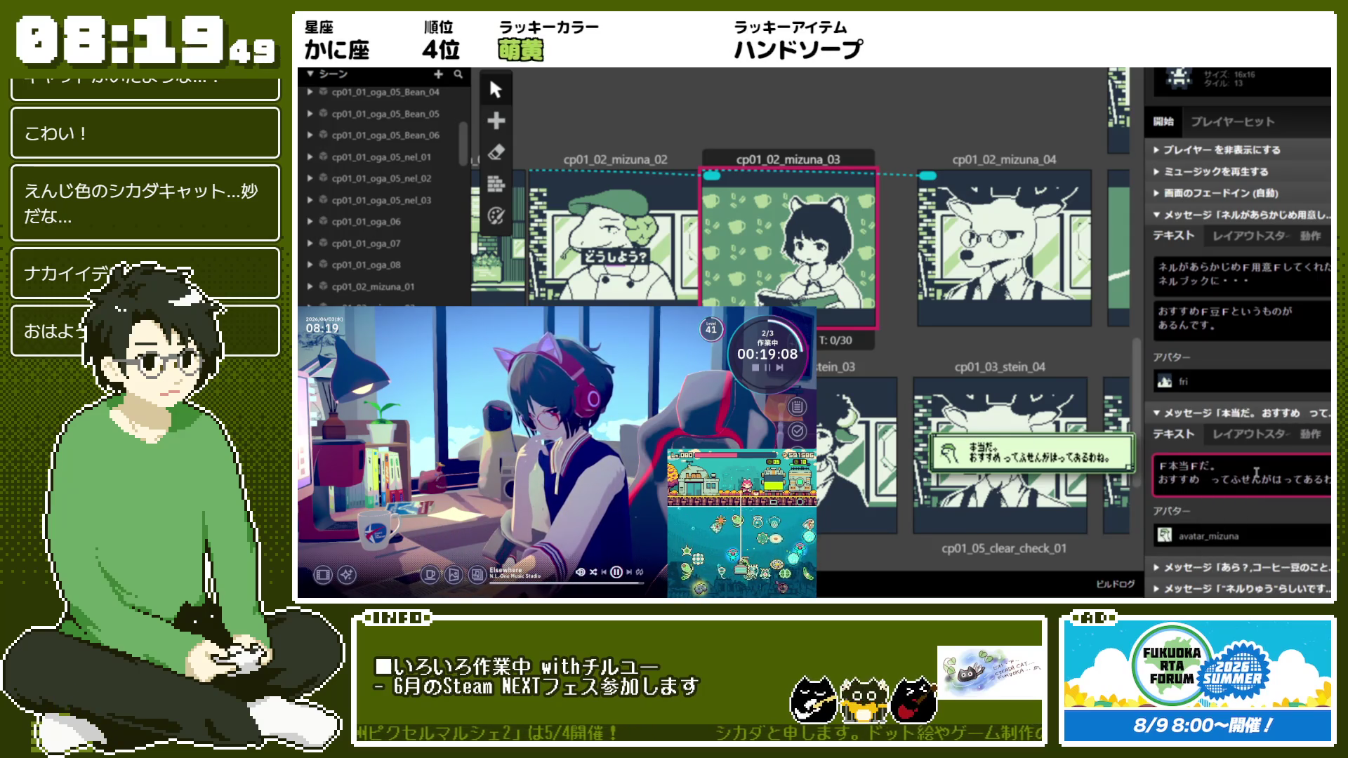
click(1257, 412)
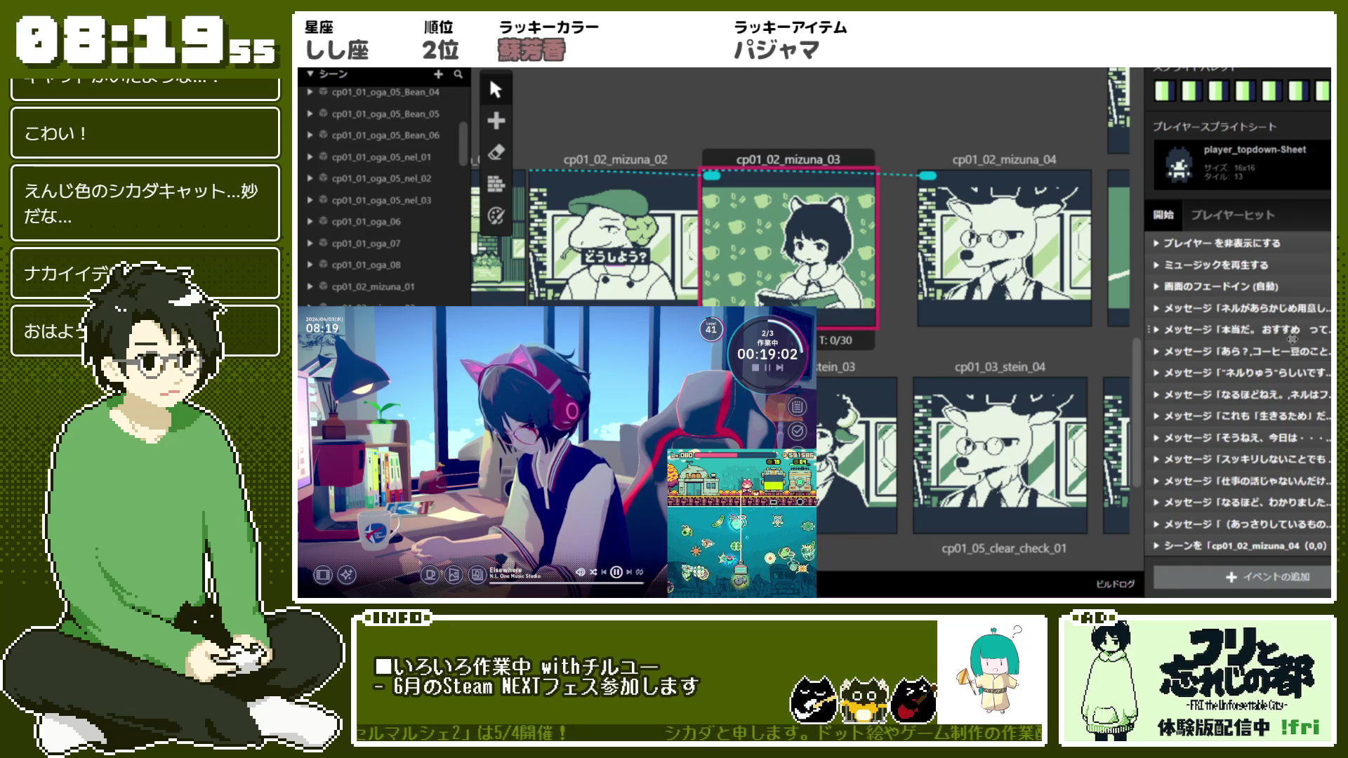
Delete the four old message events that followed the 本当だ message
click(1295, 352)
shift+click(1281, 416)
right_click(1281, 415)
click(1278, 569)
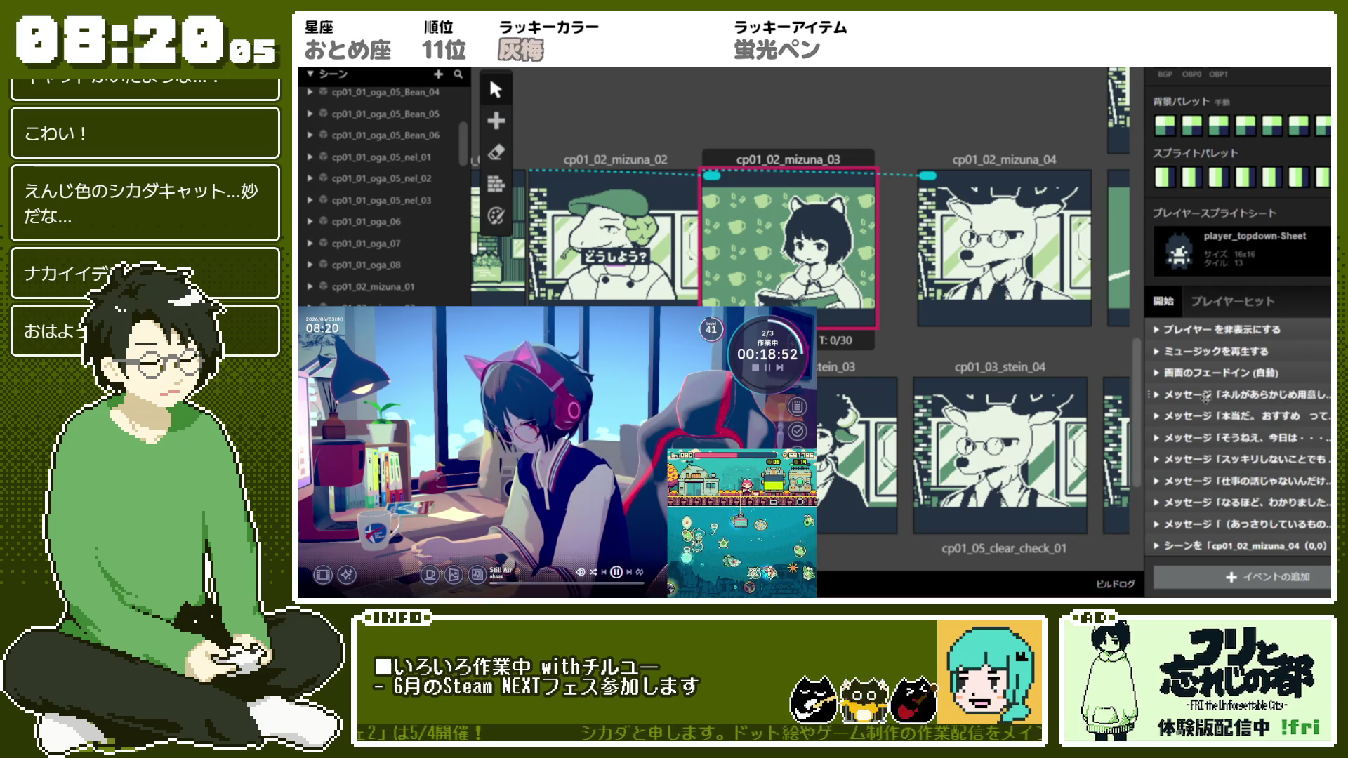
click(1206, 395)
click(1205, 420)
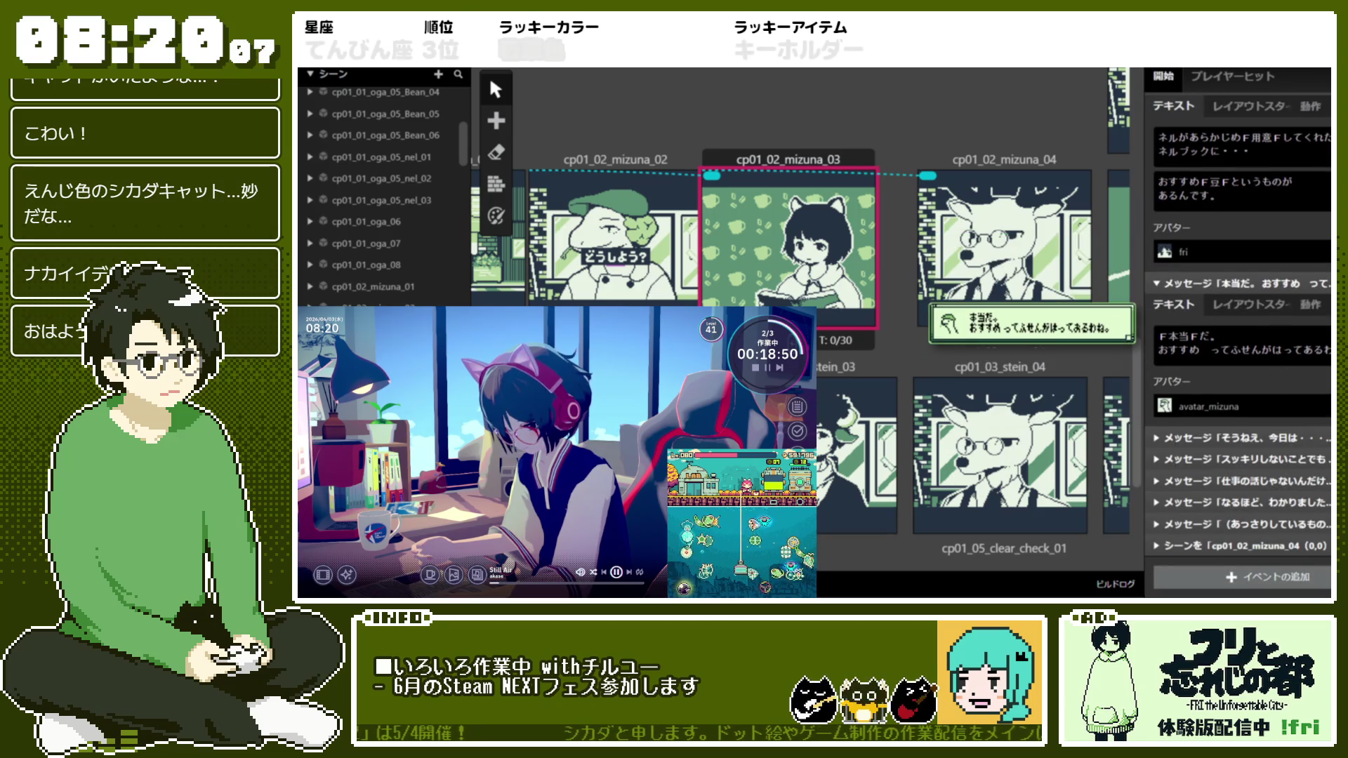
Add a new empty Show Message Dialog event without an avatar and check its layout settings
click(1268, 577)
click(1032, 438)
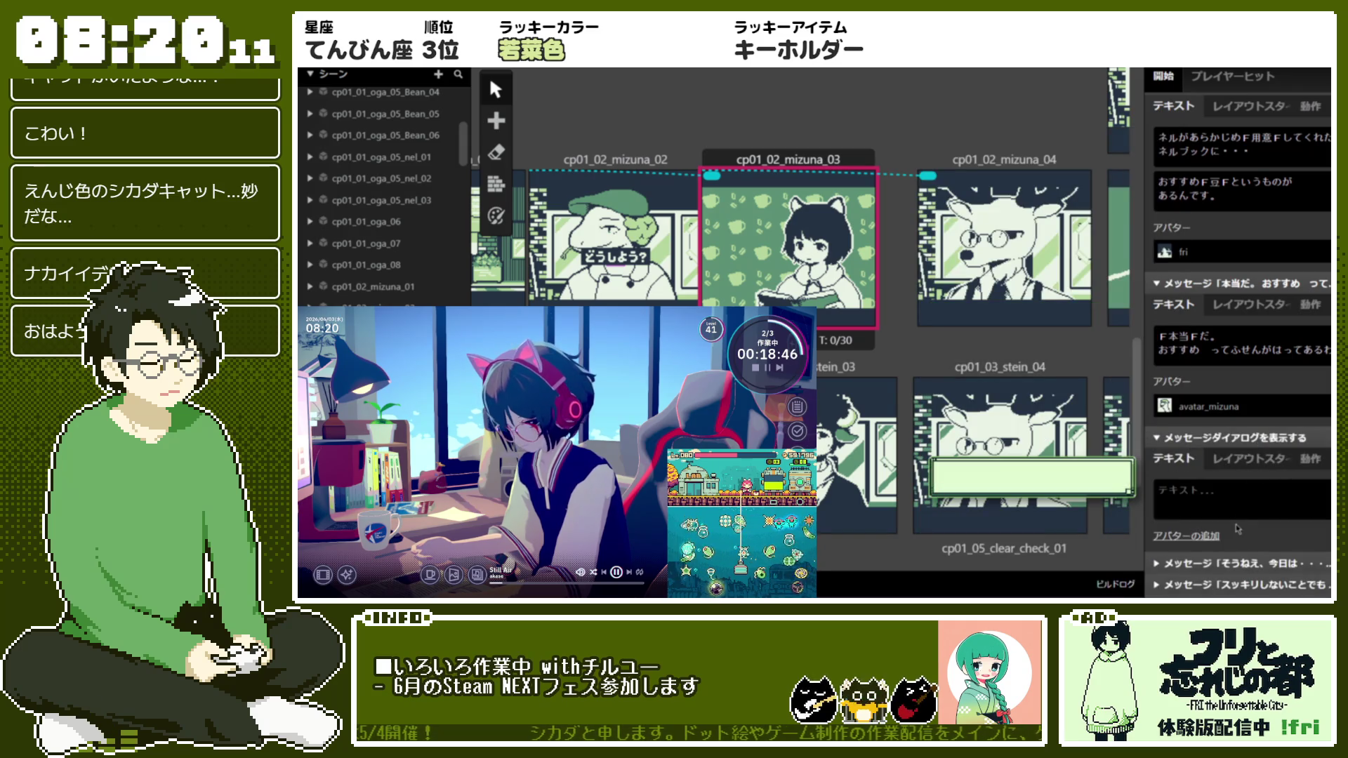
click(1198, 539)
scroll(1187, 506, down, 1)
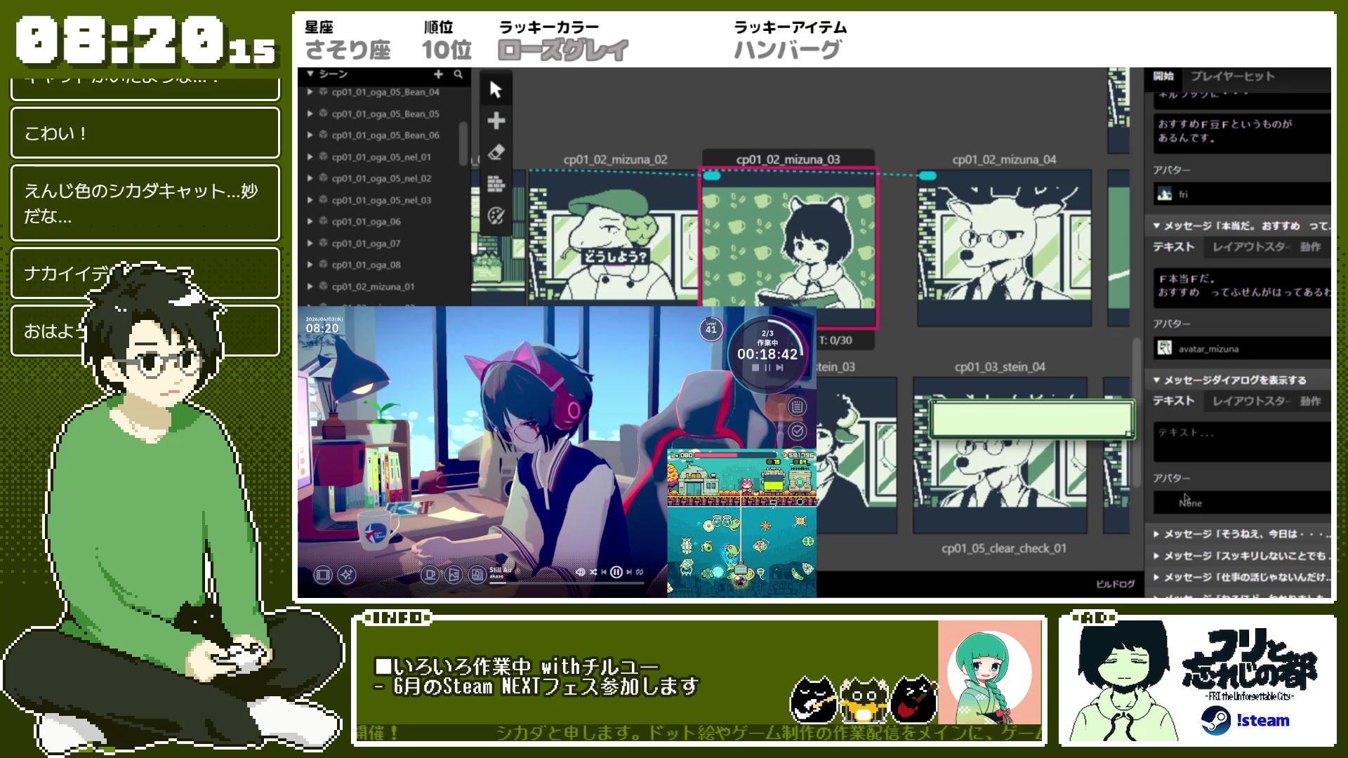
click(1187, 509)
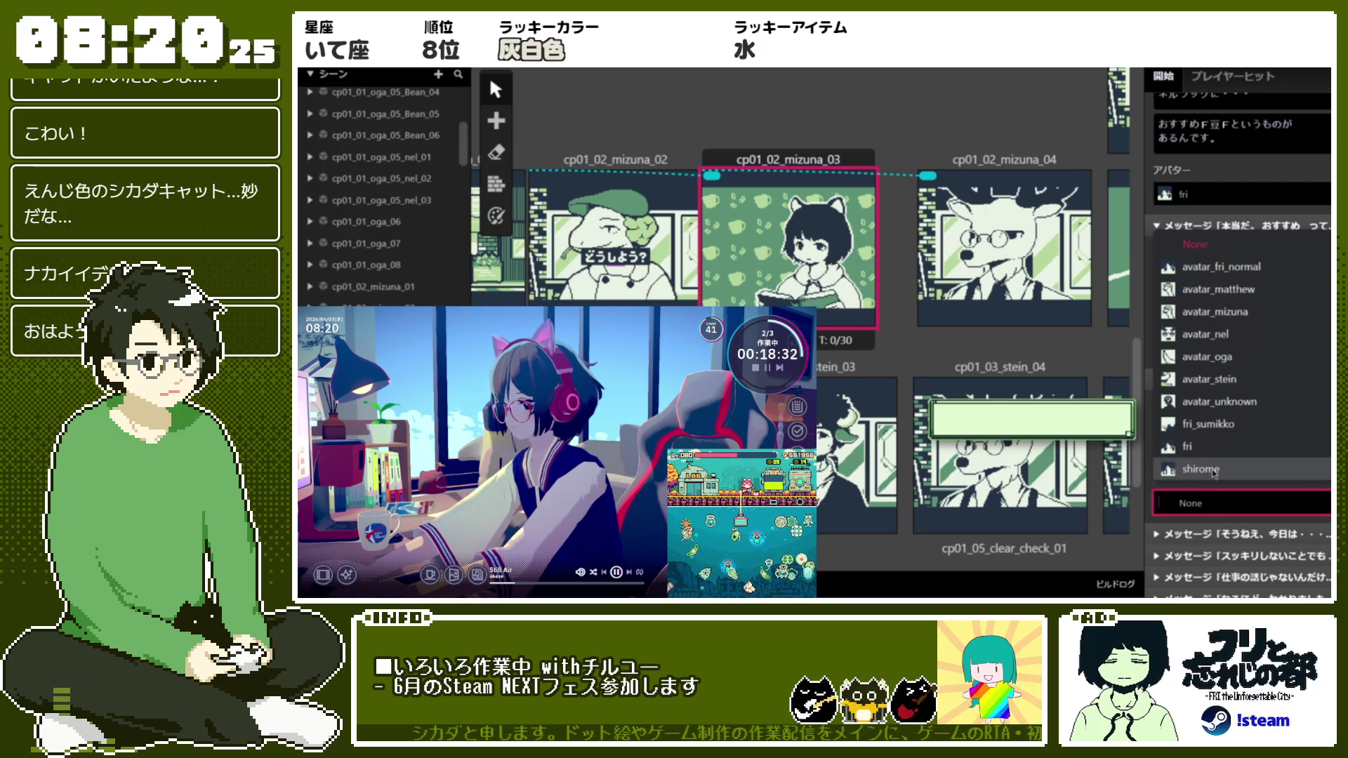
click(1207, 500)
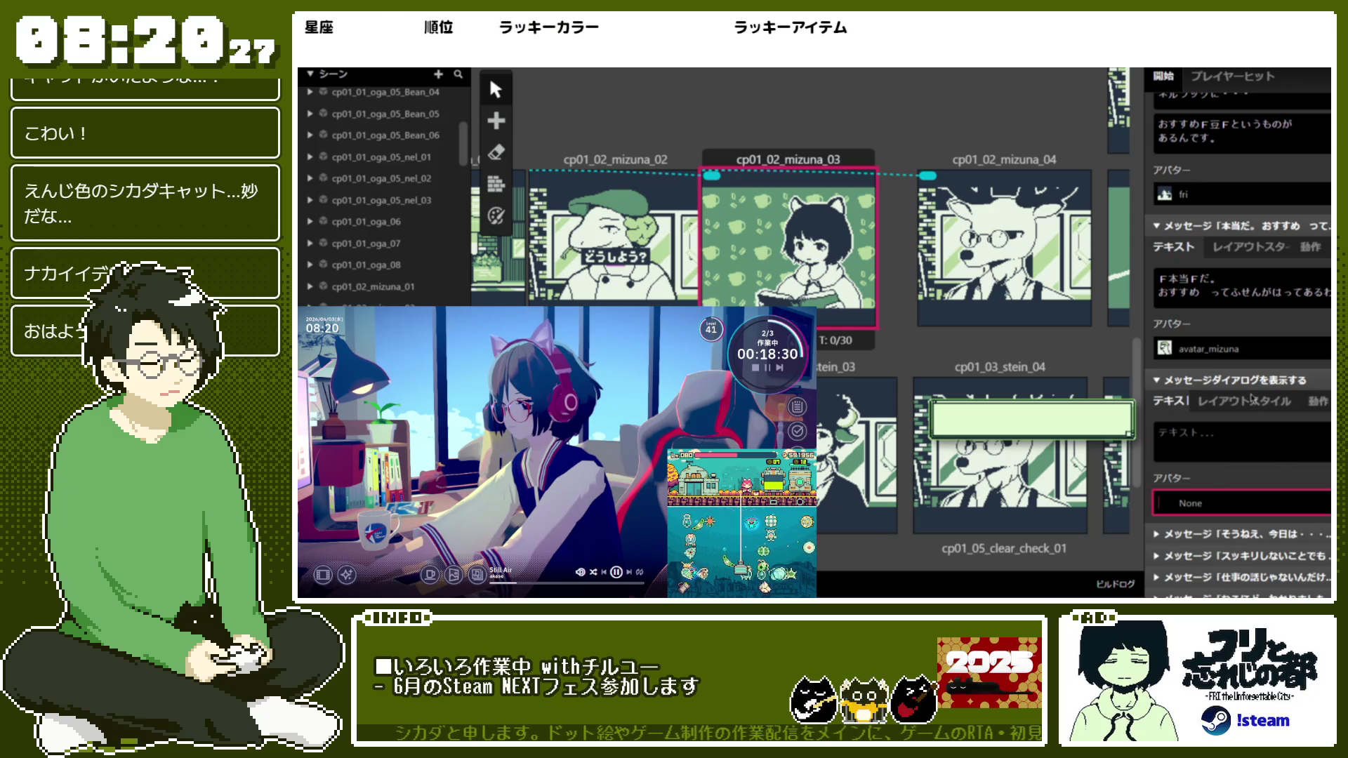
scroll(1265, 463, down, 3)
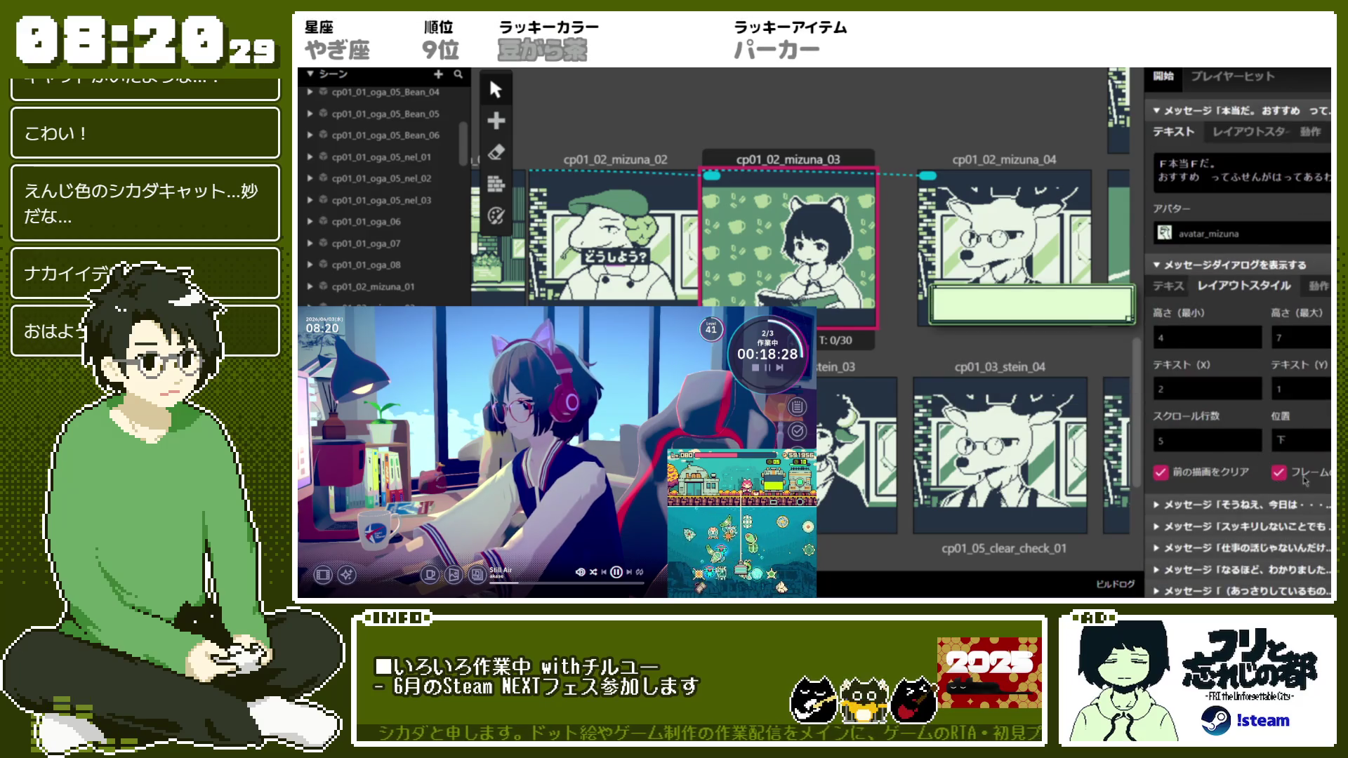
click(1279, 472)
click(1168, 286)
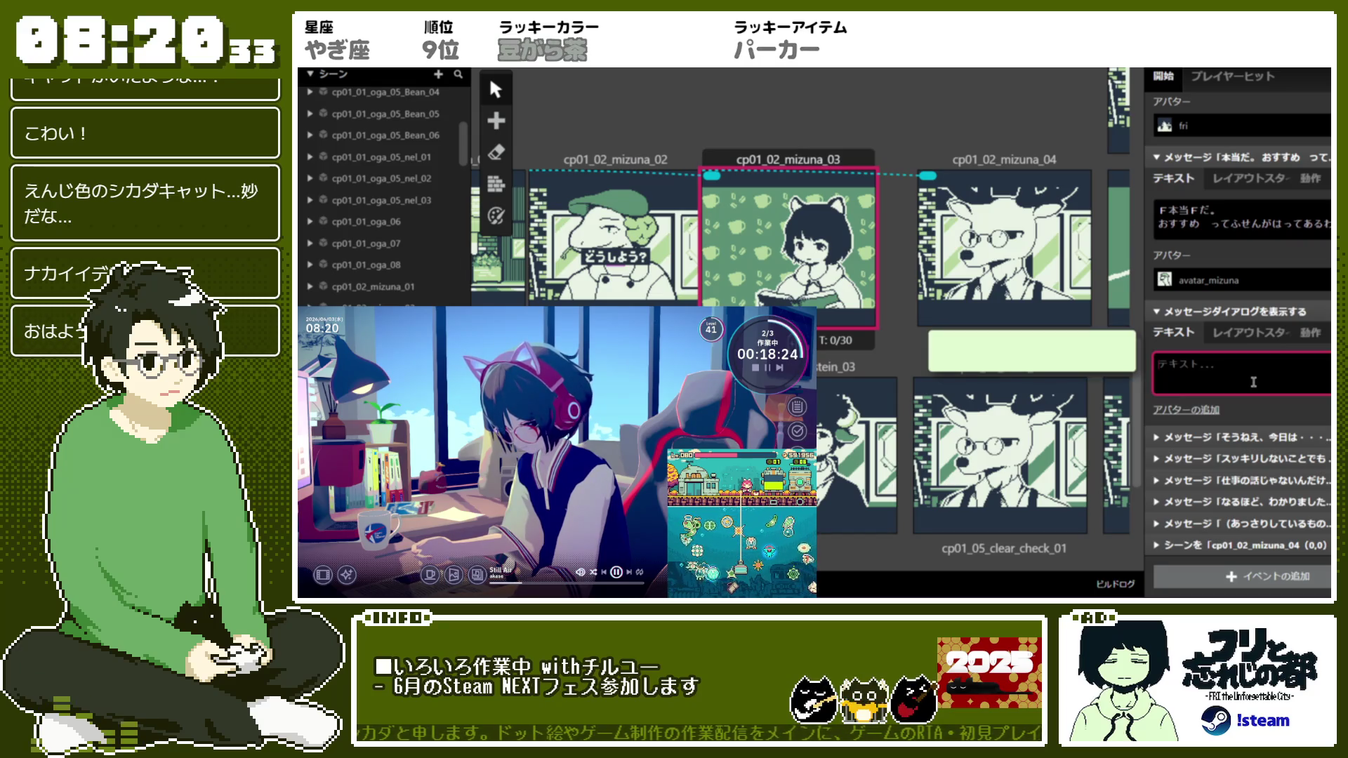
Type the message オガの件で、この中から… and insert condensed Japanese font tags around 中
text(ogokende)
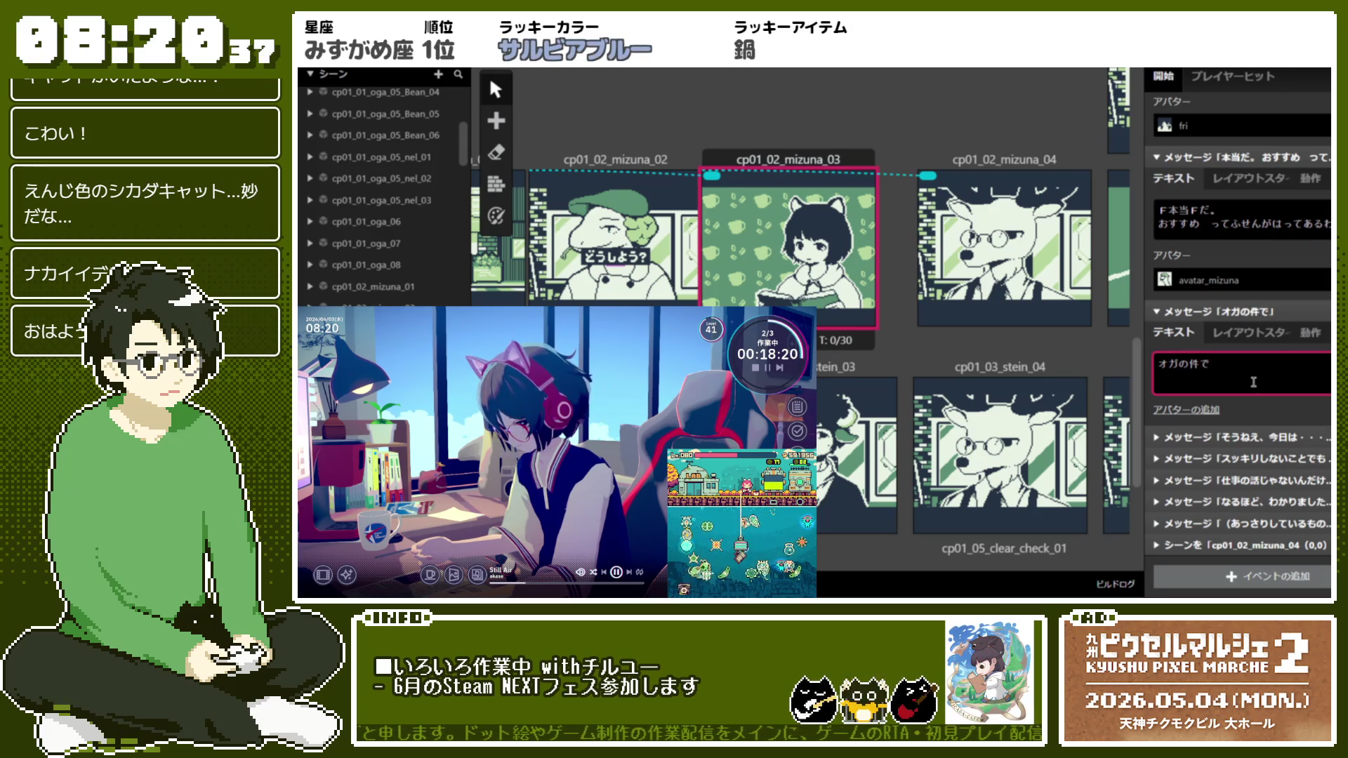
text(konakaka)
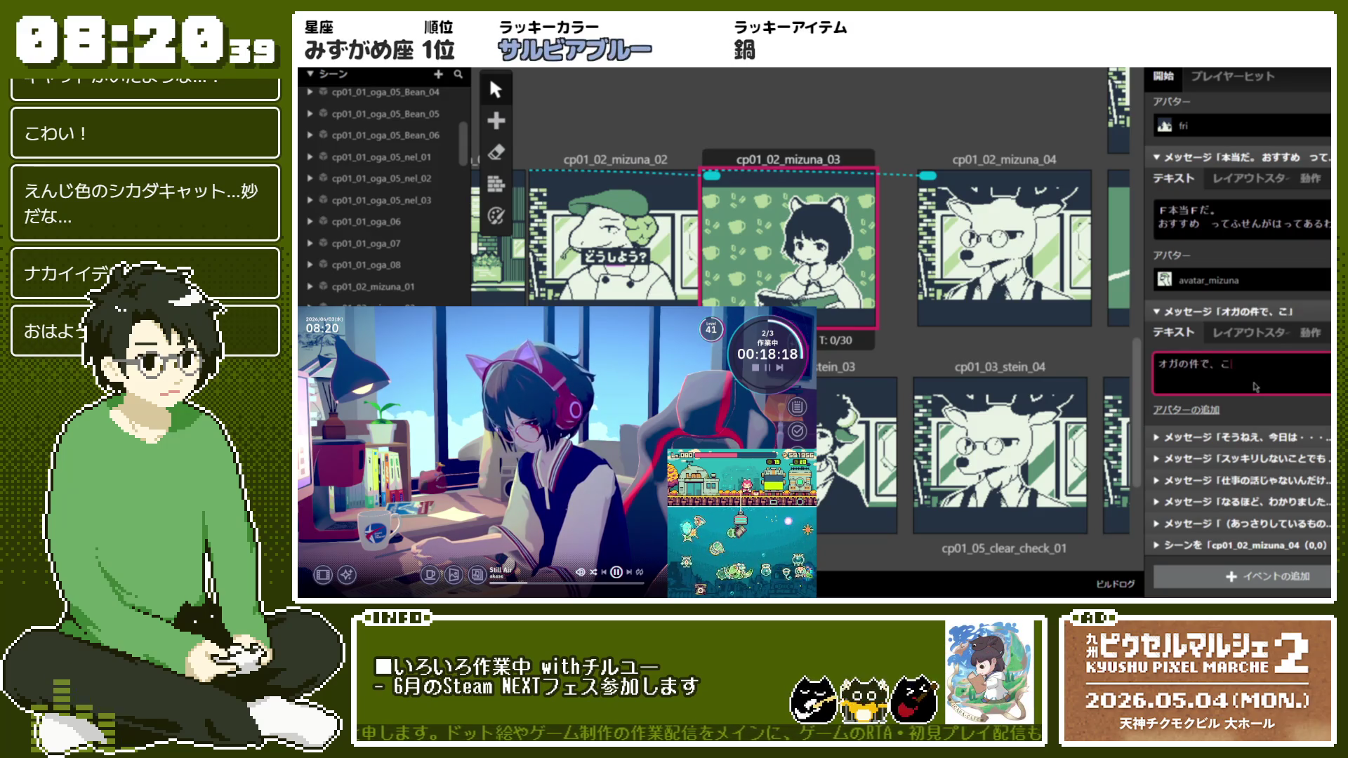
text(kara)
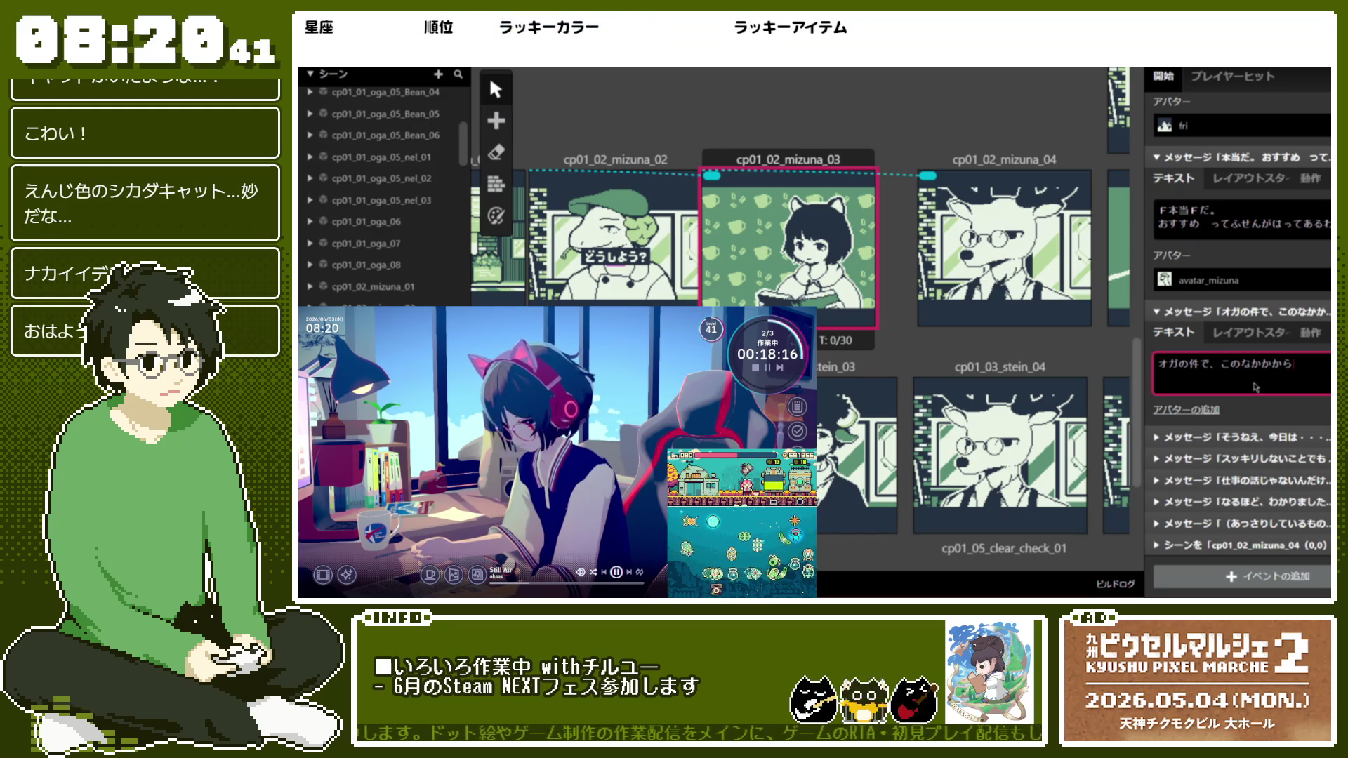
text(ae)
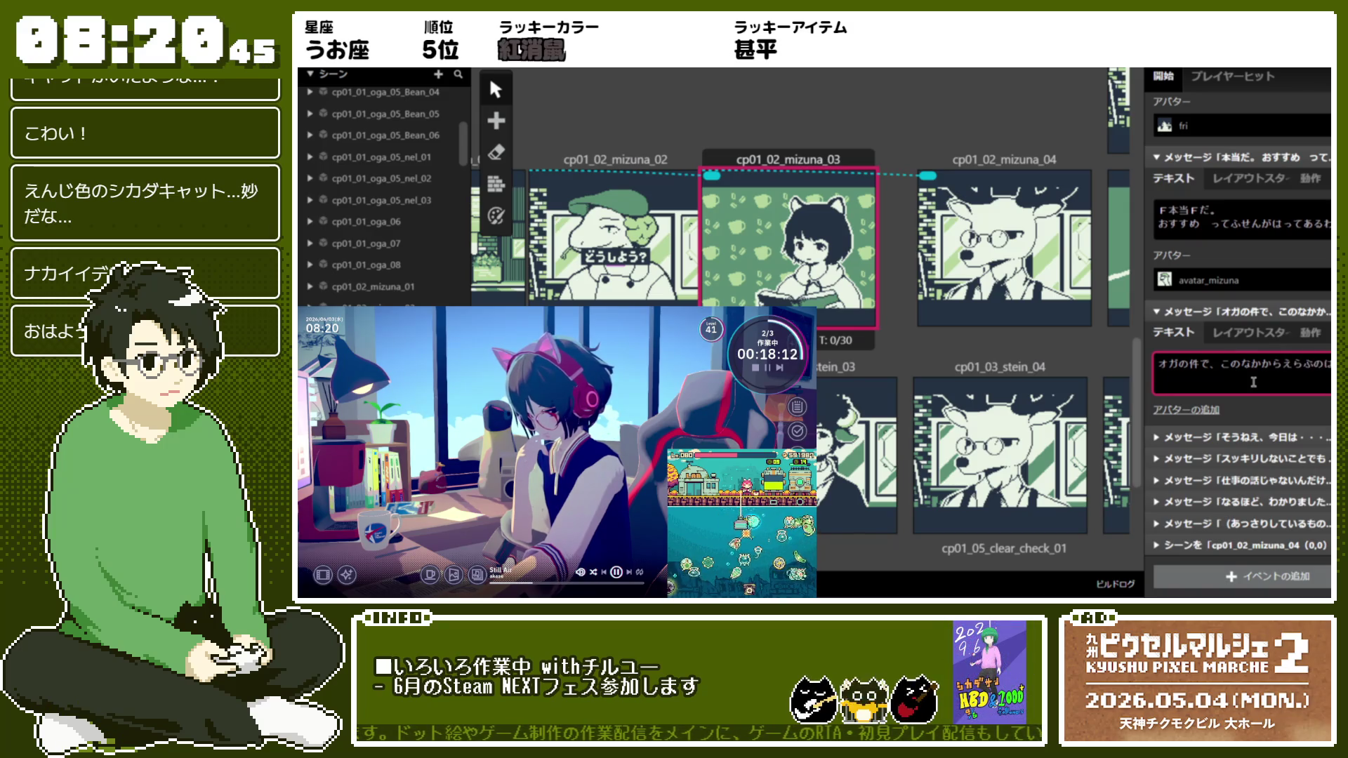
text(たいへ)
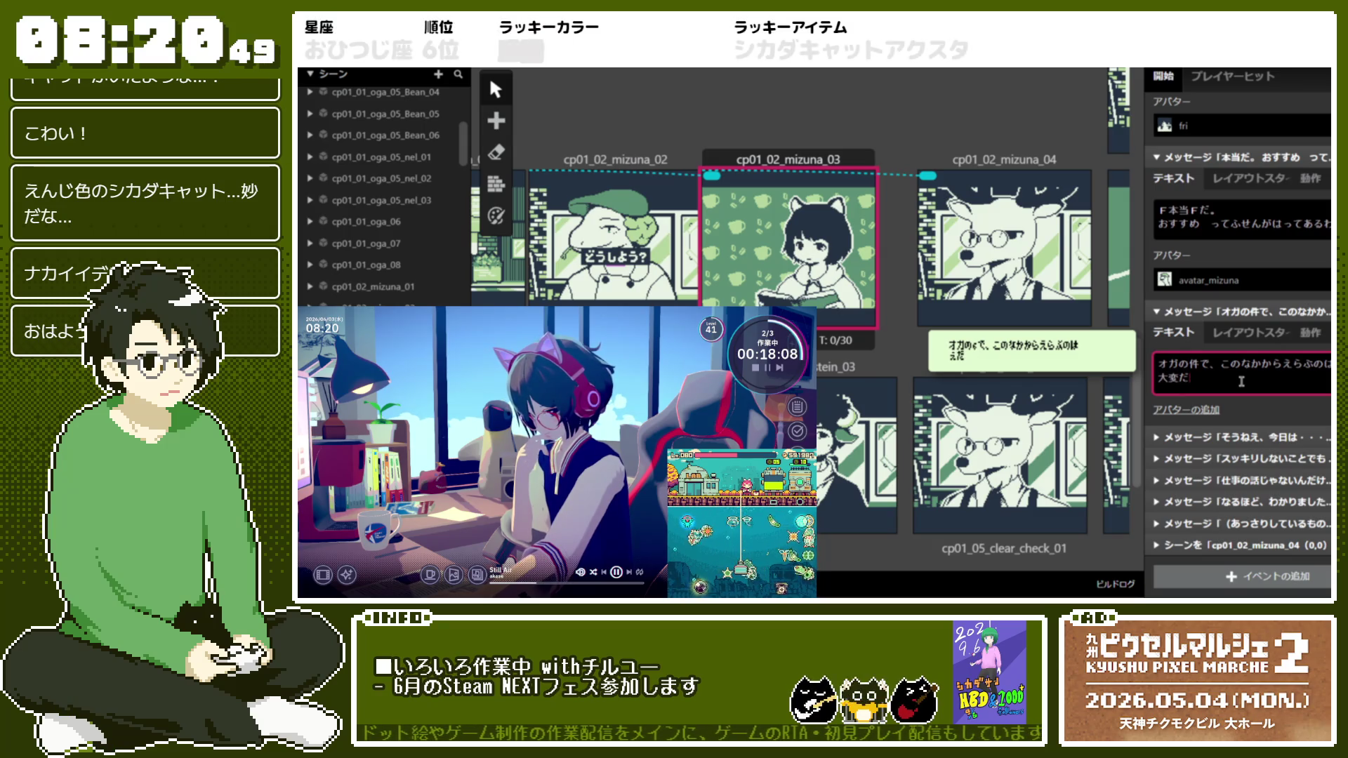
text(daroutoomottane)
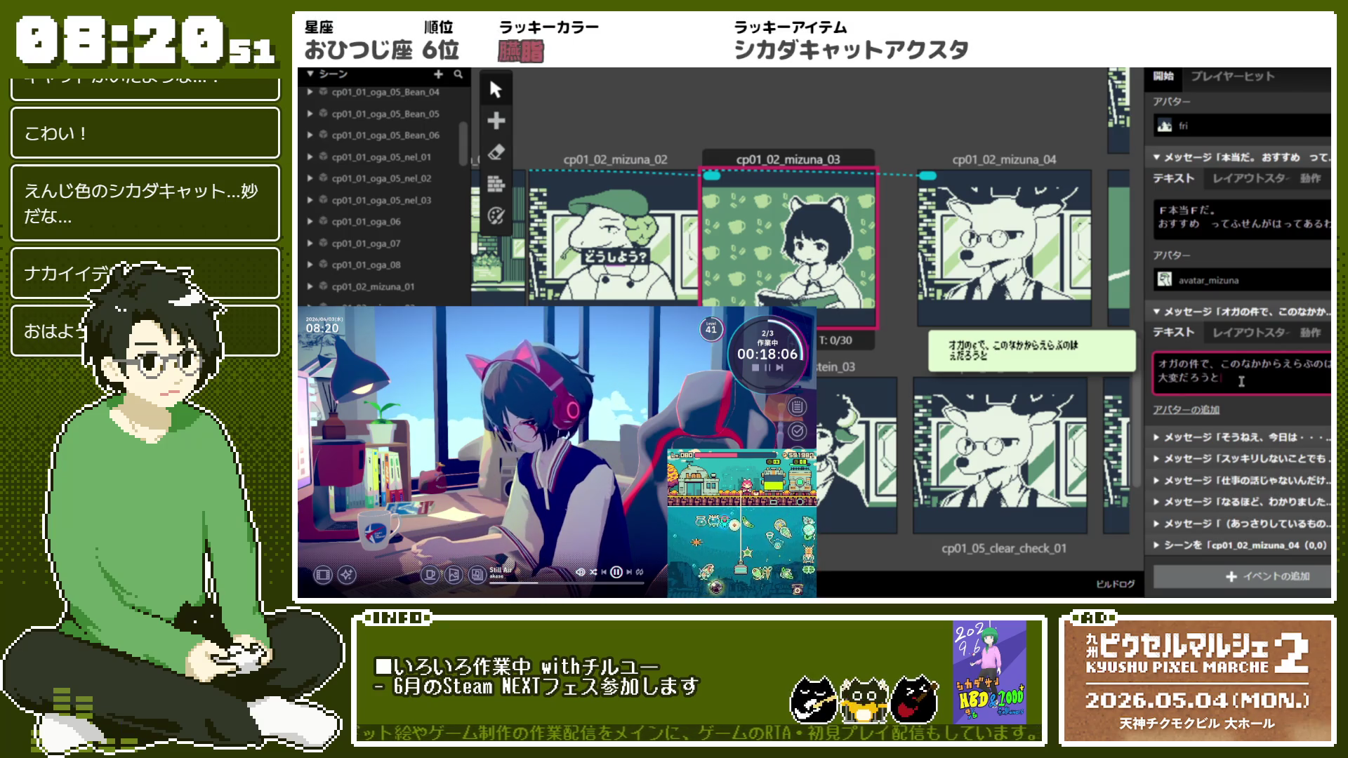
text(runohairy)
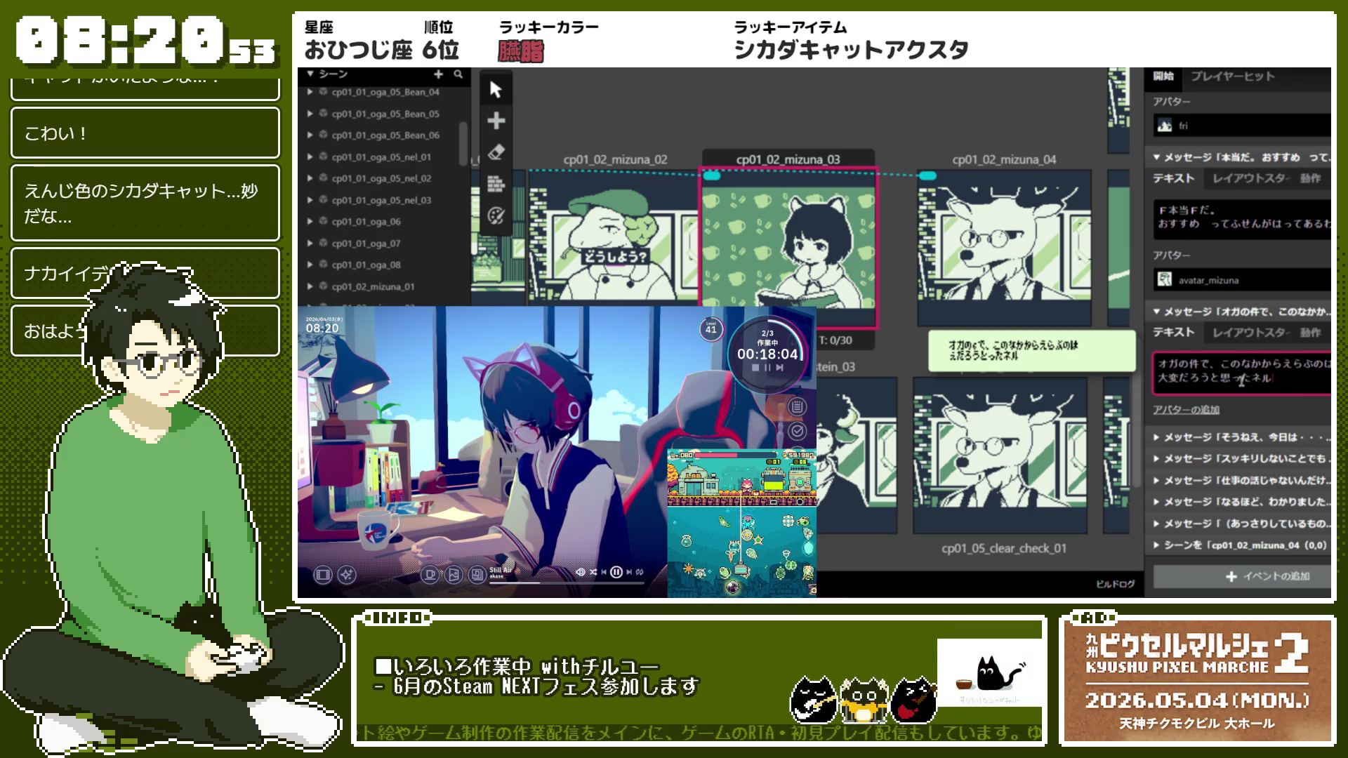
text(odatta)
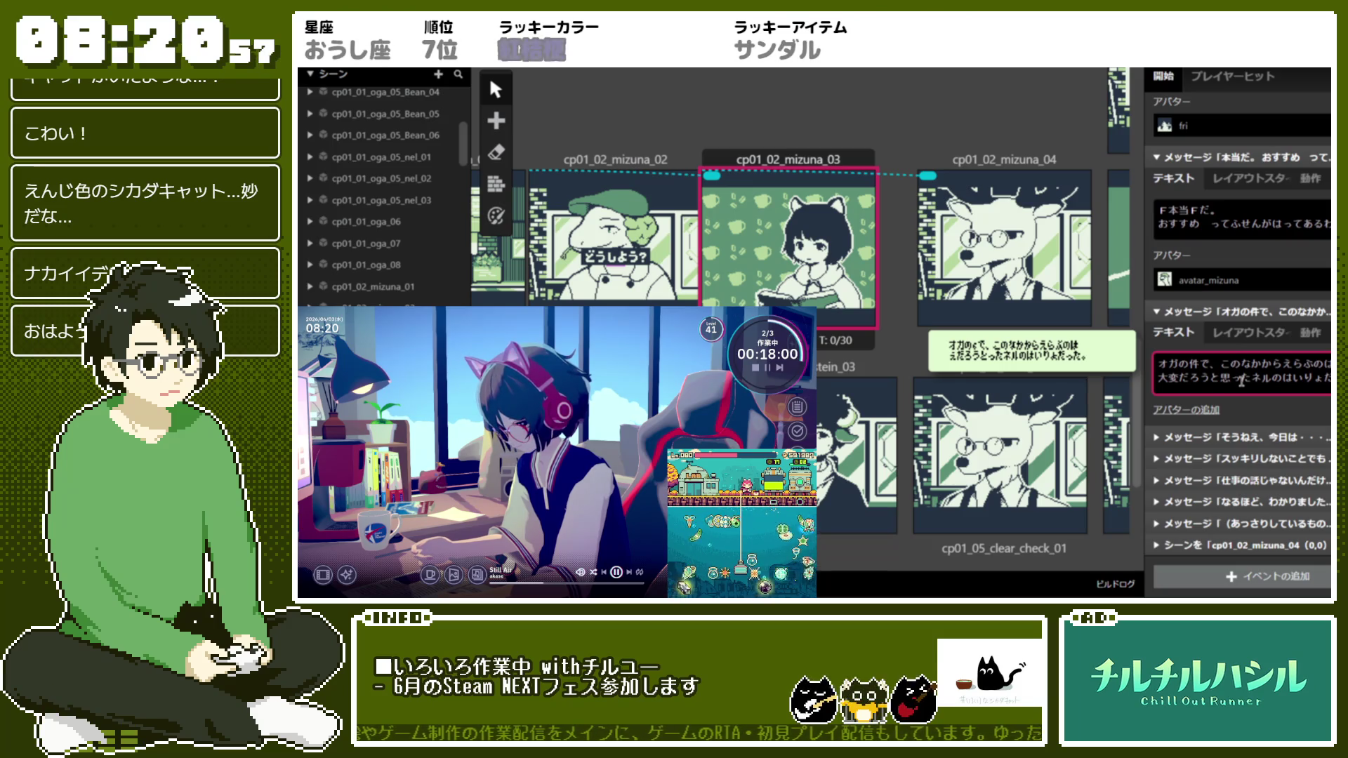
text(!1)
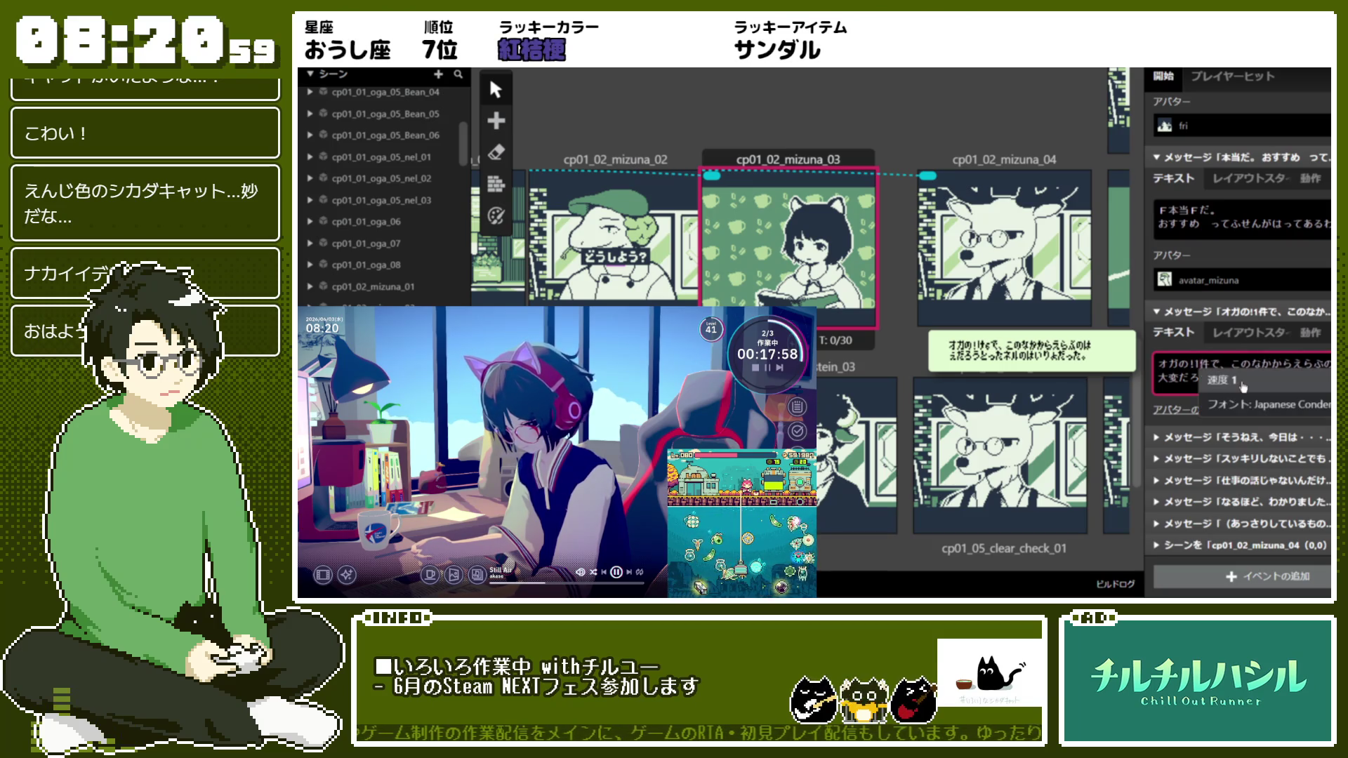
click(1242, 385)
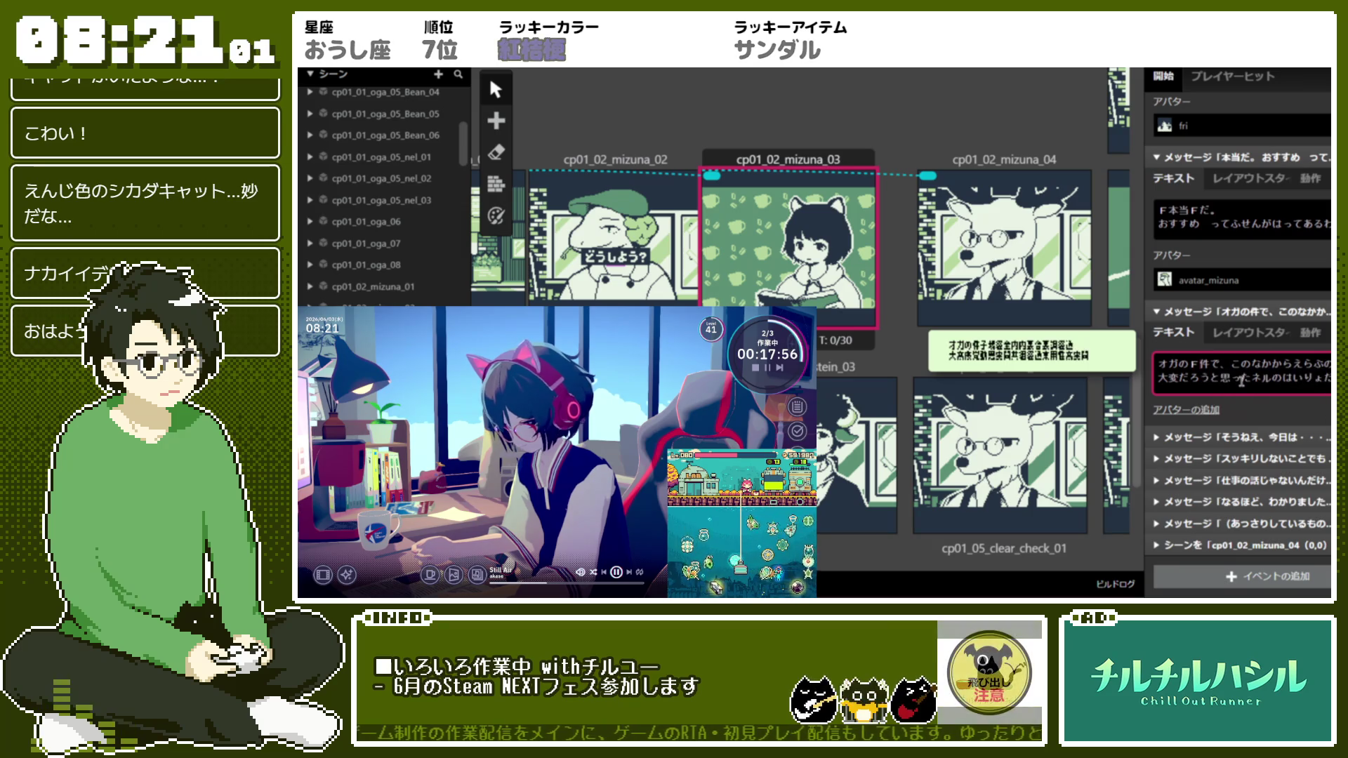
text(!1)
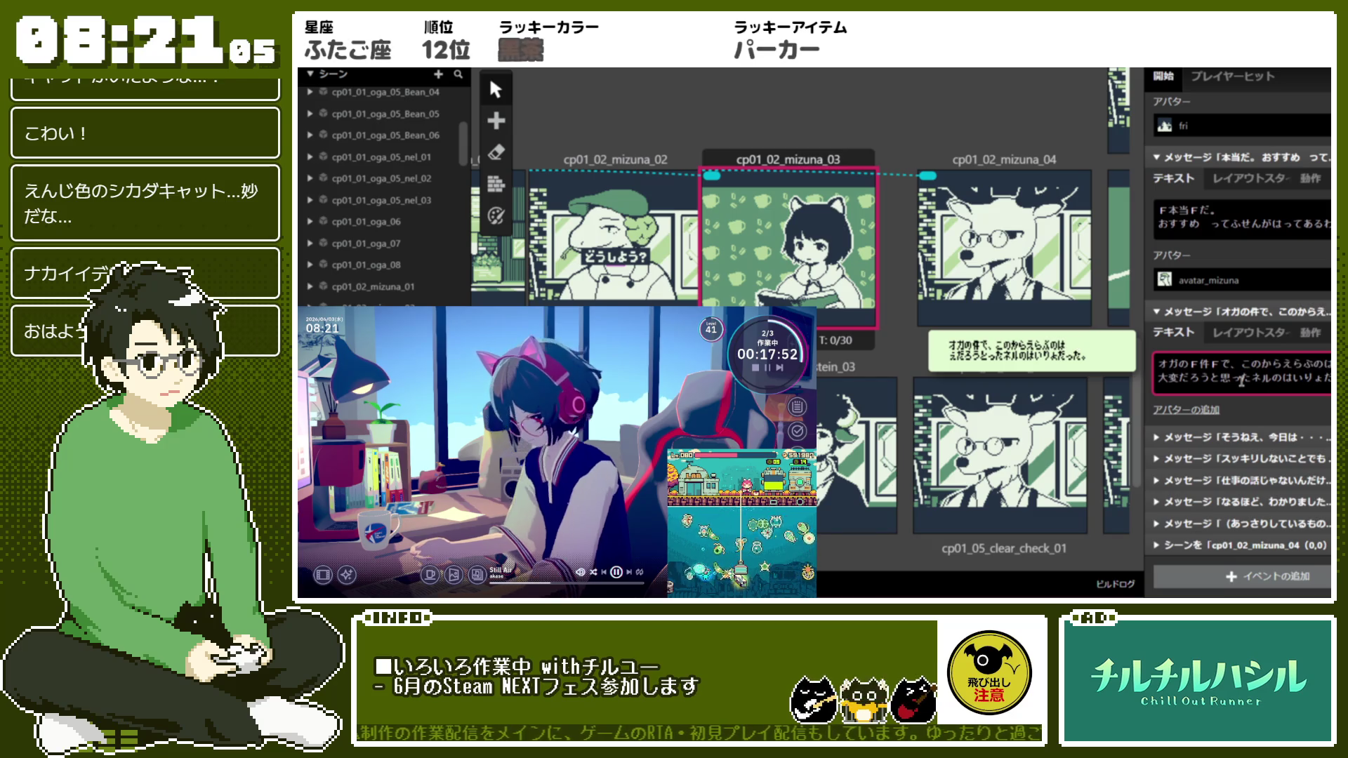
text(中)
text(F中!kan)
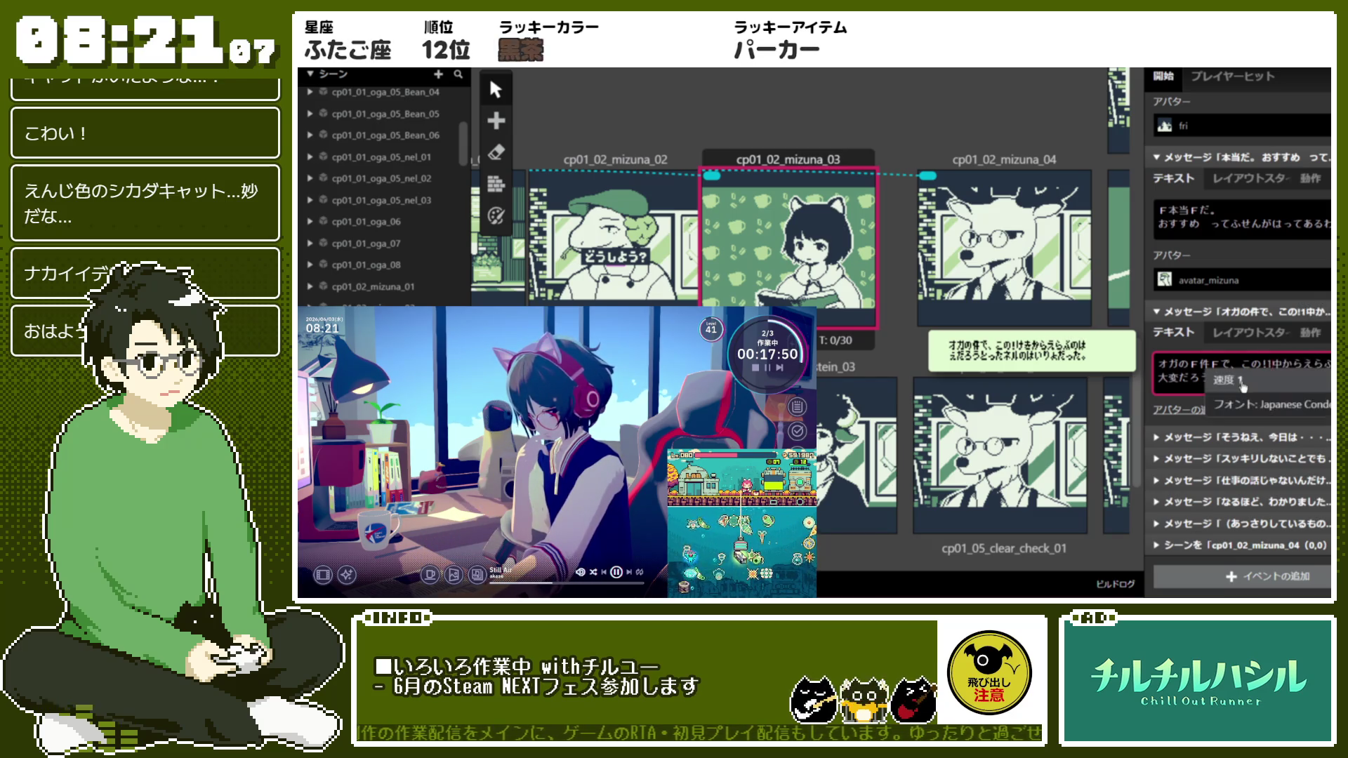
click(1242, 385)
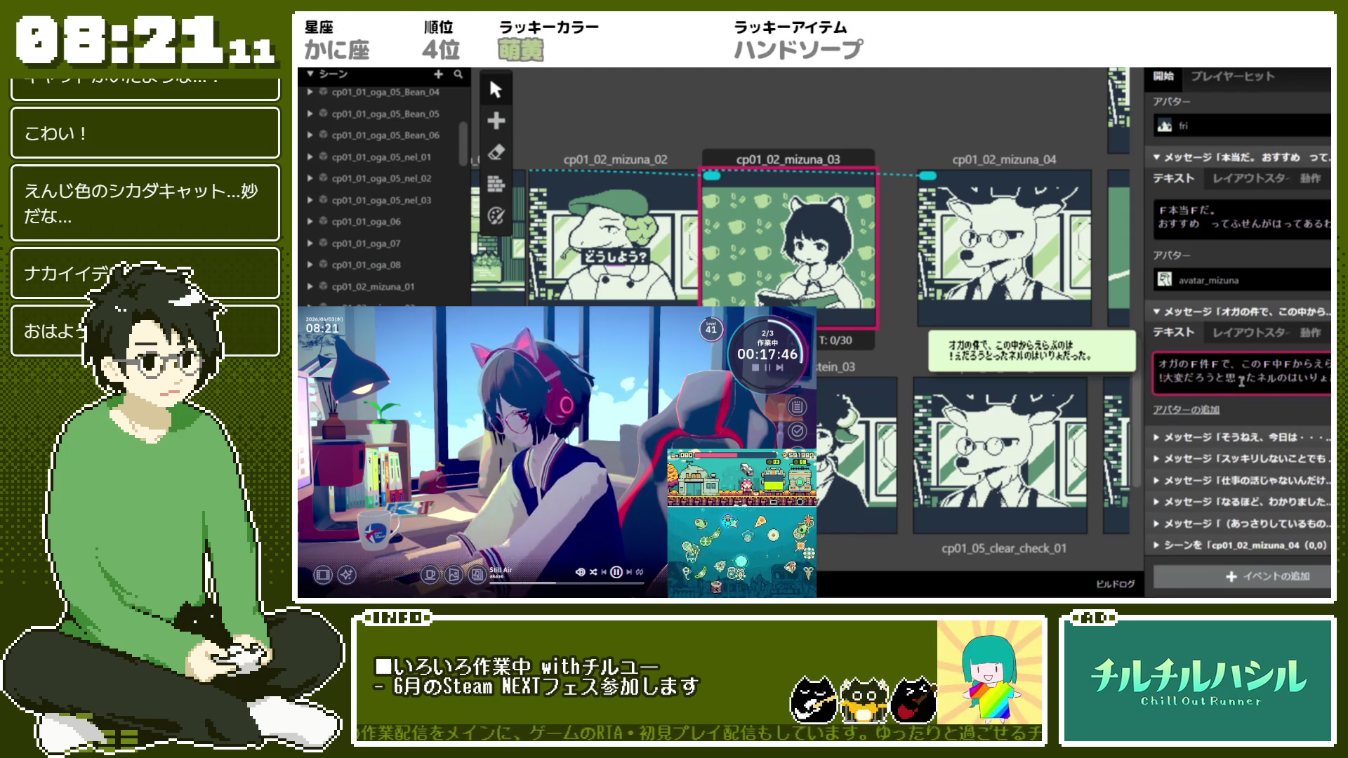
key(ctrl+v)
Add font tags around 大 and 変, then start a second, empty text page
text(!)
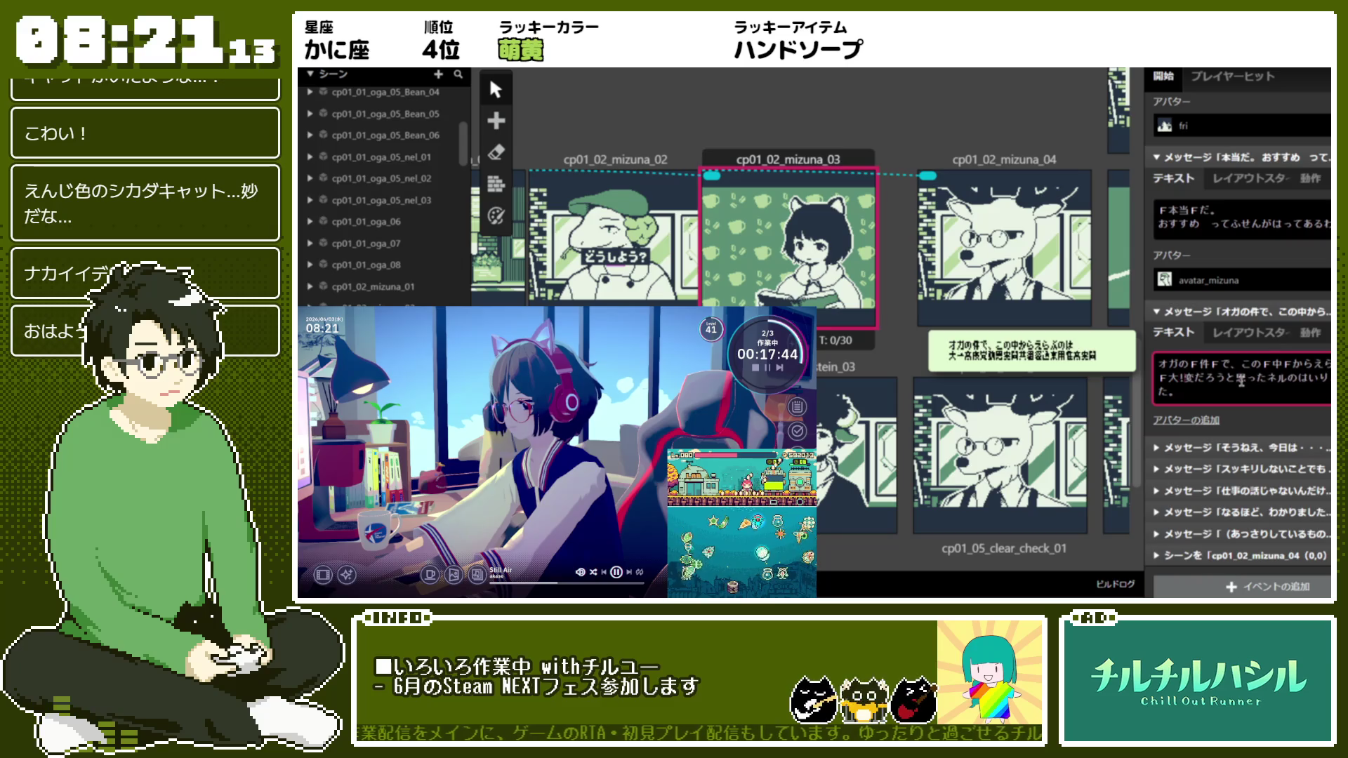
text(kan)
click(1241, 384)
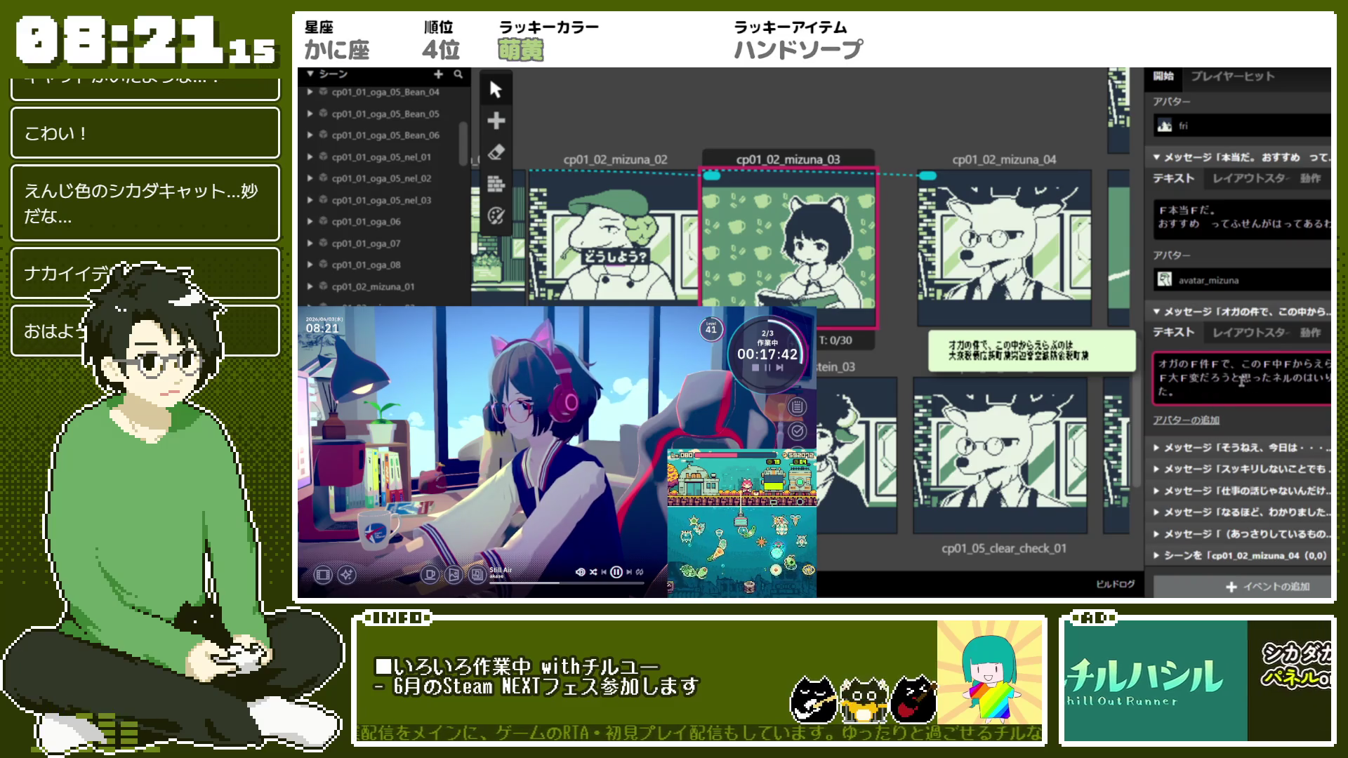
text(!k)
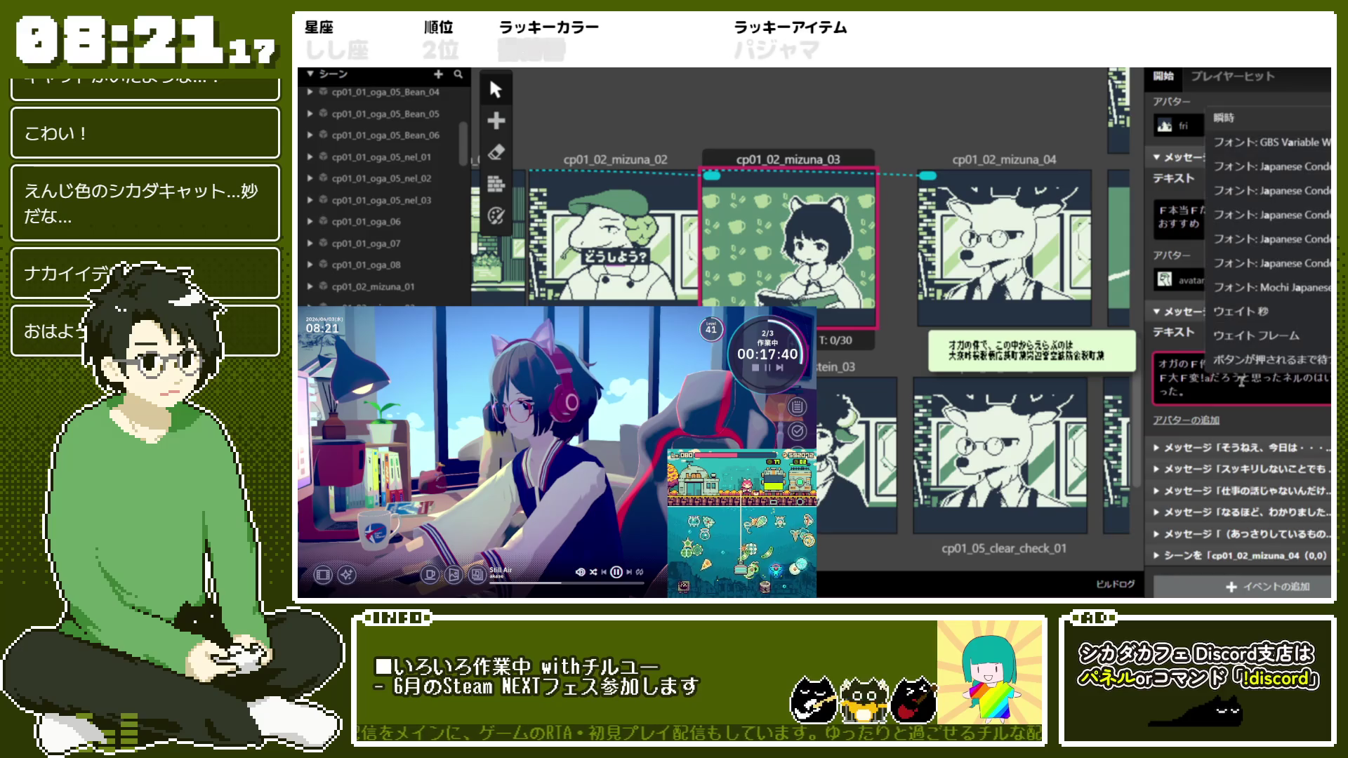
text(an)
click(1241, 385)
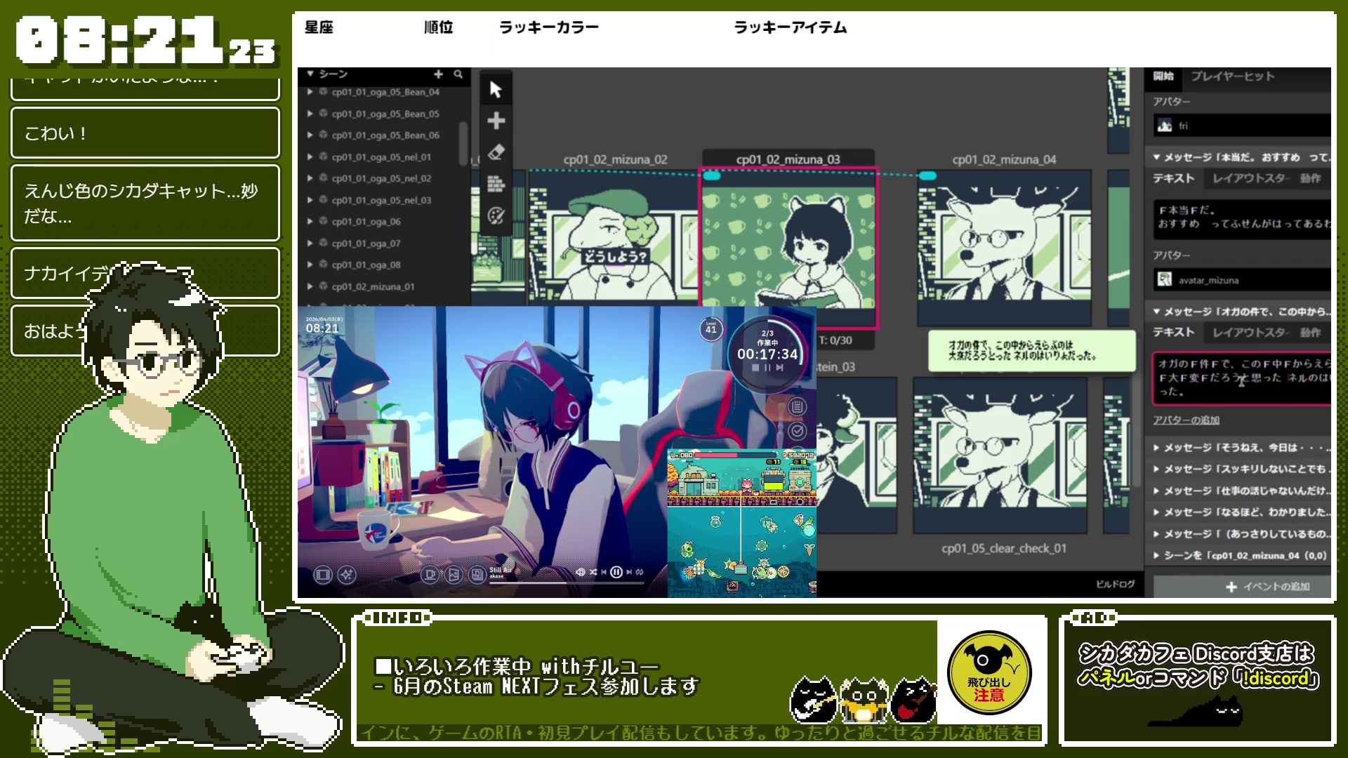
text(!k)
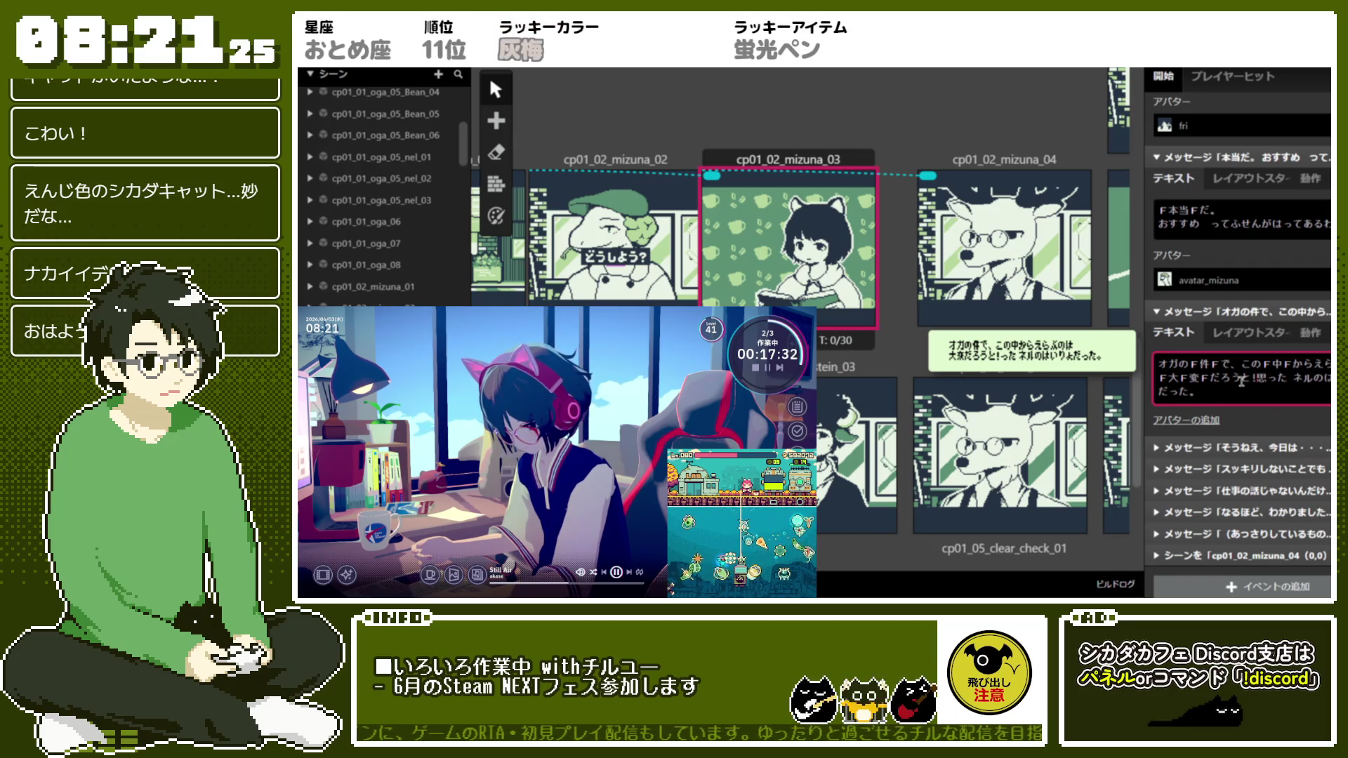
text(k)
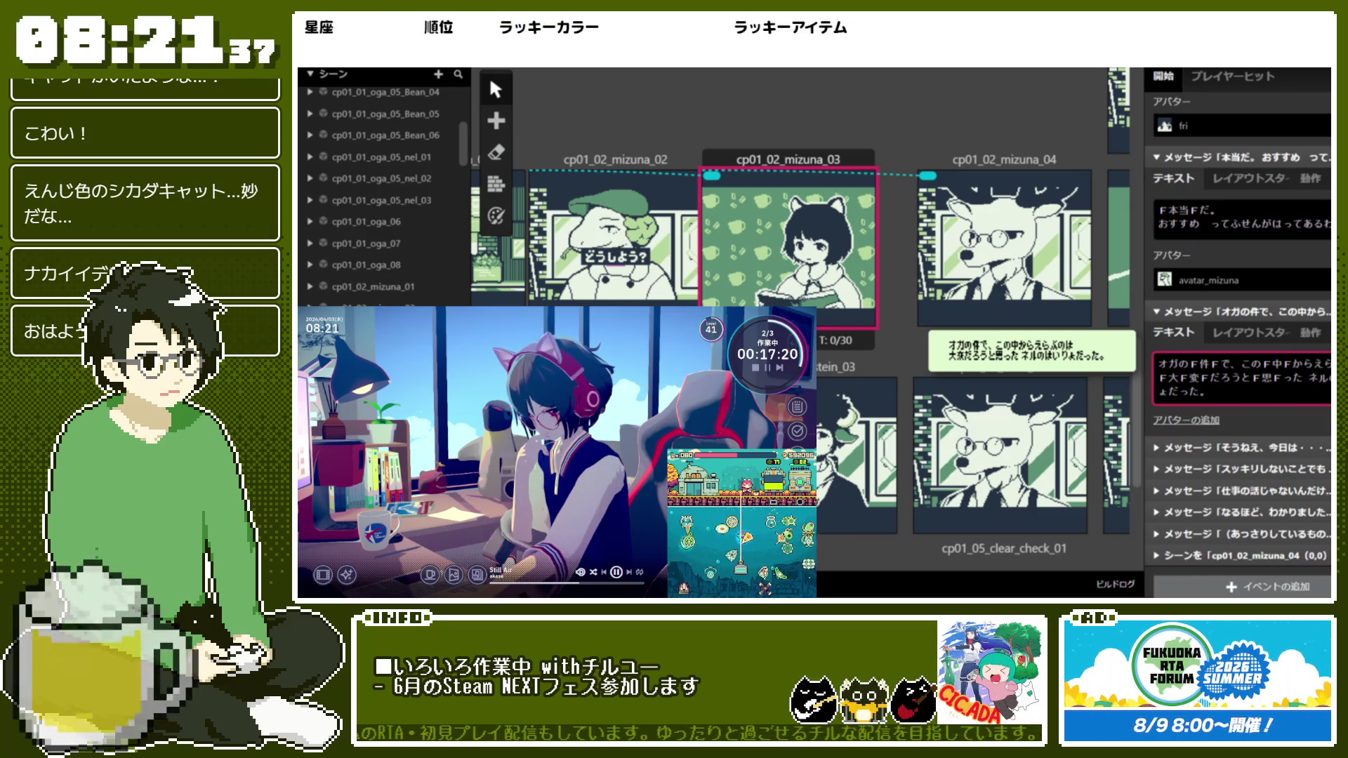
key(Return)
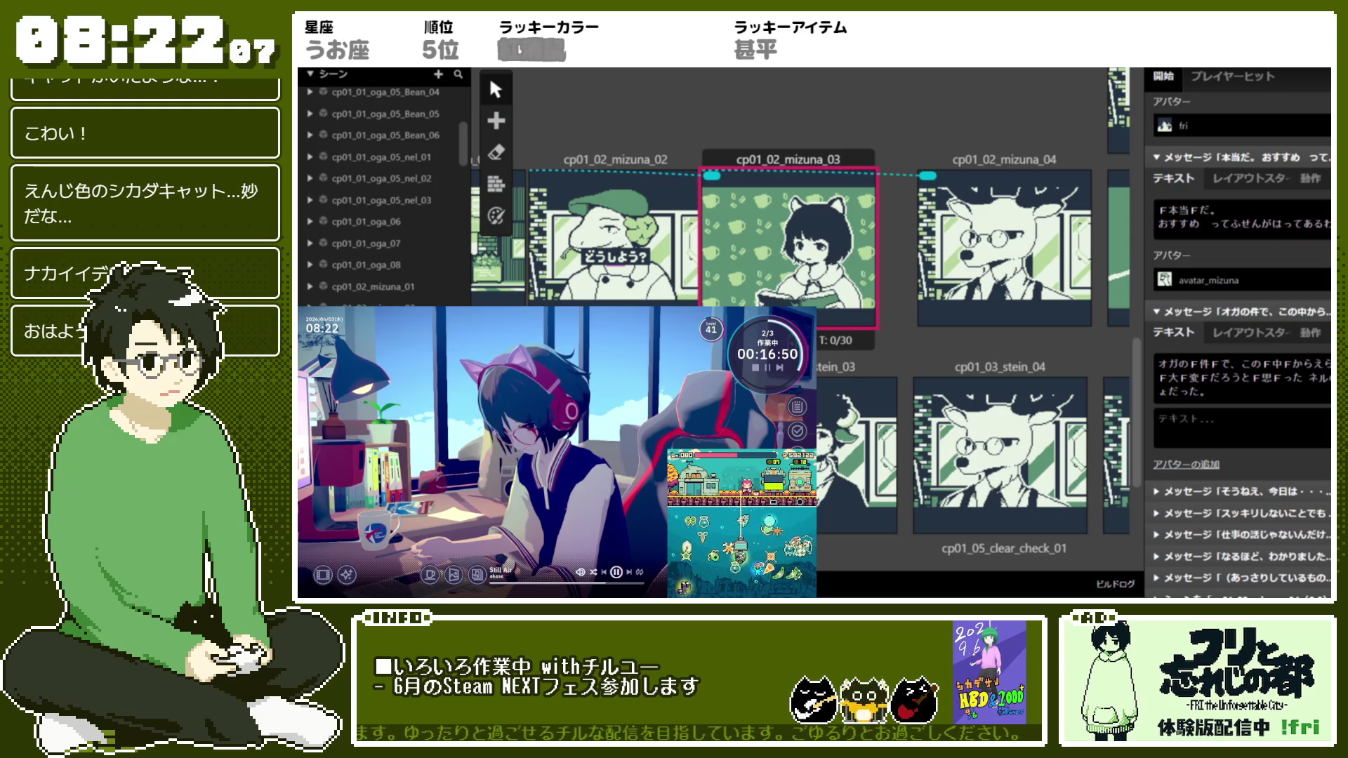
Write the page ネルドリップはちいさい店なので、そもそもあまり在庫がない。 with font codes before 在庫
click(1290, 433)
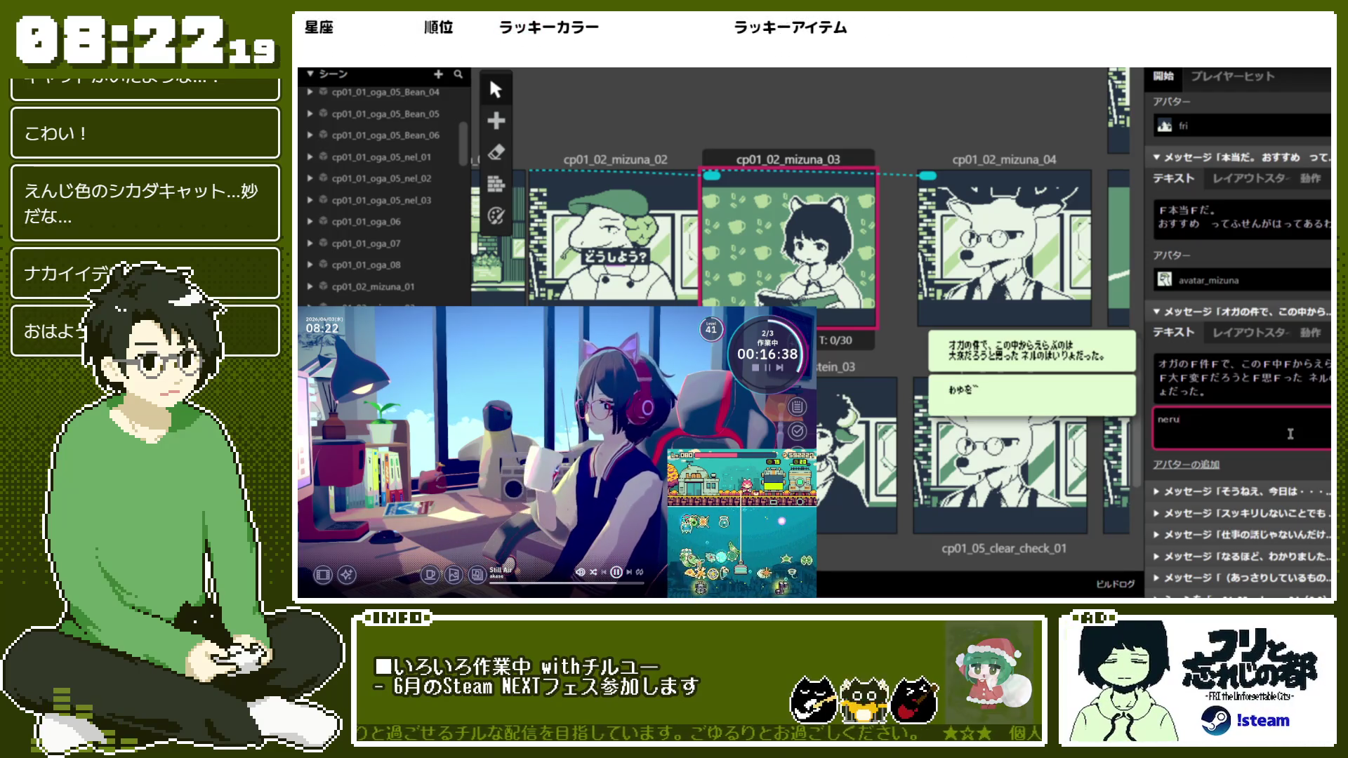
text(neルドリップは)
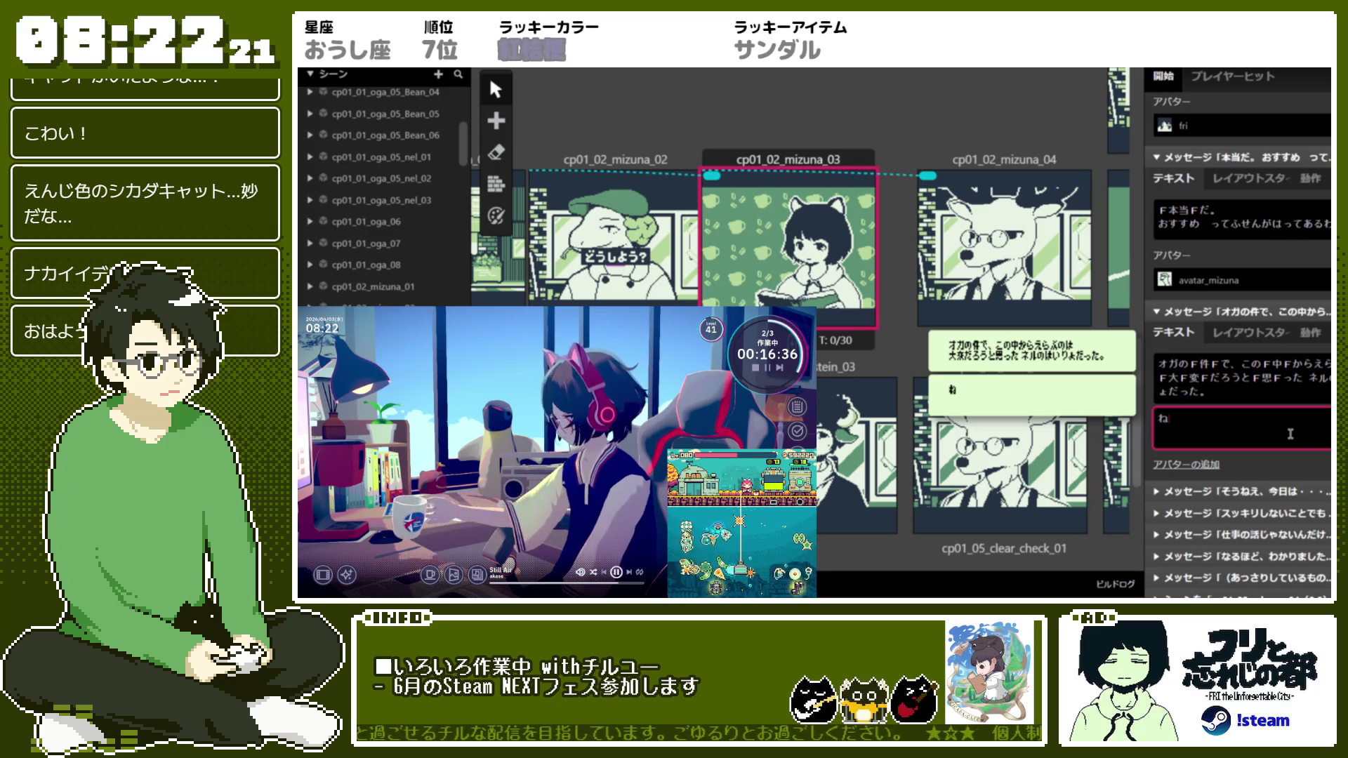
text(ちい)
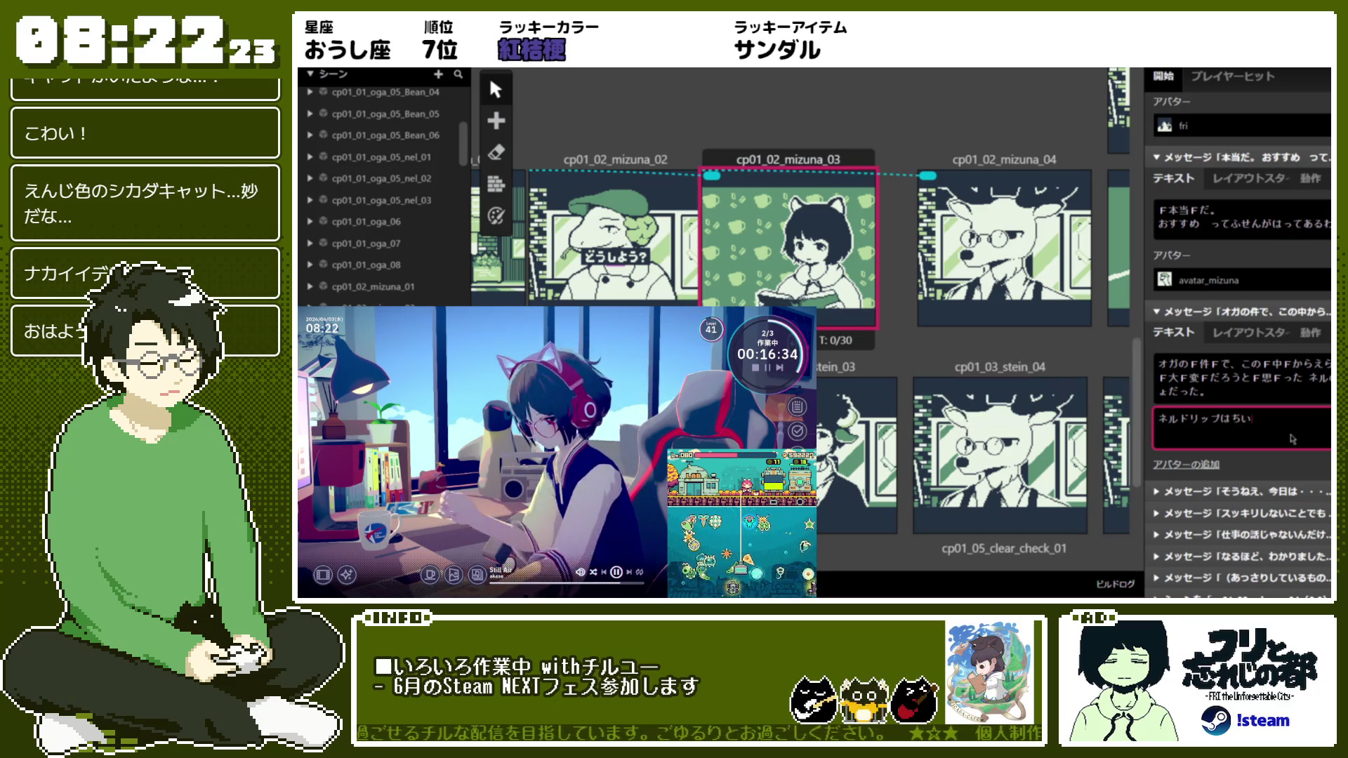
text(さい店なので)
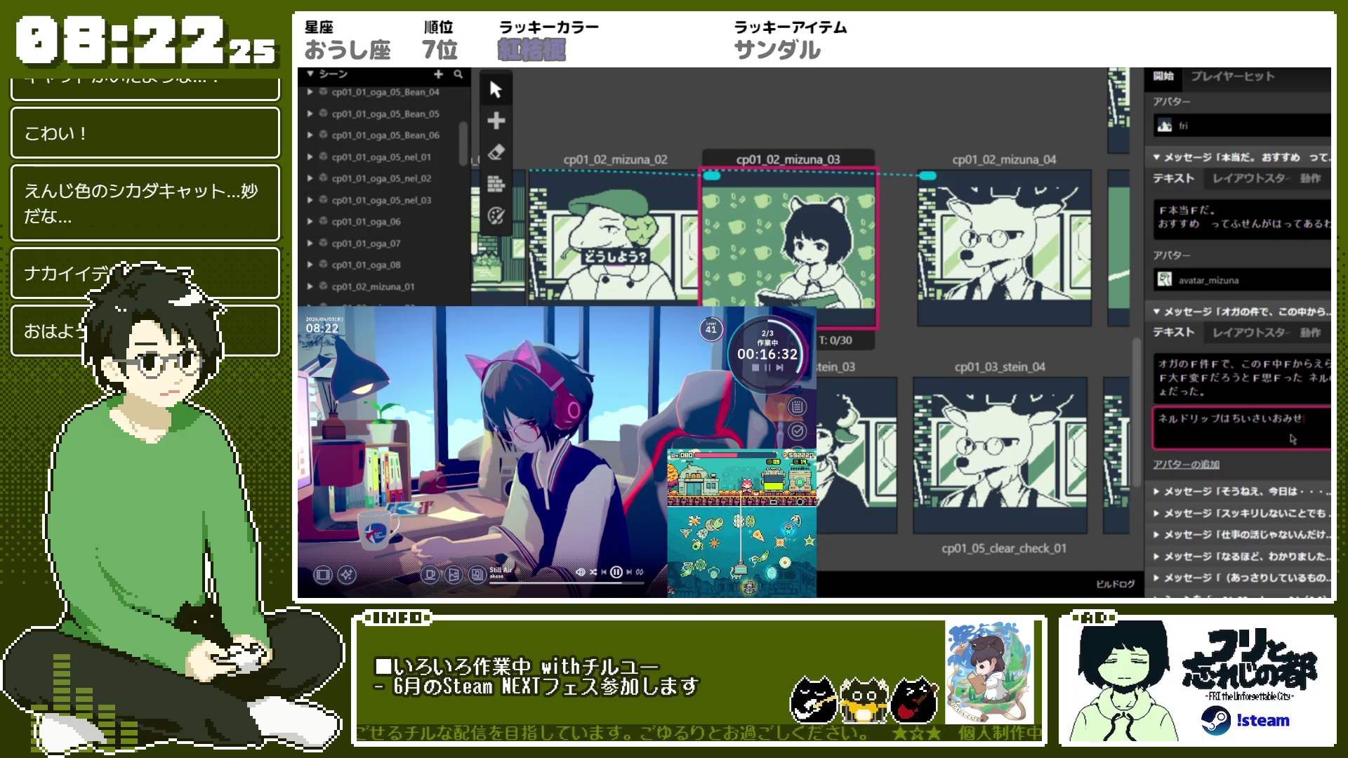
text(もそもあまり)
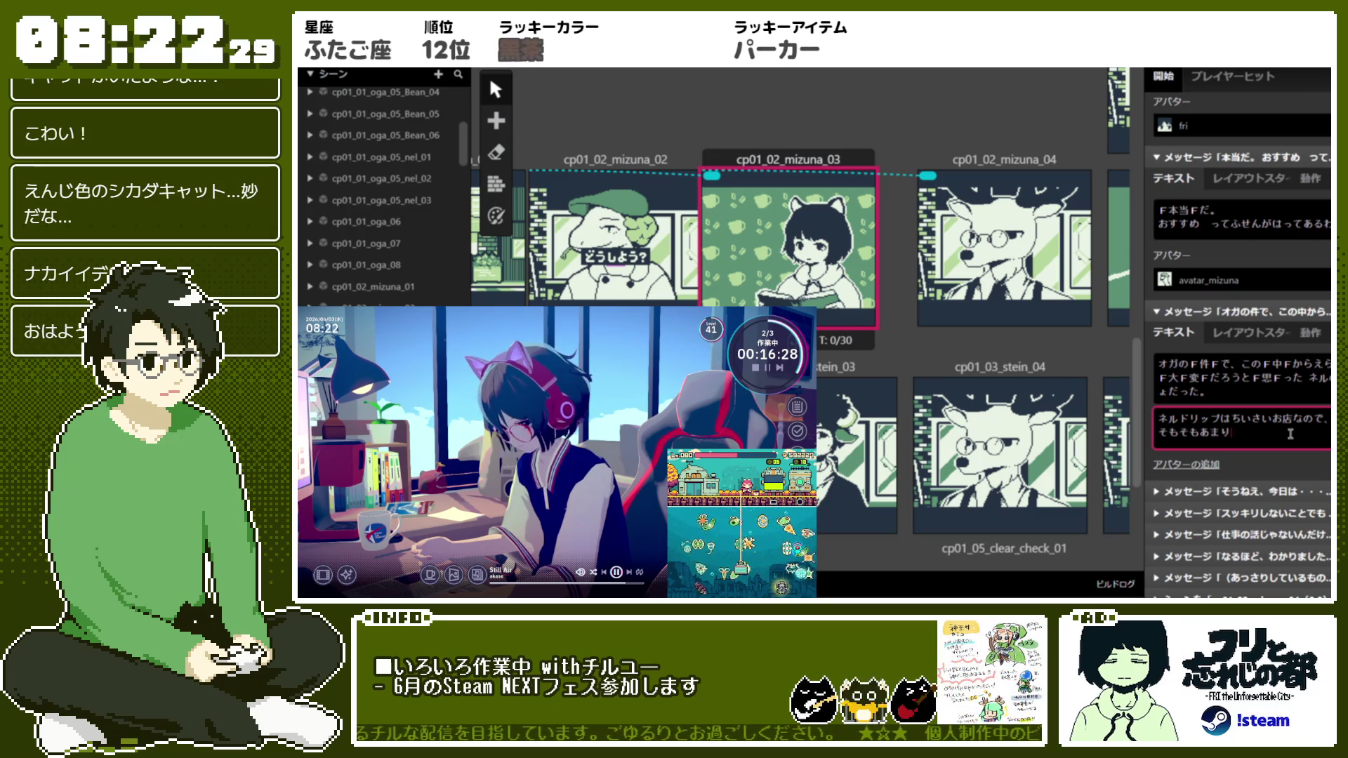
text(ざい)
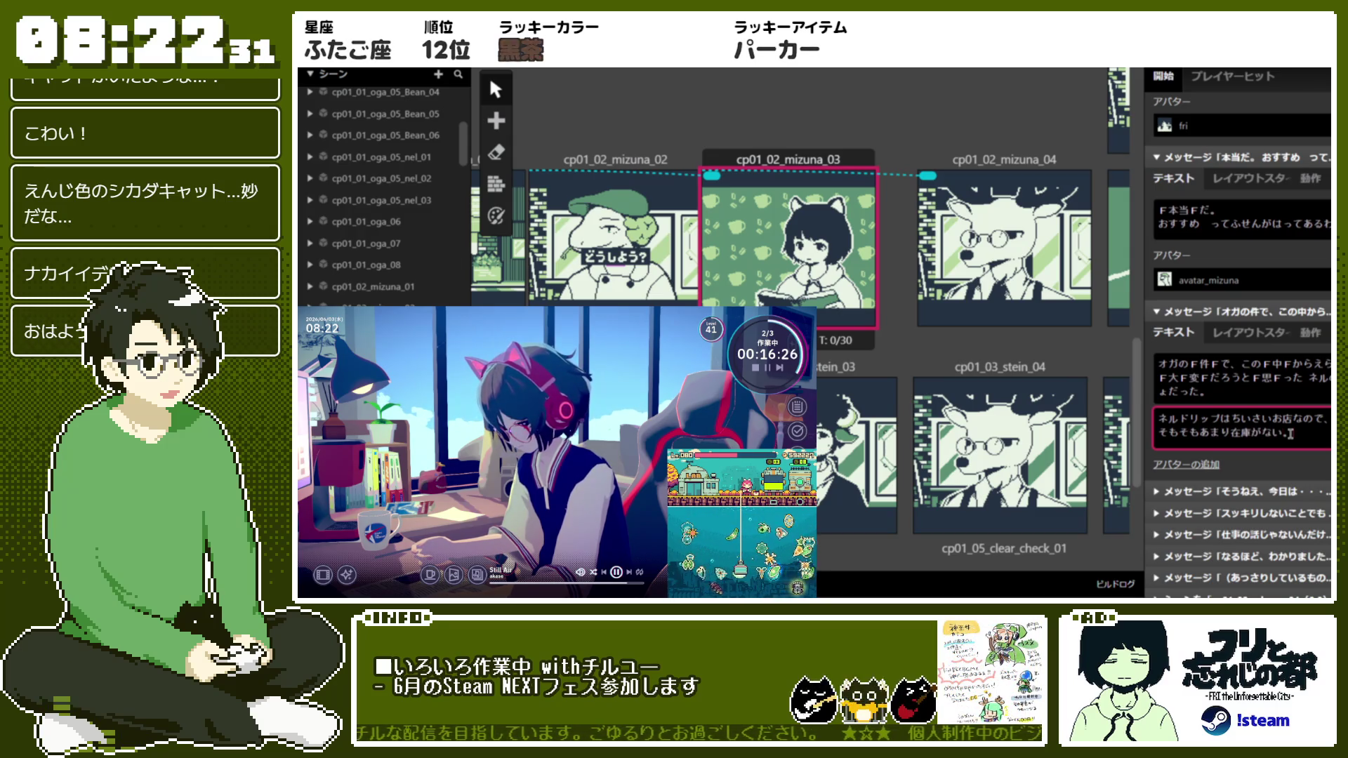
text(ない。)
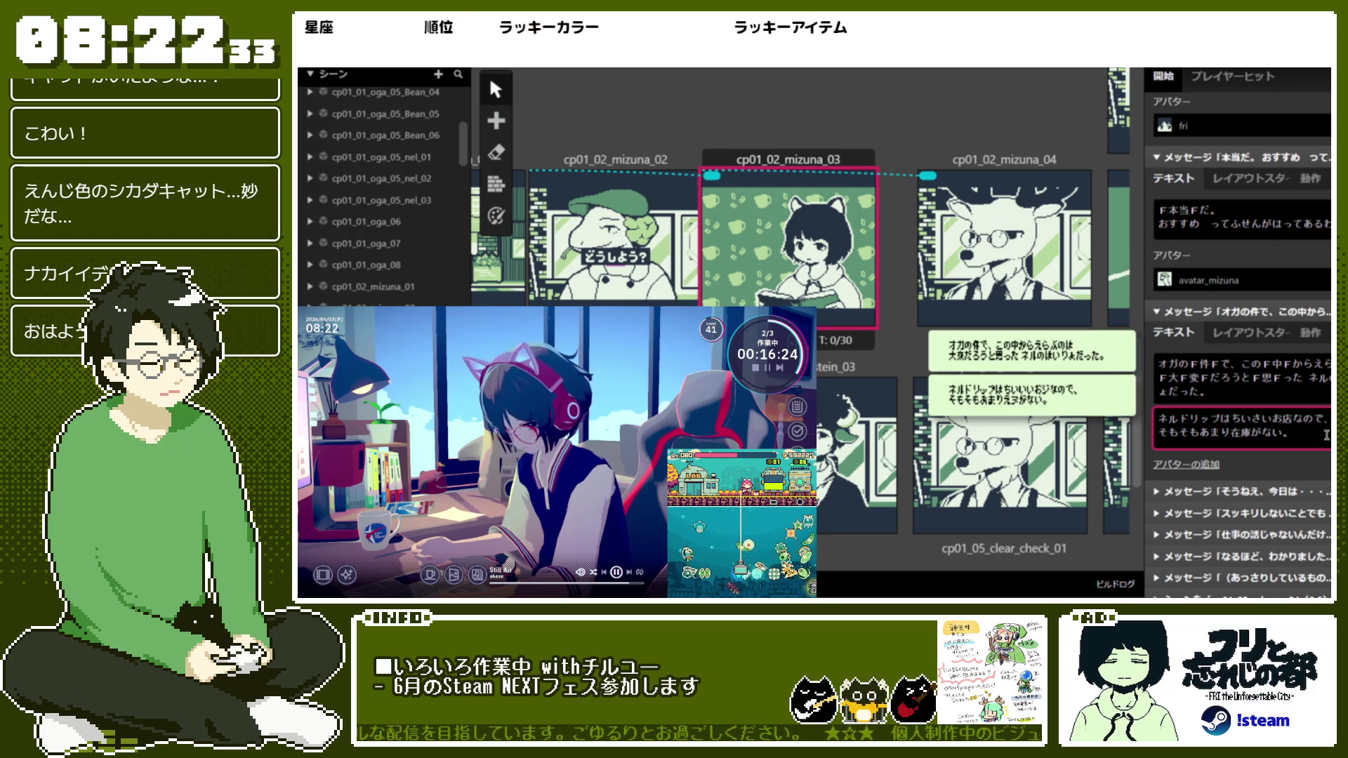
text(!2)
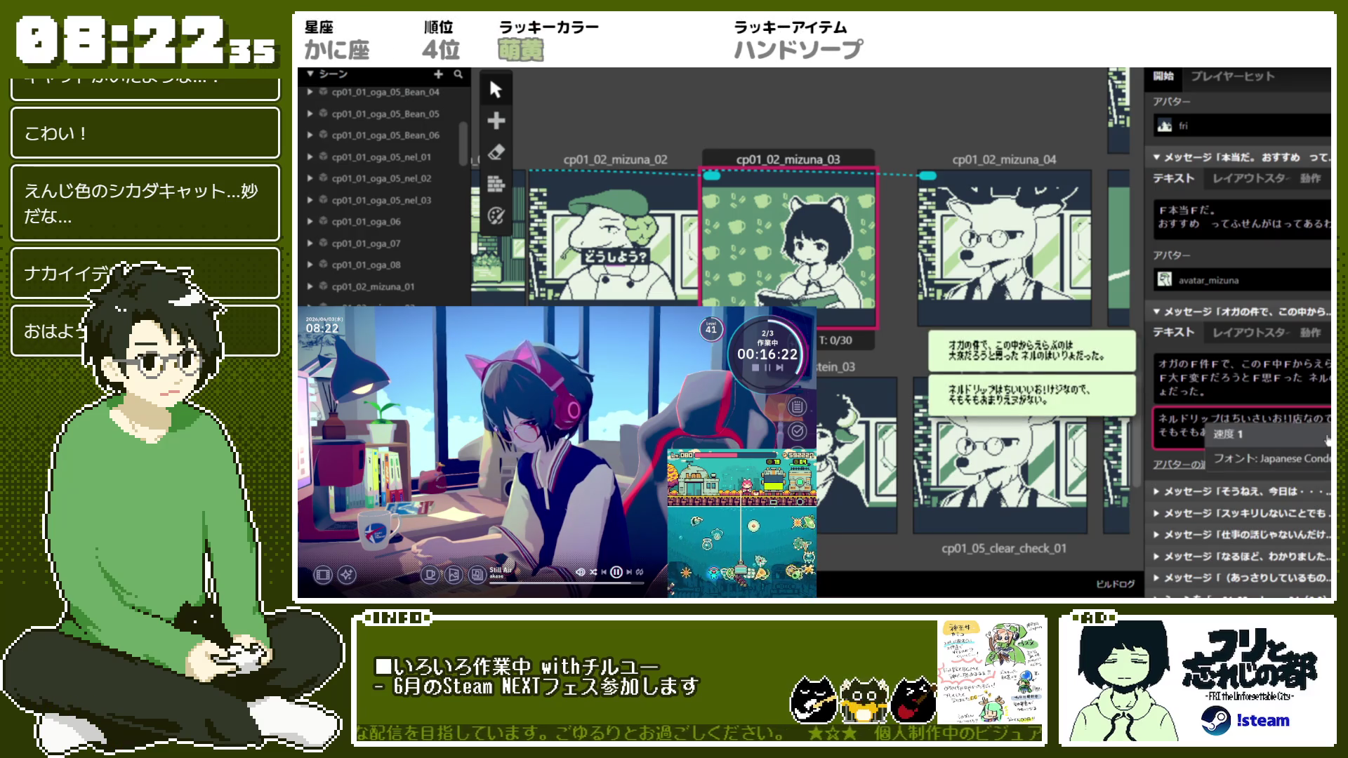
key(Return)
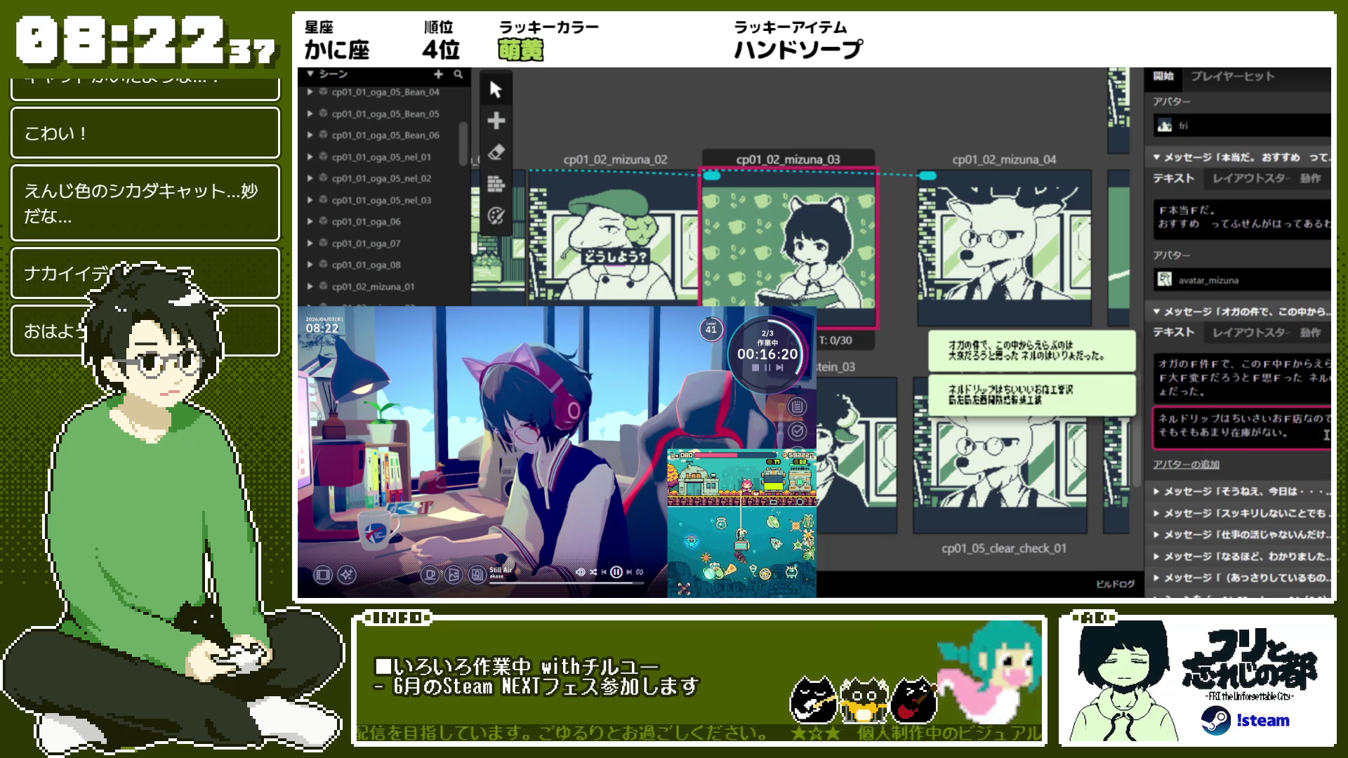
text(!)
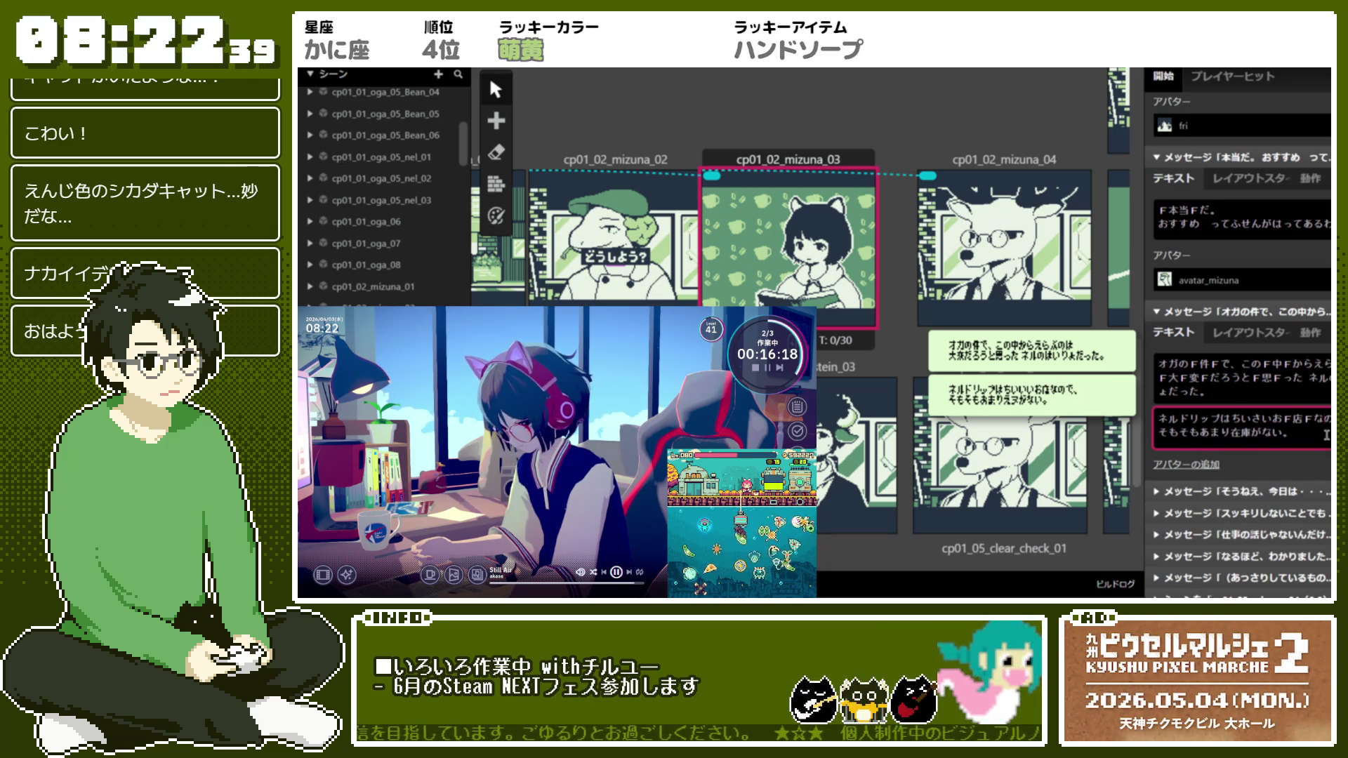
text(!)
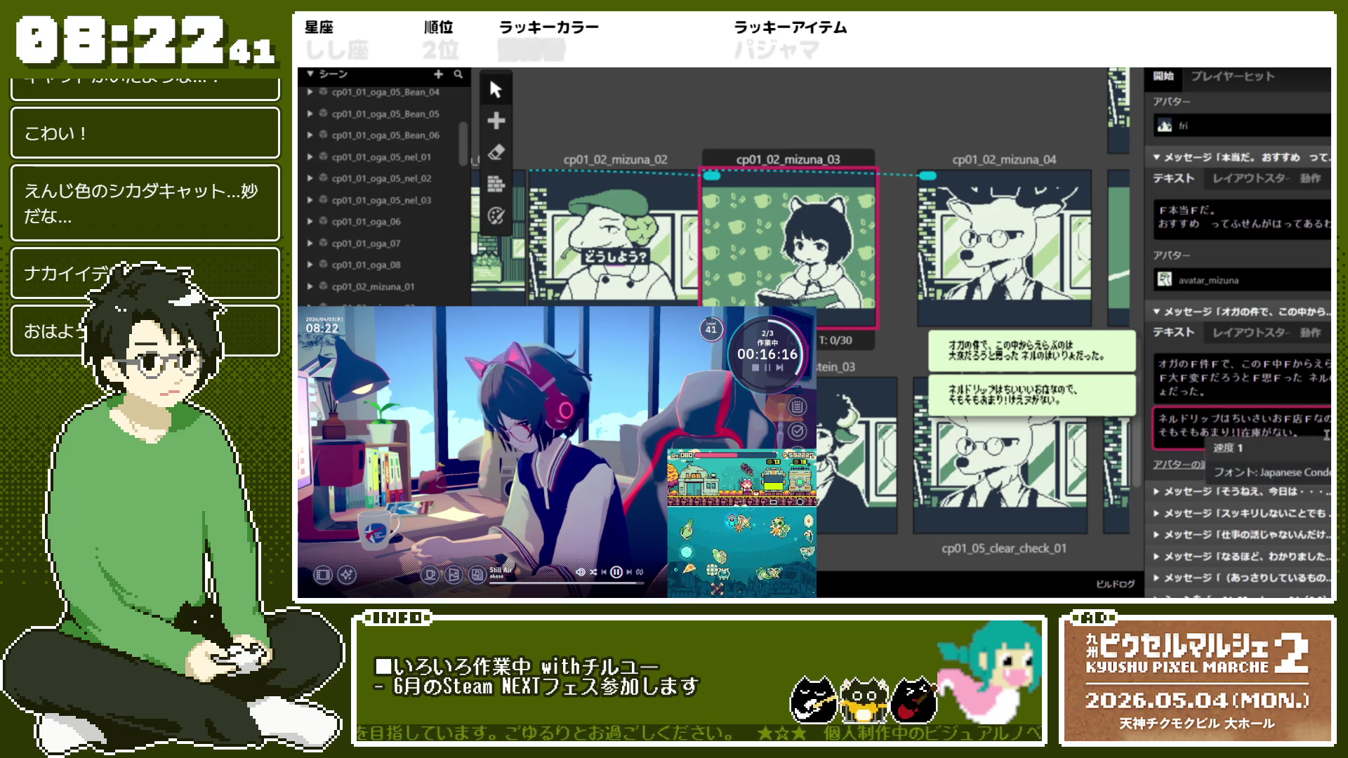
text(!)
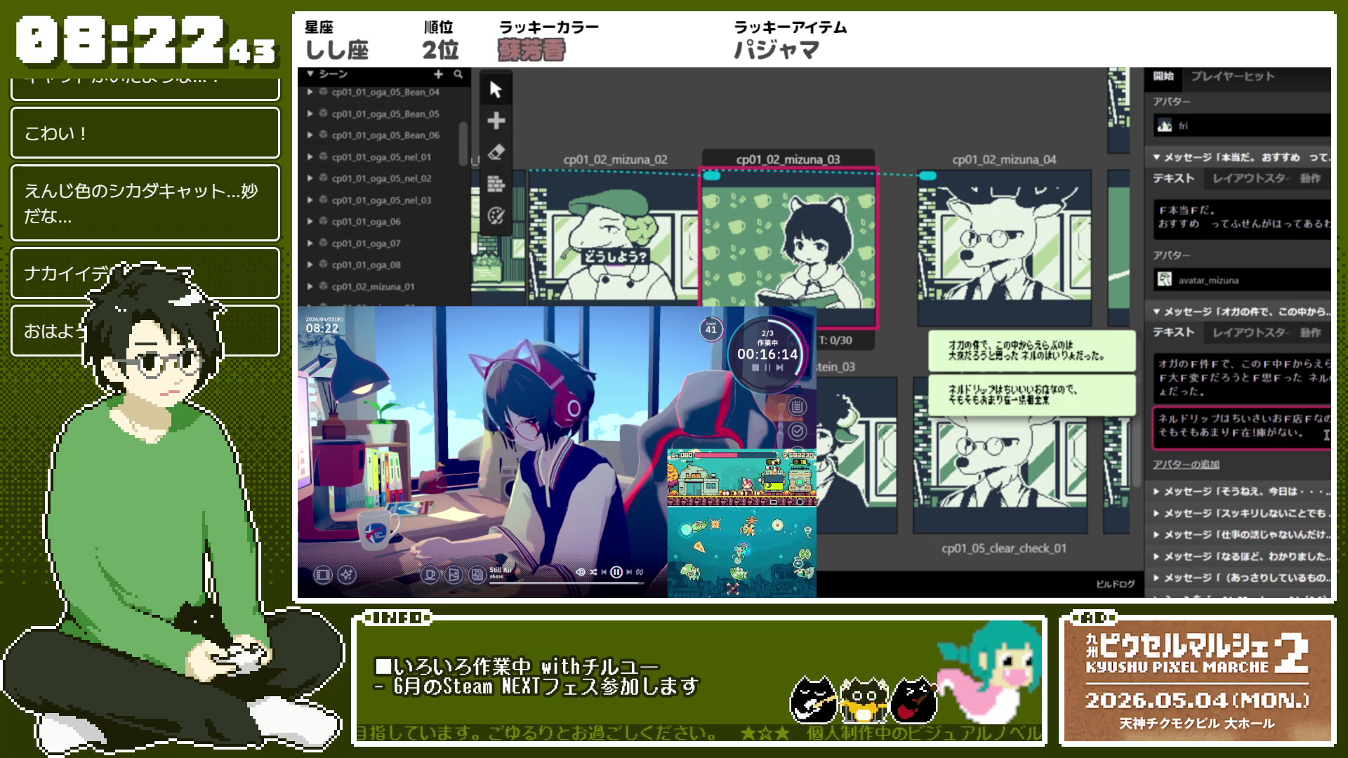
text(3)
key(Right)
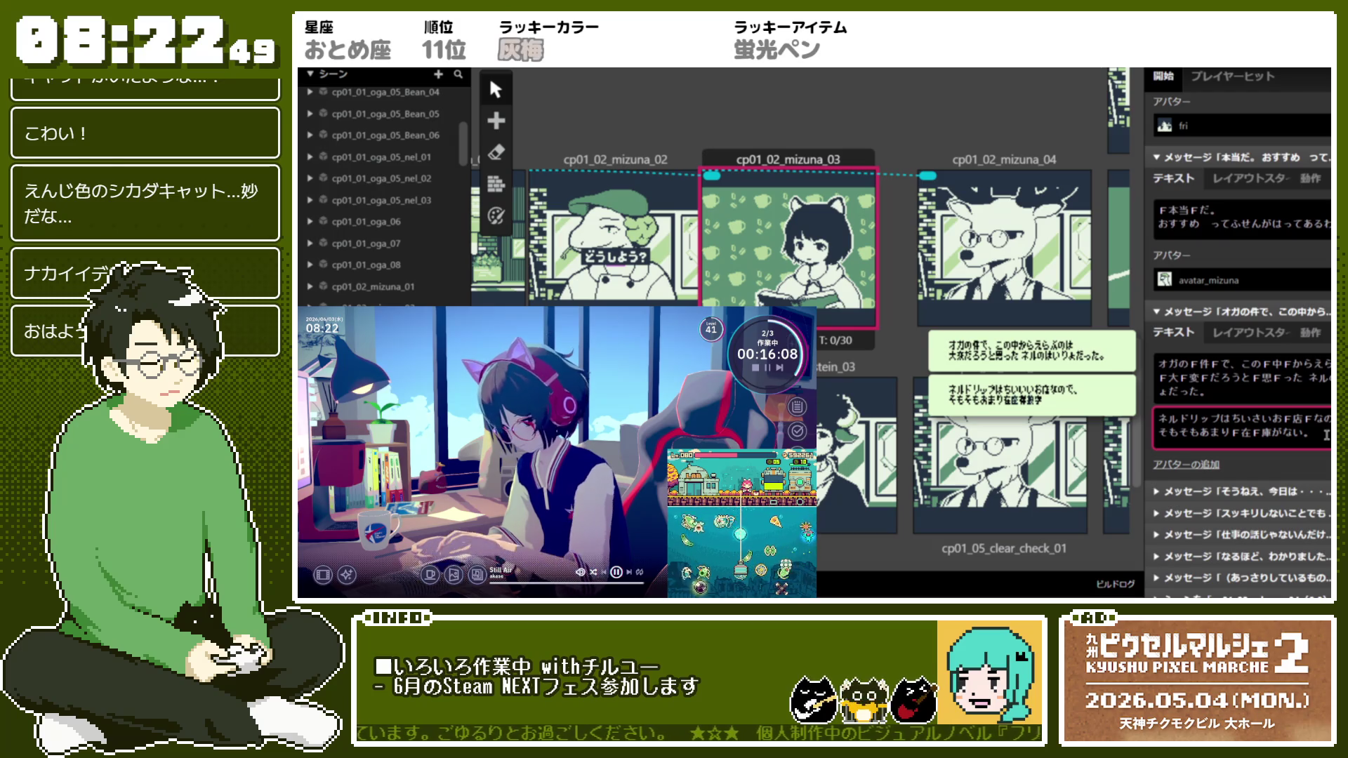
Complete the font-change markers around 在 and remove the stray 12
text(3)
key(Right)
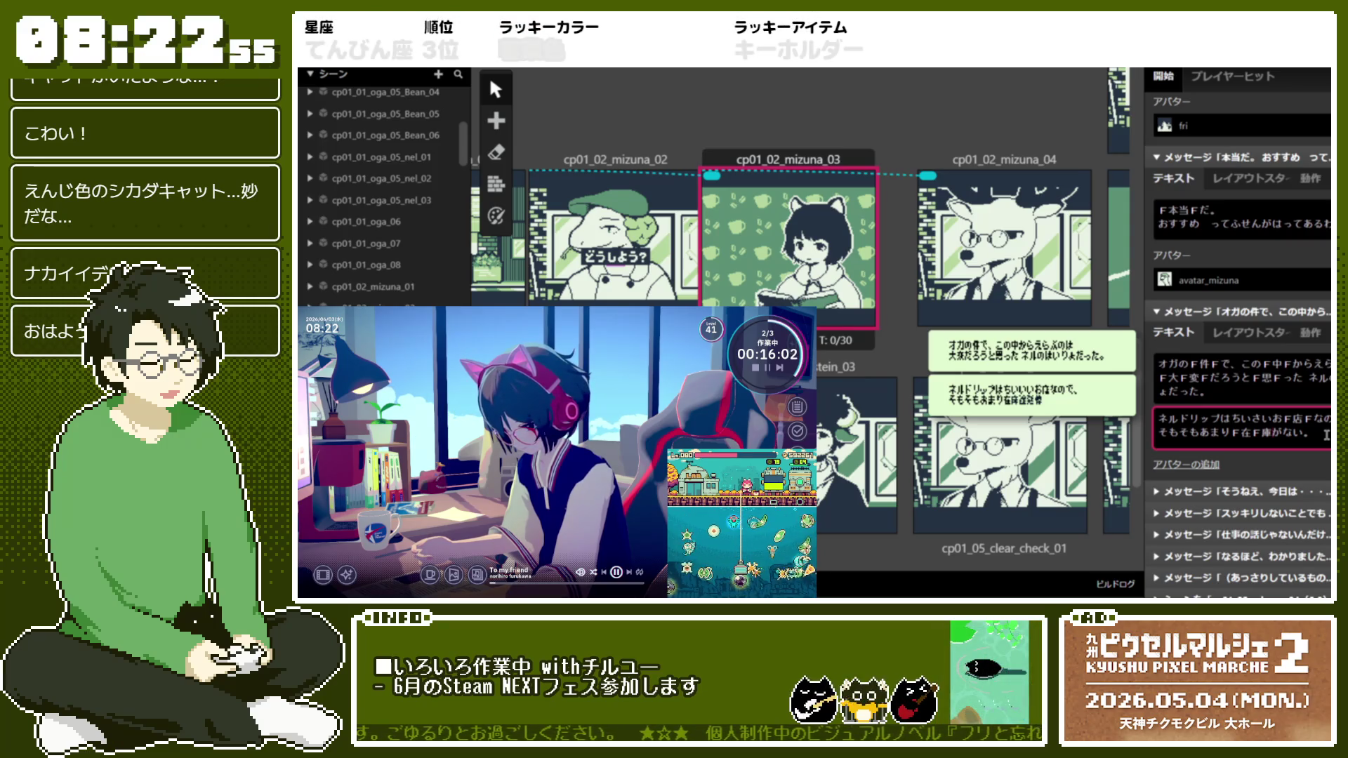
text(3)
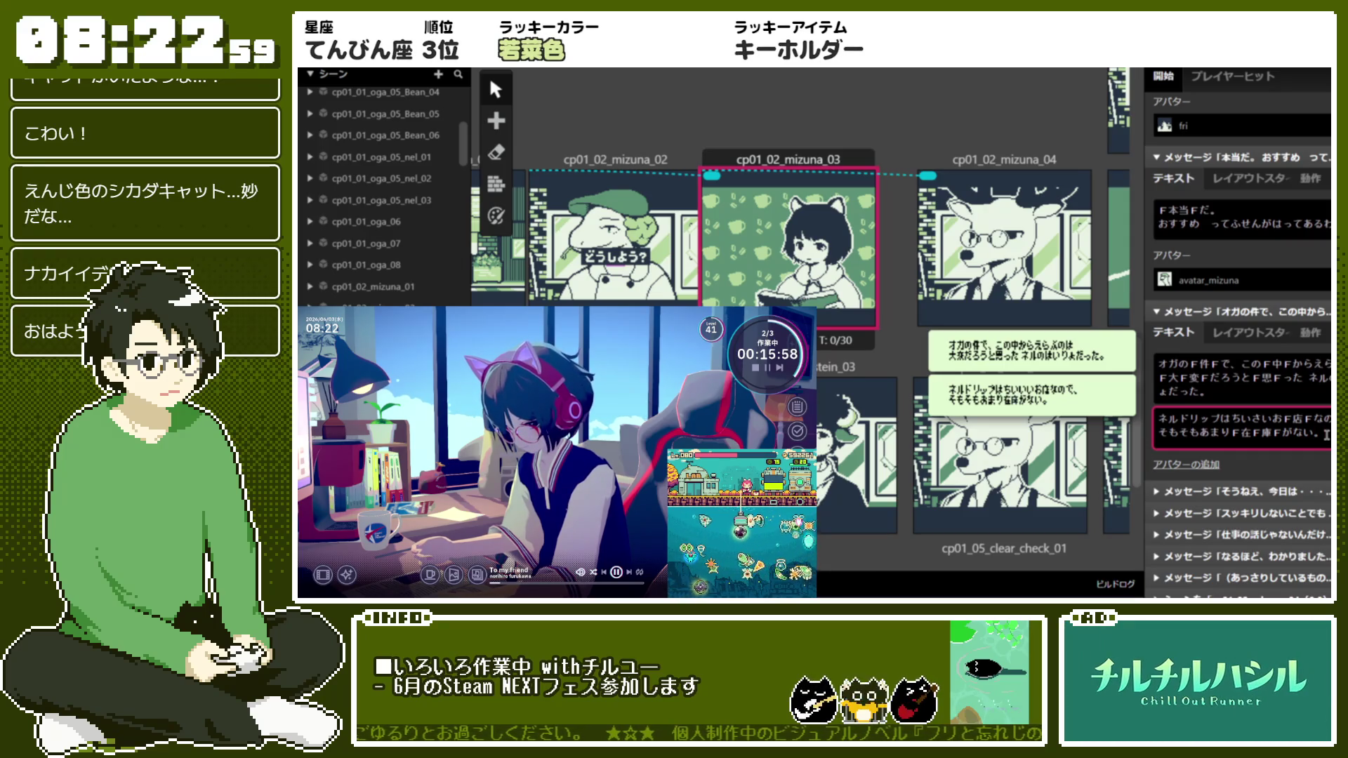
text(12)
key(BackSpace)
key(BackSpace)
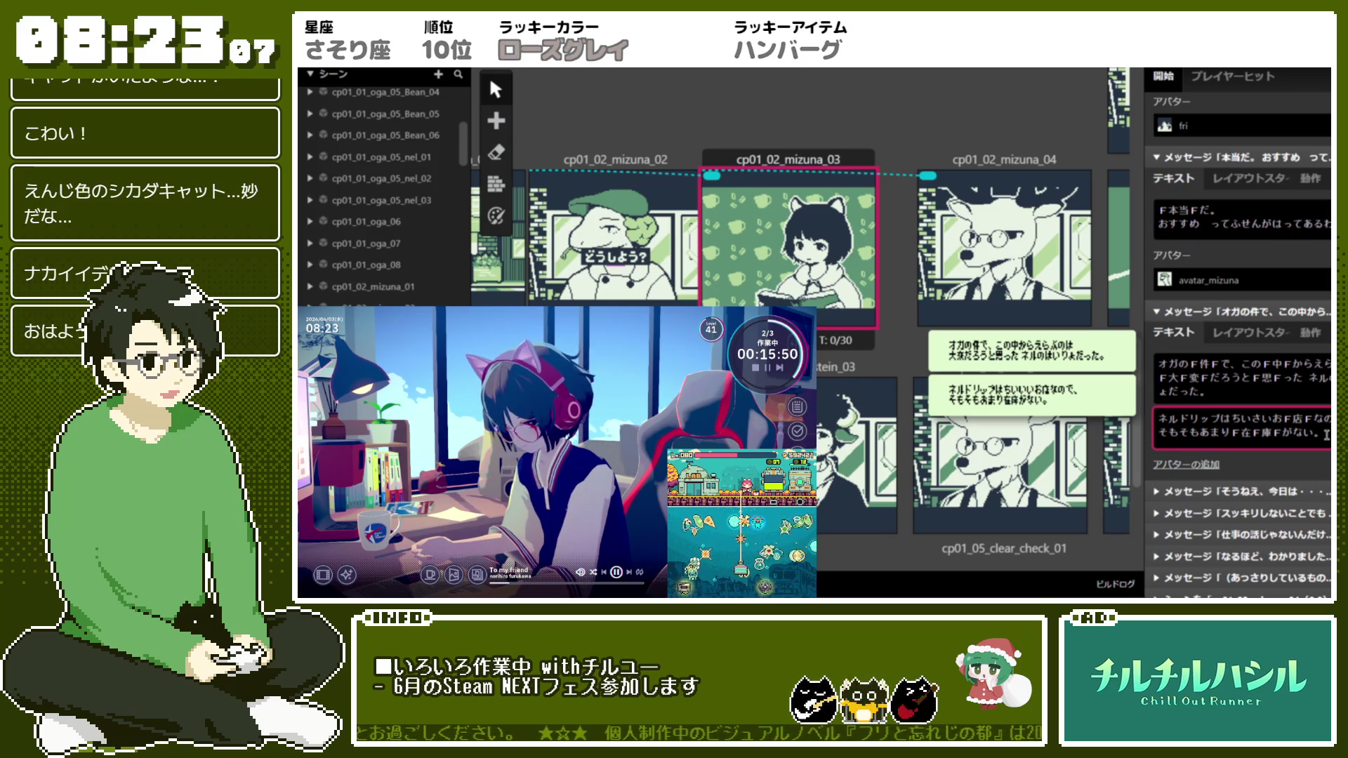
Correct the wording to ちいさいお店なので and start a blank third page
key(BackSpace)
text(さ)
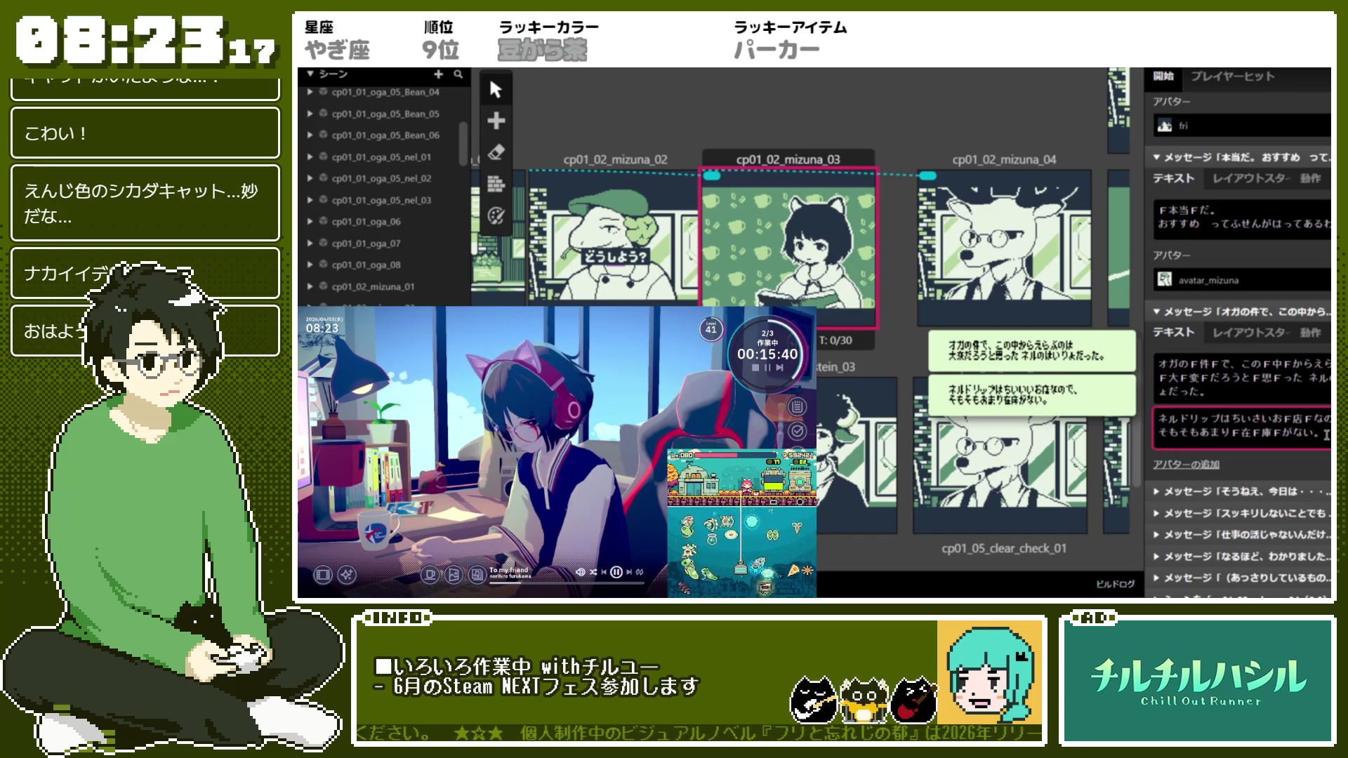
text(さ)
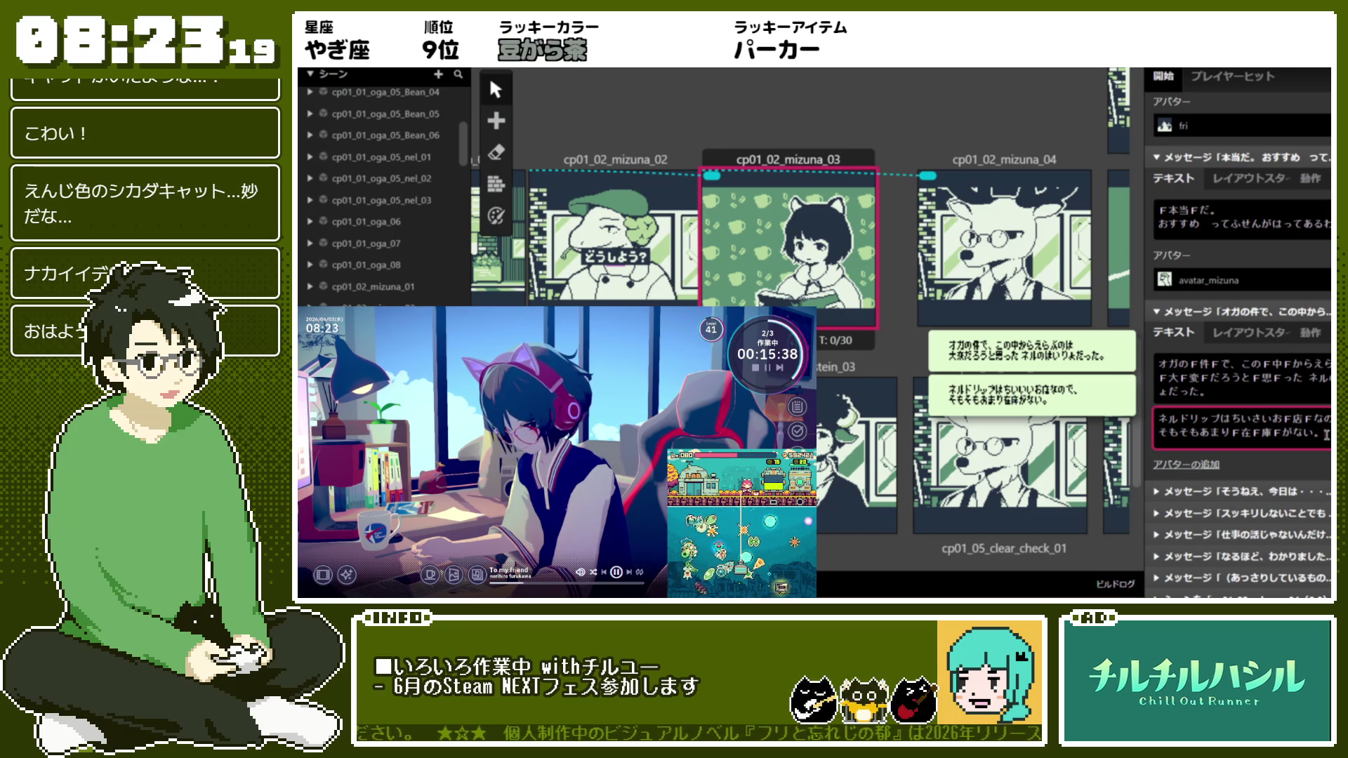
key(BackSpace)
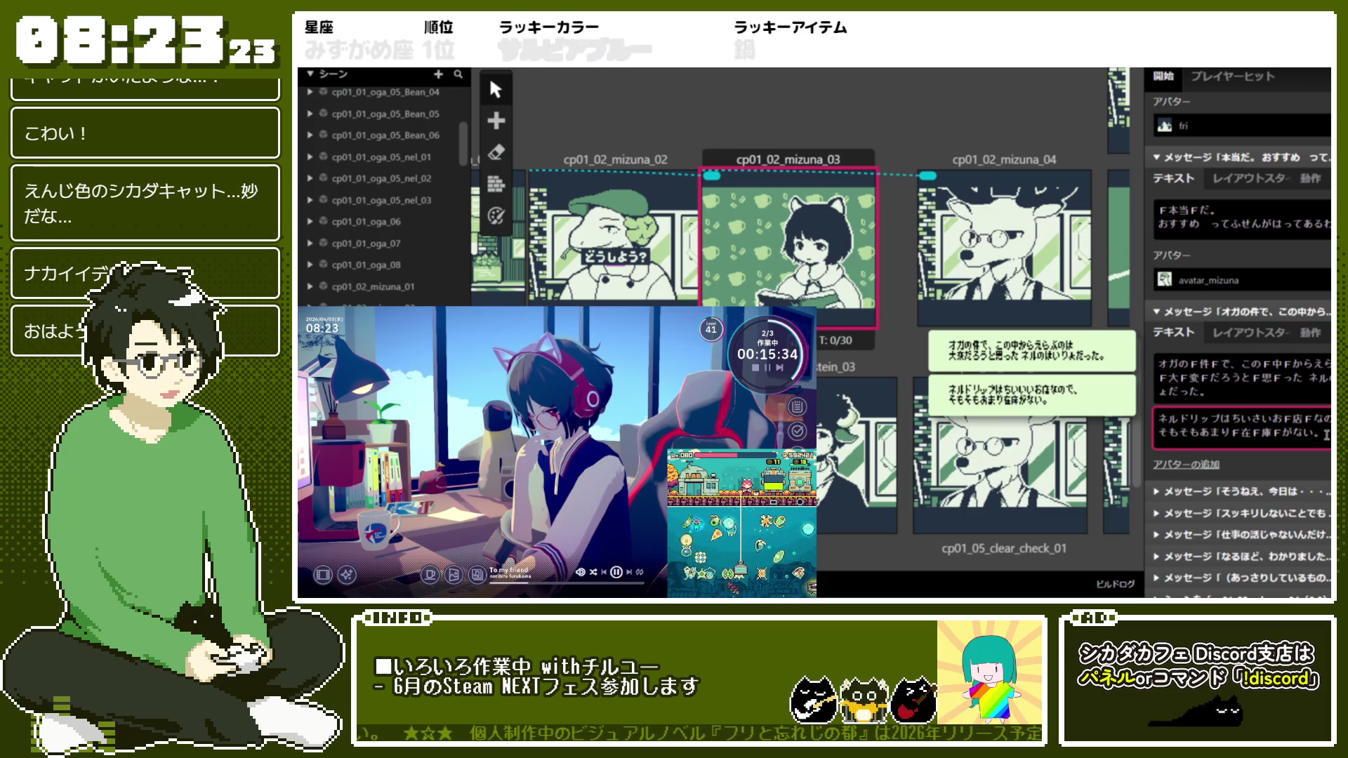
key(BackSpace)
key(BackSpace)
key(BackSpace)
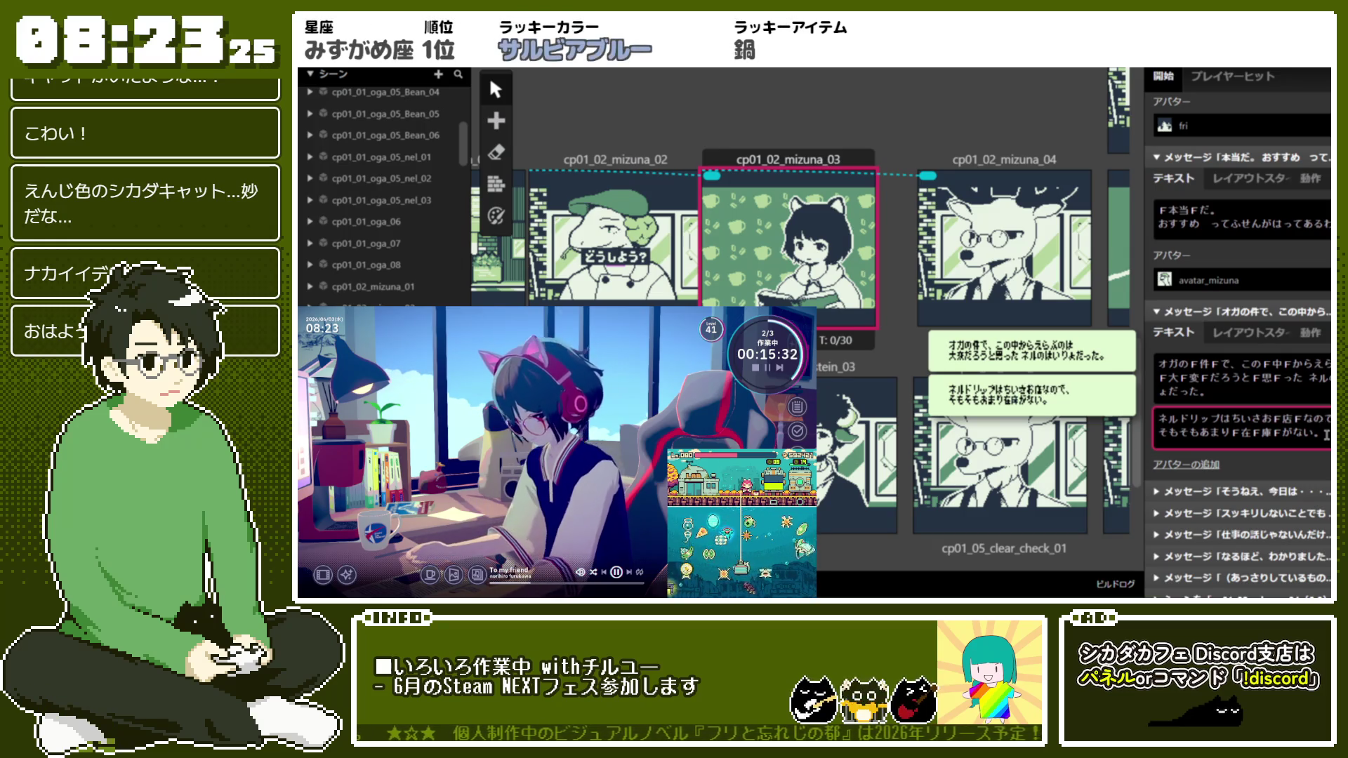
text(ちいさい)
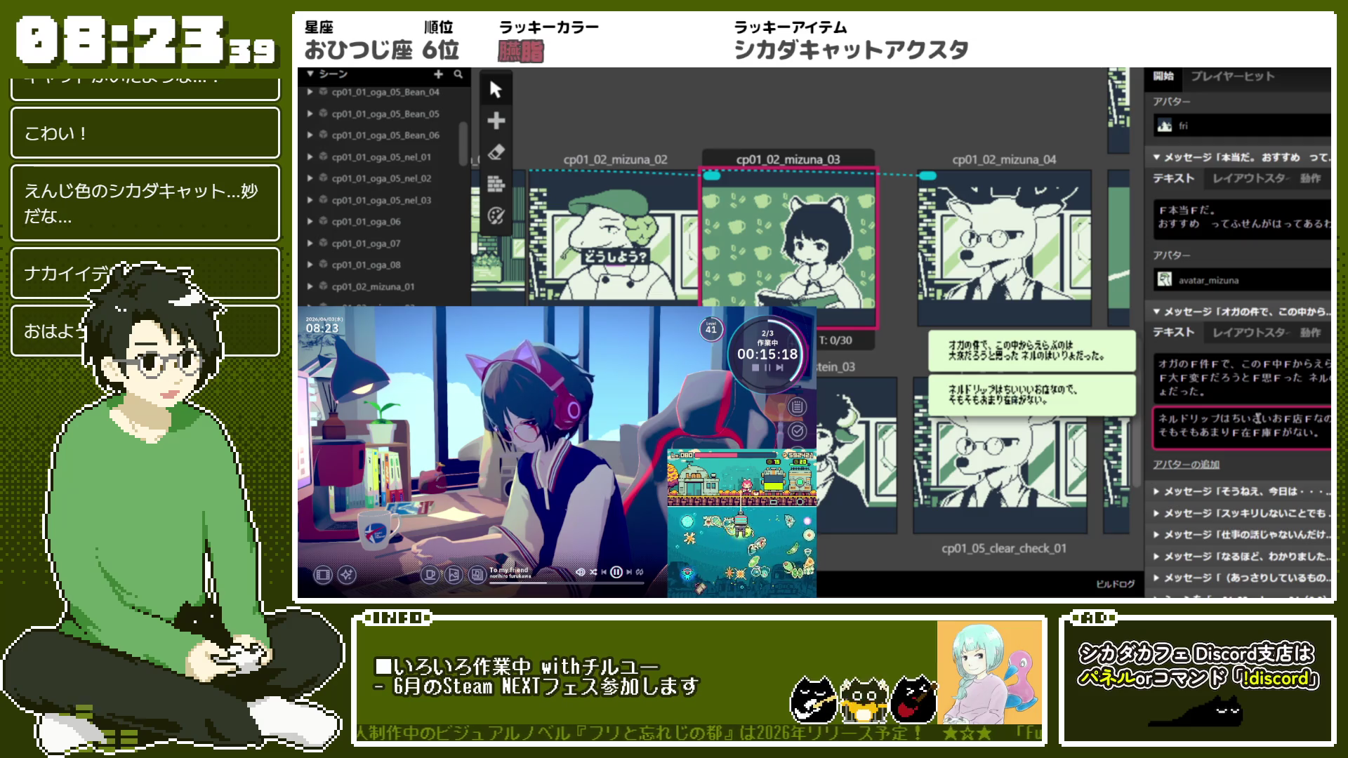
drag(1251, 419, 1262, 418)
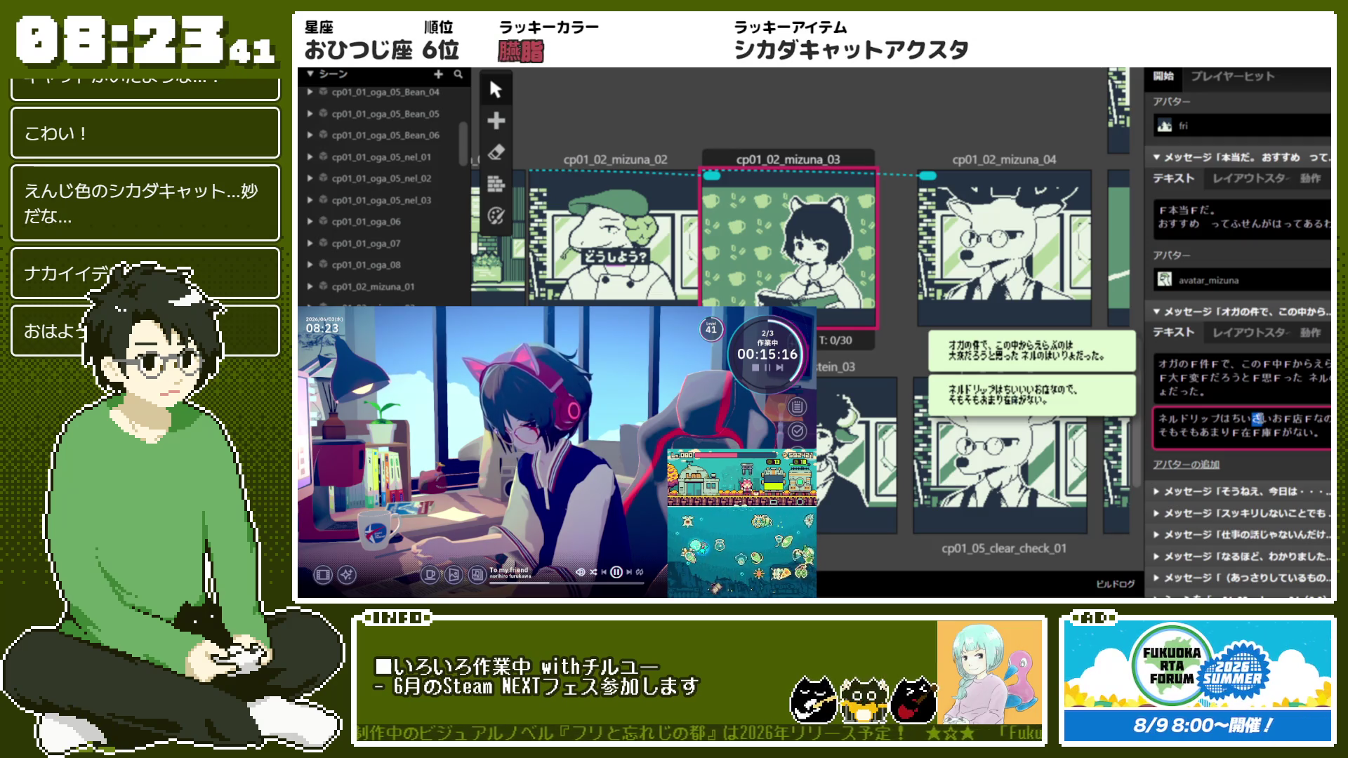
click(1327, 433)
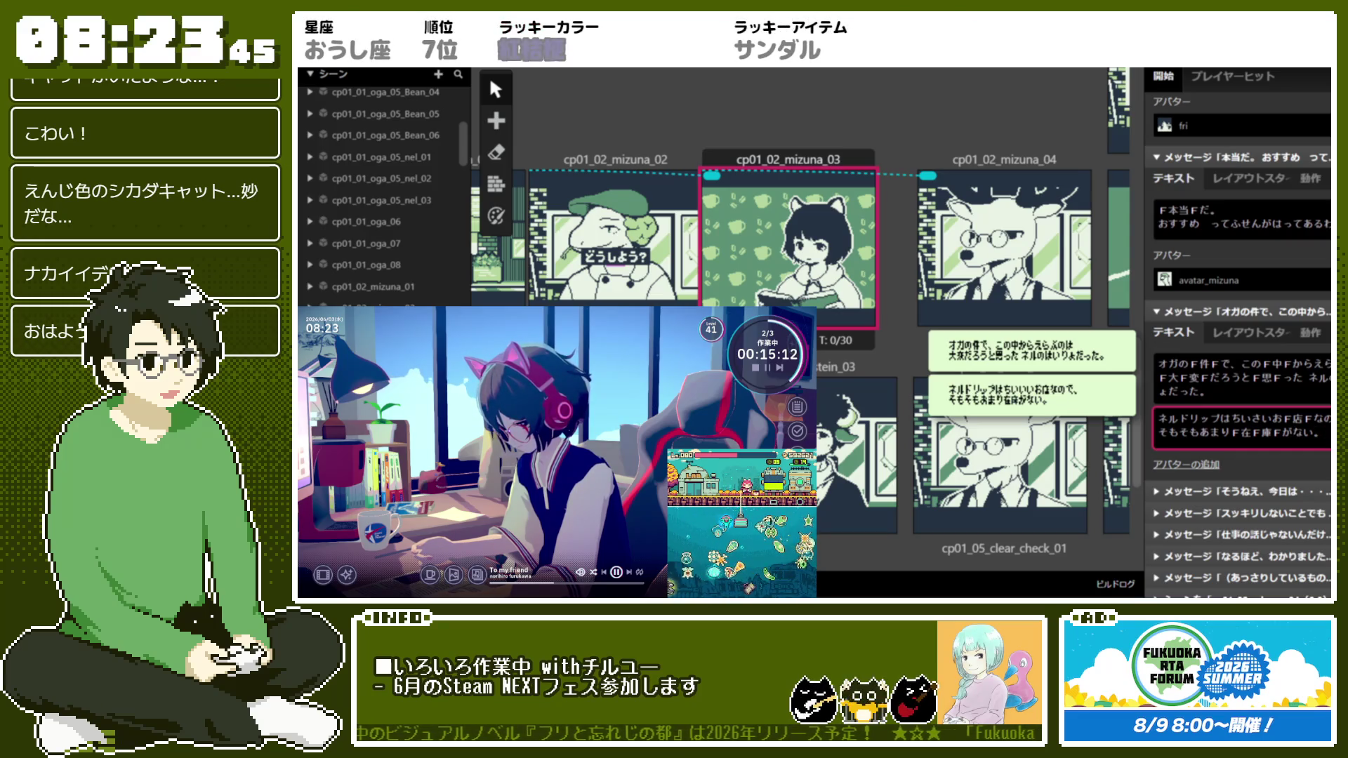
key(Return)
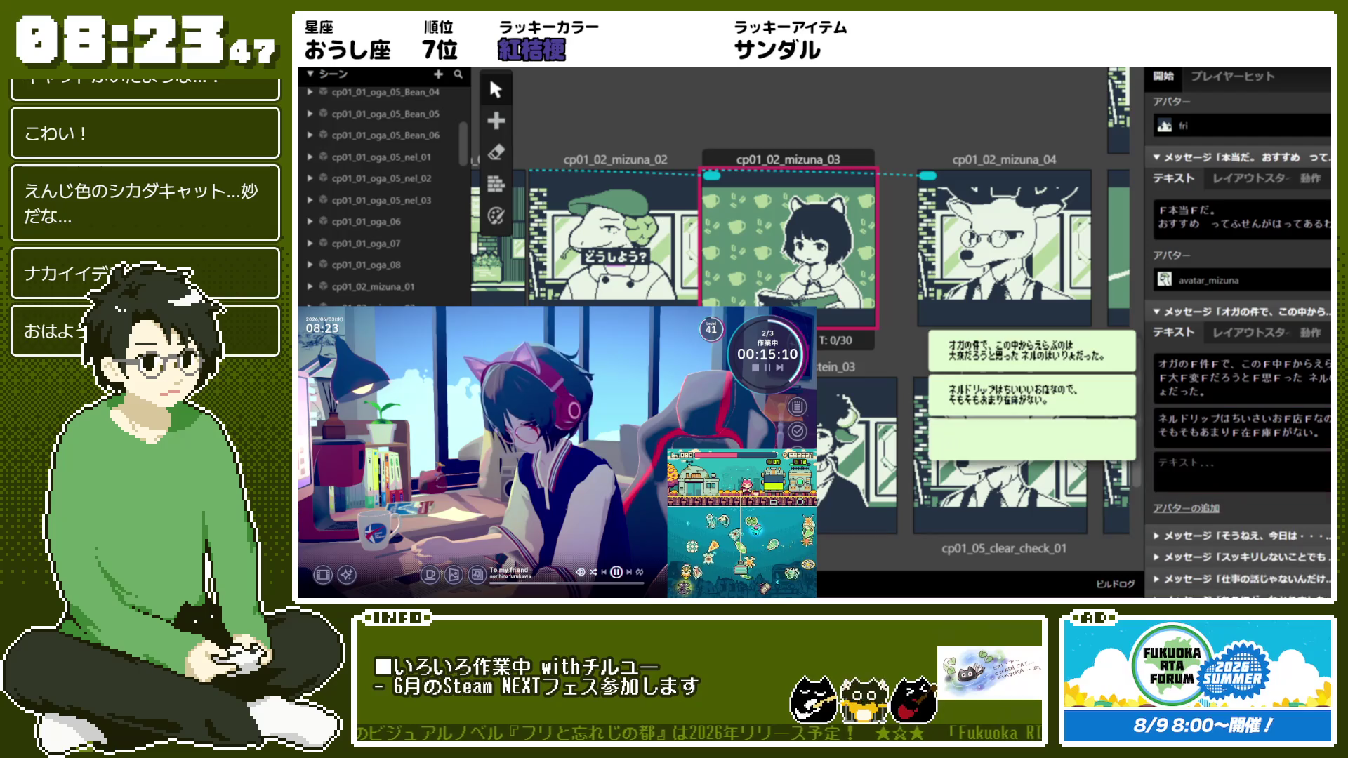
Write the page ネルは「こうすればフリもおすすめしやすいだろう」と言っていた。
click(1258, 476)
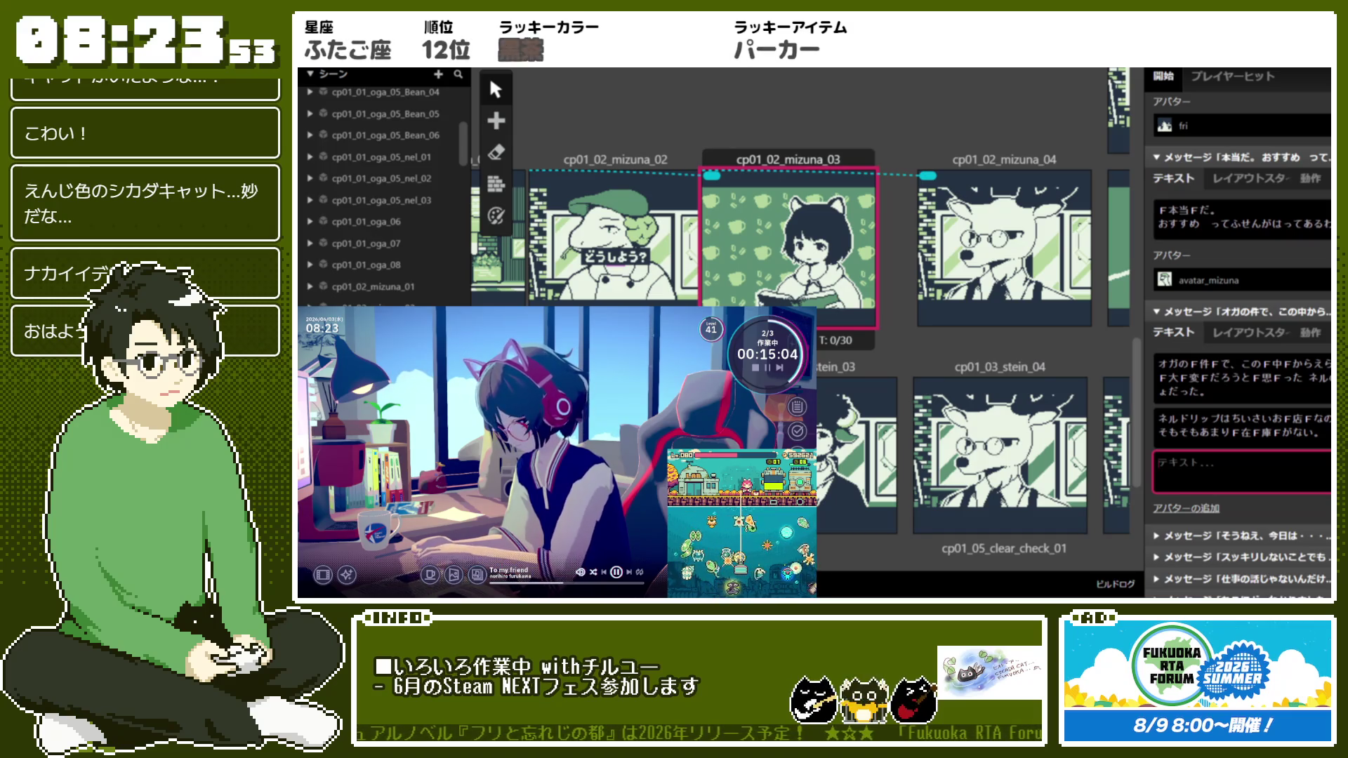
mouse_move(1180, 465)
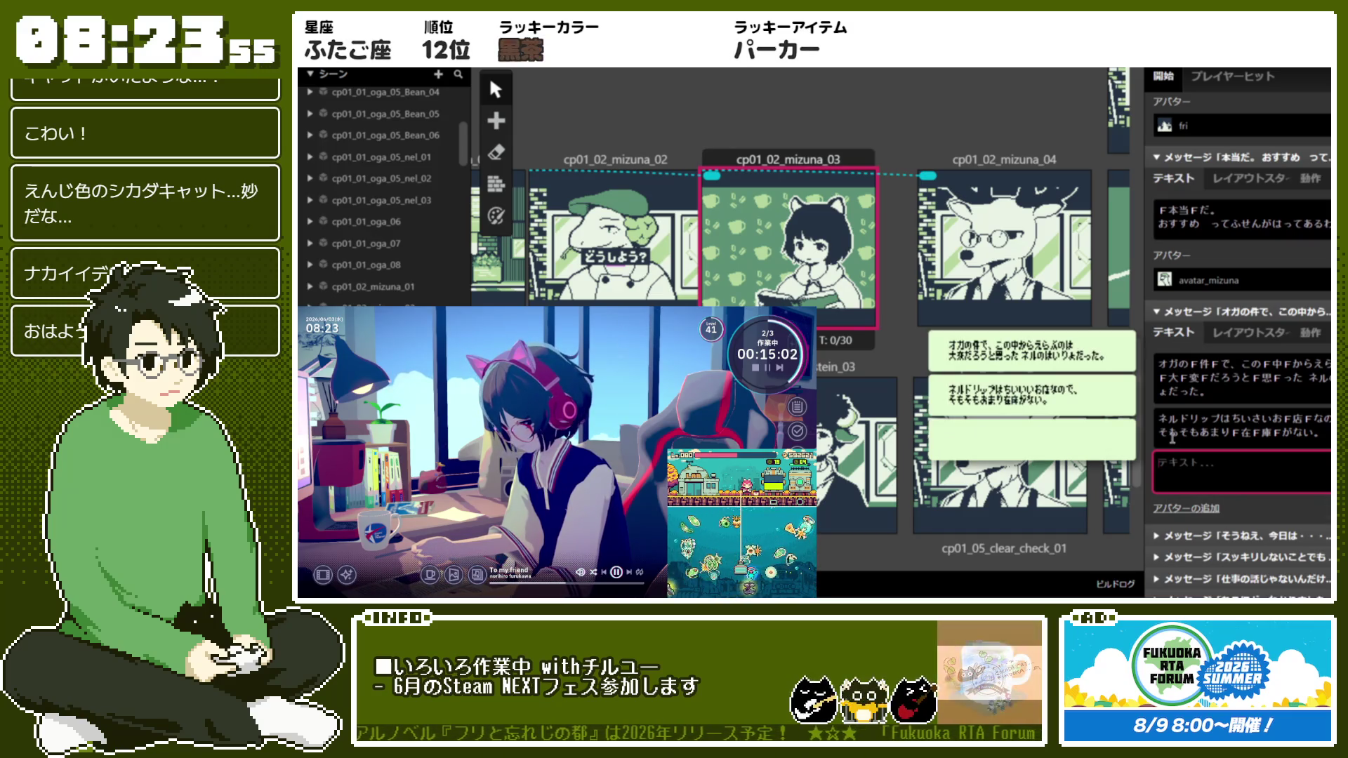
text(ん)
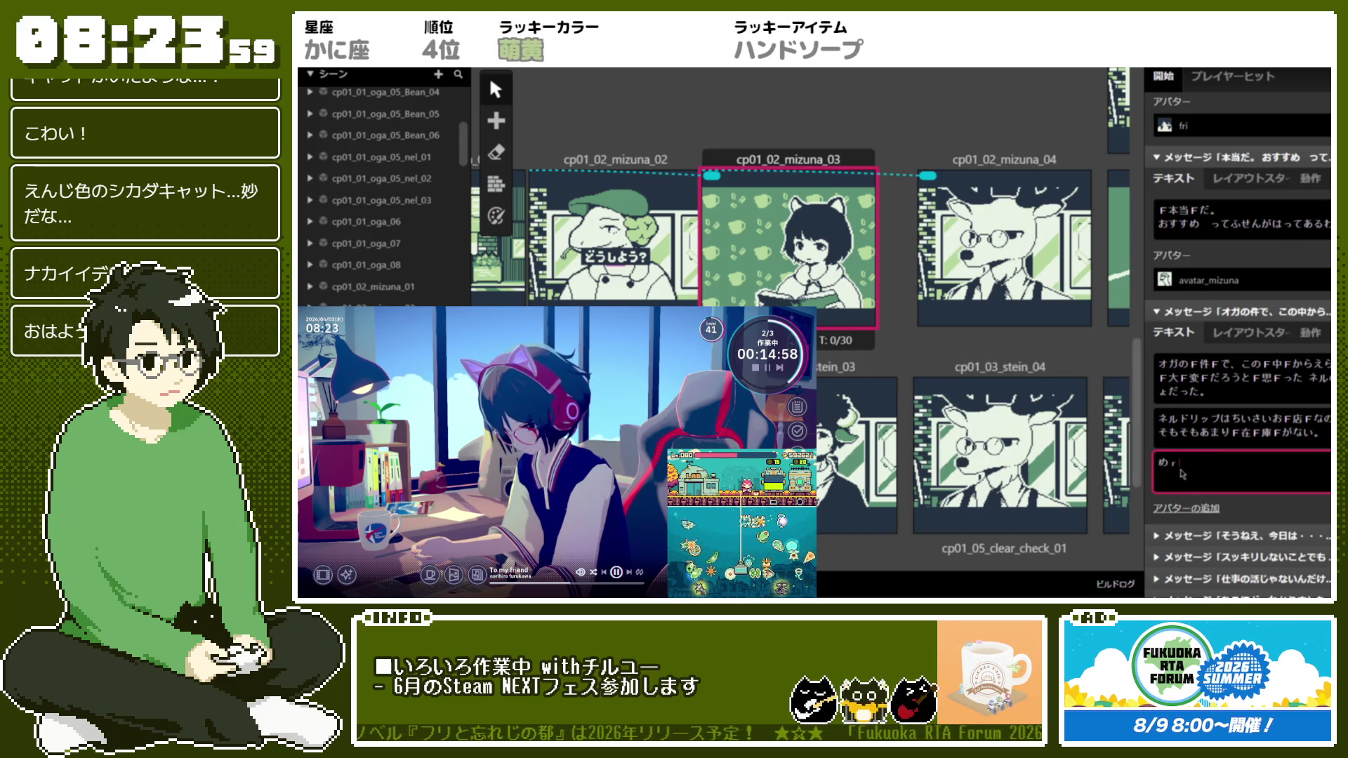
key(BackSpace)
key(BackSpace)
text(n)
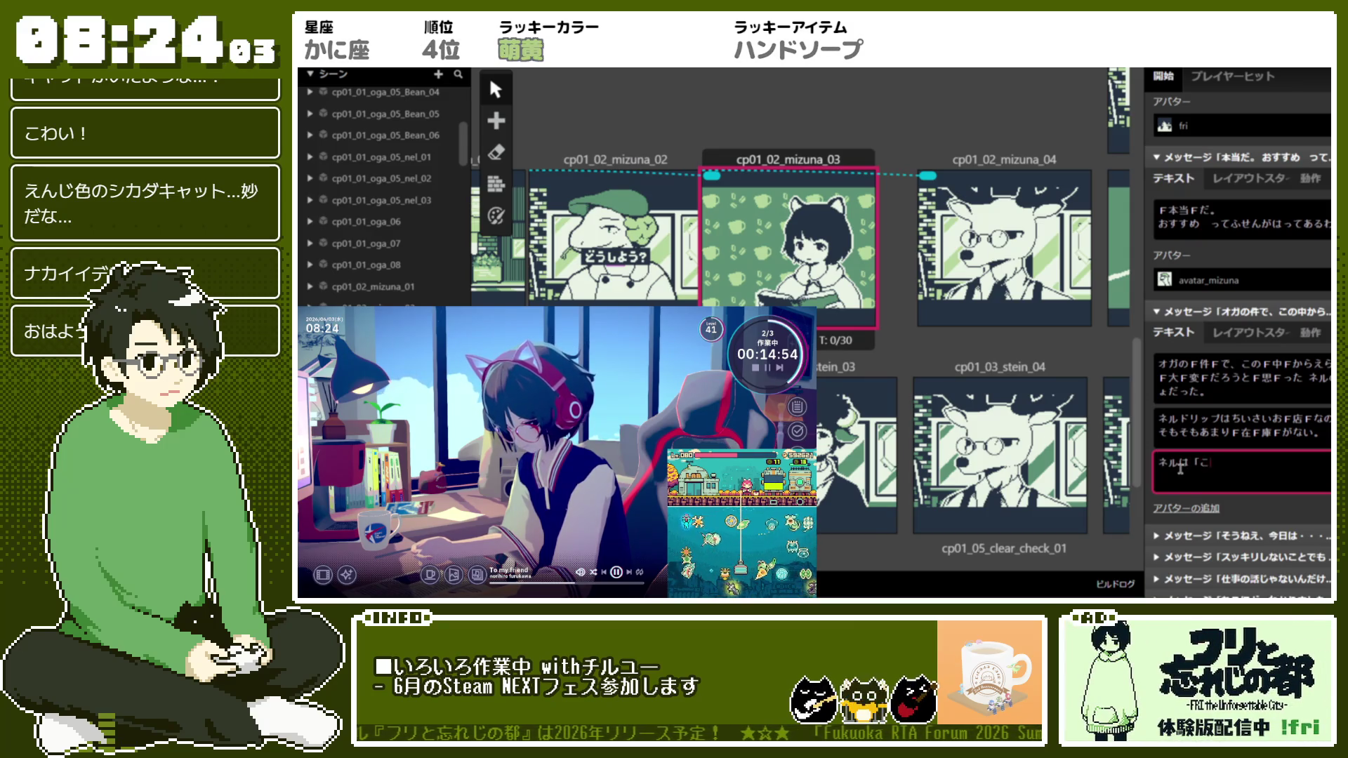
text(うすればフリも)
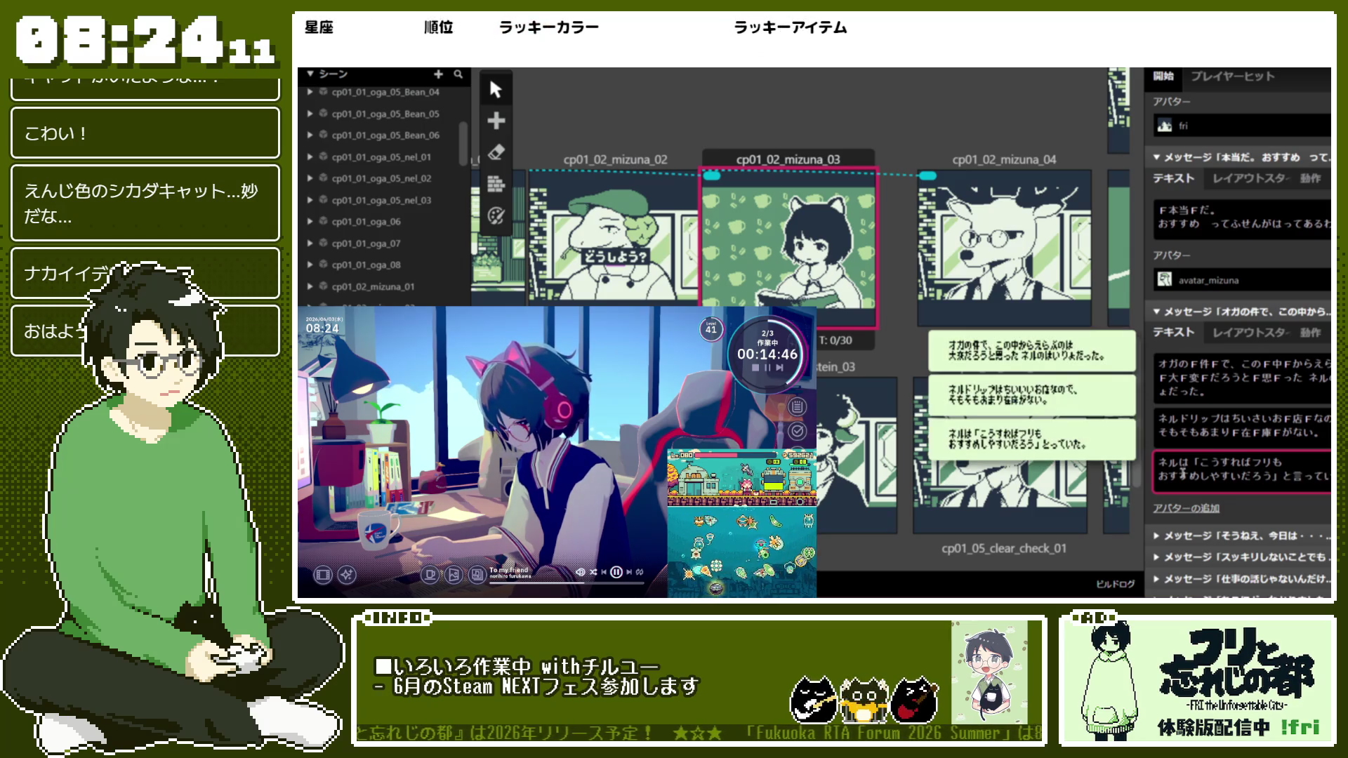
key(space)
text(F言F)
key(Return)
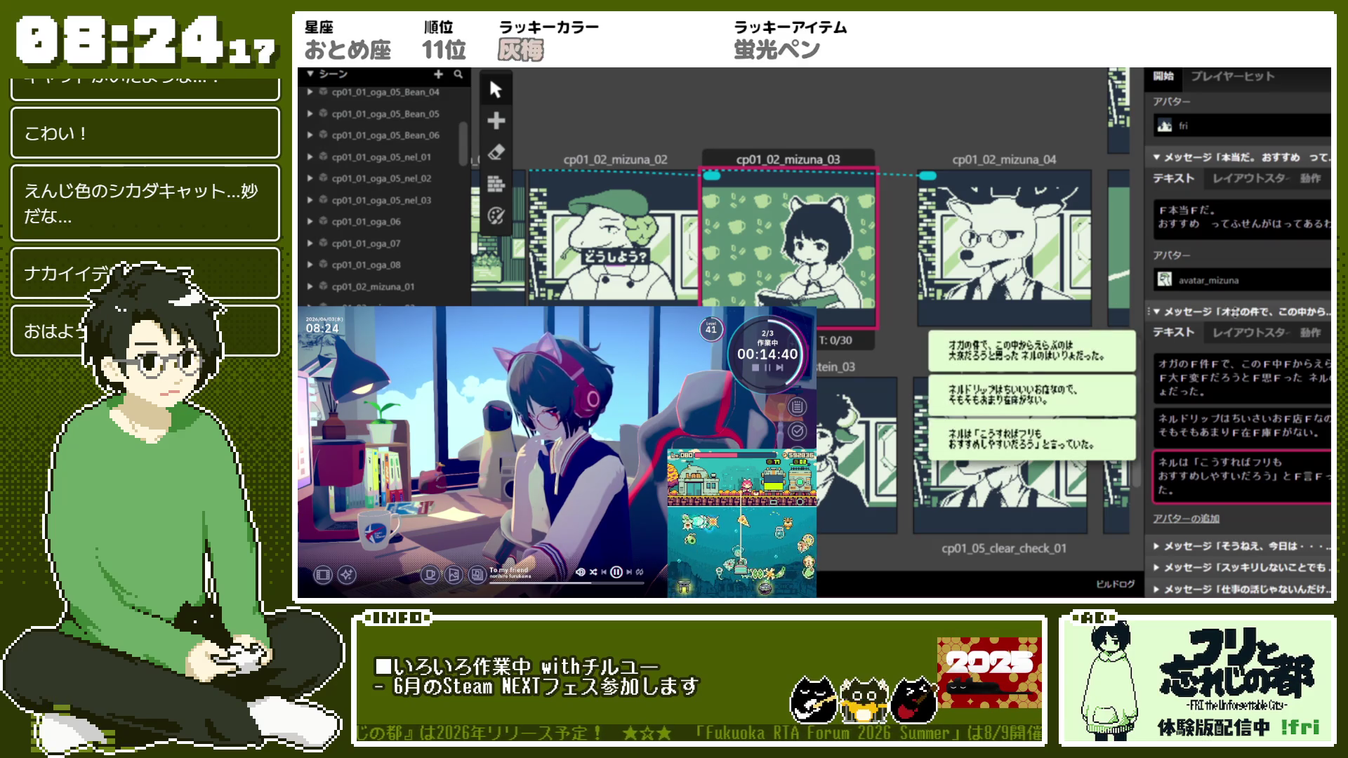
Collapse the オガの件で and 本当だ message events
click(1231, 311)
click(1231, 260)
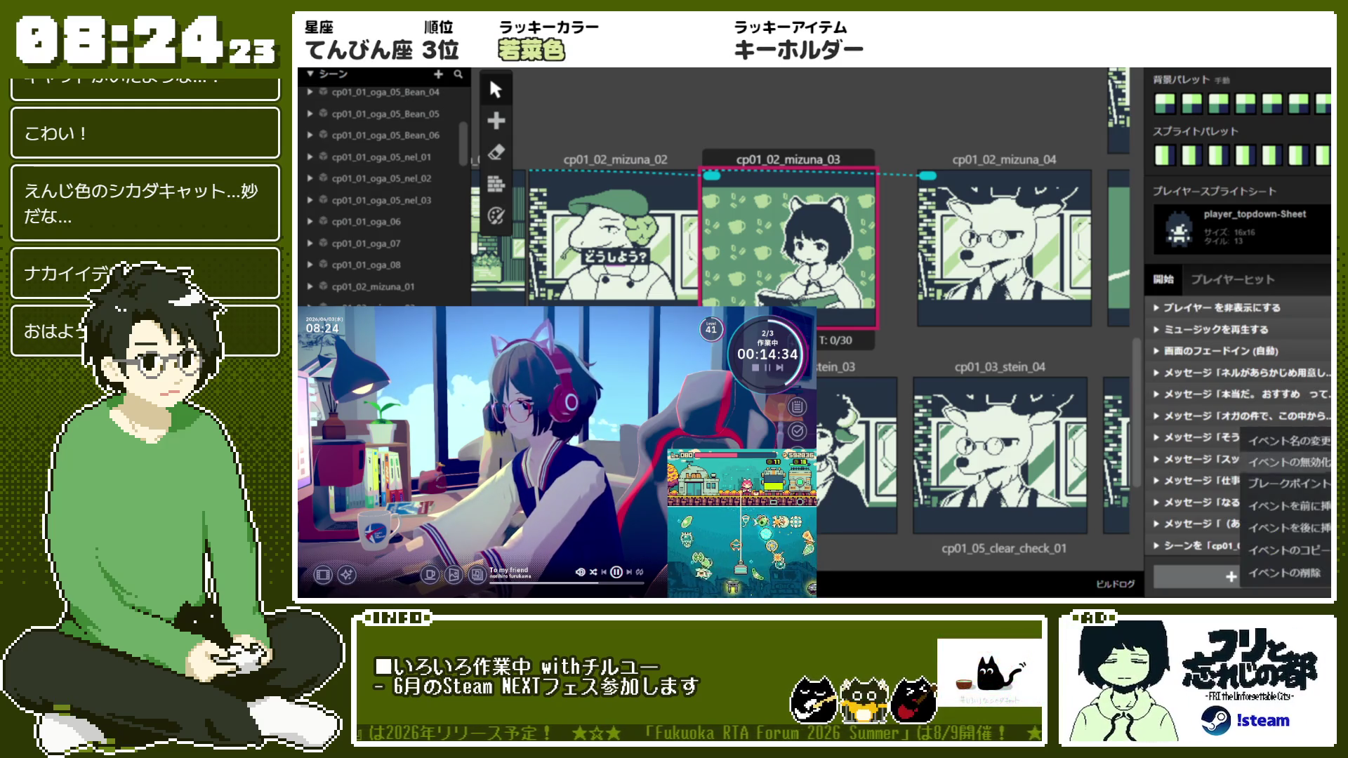
click(1267, 576)
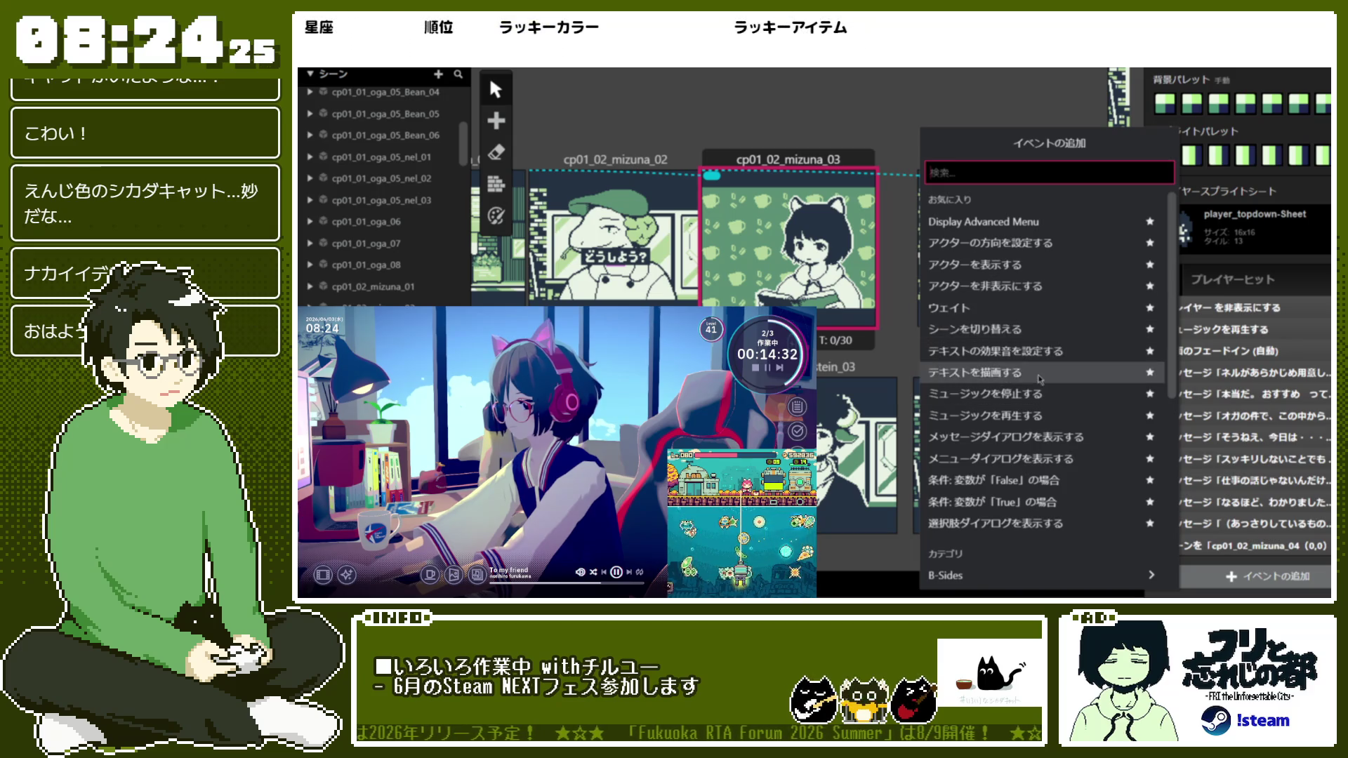
Add a message reading ネルがあらかじめえらんでくれたので、ここからおすすめすることになるといいます。
click(1064, 441)
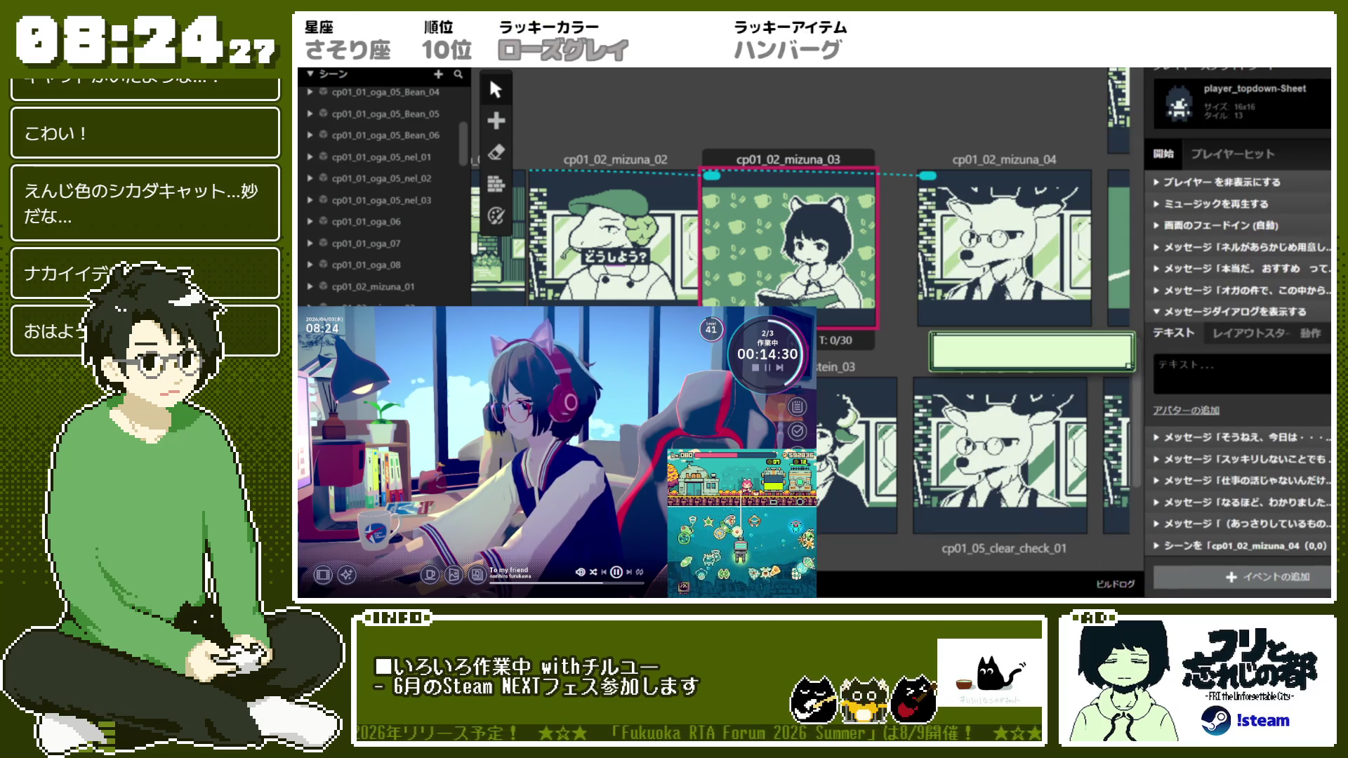
click(1240, 374)
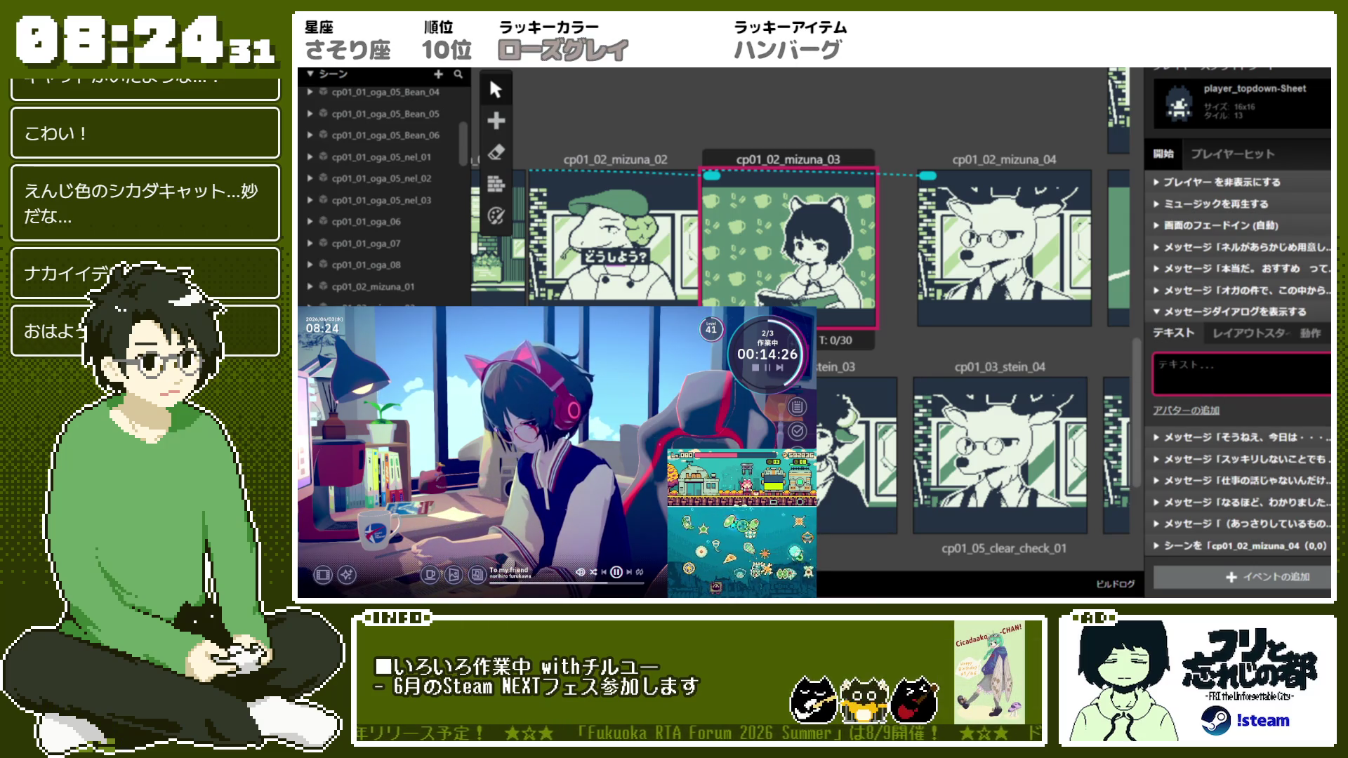
text(ner)
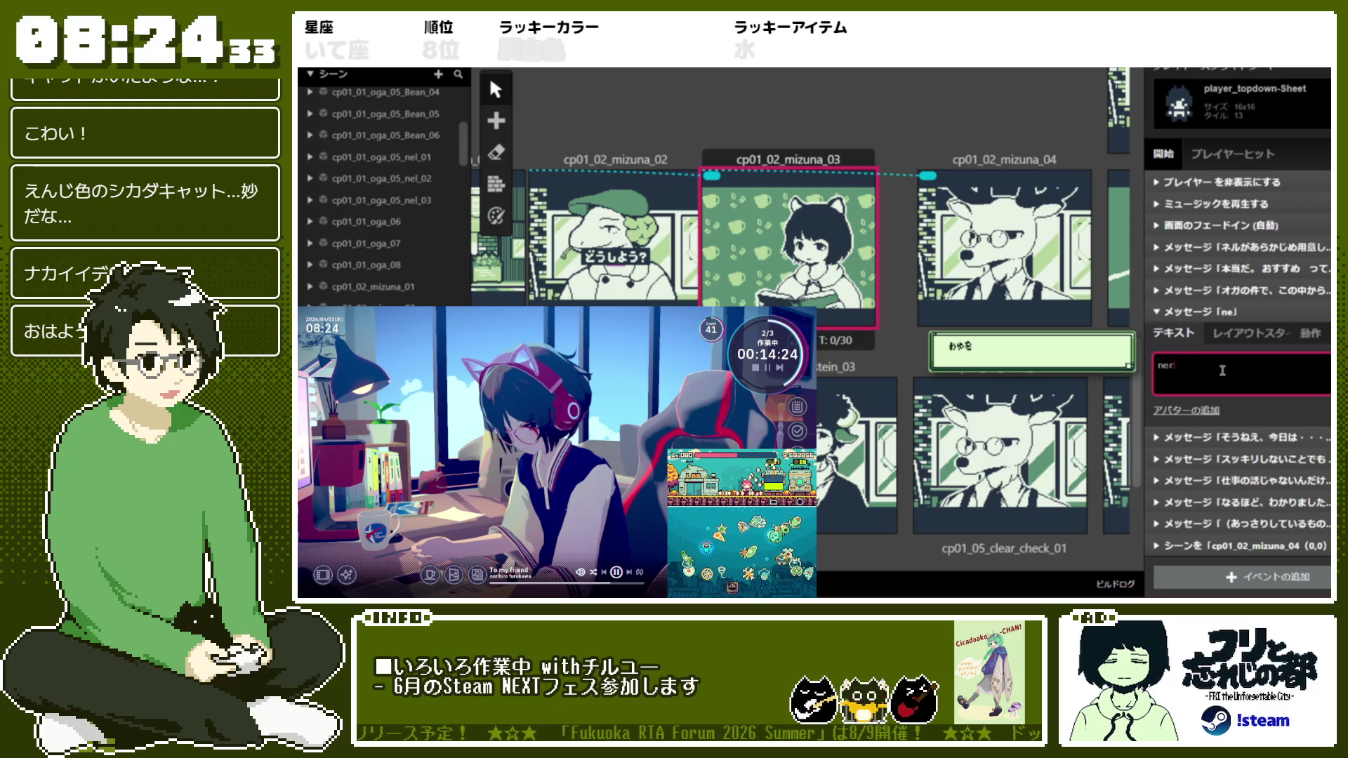
text(ga)
key(space)
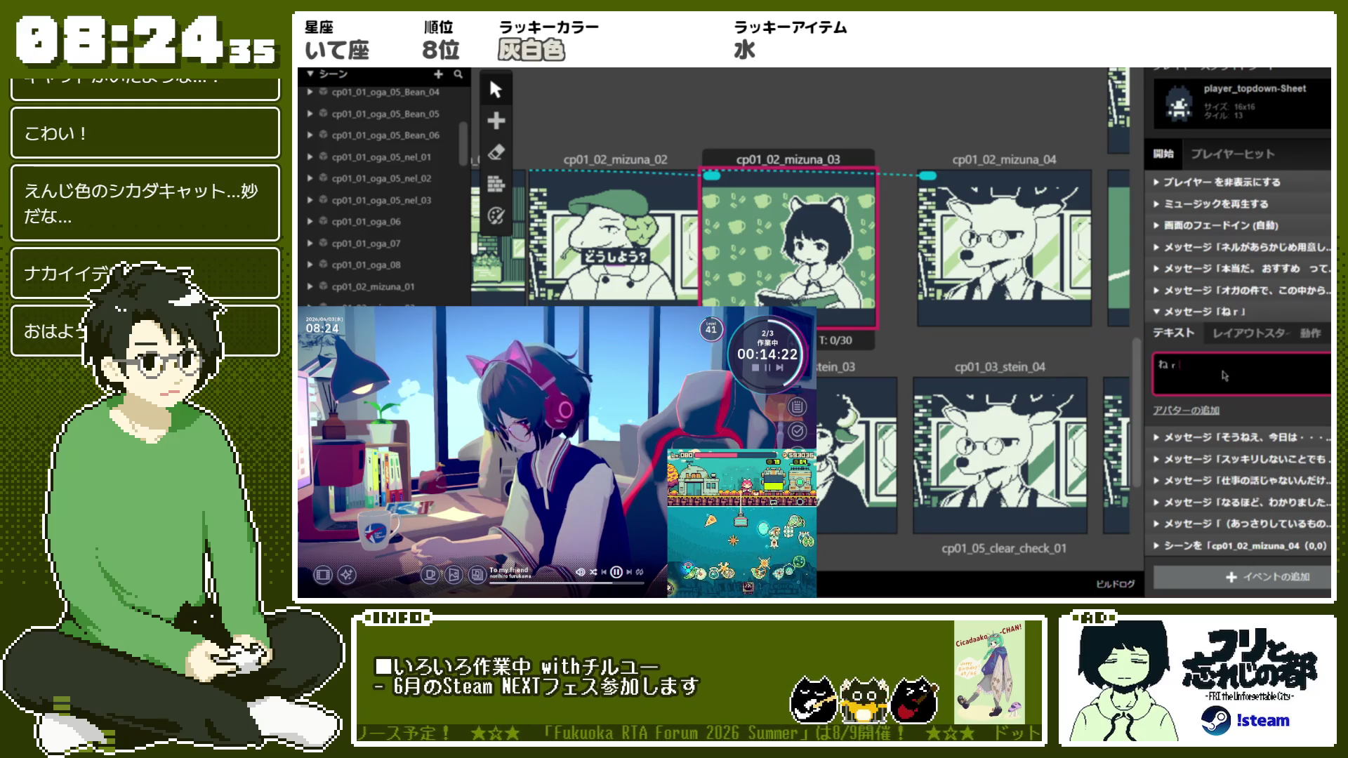
text(め)
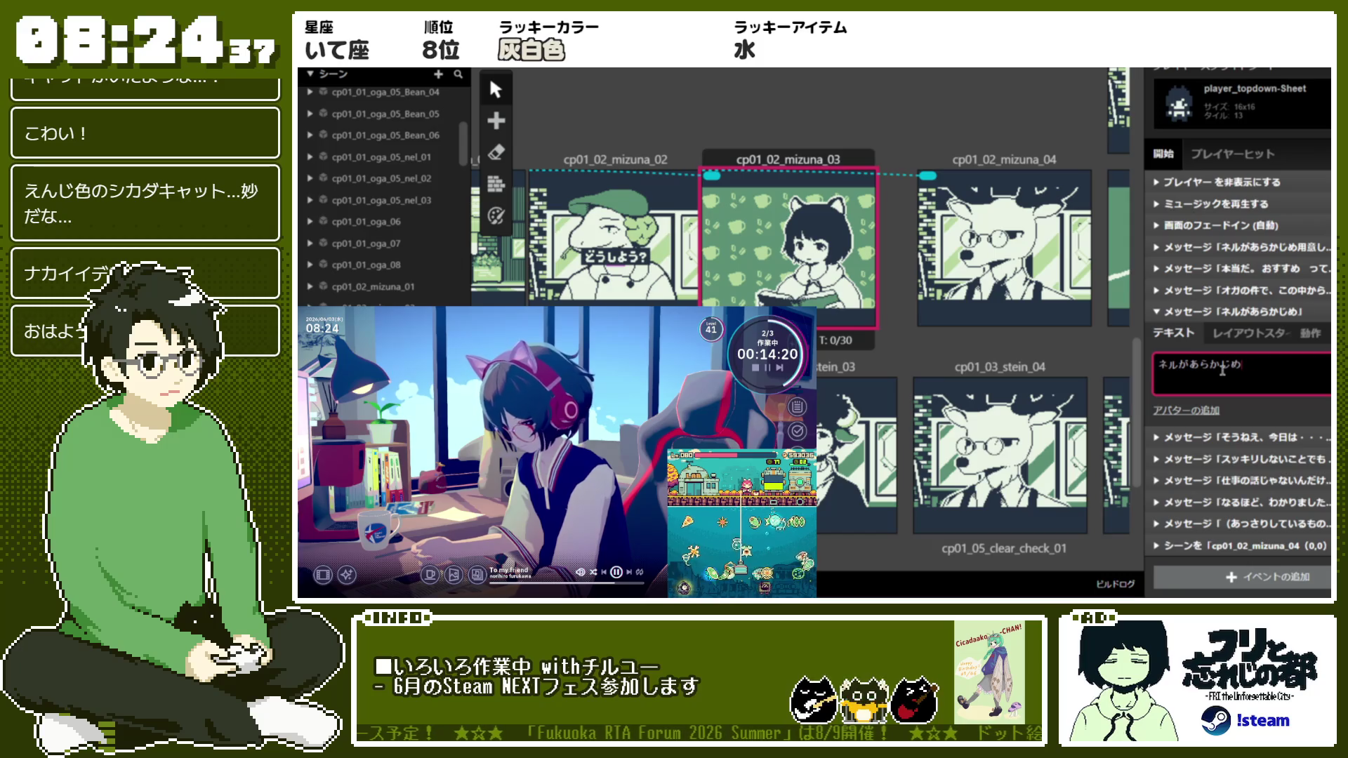
text(uretanode)
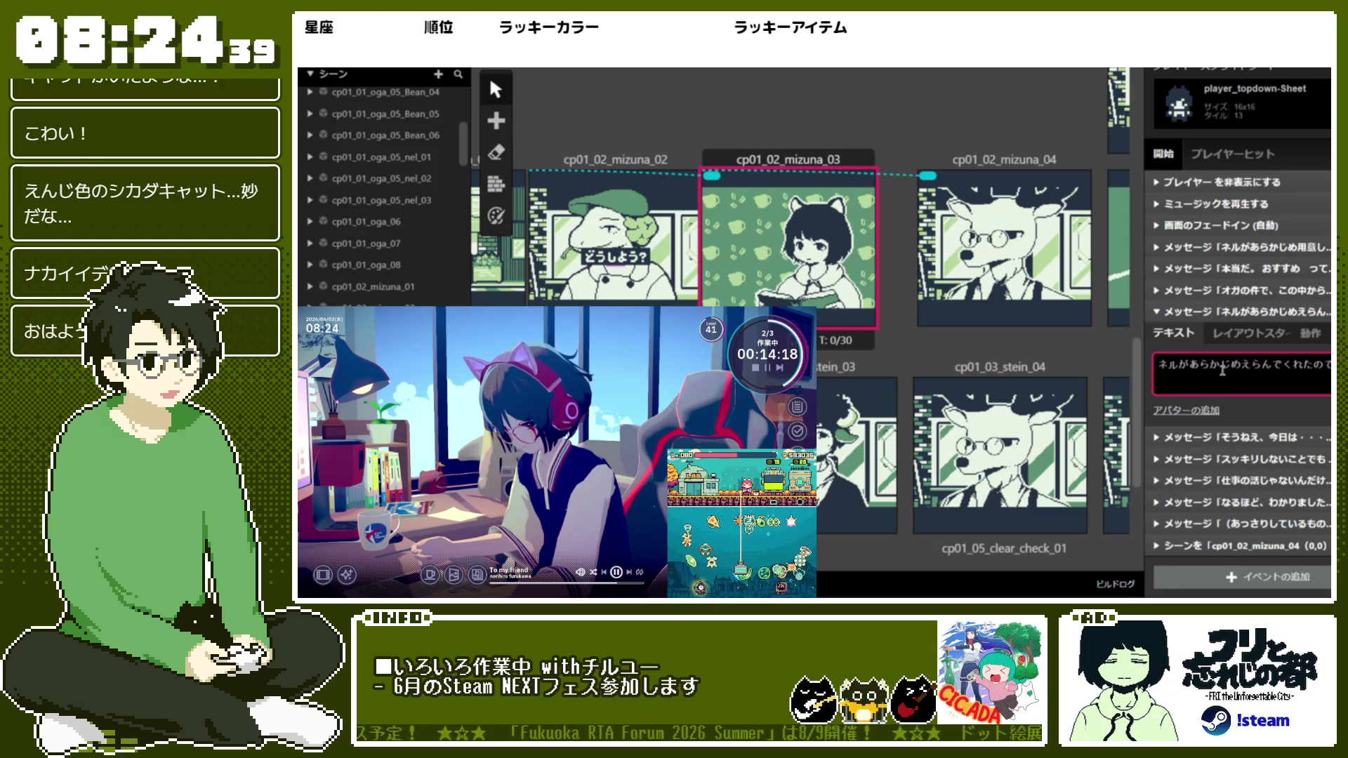
text(ここからオススメ)
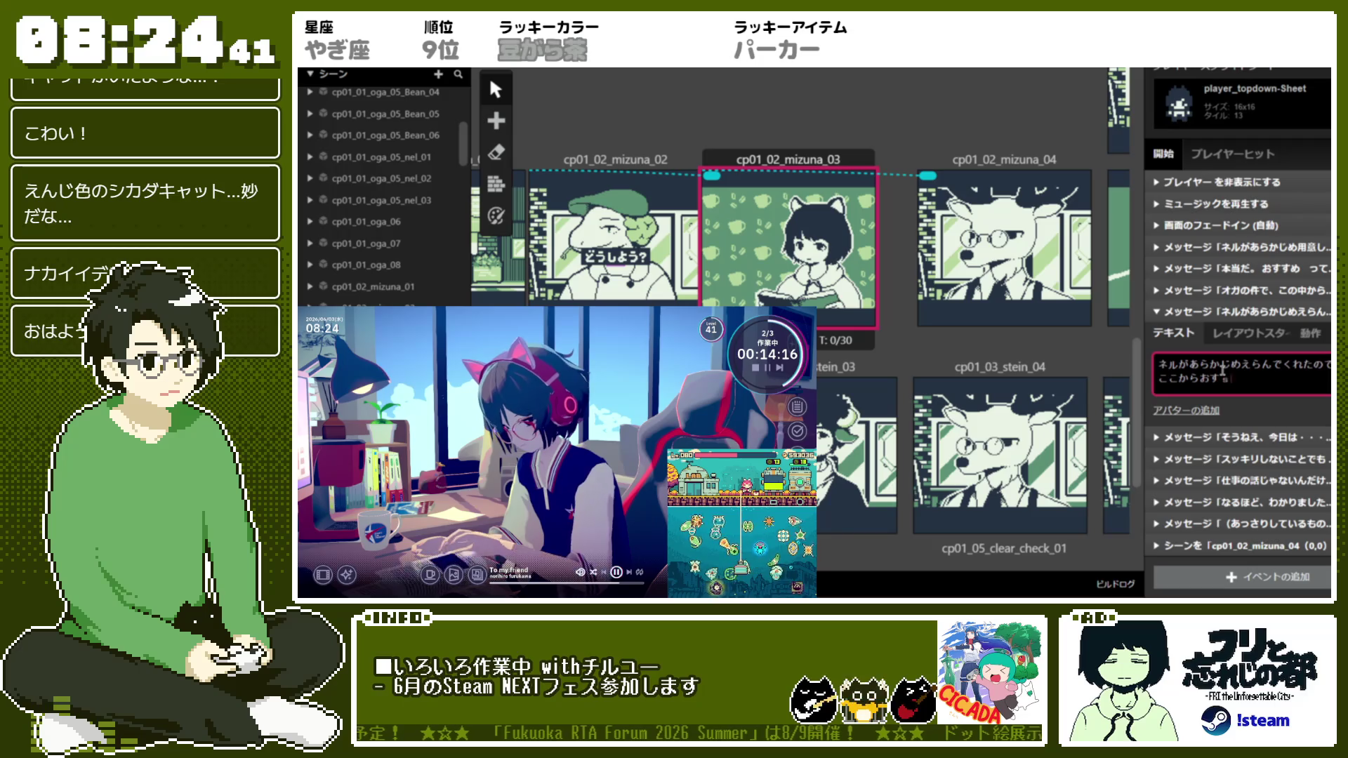
key(BackSpace)
key(BackSpace)
key(BackSpace)
text(おすすめ。)
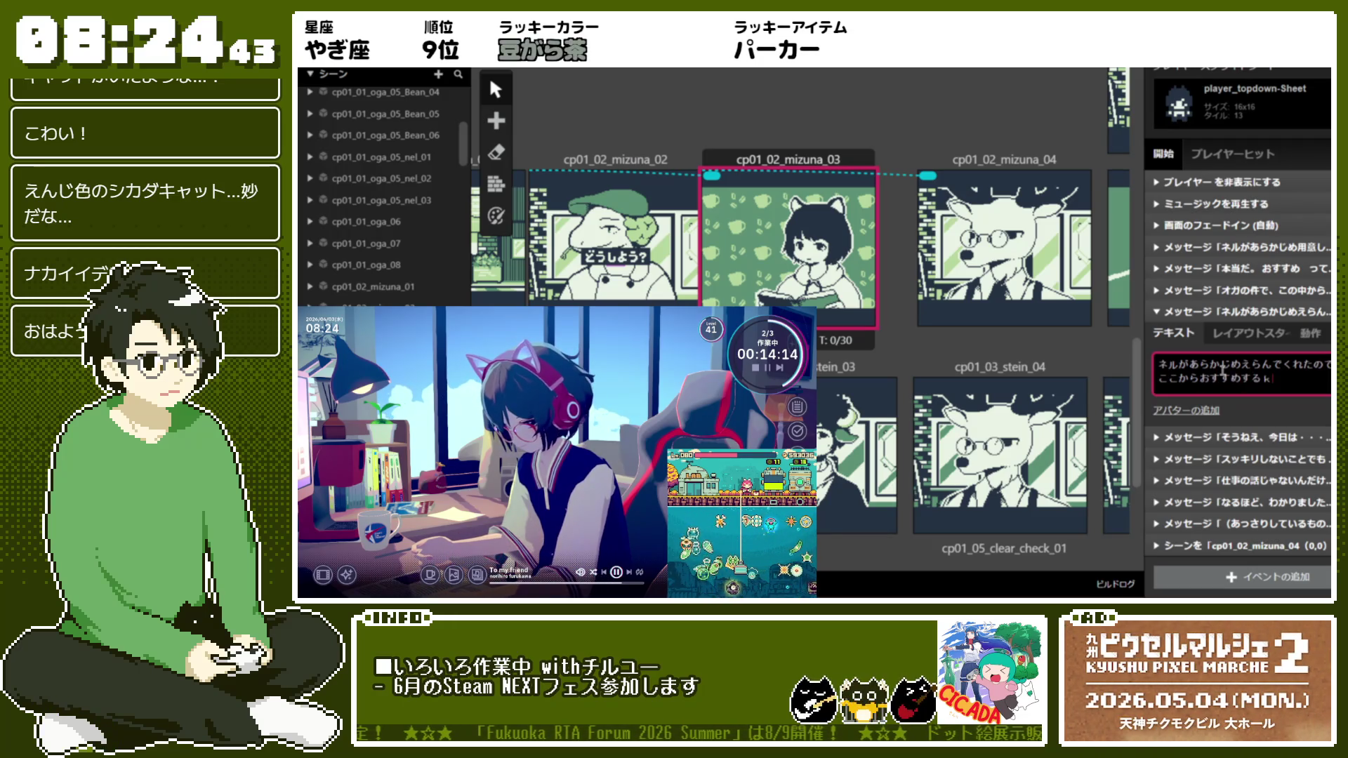
text(otoni)
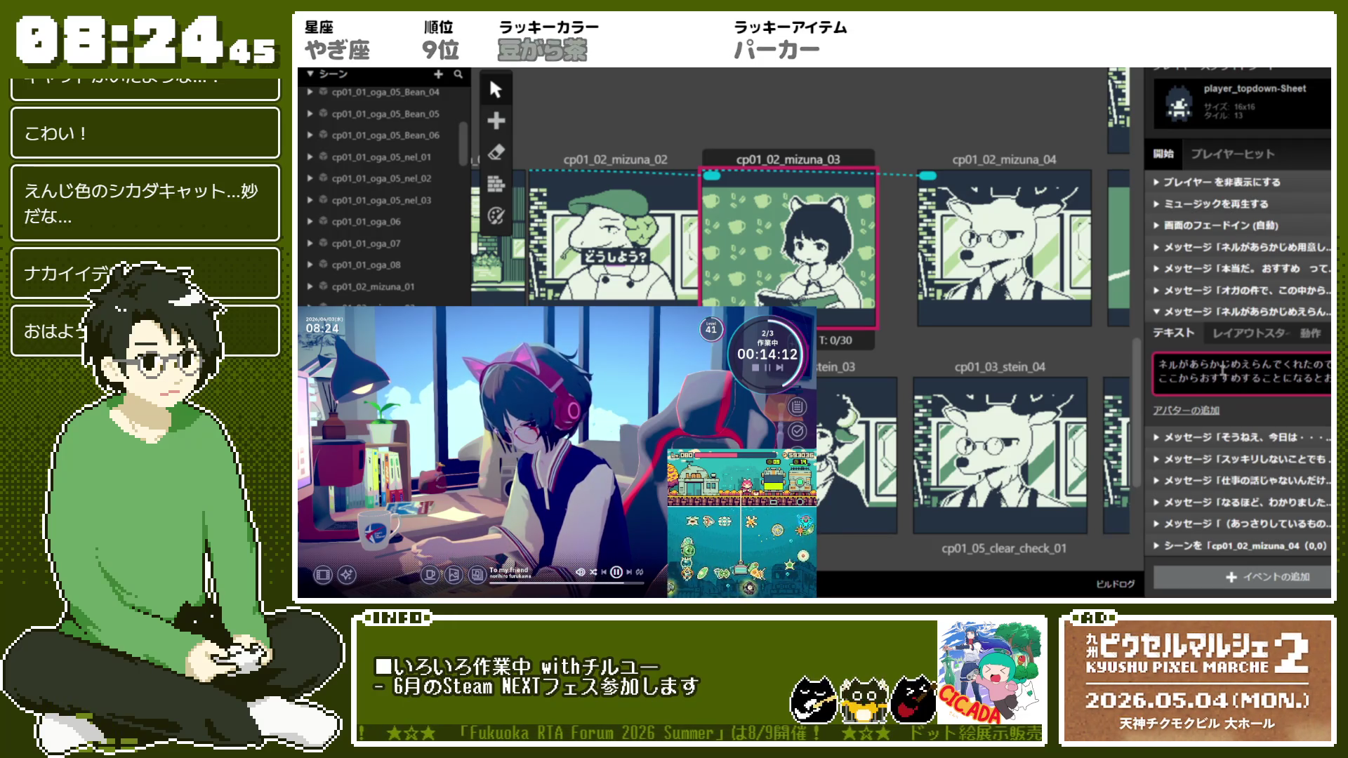
text(とお)
text(もいます。)
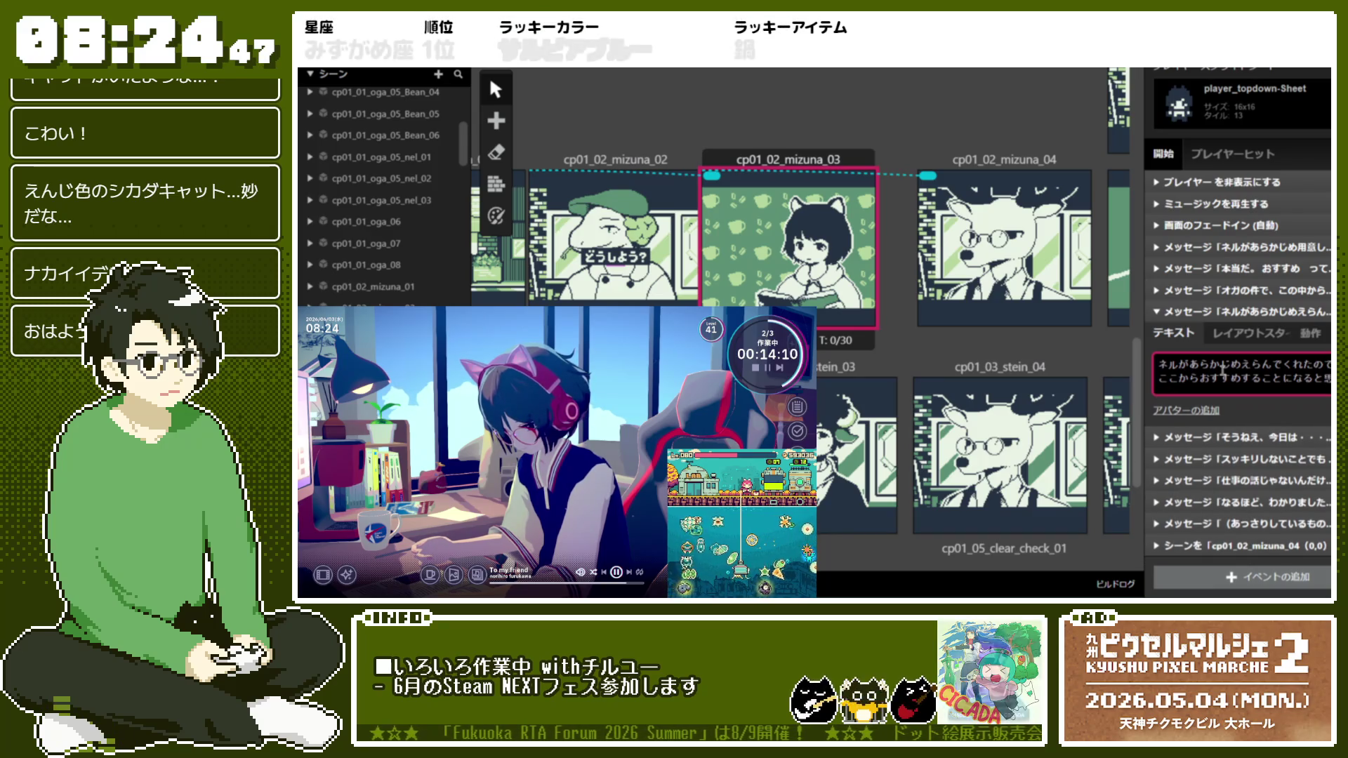
click(1194, 421)
click(1225, 446)
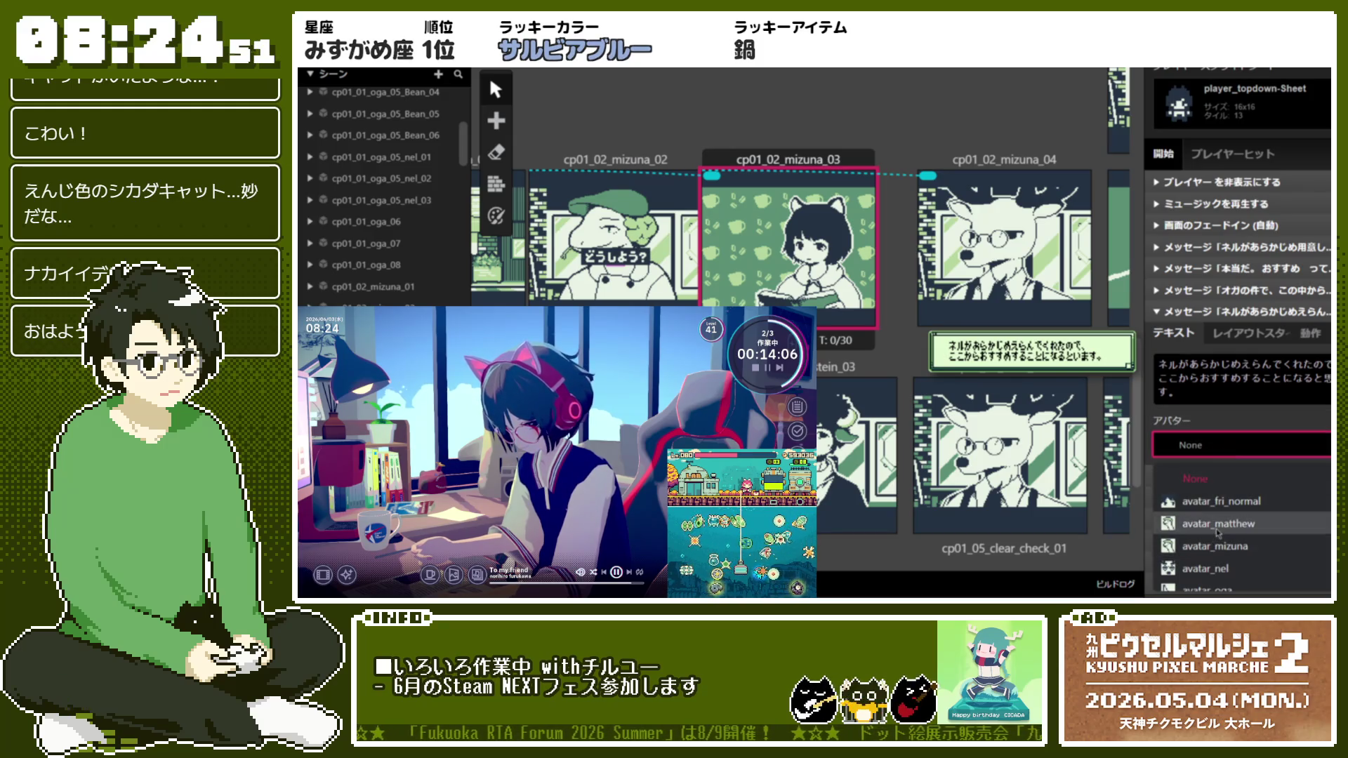
Give the message the avatar_fri_normal avatar and change its ending to できます
click(1229, 502)
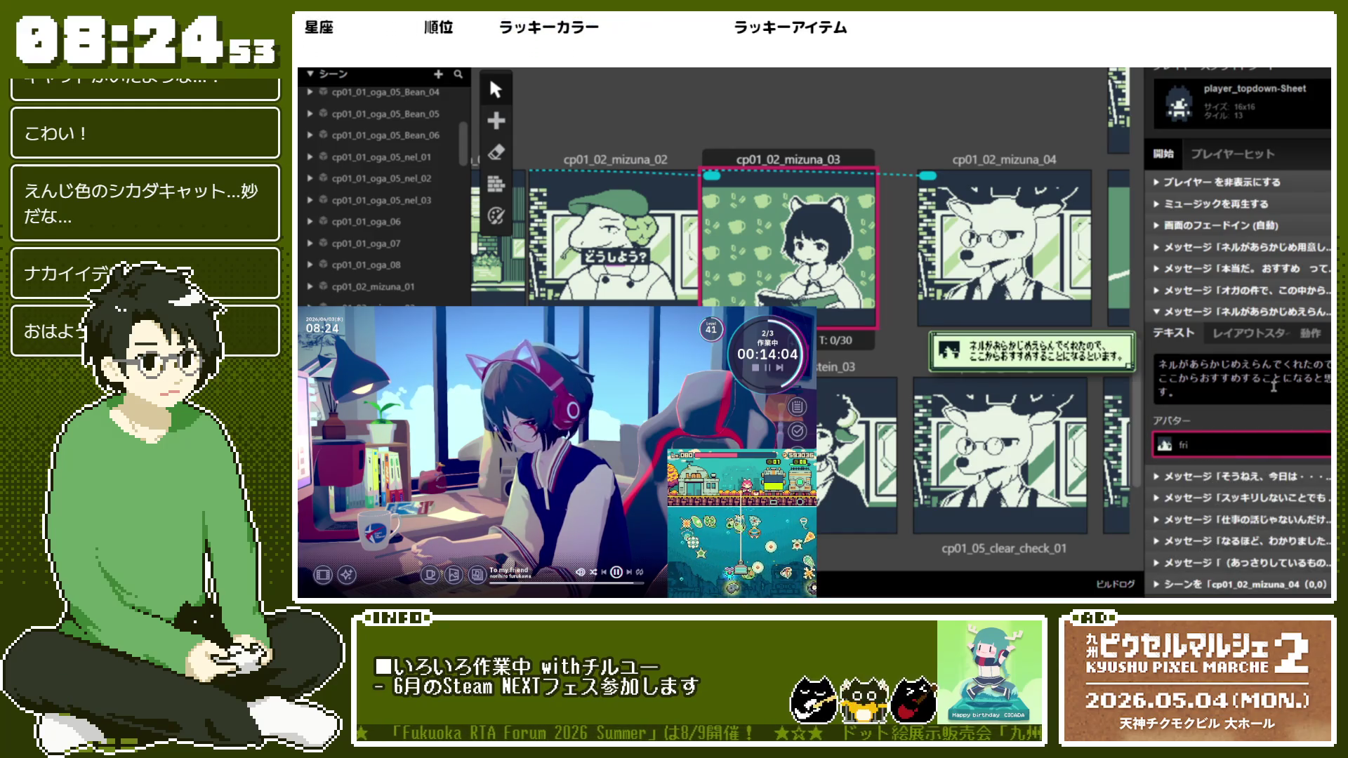
drag(1267, 383, 1248, 391)
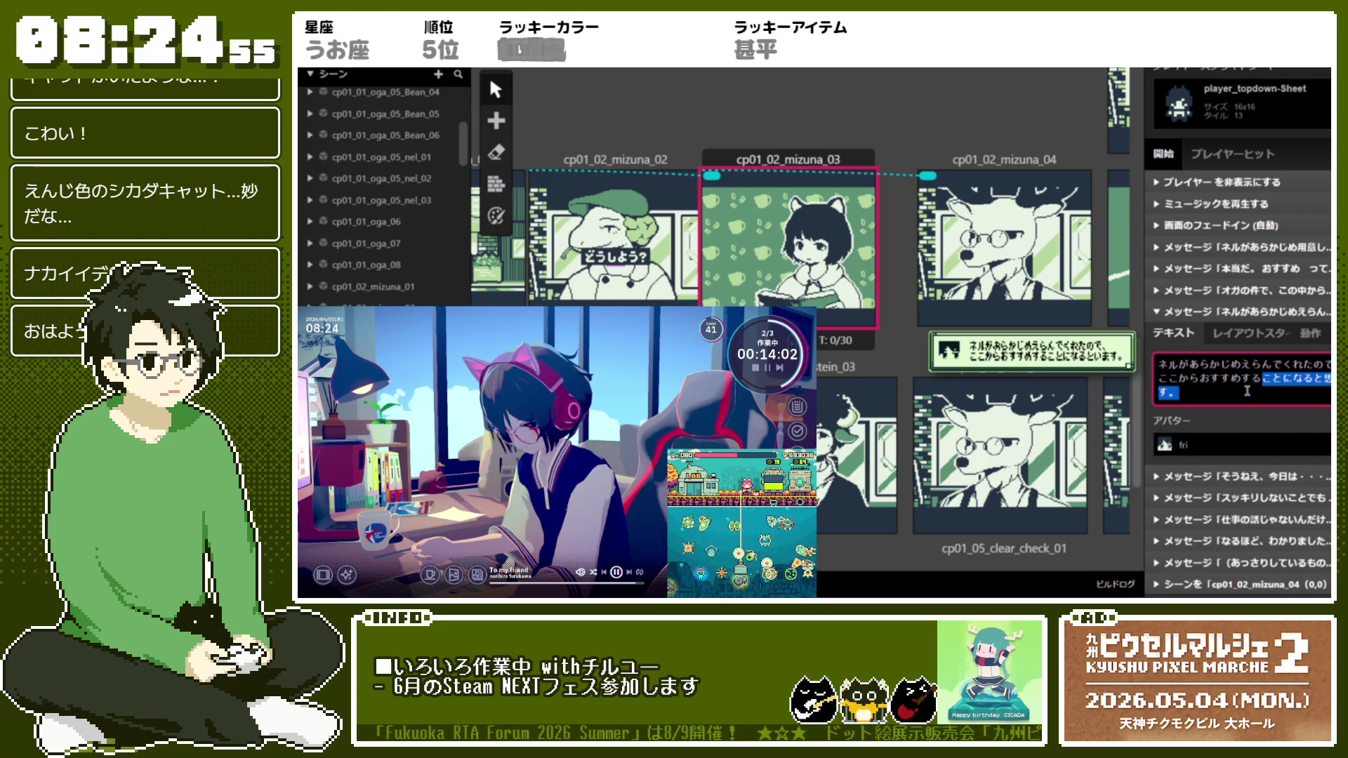
key(BackSpace)
key(BackSpace)
key(BackSpace)
text(できます)
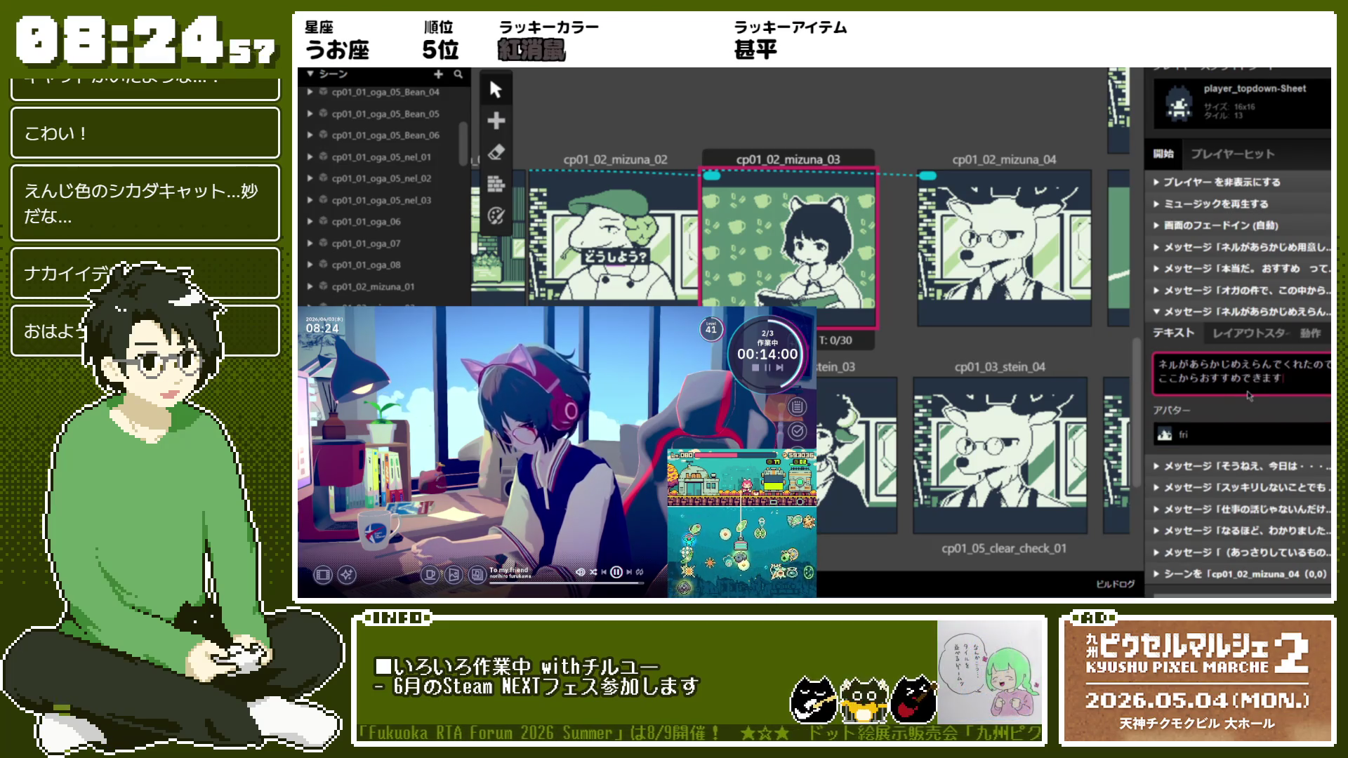
click(1219, 380)
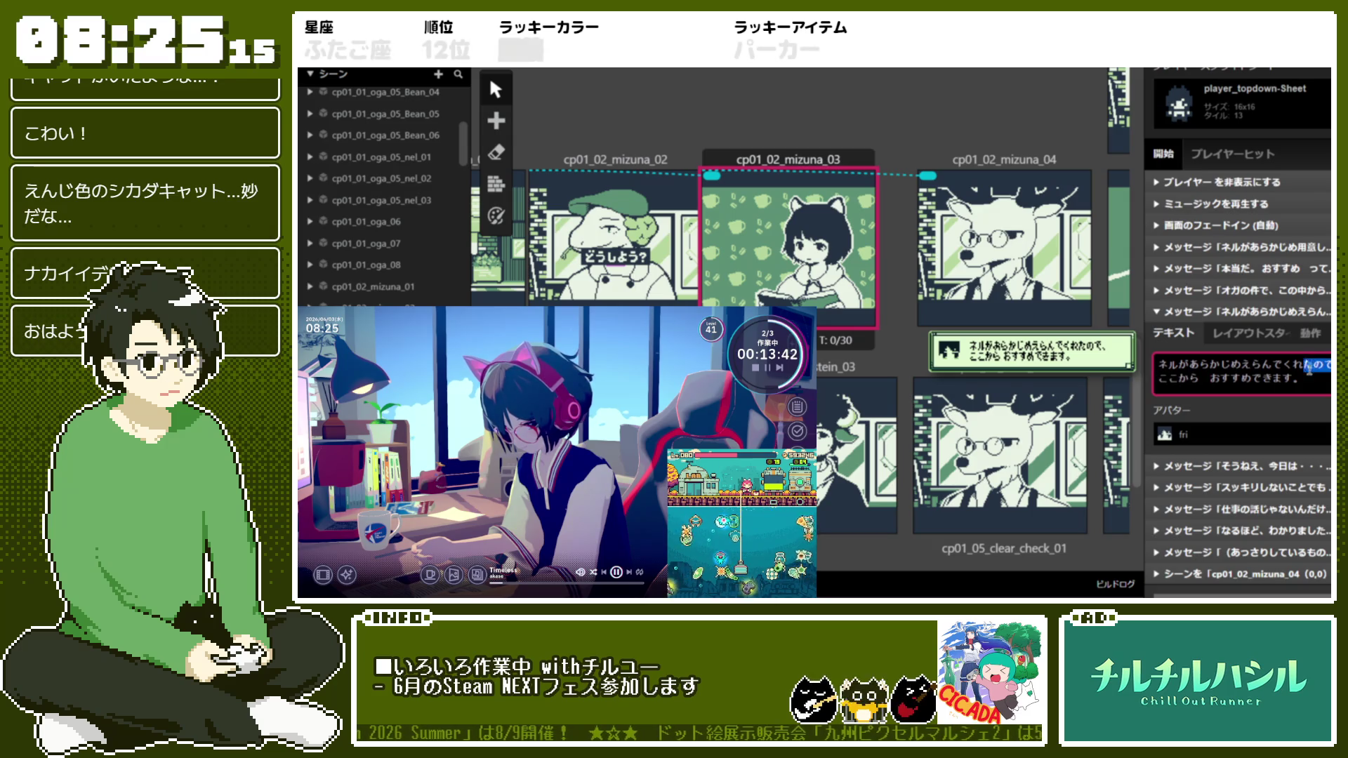
Replace the second line with 今日は・・・。 with 今日 in F codes, and add an empty page
drag(1301, 370, 1310, 383)
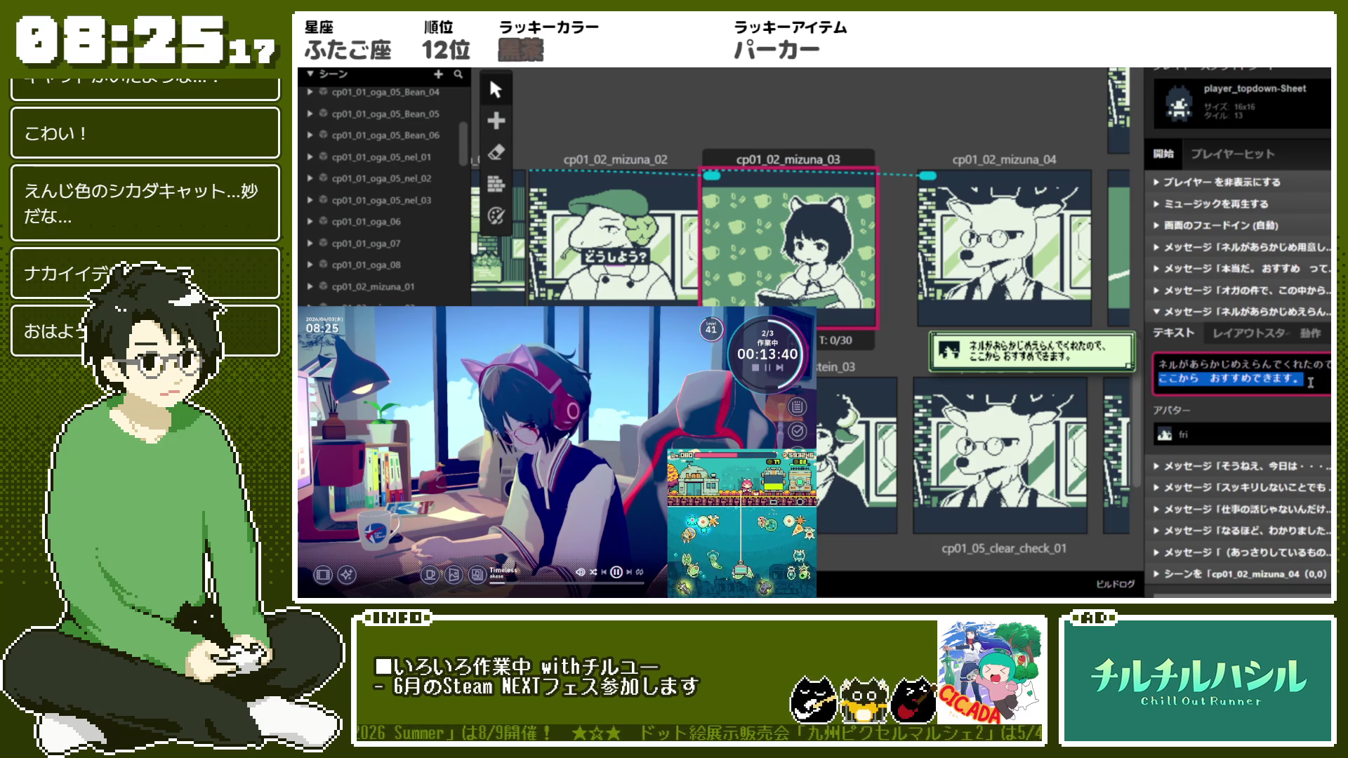
text(きょ)
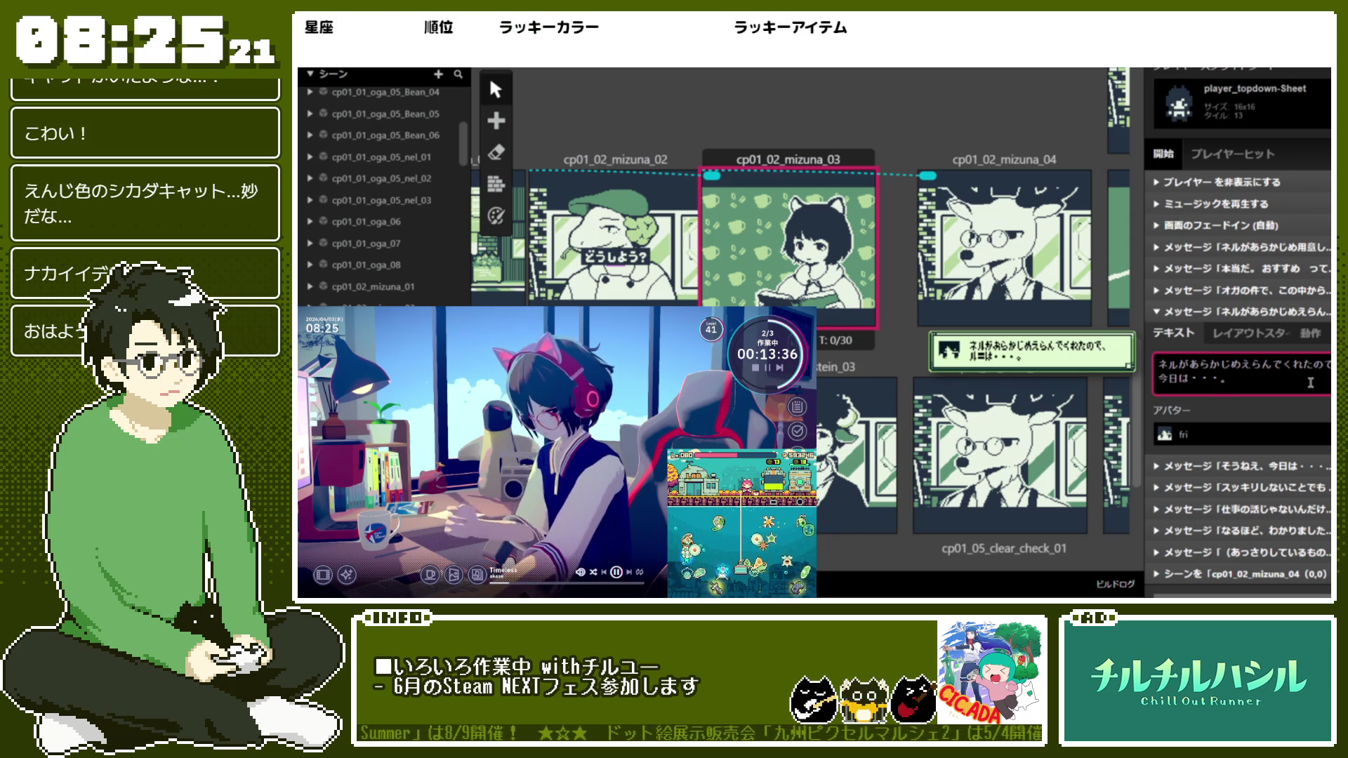
text(!)
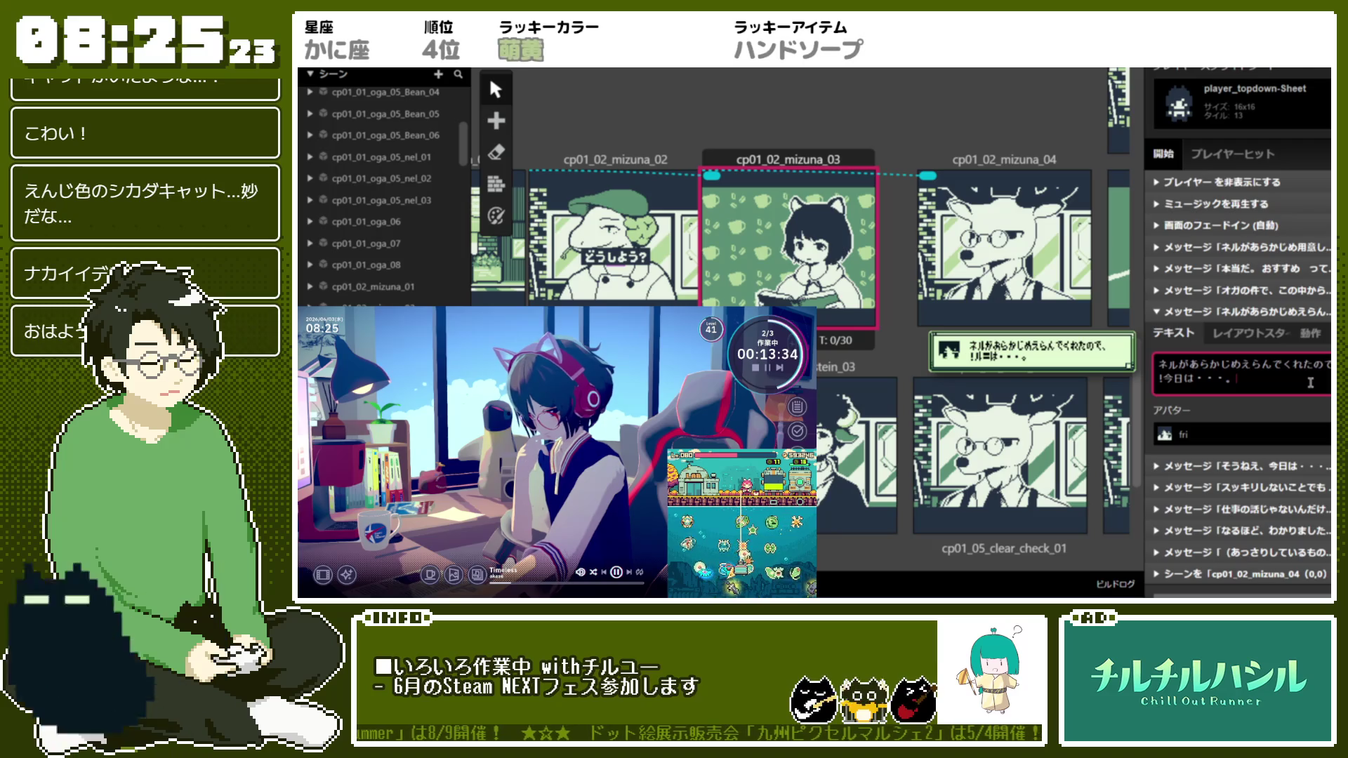
key(BackSpace)
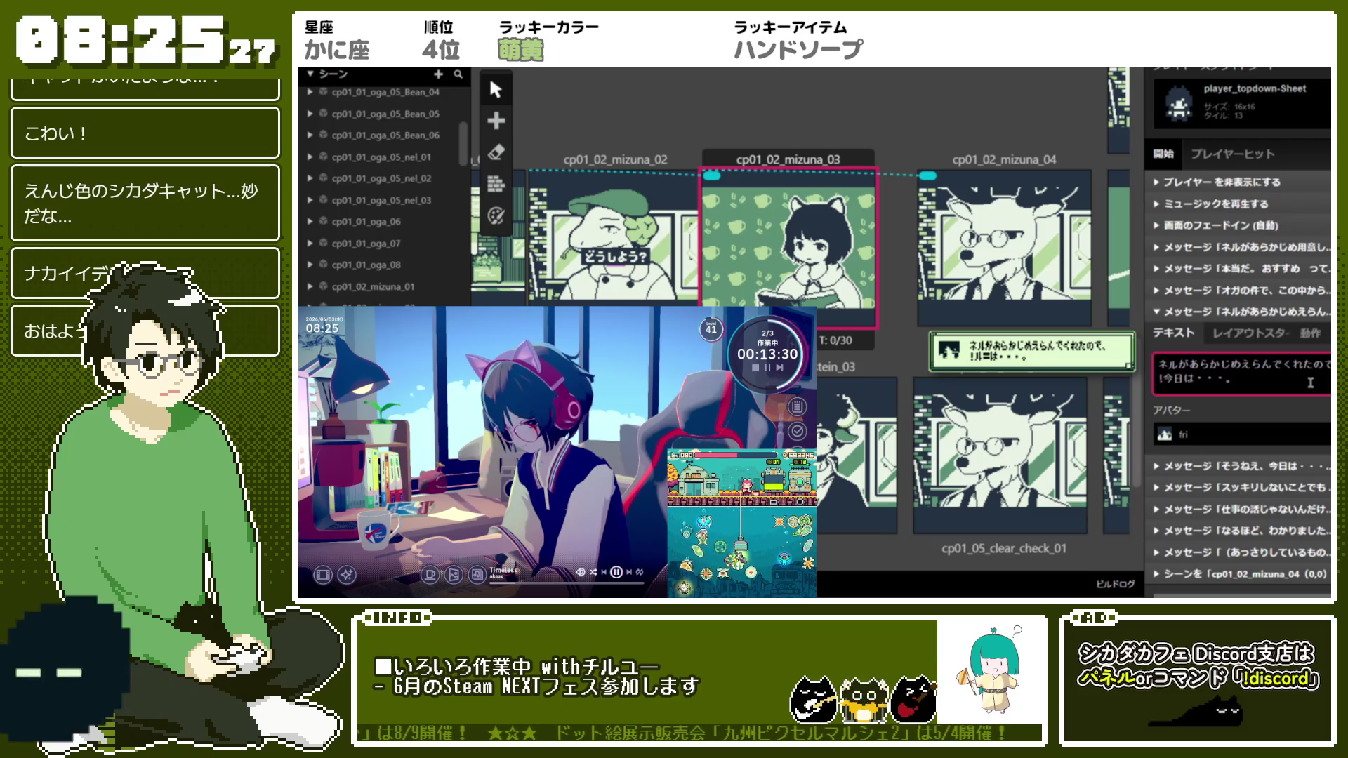
text(F今日)
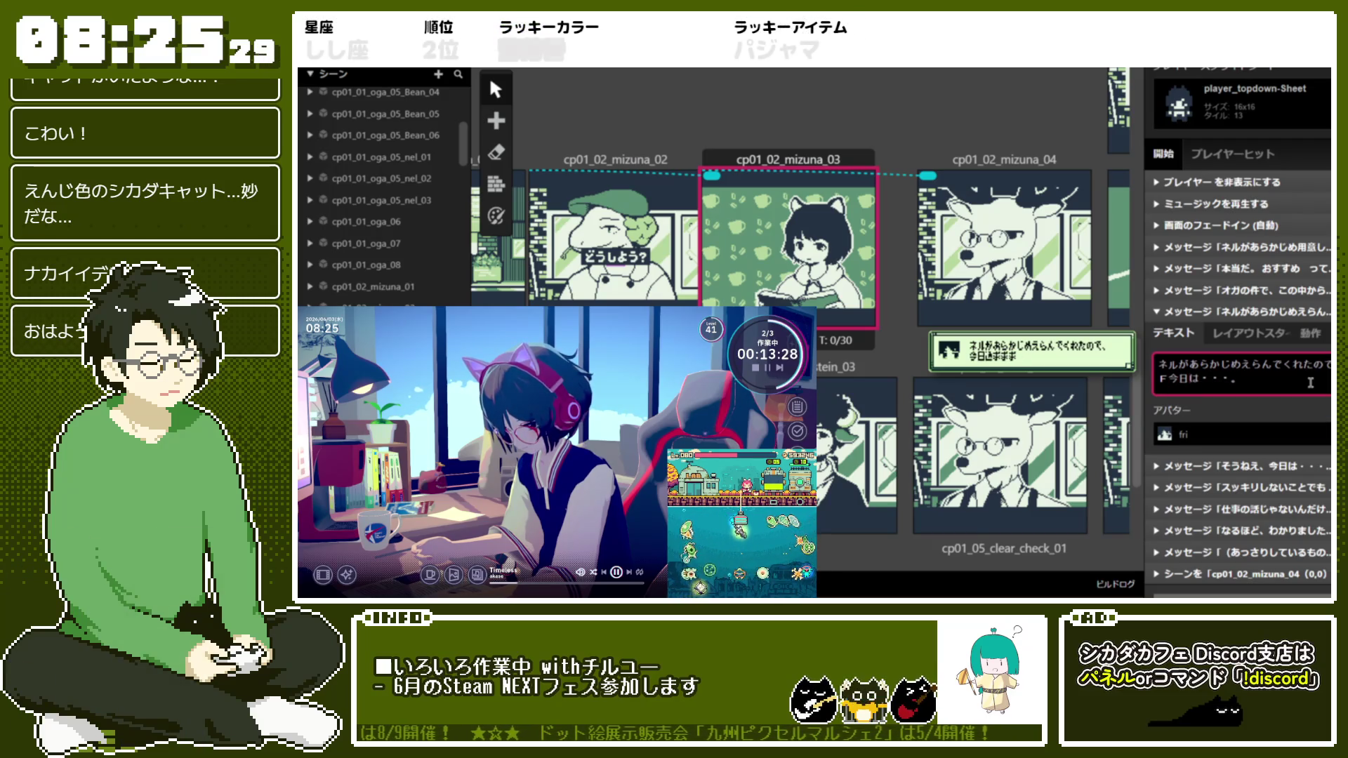
text(F)
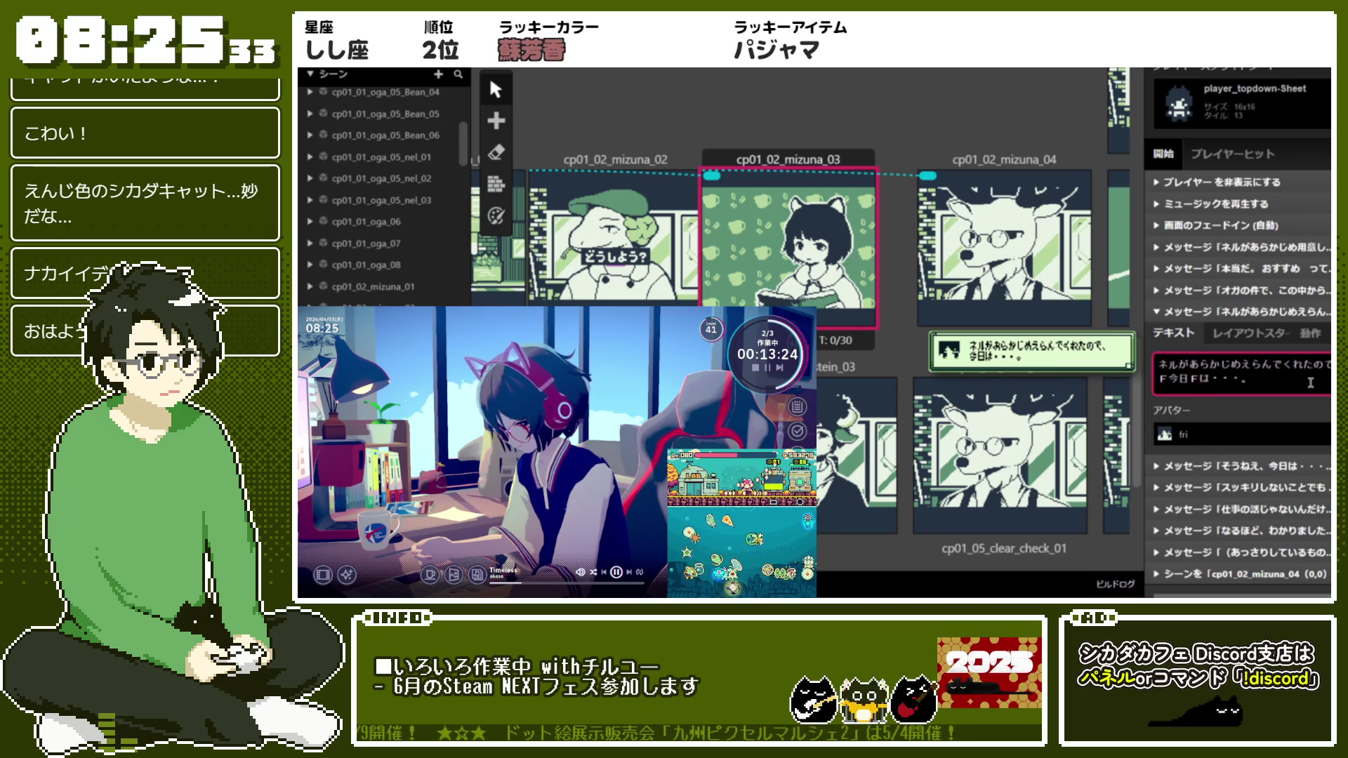
key(Return)
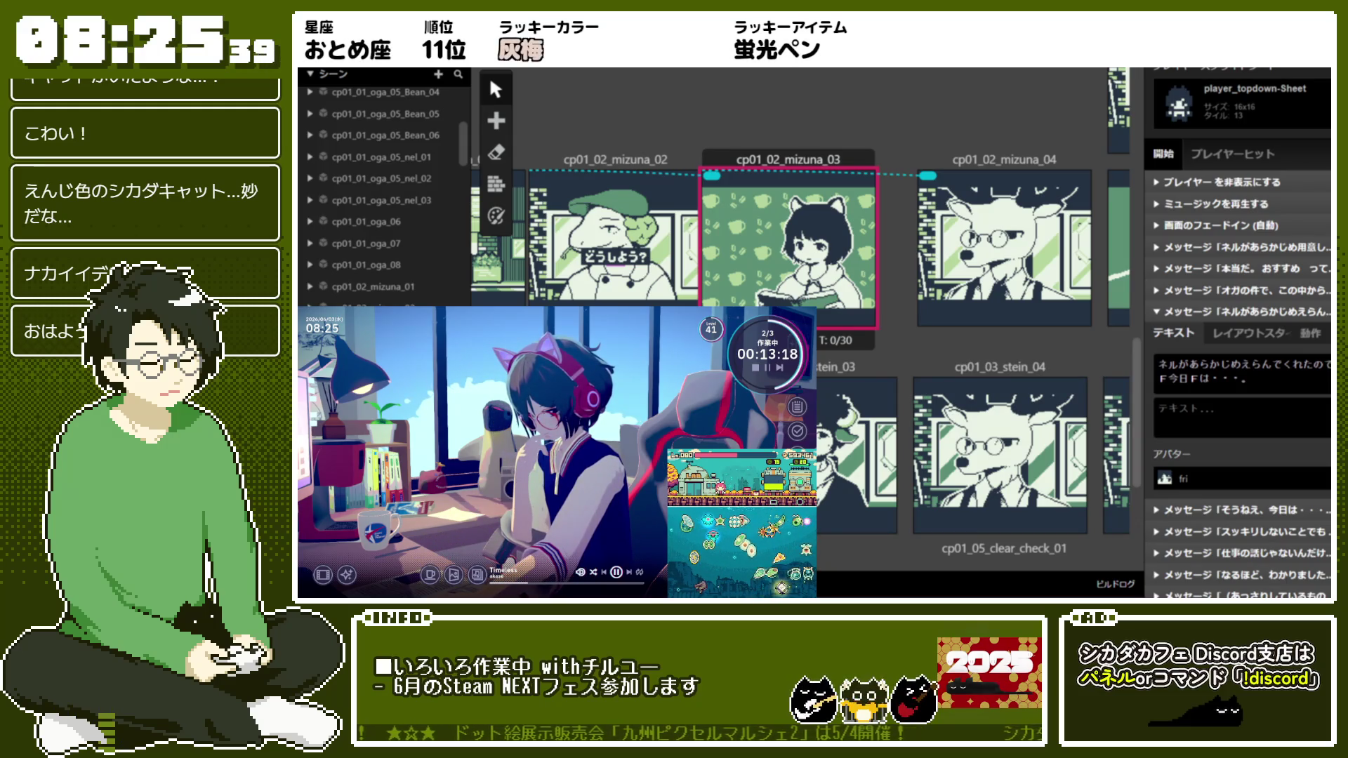
click(1198, 419)
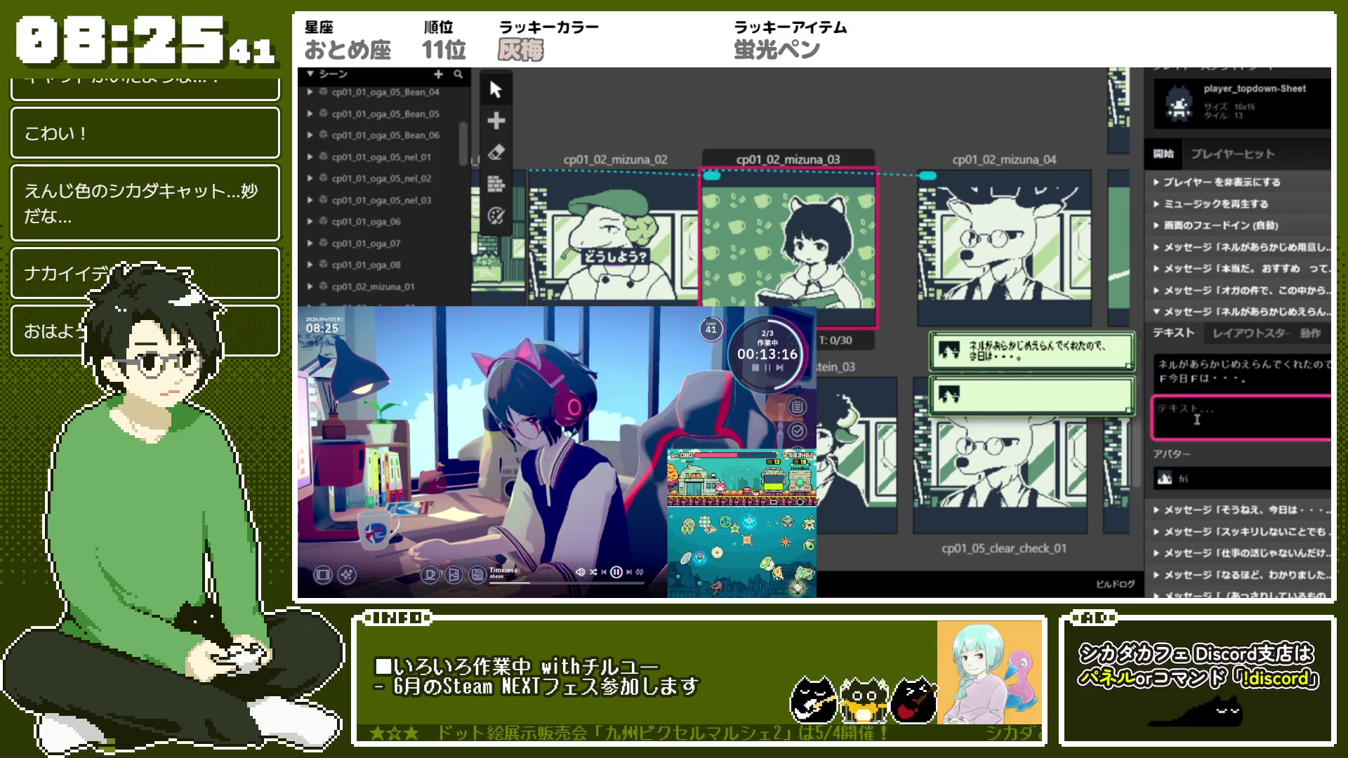
Paste the blend names on the second page, wrapping before エディンピア, and add がおすすめですね。
key(ctrl+v)
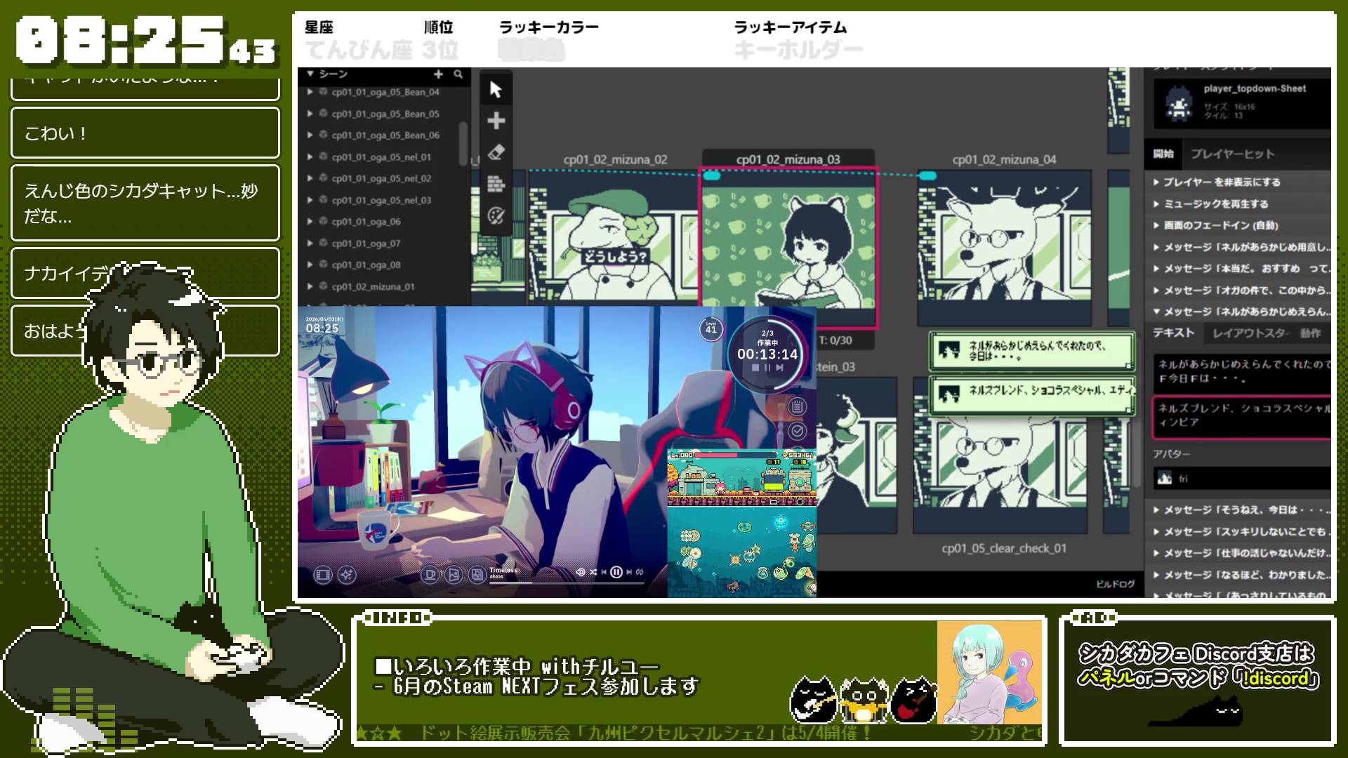
key(Return)
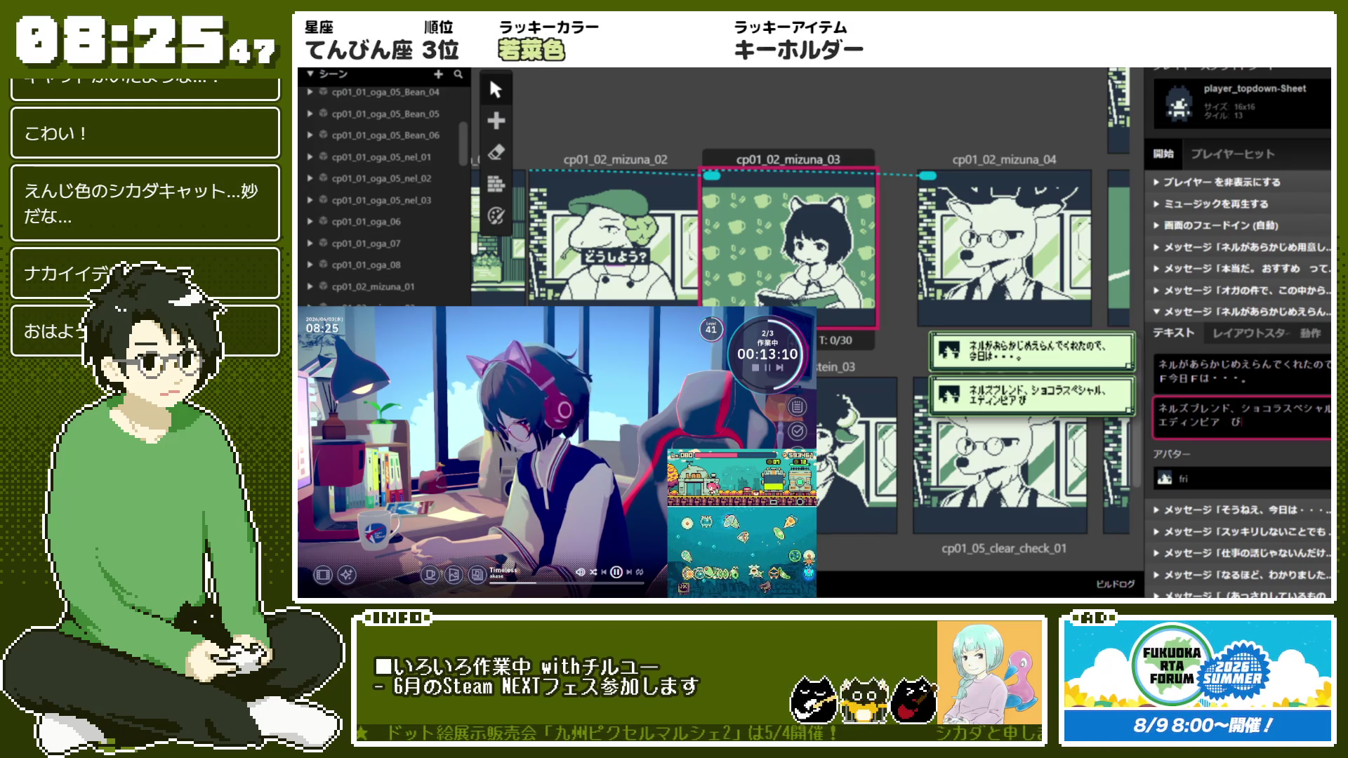
text(おすす)
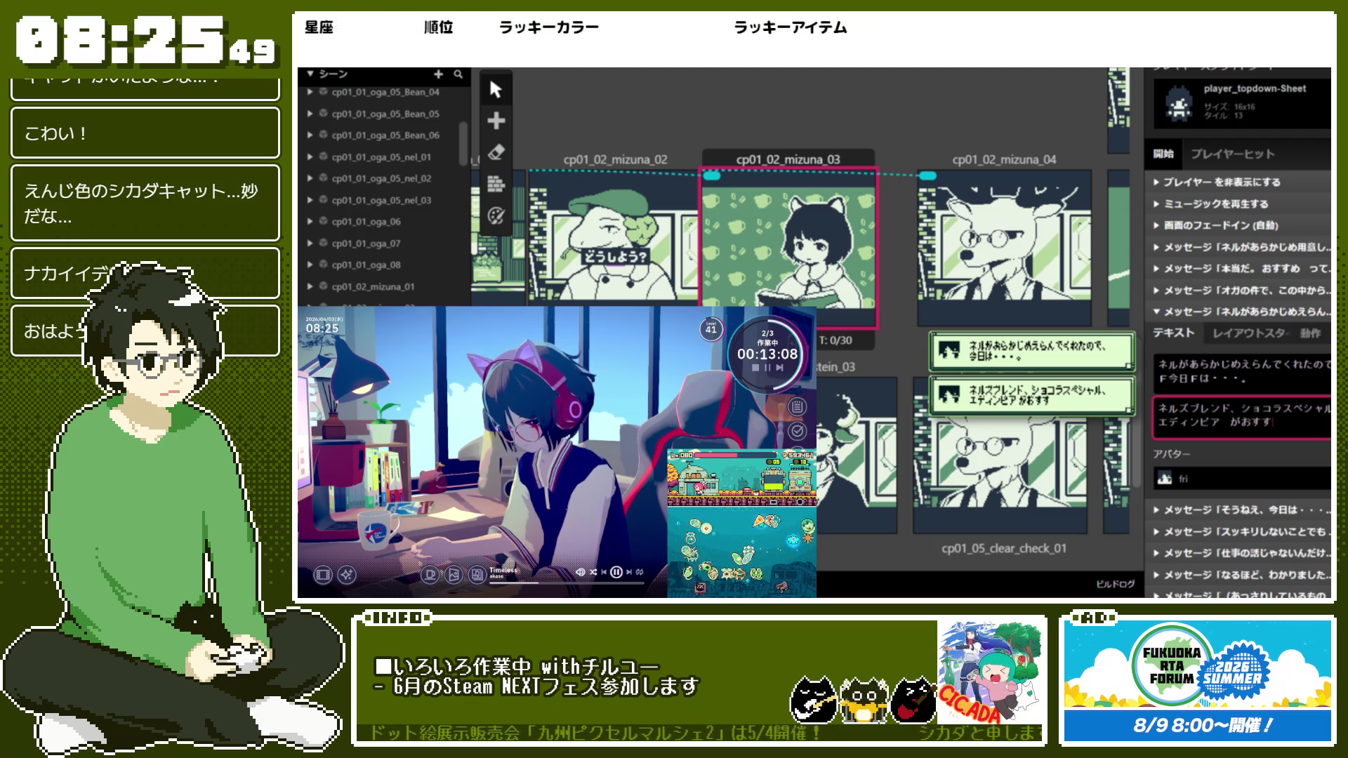
text(めですね。)
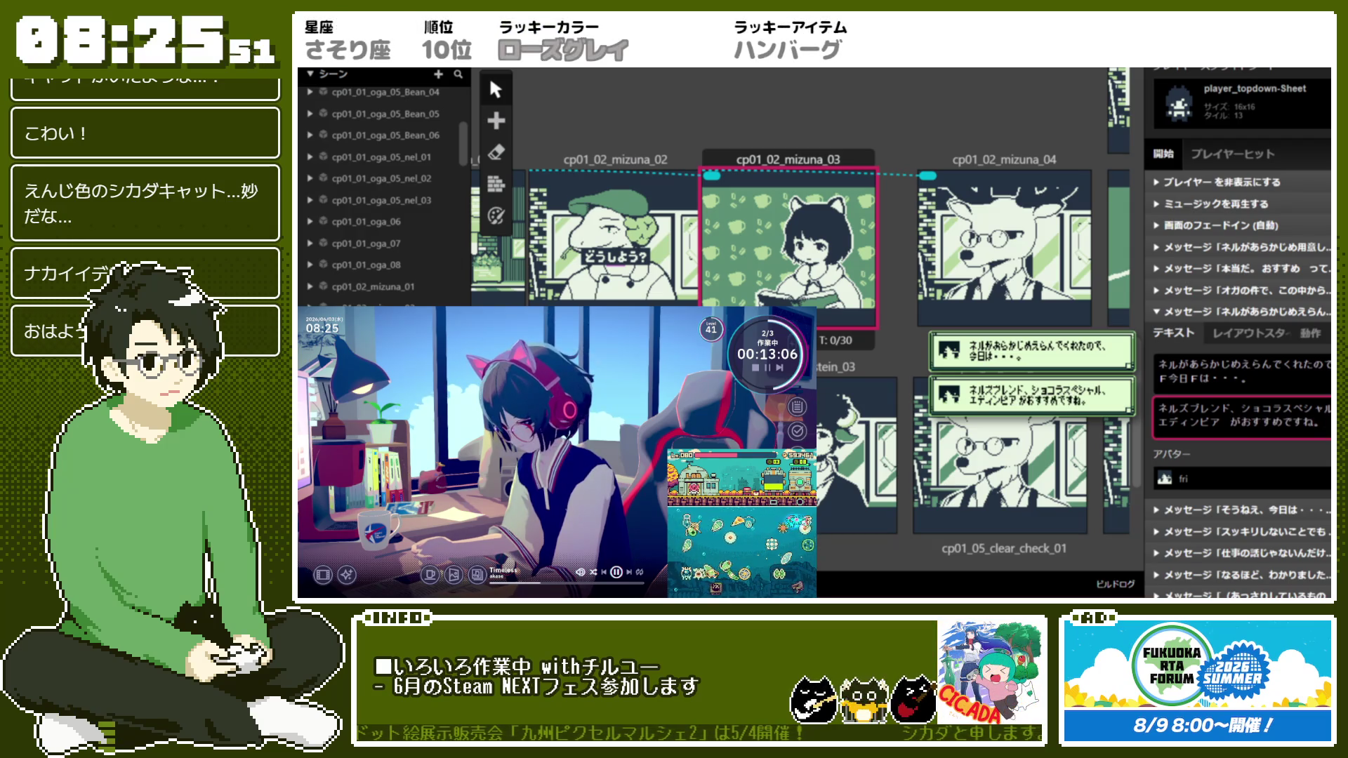
Add a third text page to the message, clearing the stray typed text so it stays empty
click(1263, 321)
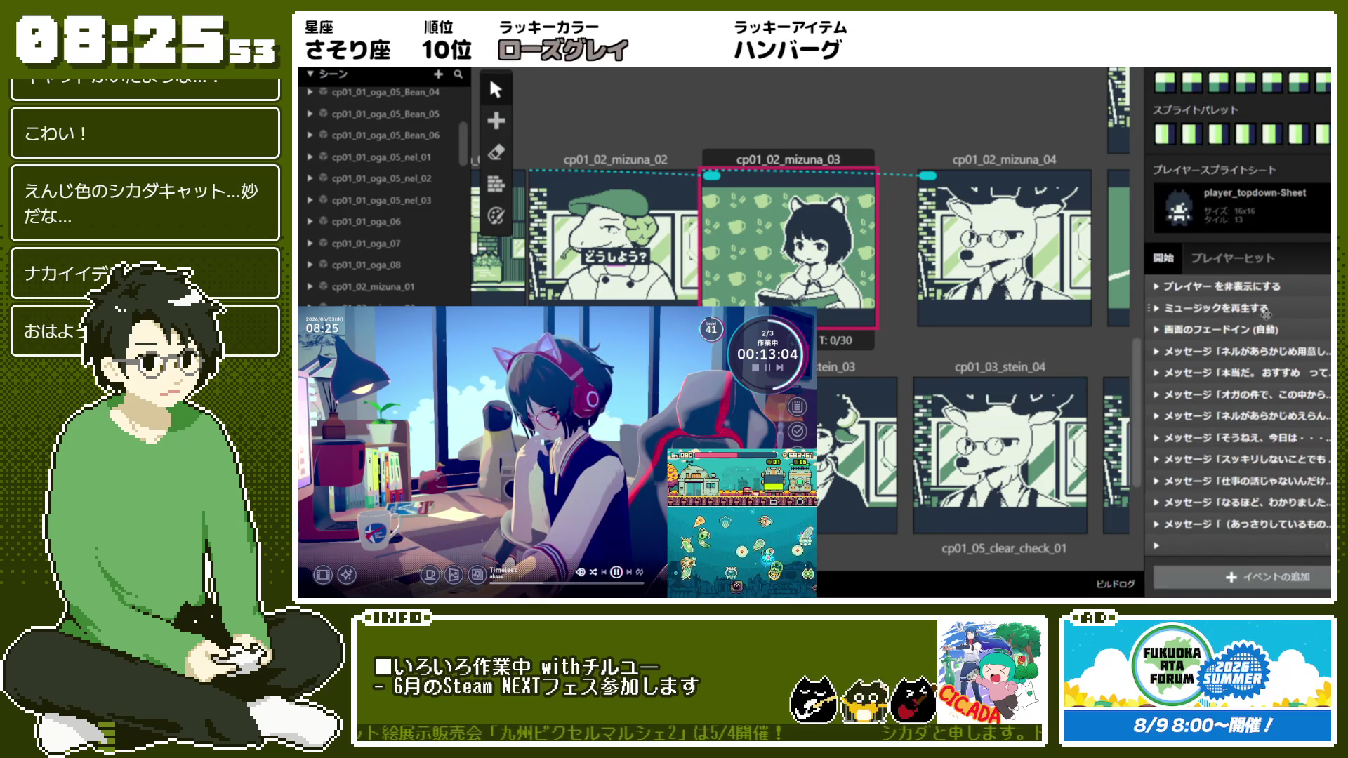
click(1238, 417)
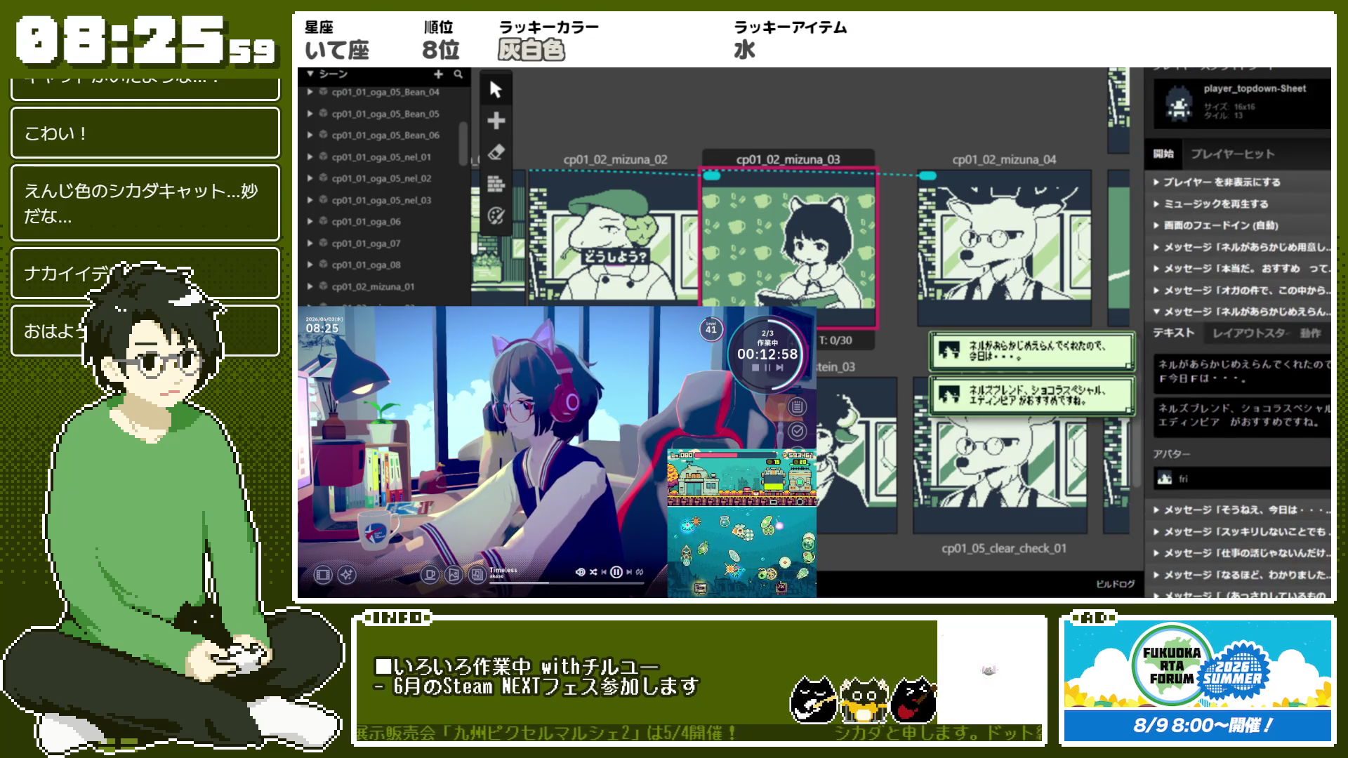
click(1235, 465)
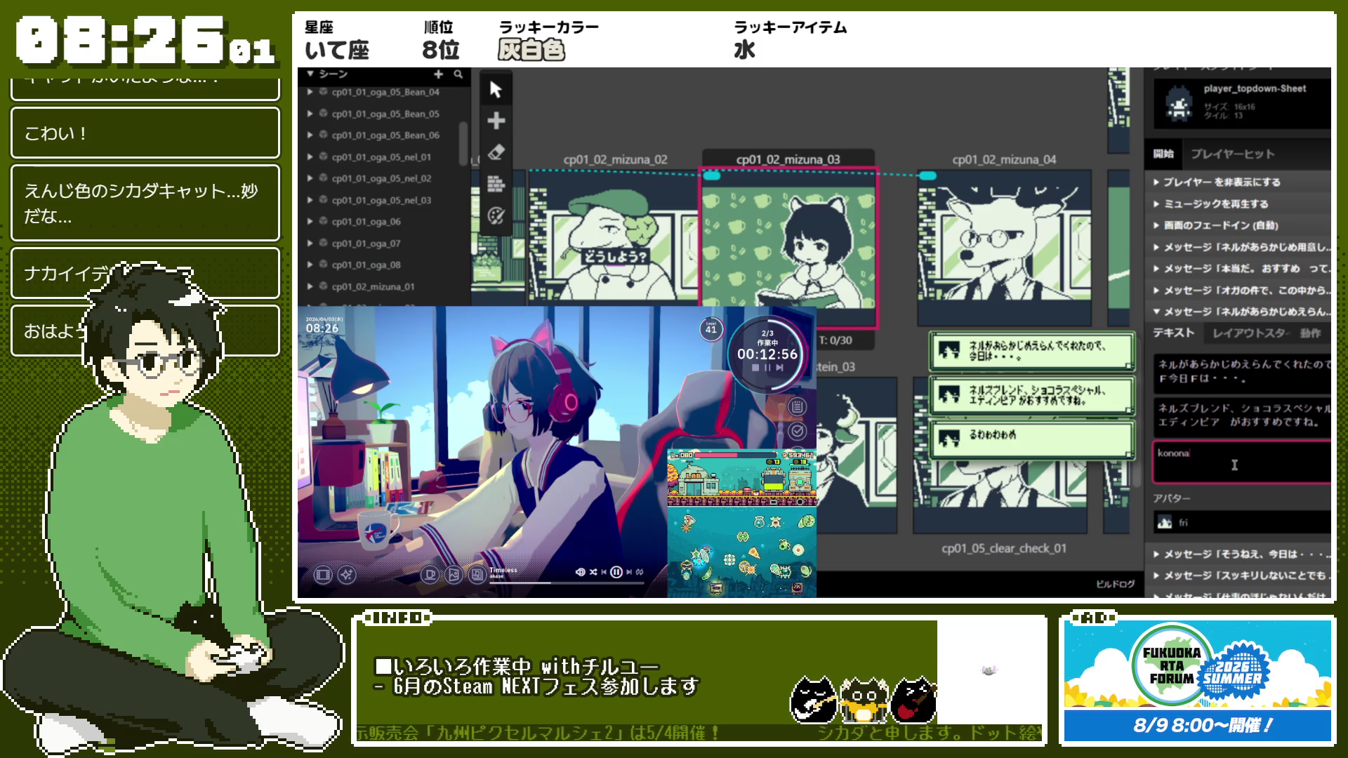
text(このなか)
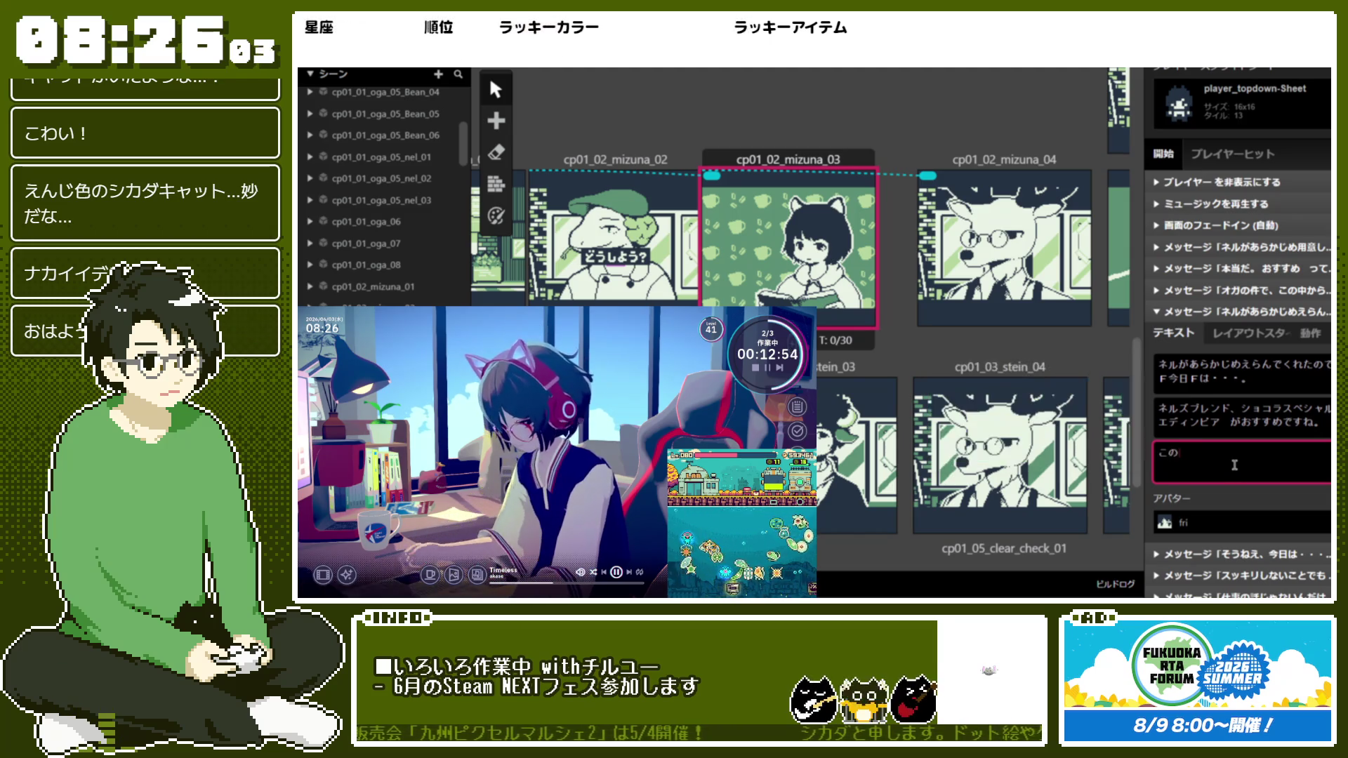
key(BackSpace)
key(BackSpace)
key(BackSpace)
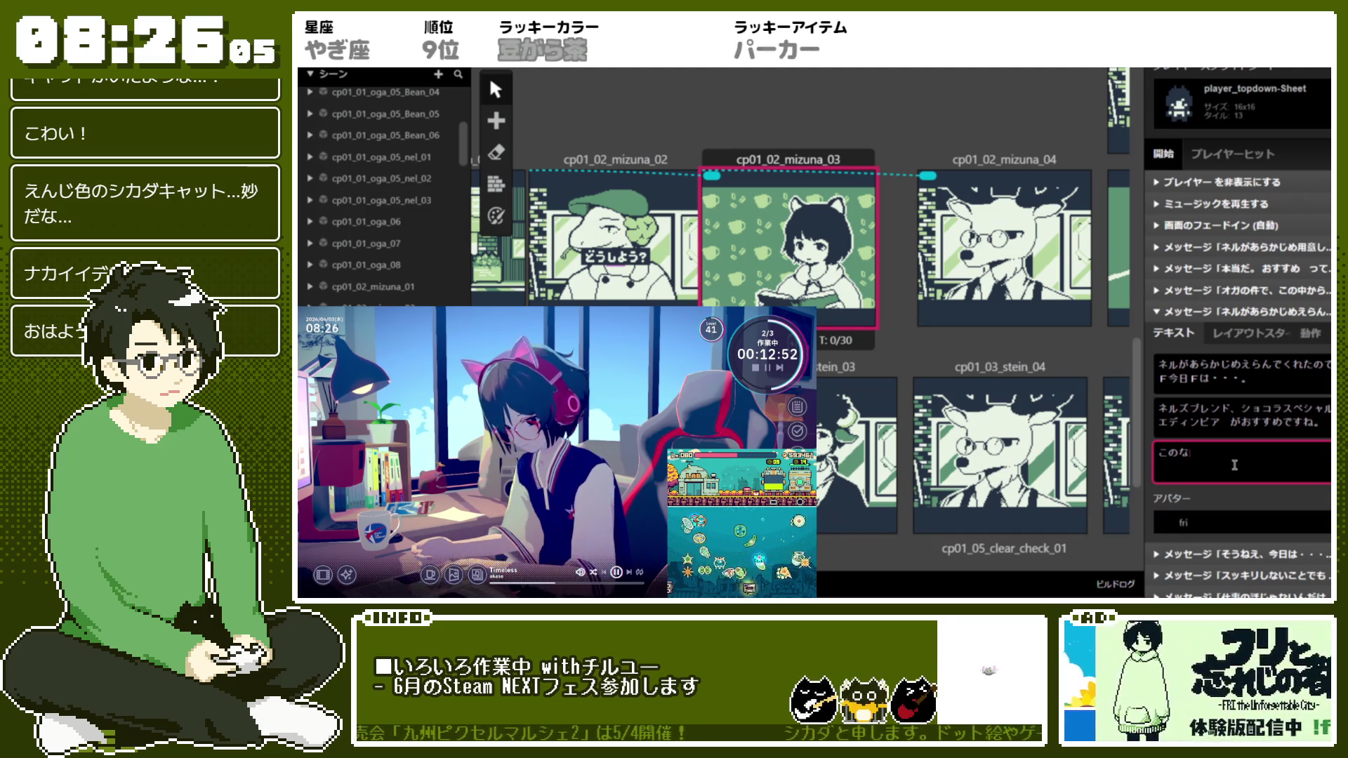
text(onak)
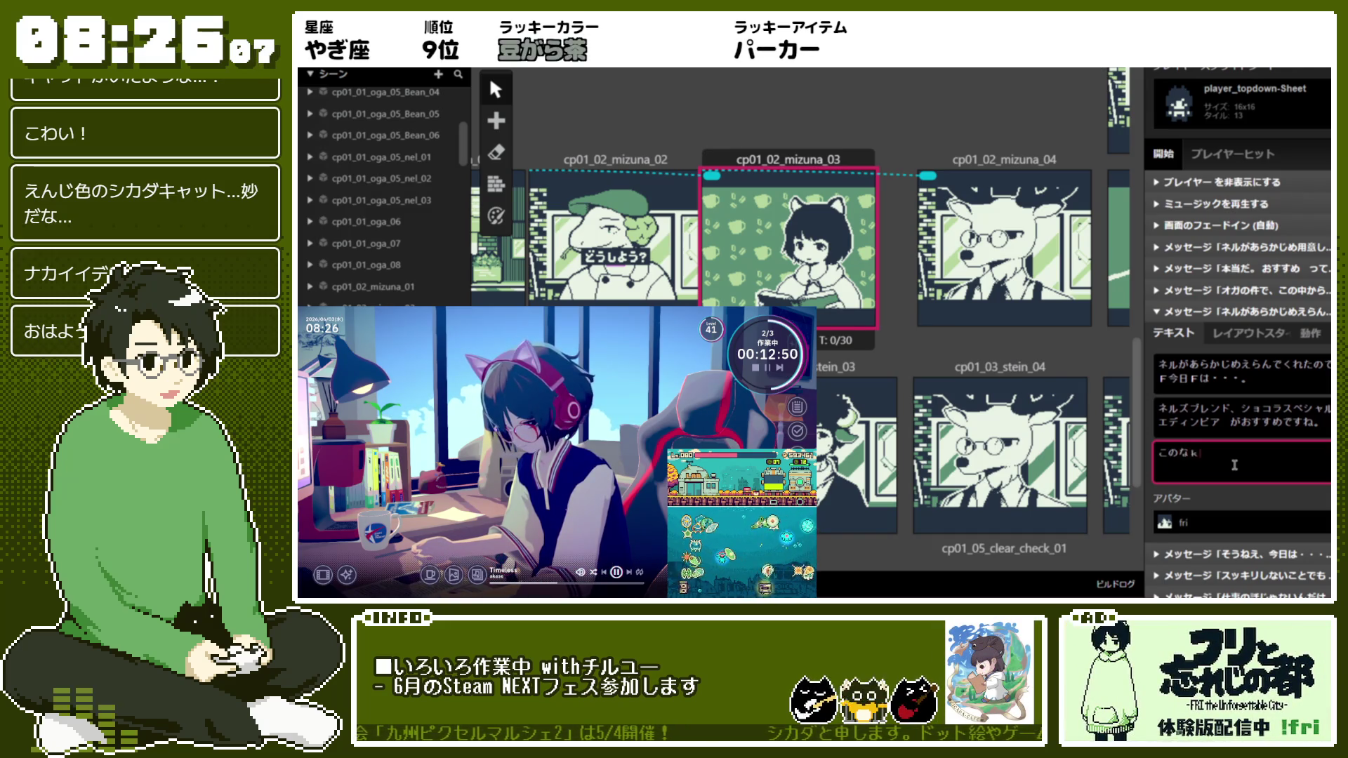
key(BackSpace)
key(BackSpace)
key(BackSpace)
key(BackSpace)
key(BackSpace)
key(BackSpace)
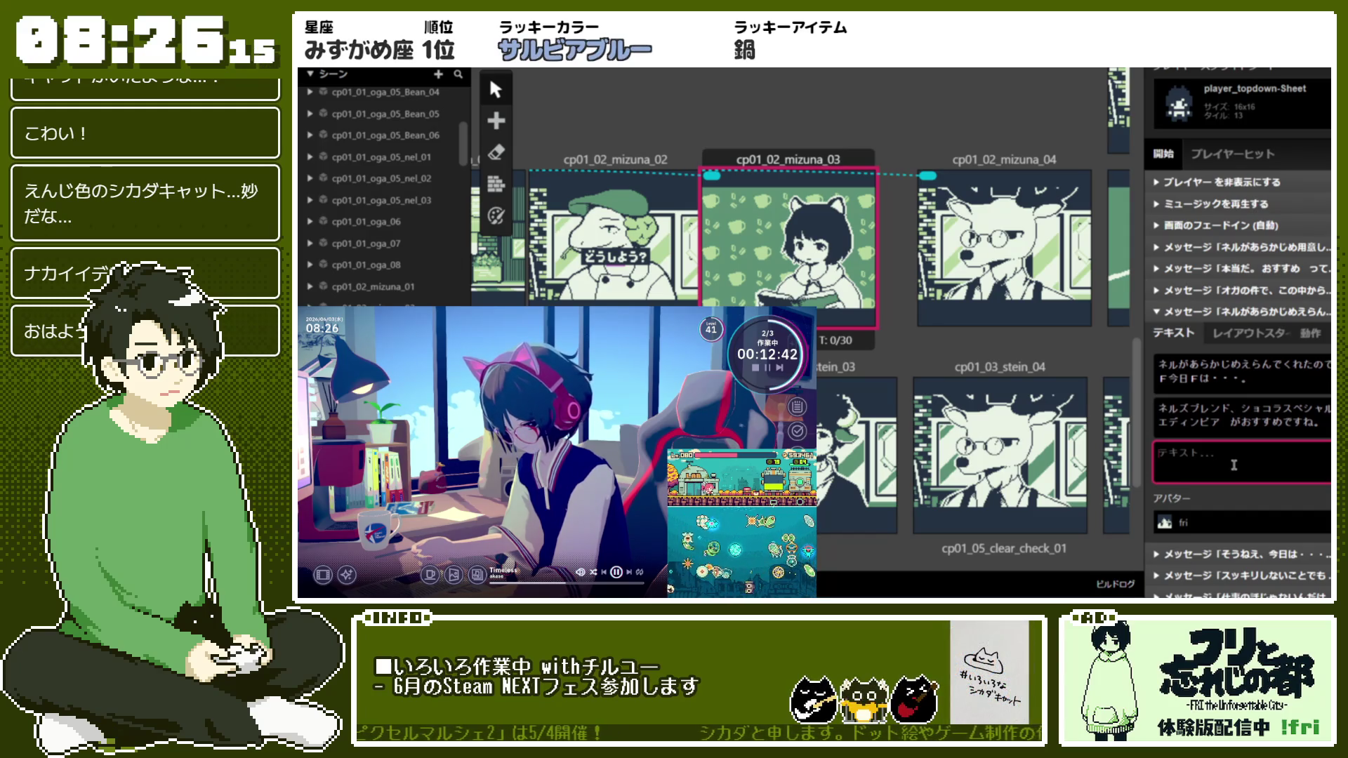
mouse_move(1231, 466)
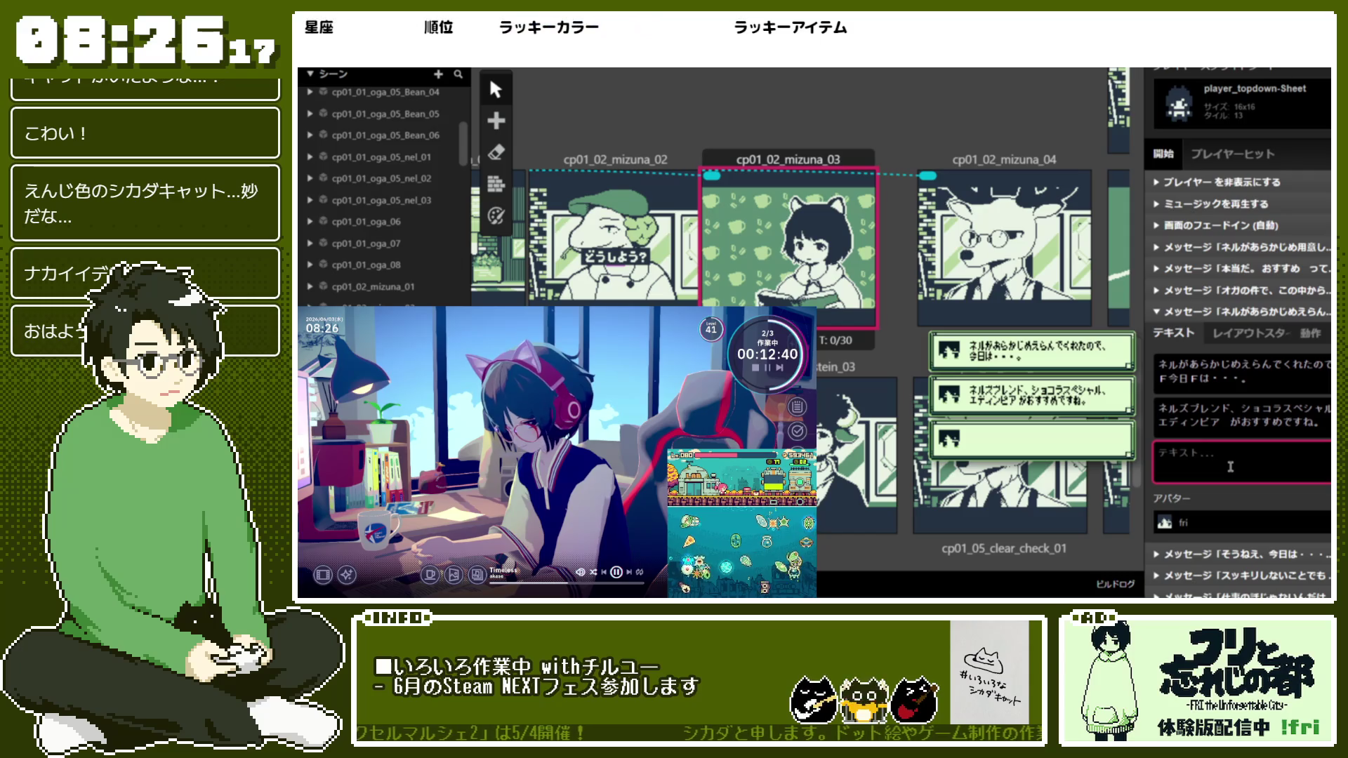
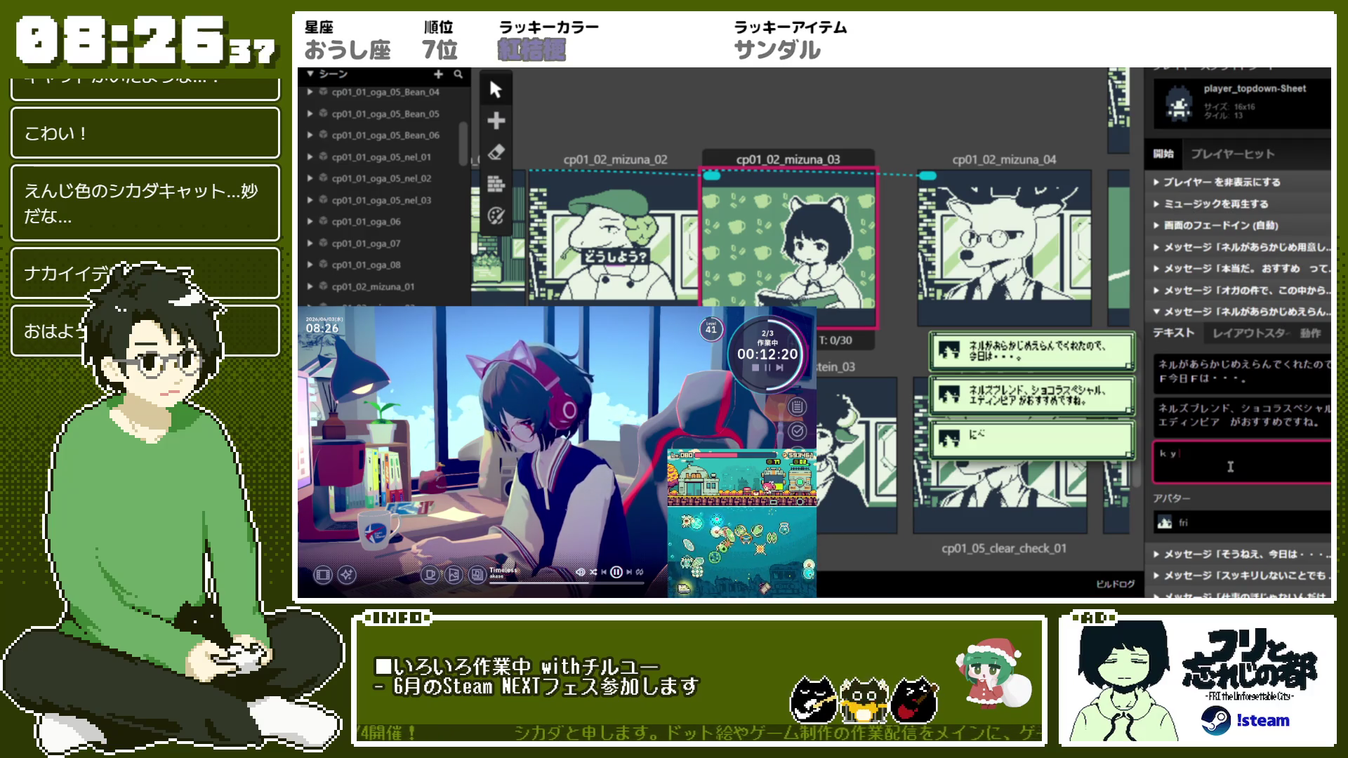
Type the third line 今日の気分をおしえてもらえたら、わたしがえらびます！ with F markers around 今日 and 気分
text(きょうのきぶn今日の気分をおしえ)
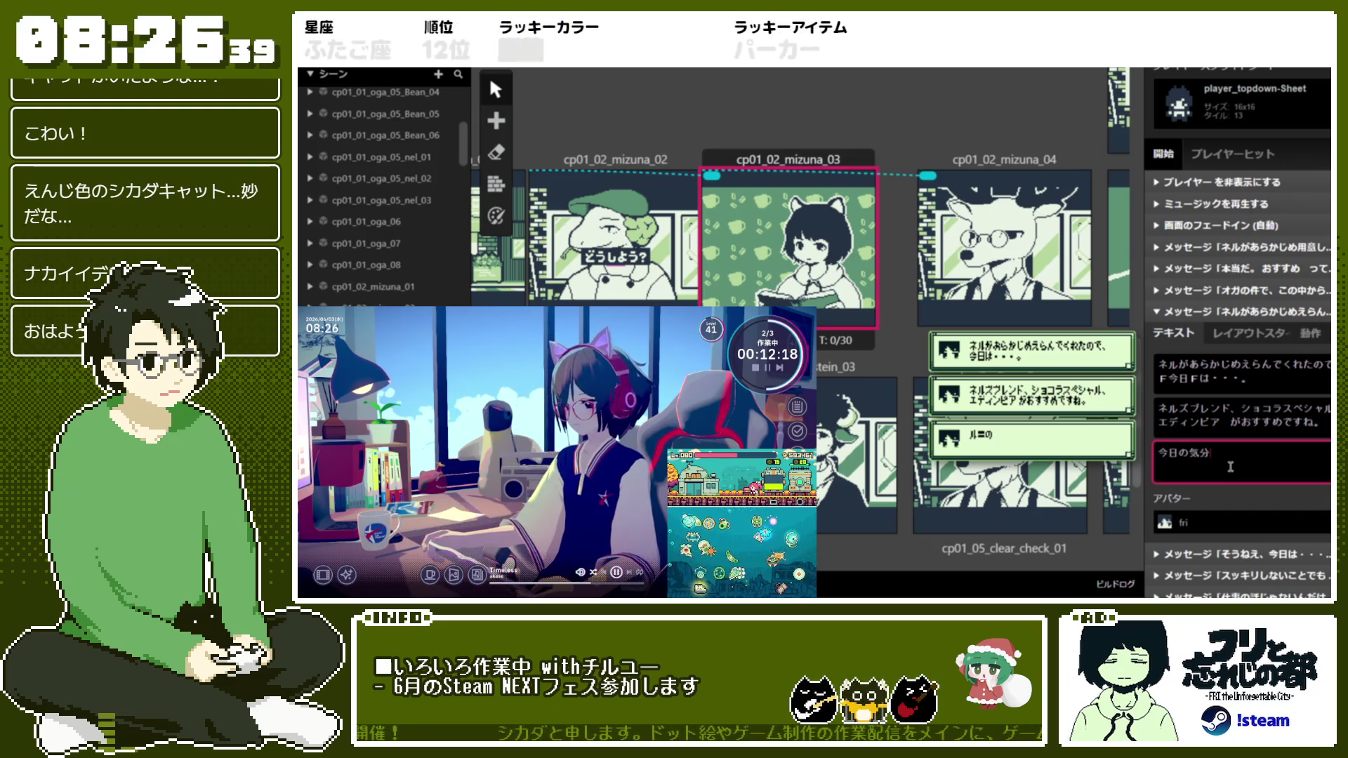
text(てもらえたら、)
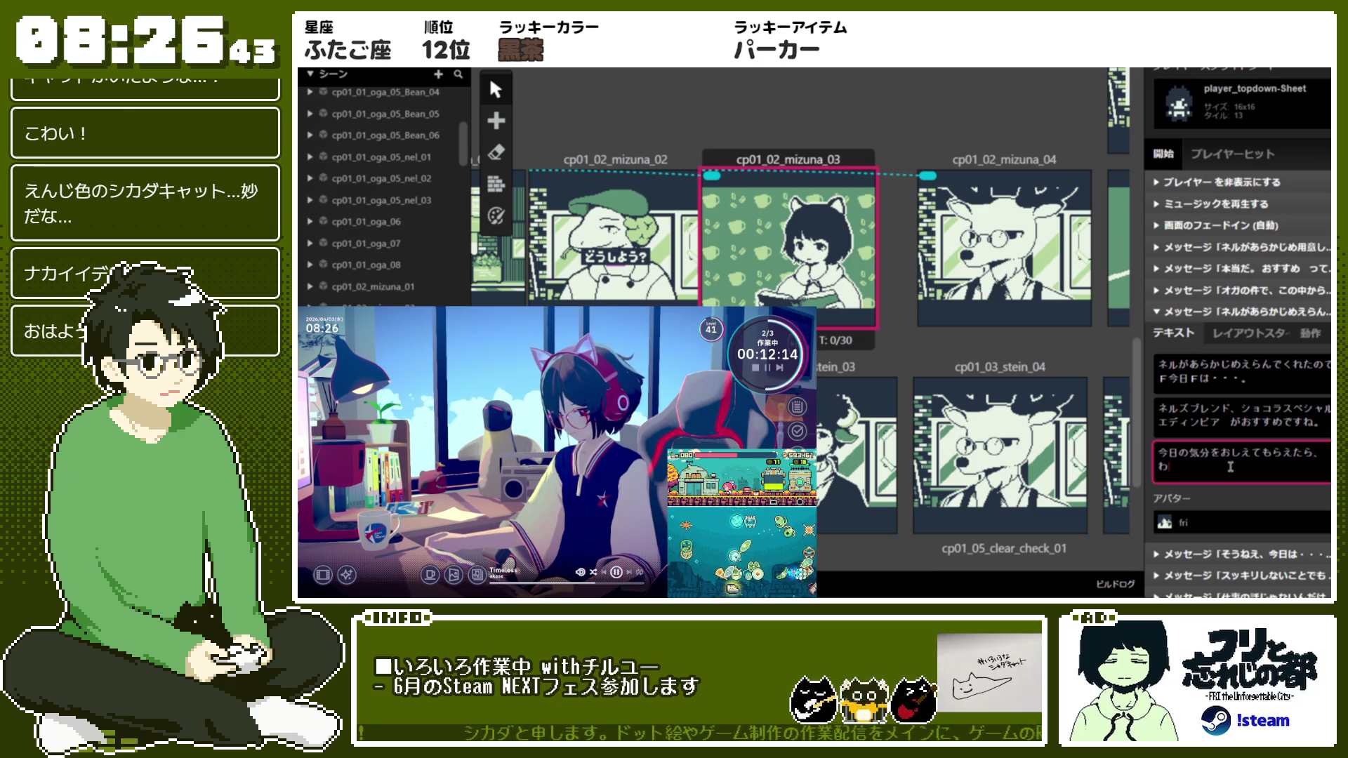
text(えら)
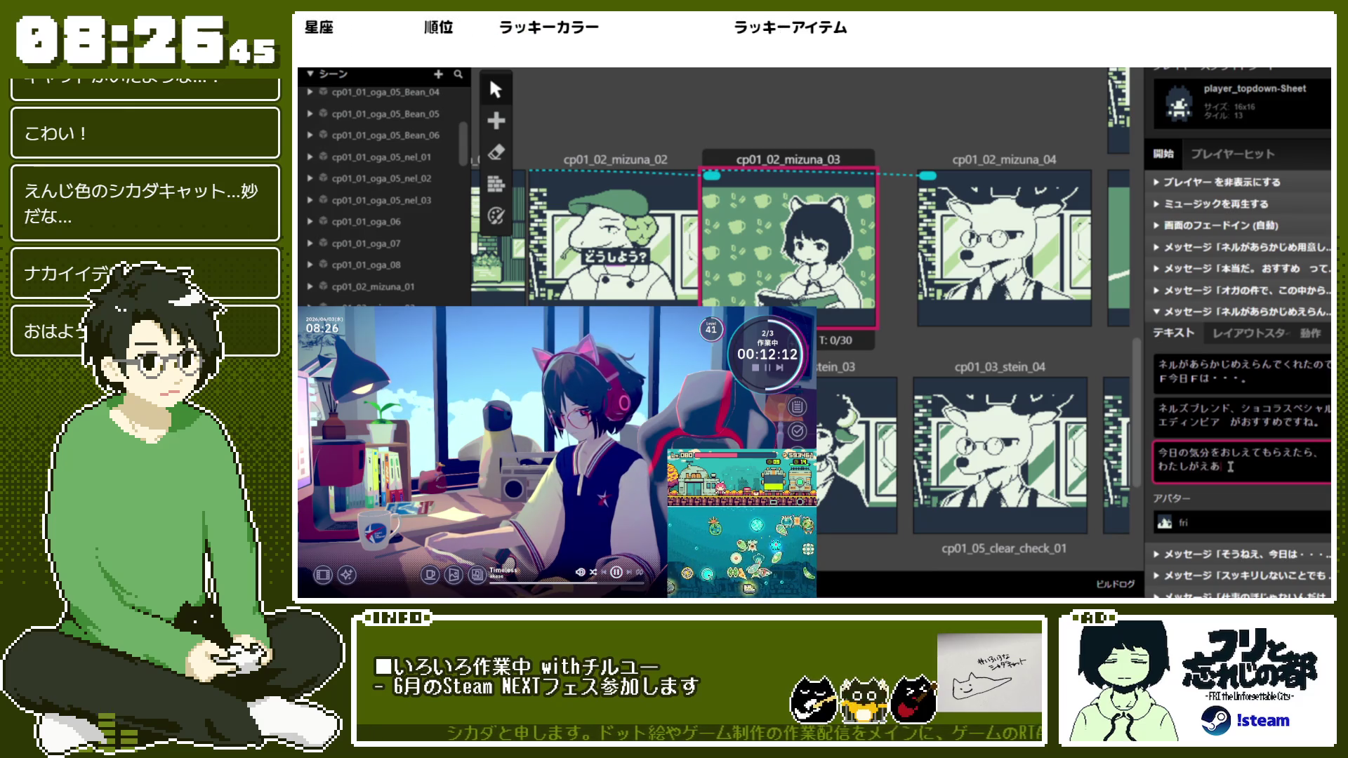
text(びぼます！)
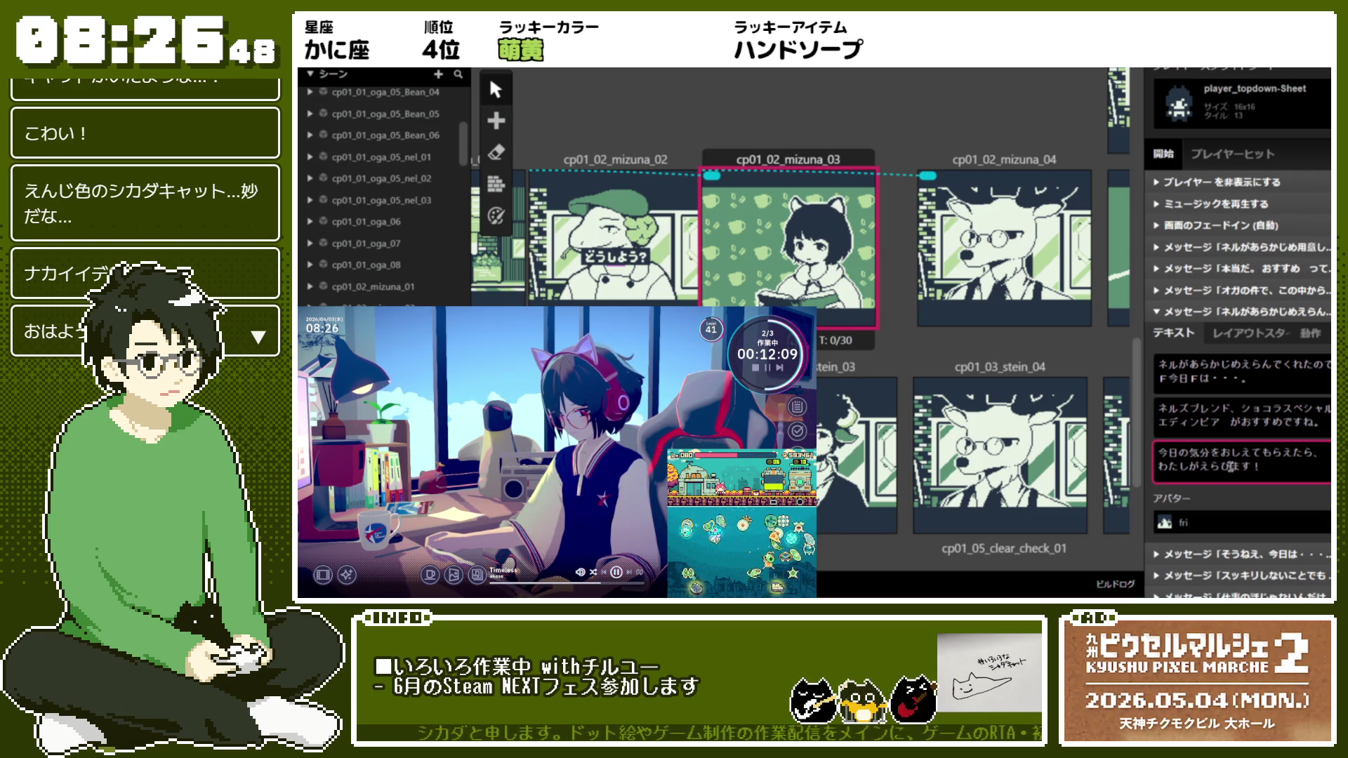
key(Return)
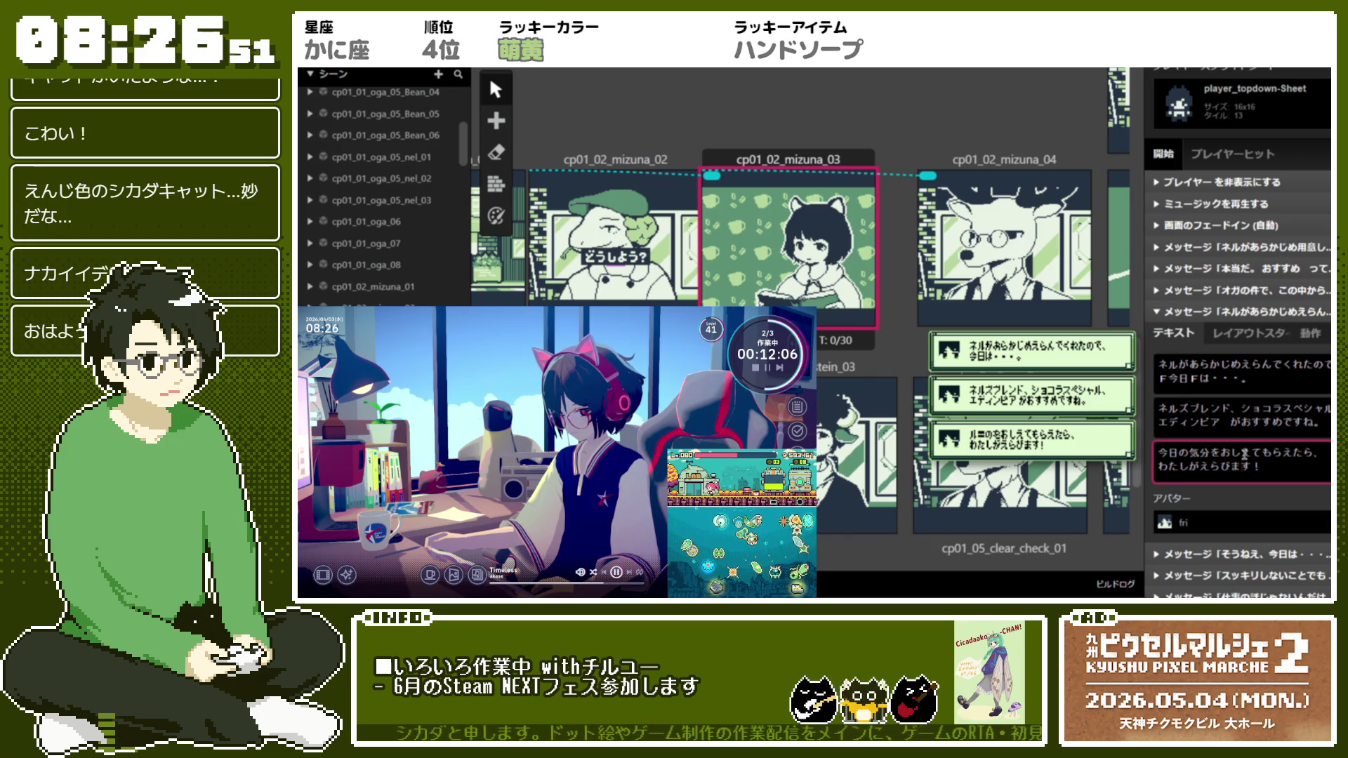
text(F今日)
text(FのF気分!!)
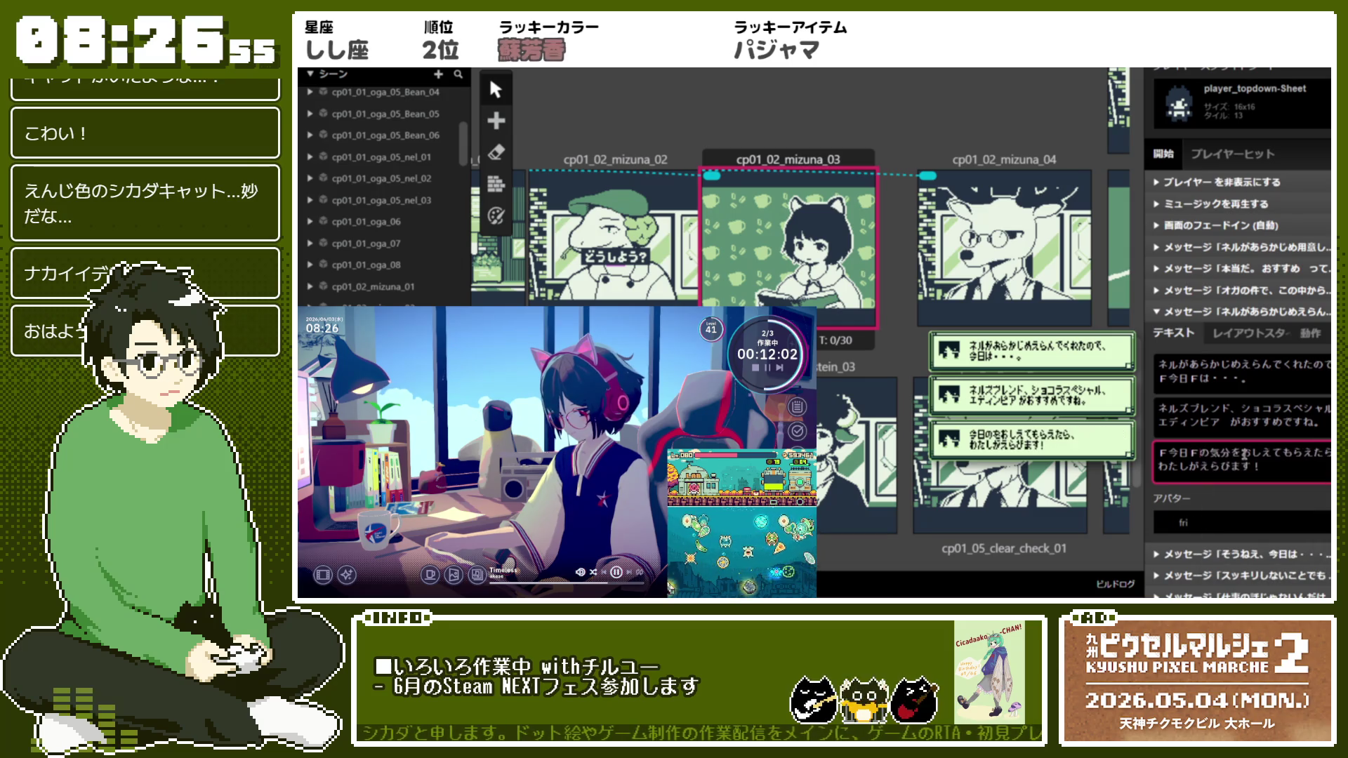
text(ka)
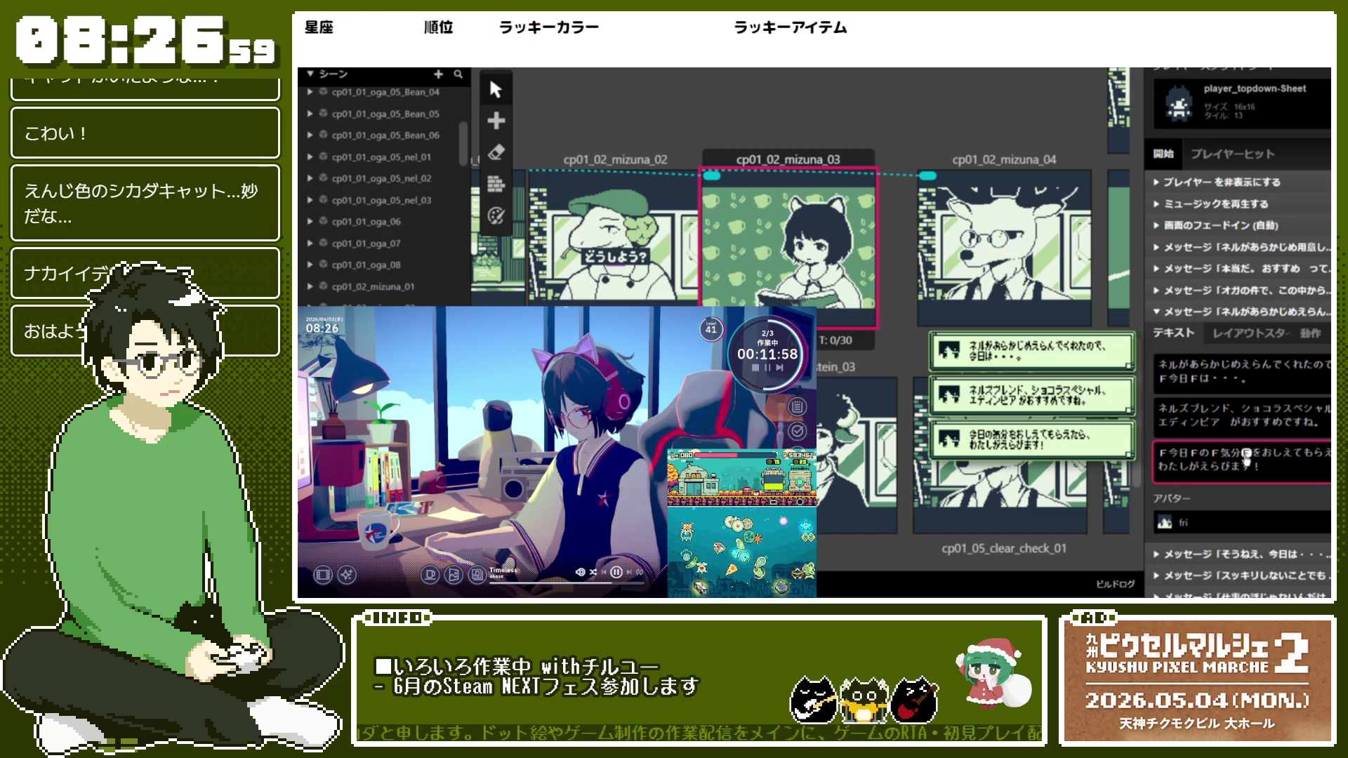
key(Escape)
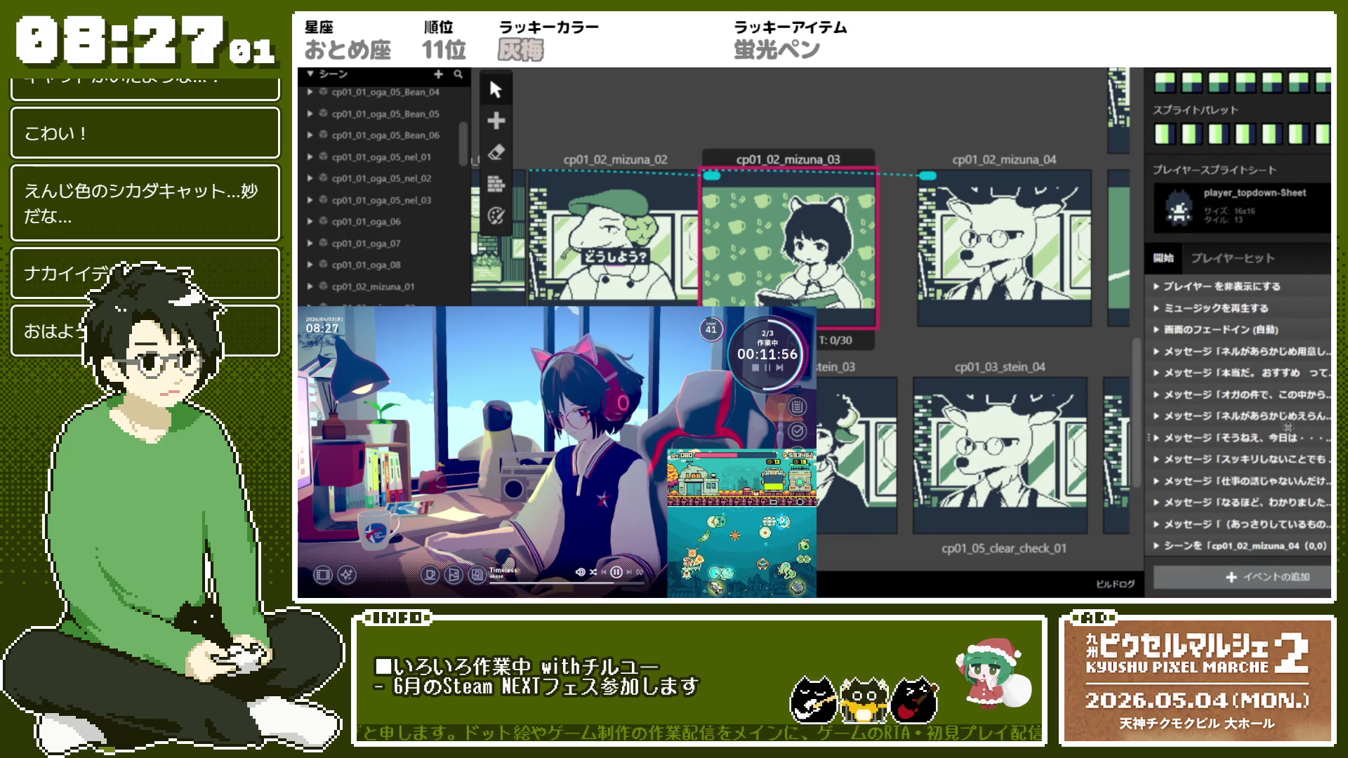
click(1292, 444)
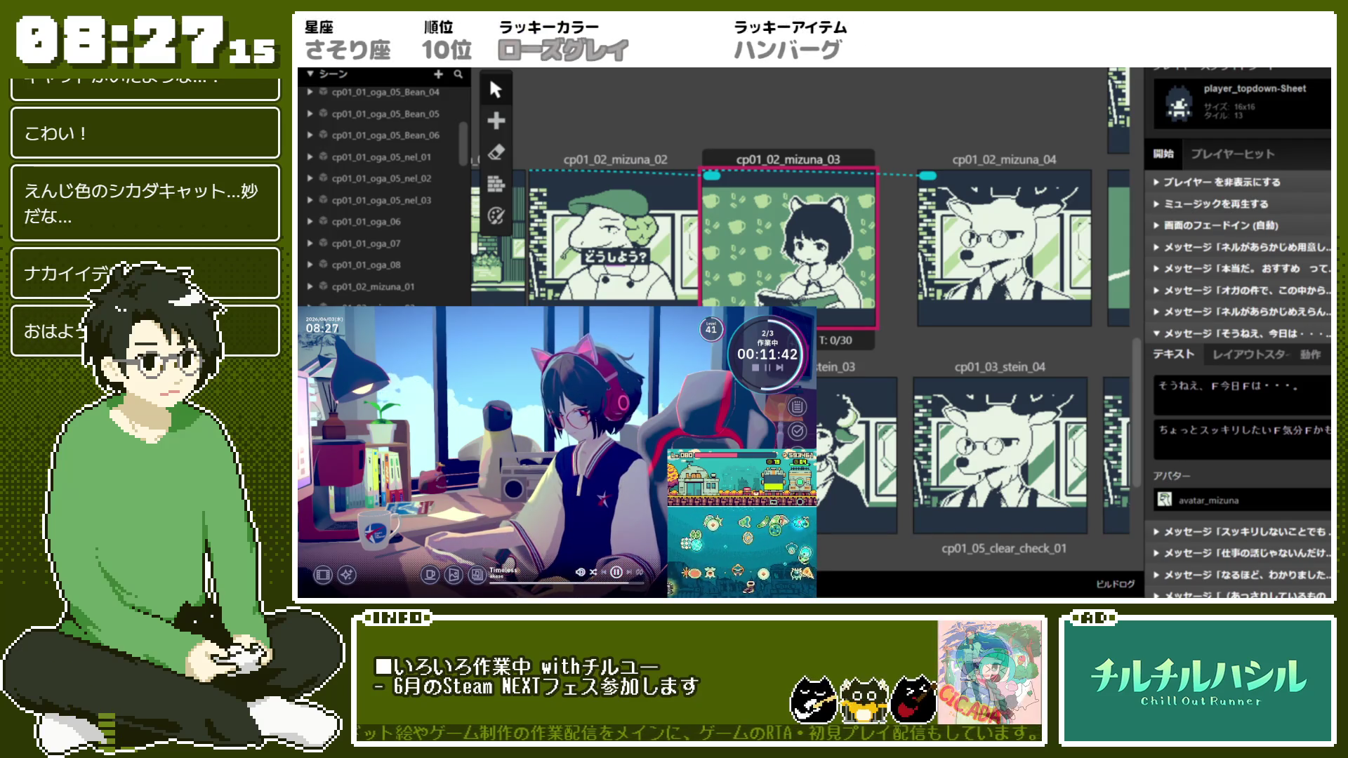
Review the そうねえ、今日は…, スッキリしないことでも and 仕事の話じゃないんだけどね。 messages without changes
mouse_move(1169, 347)
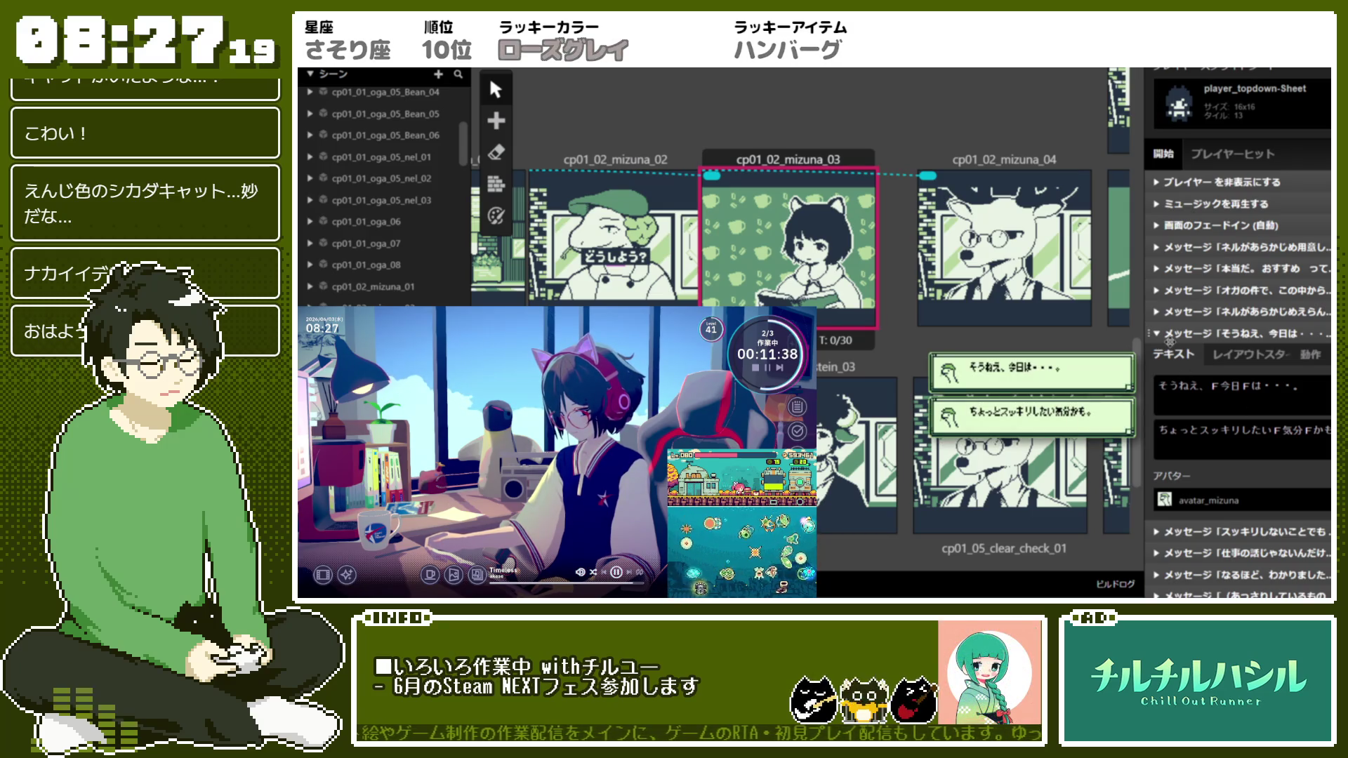
scroll(1169, 342, down, 1)
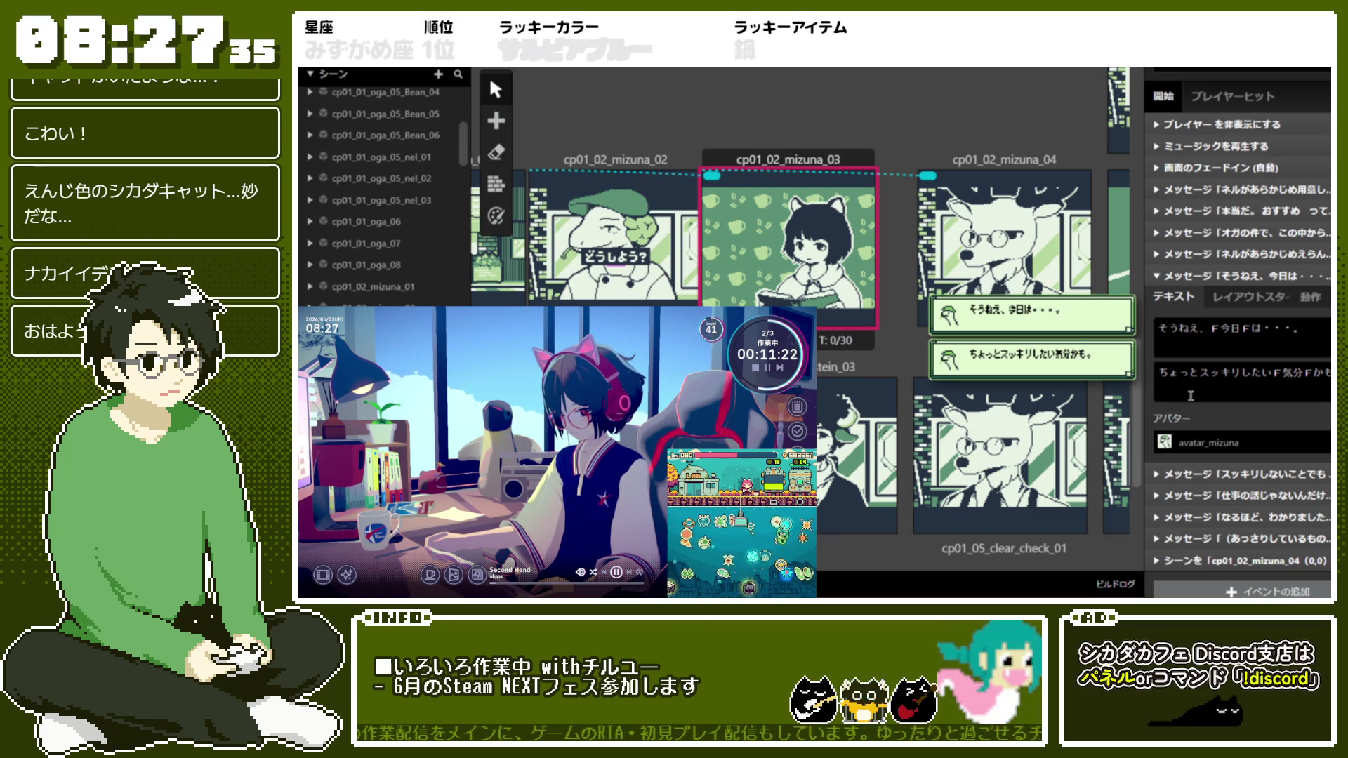
click(1242, 278)
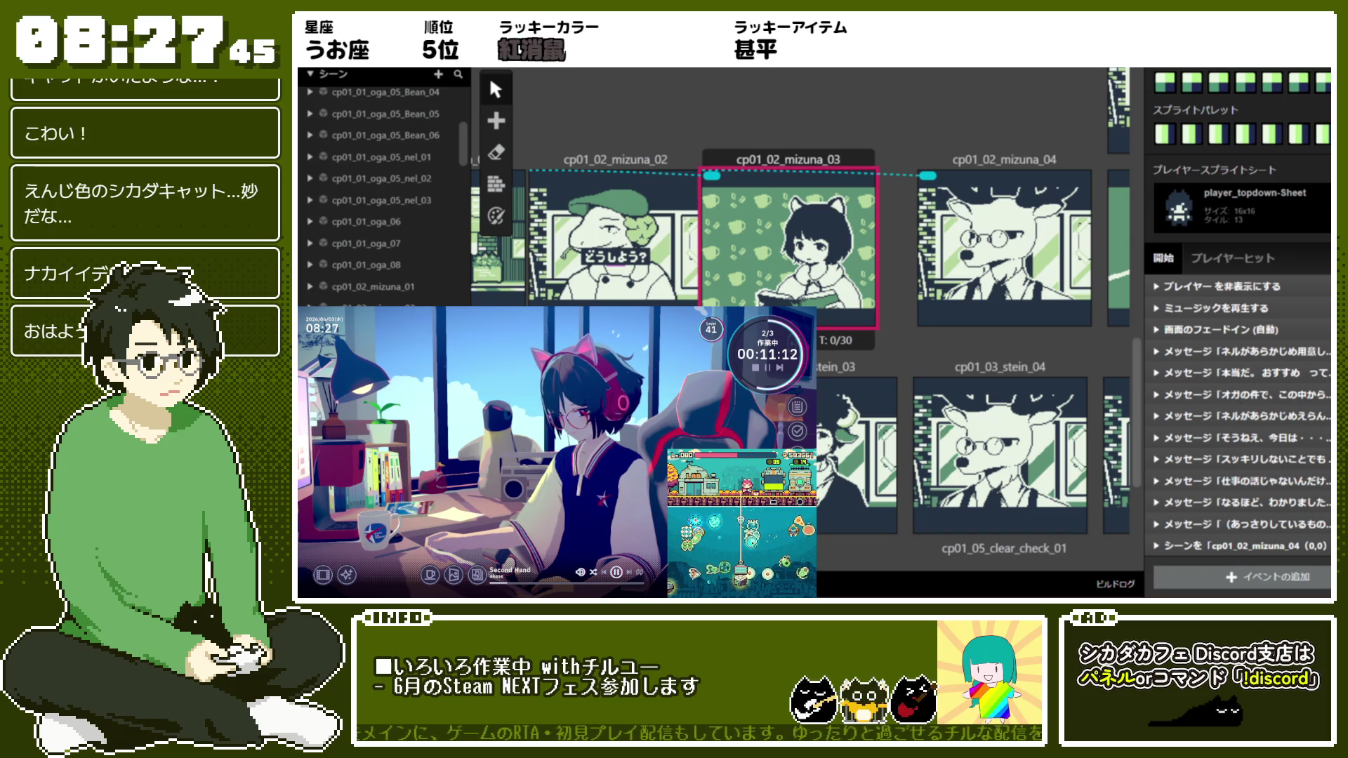
click(1286, 457)
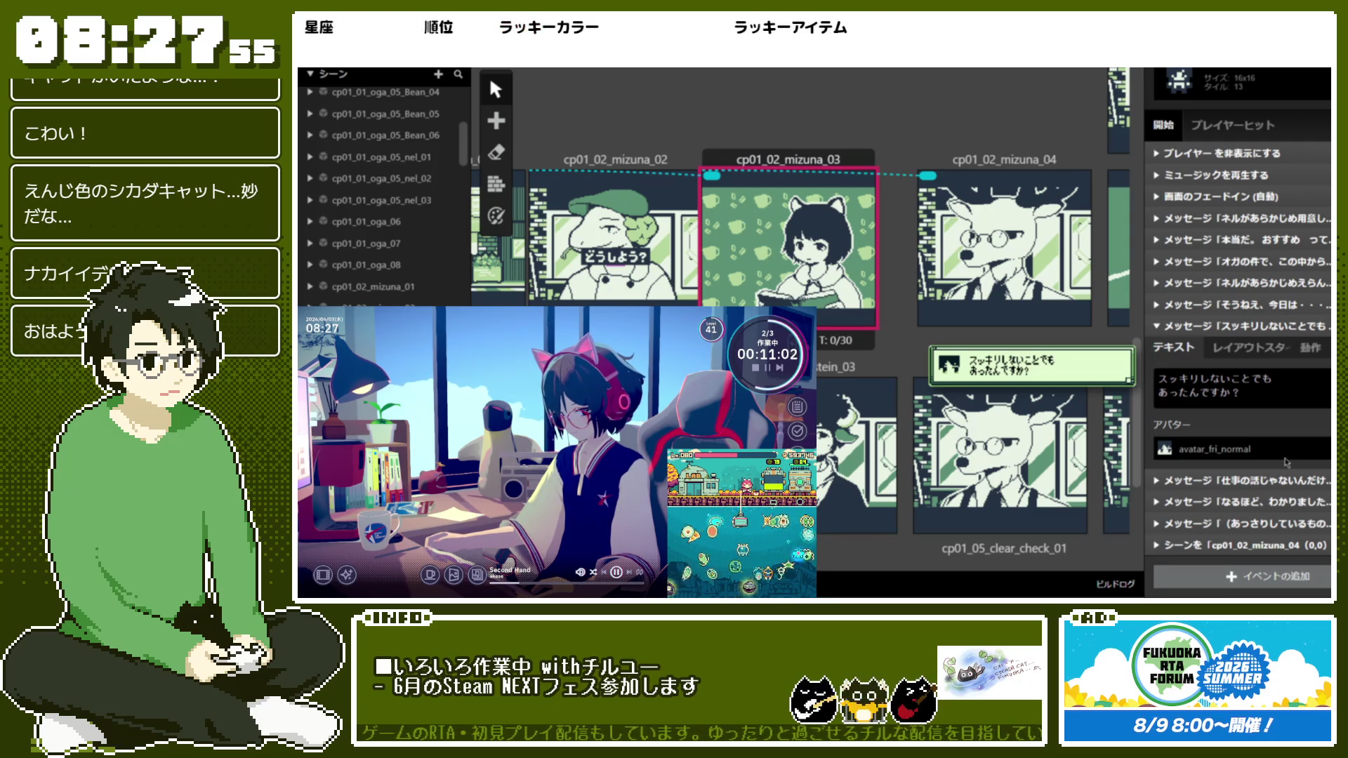
click(1269, 418)
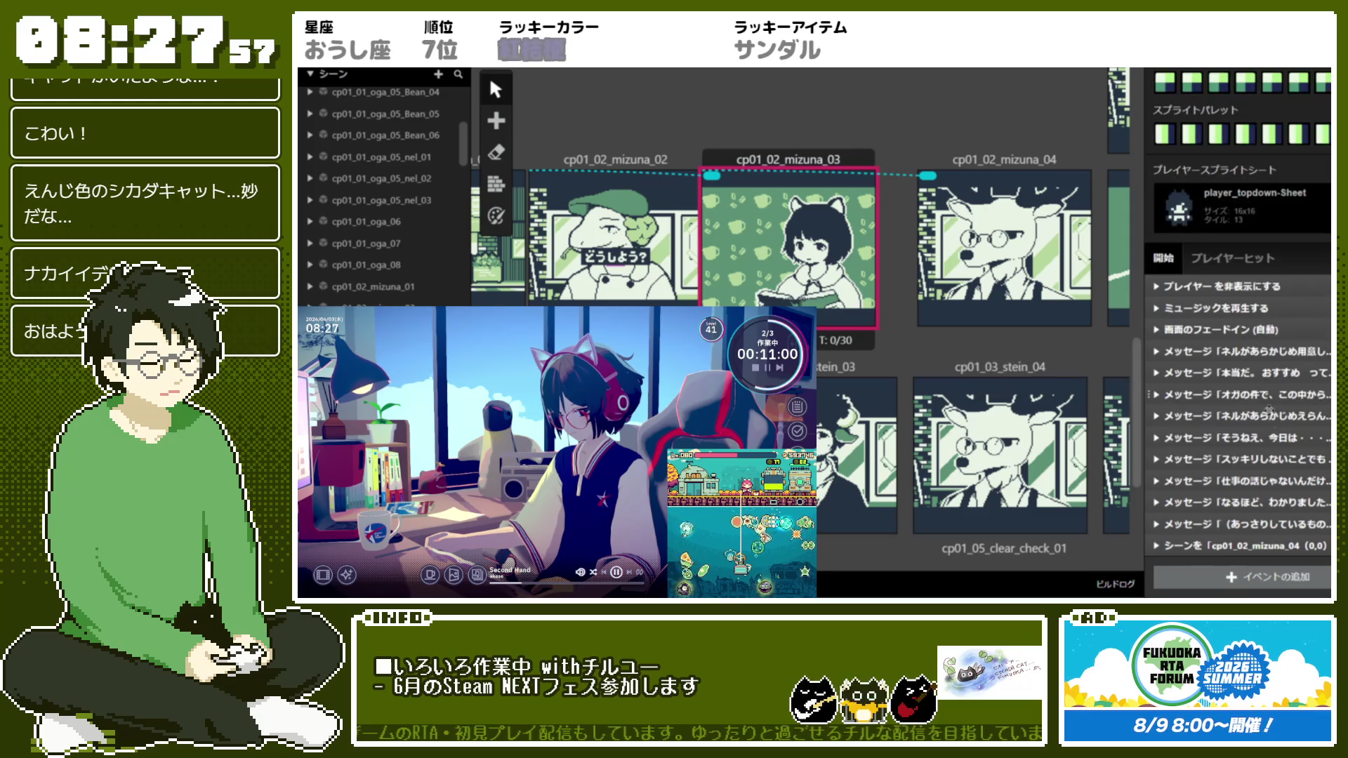
click(1273, 479)
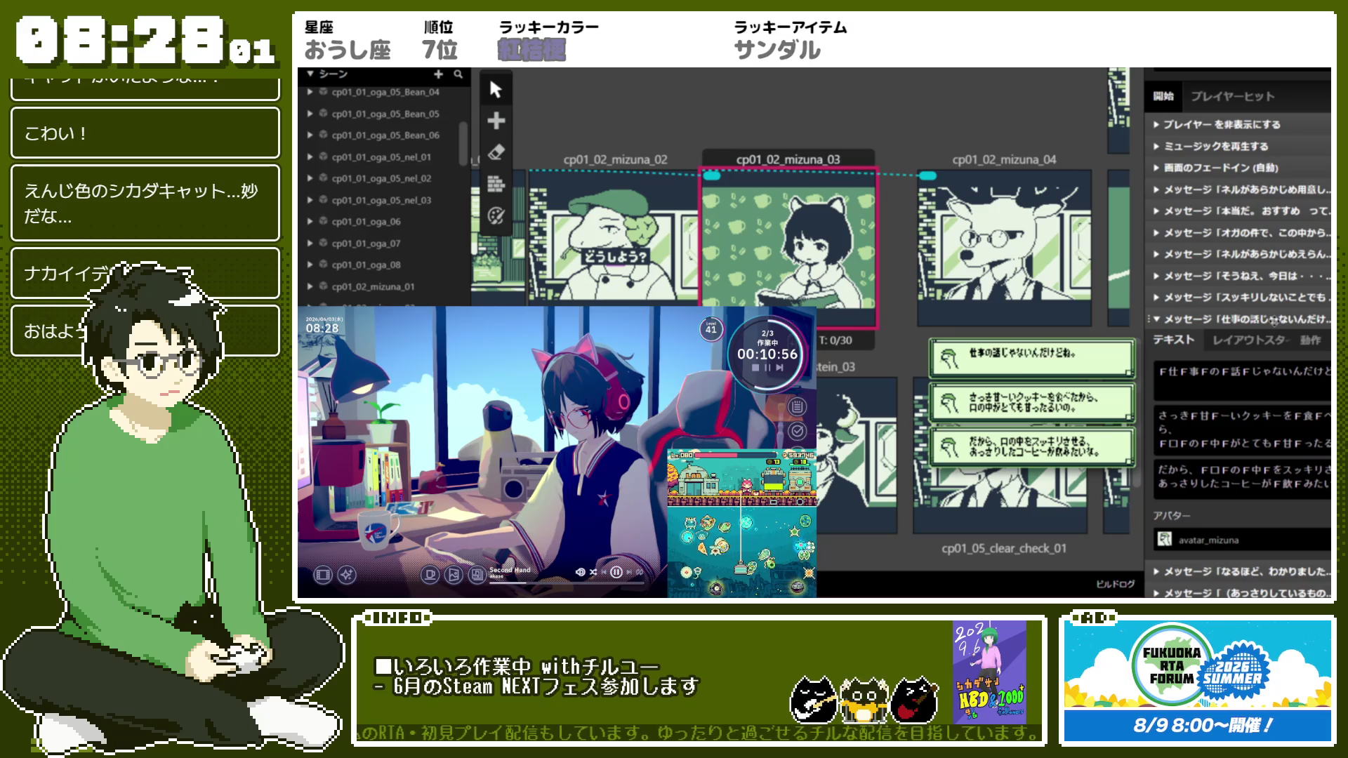
click(1274, 321)
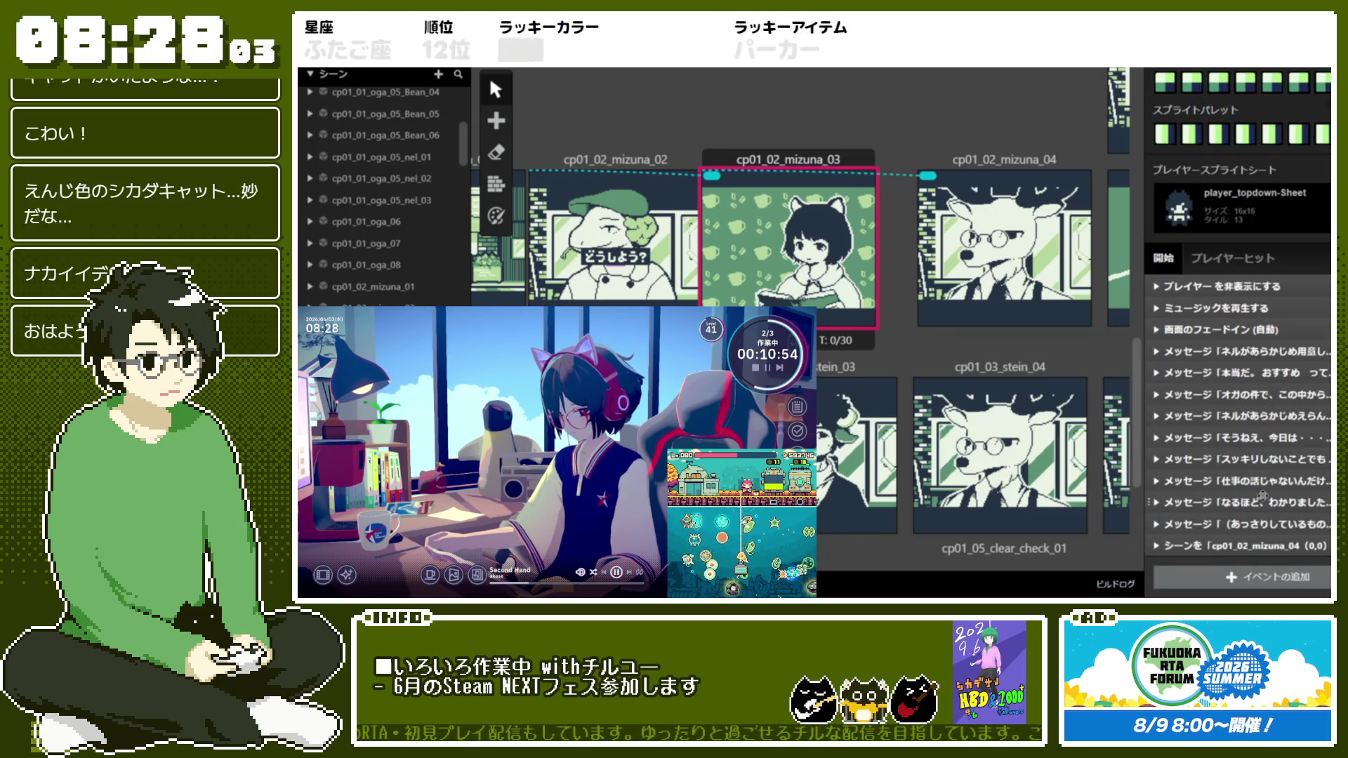
Check the （あっさりしているものは、たしか・・・） message's layout style, then select the cp01_02_mizuna_04 scene
click(1264, 497)
click(1263, 356)
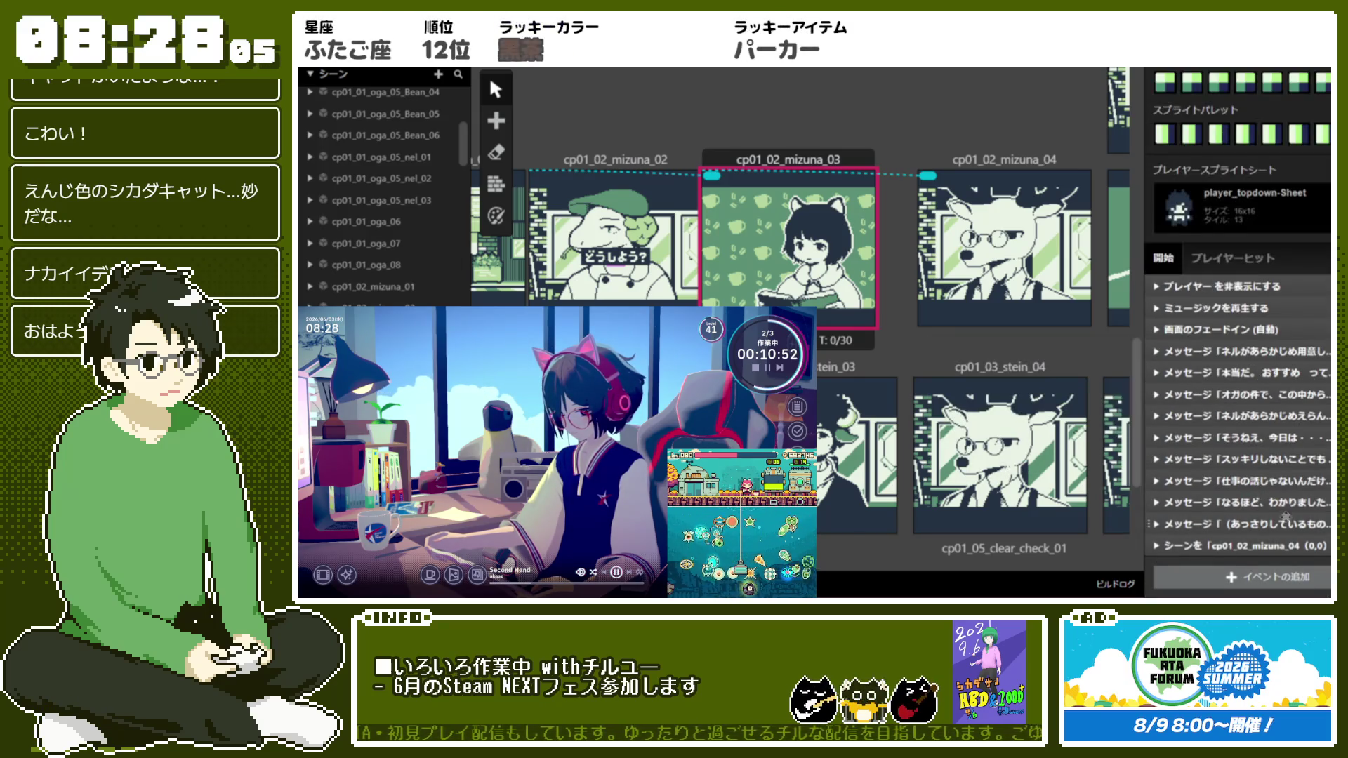
click(1287, 523)
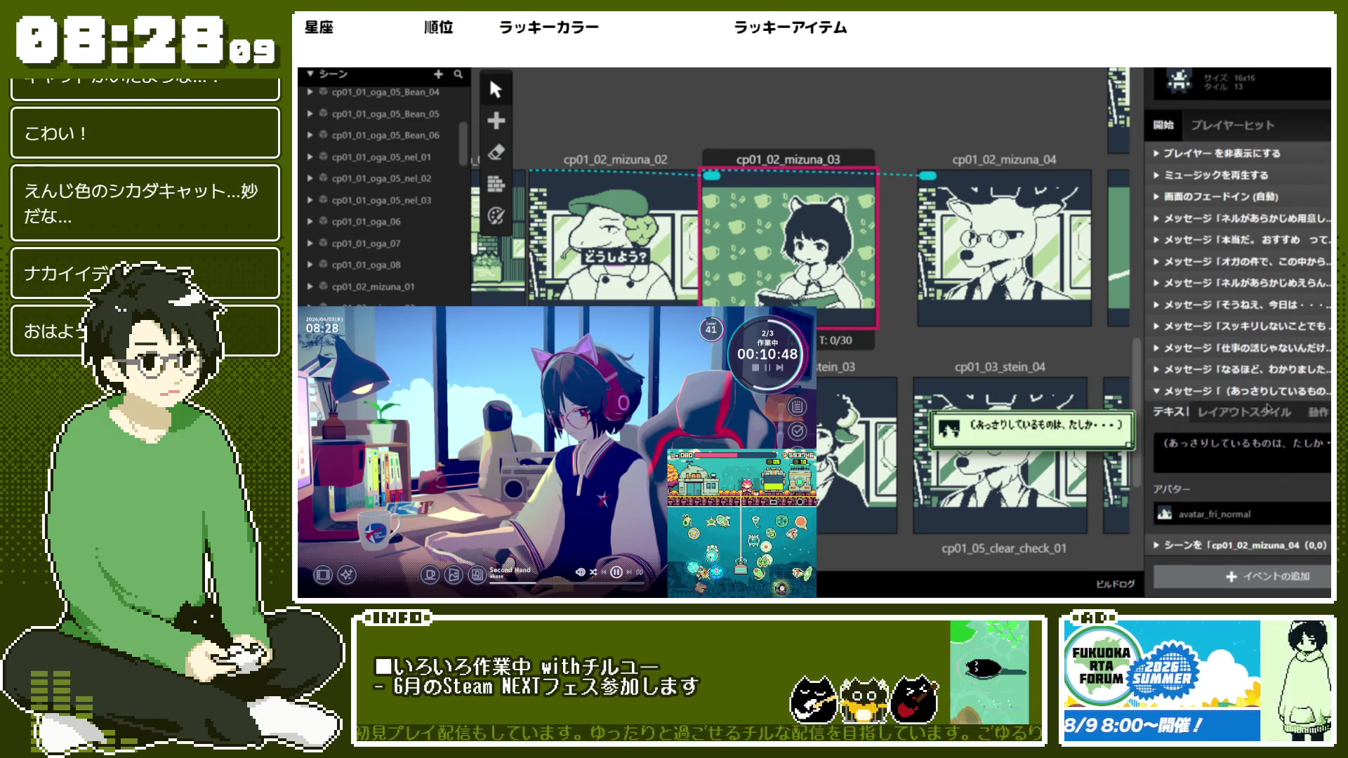
click(1267, 423)
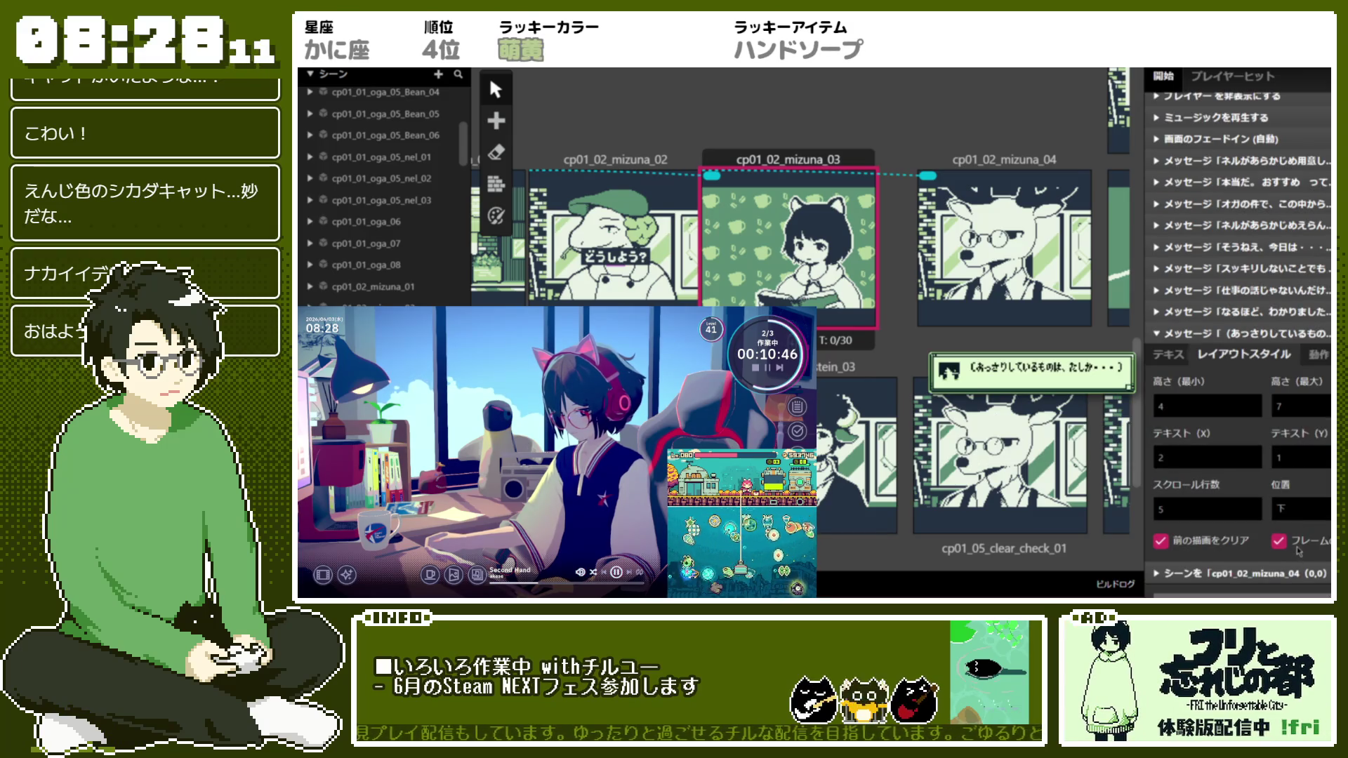
click(1231, 335)
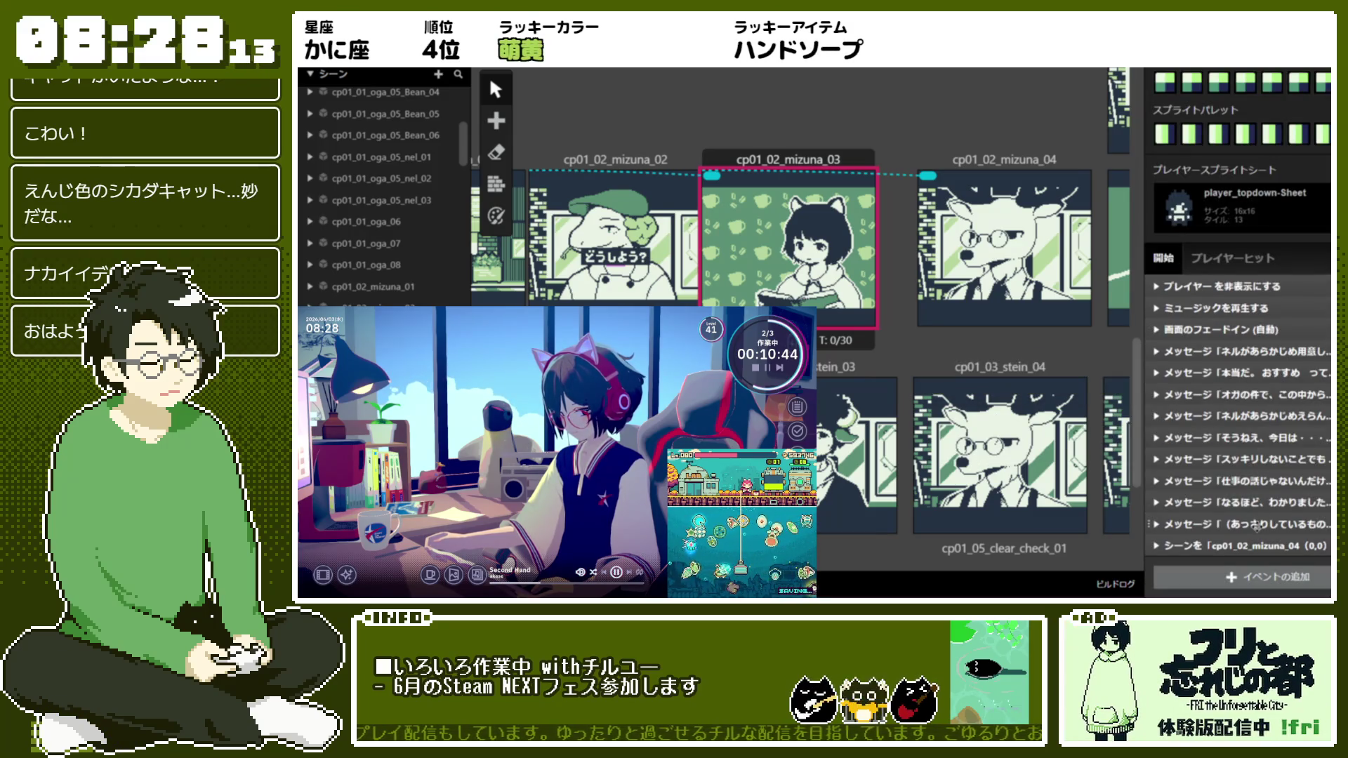
drag(977, 167, 931, 168)
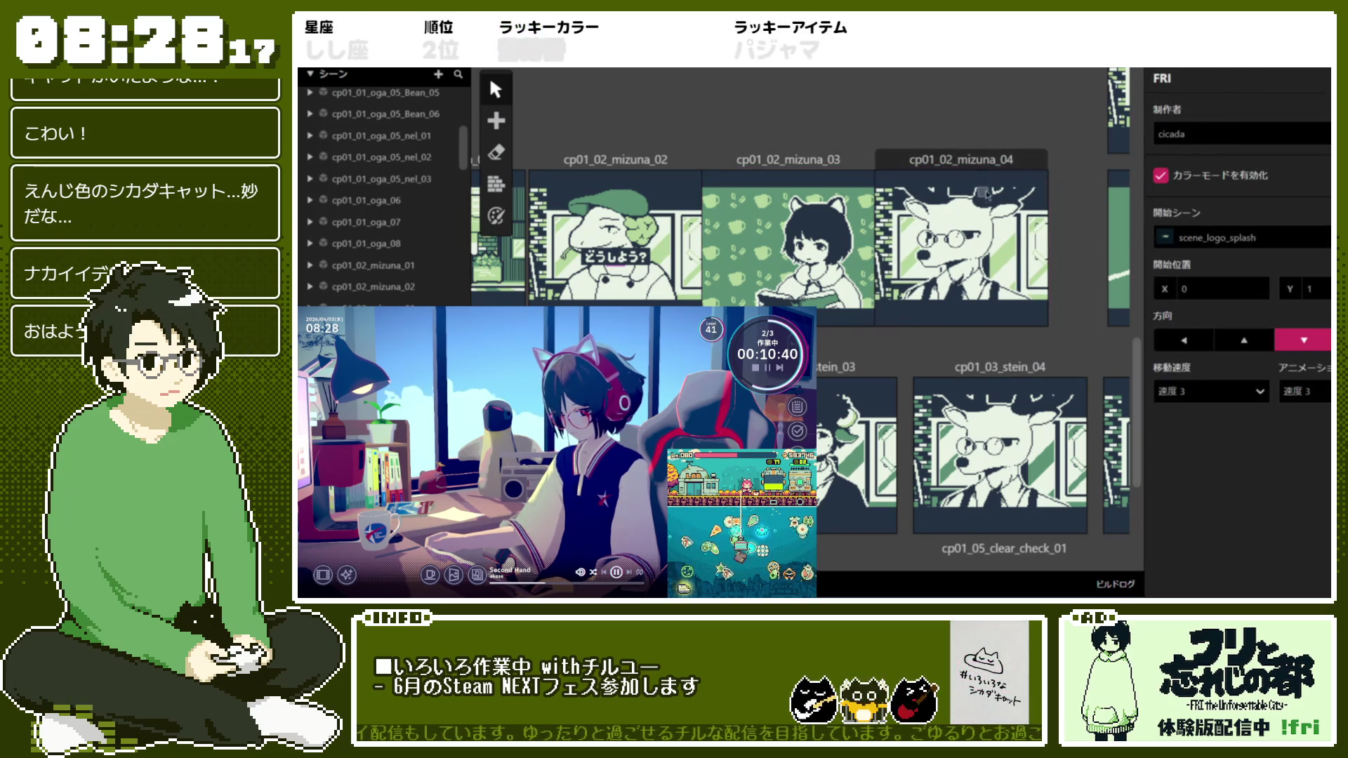
Review mizuna_04's coffee-flavour and ざんねん、不正解！ messages
scroll(1189, 395, down, 4)
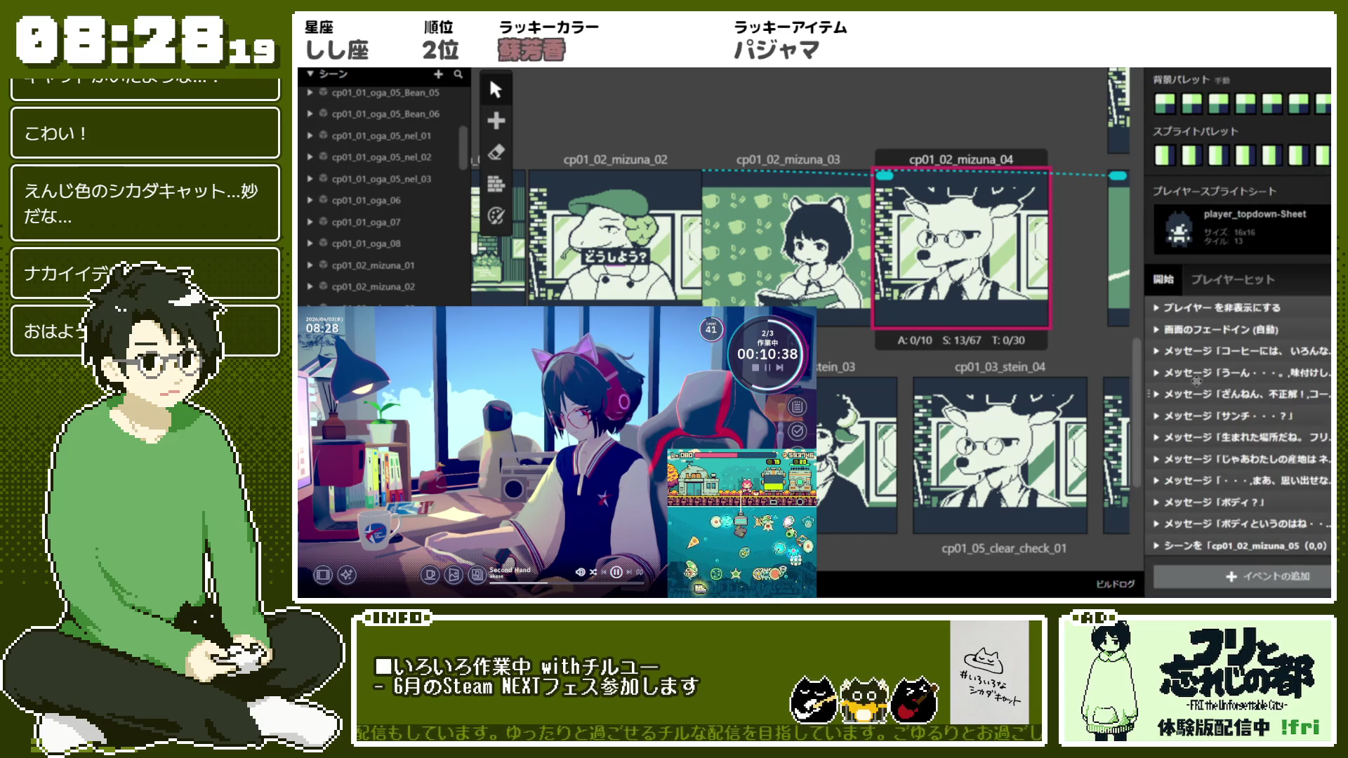
click(1251, 350)
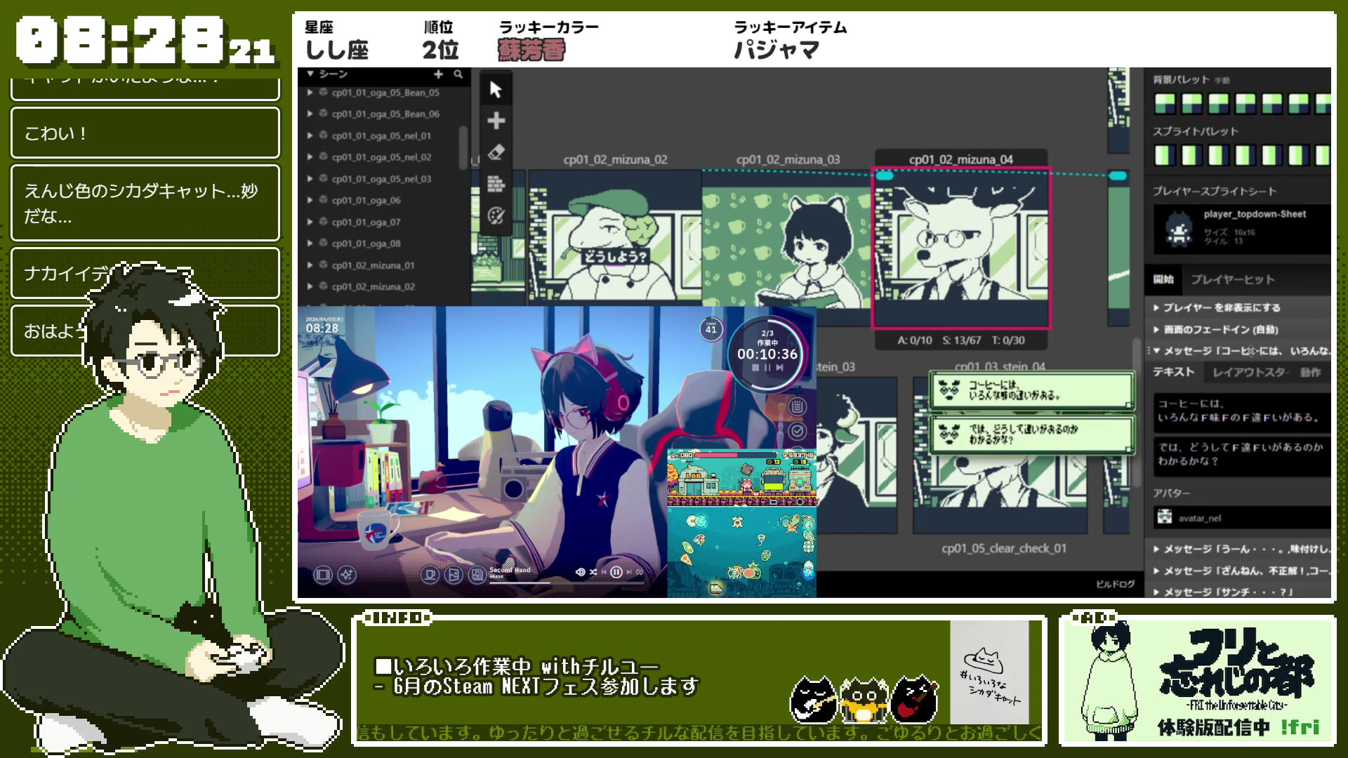
click(1253, 351)
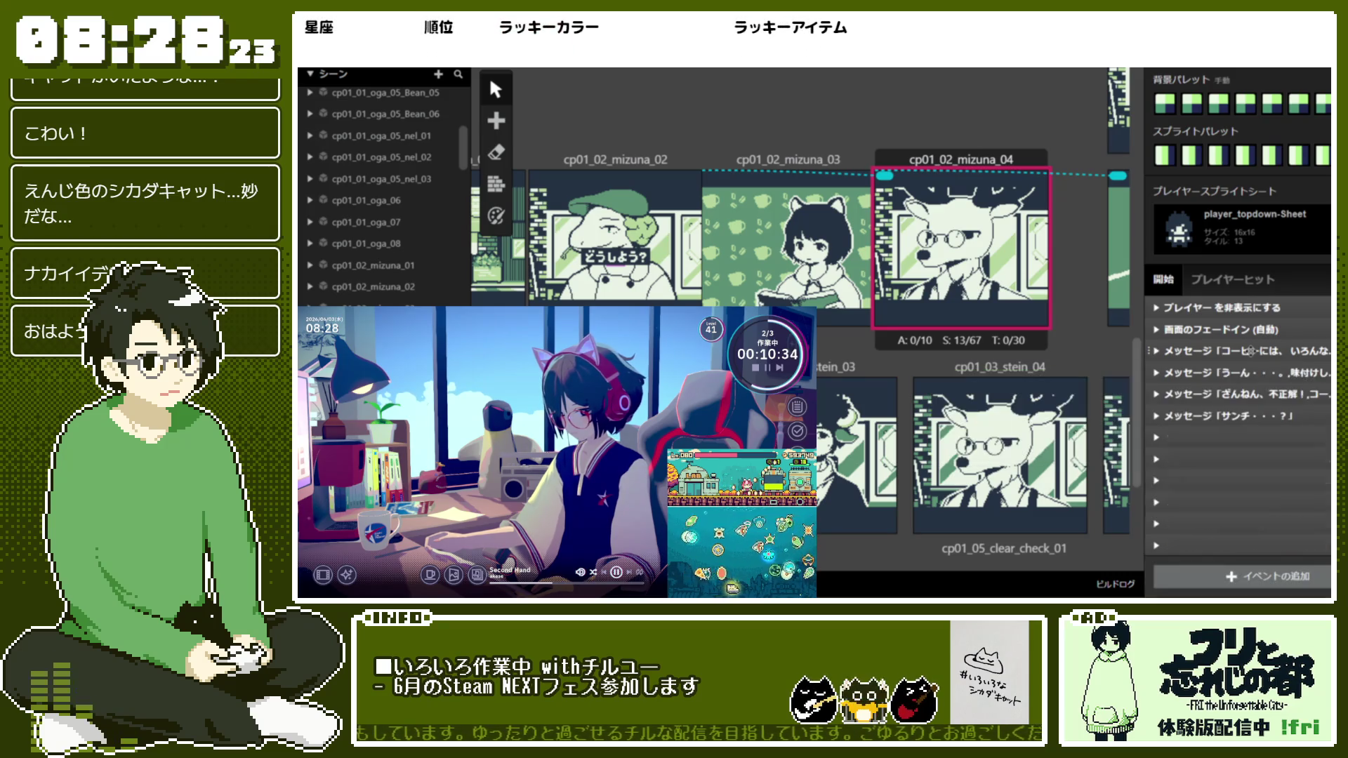
click(1260, 374)
click(1260, 375)
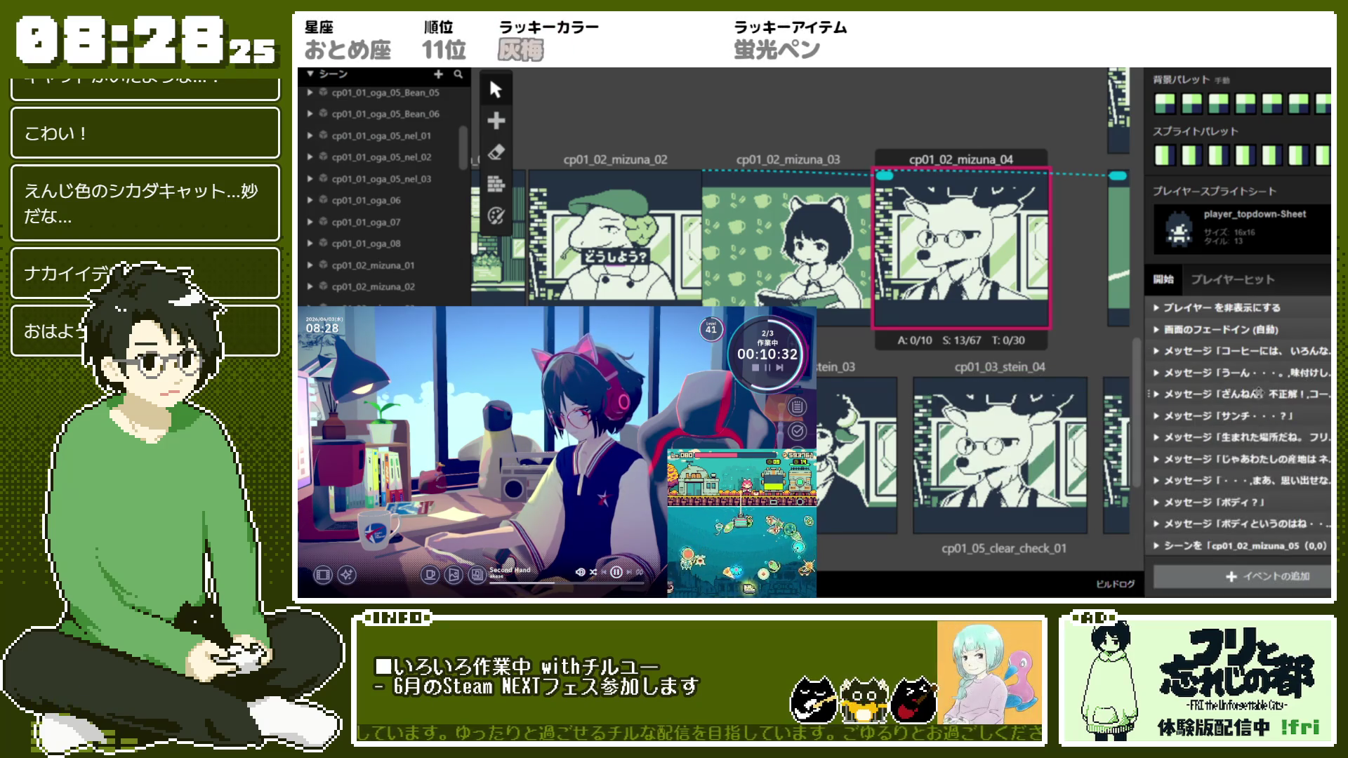
click(1259, 394)
click(1258, 394)
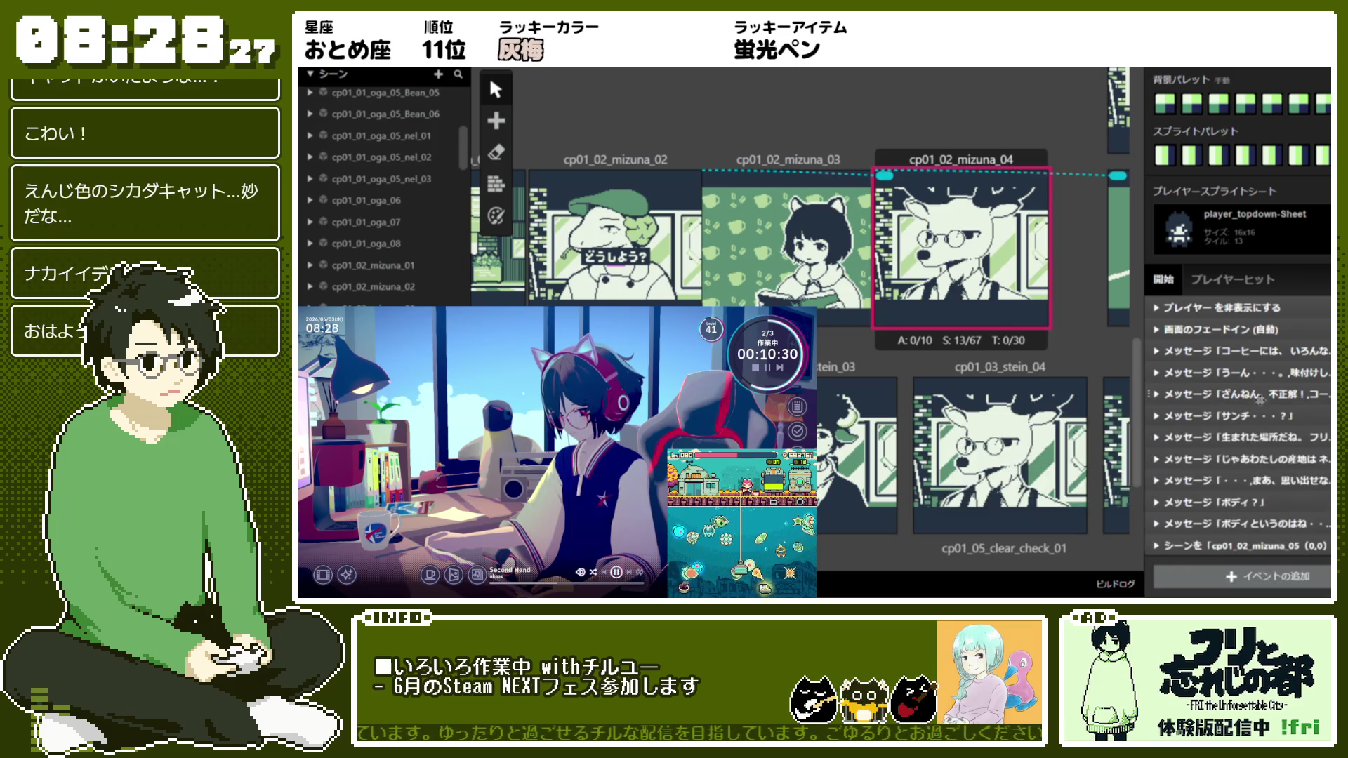
Review the サンチ・・・？, origin and can't-remember messages, then nudge cp01_02_mizuna_05 slightly left
click(1261, 417)
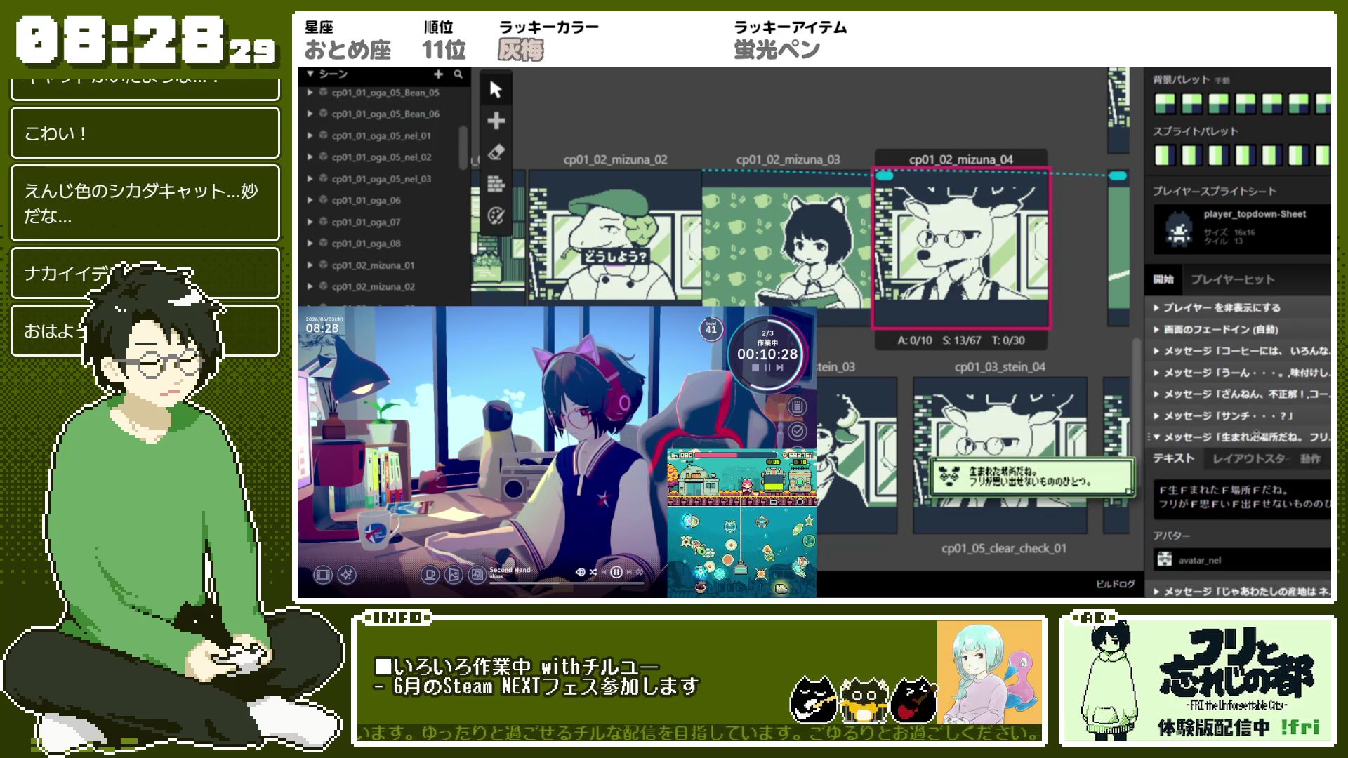
click(1259, 417)
click(1256, 457)
click(1256, 456)
click(1264, 482)
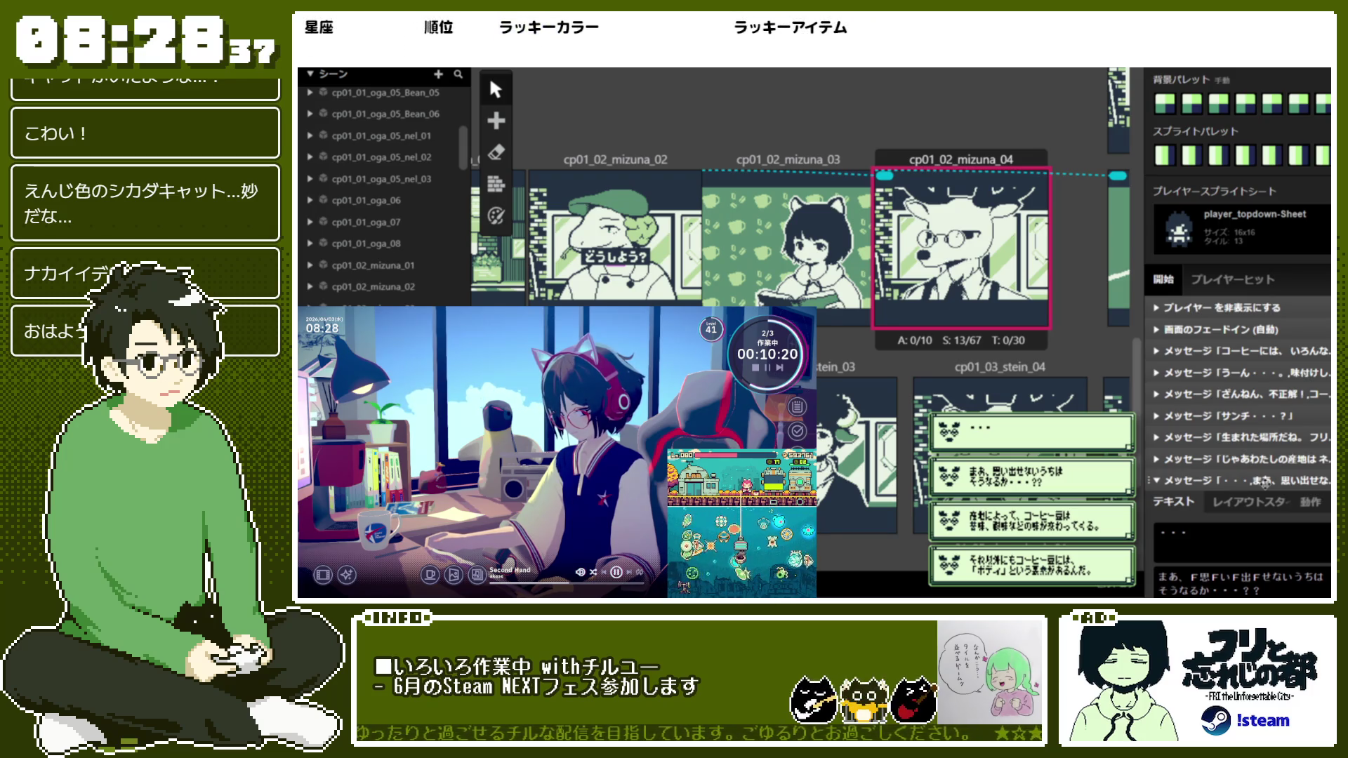
click(1265, 483)
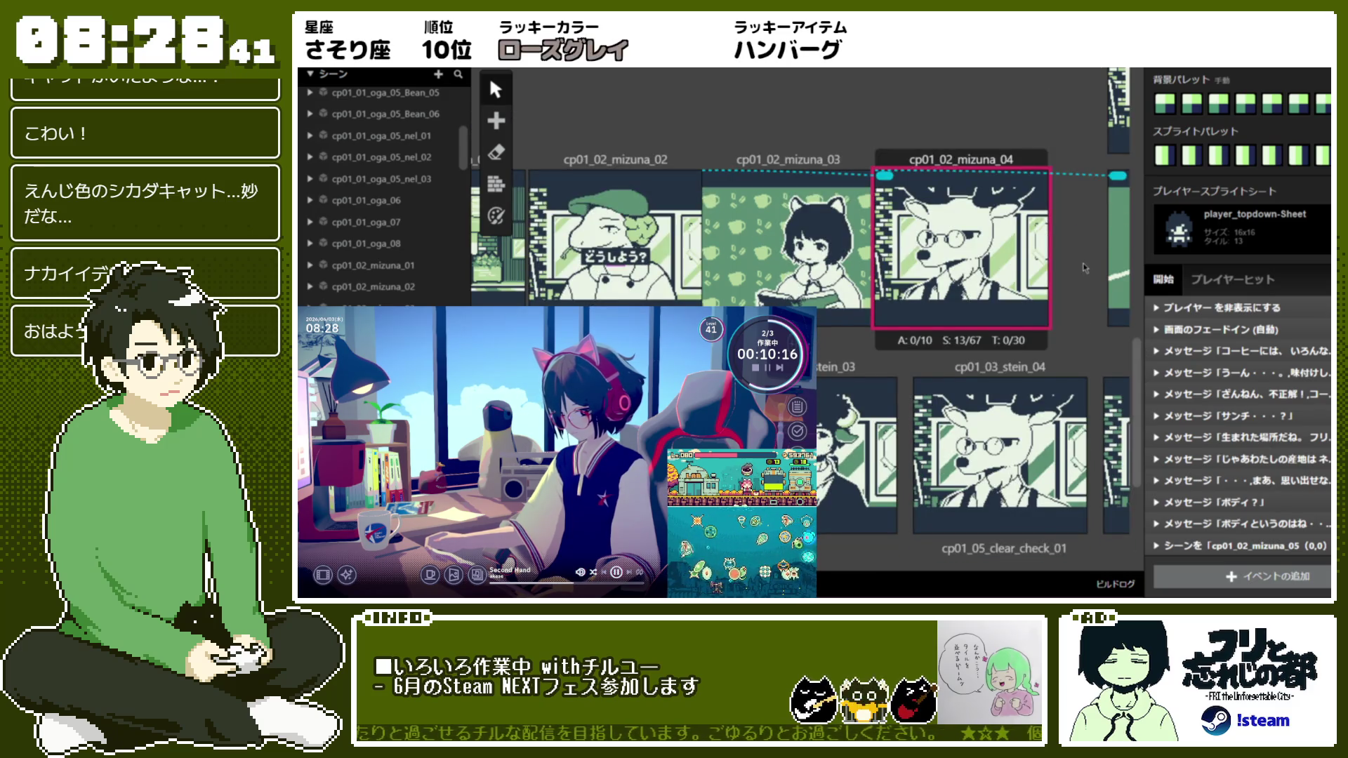
scroll(1085, 268, right, 5)
drag(778, 170, 720, 170)
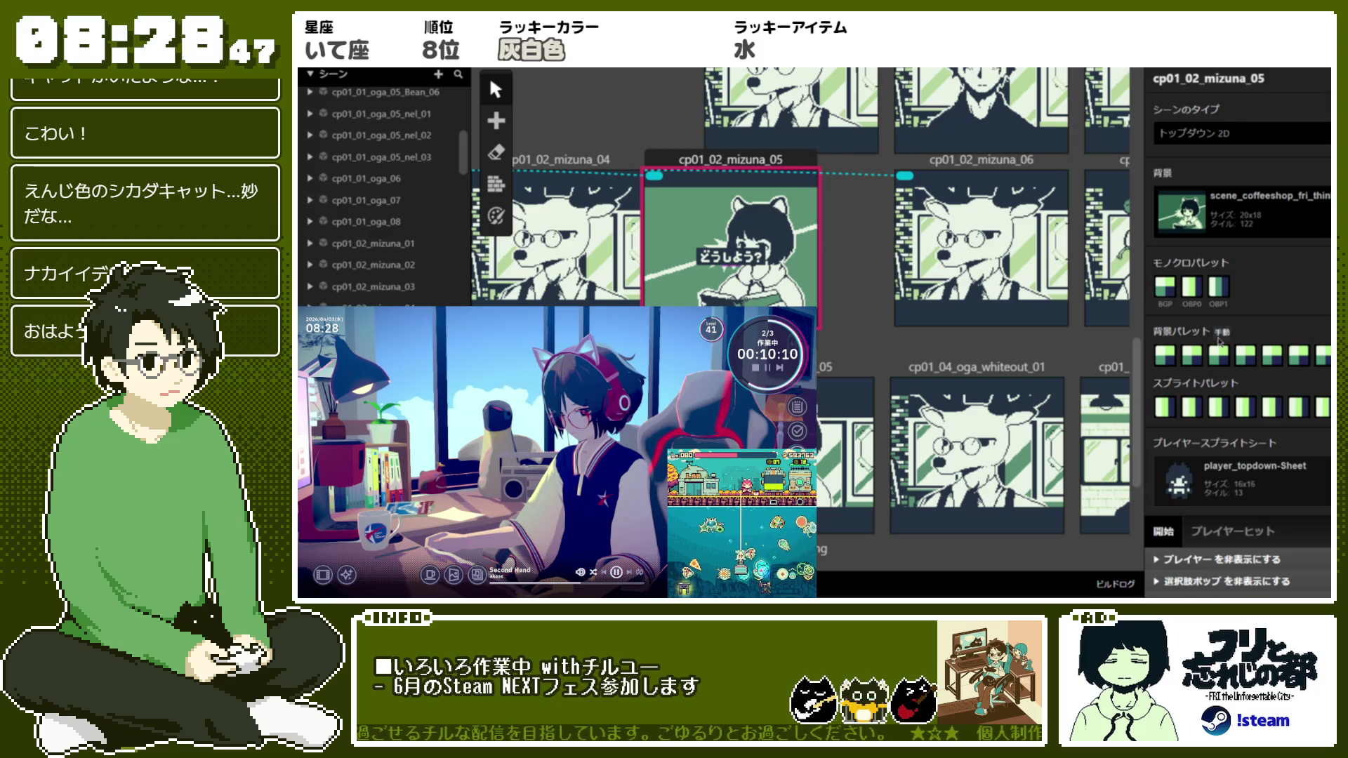
Inspect the choice-popup actor, then expand mizuna_05's ミズナ：豆選び bean-choice event
scroll(1253, 342, down, 3)
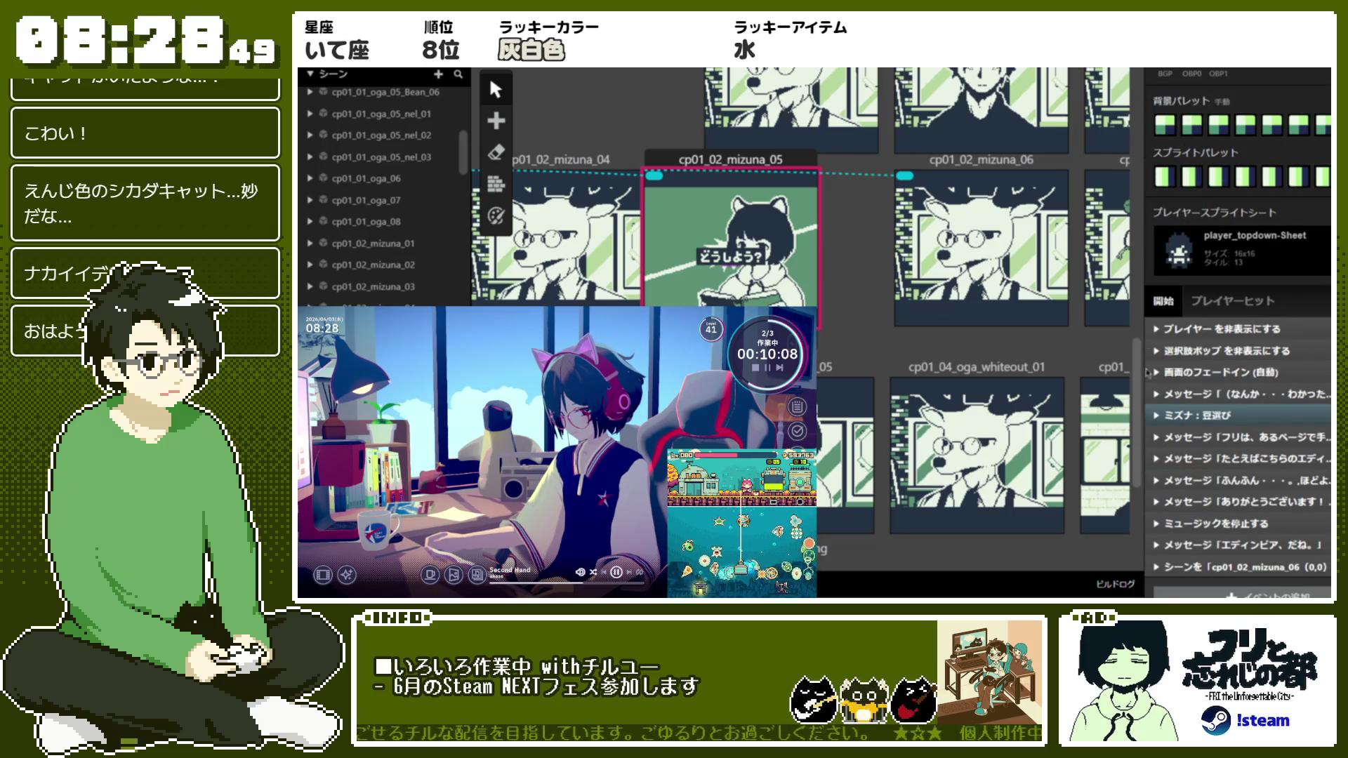
click(730, 265)
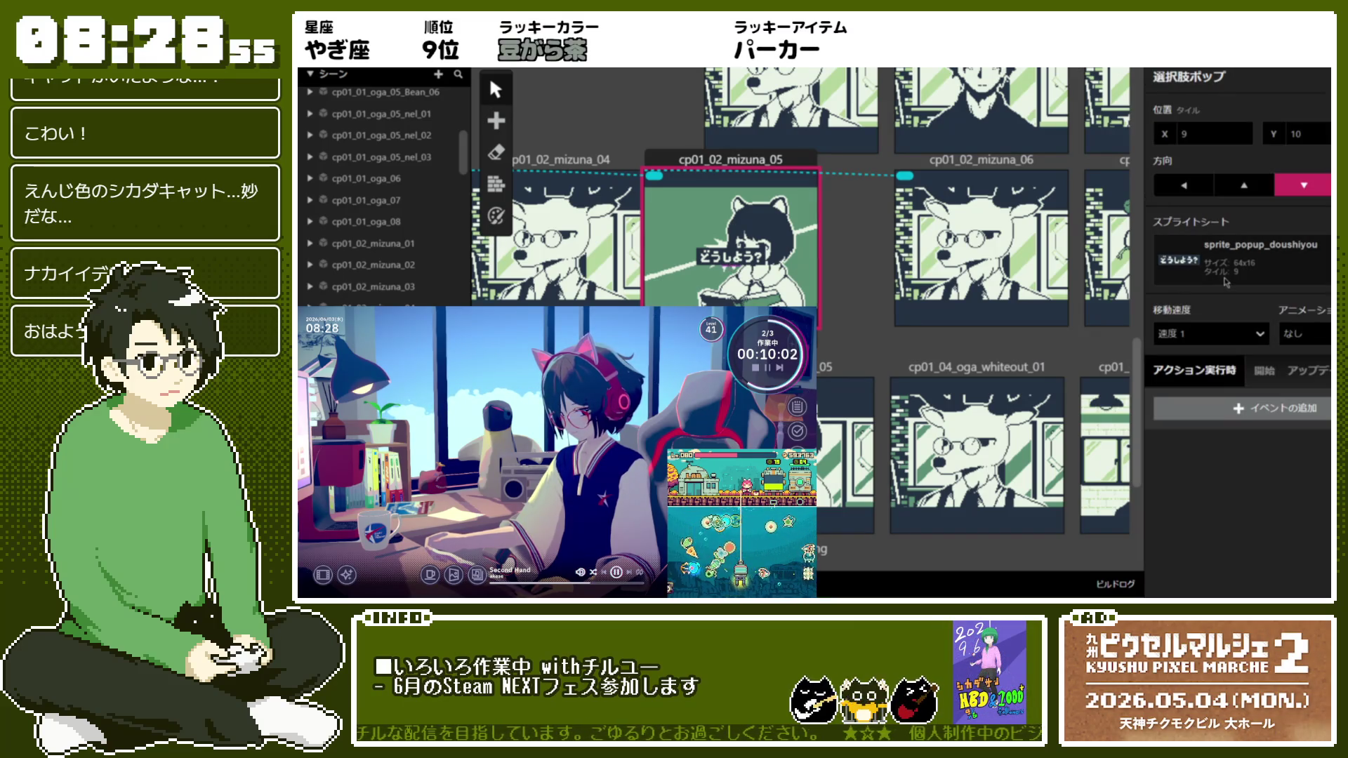
key(Escape)
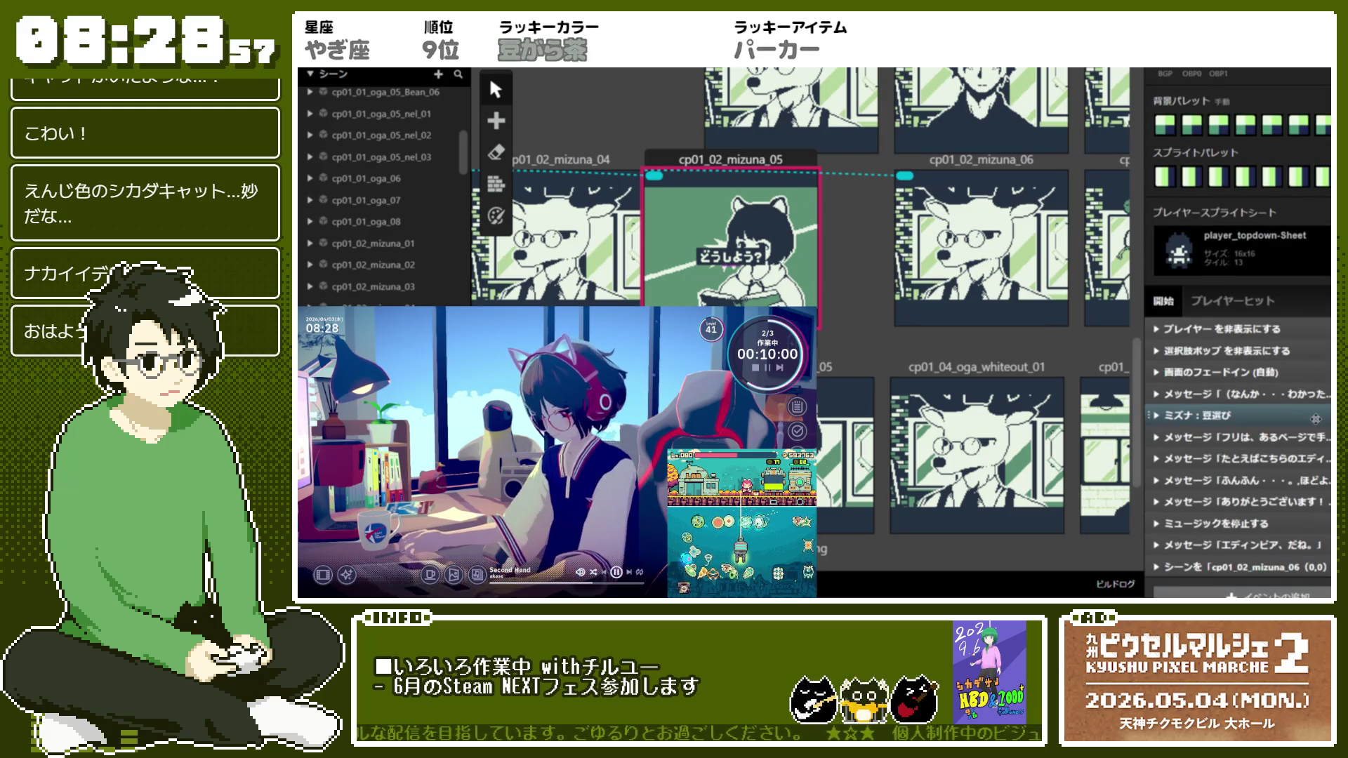
scroll(1276, 370, down, 1)
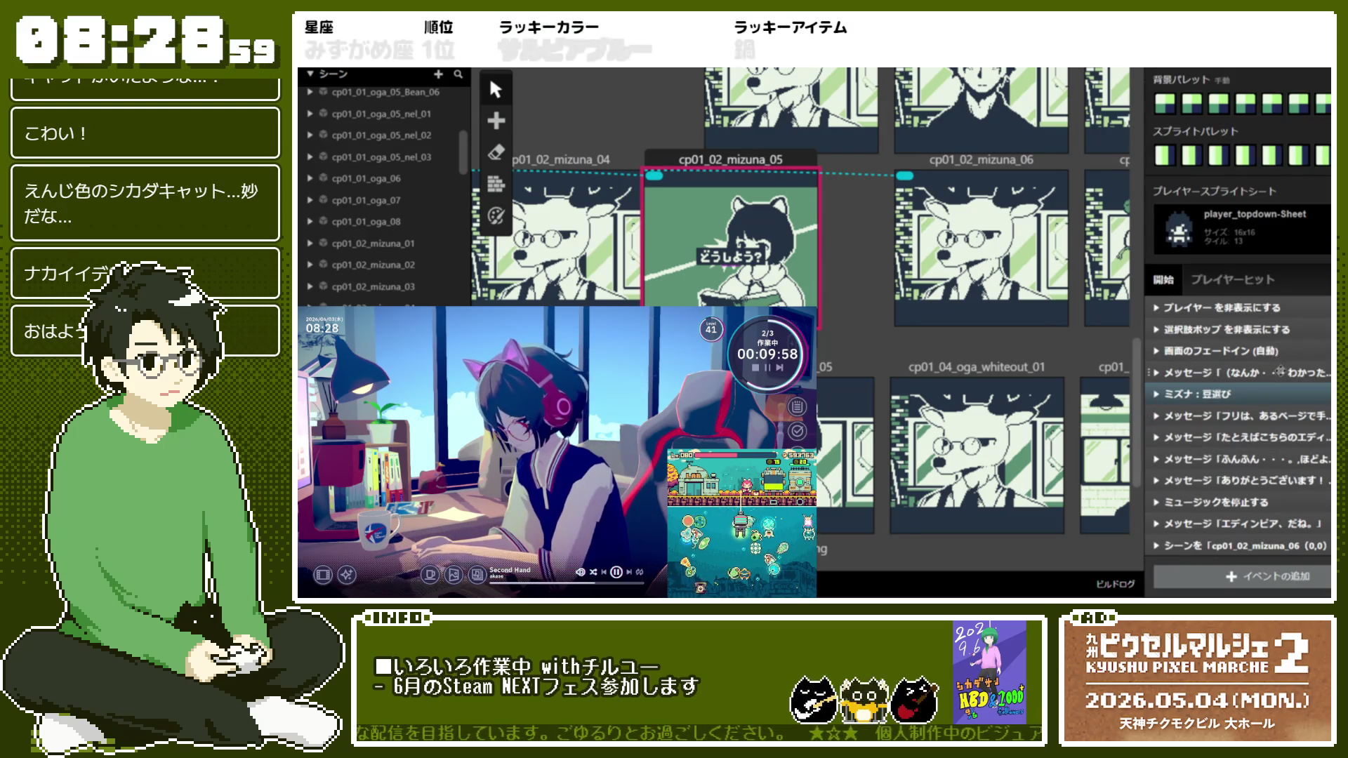
click(1281, 372)
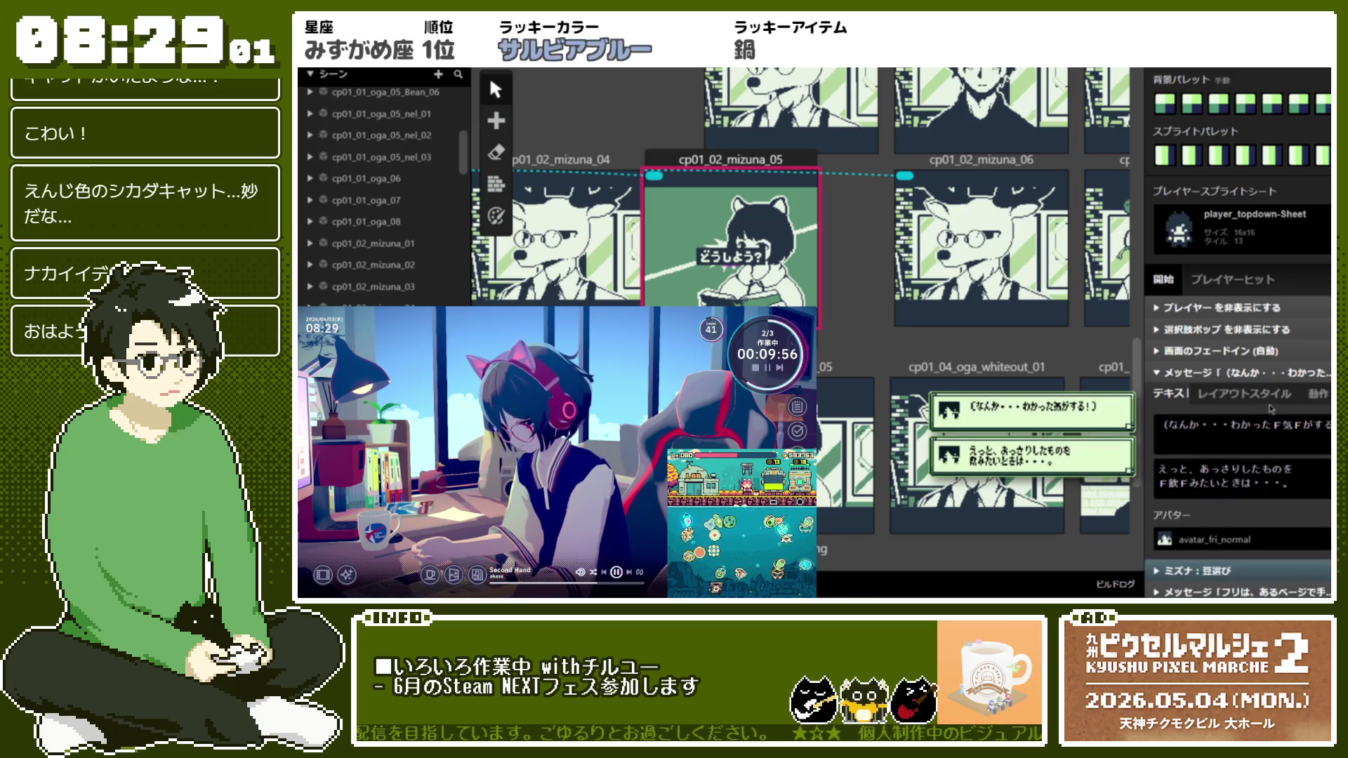
click(1271, 373)
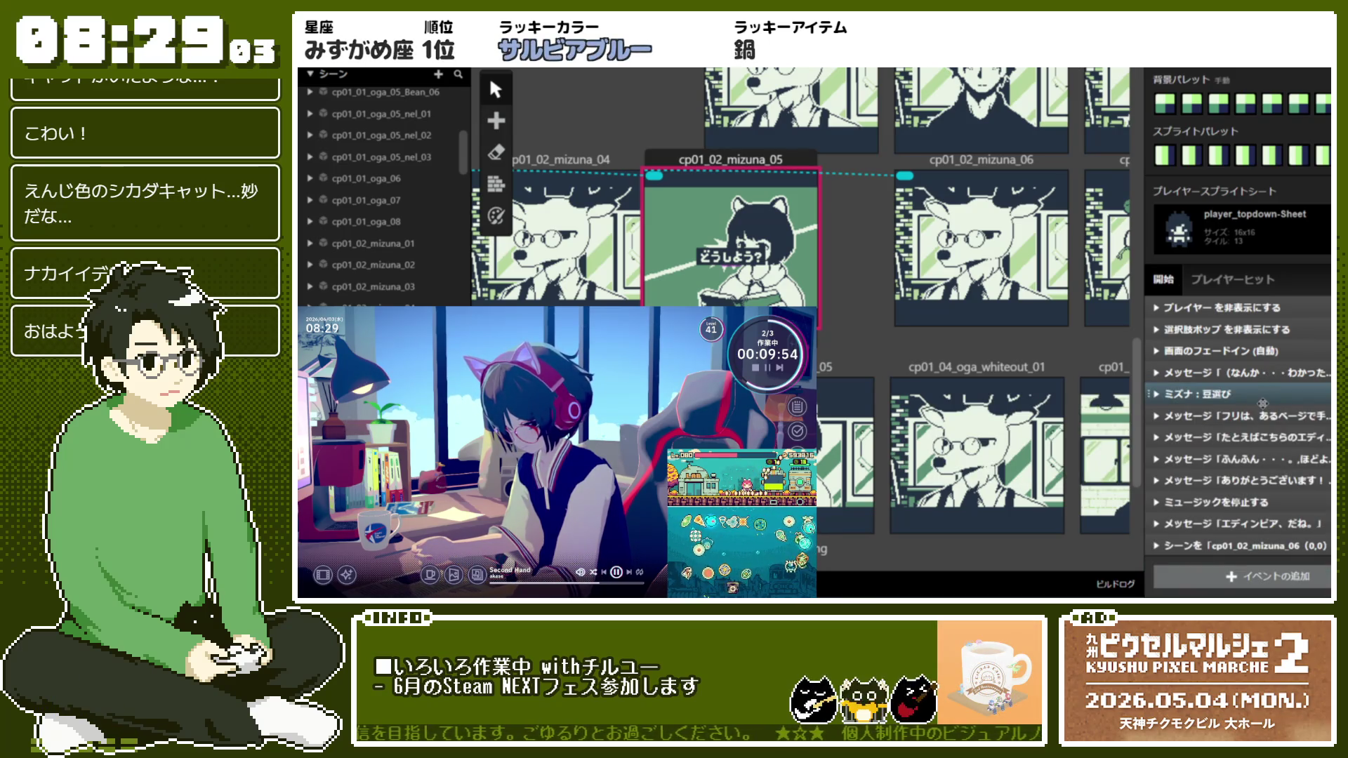
click(1263, 394)
scroll(1263, 398, down, 4)
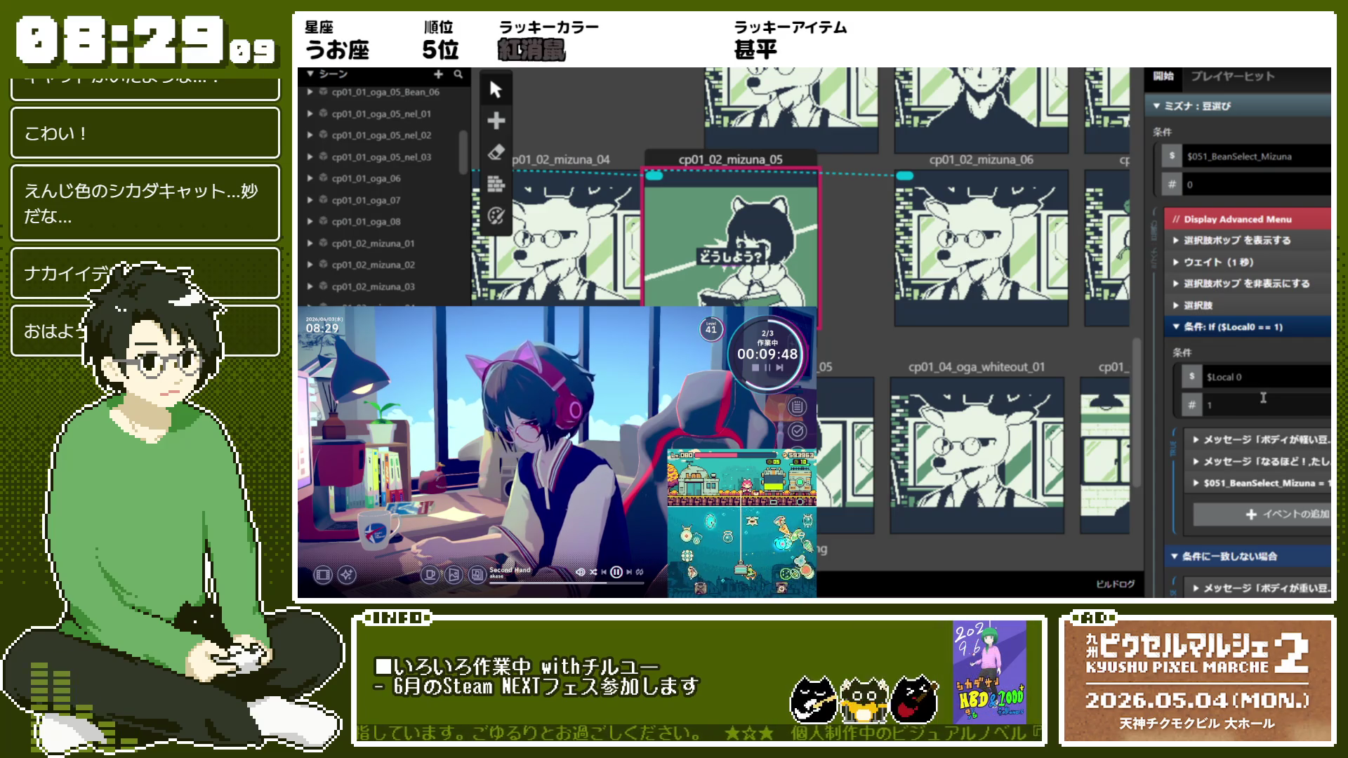
Set the bean-choice menu's number of options to 3
scroll(1263, 397, down, 3)
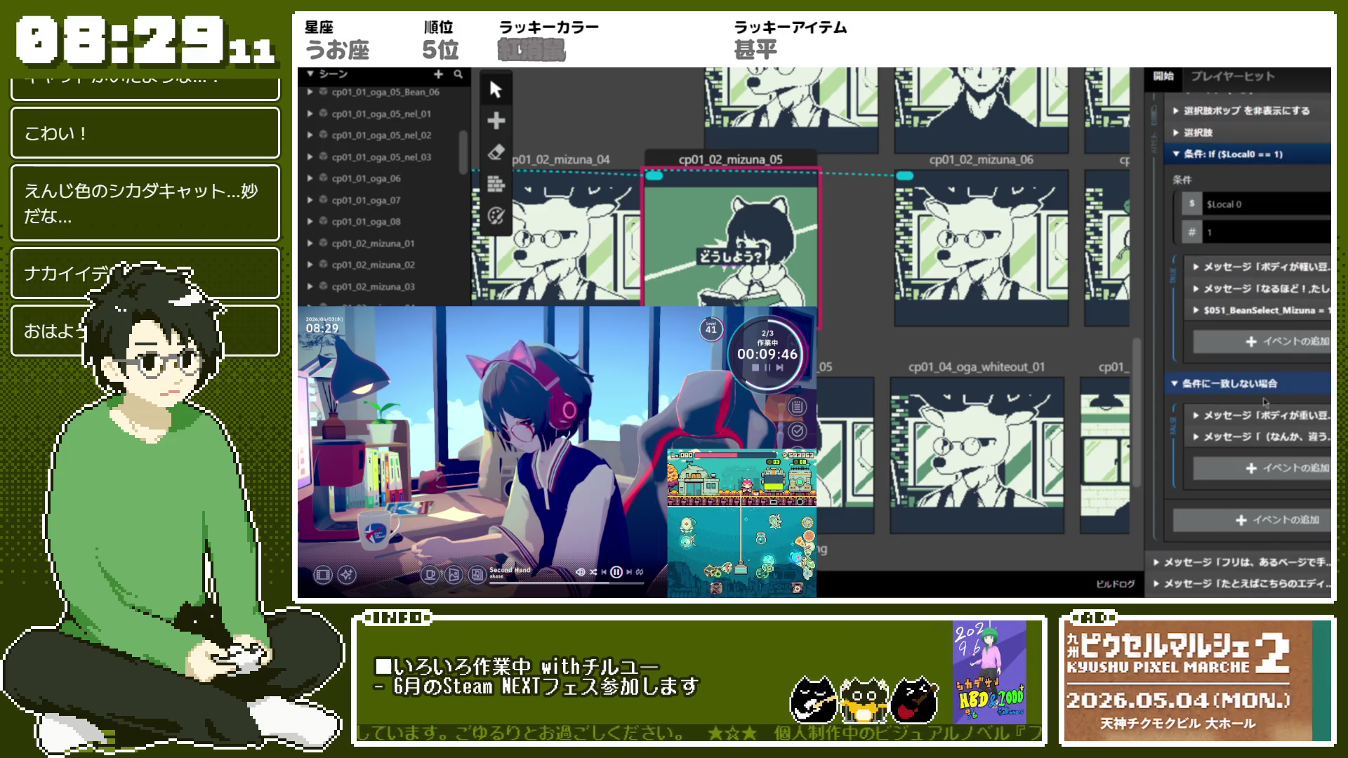
scroll(1259, 343, up, 3)
click(1207, 317)
click(1206, 318)
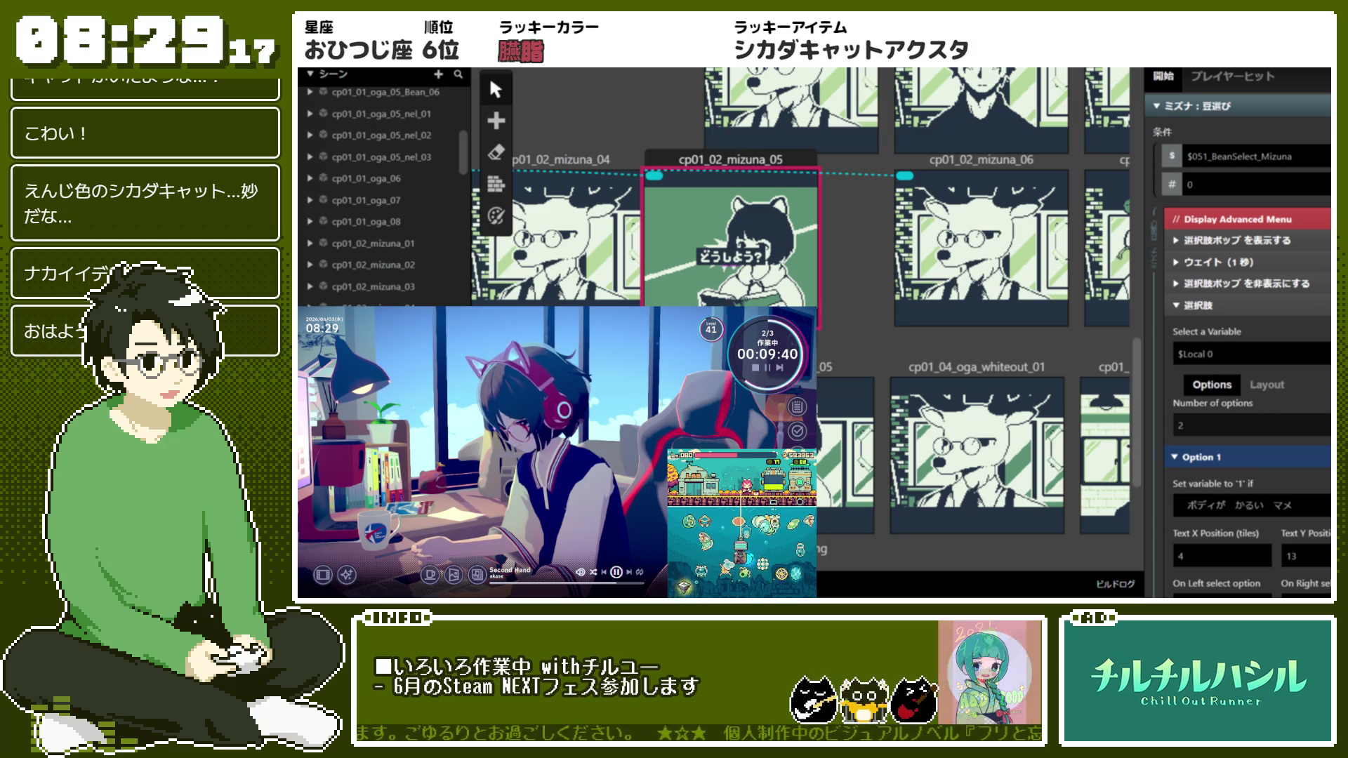
click(1250, 425)
text(3)
click(1219, 505)
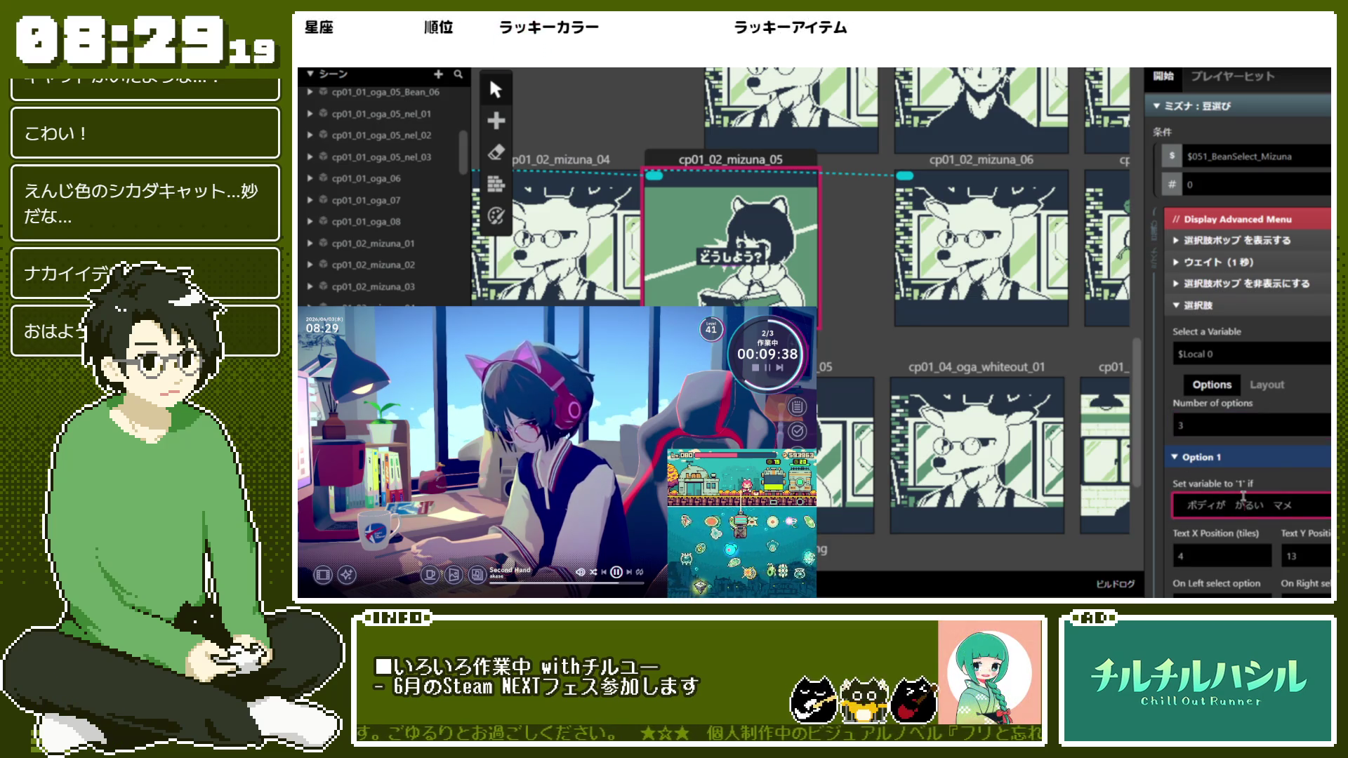
scroll(1217, 464, down, 1)
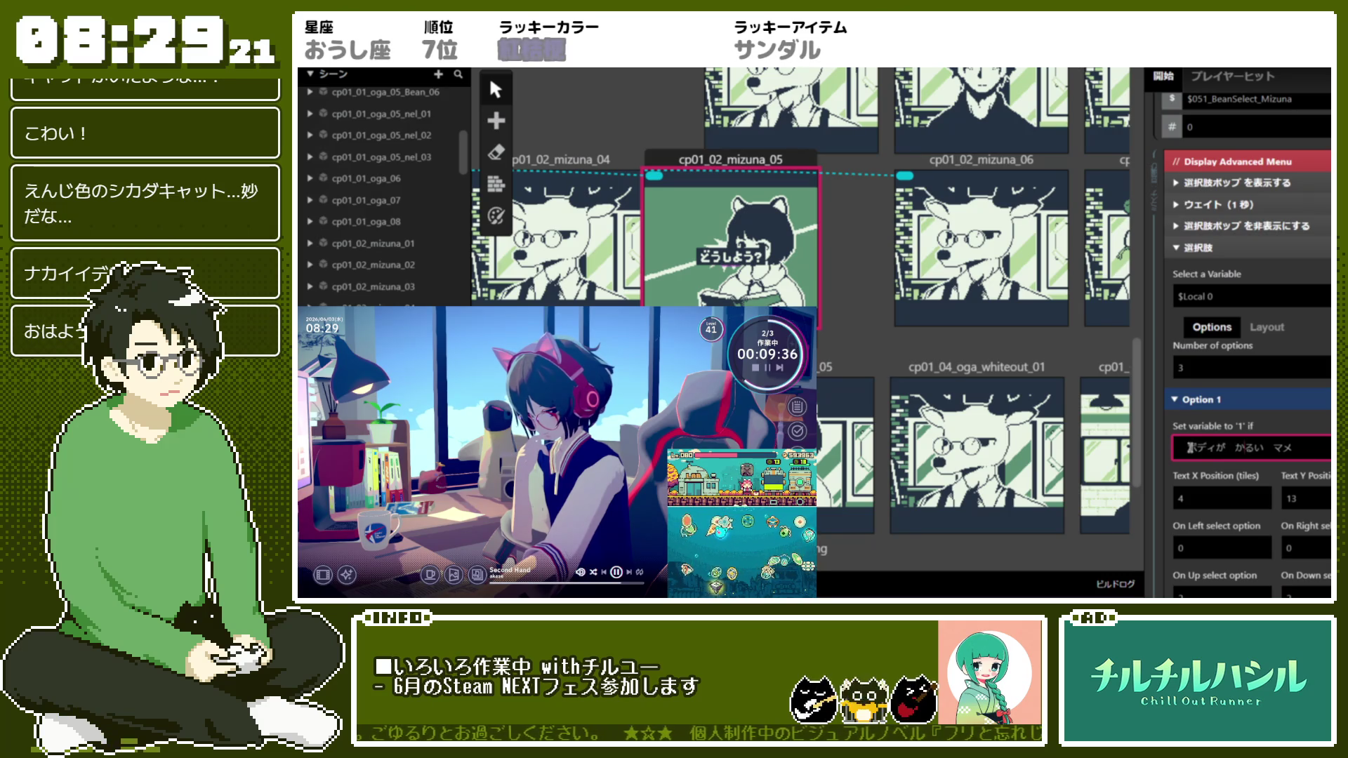
key(Return)
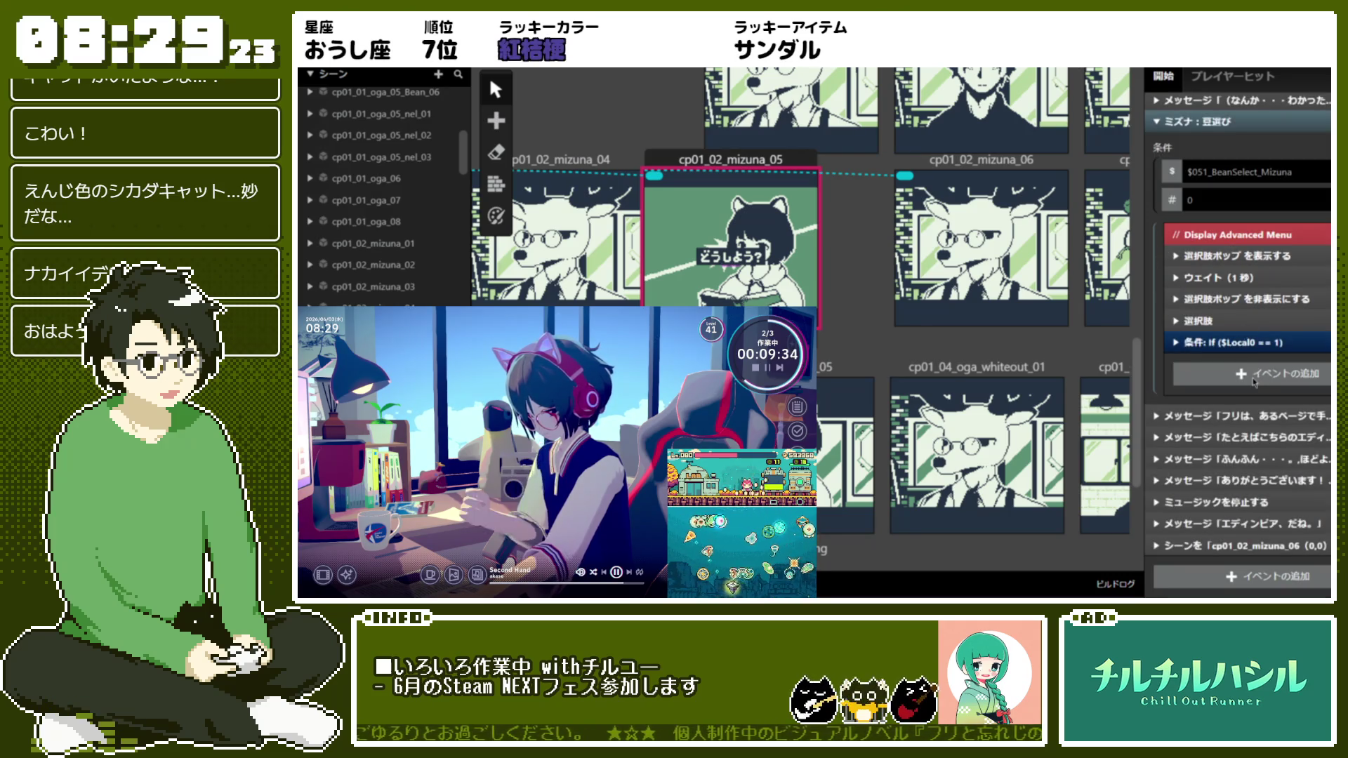
click(1263, 316)
scroll(1271, 351, down, 1)
scroll(1282, 401, down, 1)
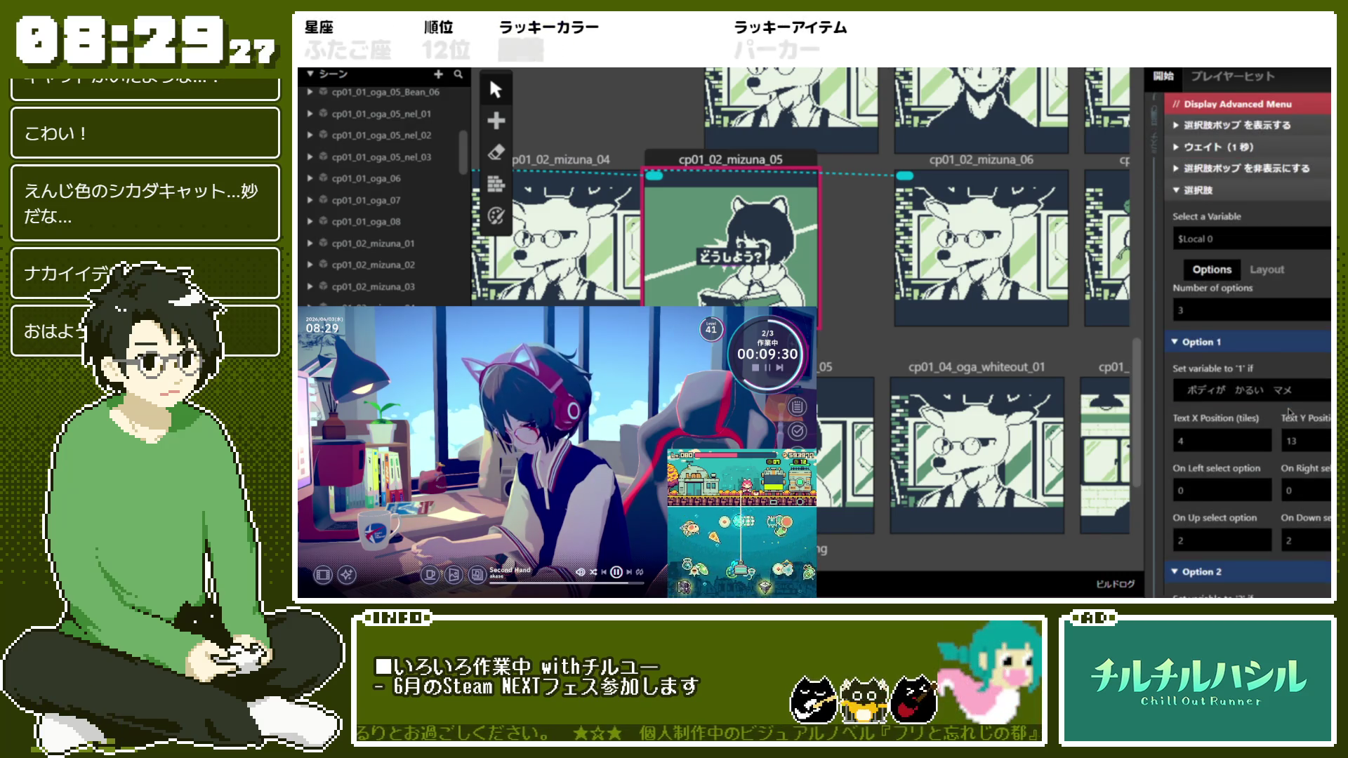
Label Option 1 ネルズブレンド and Option 2 ショコラスペシャル
click(1191, 390)
key(ctrl+a)
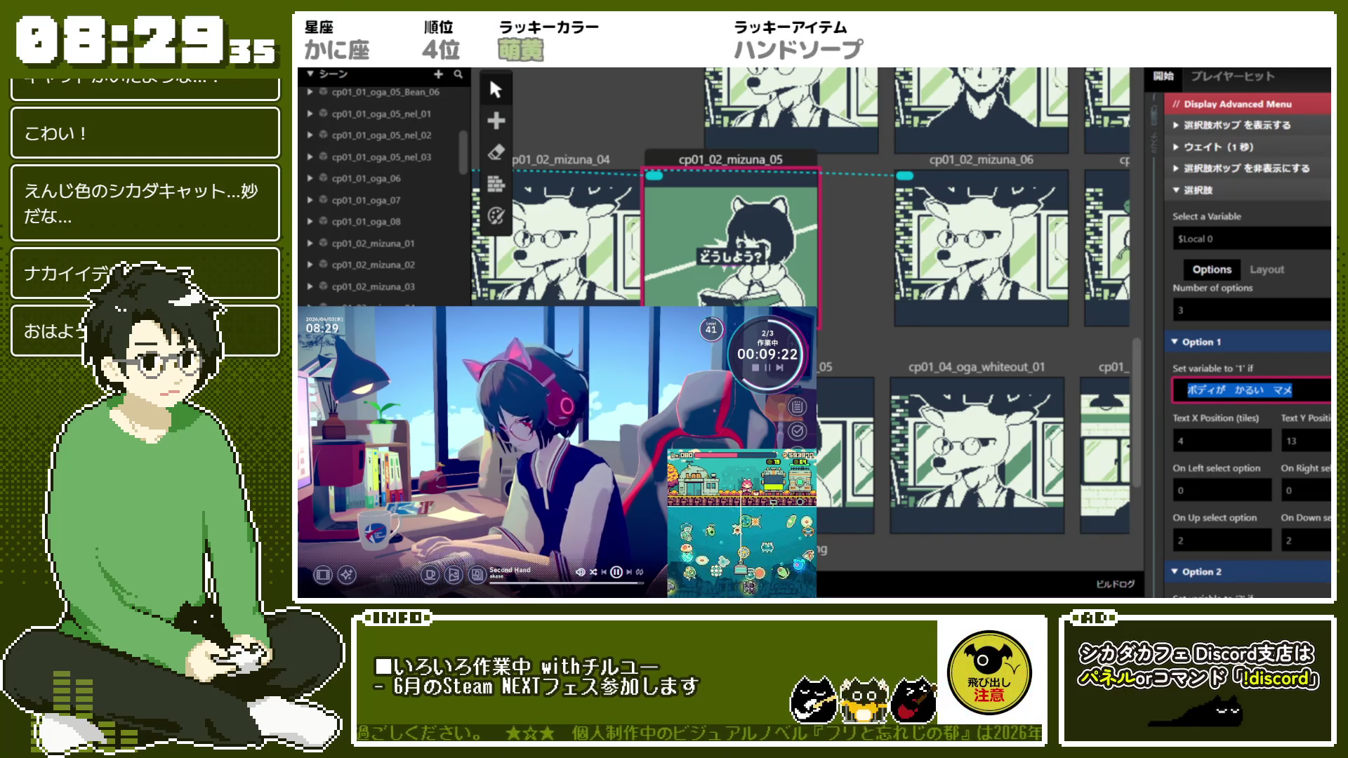
text(neru)
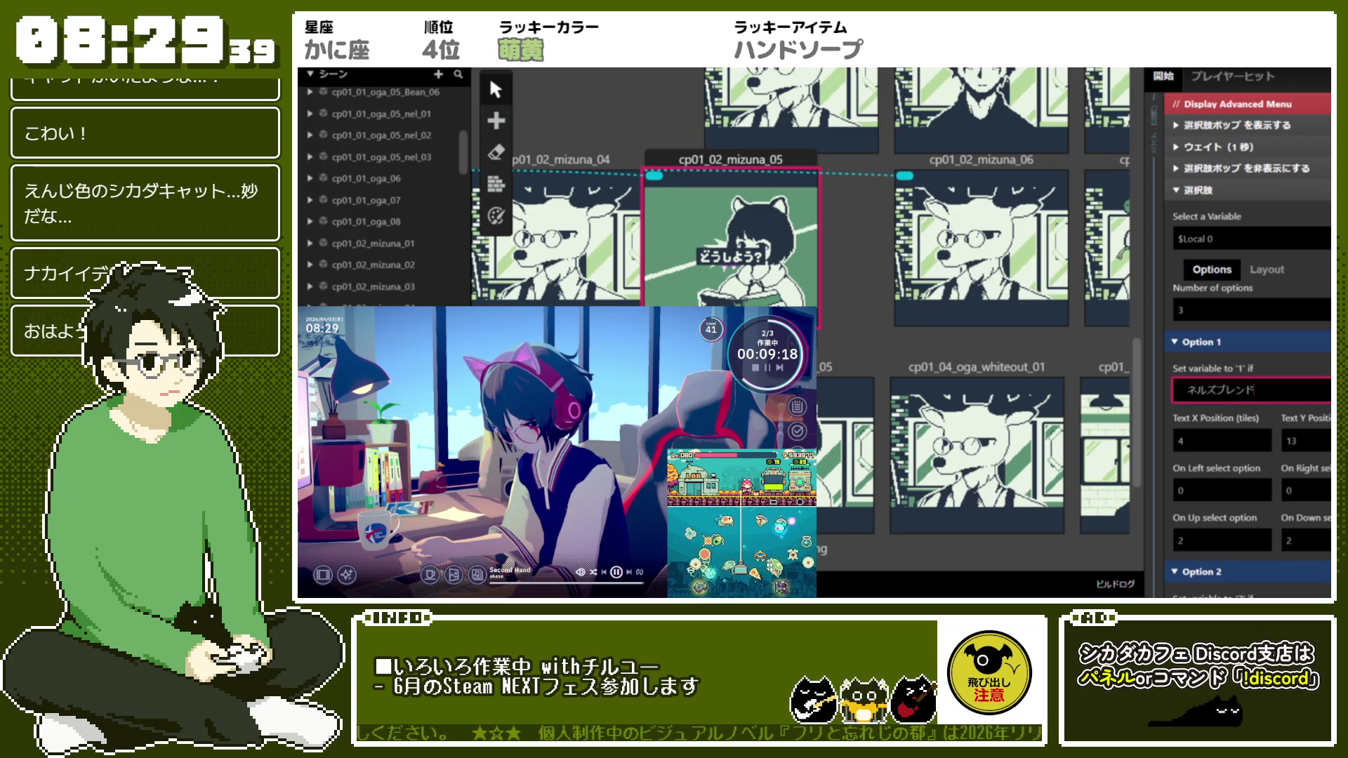
key(Return)
scroll(1239, 424, down, 3)
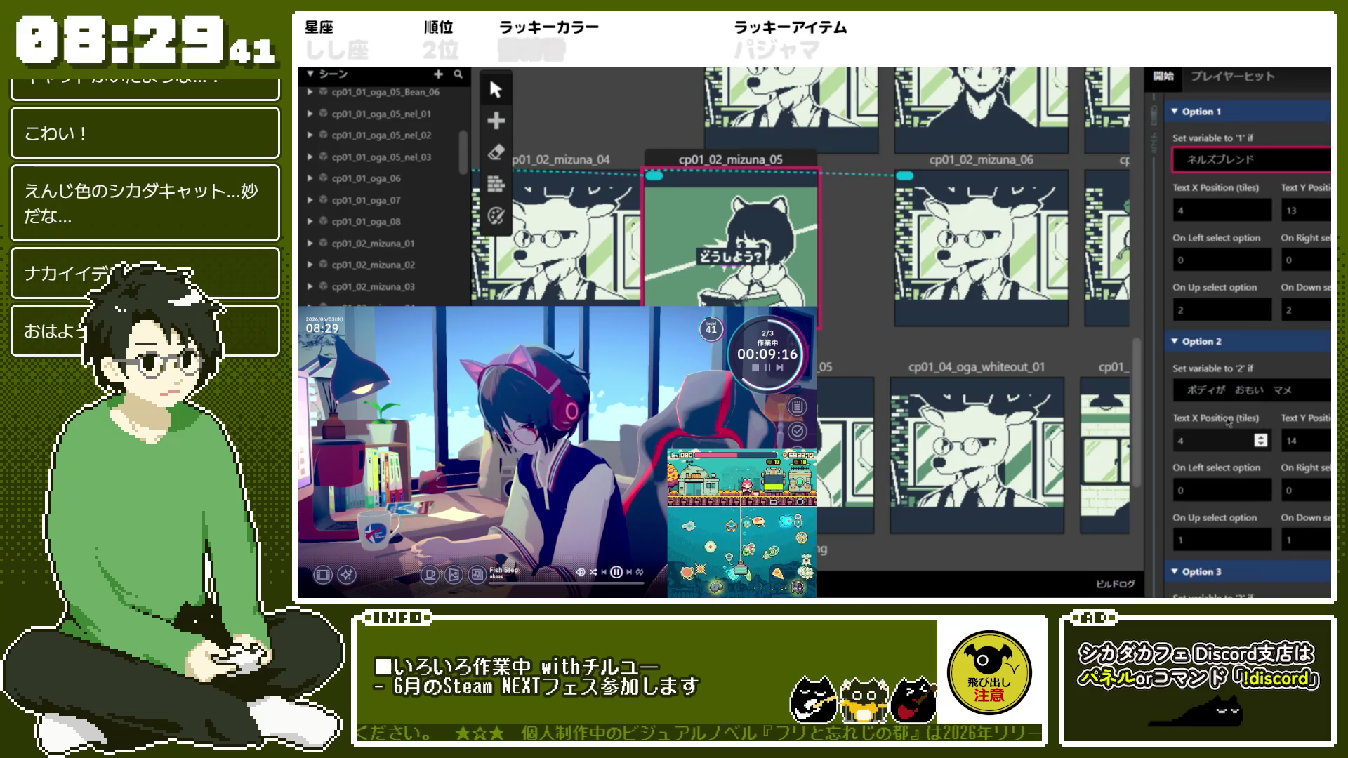
drag(1188, 390, 1283, 383)
text(しょ)
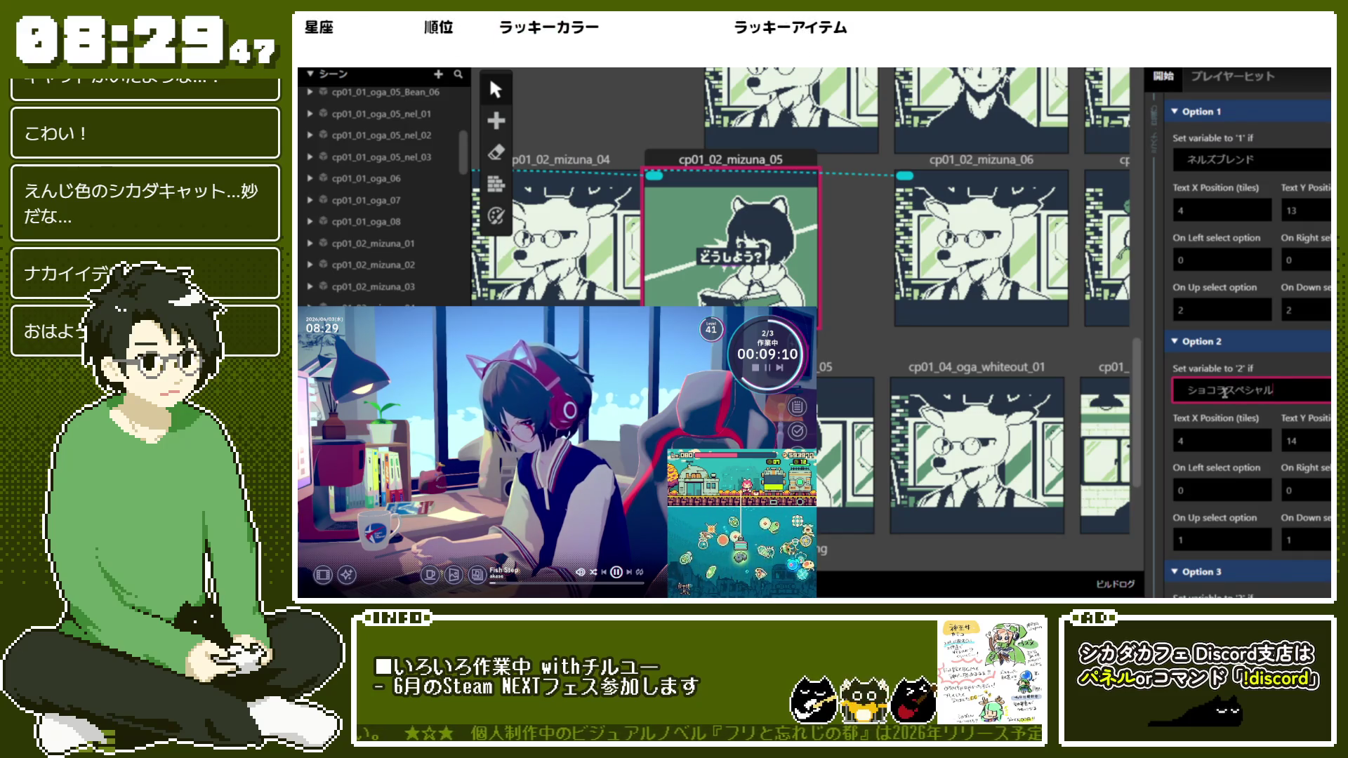
Label Option 3 エディンピア and review the three menu options
scroll(1225, 395, down, 2)
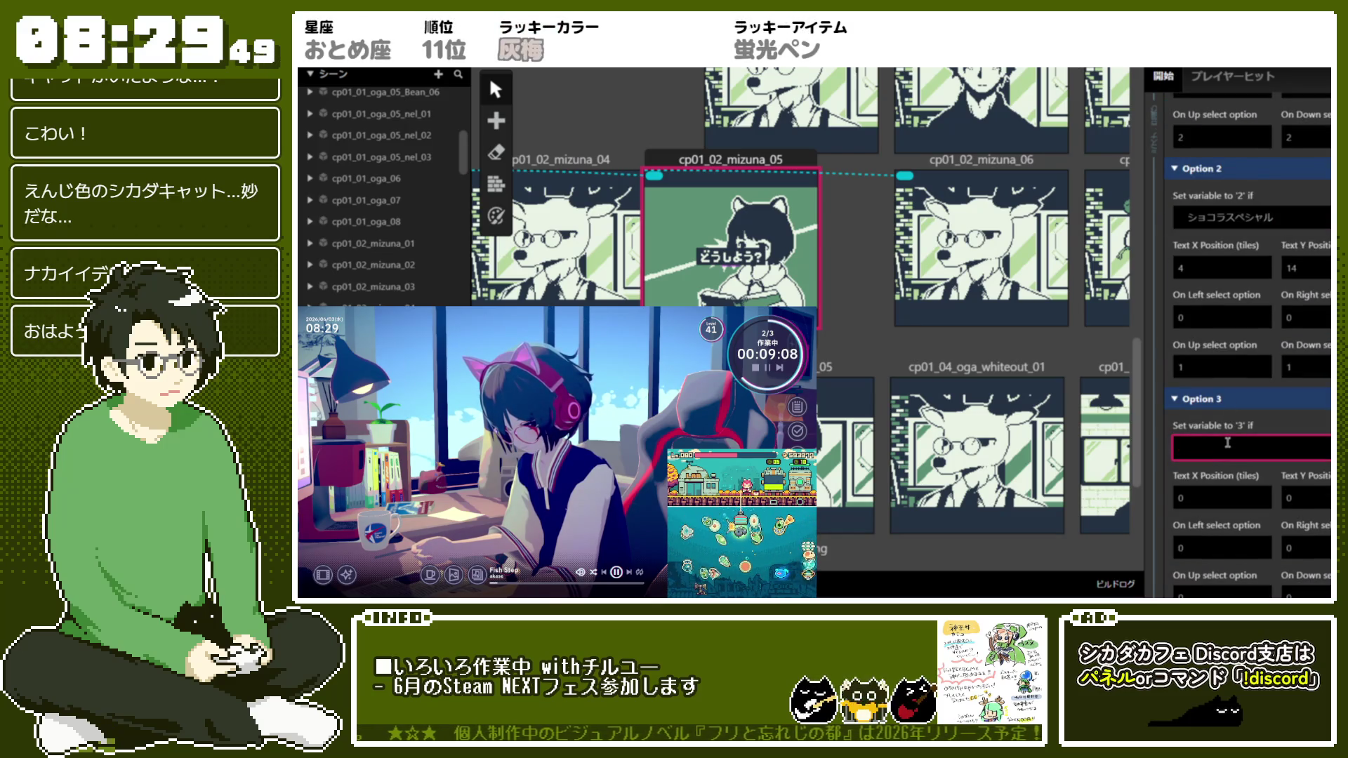
text(えでぃnpia)
key(space)
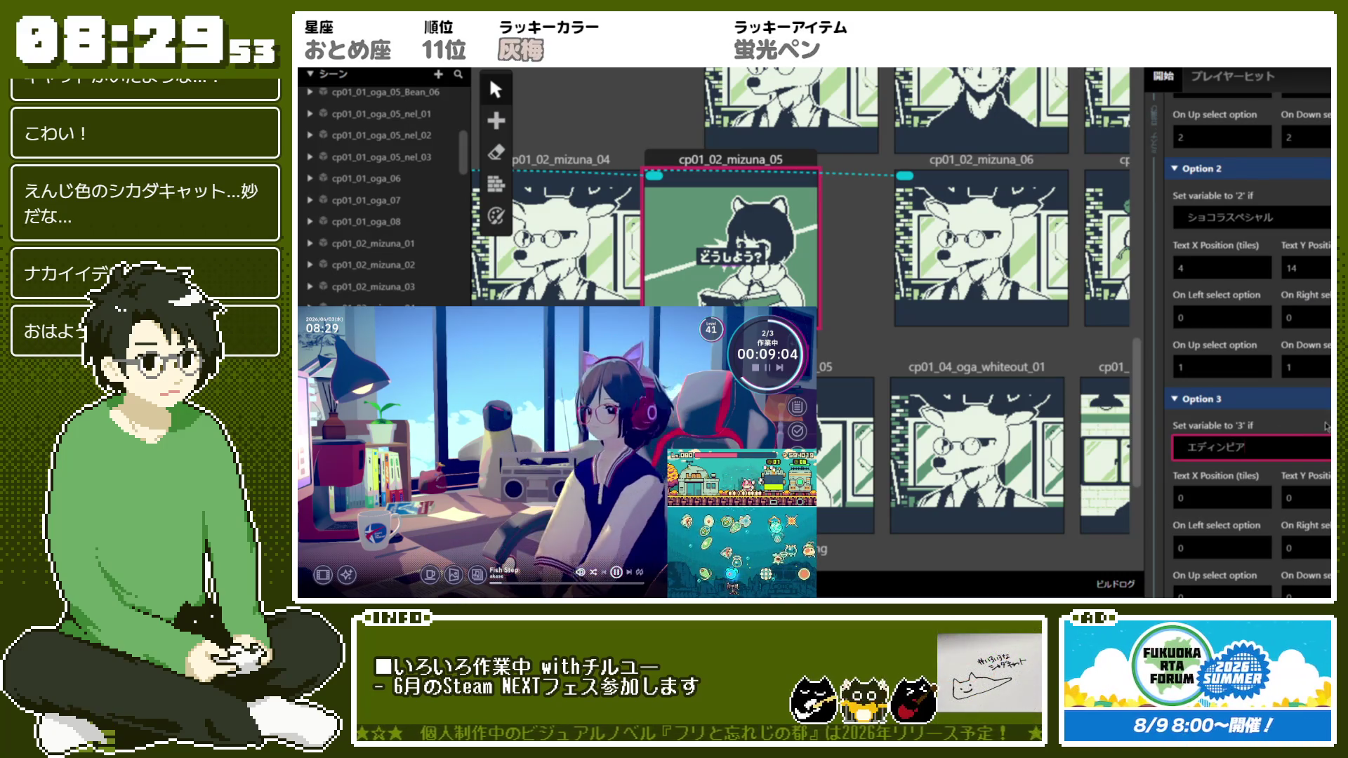
key(Return)
scroll(1326, 426, up, 1)
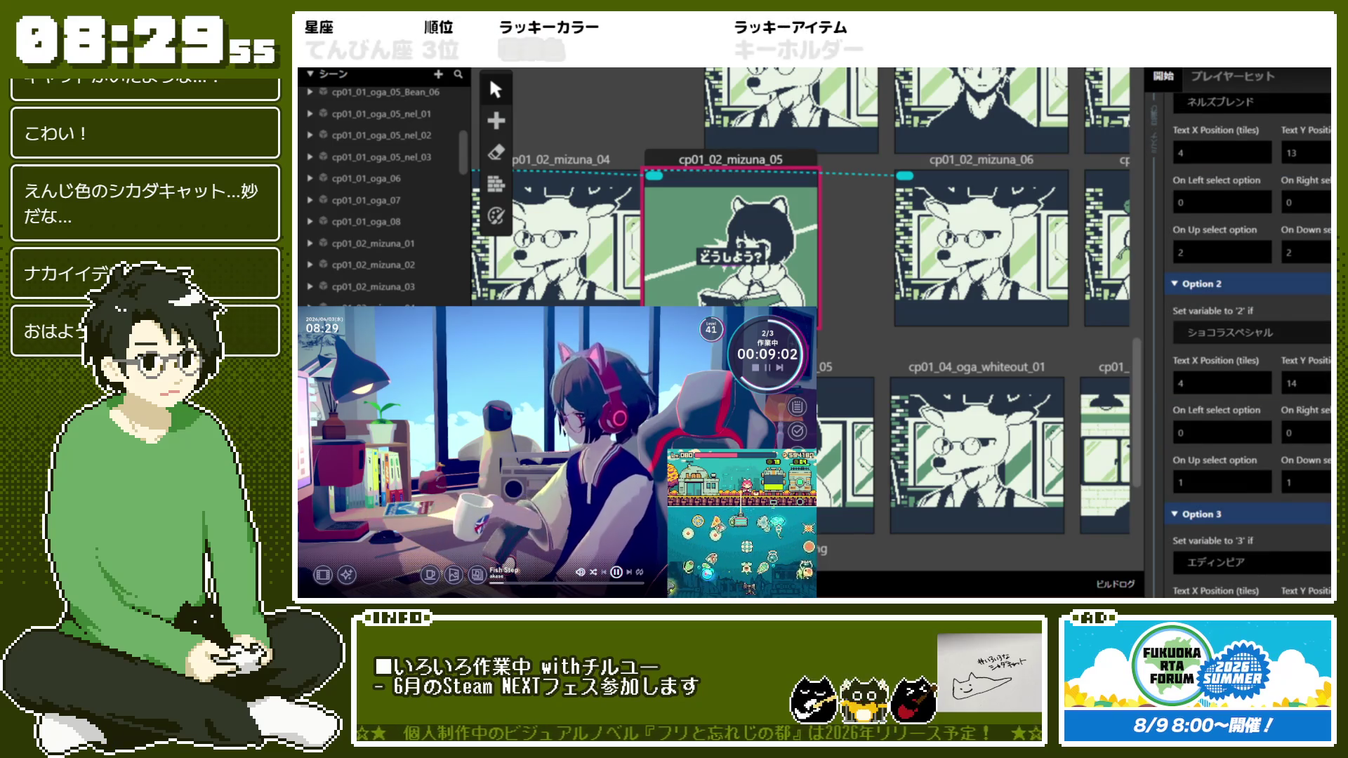
scroll(1250, 337, up, 2)
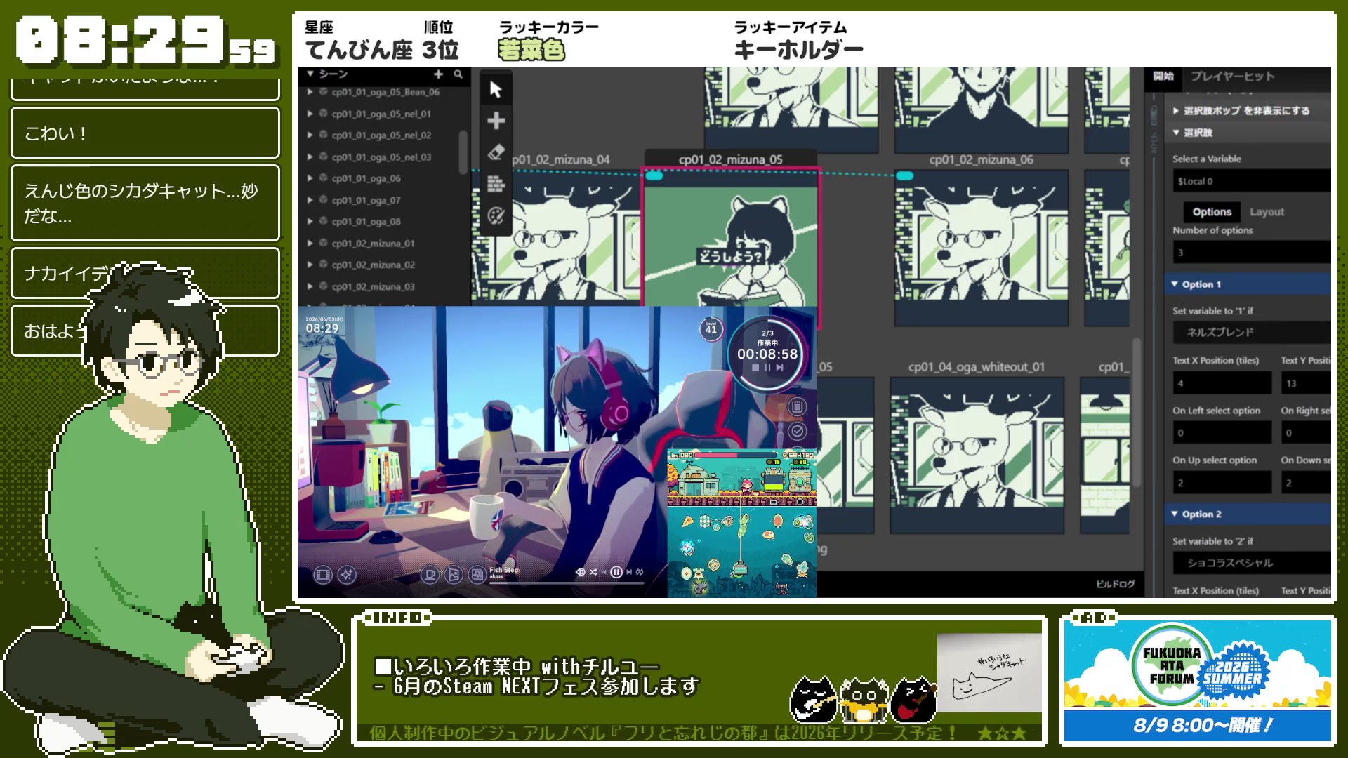
scroll(1253, 136, down, 5)
scroll(1250, 337, up, 4)
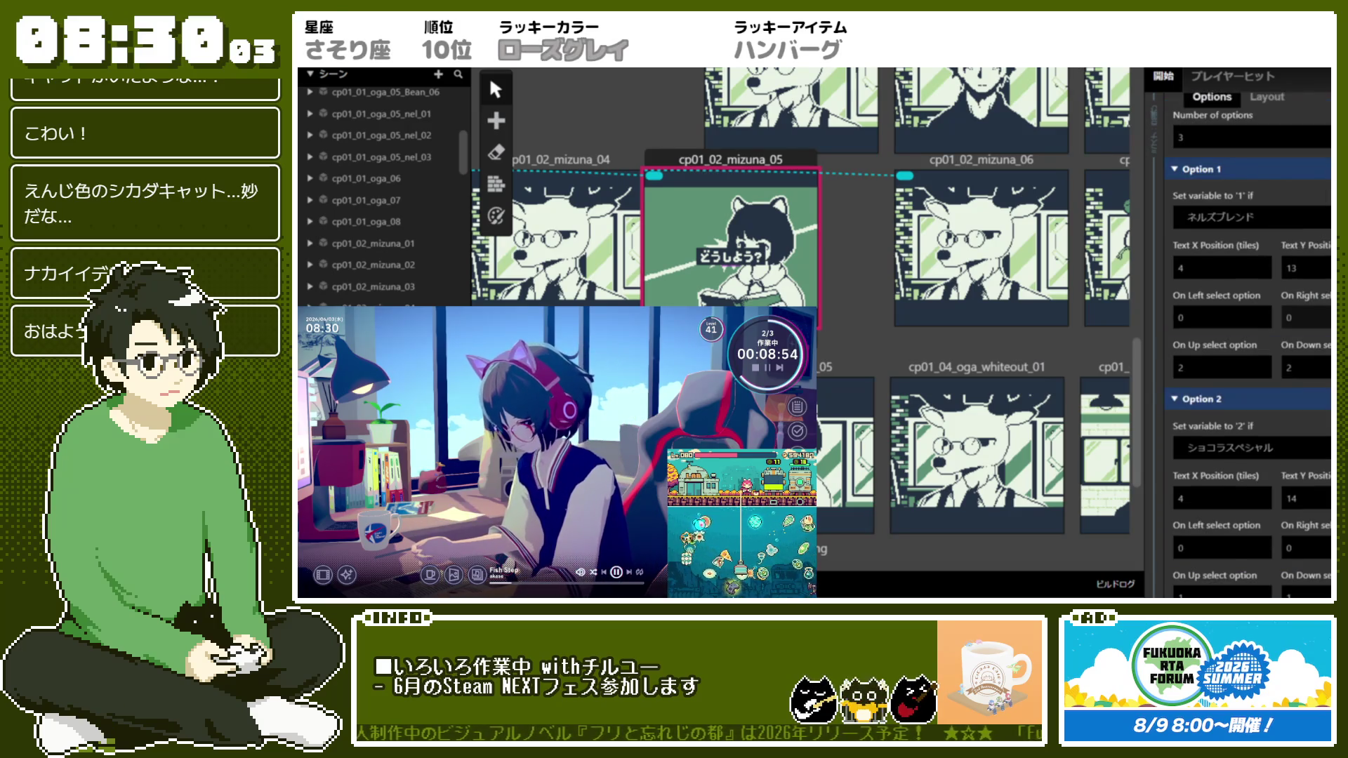
scroll(1236, 316, down, 2)
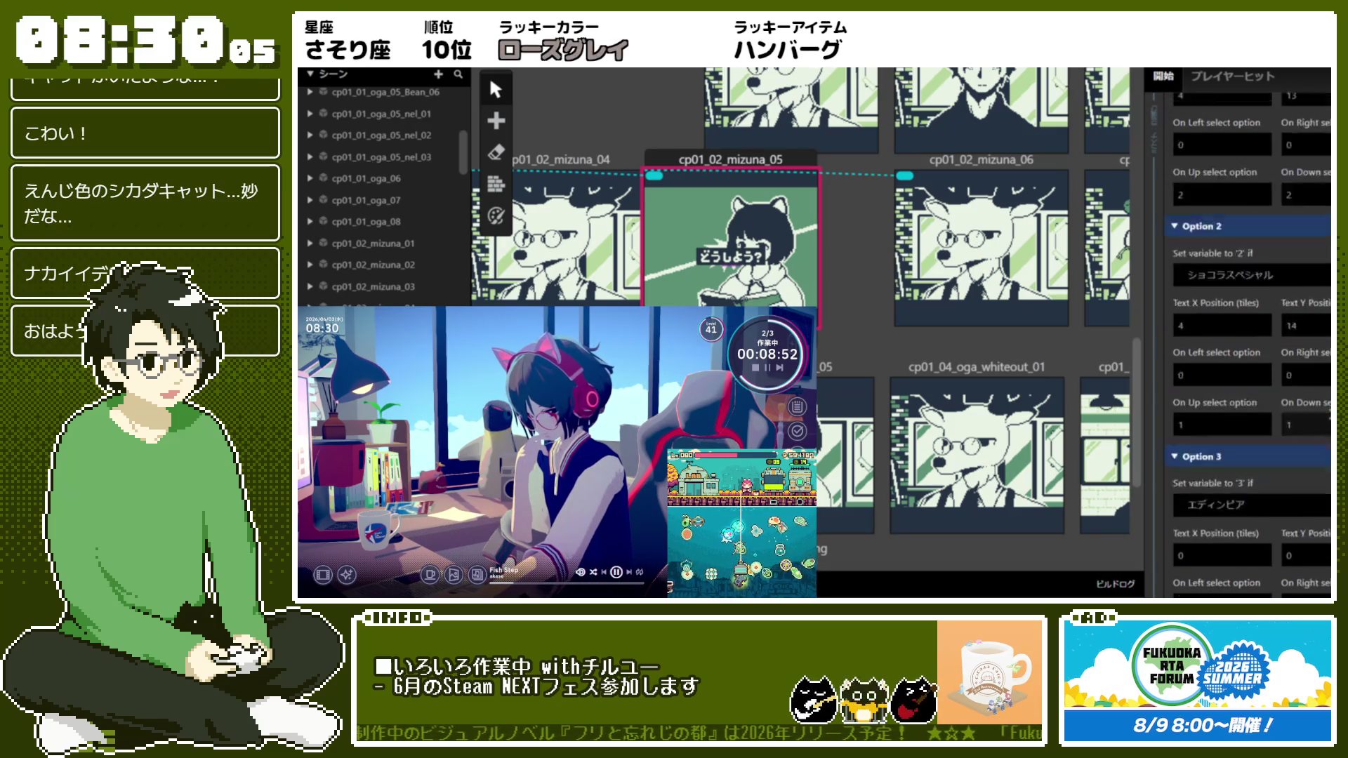
scroll(1330, 466, up, 2)
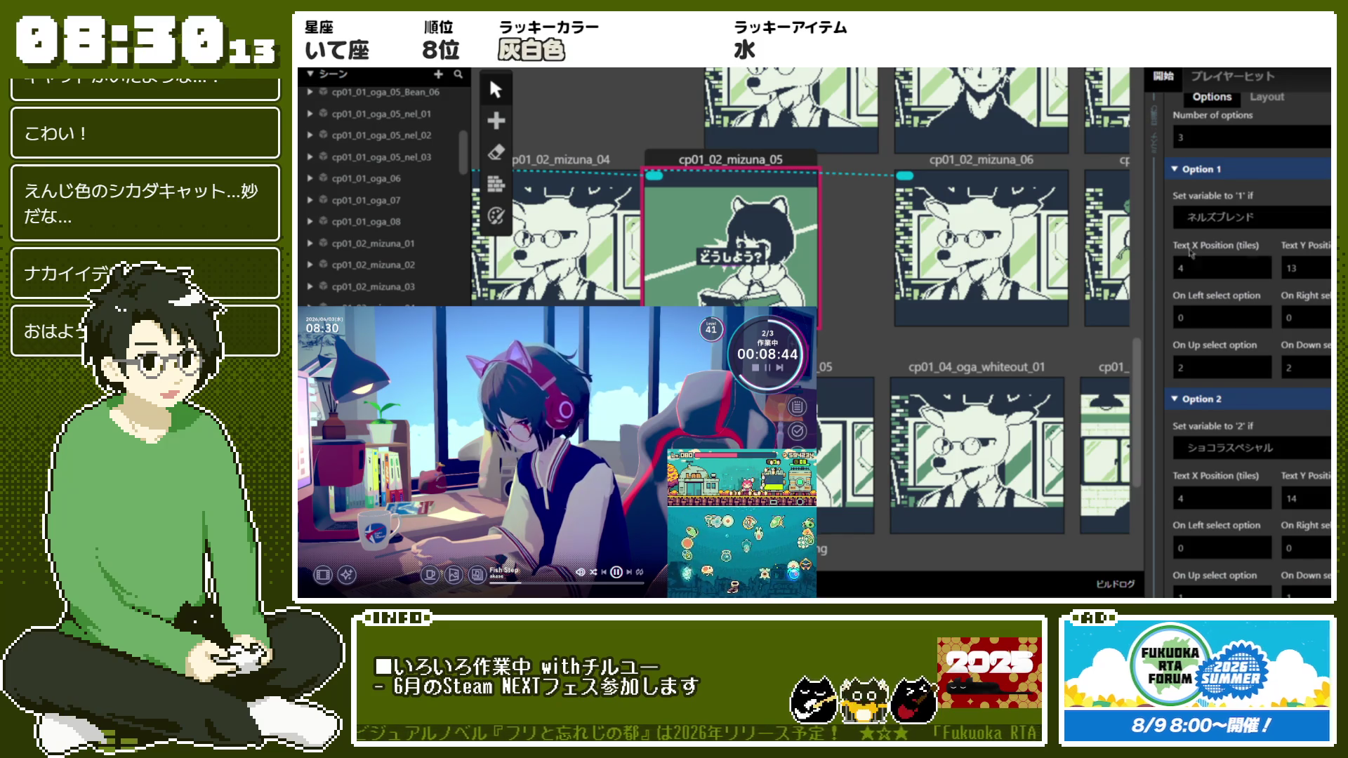
Position the three options' text at X 4 on rows 12, 13 and 14
click(1300, 269)
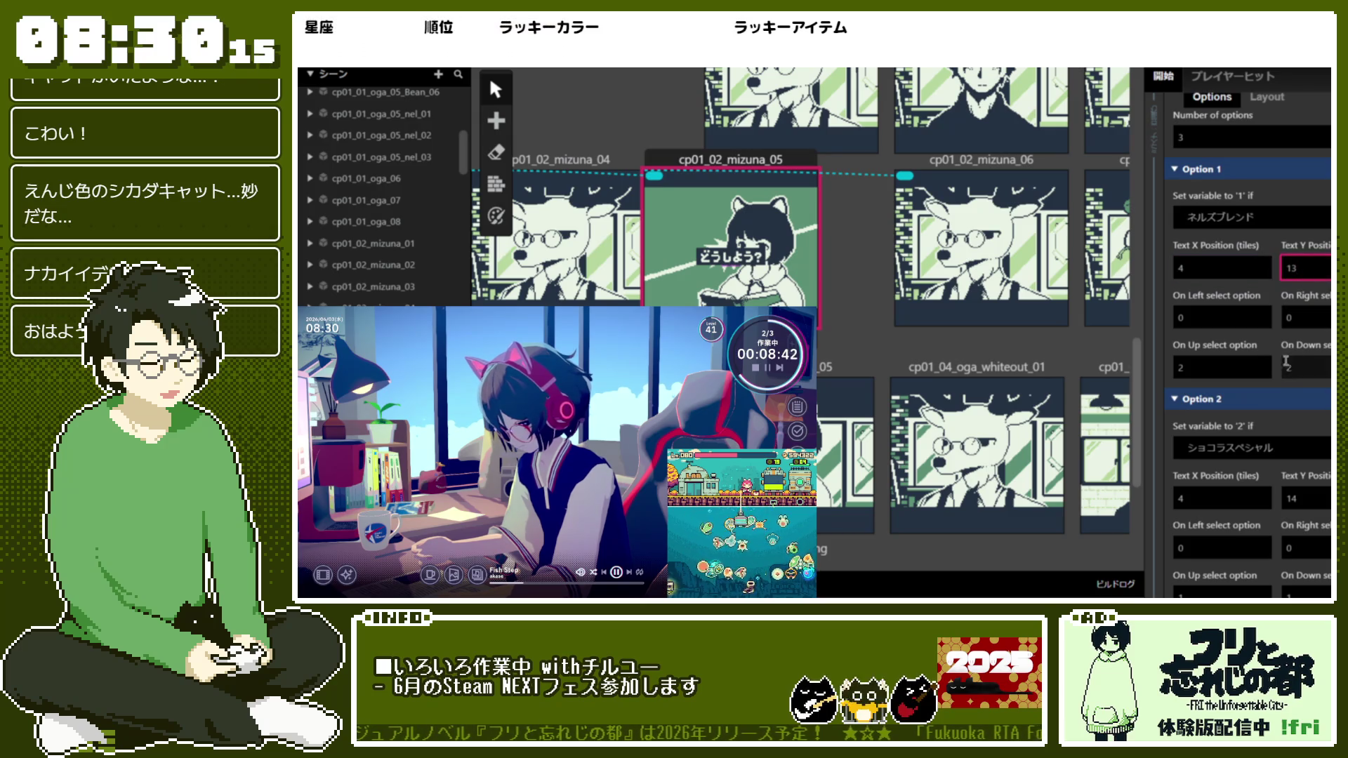
scroll(1221, 414, down, 2)
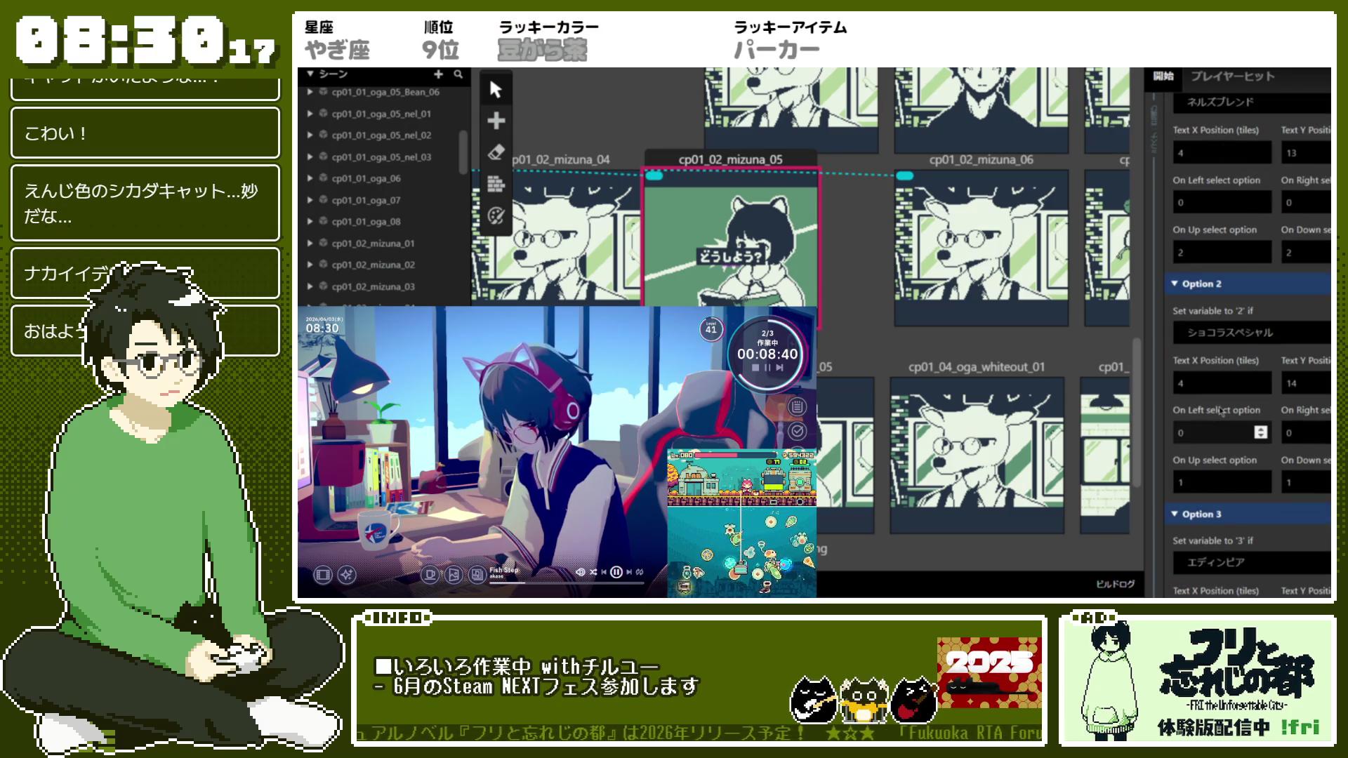
scroll(1222, 413, up, 1)
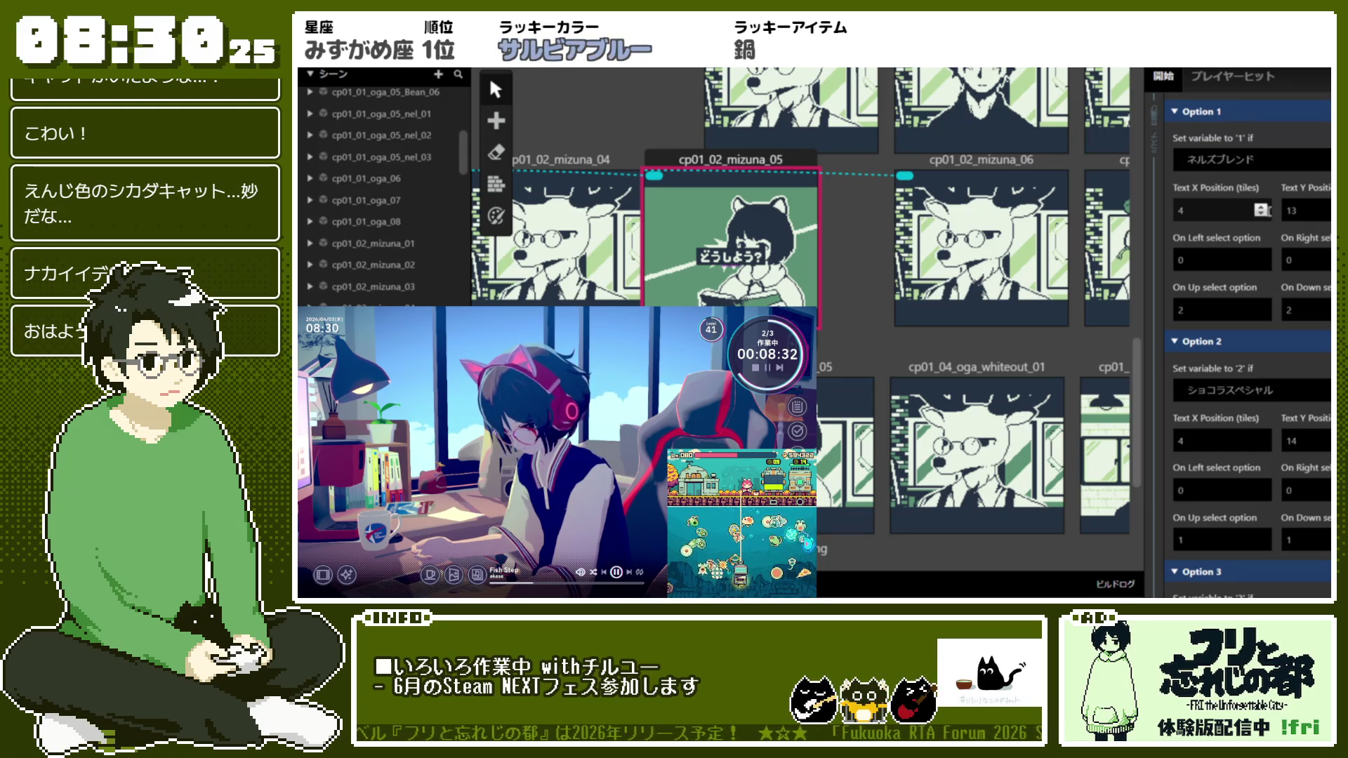
click(1326, 206)
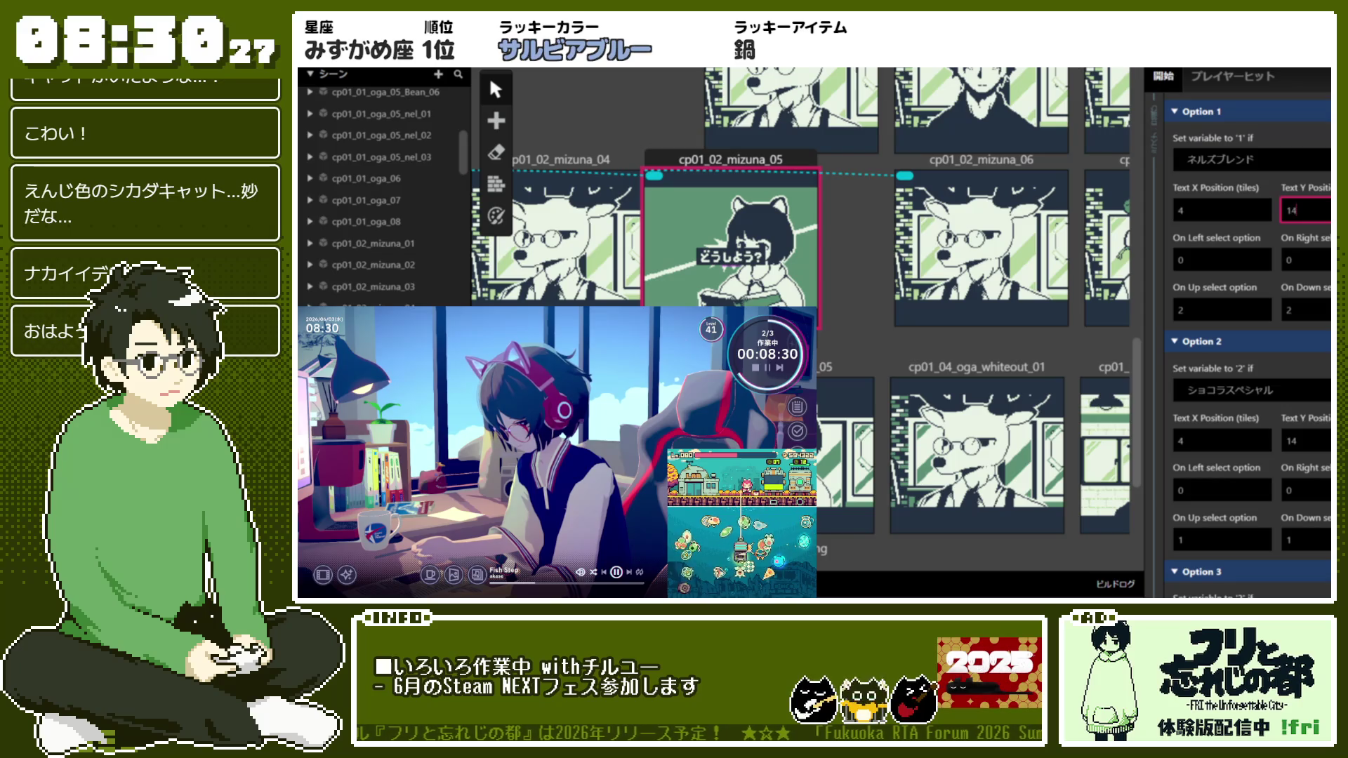
click(1326, 436)
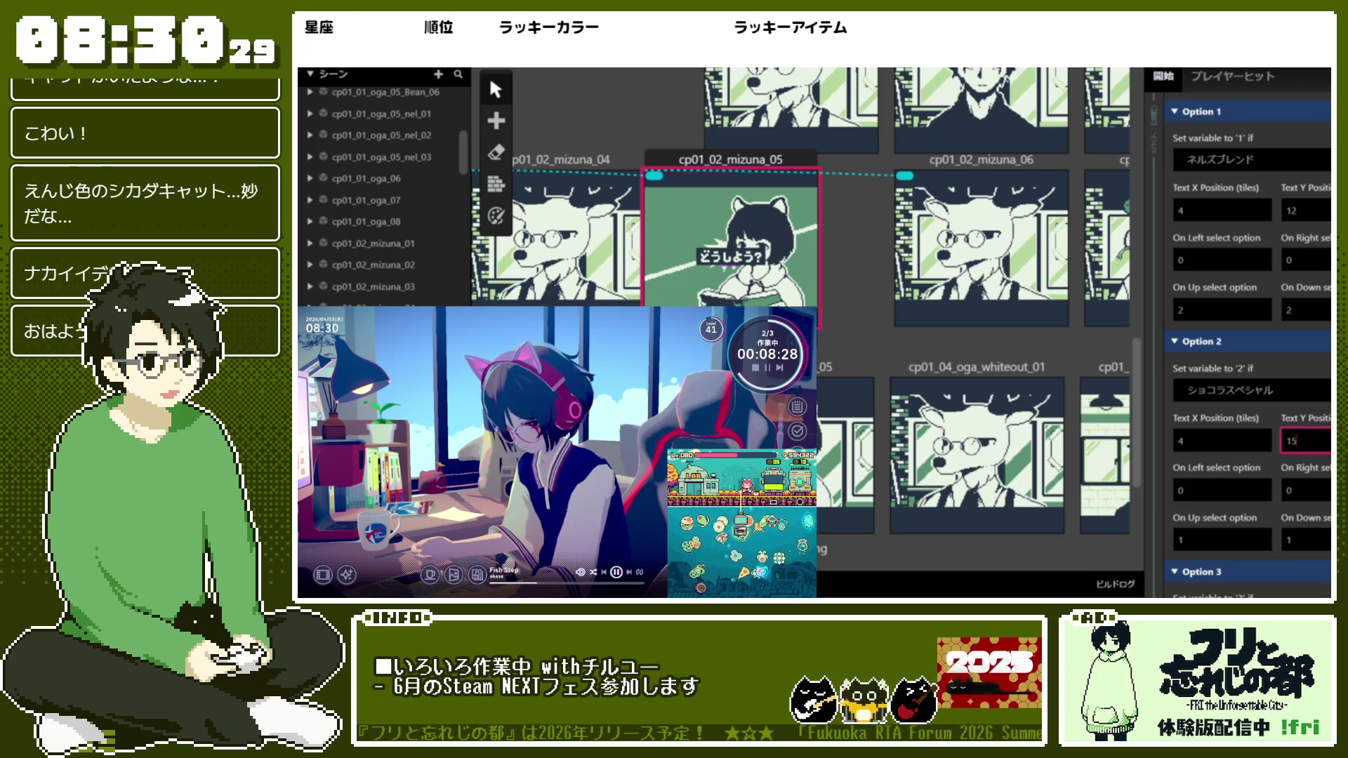
scroll(1234, 443, down, 4)
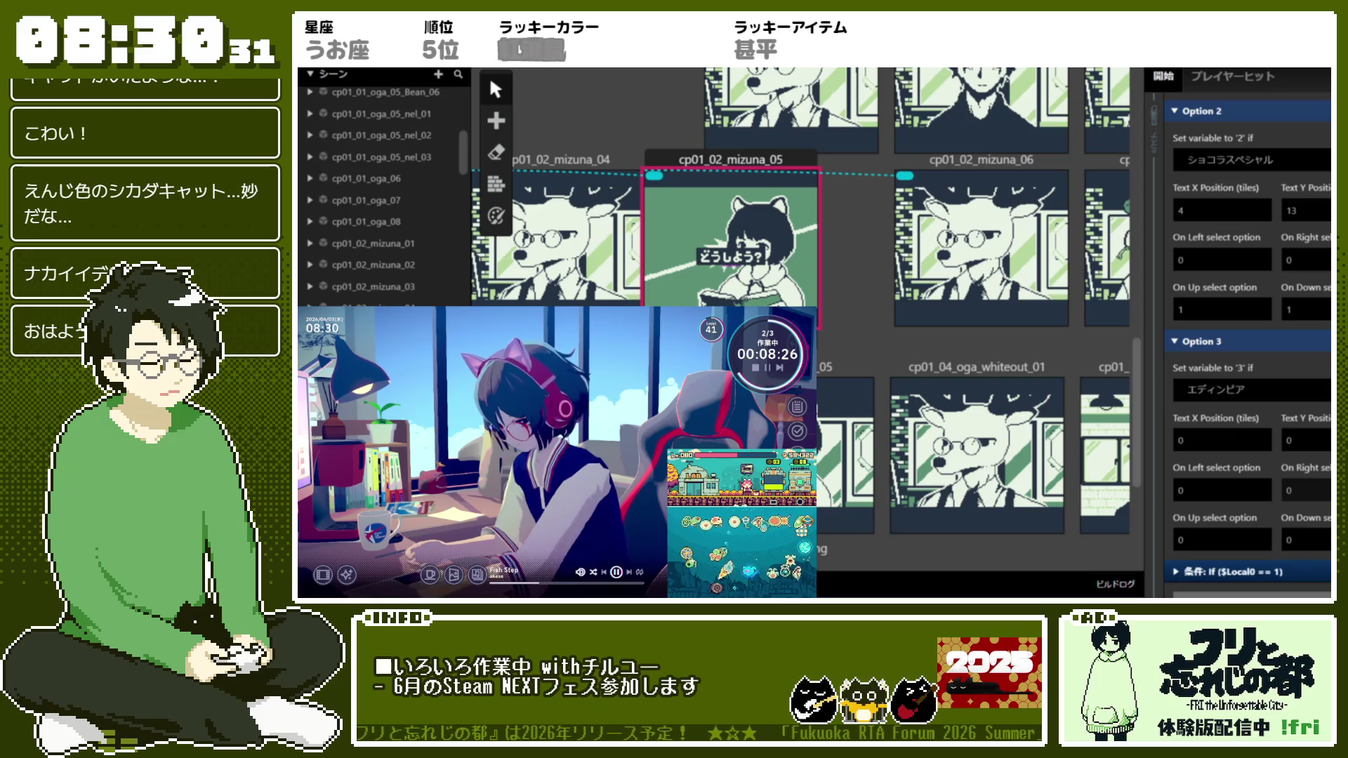
click(1235, 443)
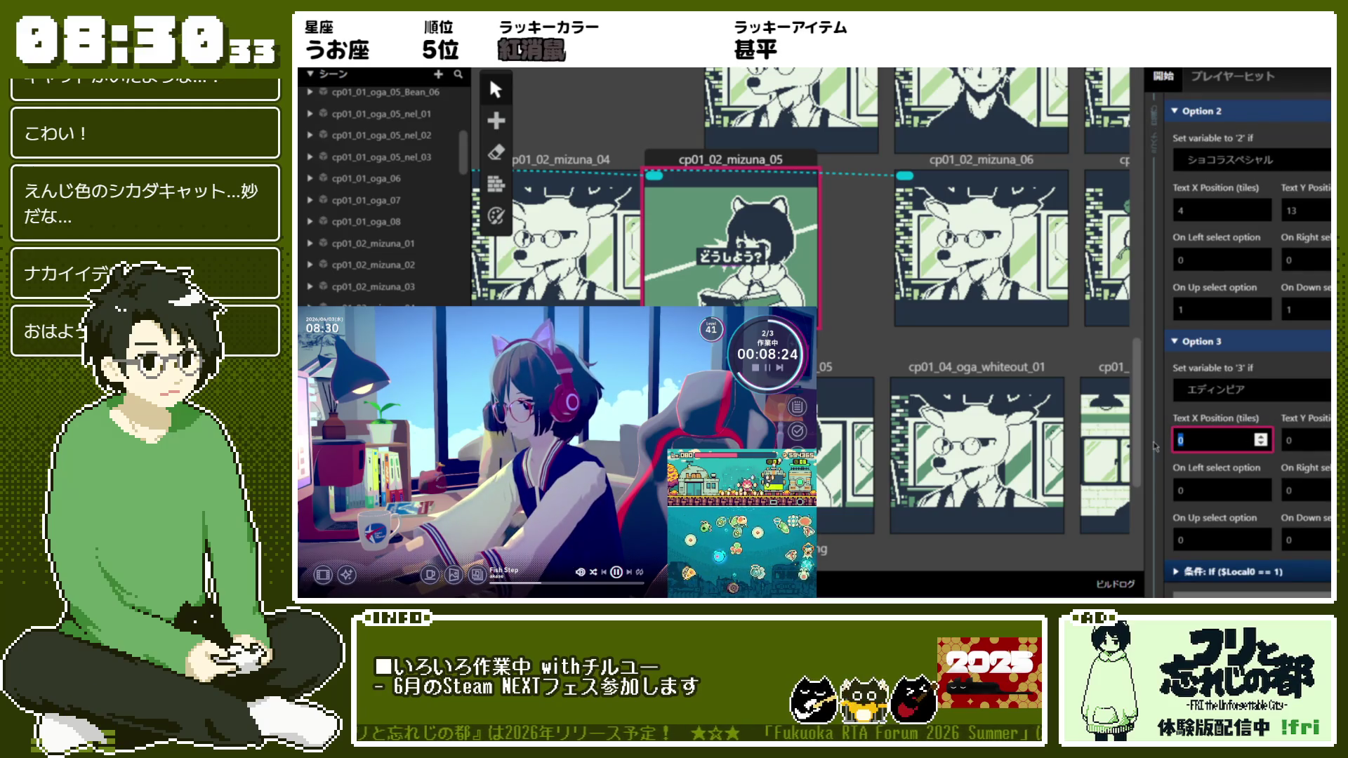
text(4)
key(Tab)
text(14)
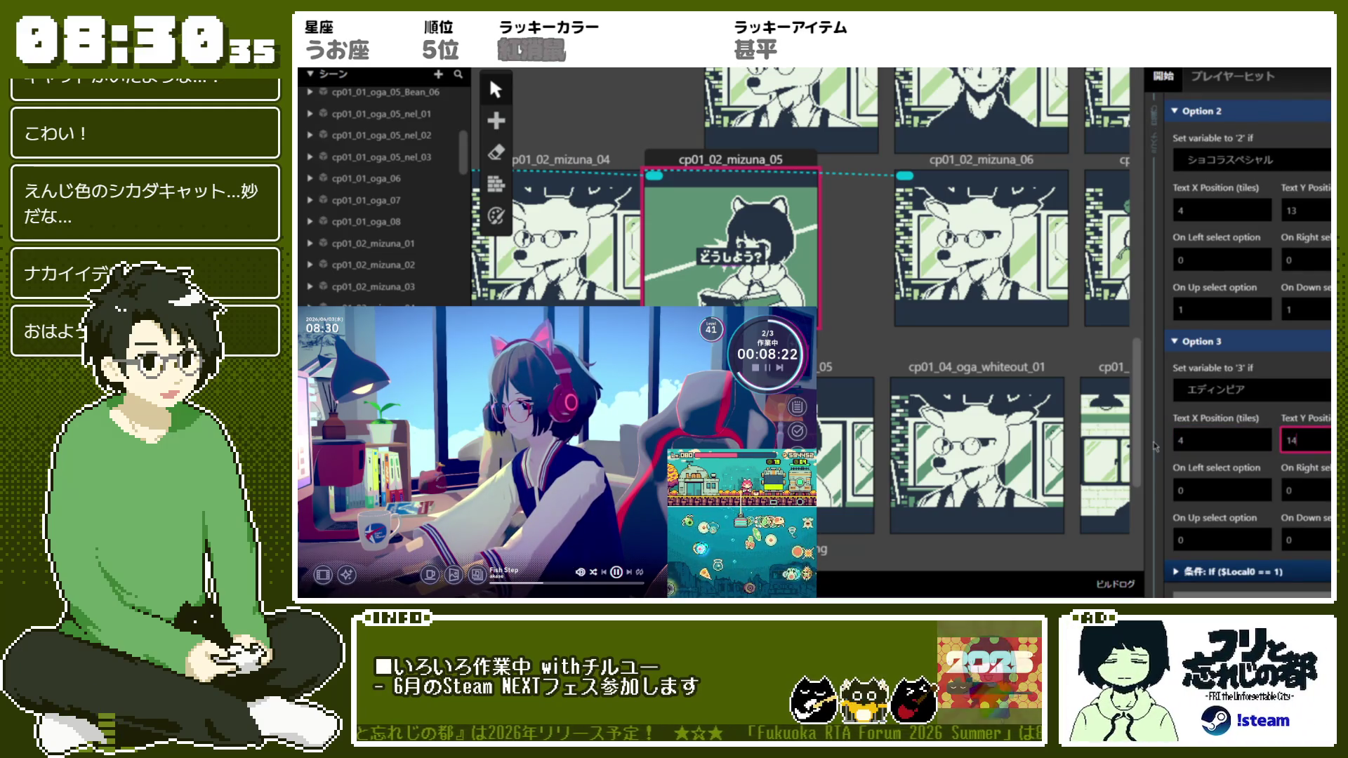
scroll(1208, 277, up, 3)
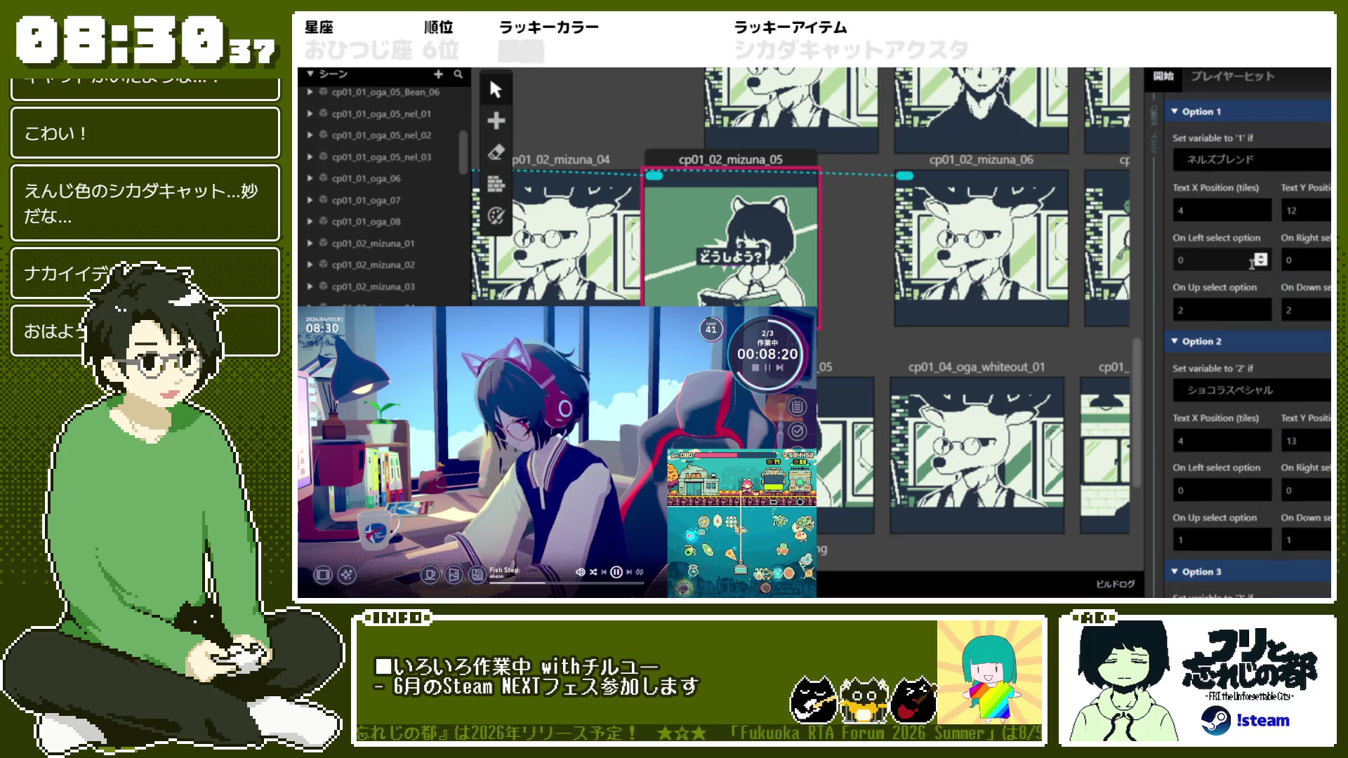
Link option navigation: Option 1 up 3/down 2, Option 2 up 1/down 3, Option 3 up 2
click(1207, 260)
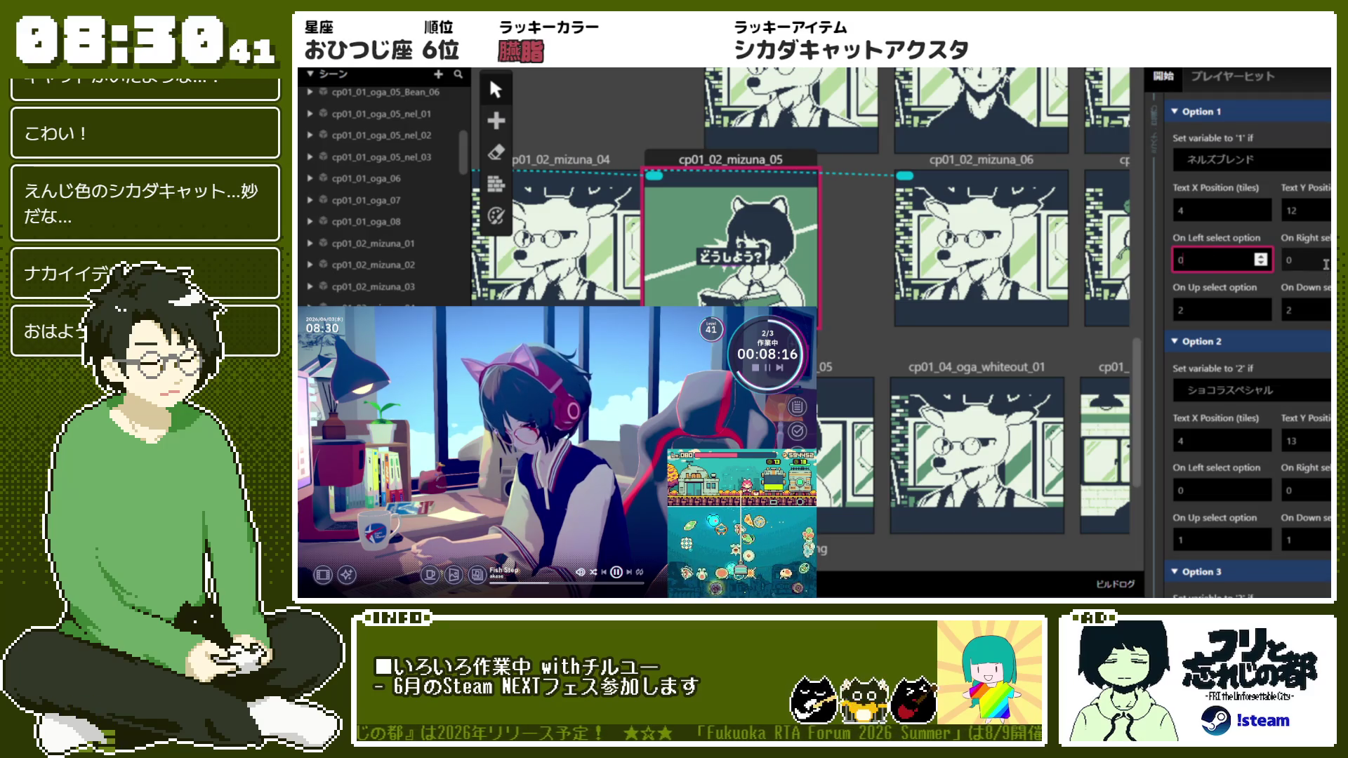
click(1222, 314)
text(3)
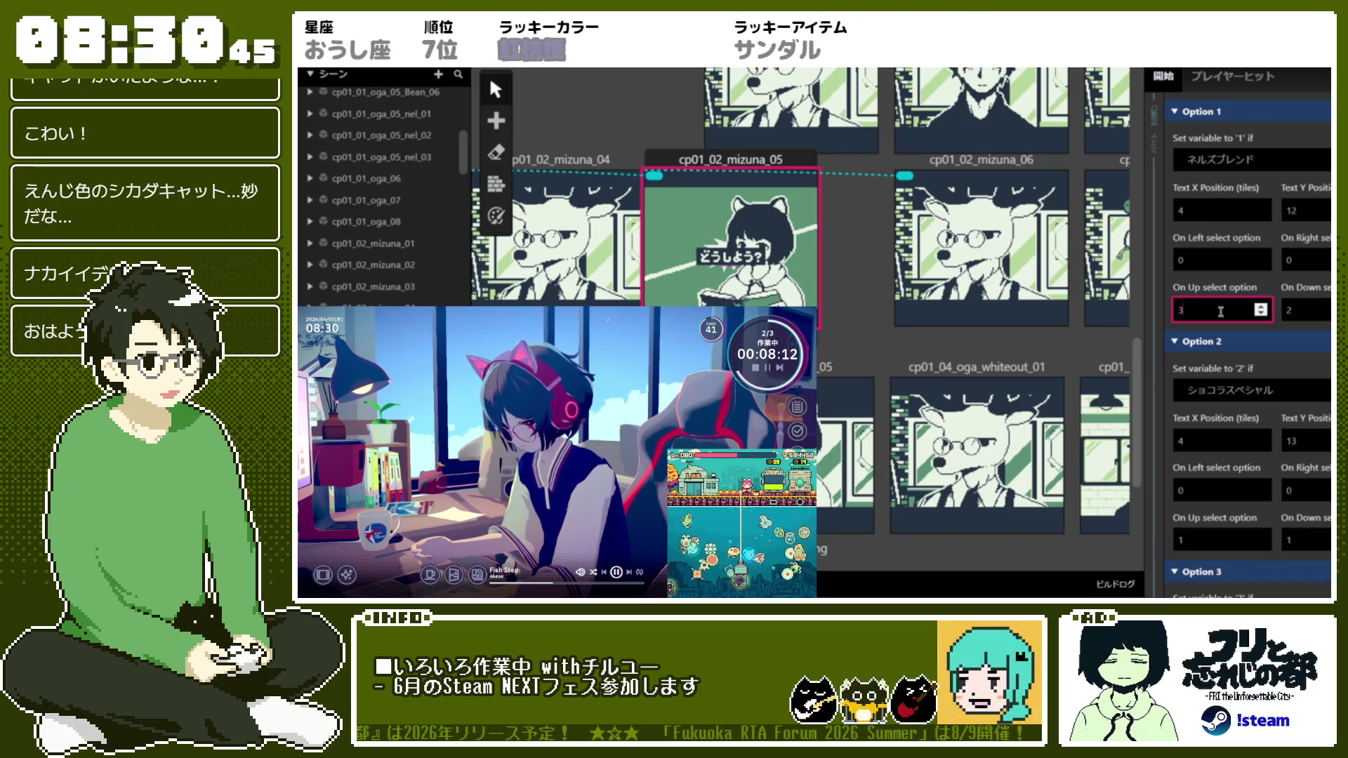
scroll(1223, 422, down, 2)
click(1224, 488)
click(1320, 484)
scroll(1320, 485, down, 3)
click(1233, 536)
click(1304, 541)
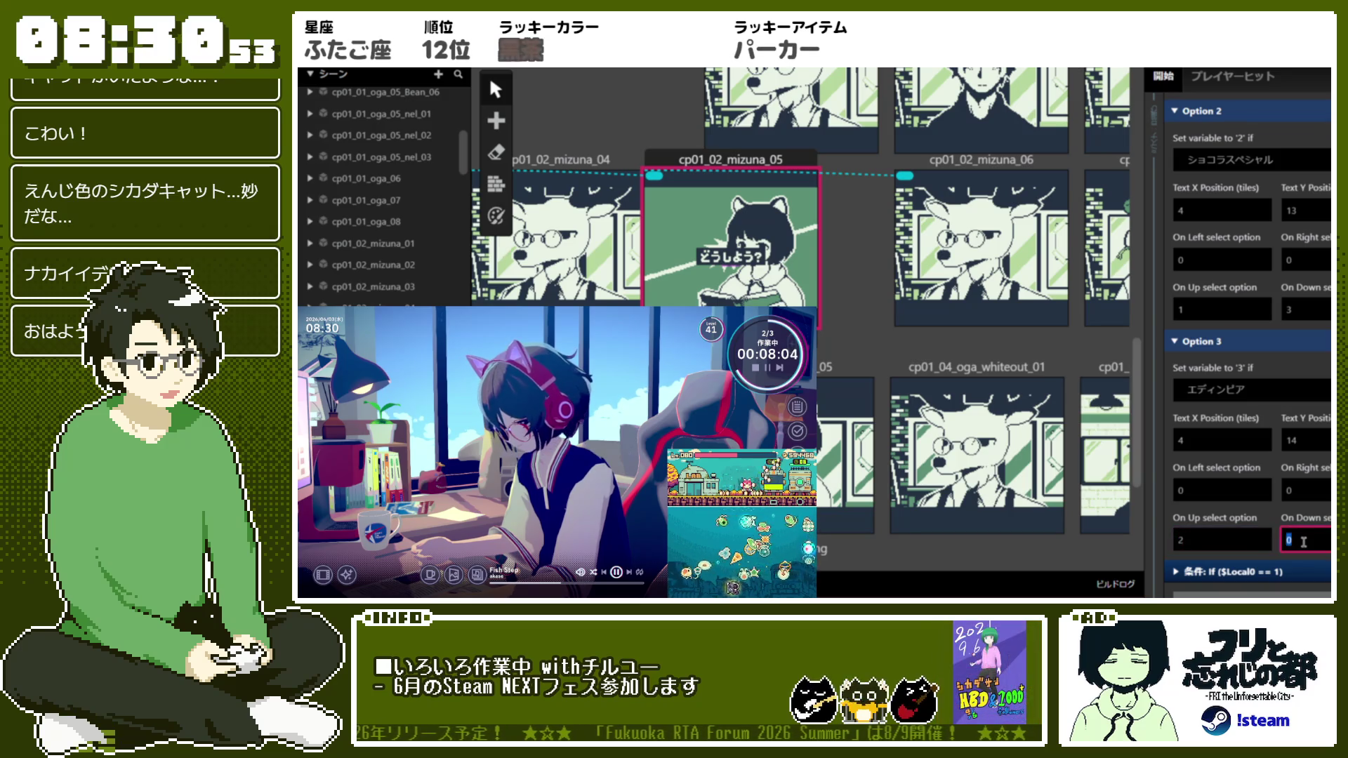
scroll(1292, 484, up, 8)
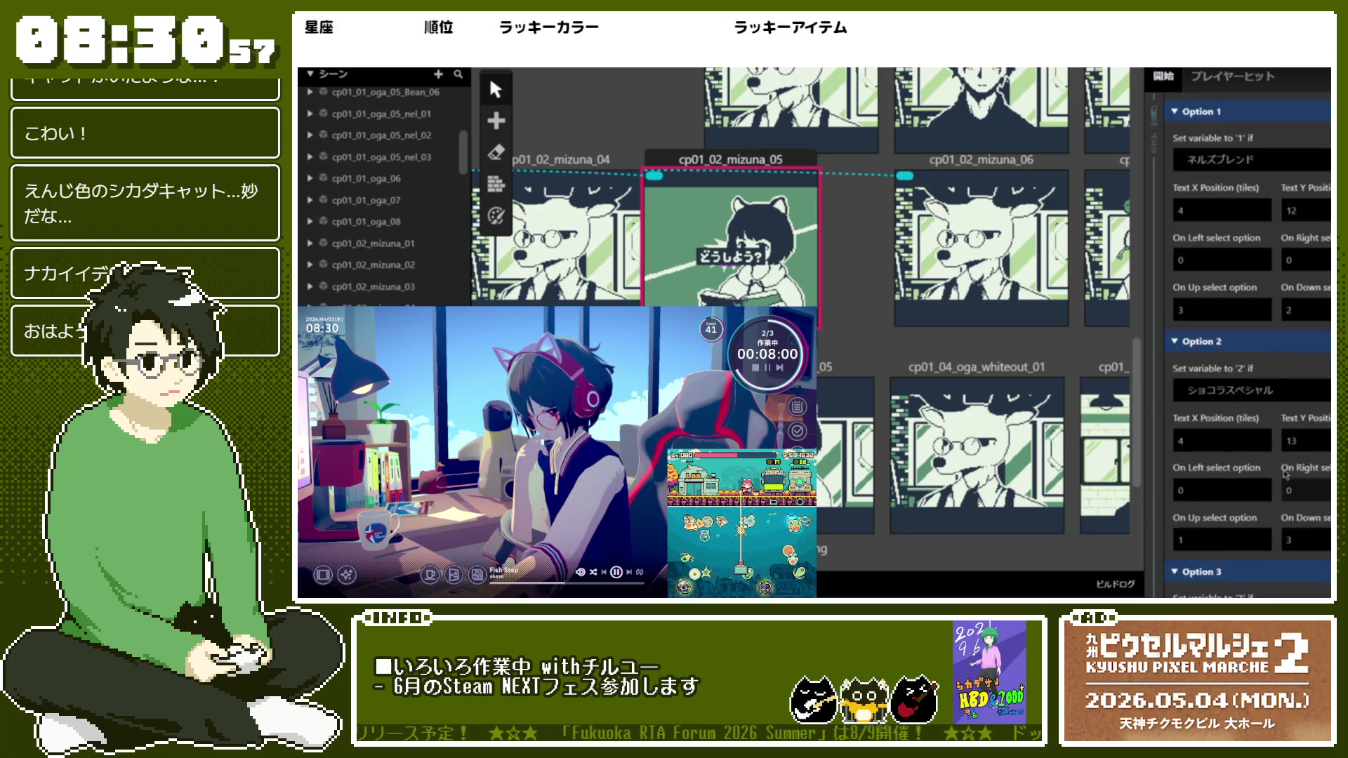
click(1240, 195)
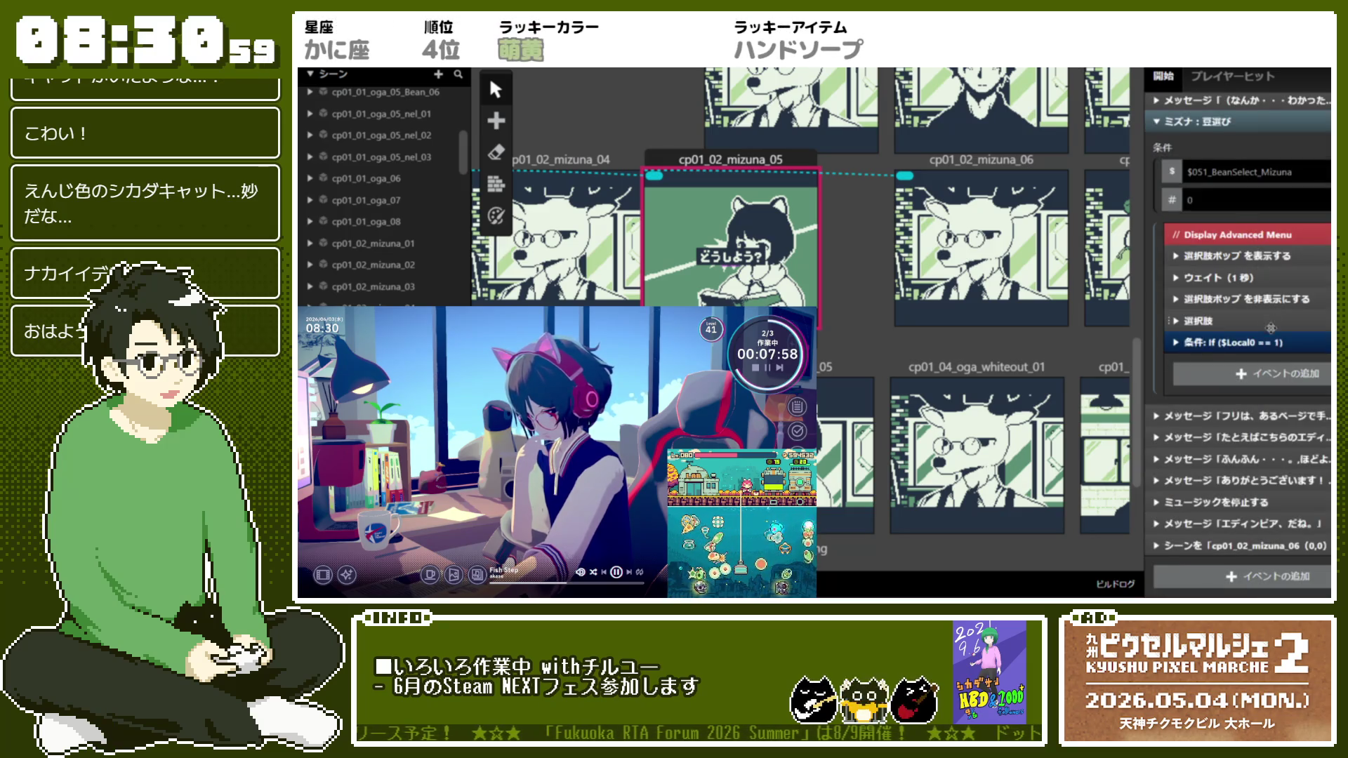
Inspect the If ($Local0 == 1) condition and bring up its context menu
click(1240, 212)
scroll(1272, 352, down, 2)
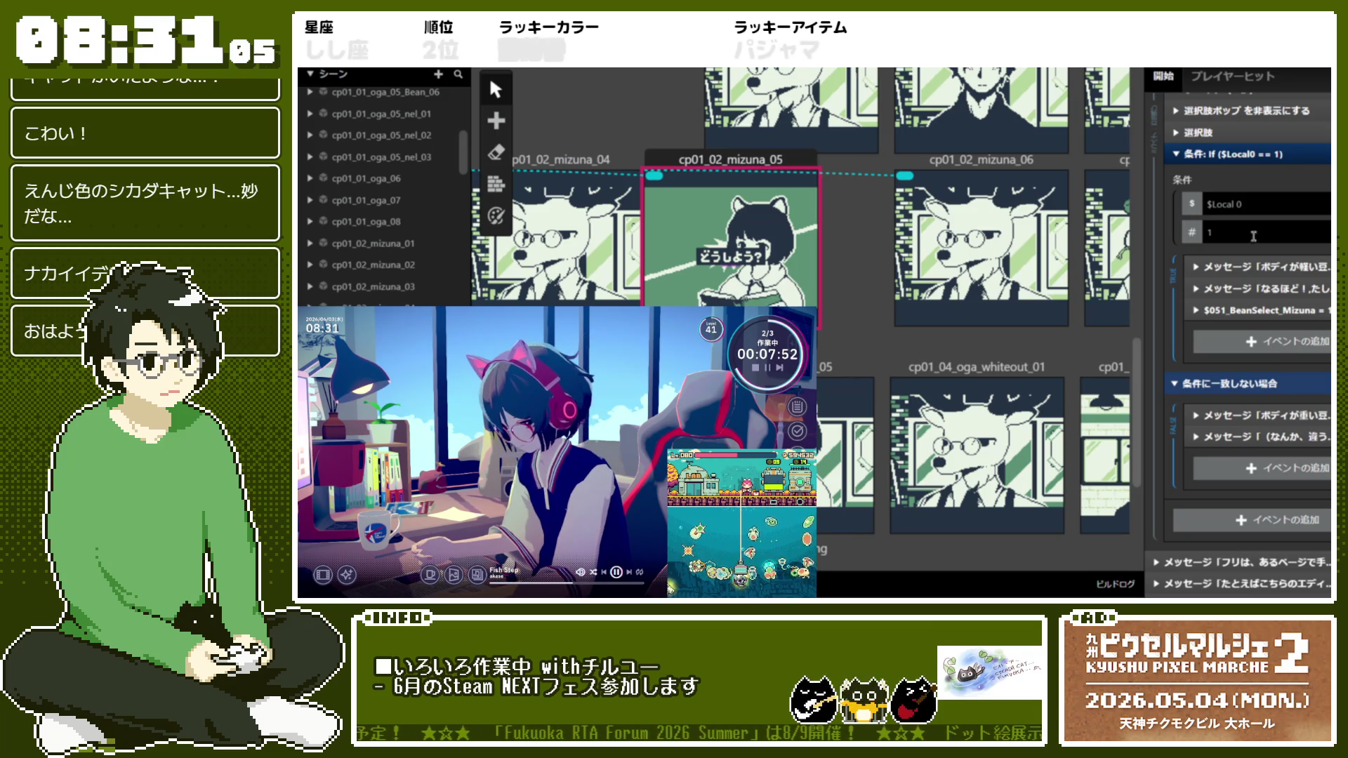
click(1259, 160)
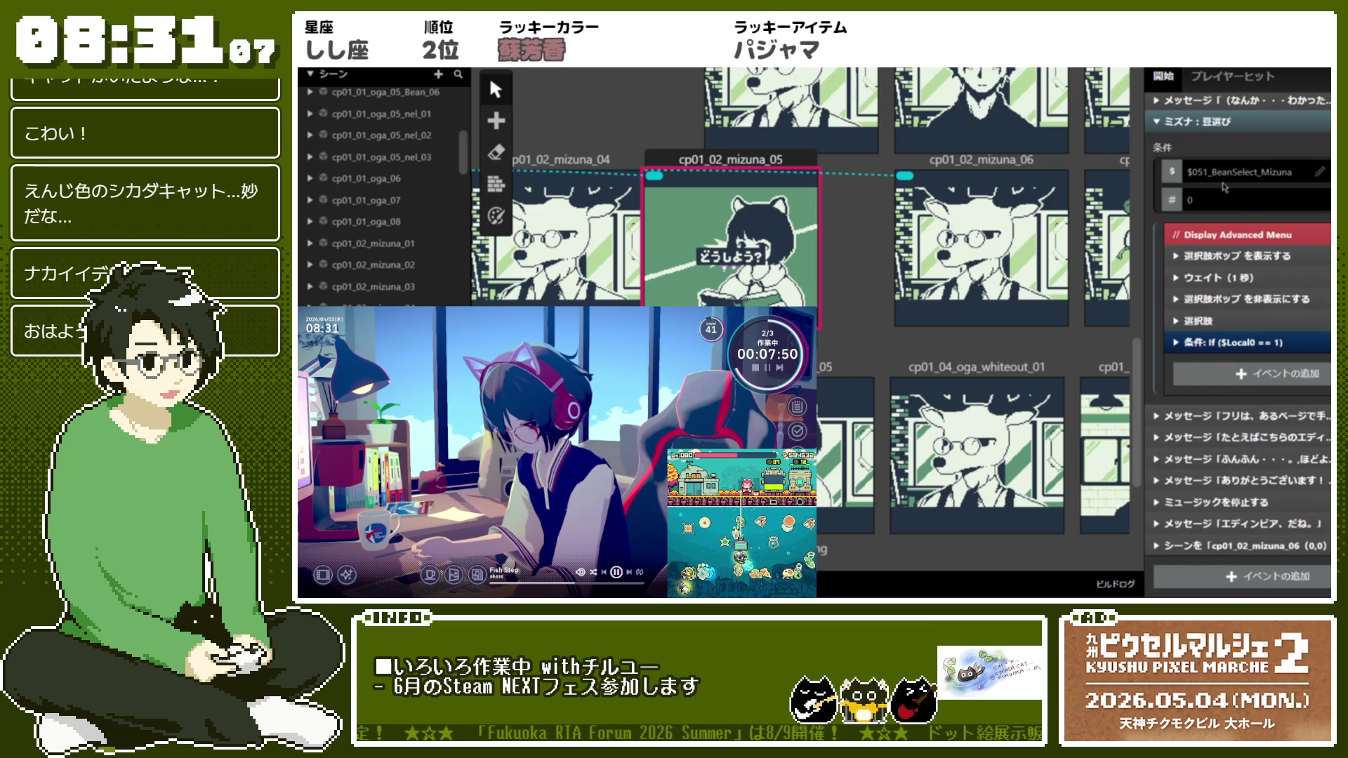
right_click(1247, 345)
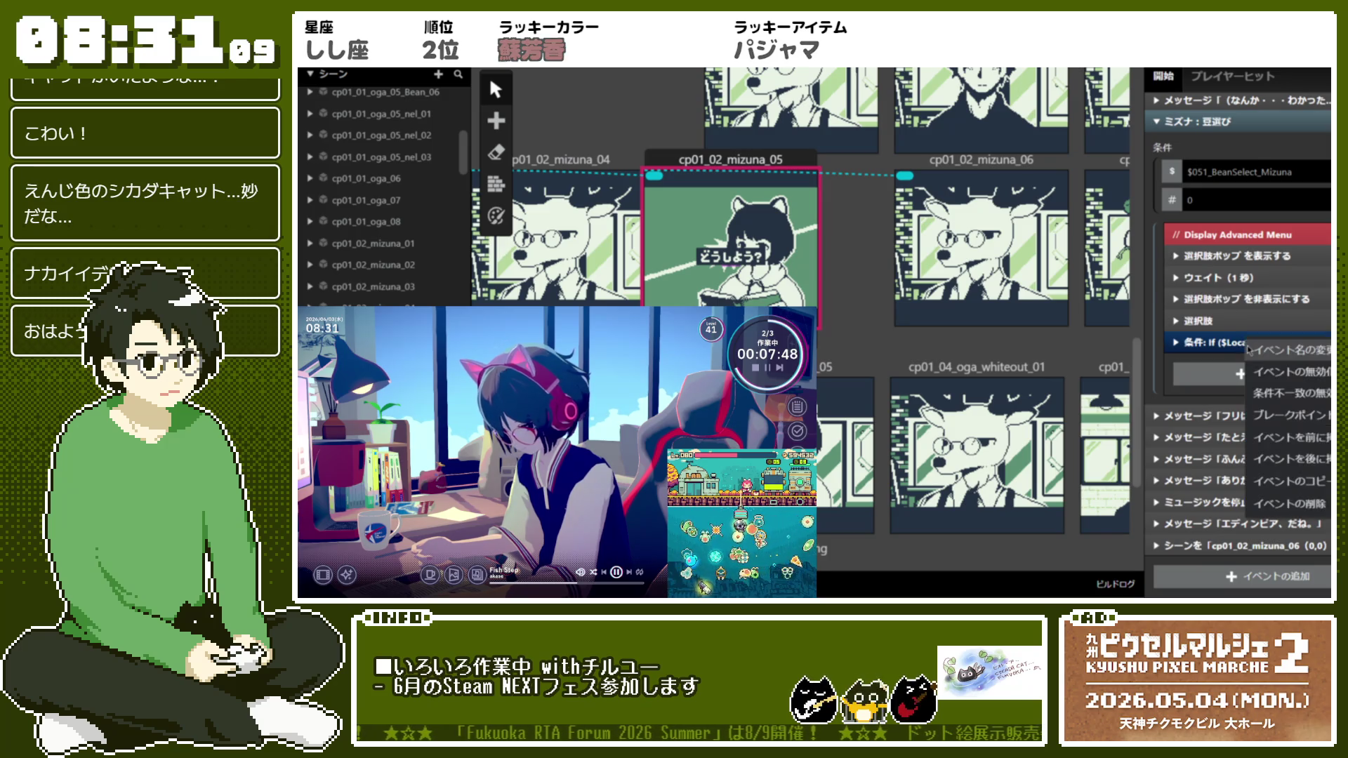
click(1294, 401)
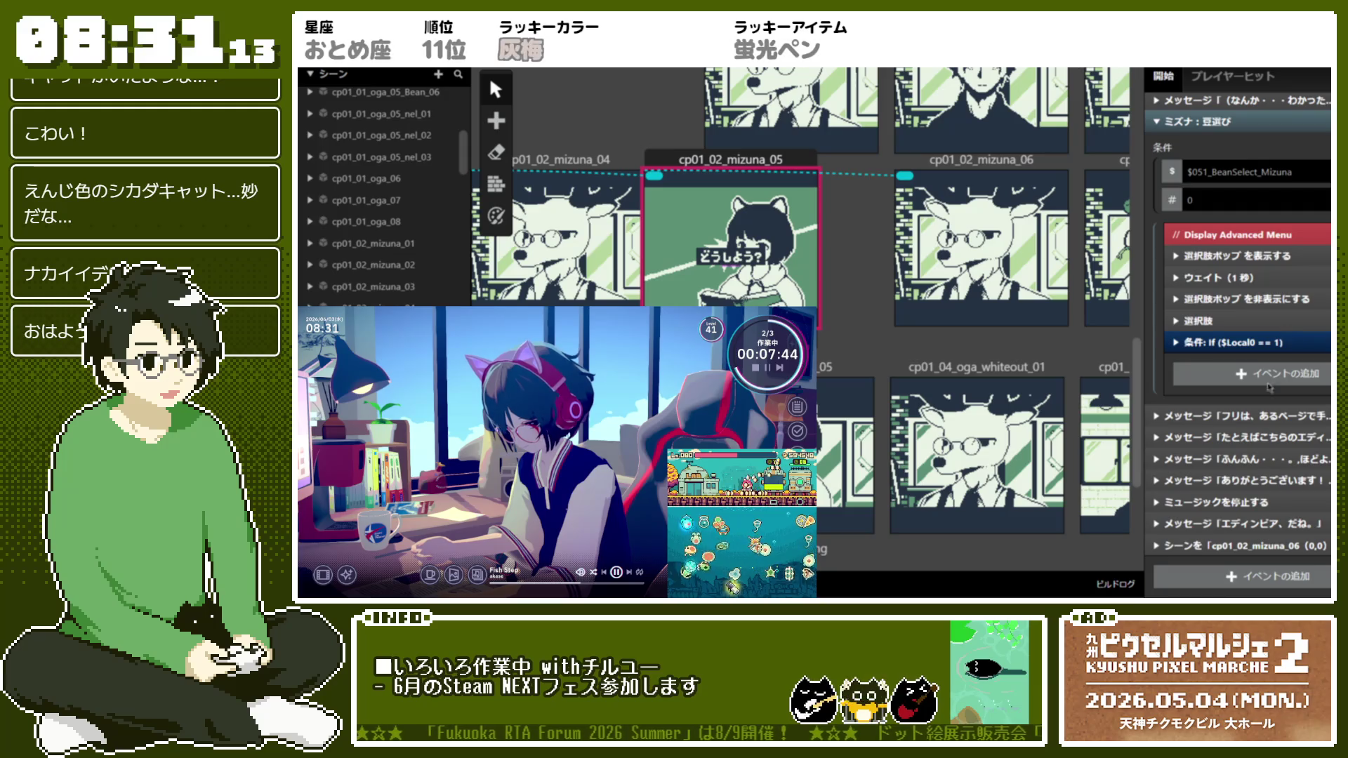
Disable and re-enable the If ($Local0 == 1) condition, then insert an event beside it
right_click(1258, 351)
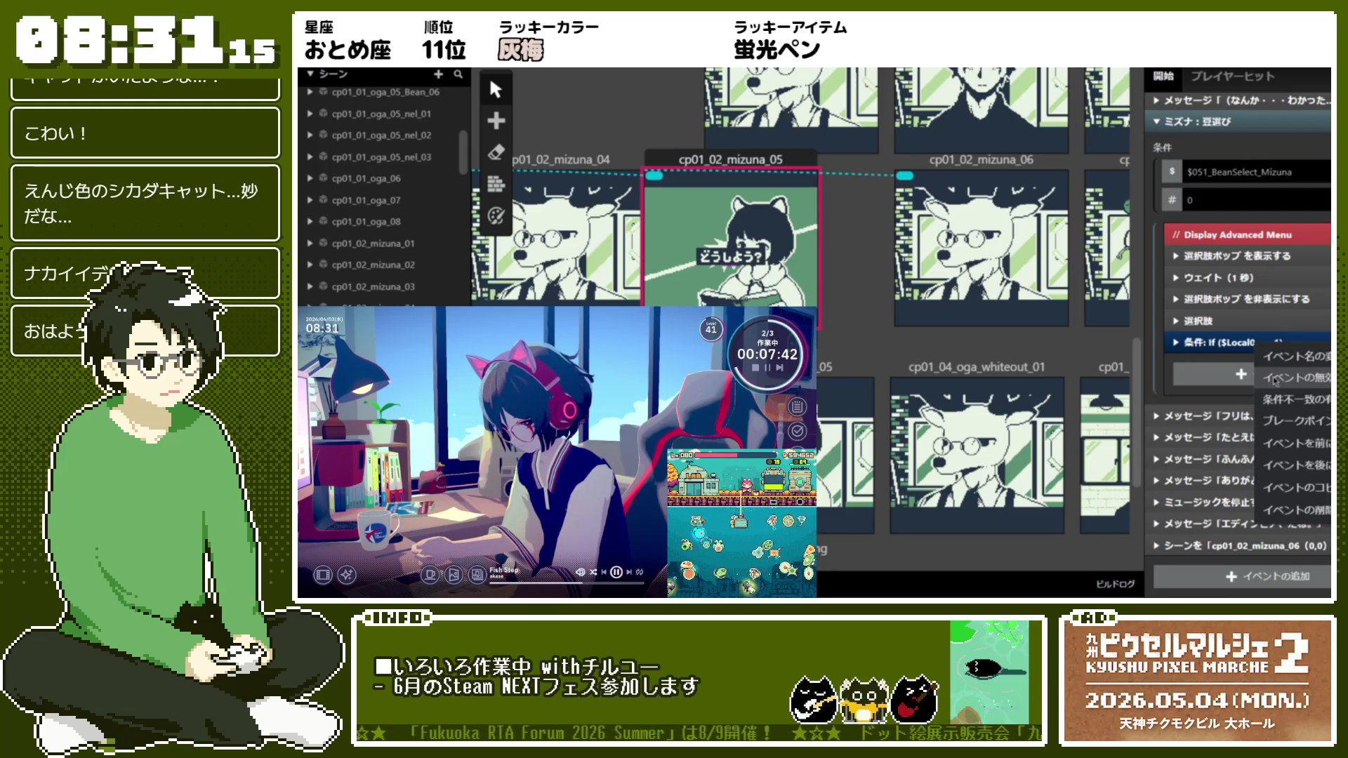
click(1277, 378)
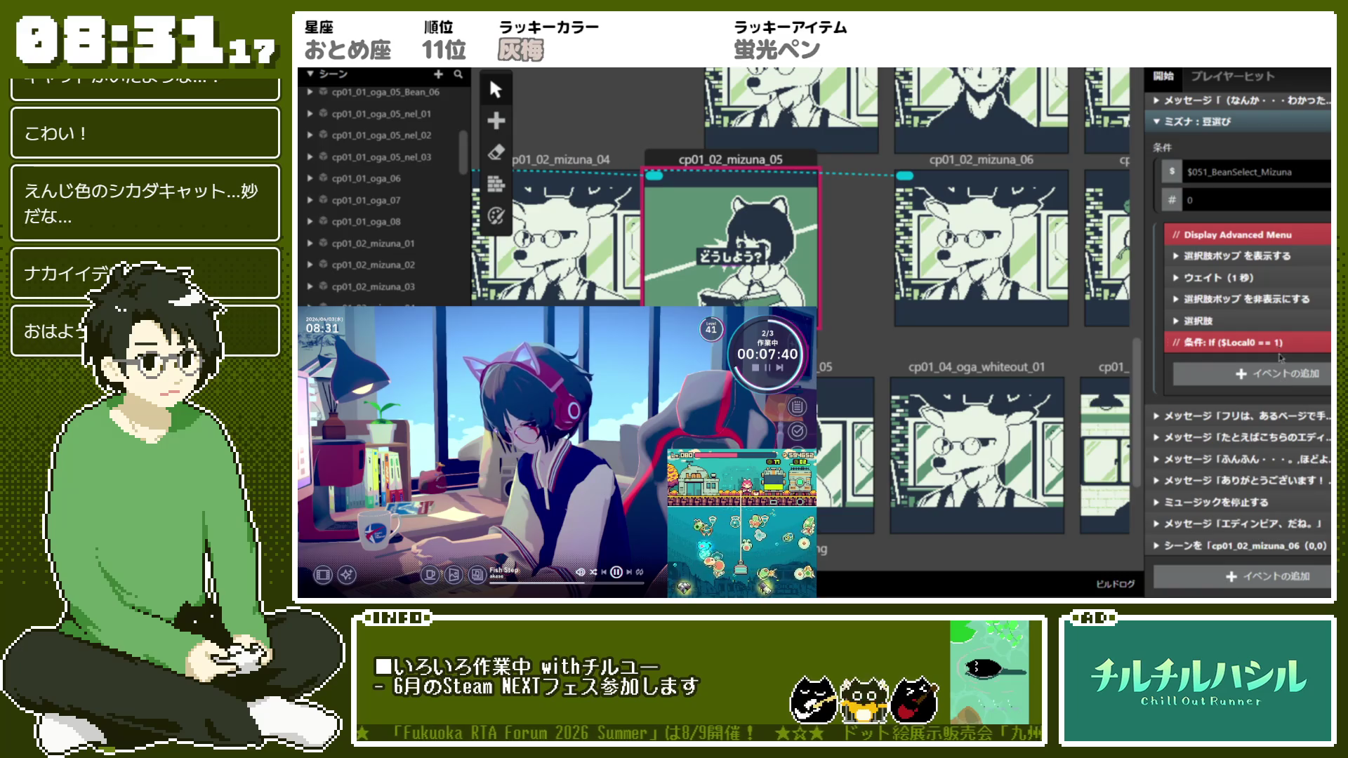
right_click(1282, 344)
click(1281, 372)
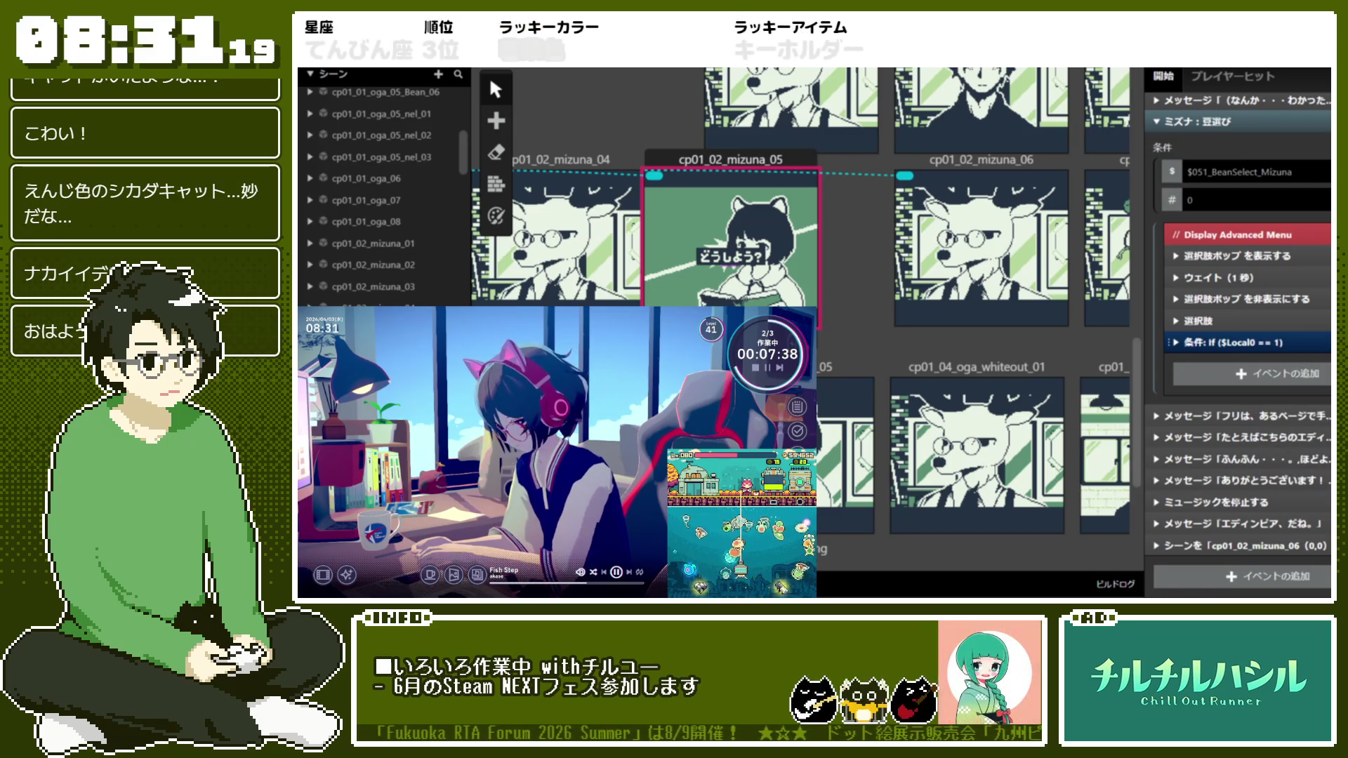
right_click(1240, 356)
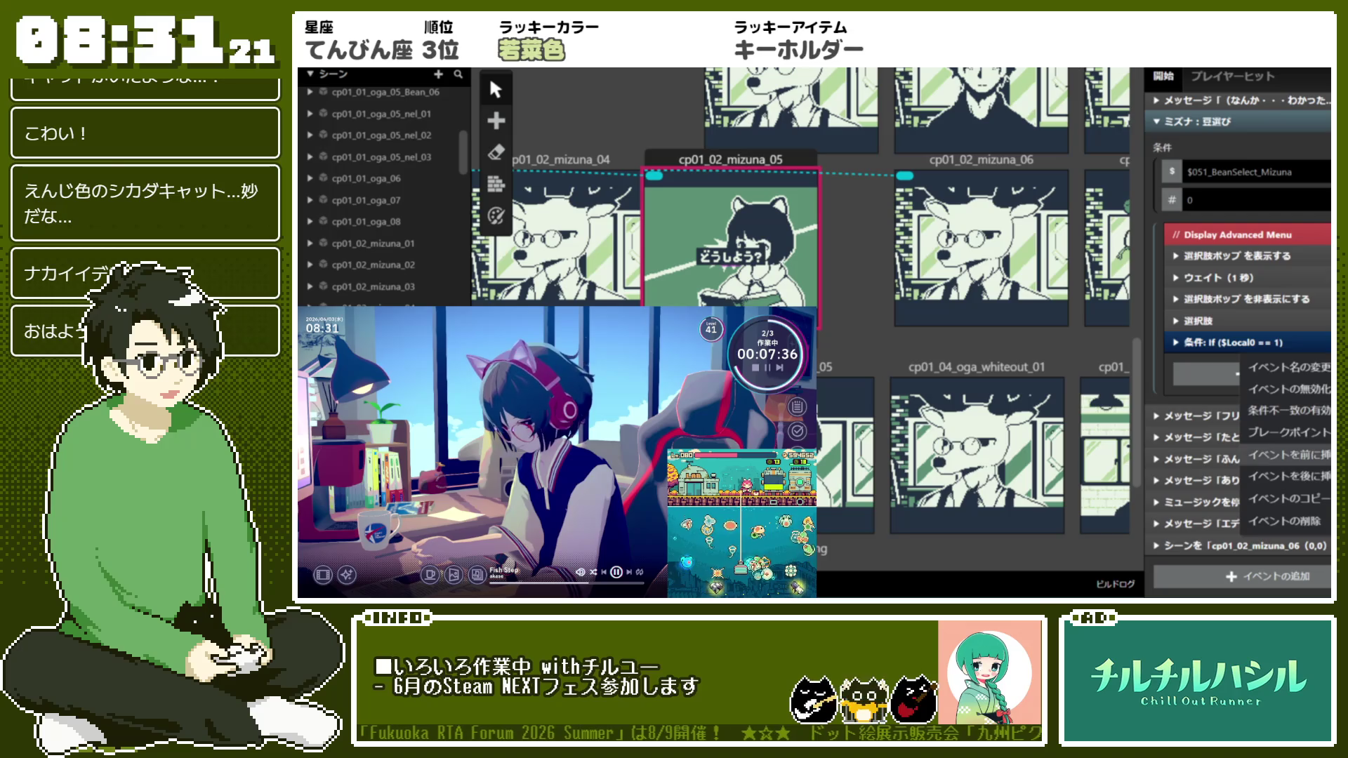
click(1285, 476)
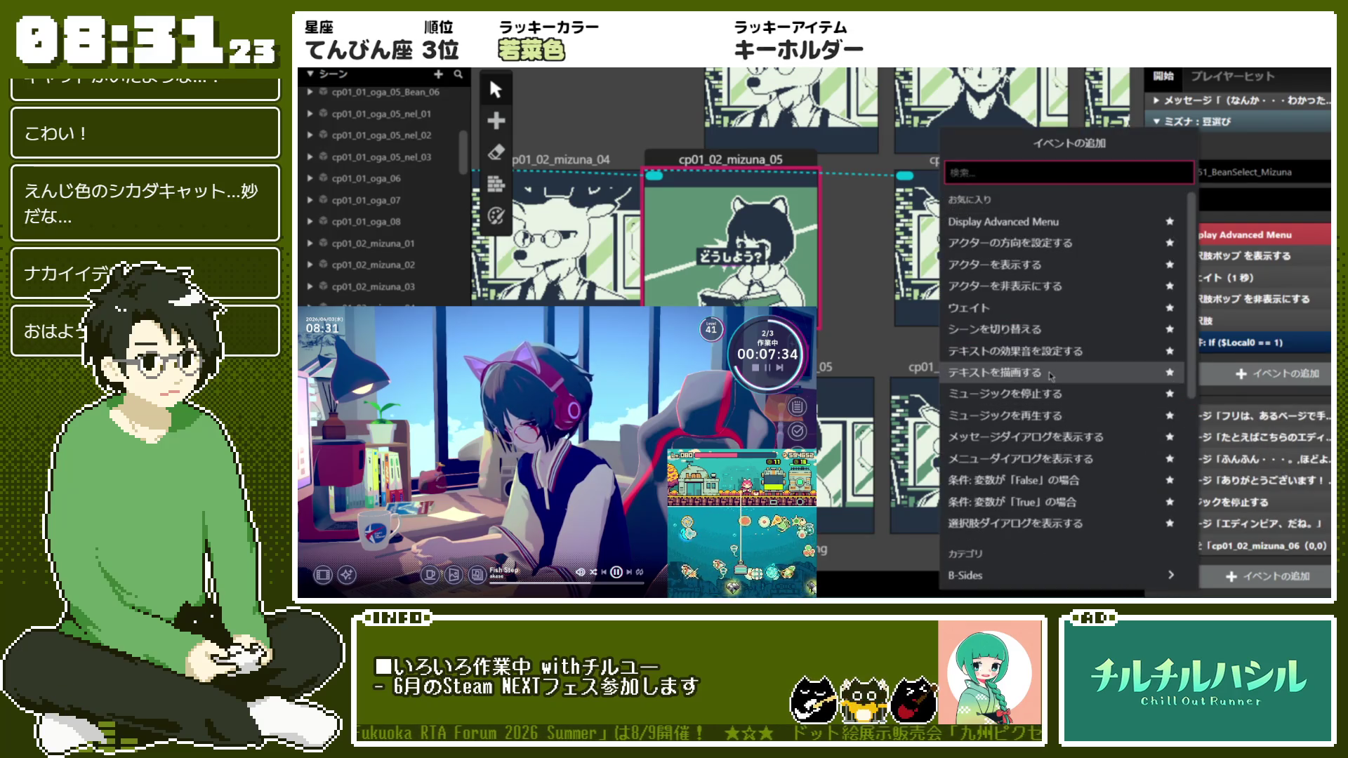
Insert a Switch event on $Local 0 with three cases
scroll(1052, 377, down, 5)
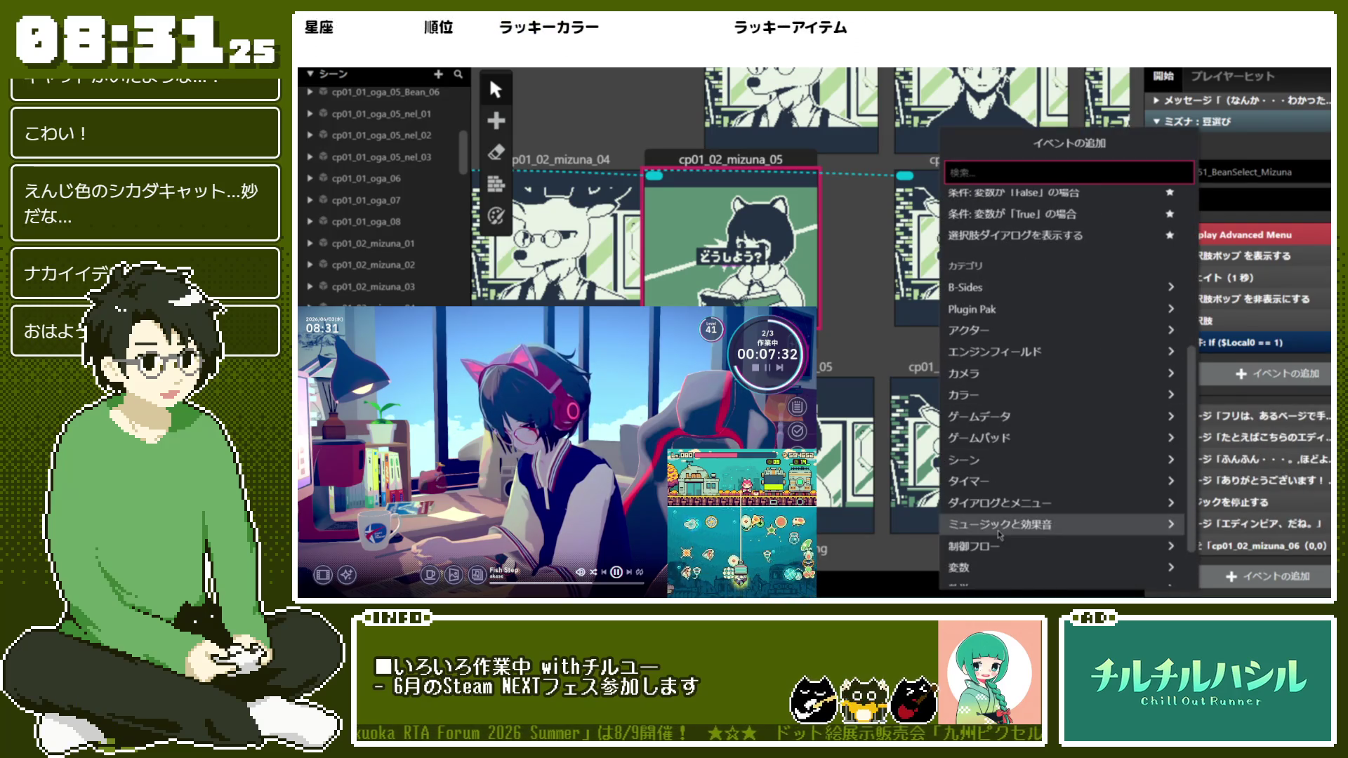
click(1001, 546)
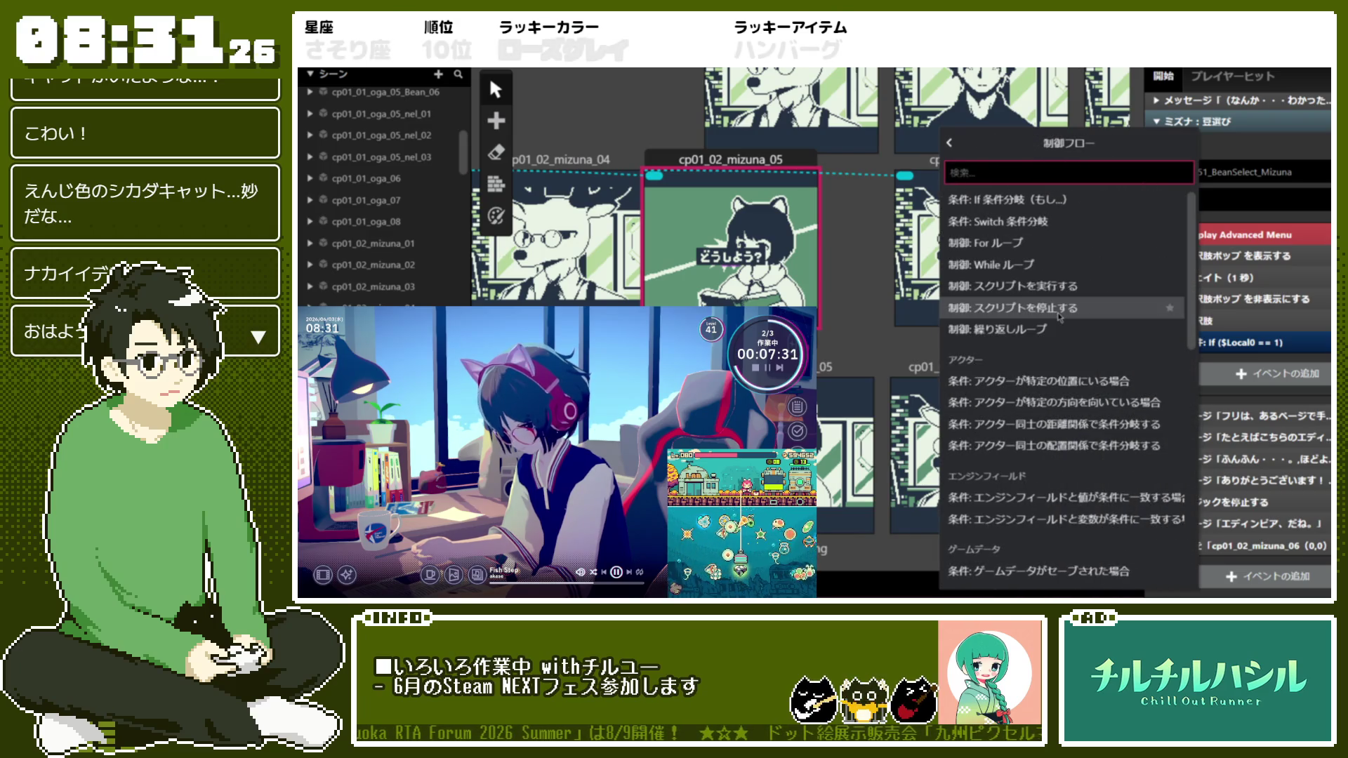
click(1068, 223)
scroll(1283, 401, down, 3)
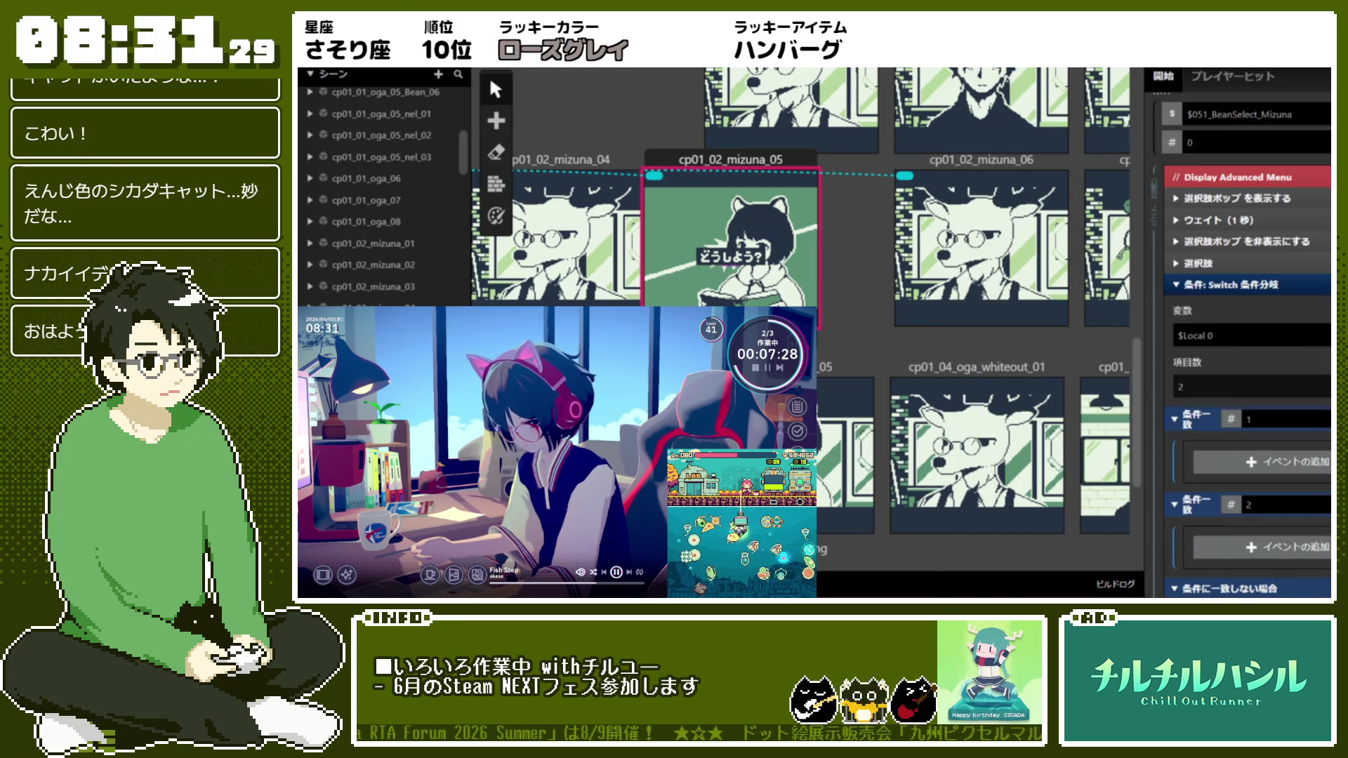
click(1250, 329)
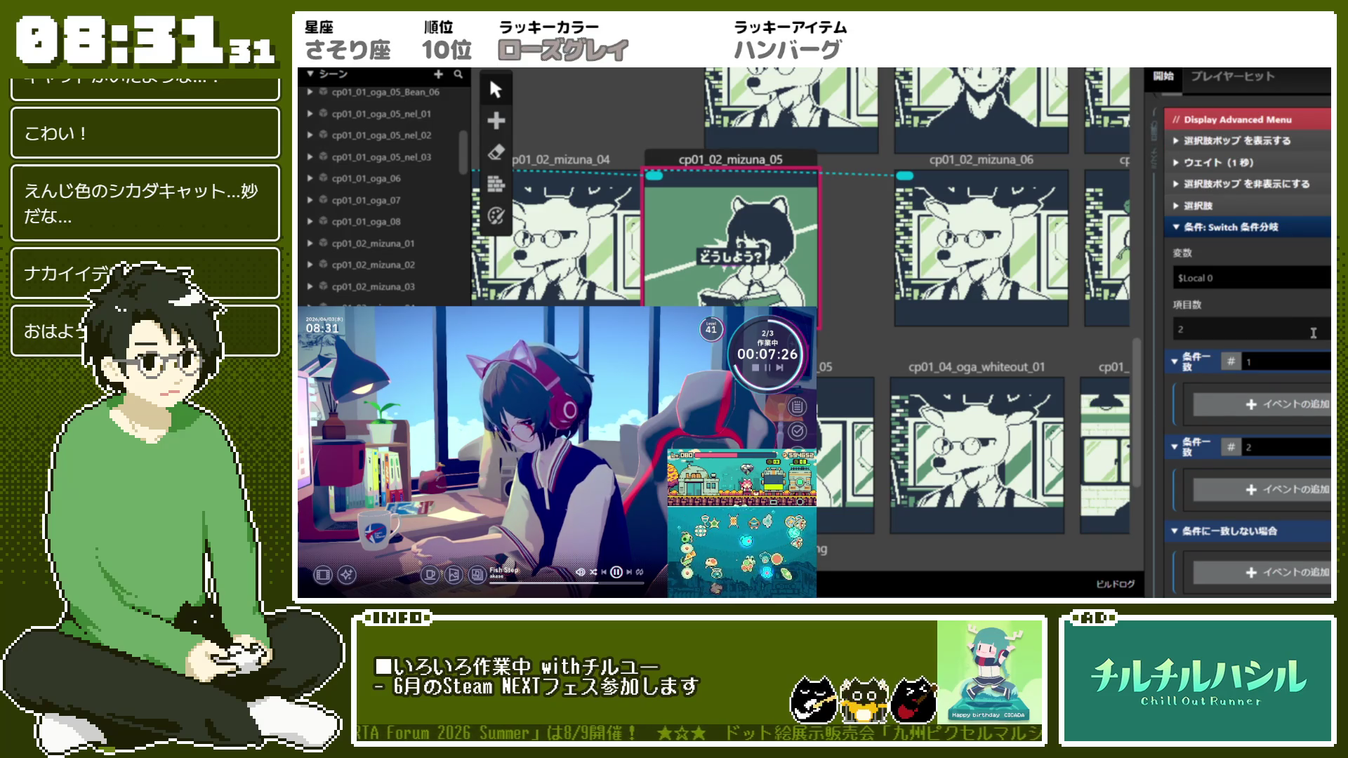
text(3)
scroll(1250, 351, down, 4)
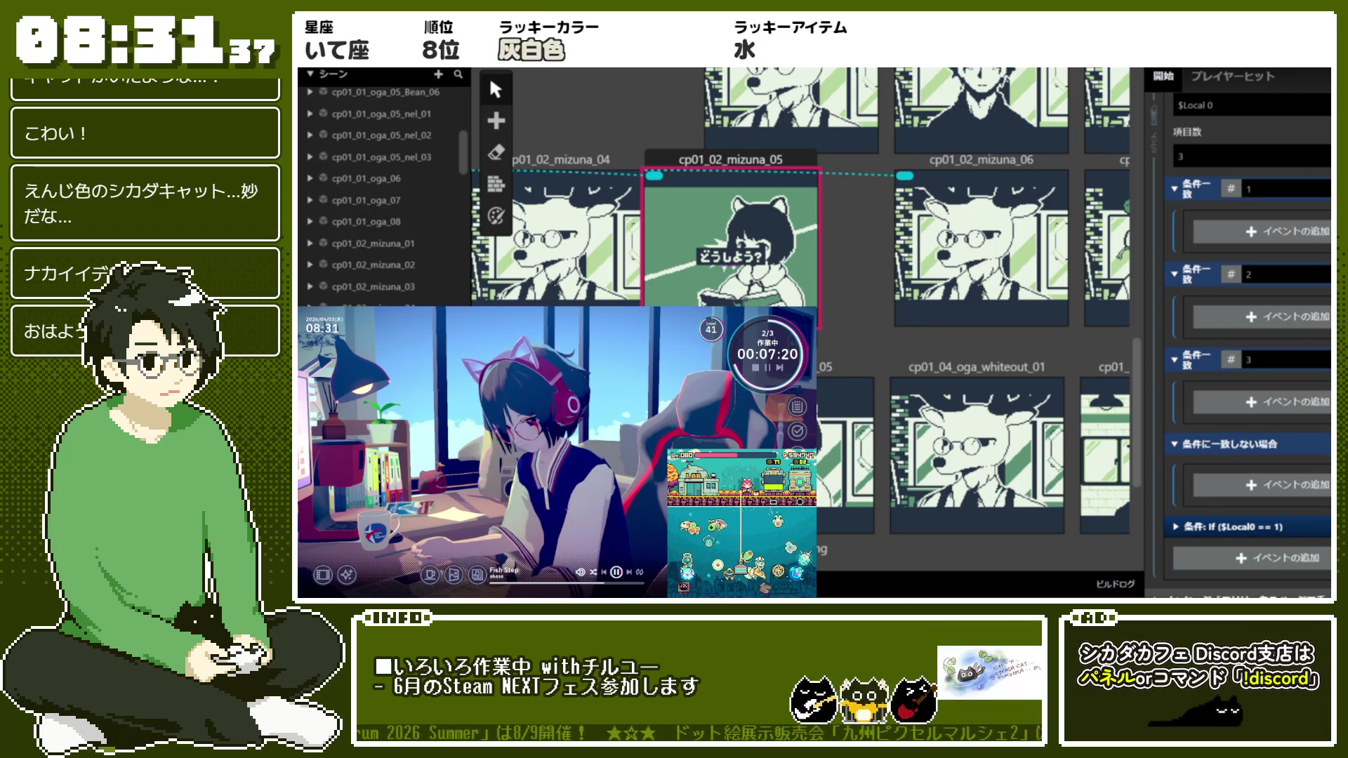
scroll(1187, 393, up, 2)
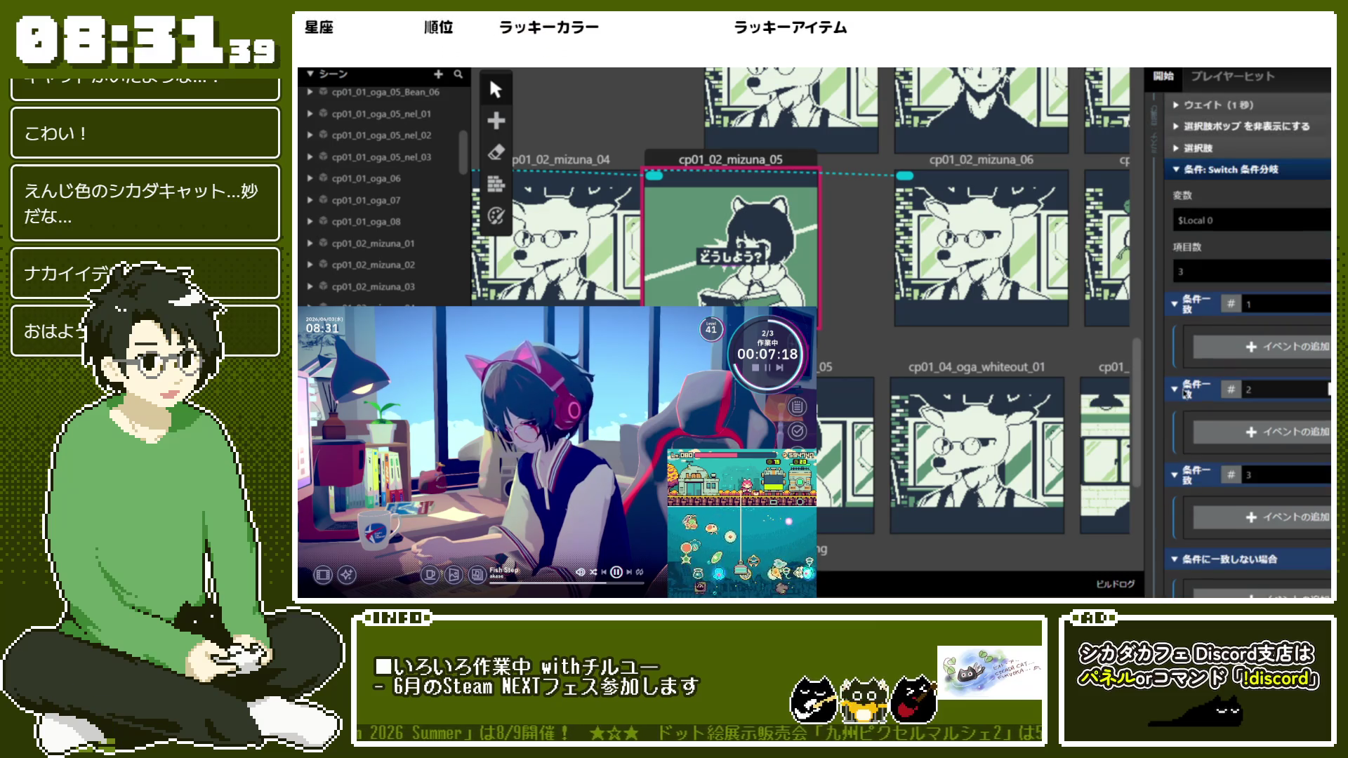
scroll(1183, 372, up, 1)
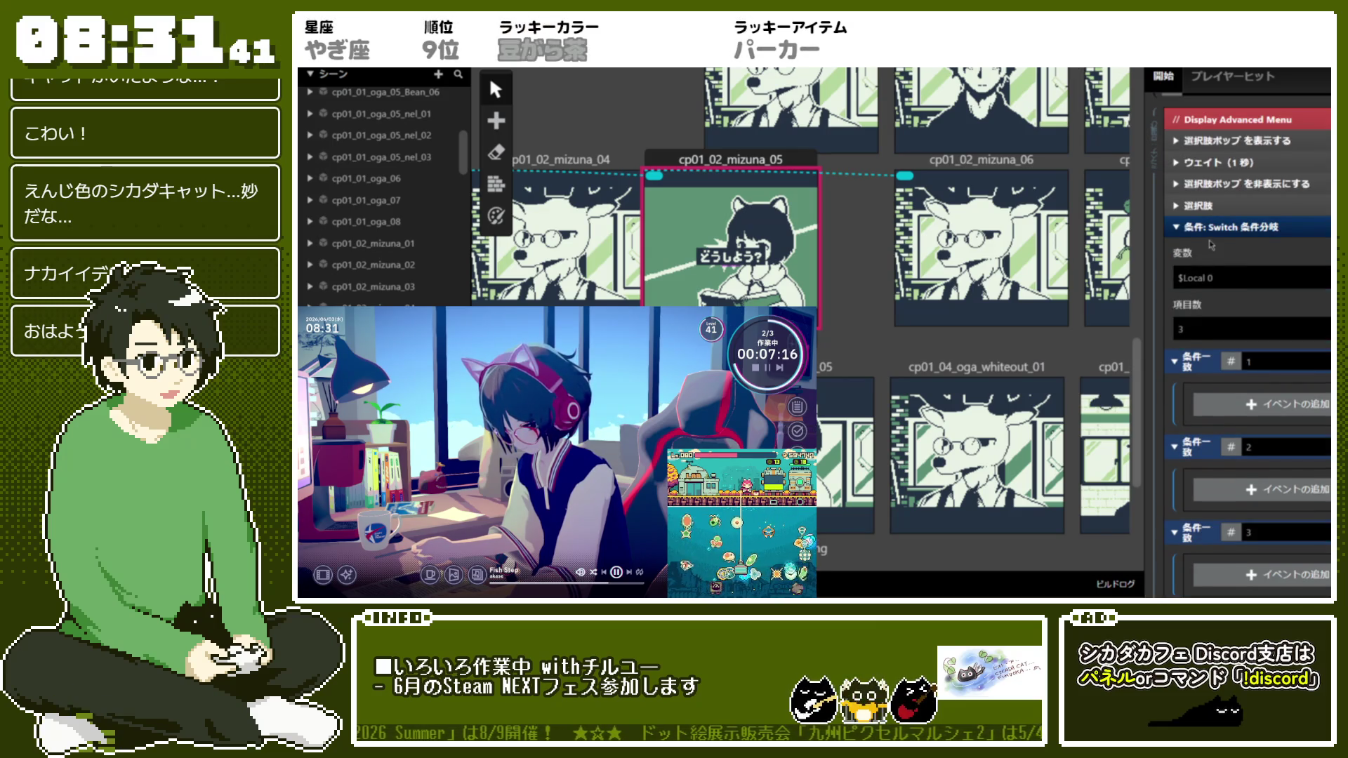
Set the Switch case values to 1, 2 and 3, then add an event to case 1
click(1224, 208)
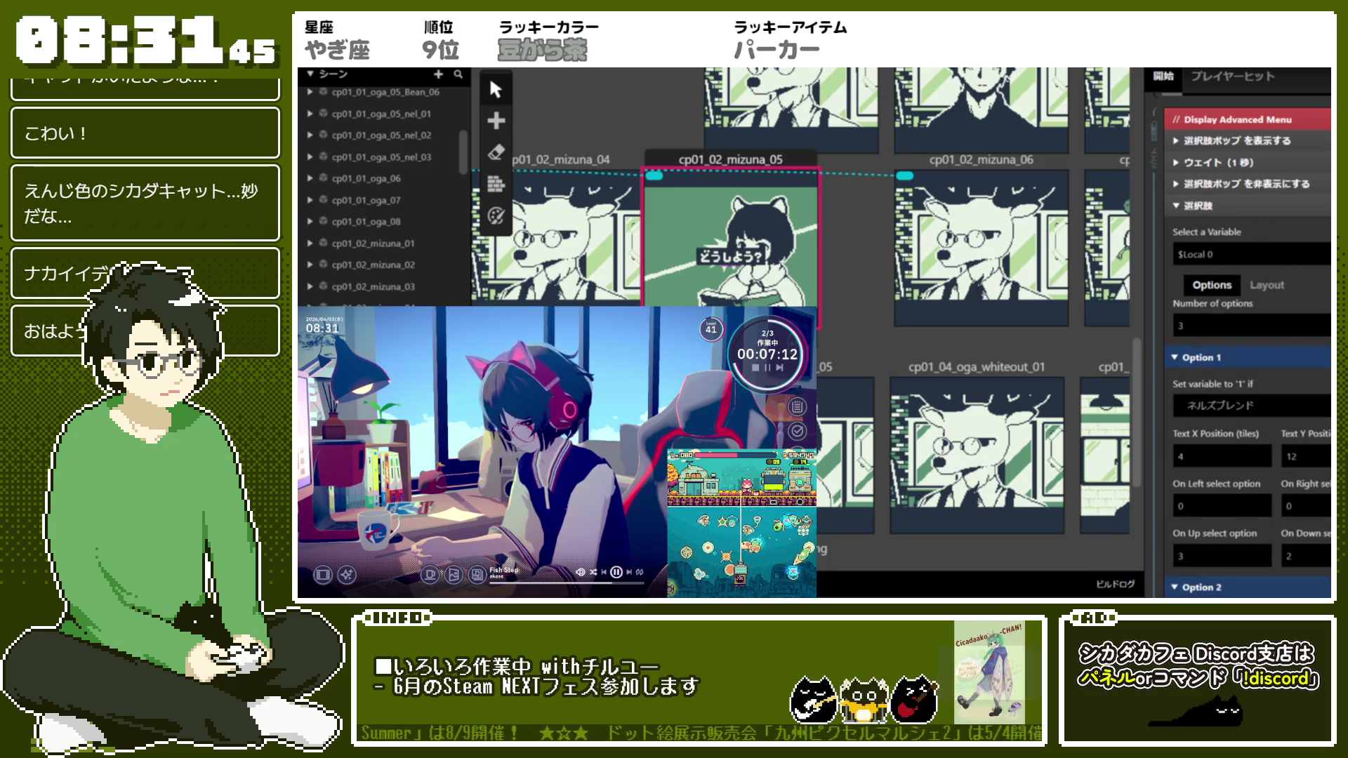
scroll(1300, 295, down, 3)
scroll(1289, 351, up, 5)
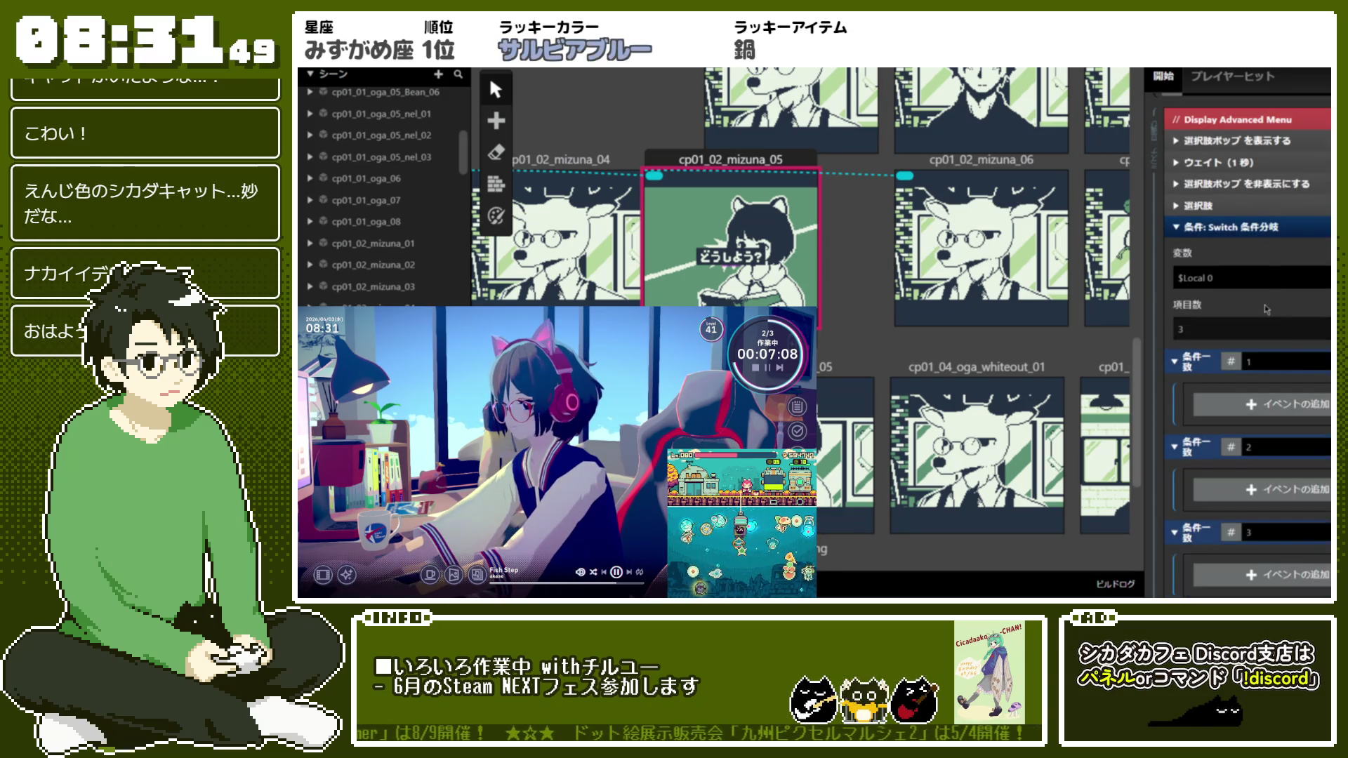
click(1281, 361)
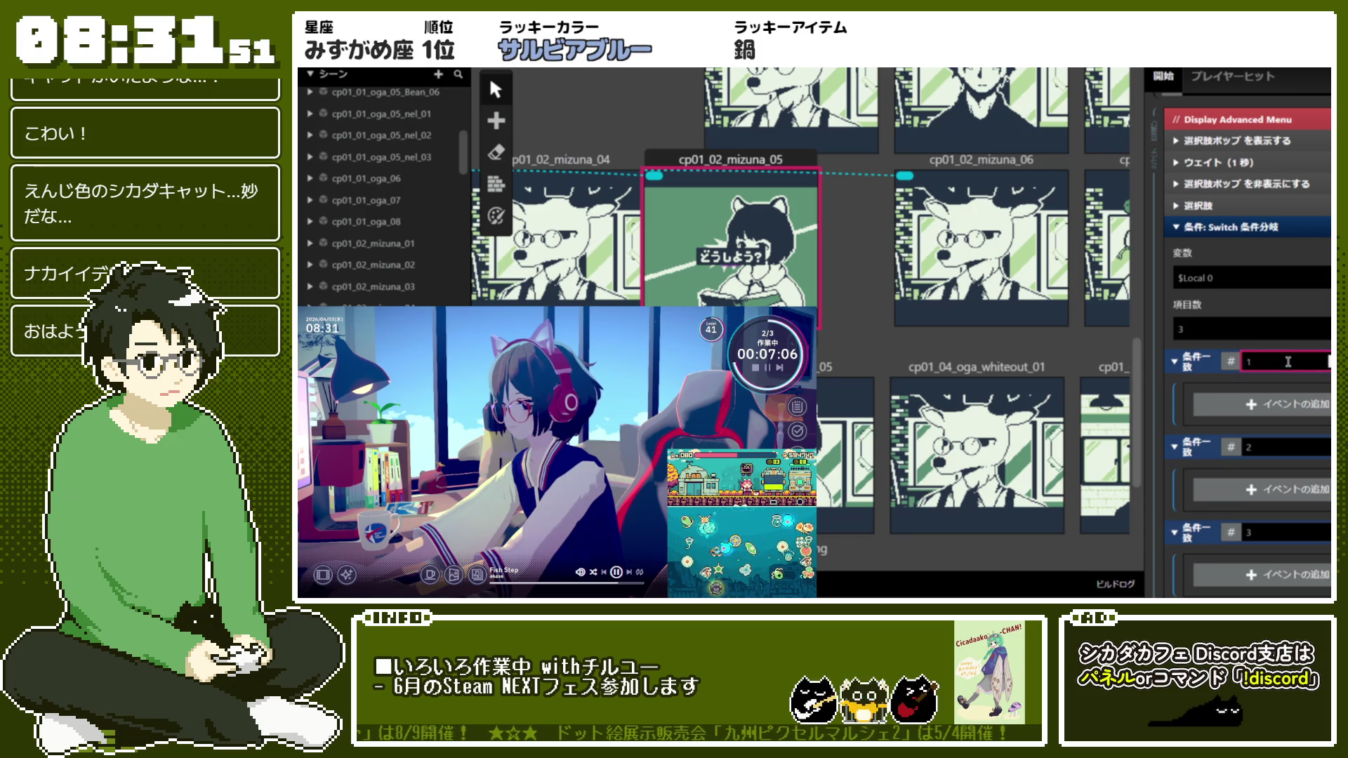
scroll(1321, 337, down, 2)
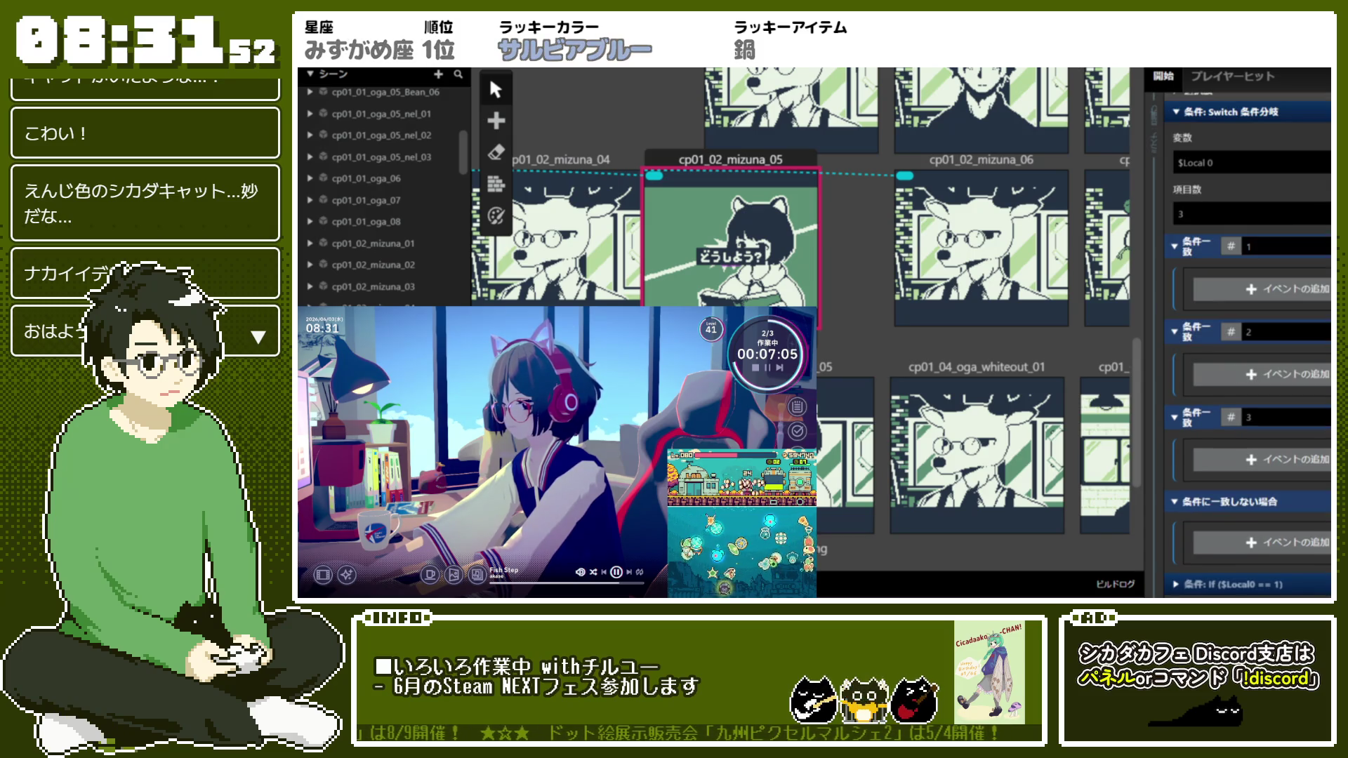
click(1309, 299)
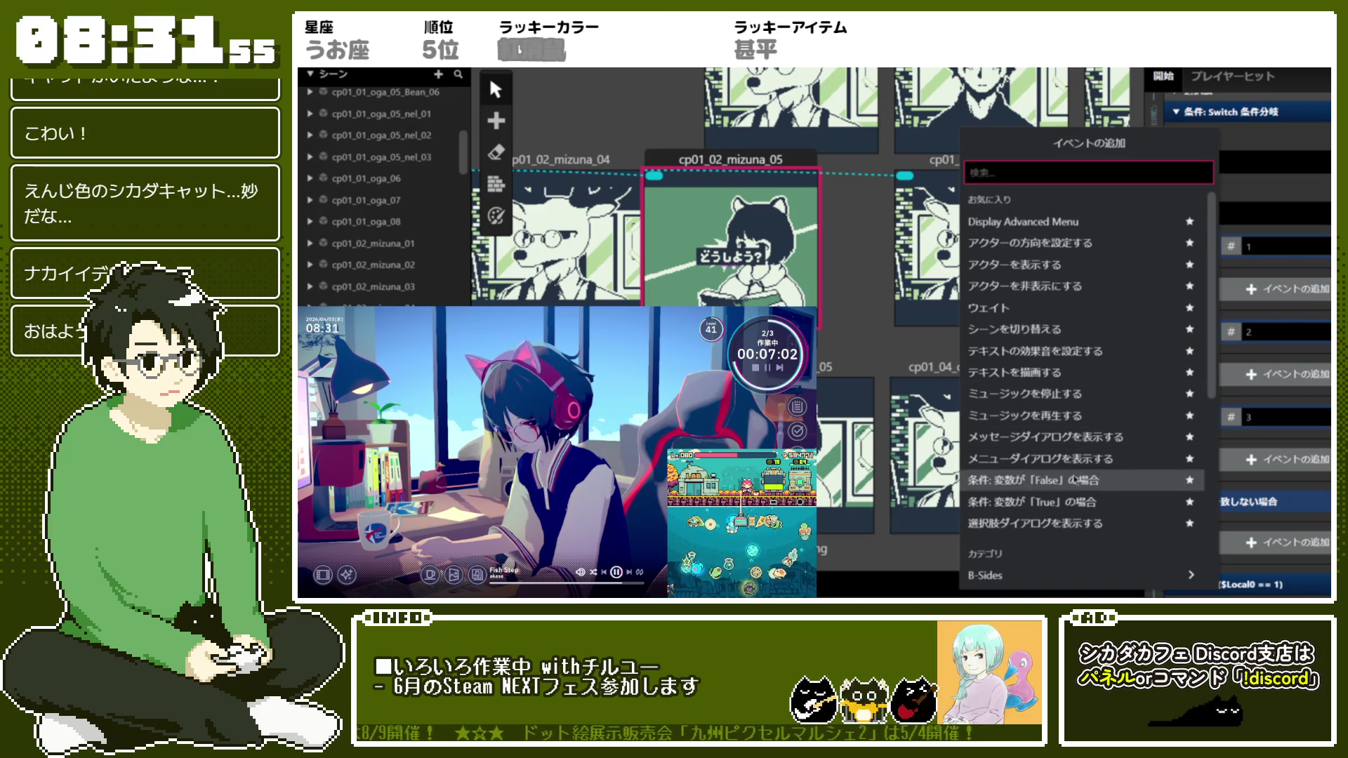
Add a message to case 1: ネルズブレンド。 then ネルドリップ定番、いつものコーヒー。 / バランスの取れた味。
click(1091, 439)
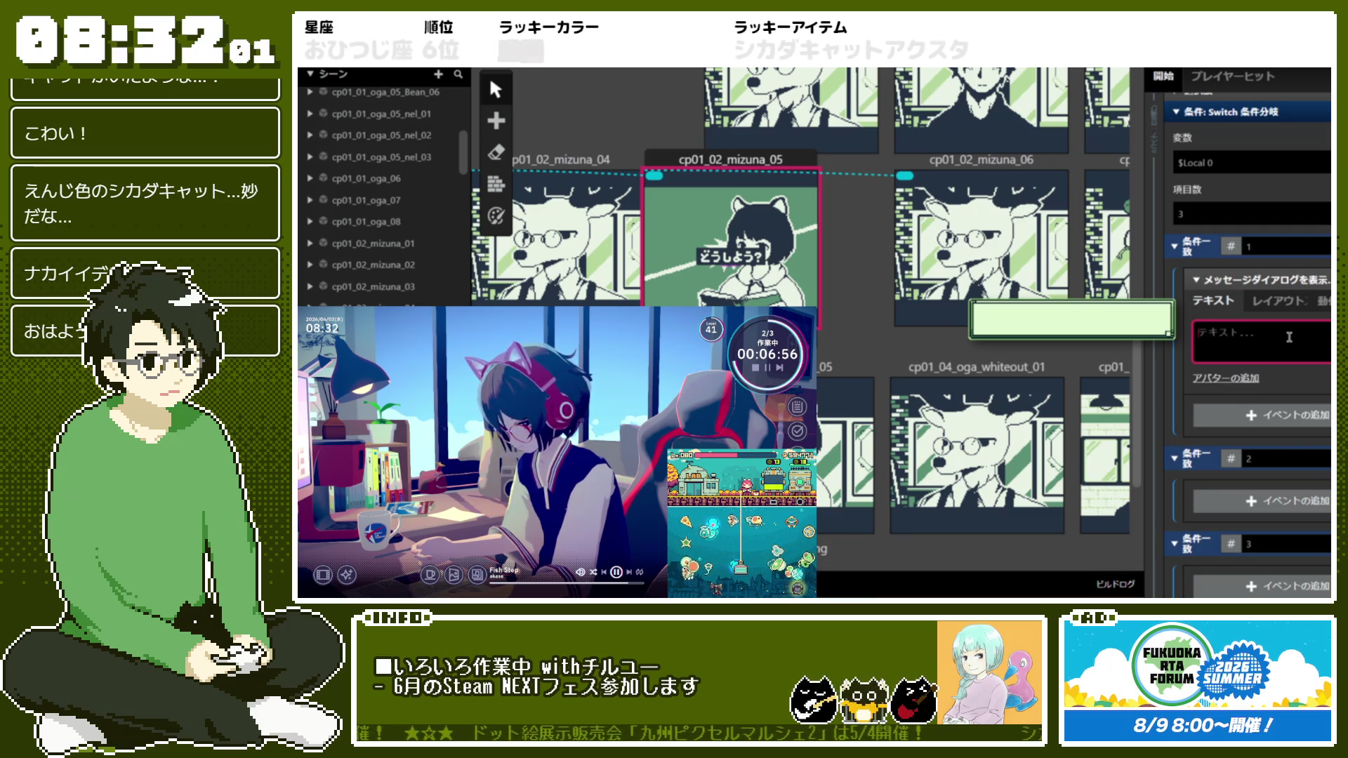
text(ねルズブレンド。)
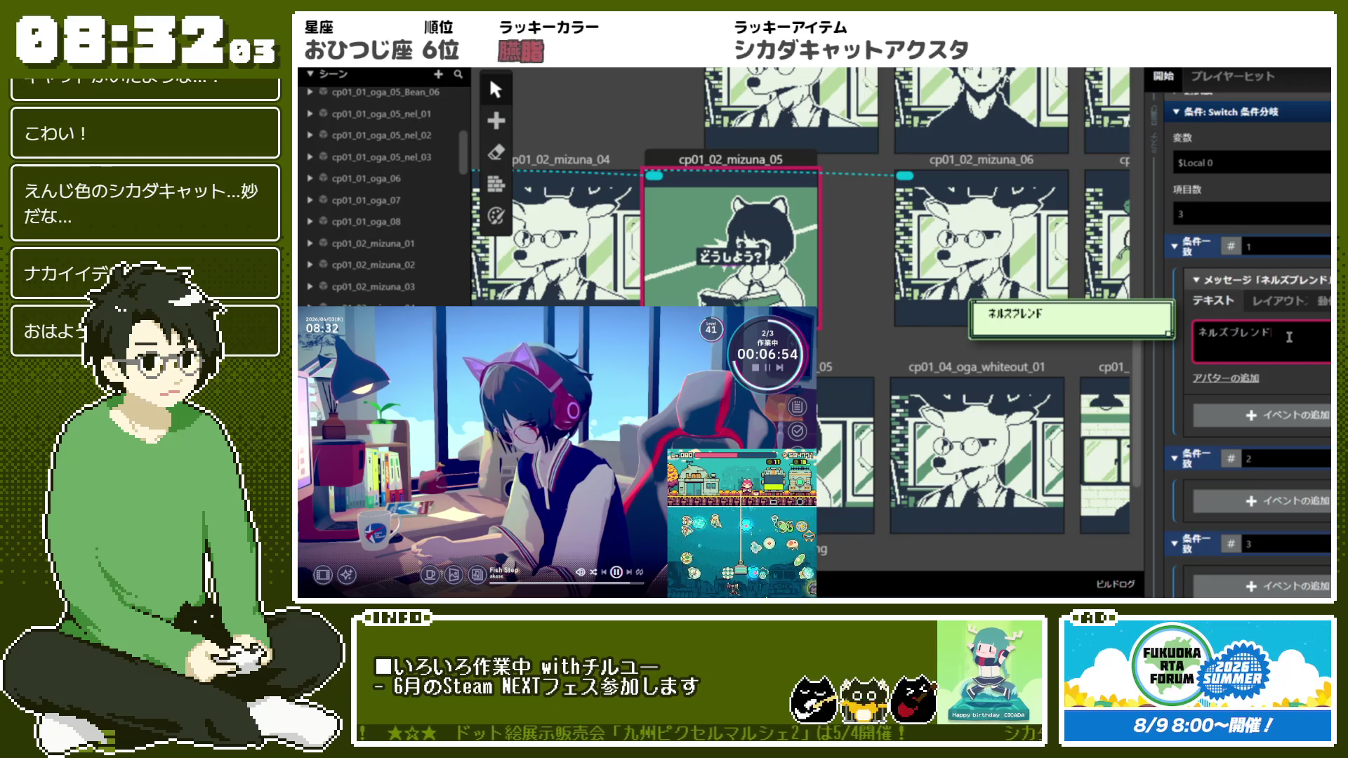
key(Return)
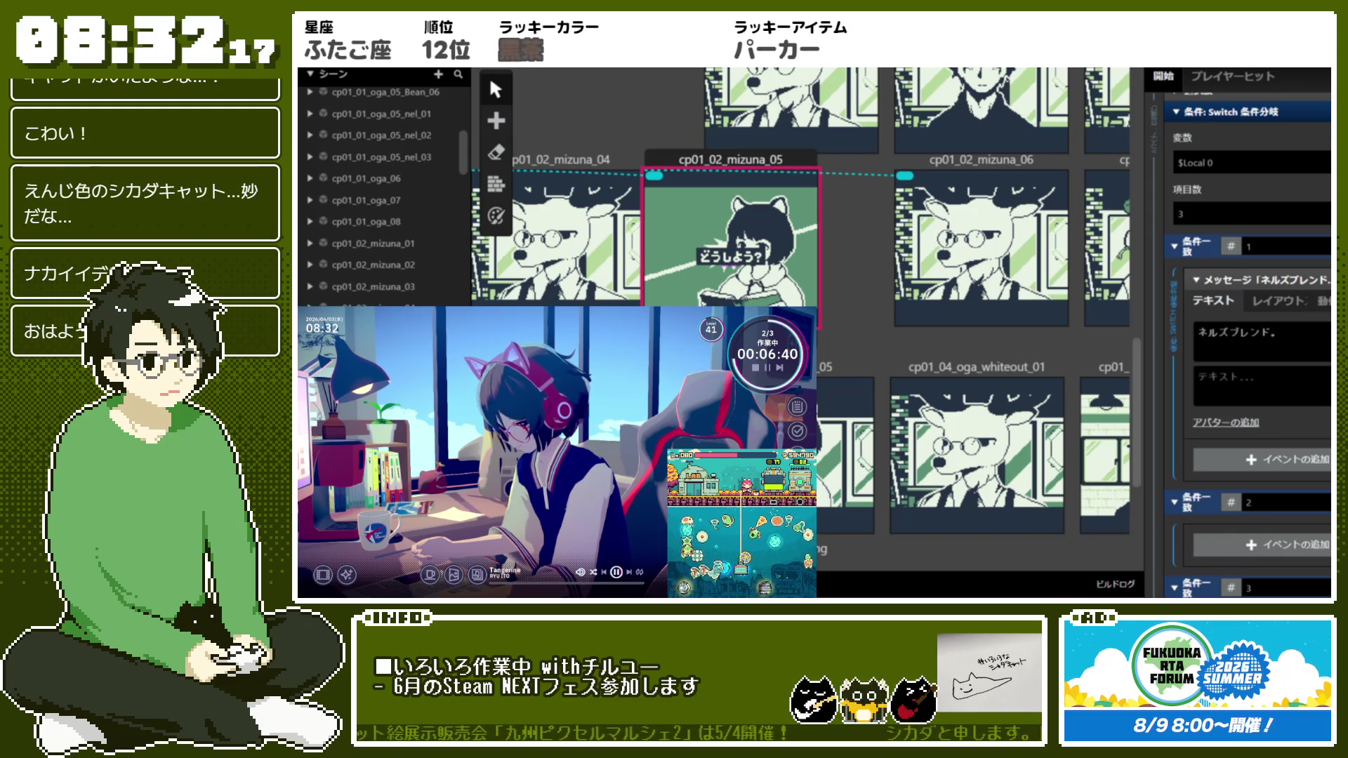
click(1257, 376)
text(ネルドリップ定番、いつものコーヒー。バランスの取れた味。)
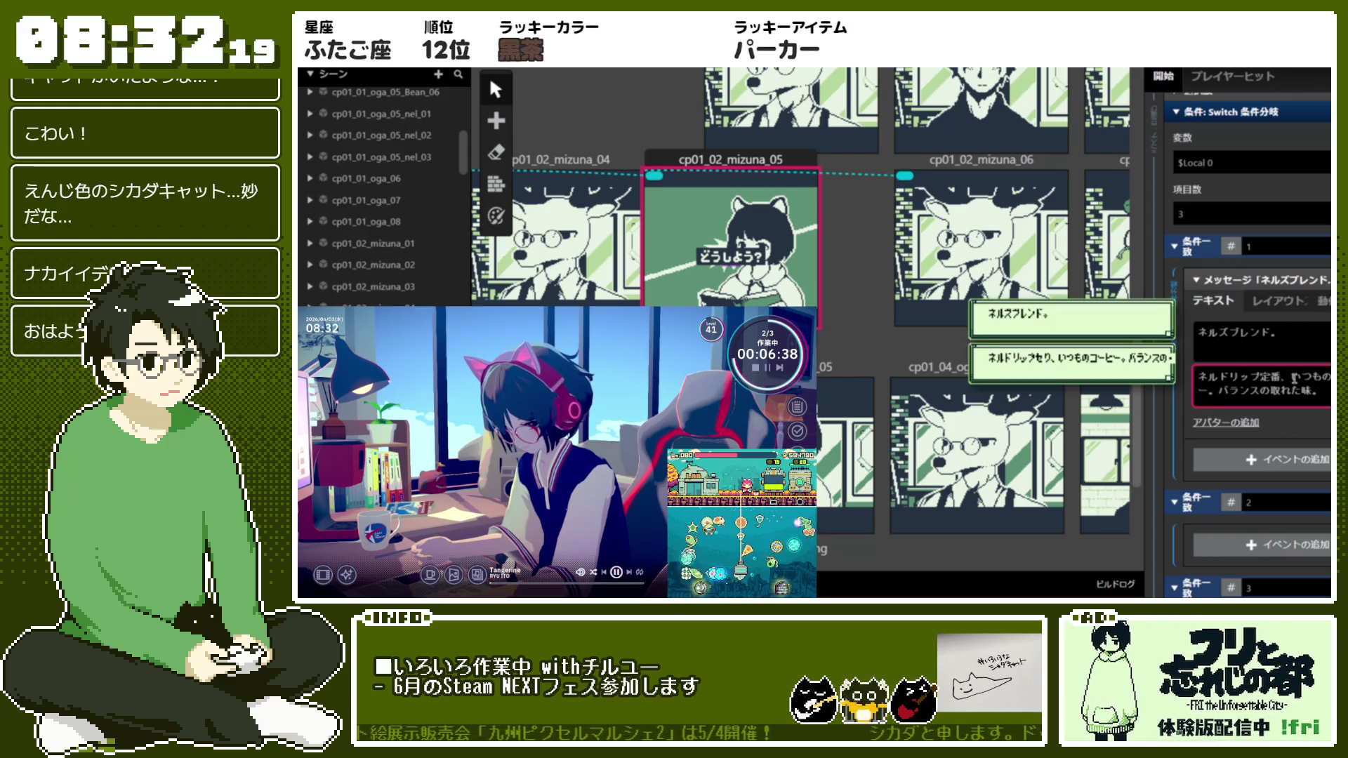
click(1218, 387)
key(Return)
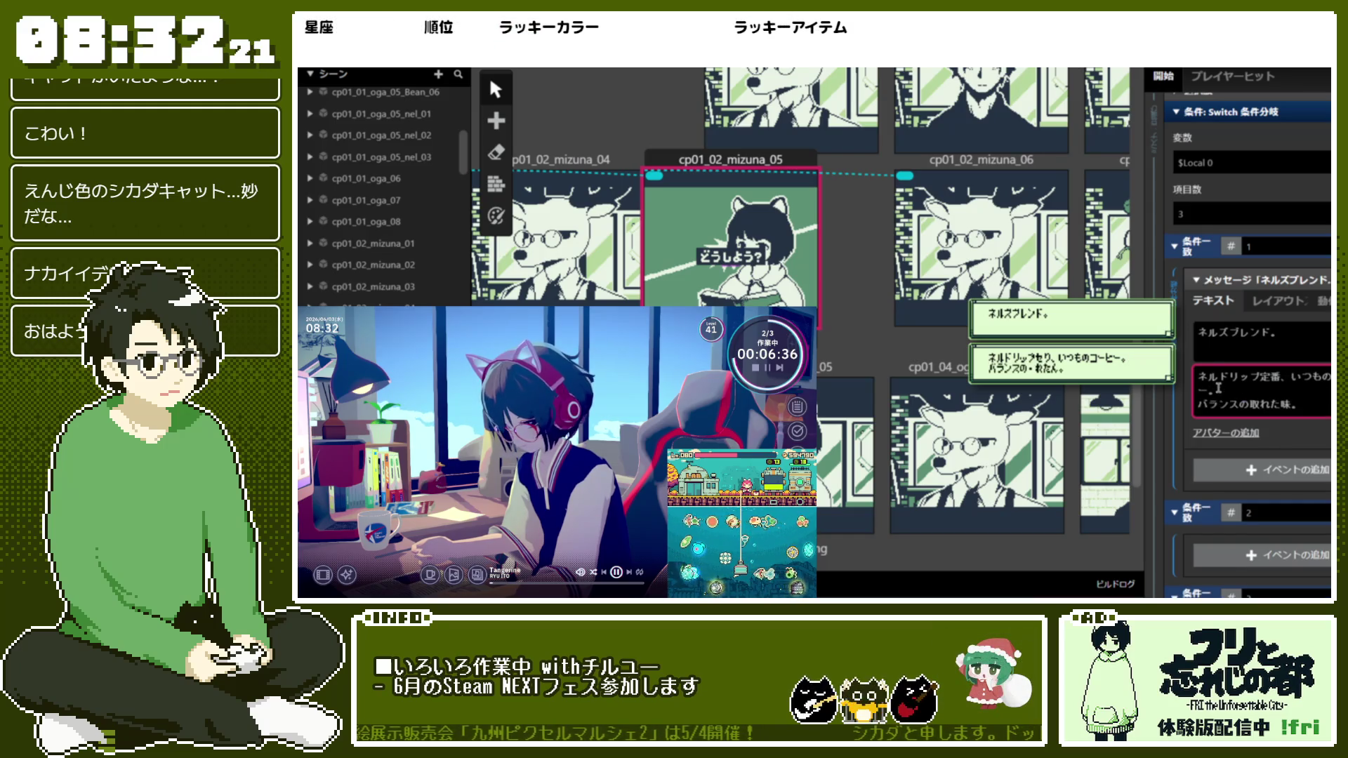
key(Escape)
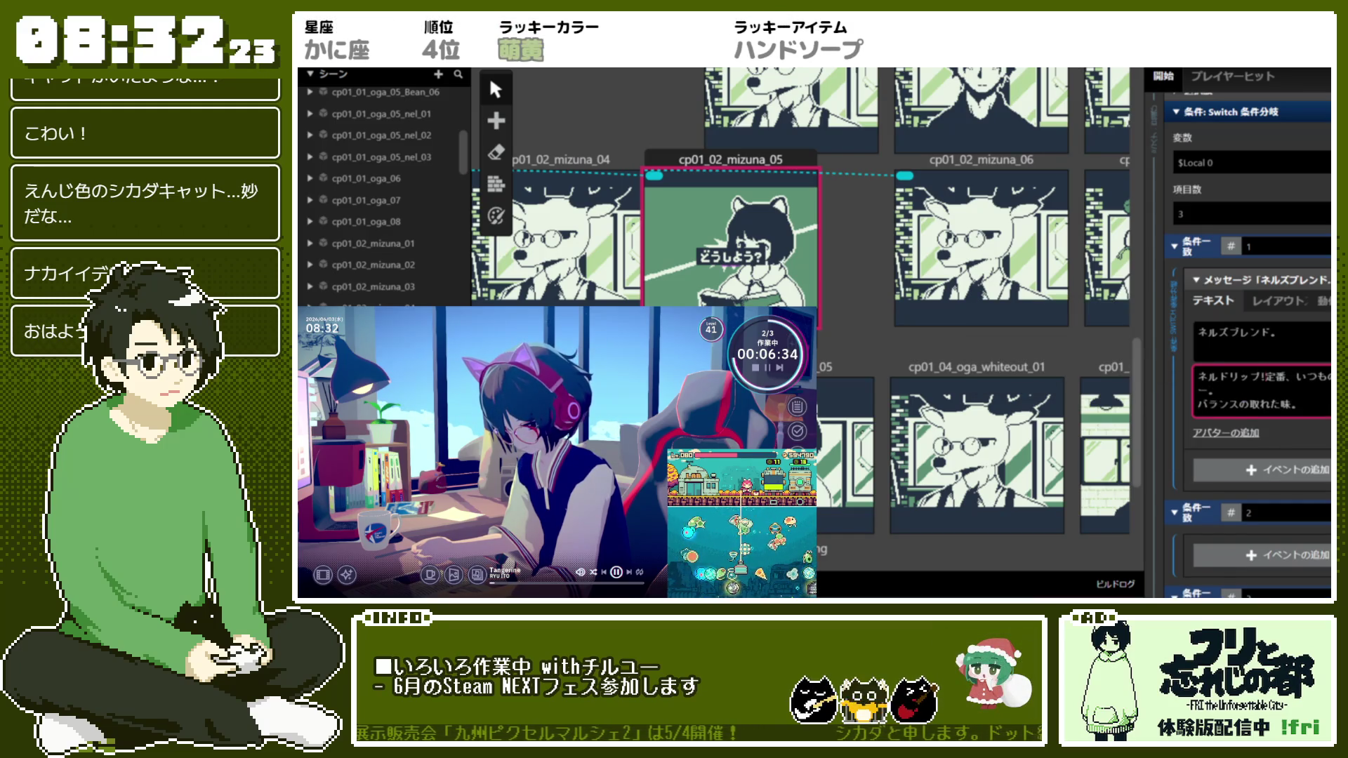
Correct the second page to read バランスのとれた味。, removing the stray characters
click(1223, 376)
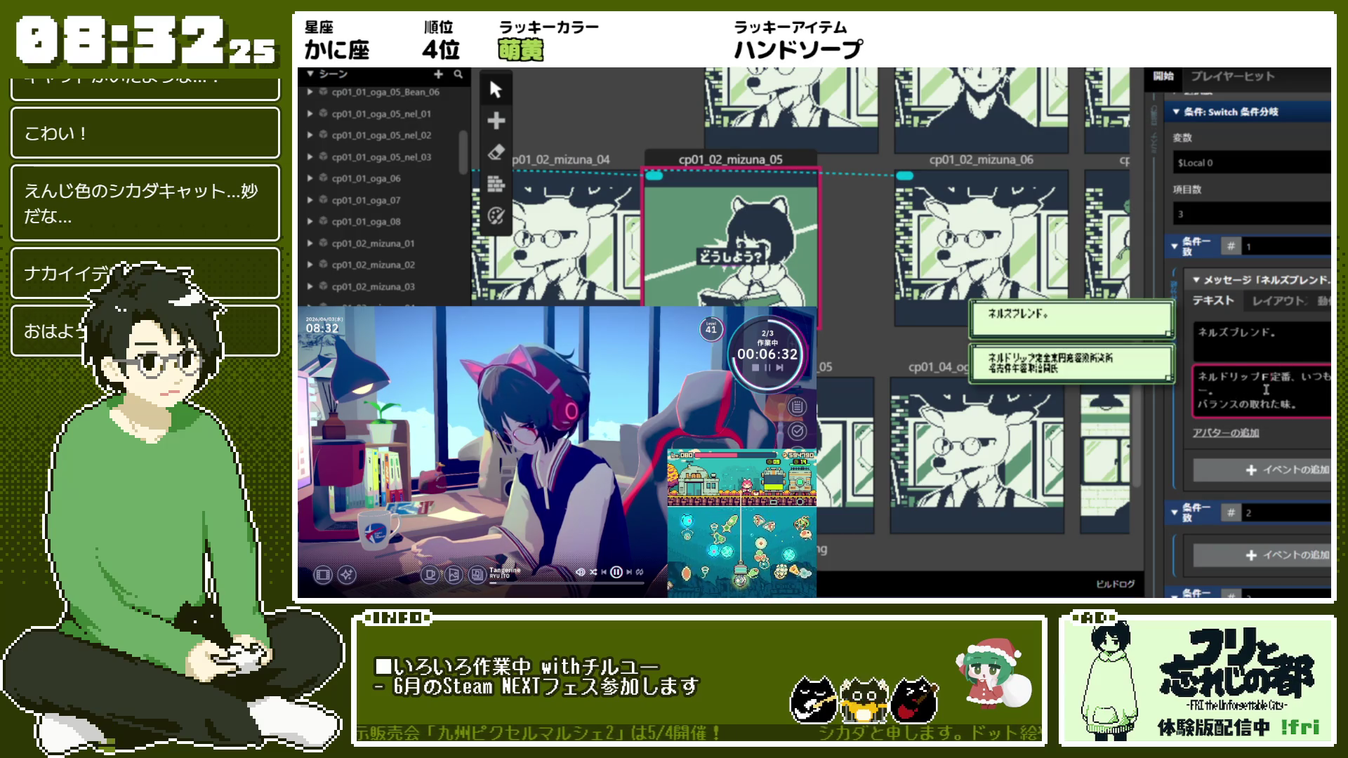
text(1)
text(F)
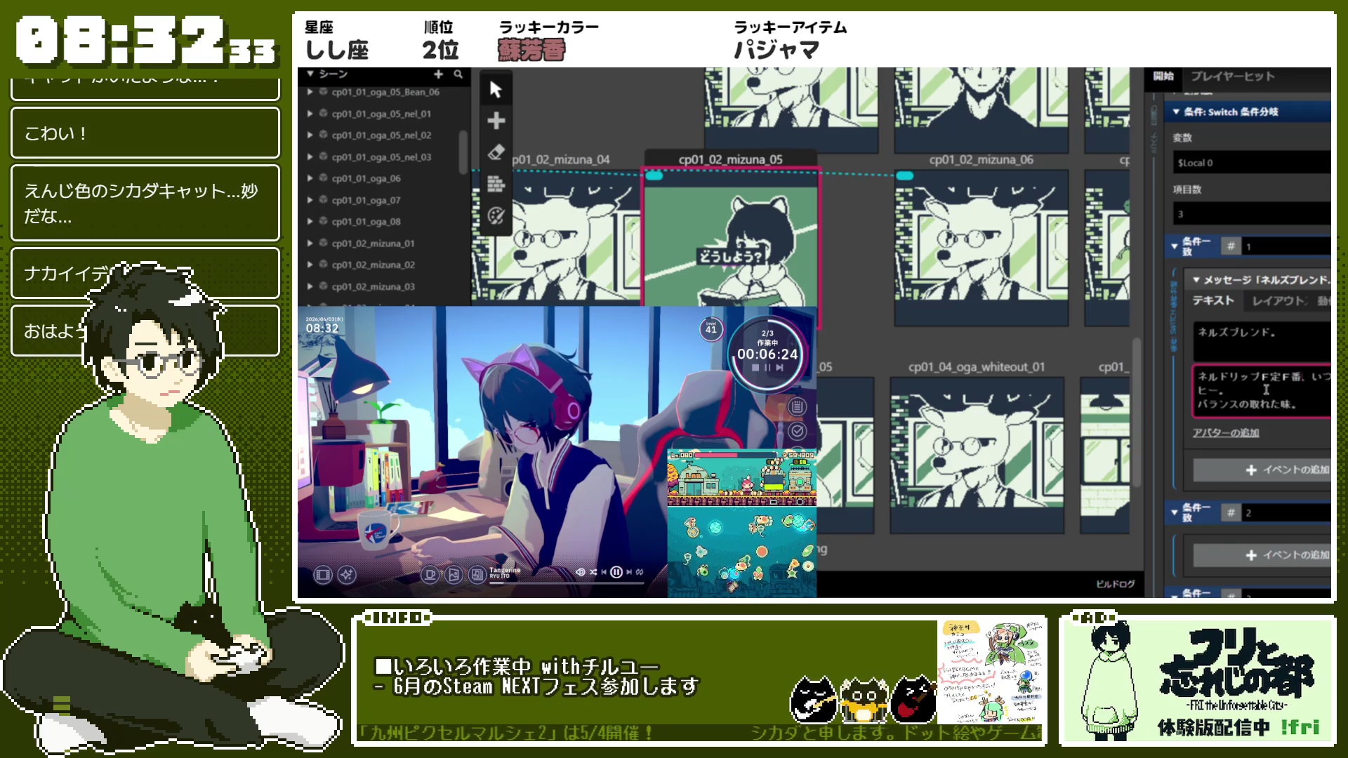
text(F)
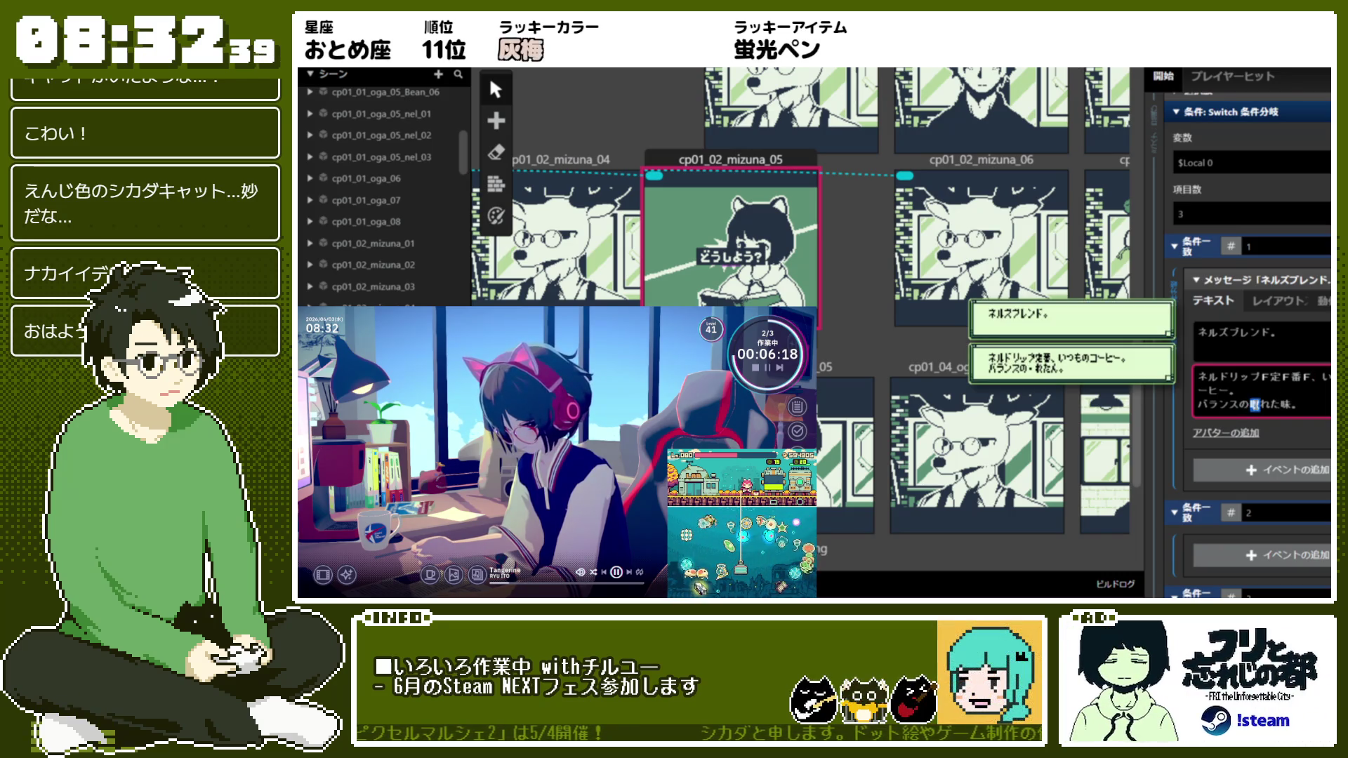
key(Escape)
key(Return)
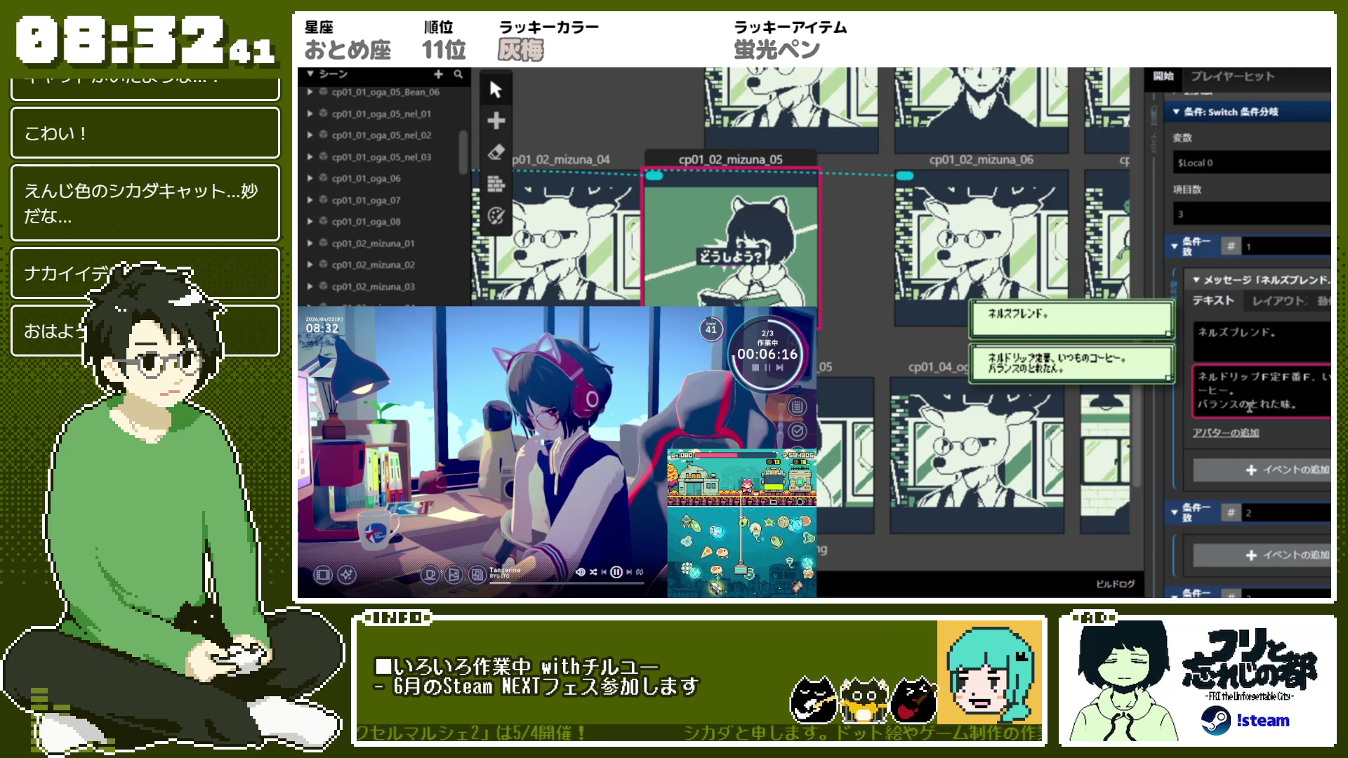
text(1)
key(BackSpace)
key(BackSpace)
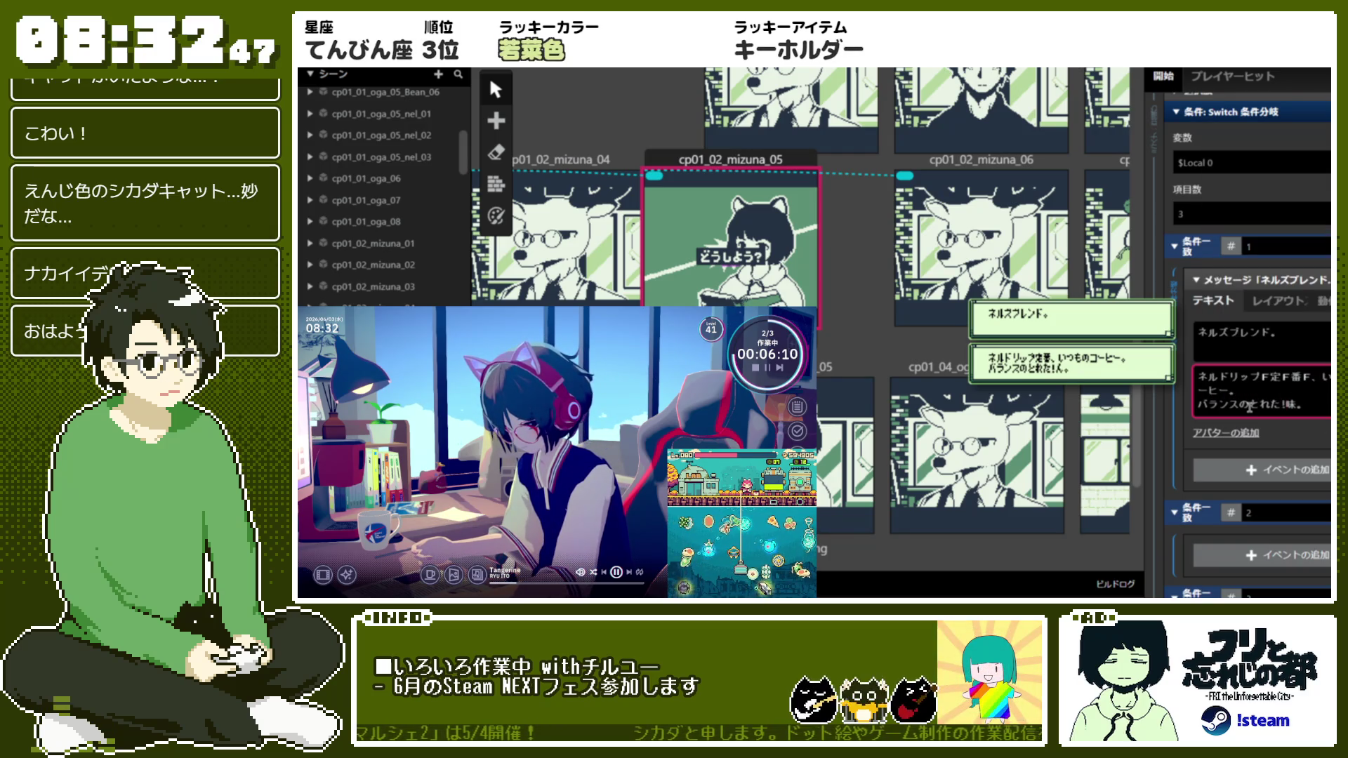
text(1)
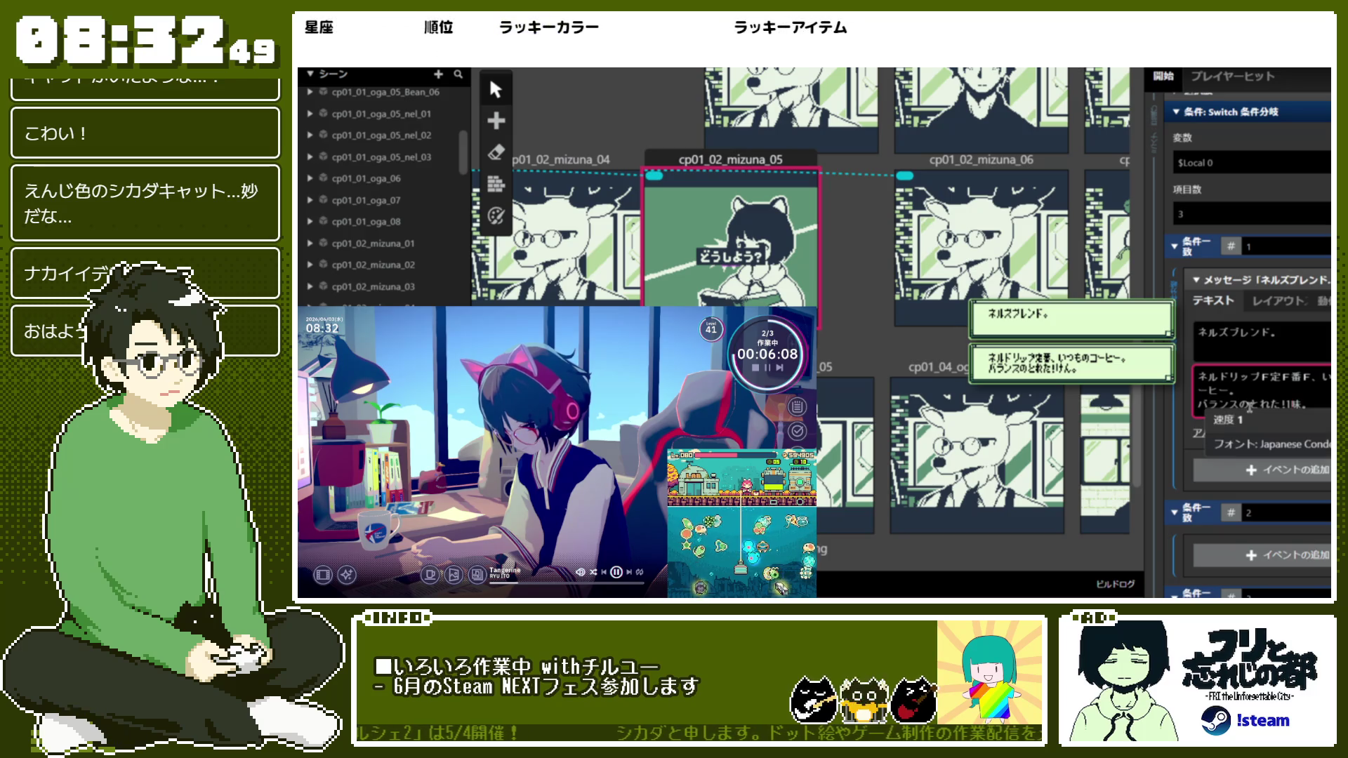
key(BackSpace)
key(BackSpace)
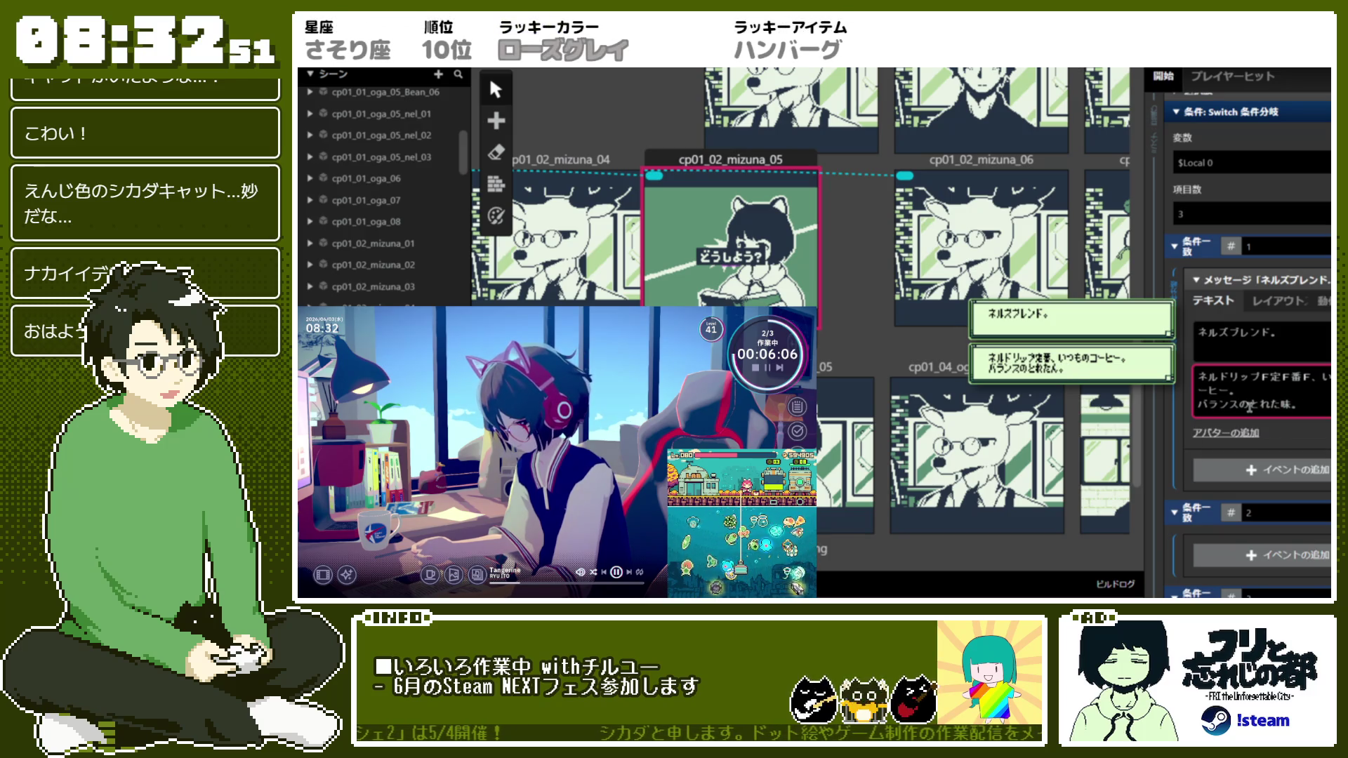
text(")
key(space)
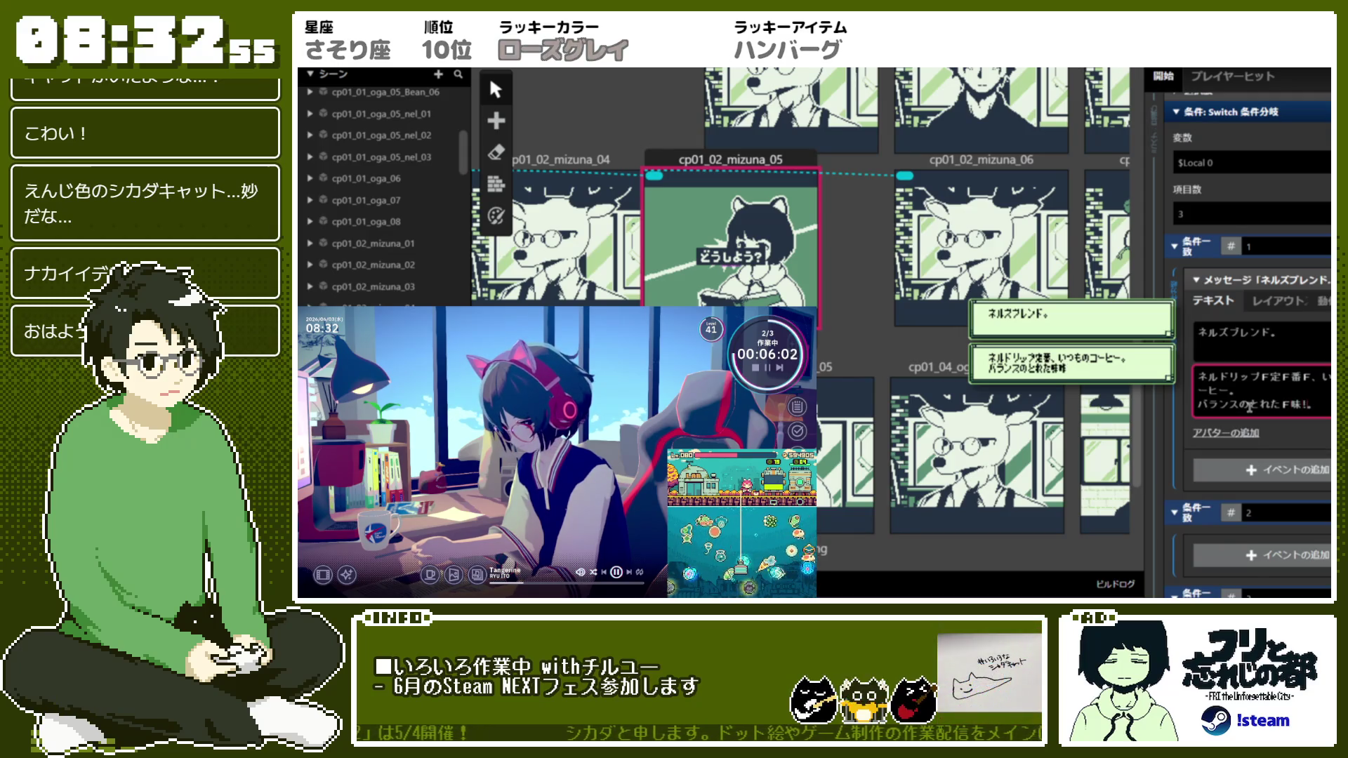
text(F)
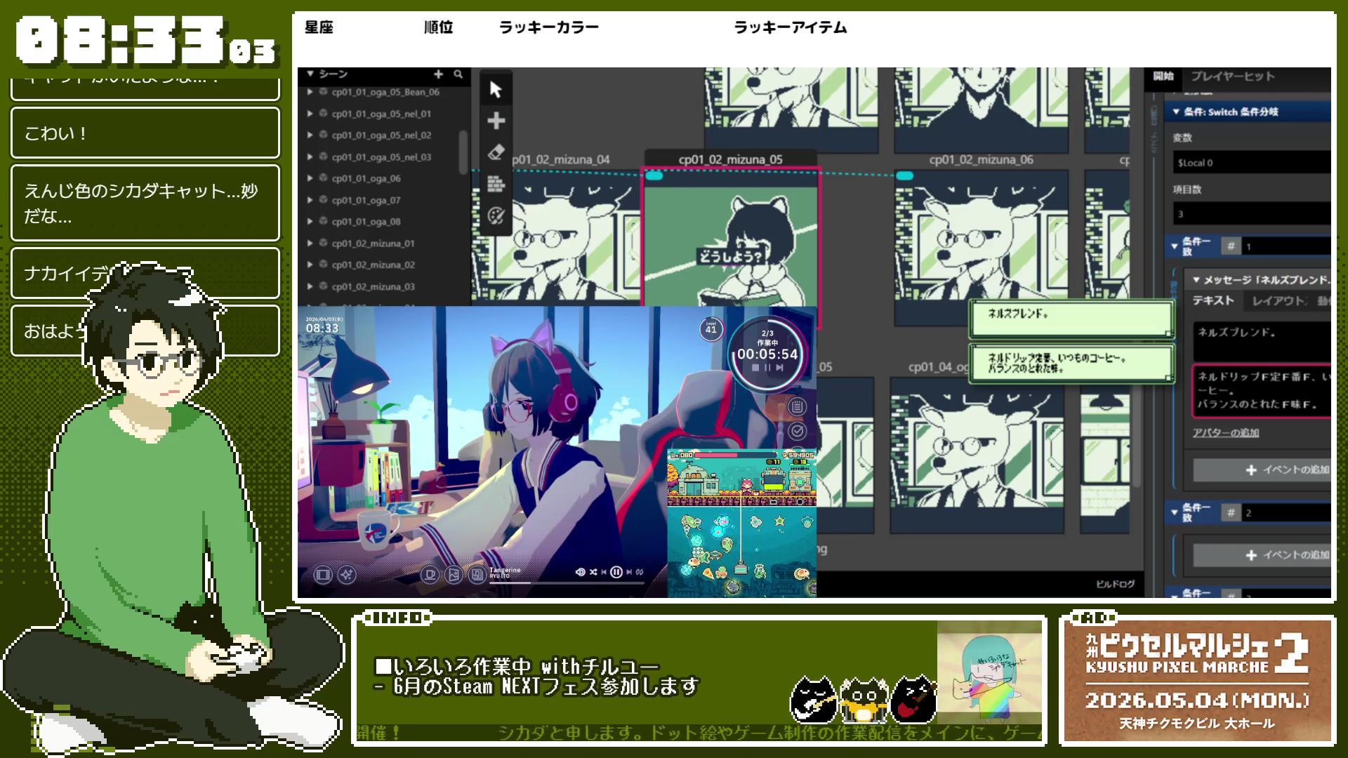
click(1277, 301)
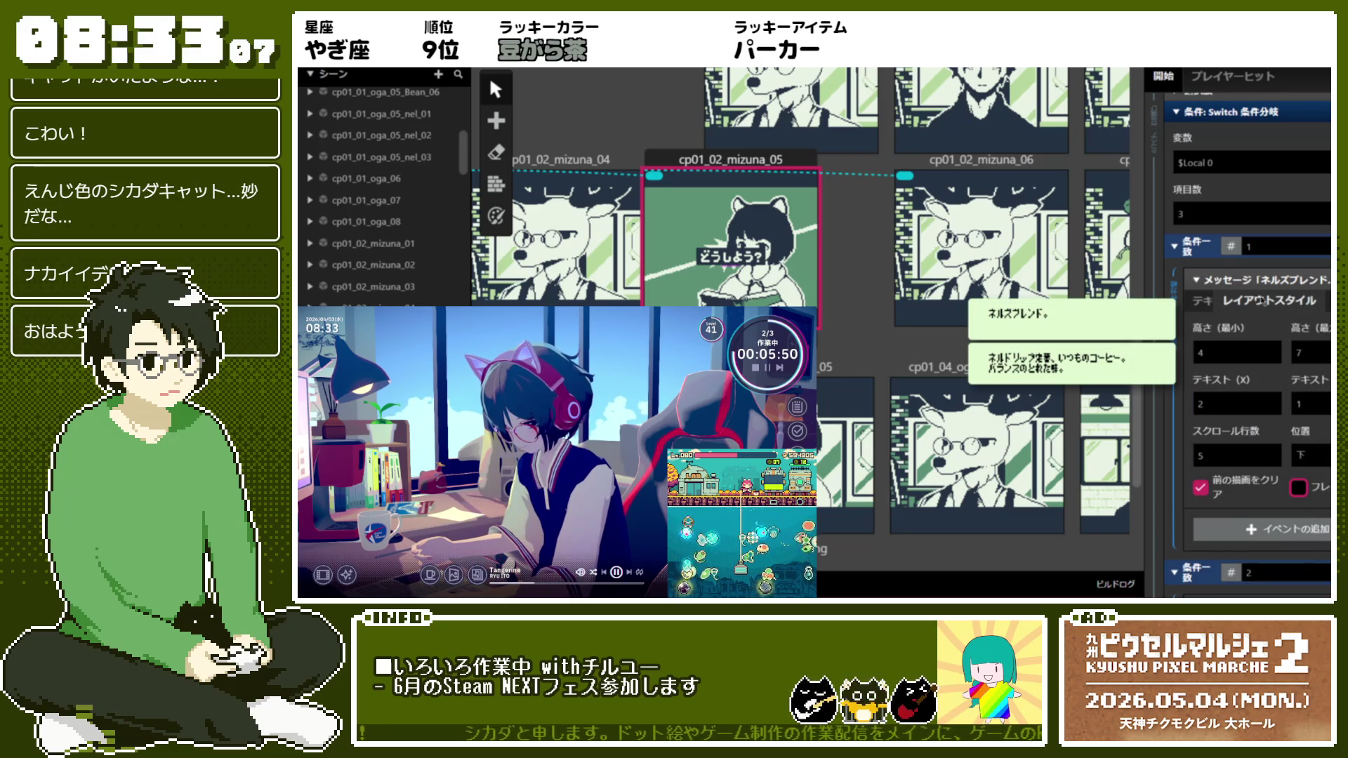
Copy the ネルズブレンド message event and paste it into Switch cases 2 and 3
click(1260, 281)
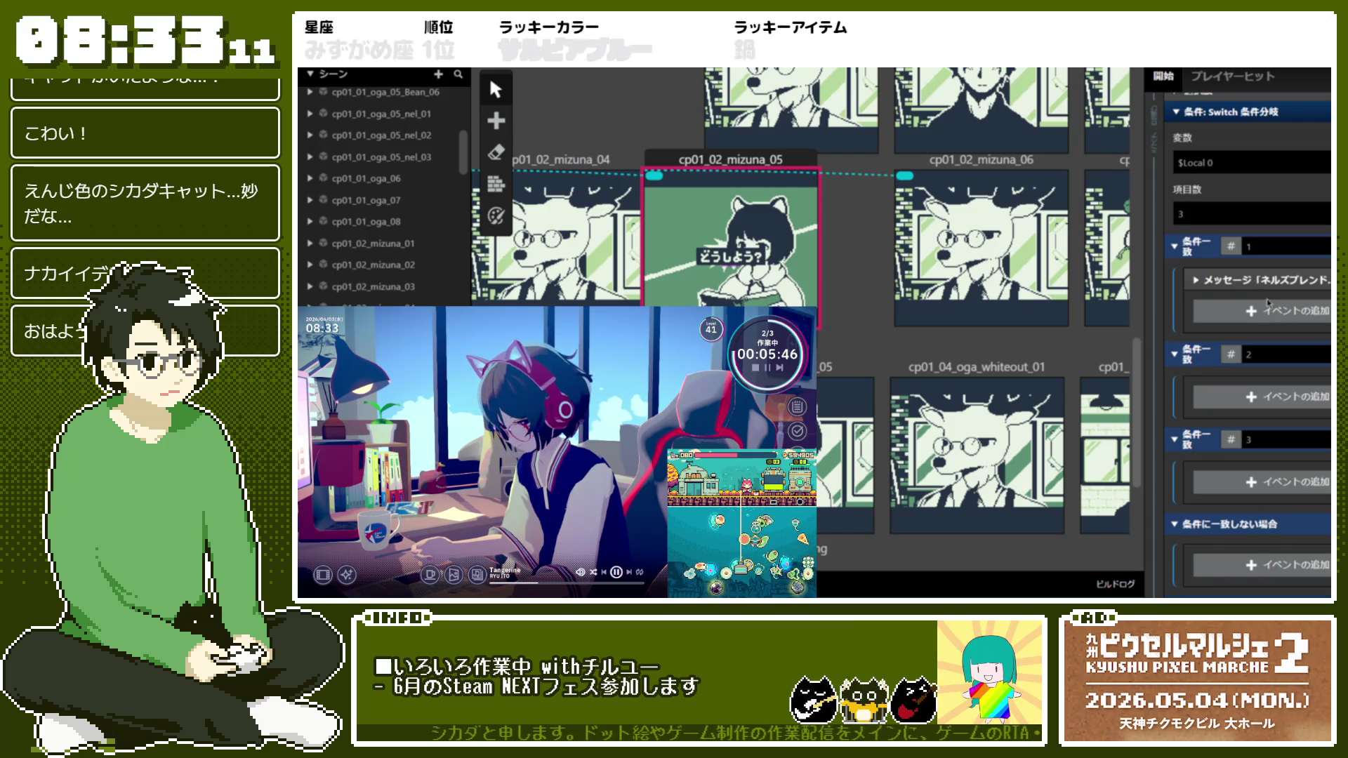
click(1260, 280)
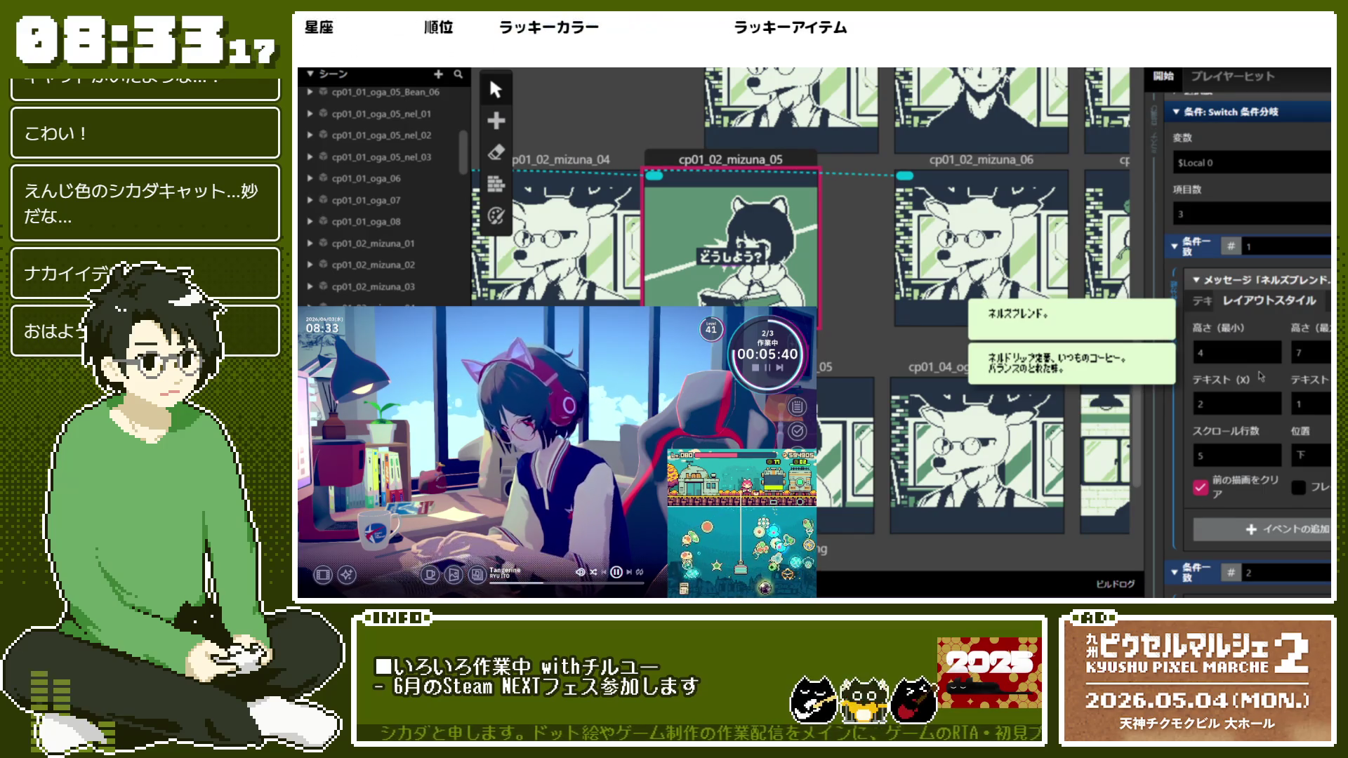
scroll(1263, 373, down, 1)
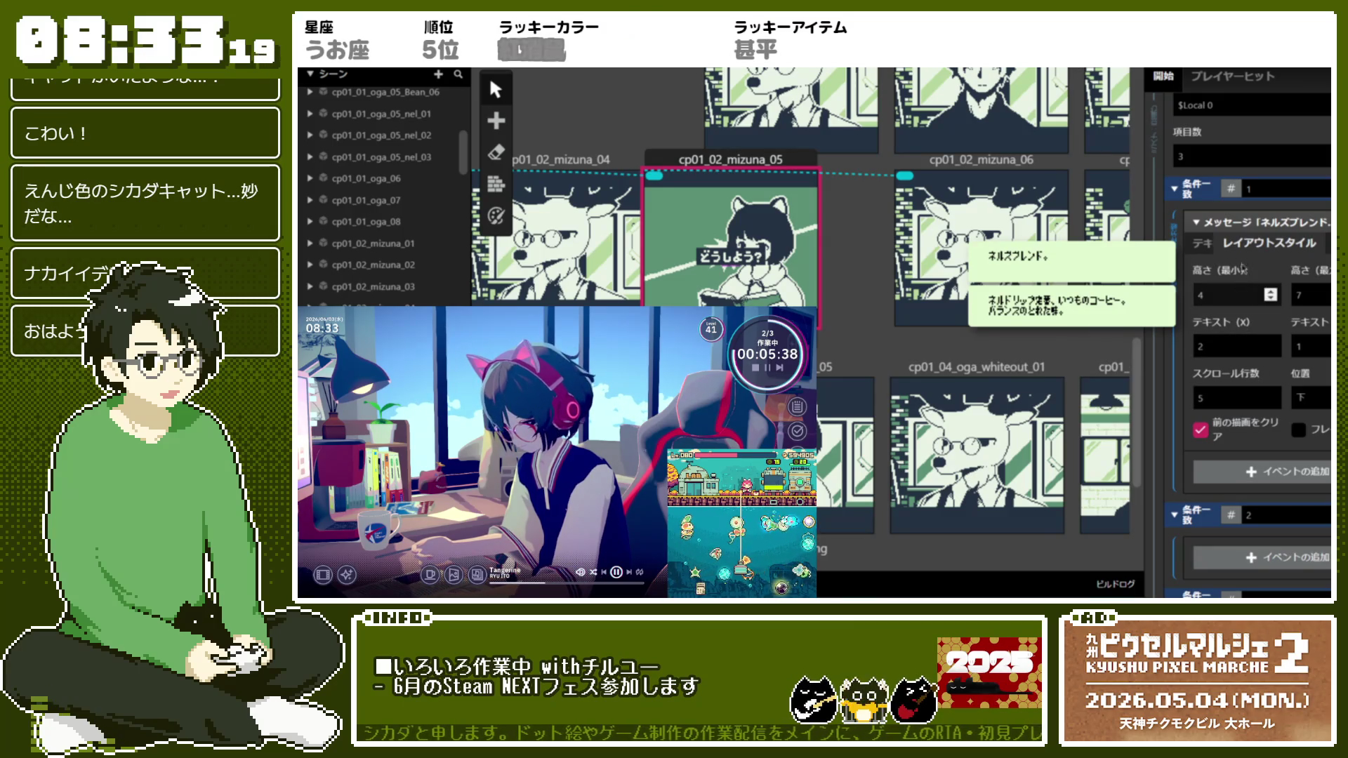
click(1238, 223)
right_click(1239, 228)
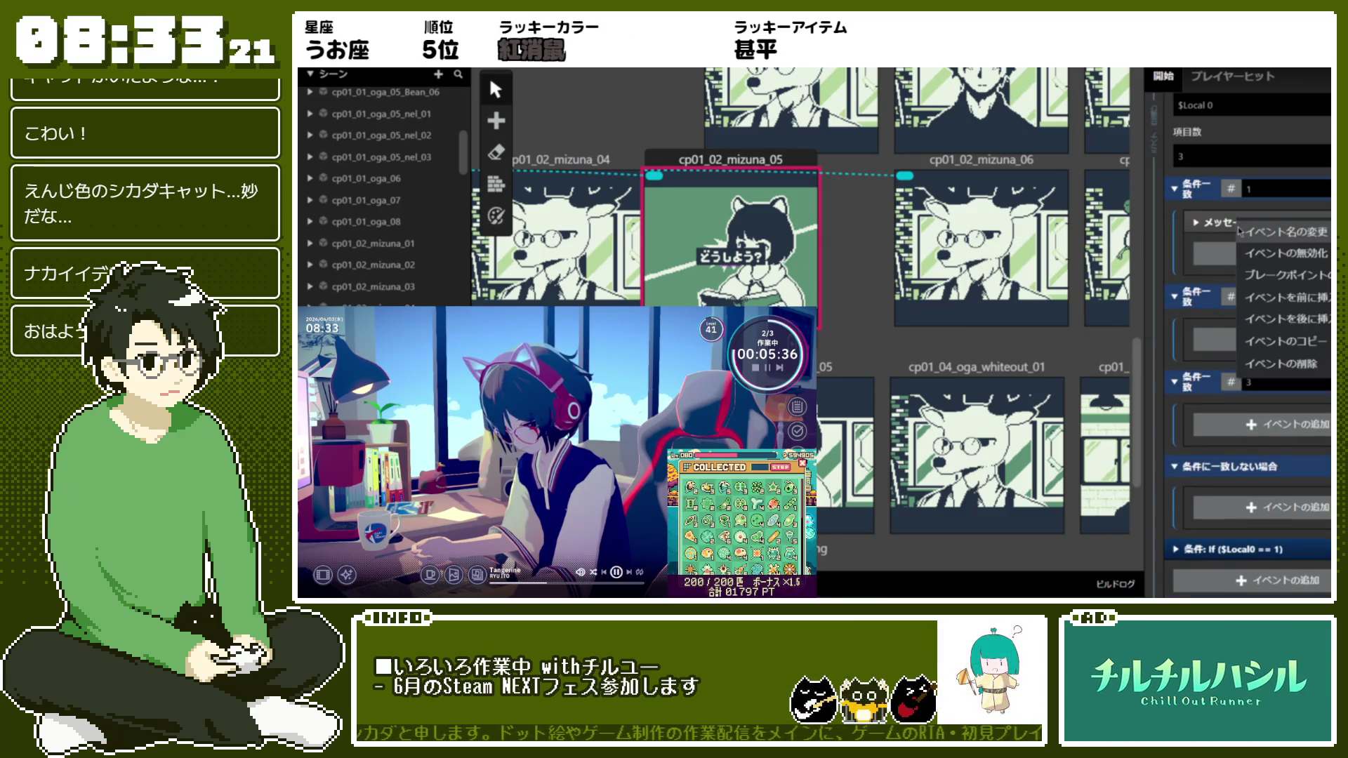
click(1279, 347)
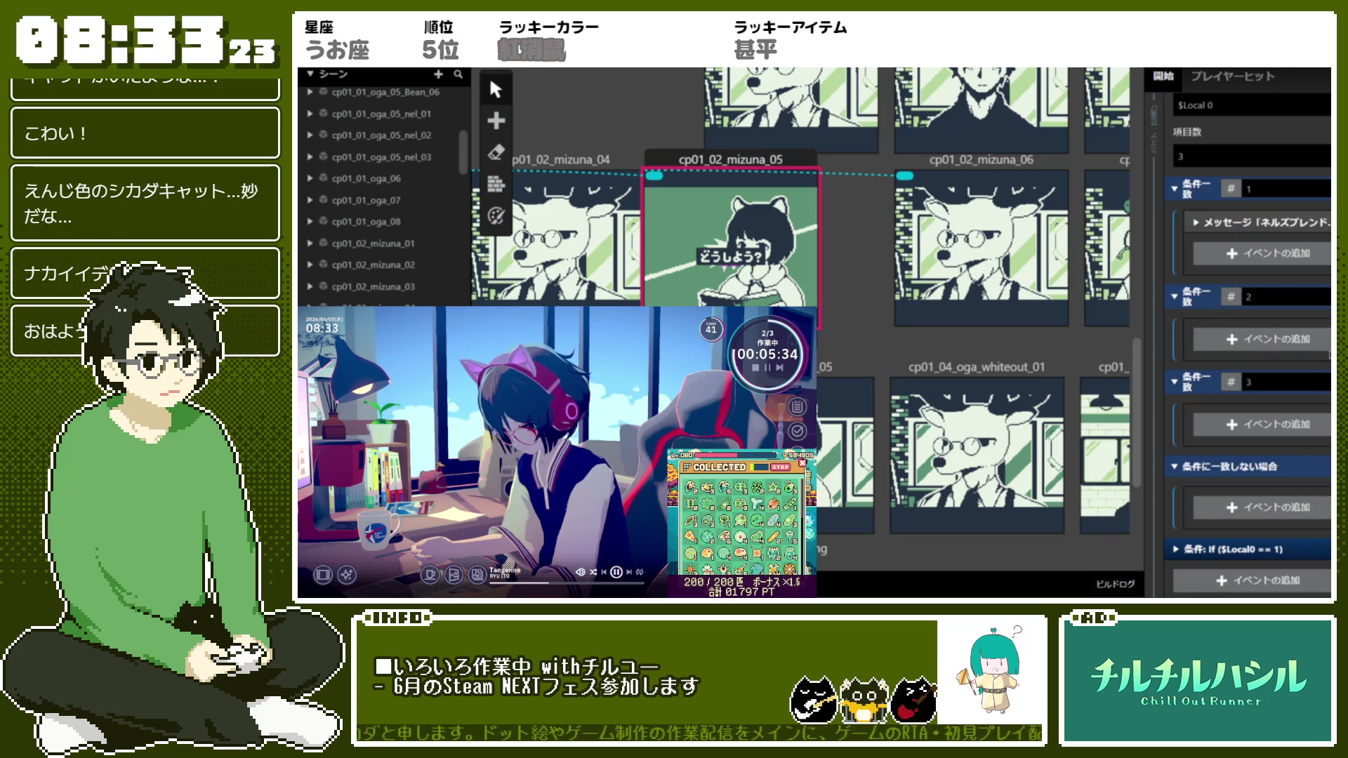
key(ctrl+v)
key(ctrl+v)
click(1284, 331)
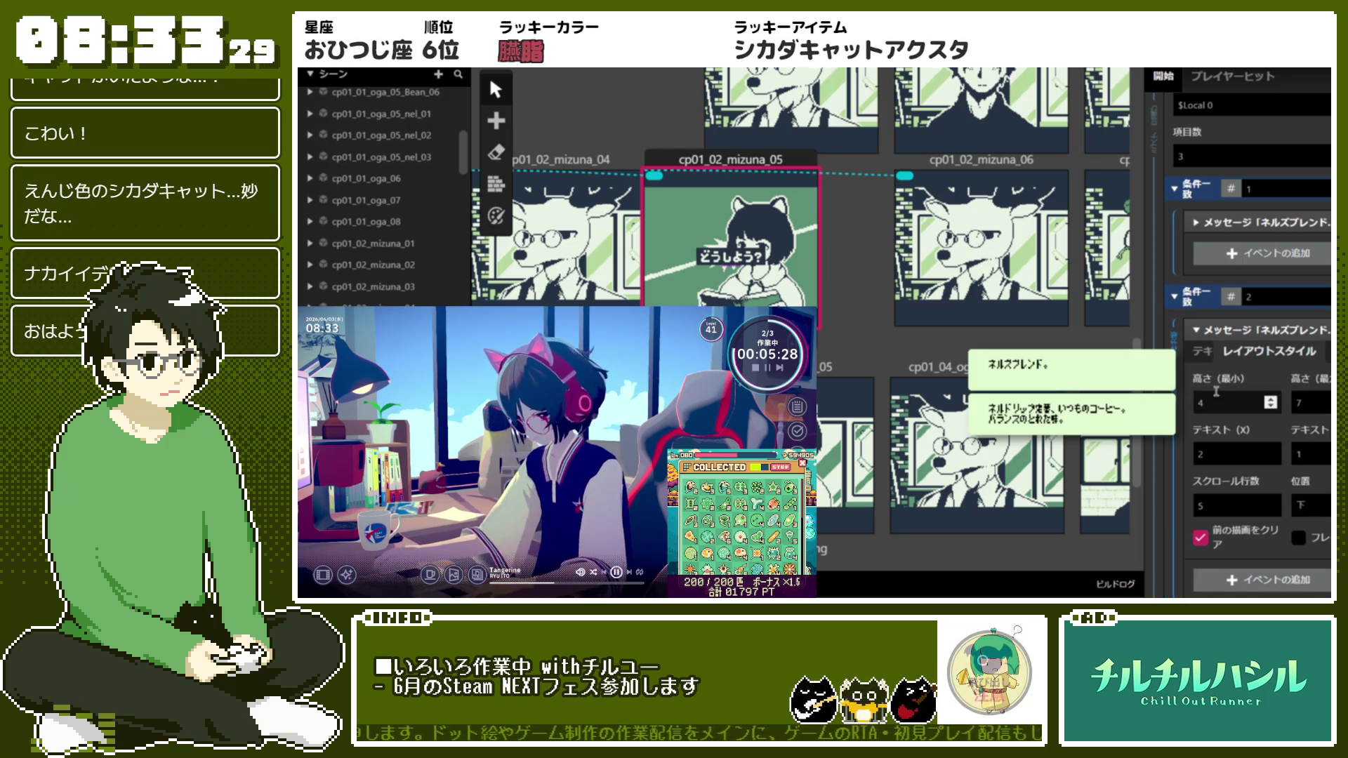
Retitle the case 2 copy ショコラスペシャル。 and reword its second page to チョコの味もかおりもしない。
click(1210, 357)
click(1270, 391)
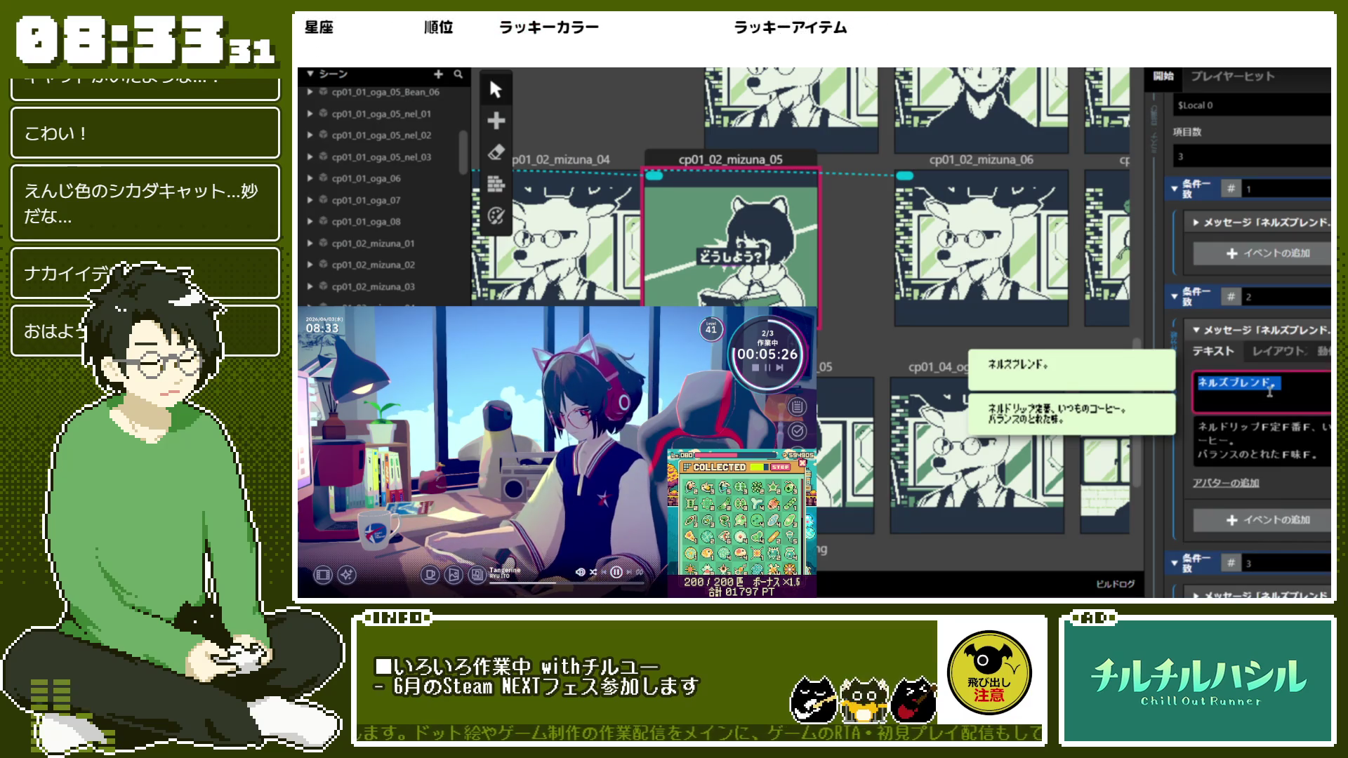
text(s)
text(ラスペシャル。)
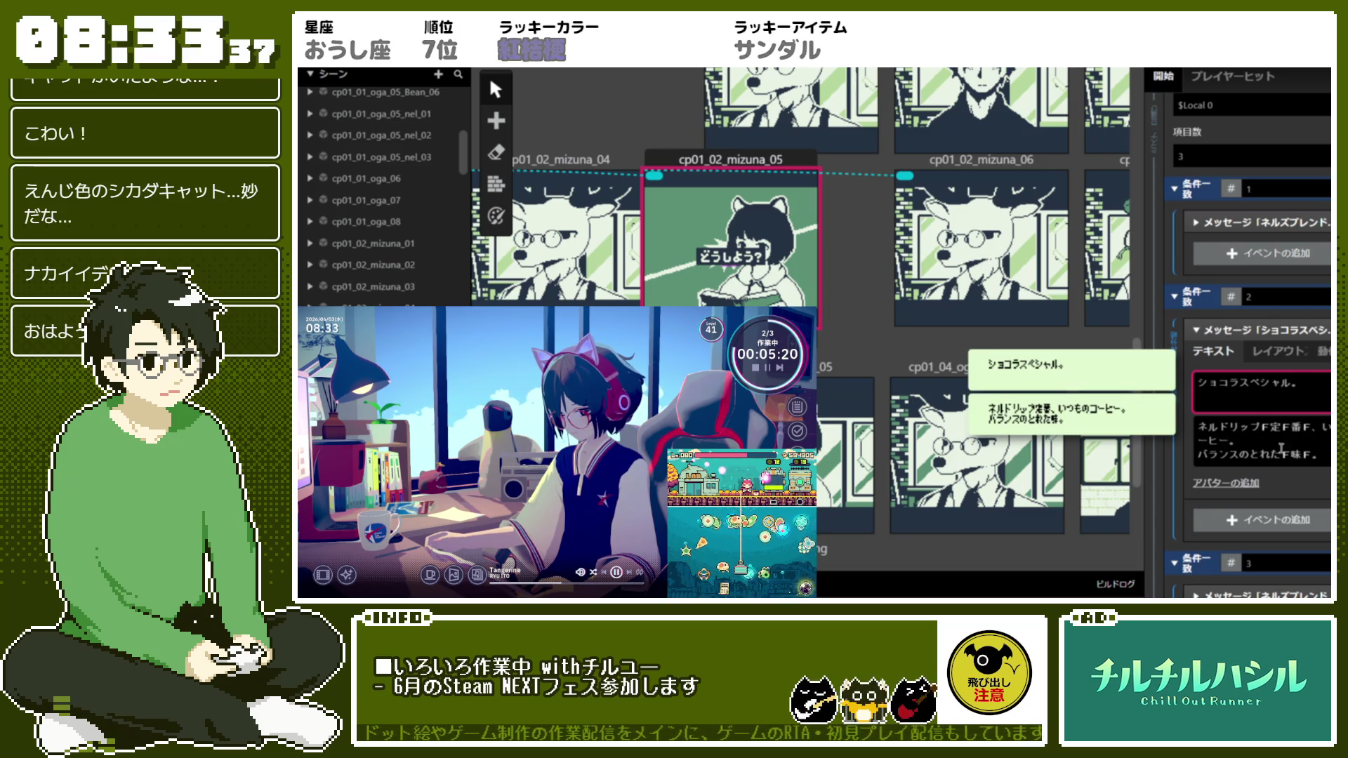
drag(1324, 455, 1202, 426)
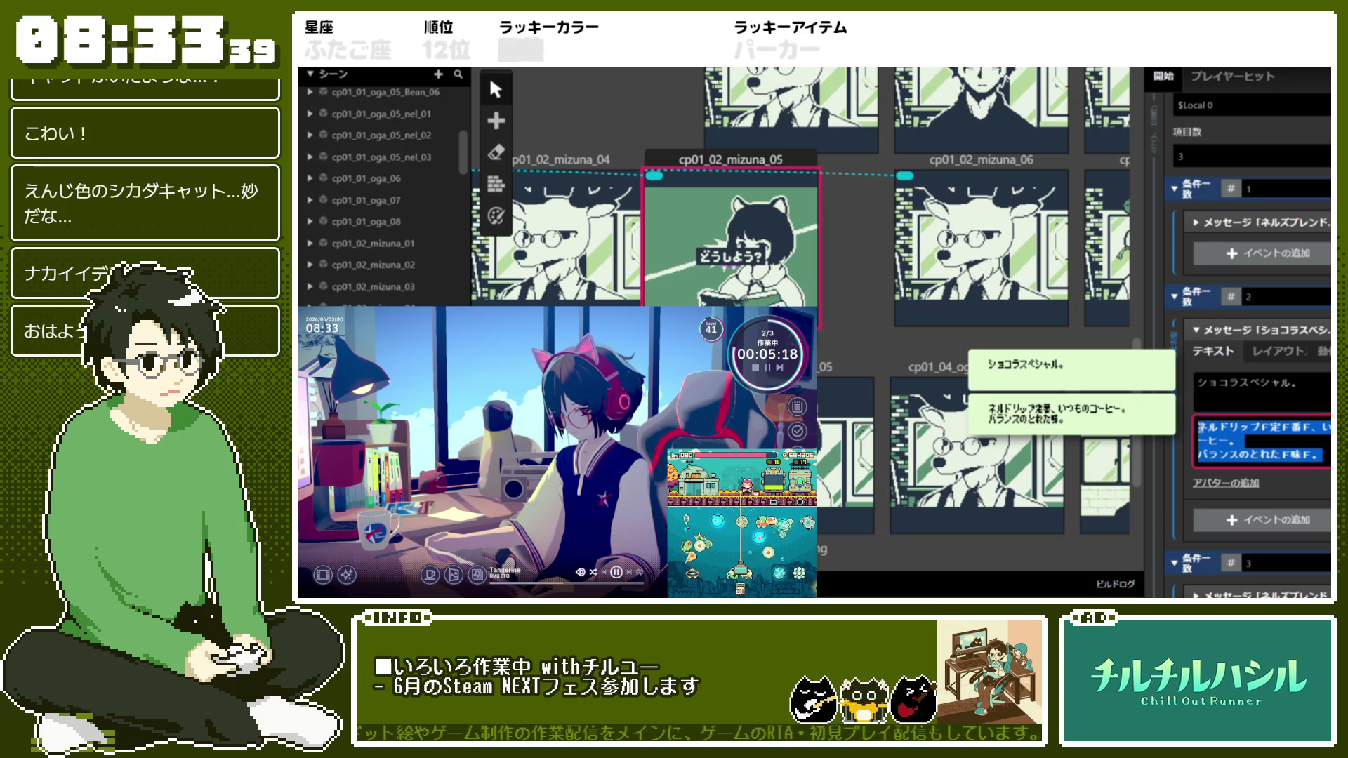
text(とい)
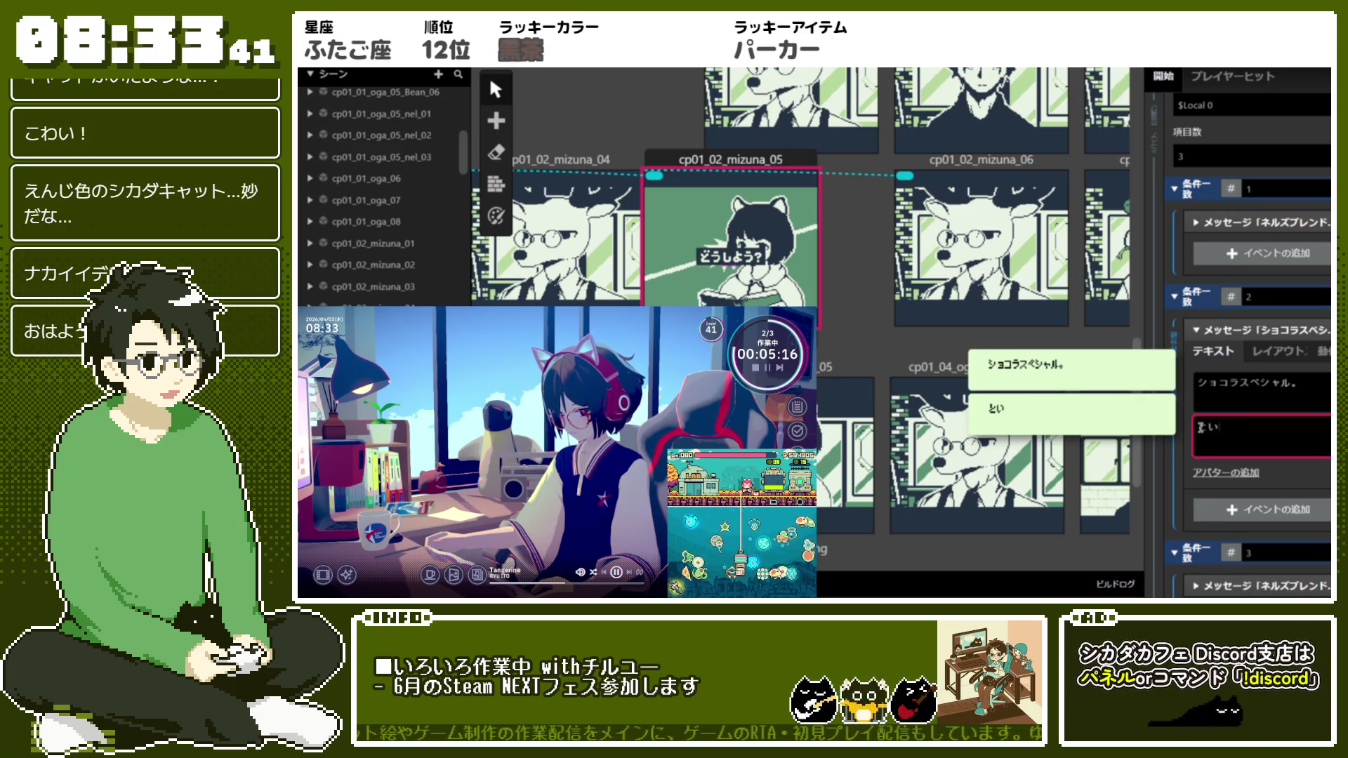
text(チョコの味もかおりもしない。)
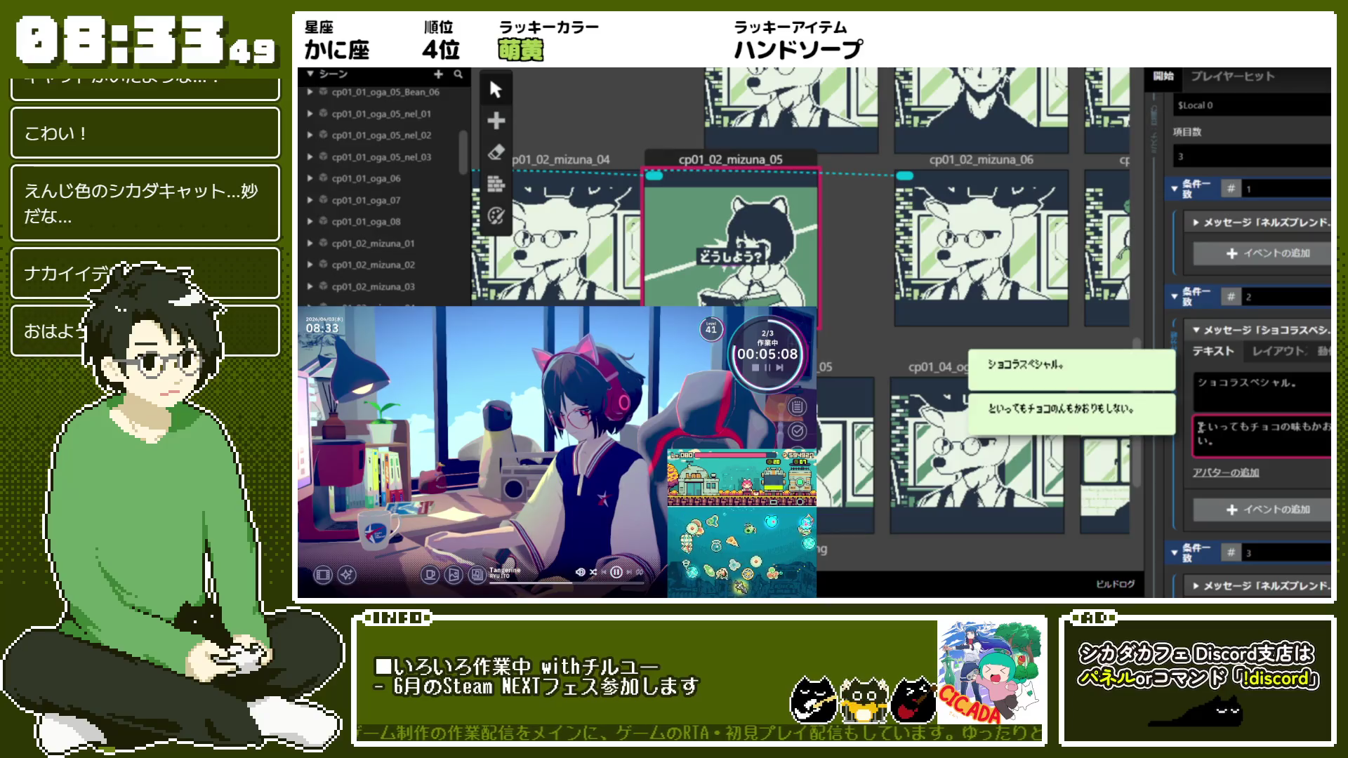
text(!2)
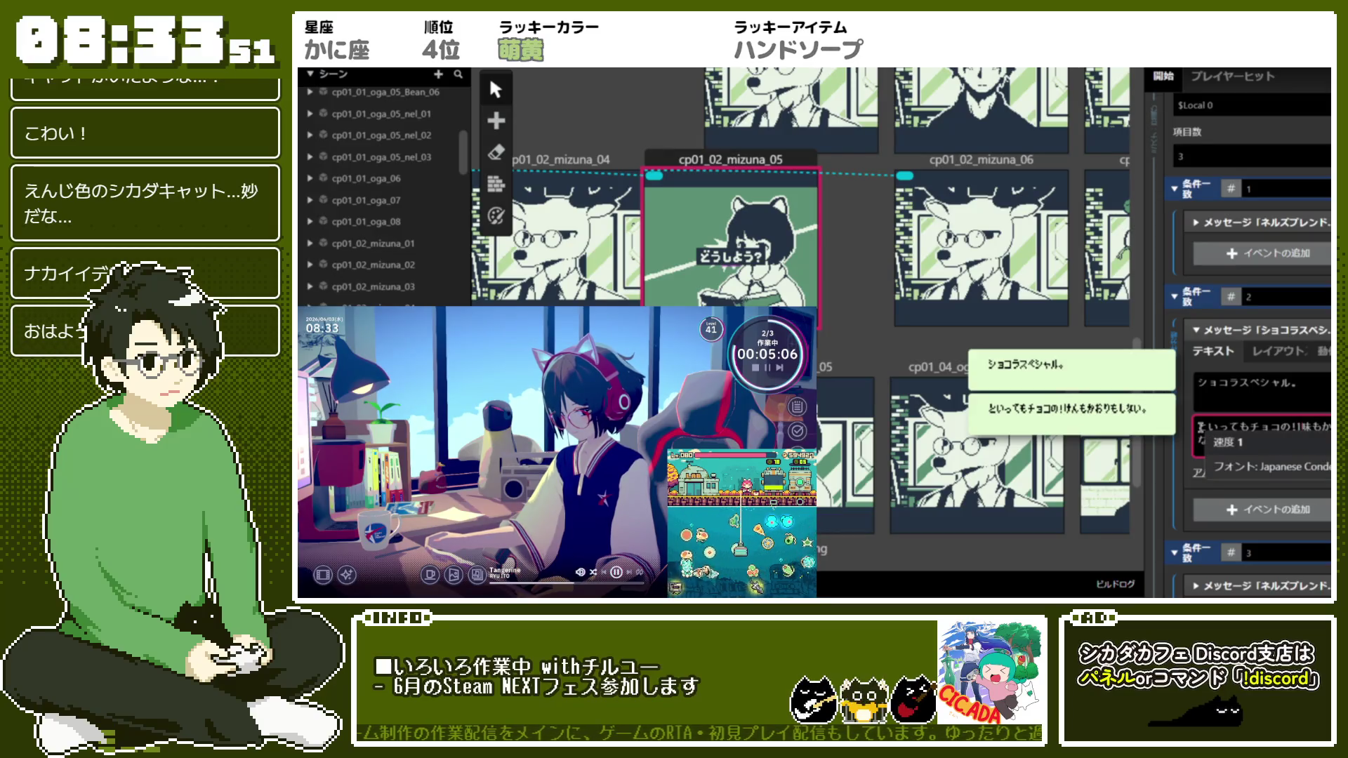
key(BackSpace)
text(F味)
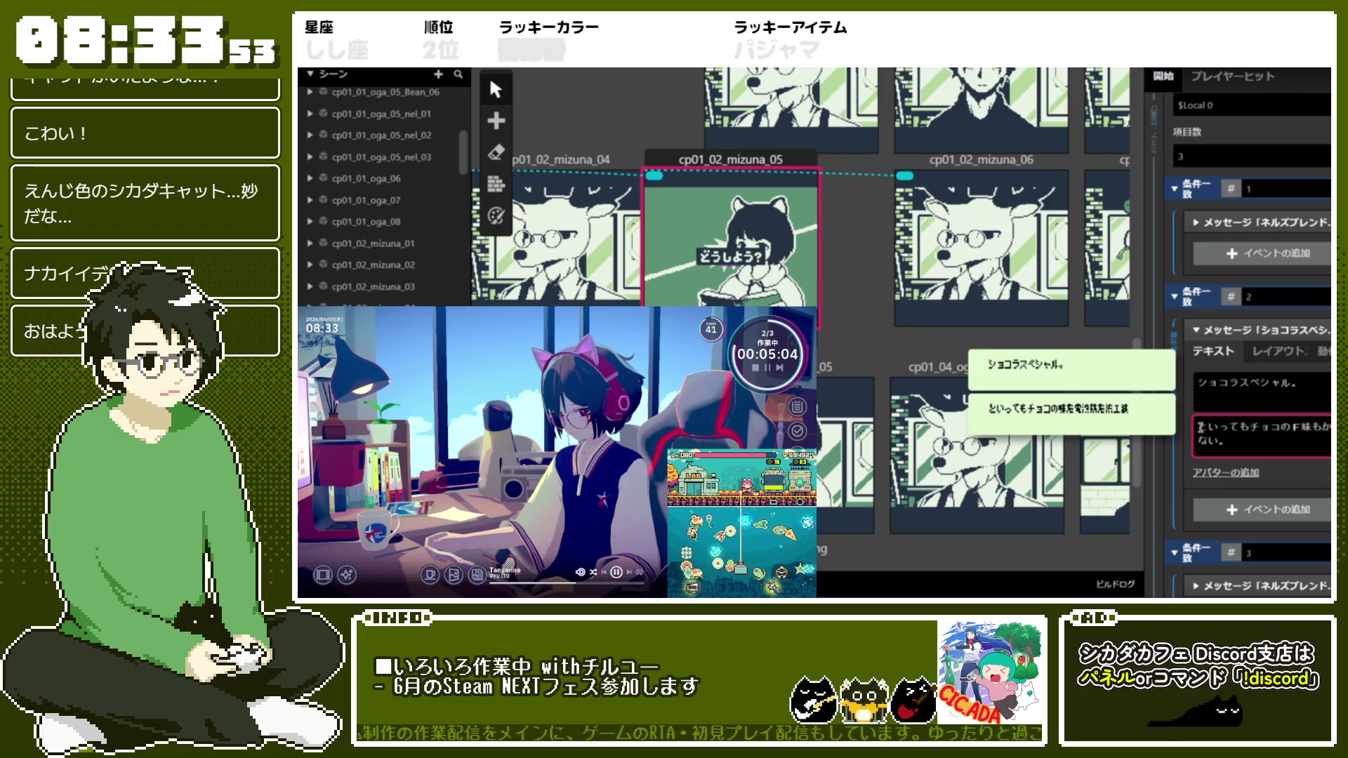
text(F)
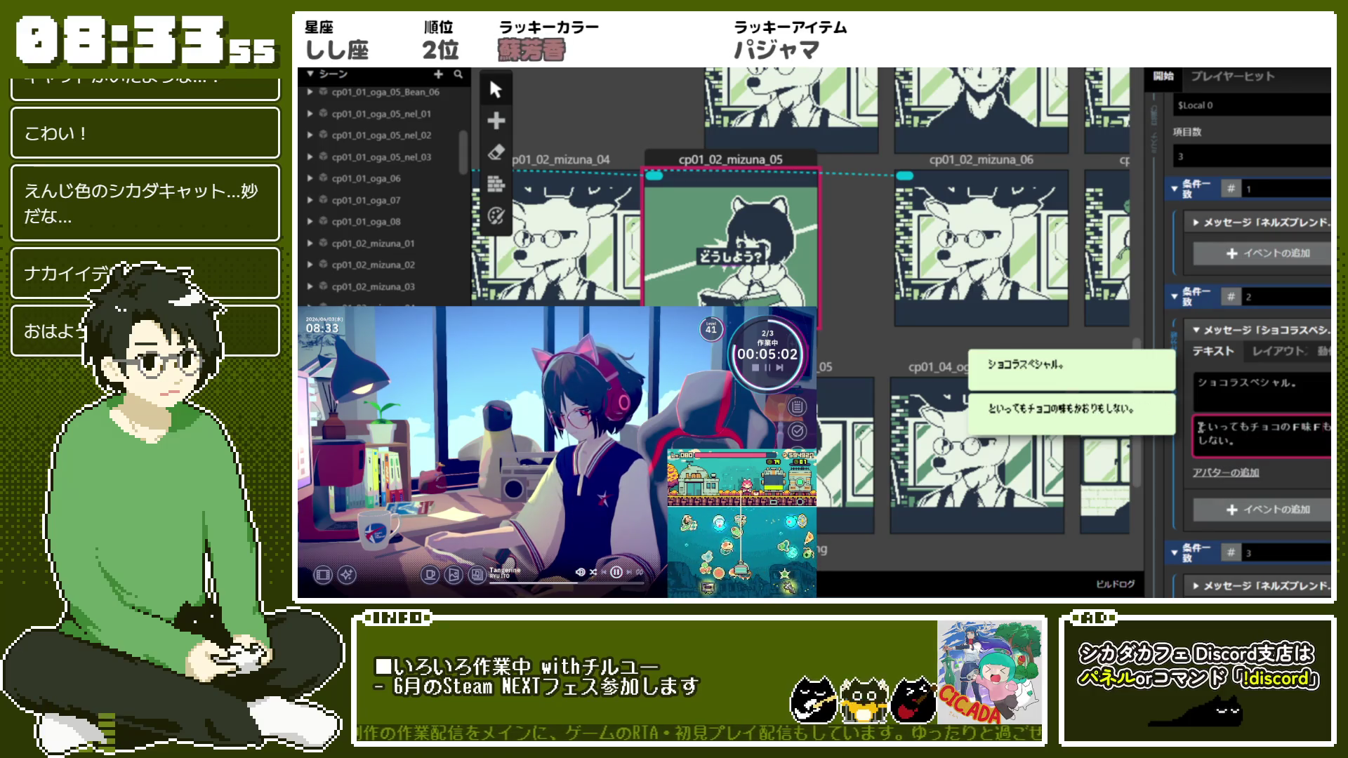
Add the new line そこそこ苦くてコクがある。 to the case 2 message and save
key(Return)
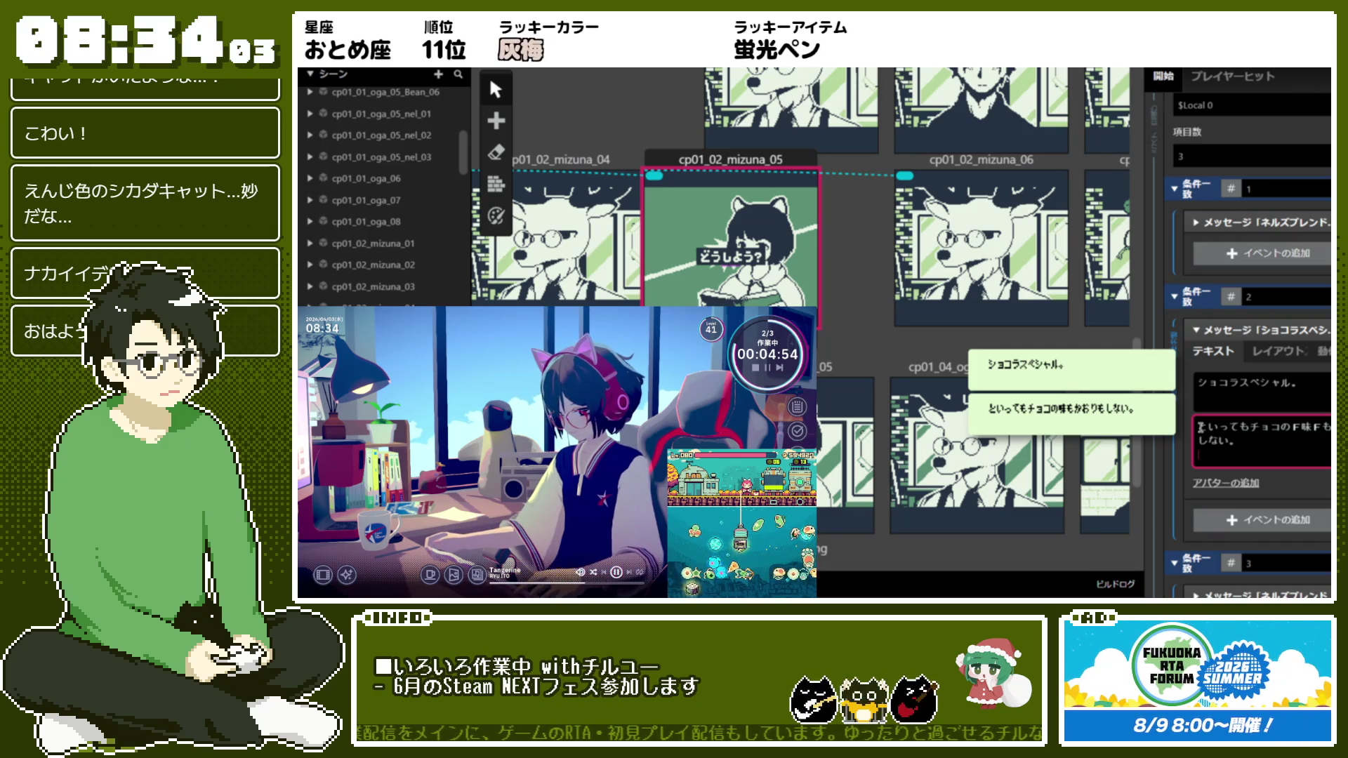
key(Return)
text(そこbo)
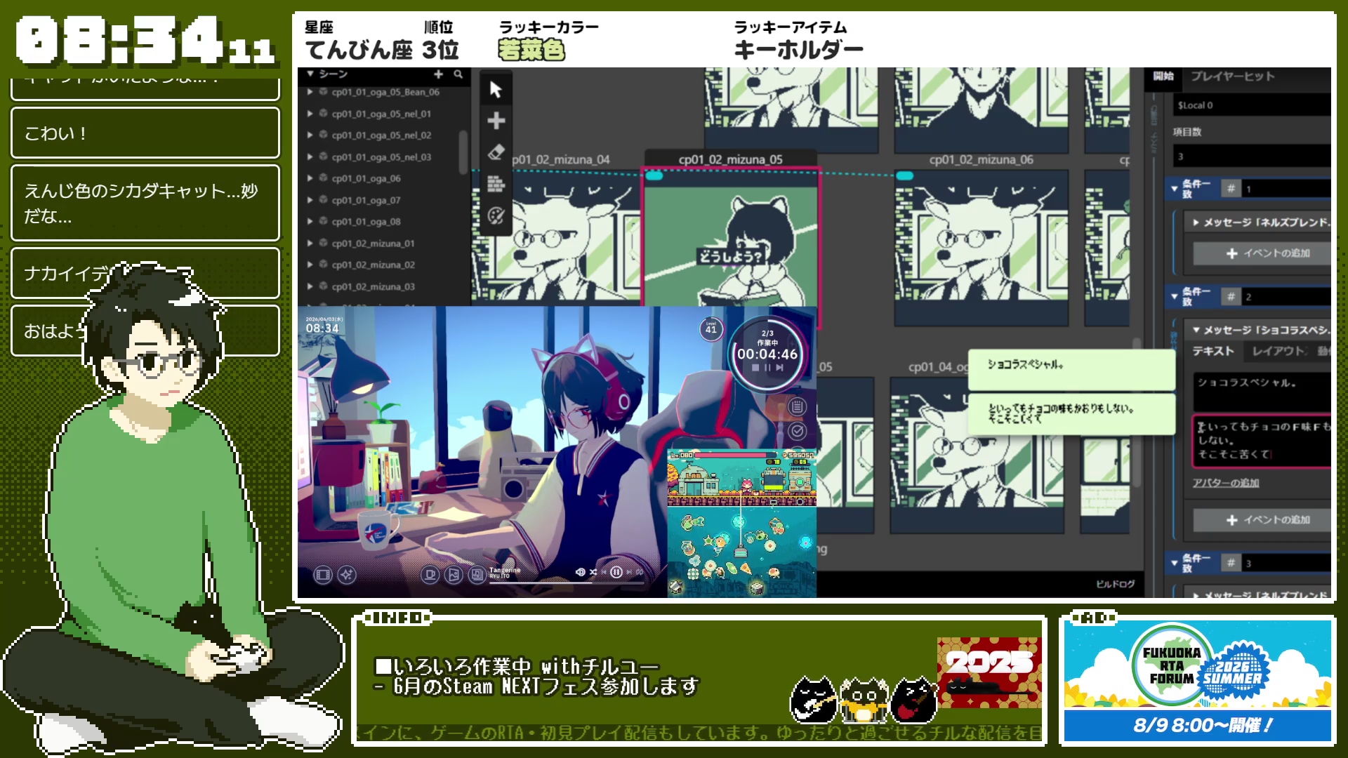
text(gaaru)
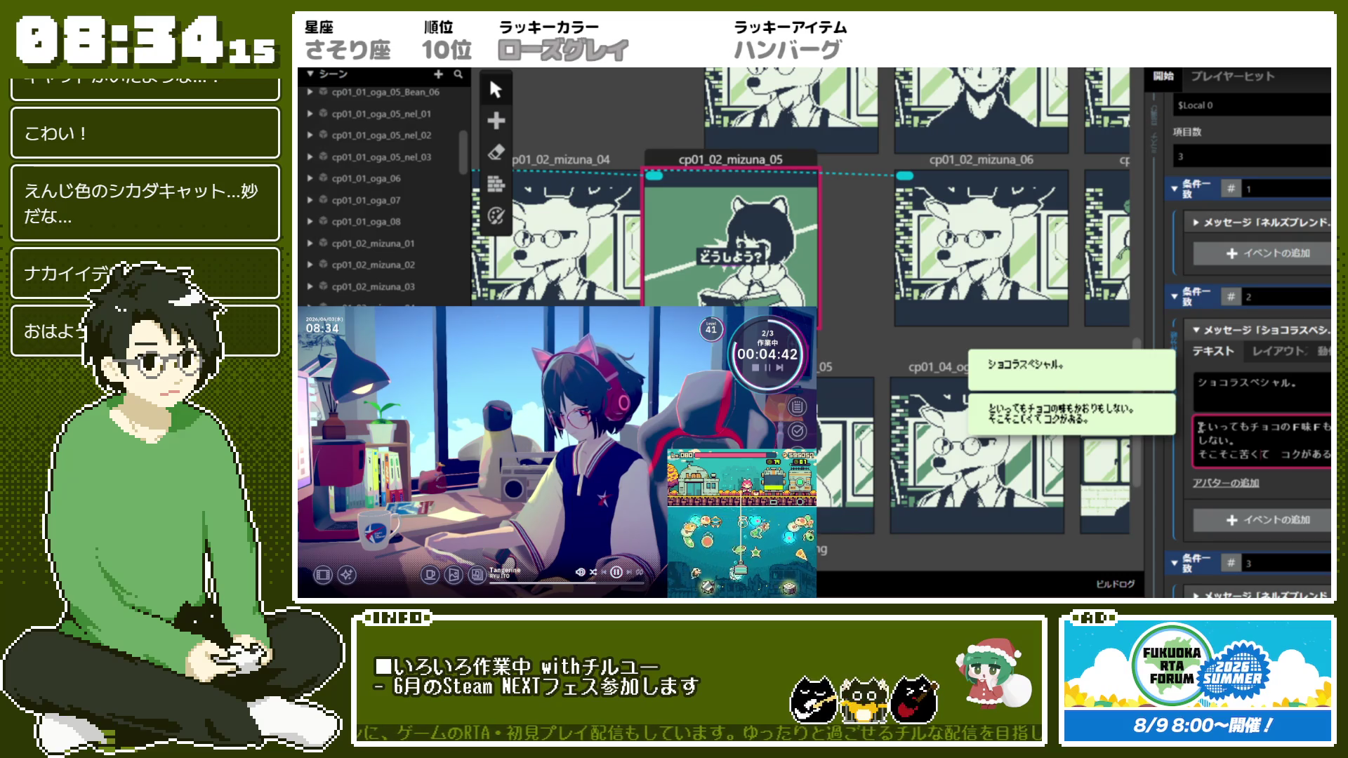
text(F)
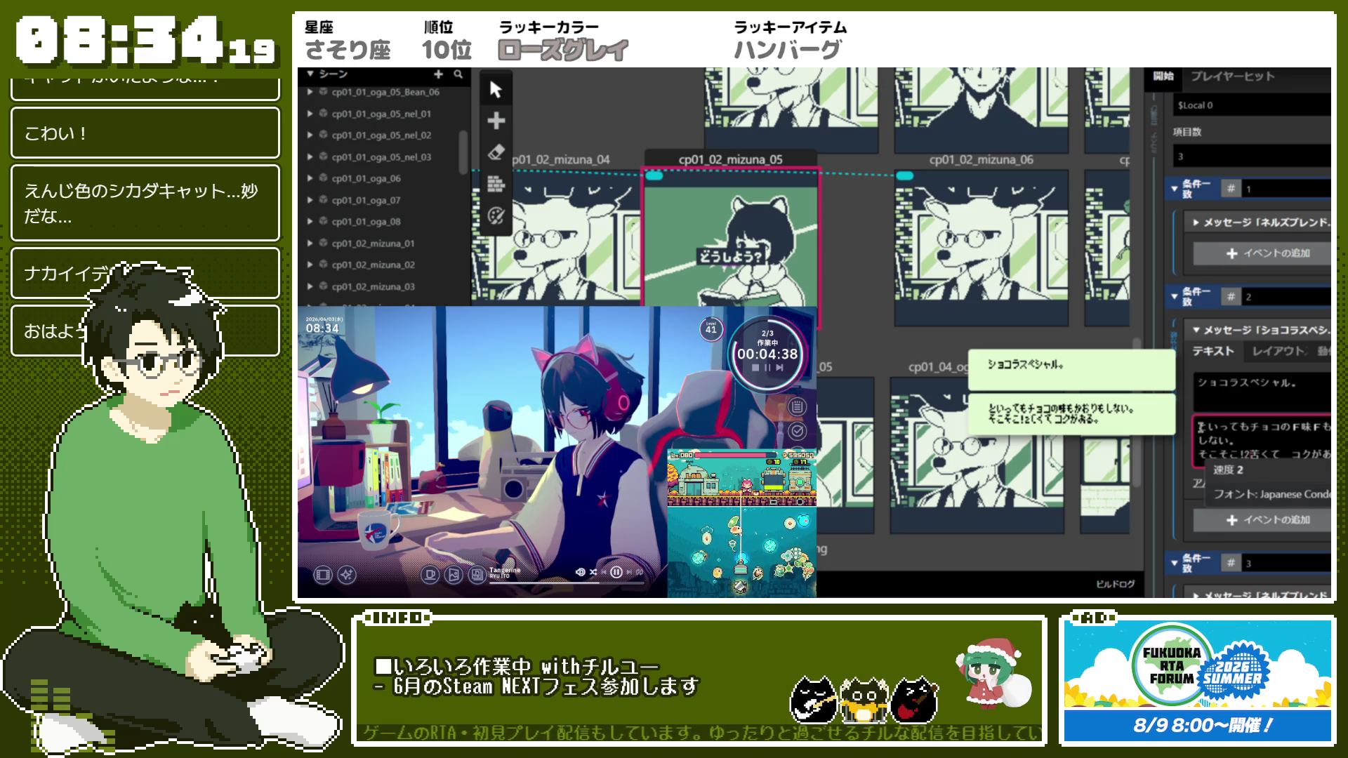
text(に)
key(ctrl+z)
text(F苦F)
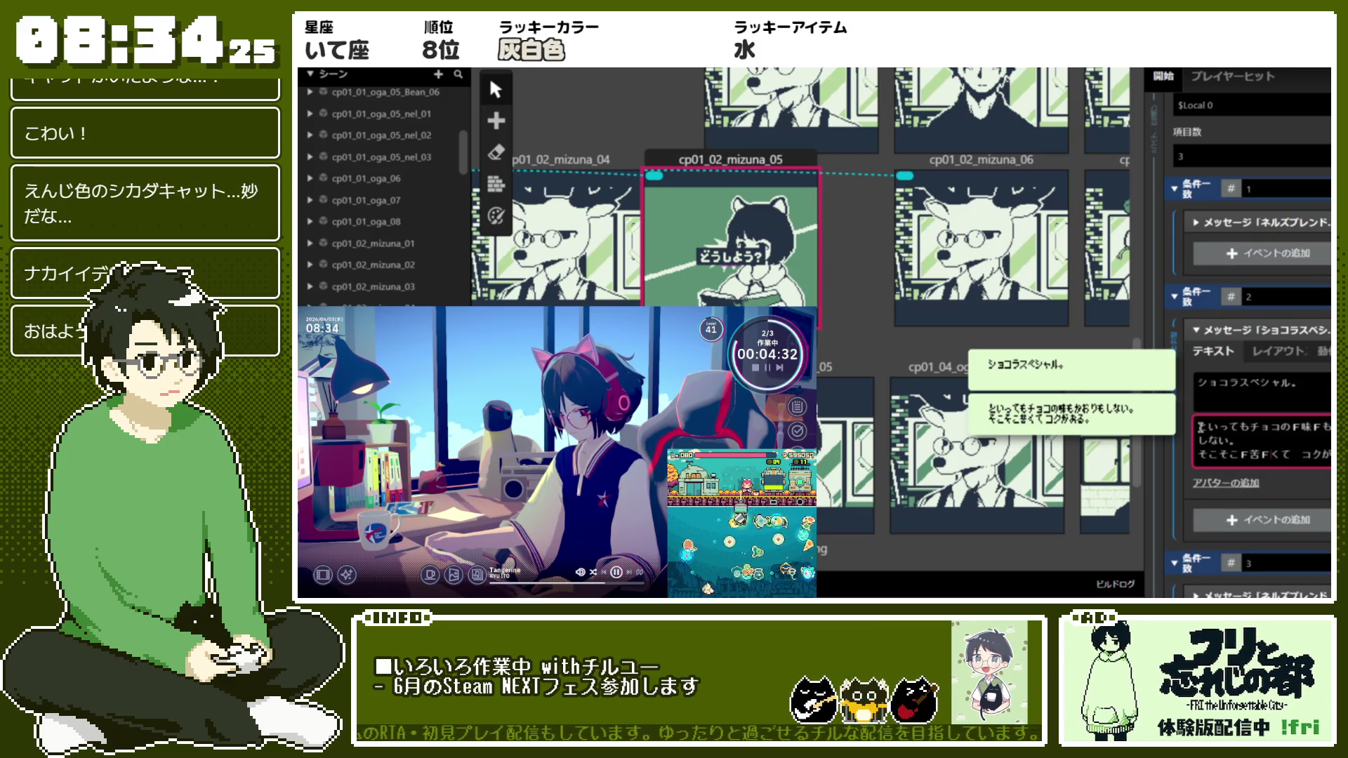
key(ctrl+s)
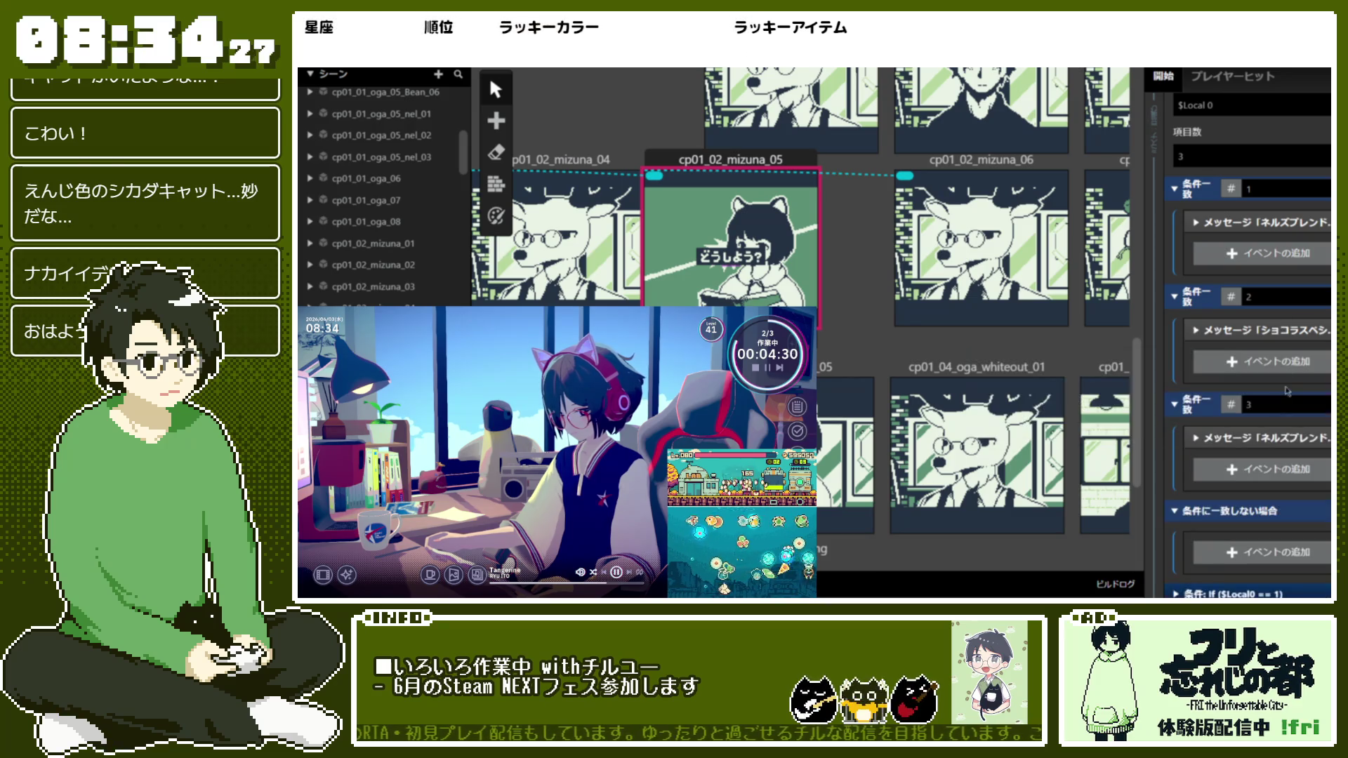
Change the case 3 message title to エディンピア。
click(1269, 441)
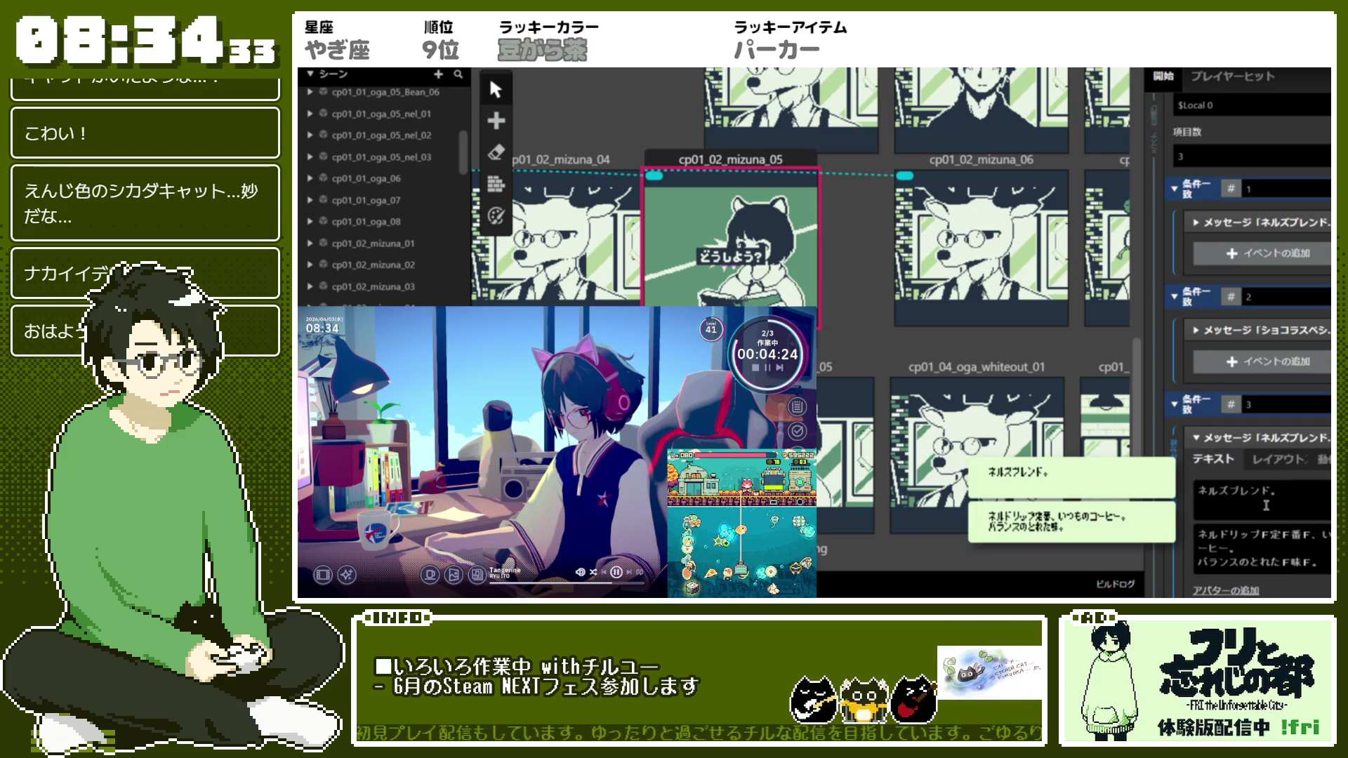
triple_click(1266, 499)
text(エディンピア)
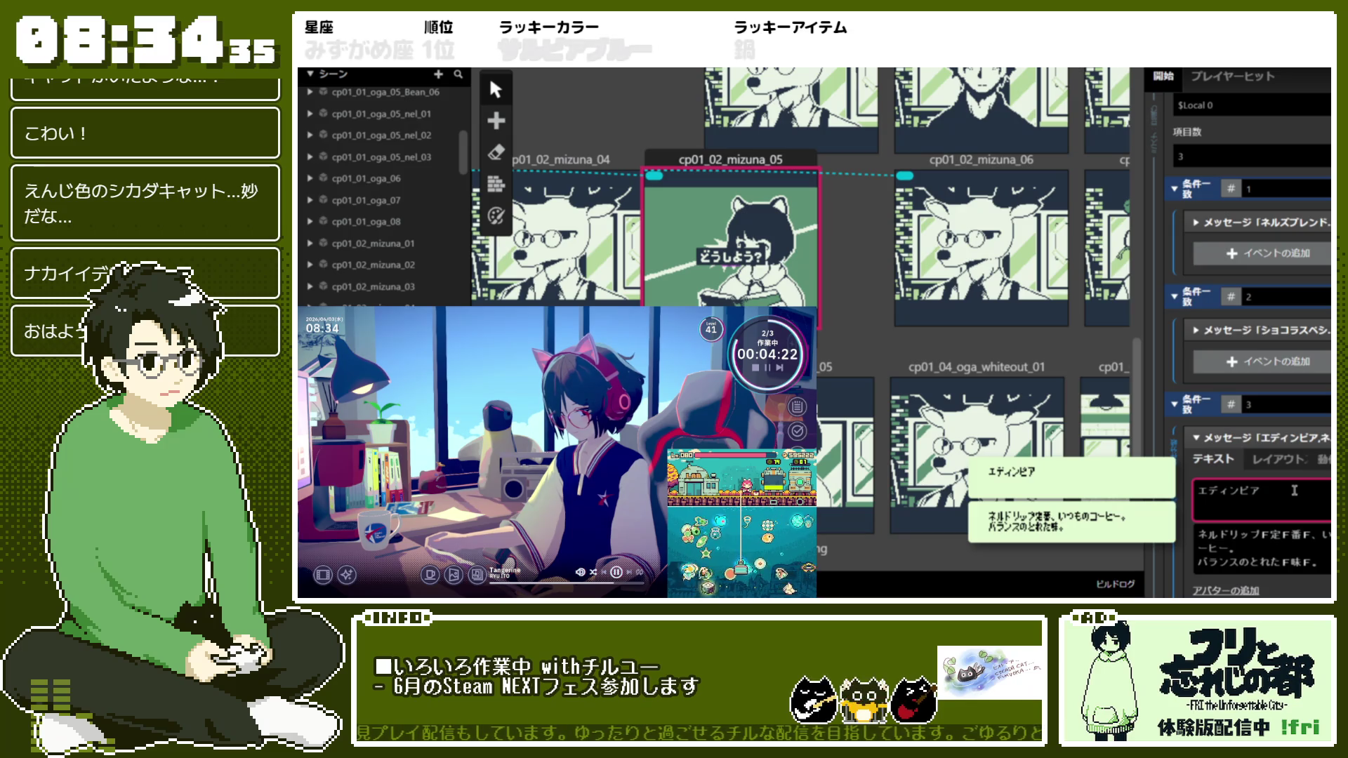
text(。)
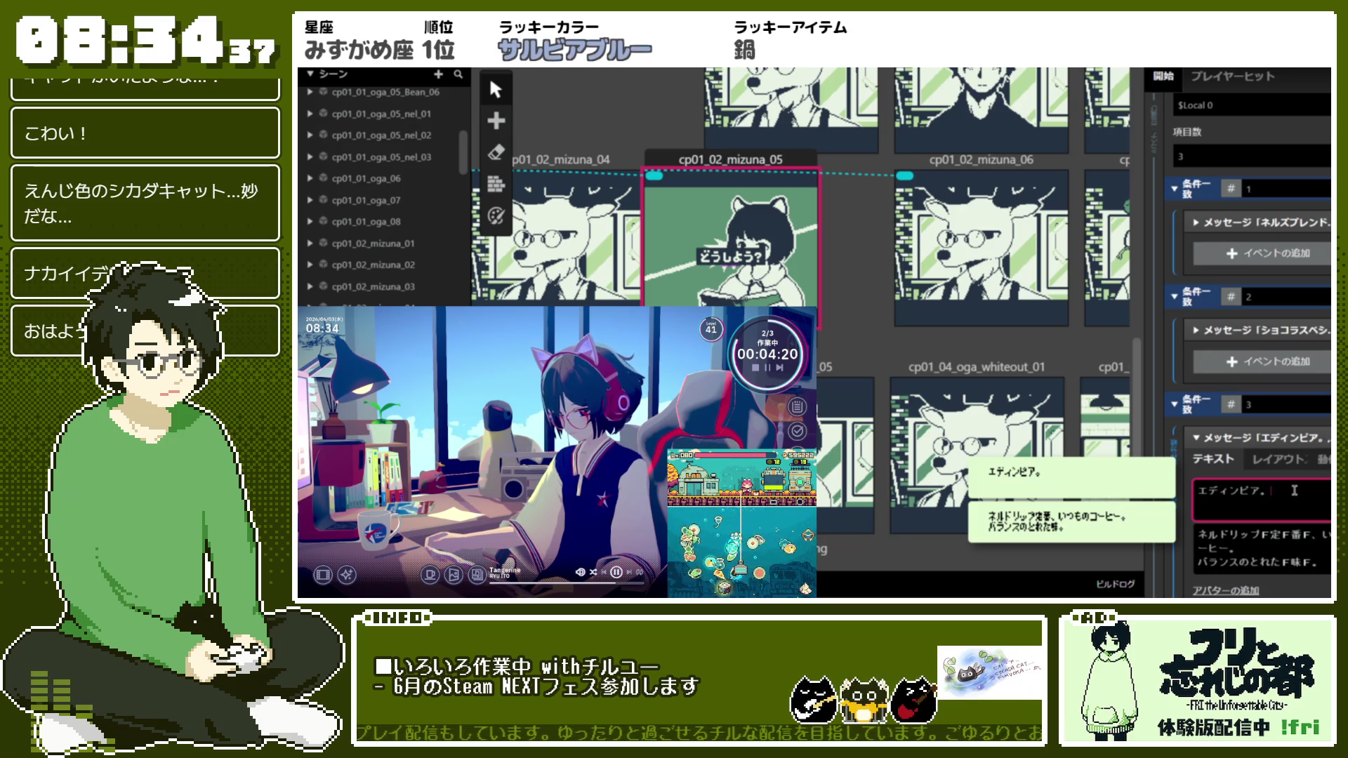
Rewrite the second text box as フルーティーで さわやか。すっぱいけど あっさりした
click(1316, 551)
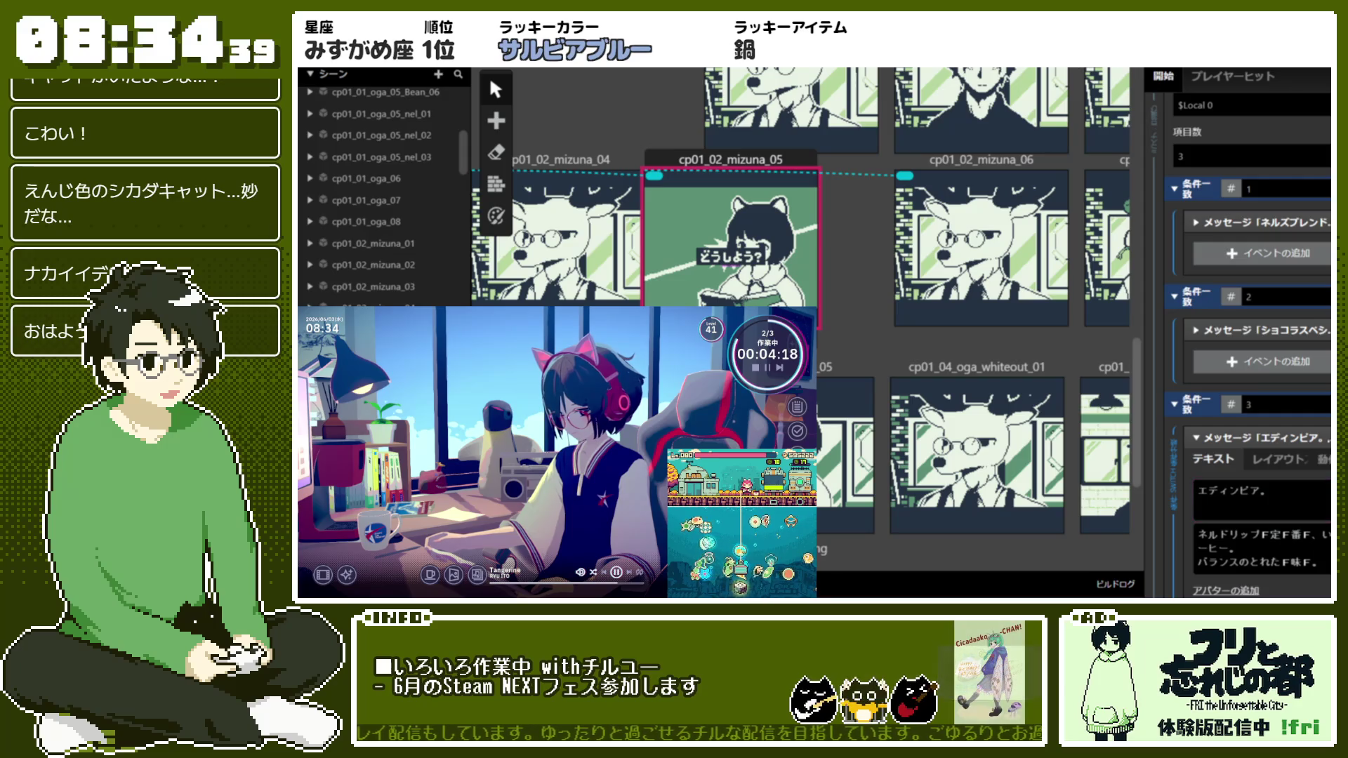
key(ctrl+a)
key(BackSpace)
text(じ)
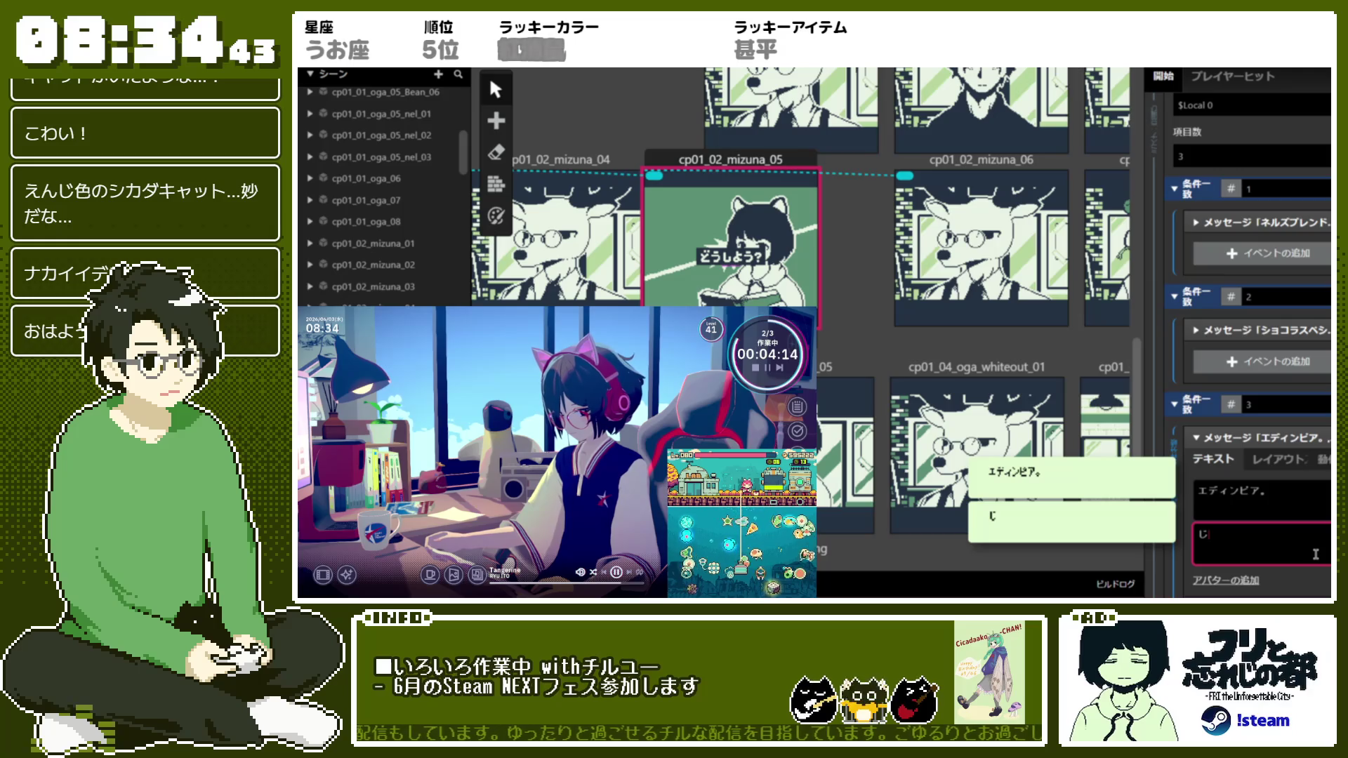
text(ーティー)
key(space)
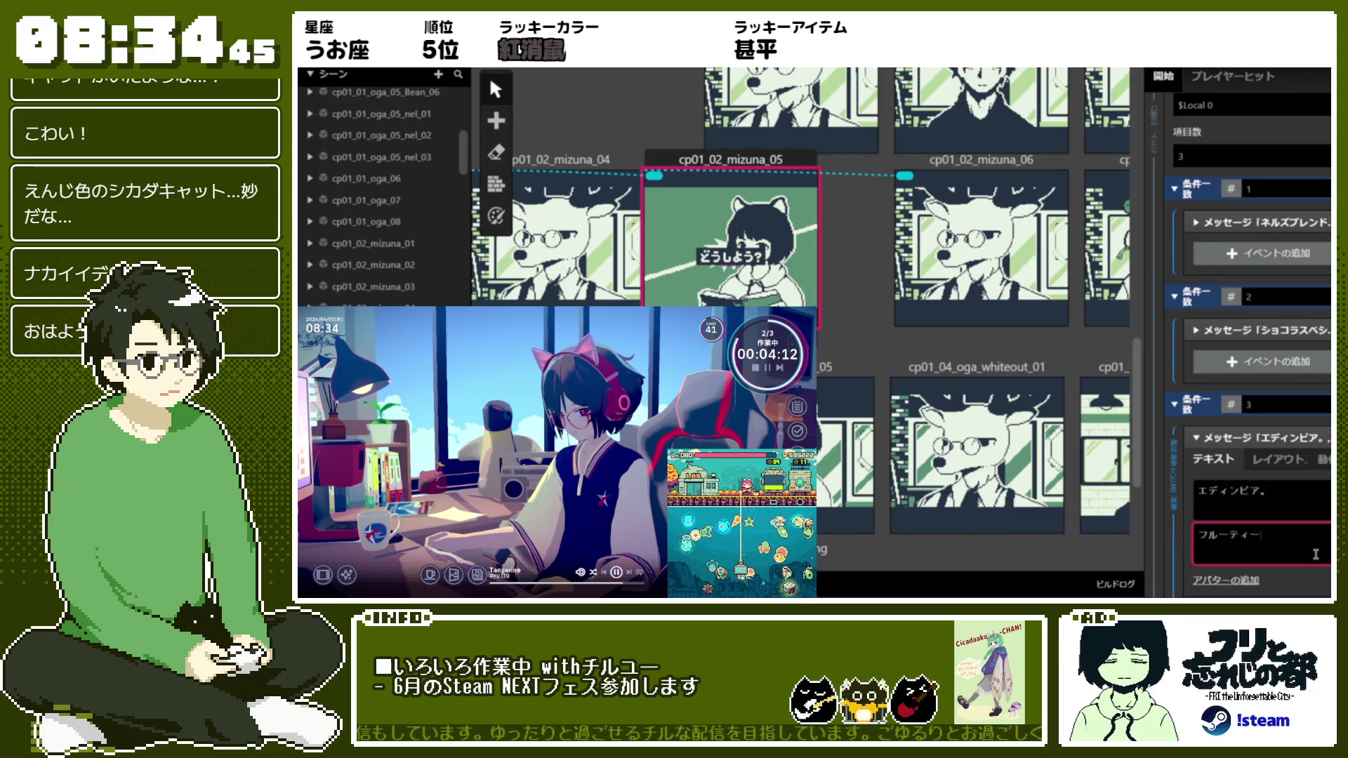
text(で　さわやか。)
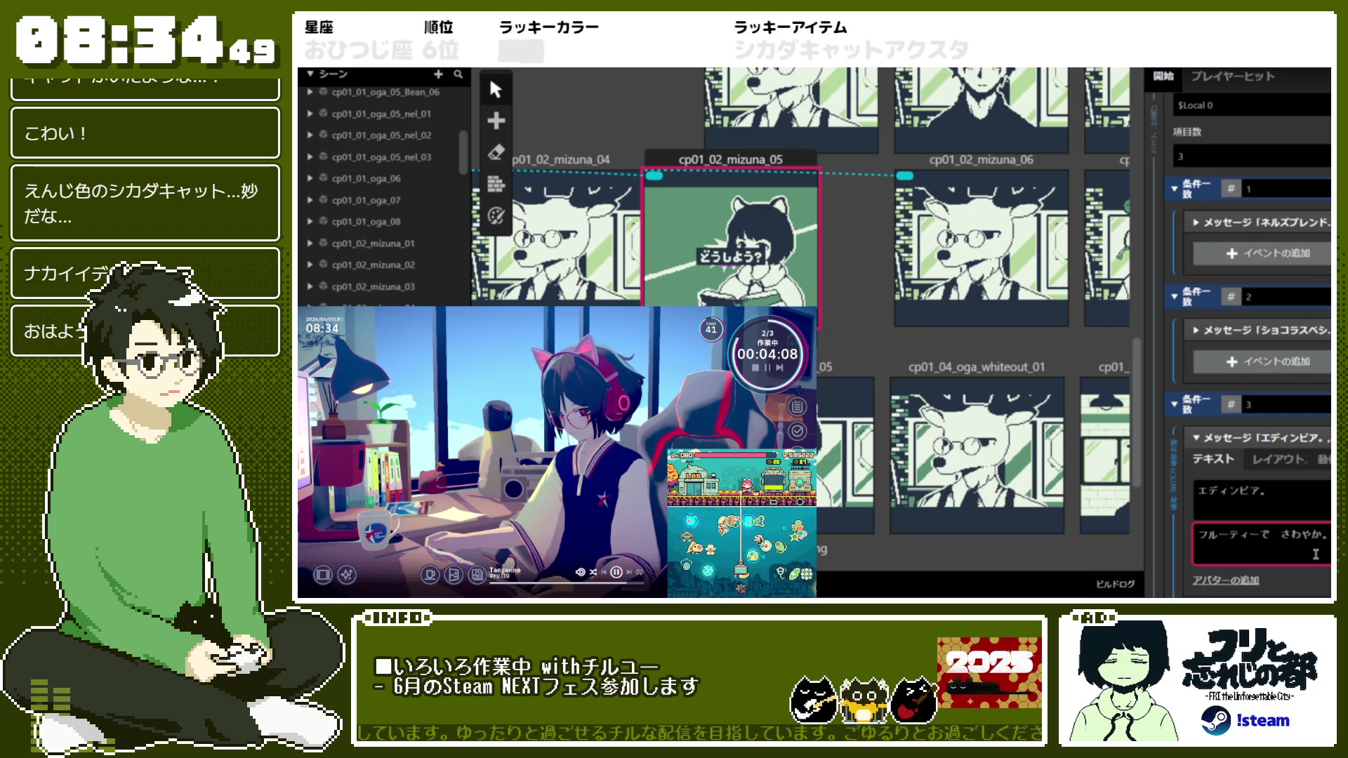
key(Return)
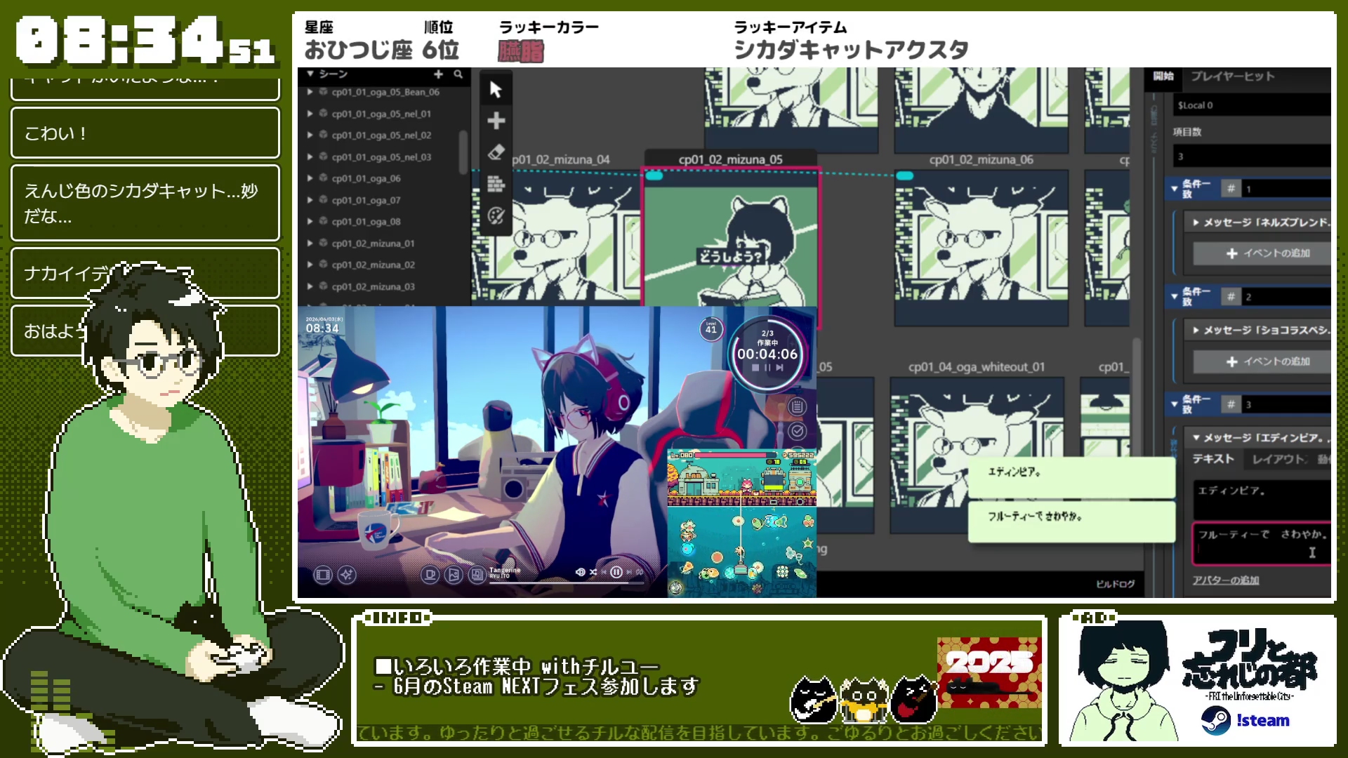
text(すっぱいけど あっさ)
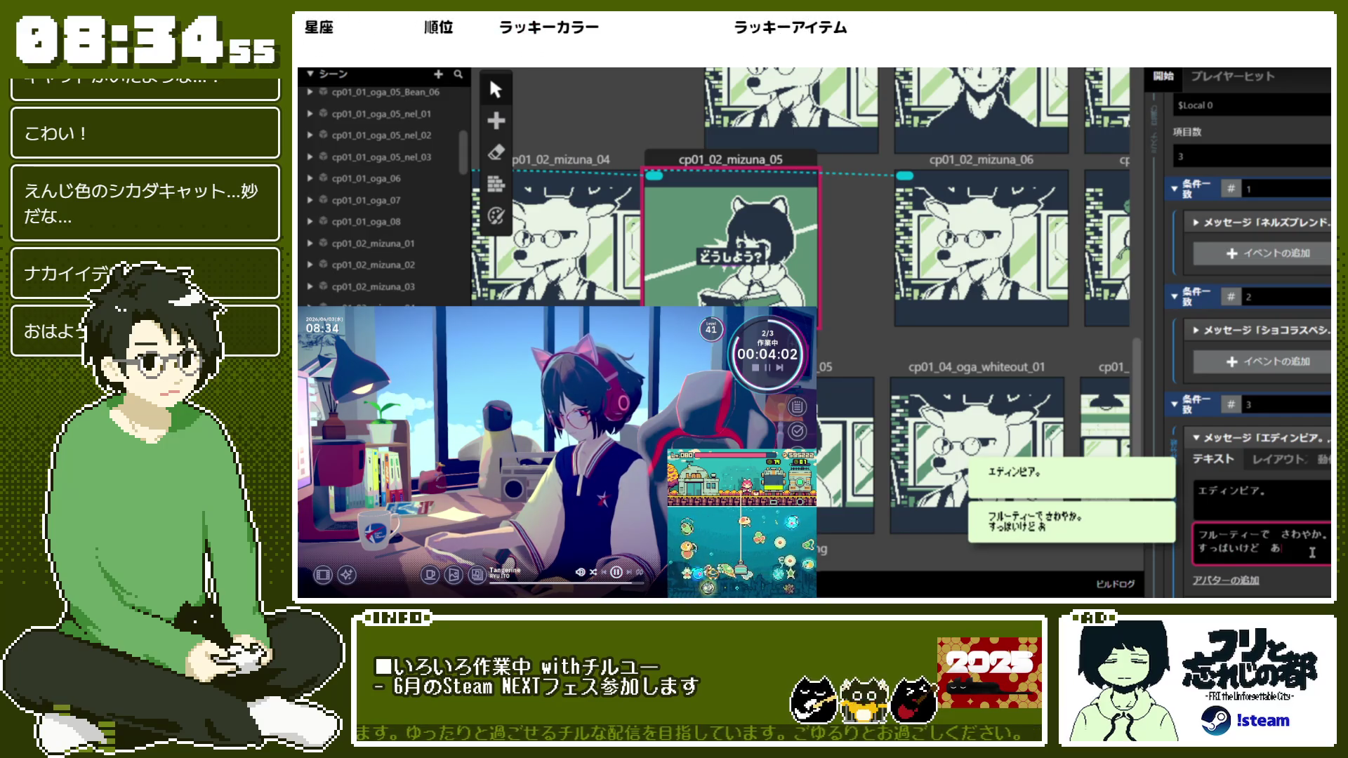
text(りした)
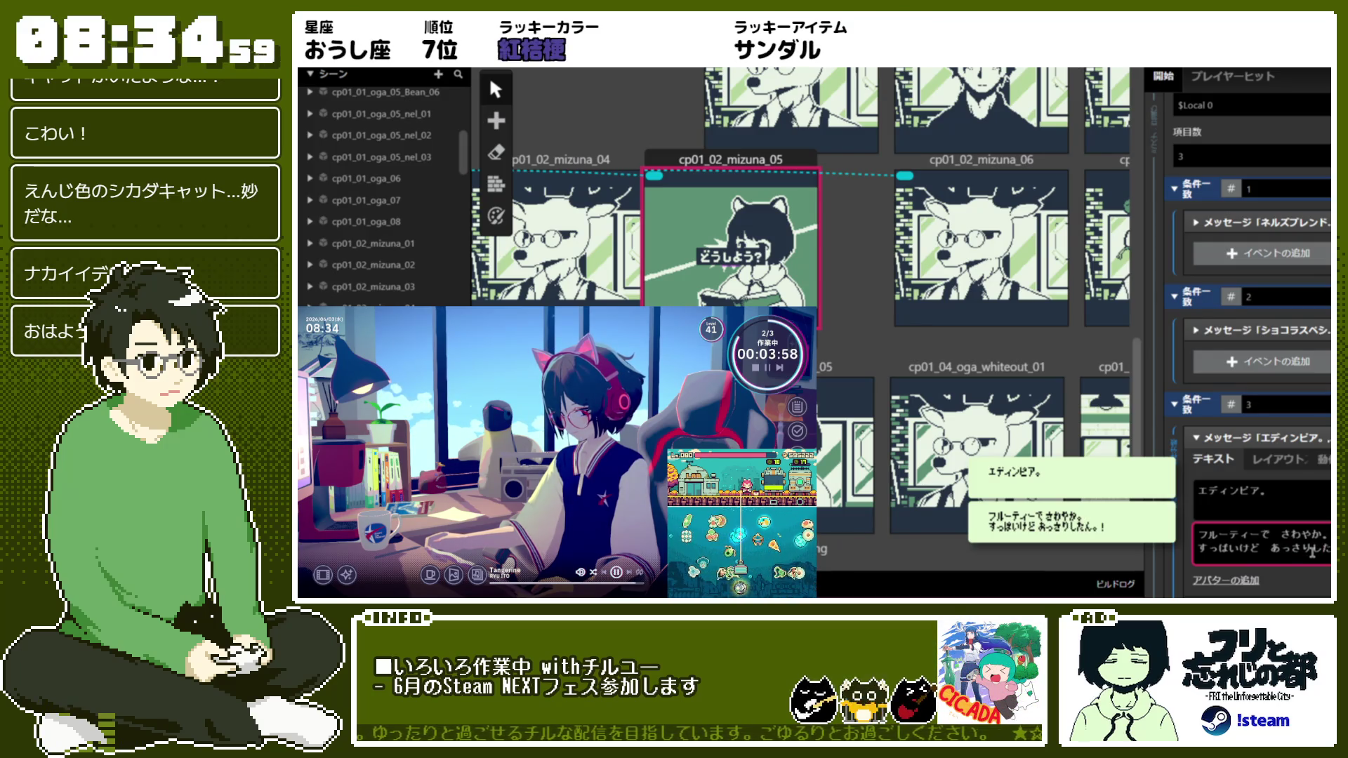
key(BackSpace)
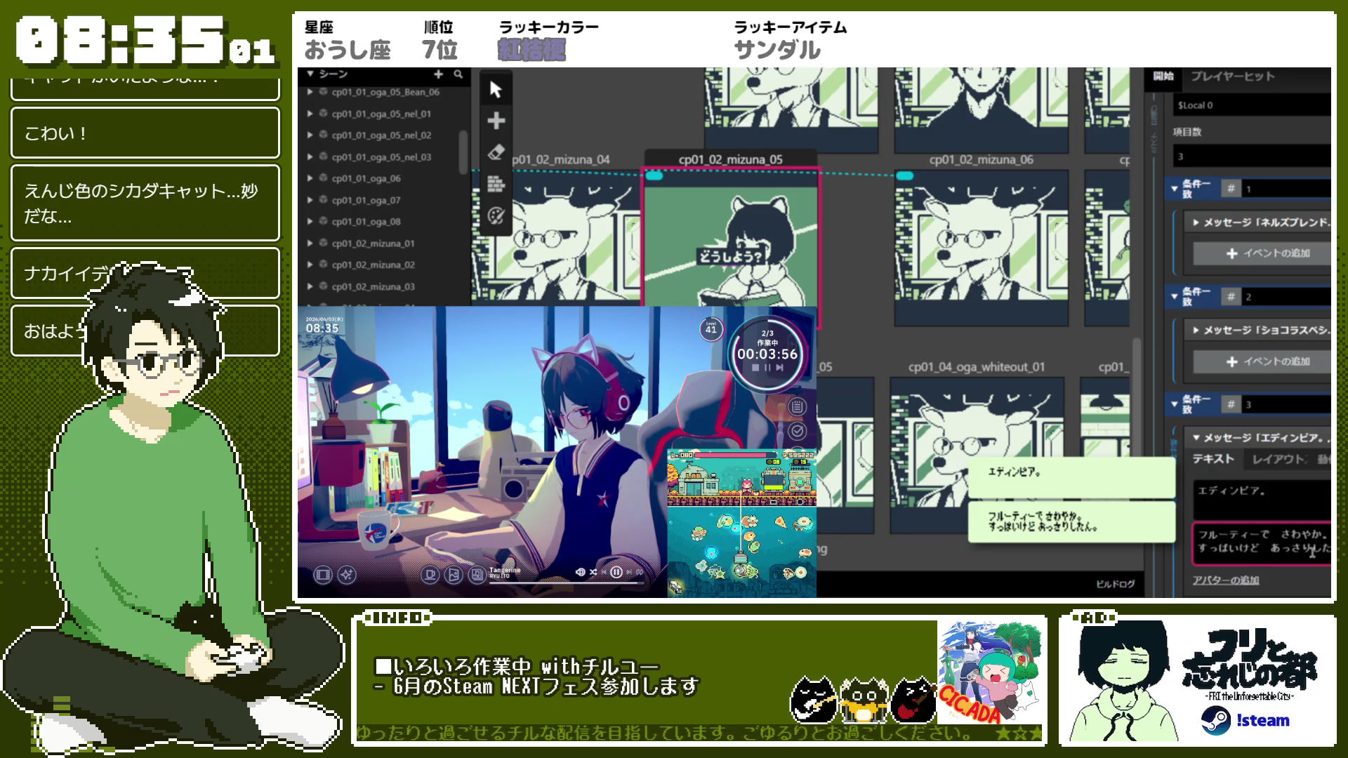
text(!)
key(Return)
key(BackSpace)
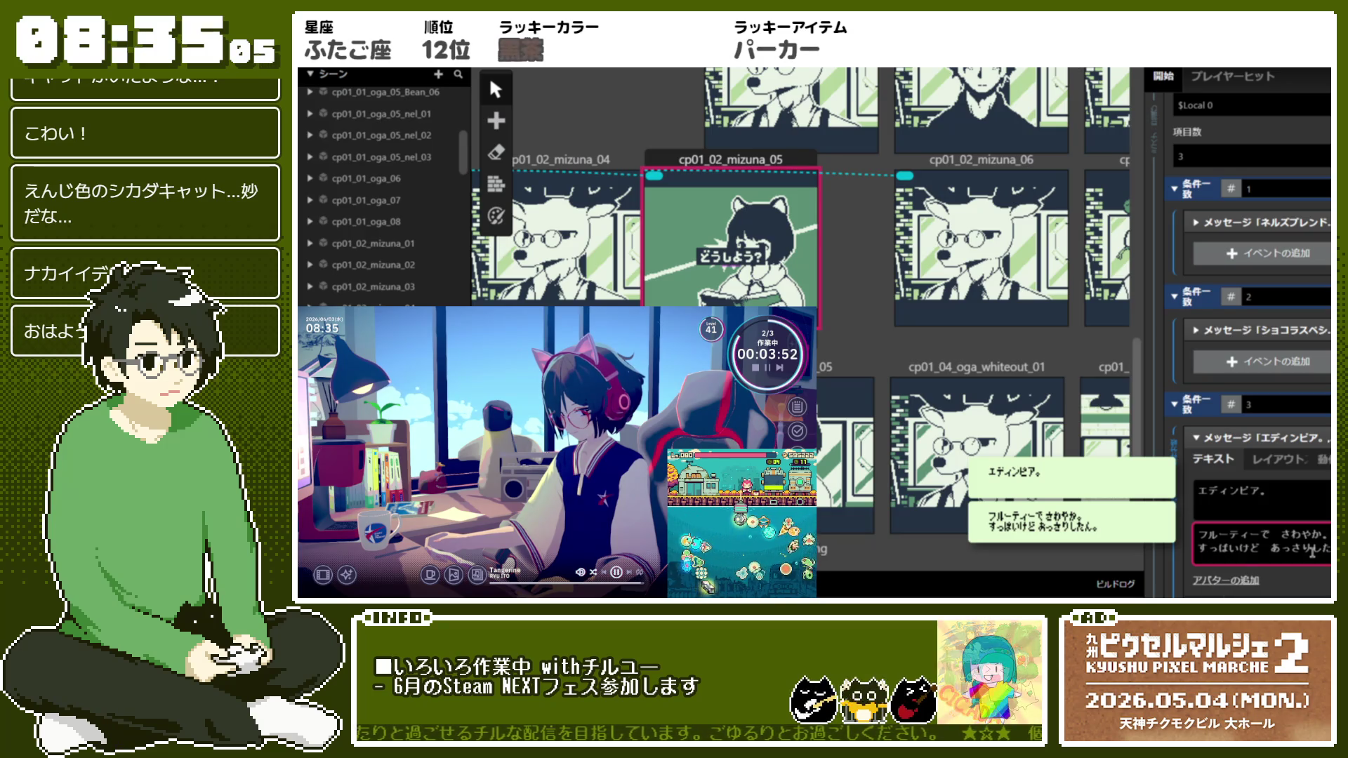
key(BackSpace)
key(BackSpace)
text(味)
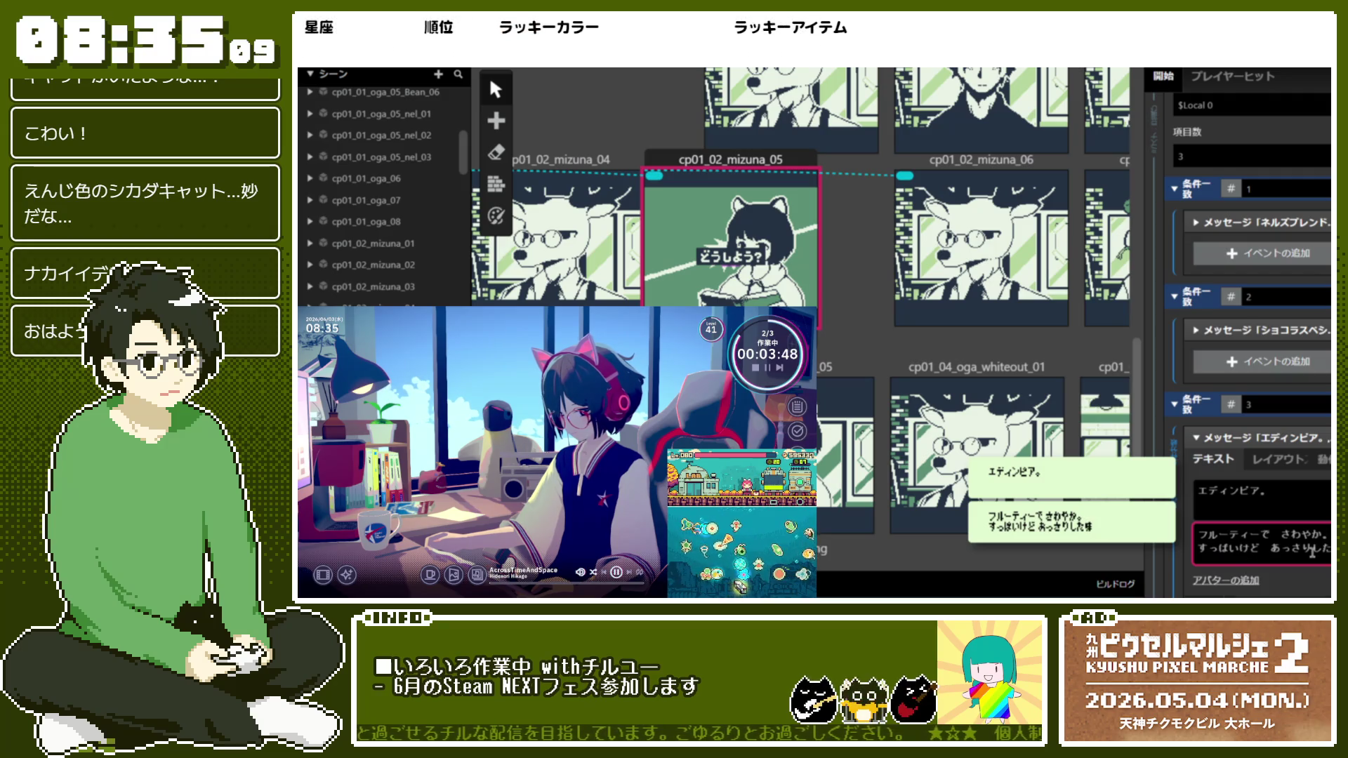
text(。)
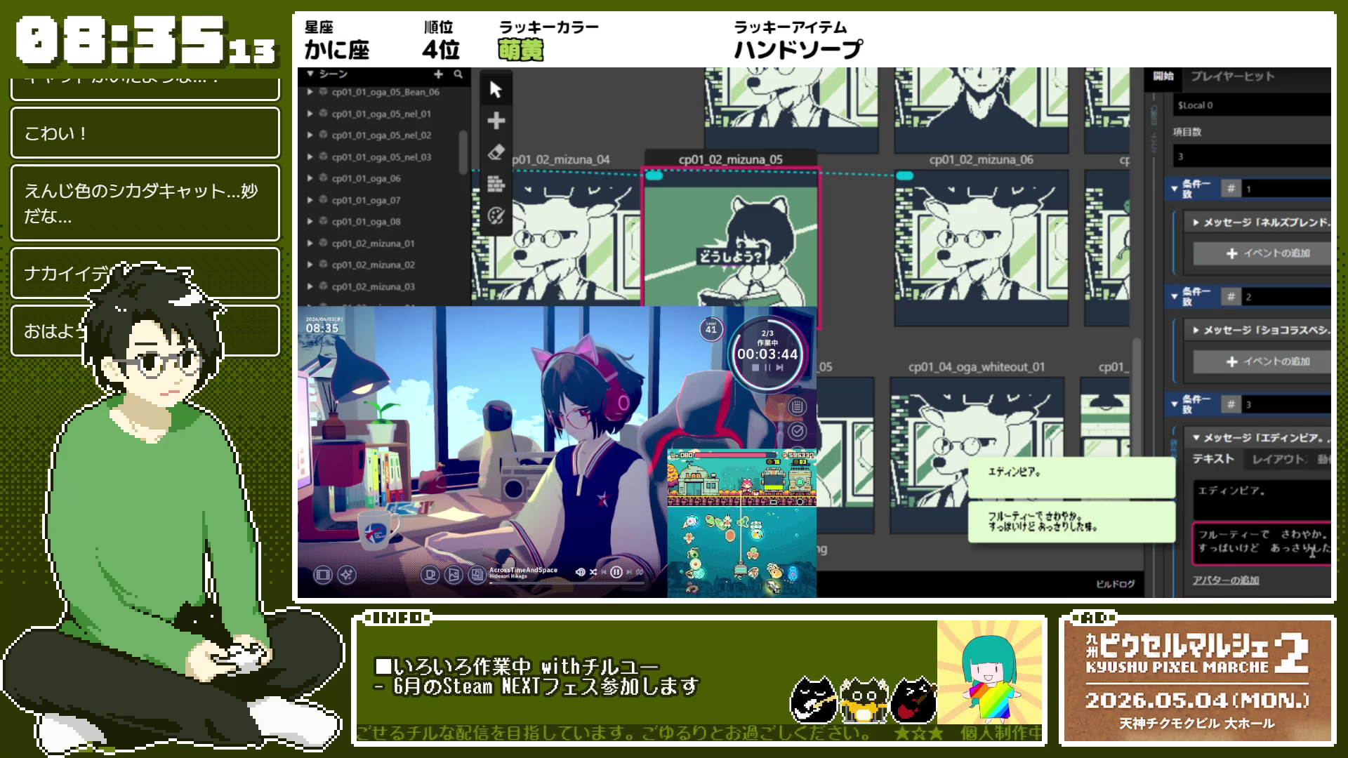
click(1196, 438)
scroll(1315, 268, up, 1)
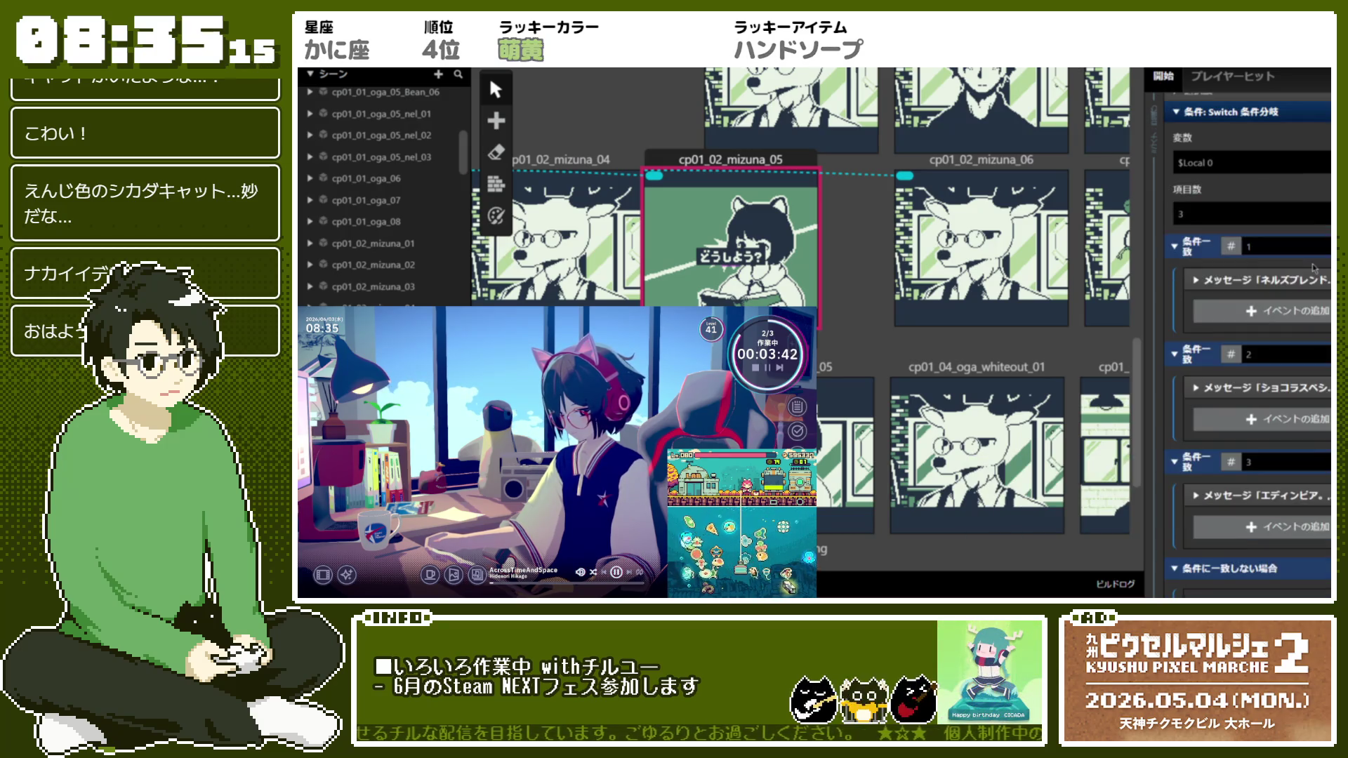
scroll(1307, 316, down, 2)
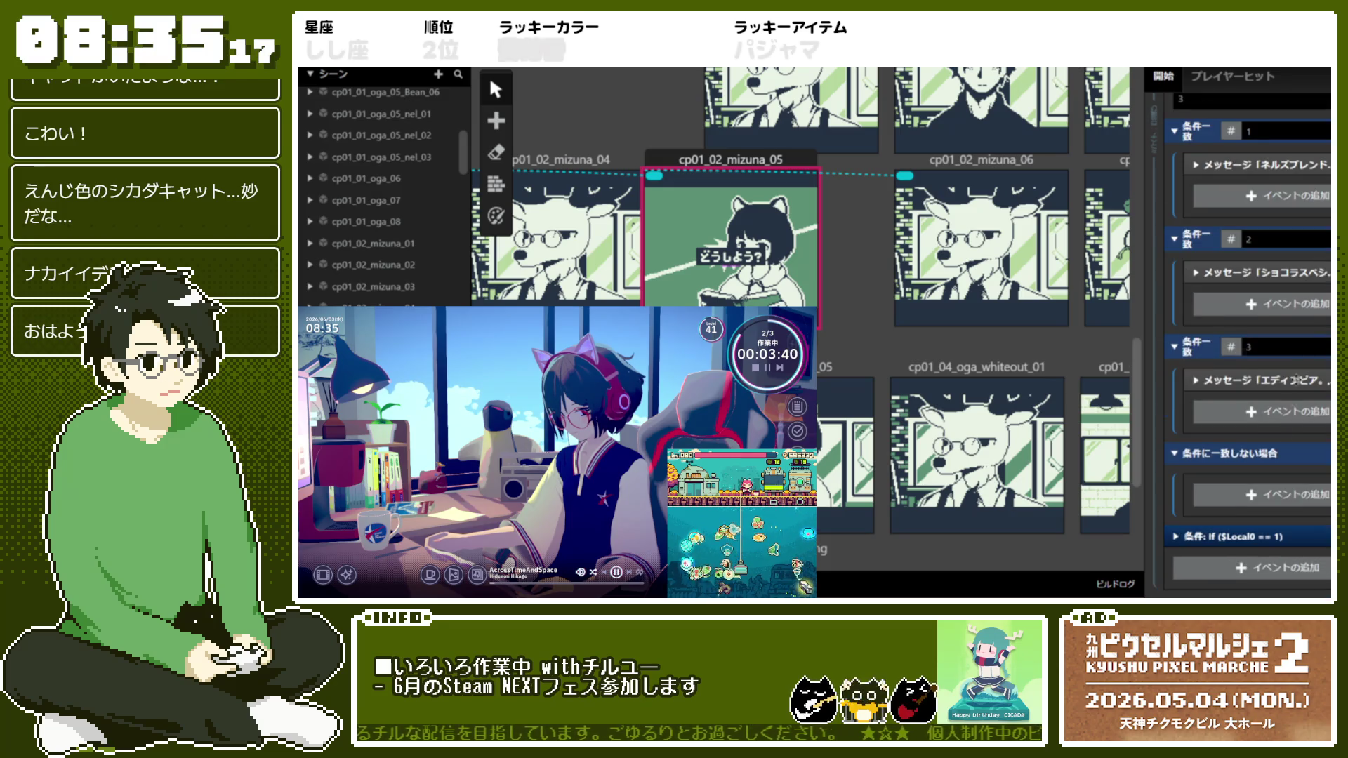
scroll(1264, 545, down, 1)
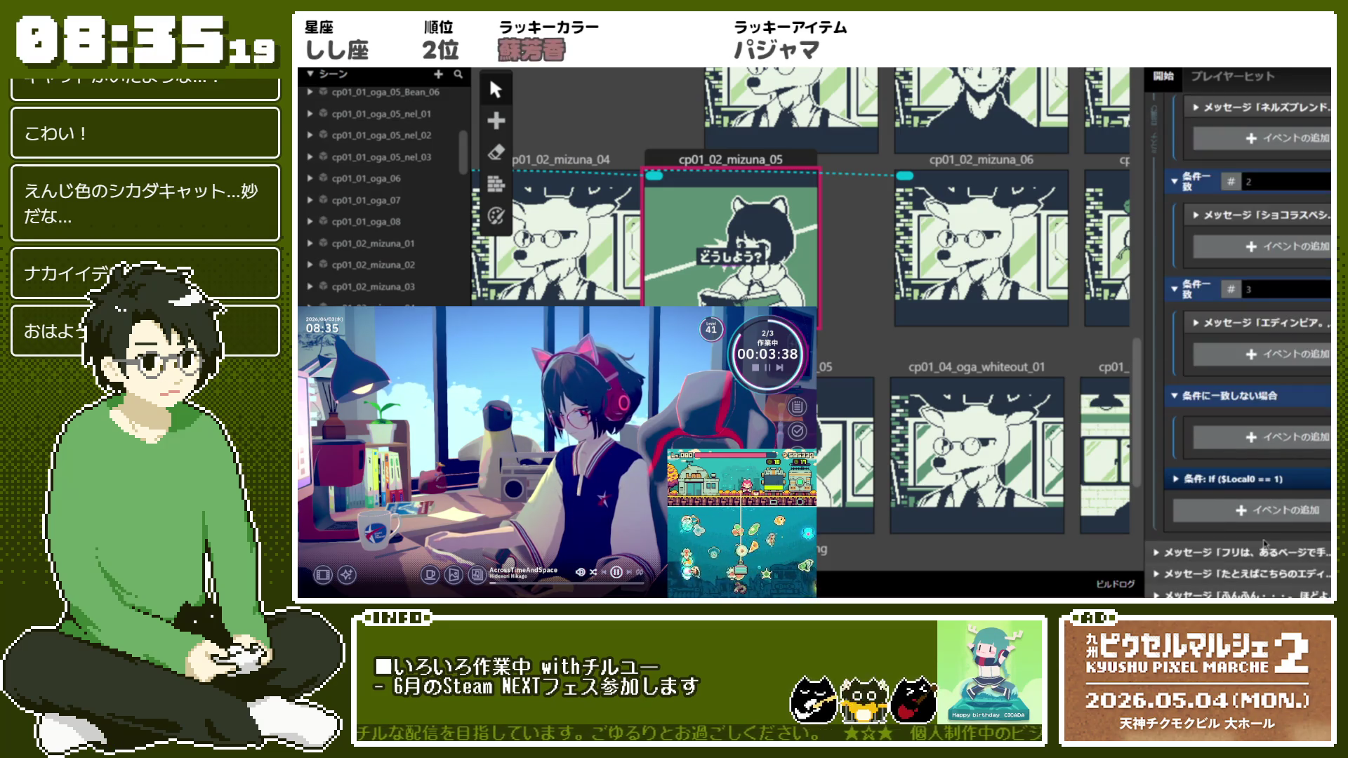
scroll(1297, 480, up, 4)
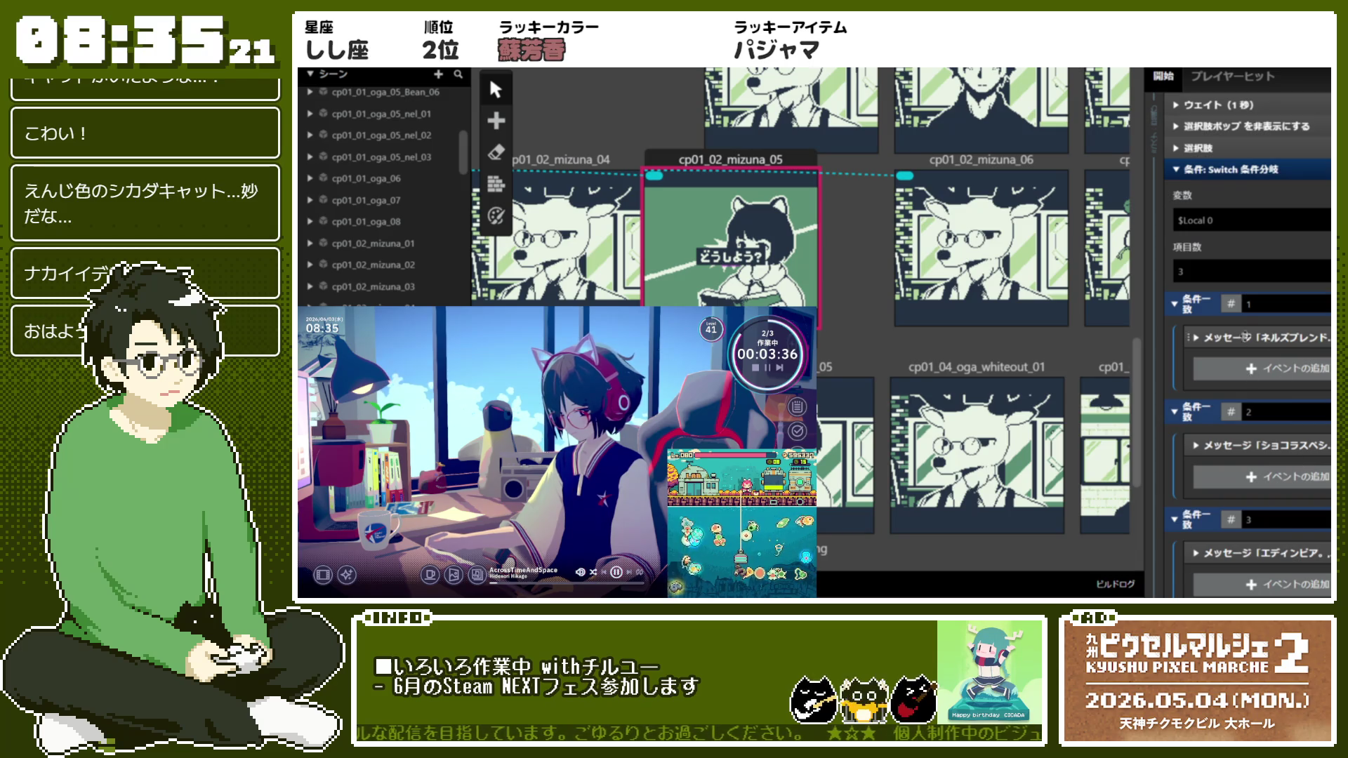
click(1176, 169)
scroll(1271, 319, up, 2)
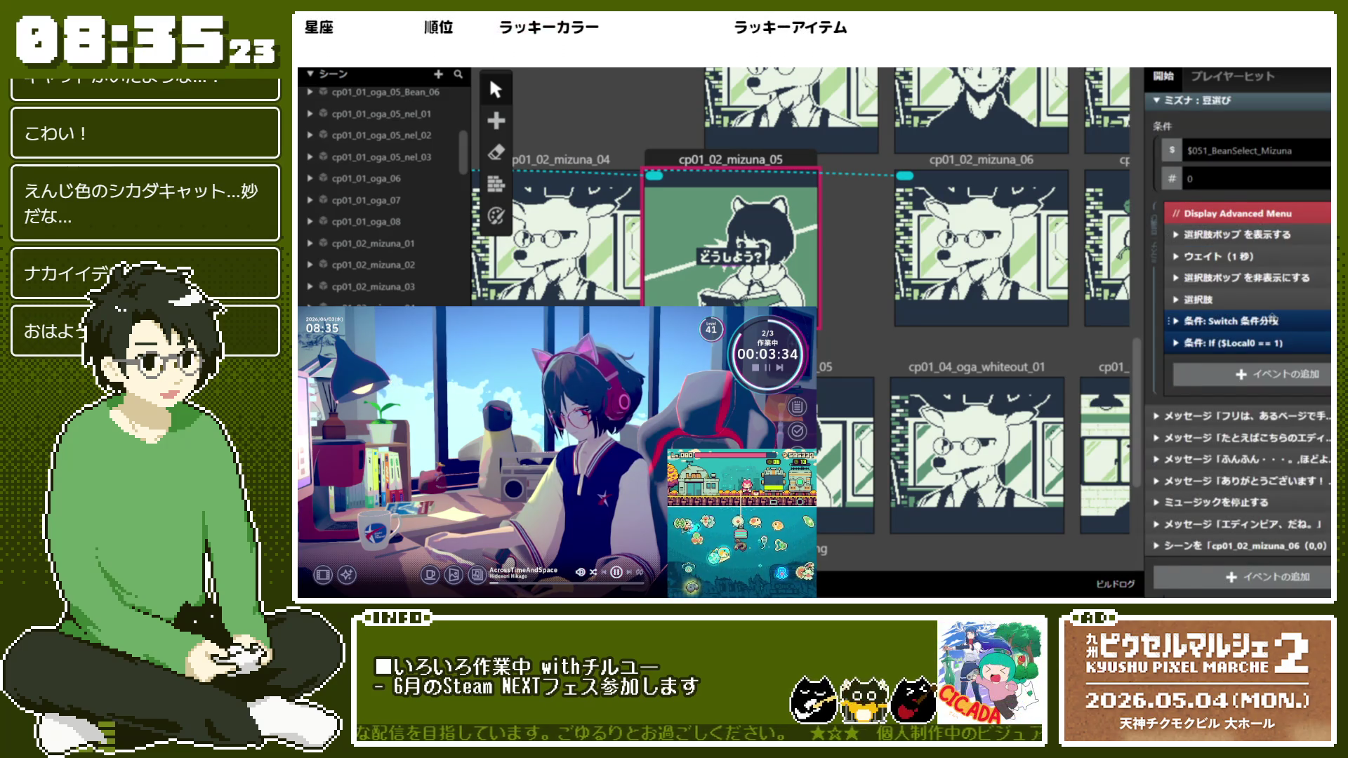
click(1273, 320)
scroll(1272, 320, down, 3)
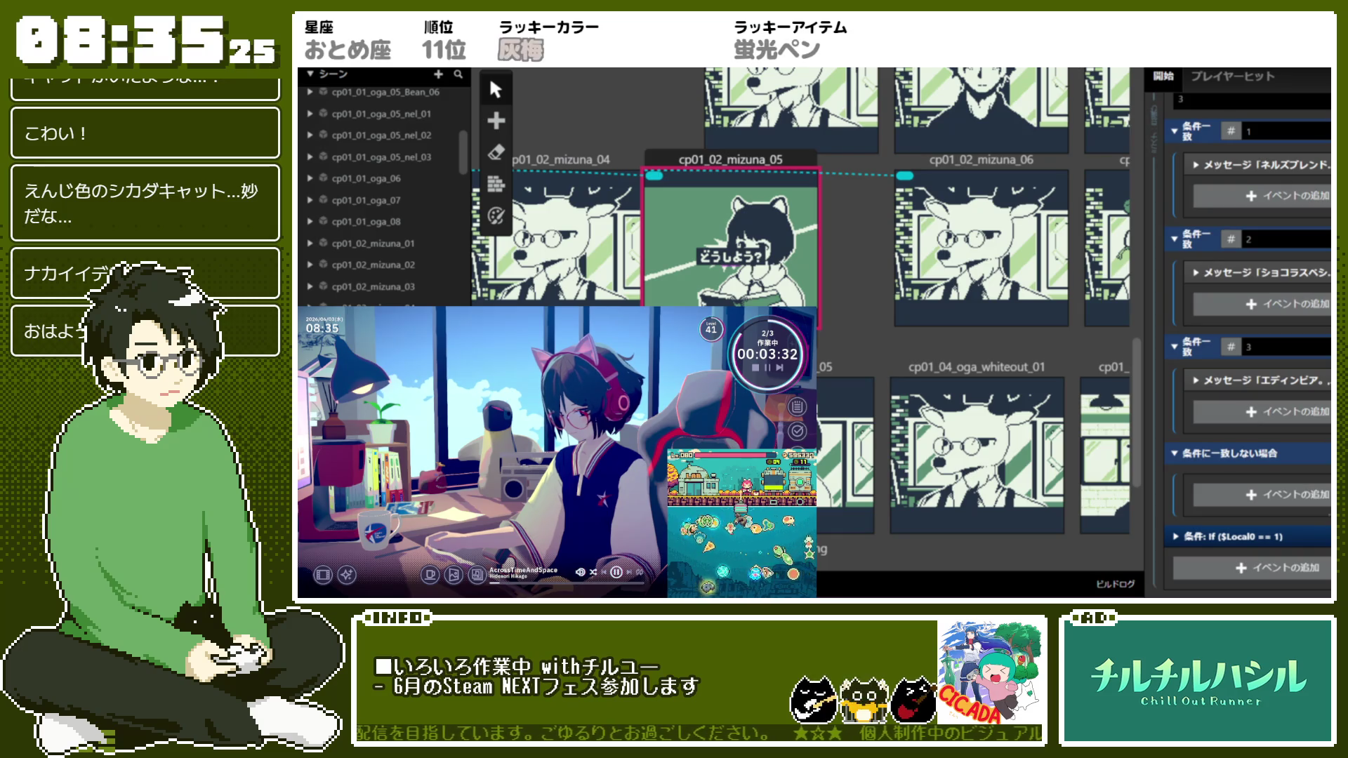
click(1255, 536)
scroll(1271, 513, down, 3)
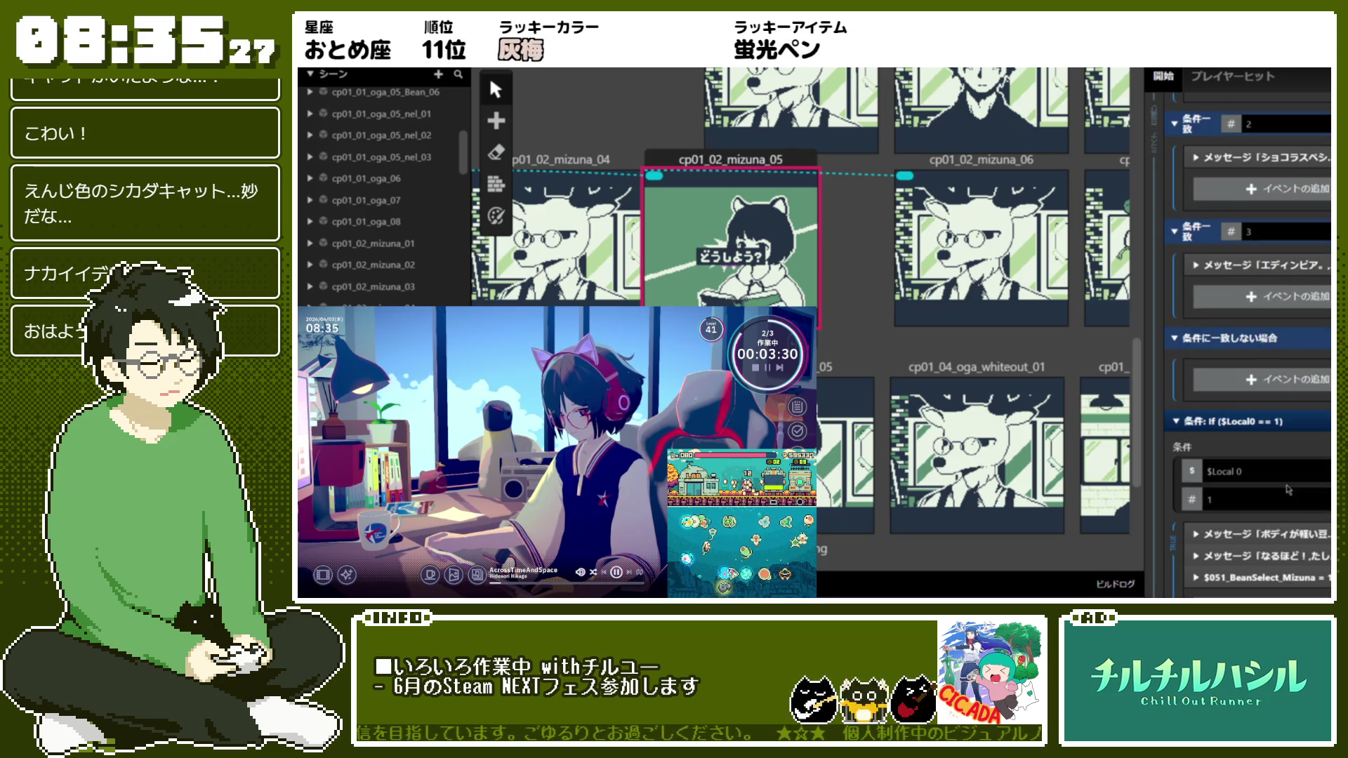
click(1259, 371)
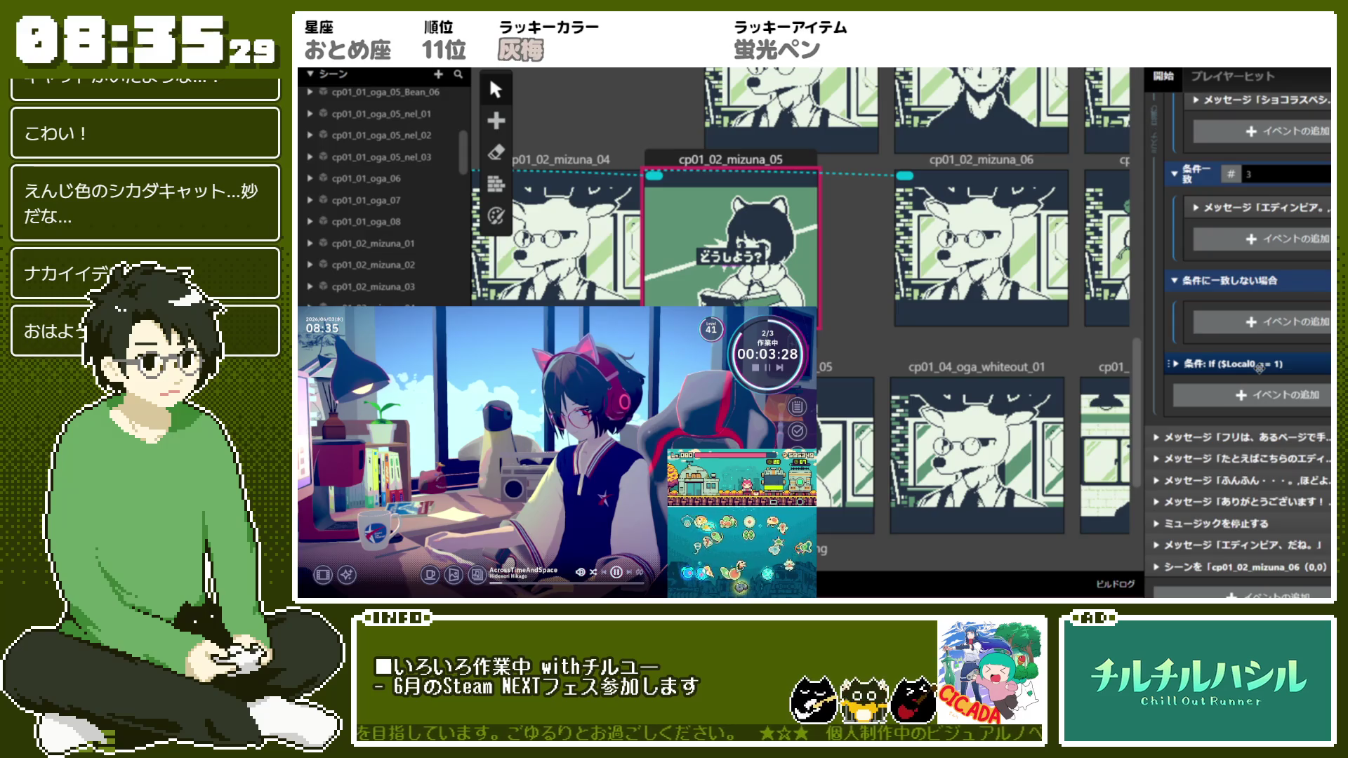
scroll(1258, 316, up, 5)
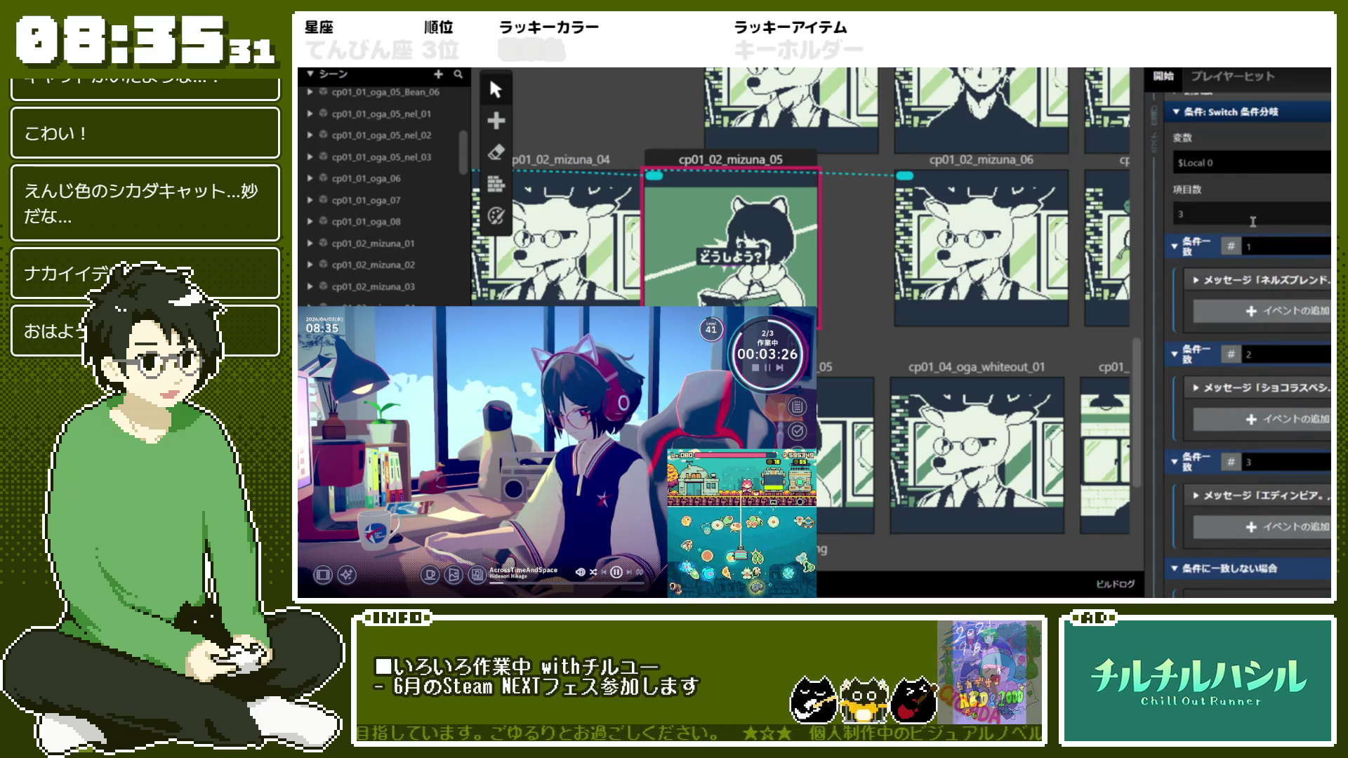
scroll(1253, 222, up, 1)
click(1267, 169)
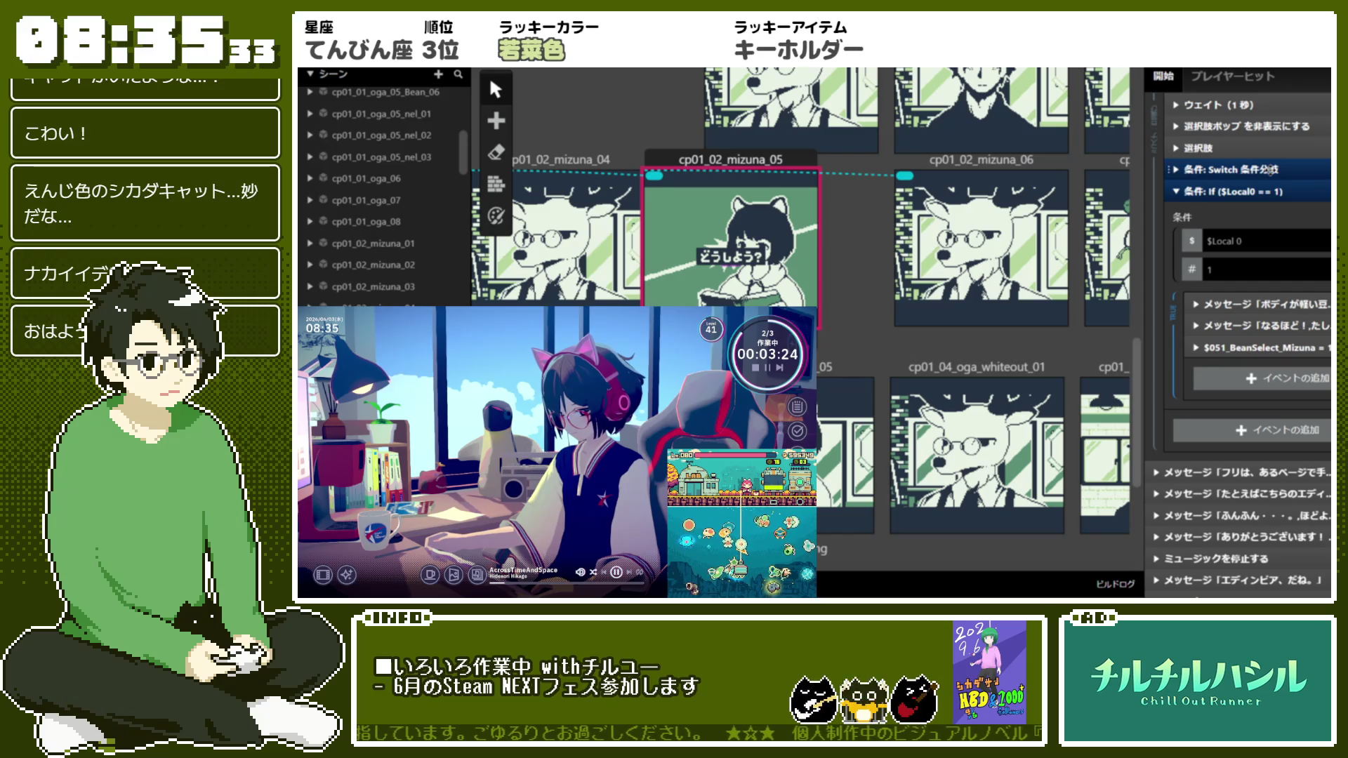
click(1177, 169)
scroll(1189, 441, down, 2)
scroll(1189, 441, down, 2)
scroll(1227, 422, down, 2)
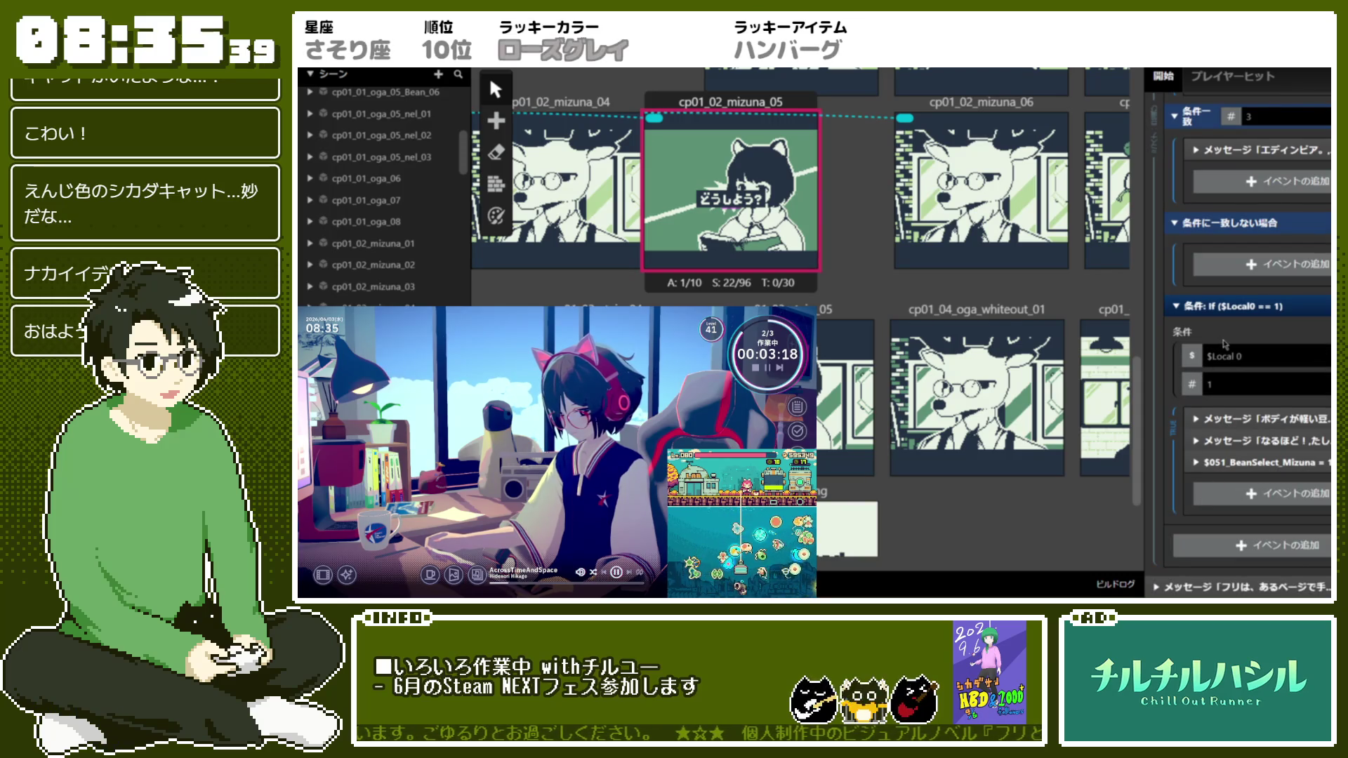
scroll(1235, 316, up, 8)
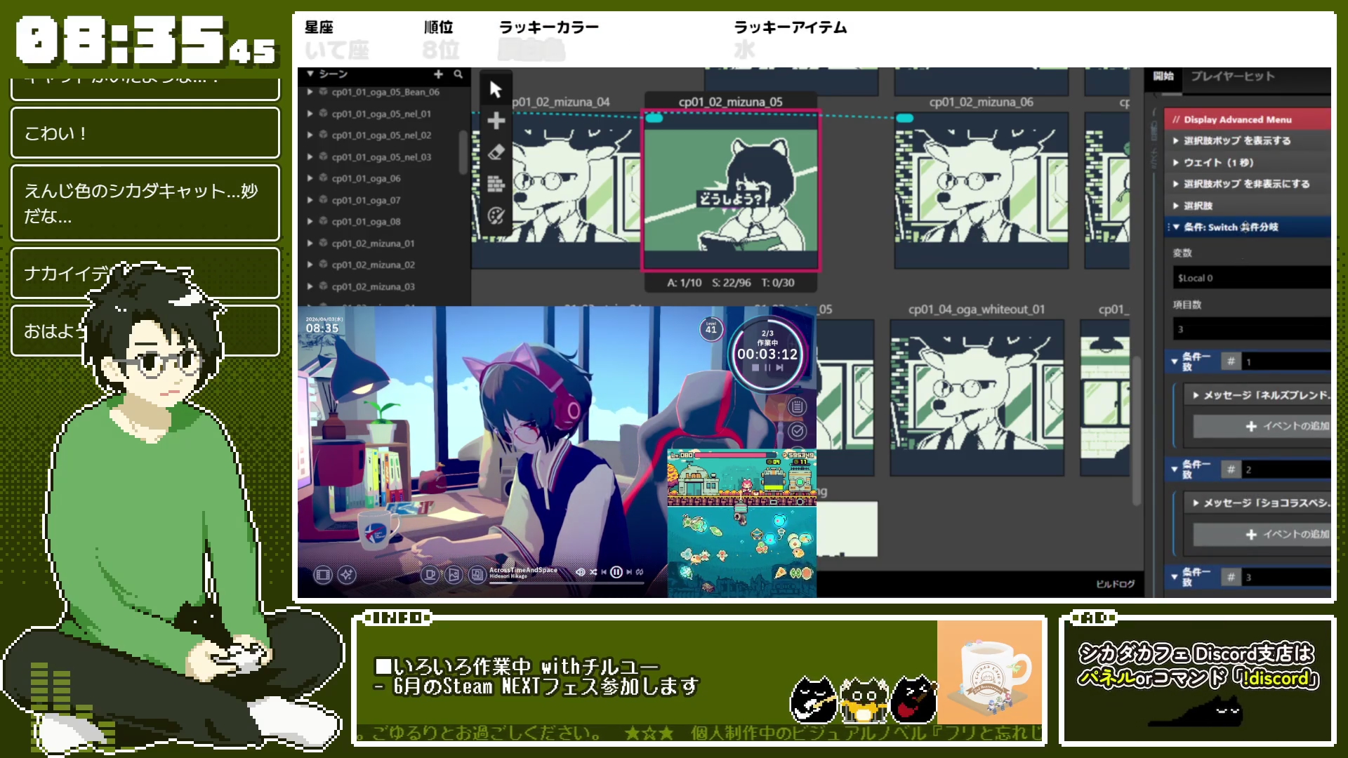
Rename the Switch event to 選択肢_ミズナ豆選び#1
right_click(1246, 229)
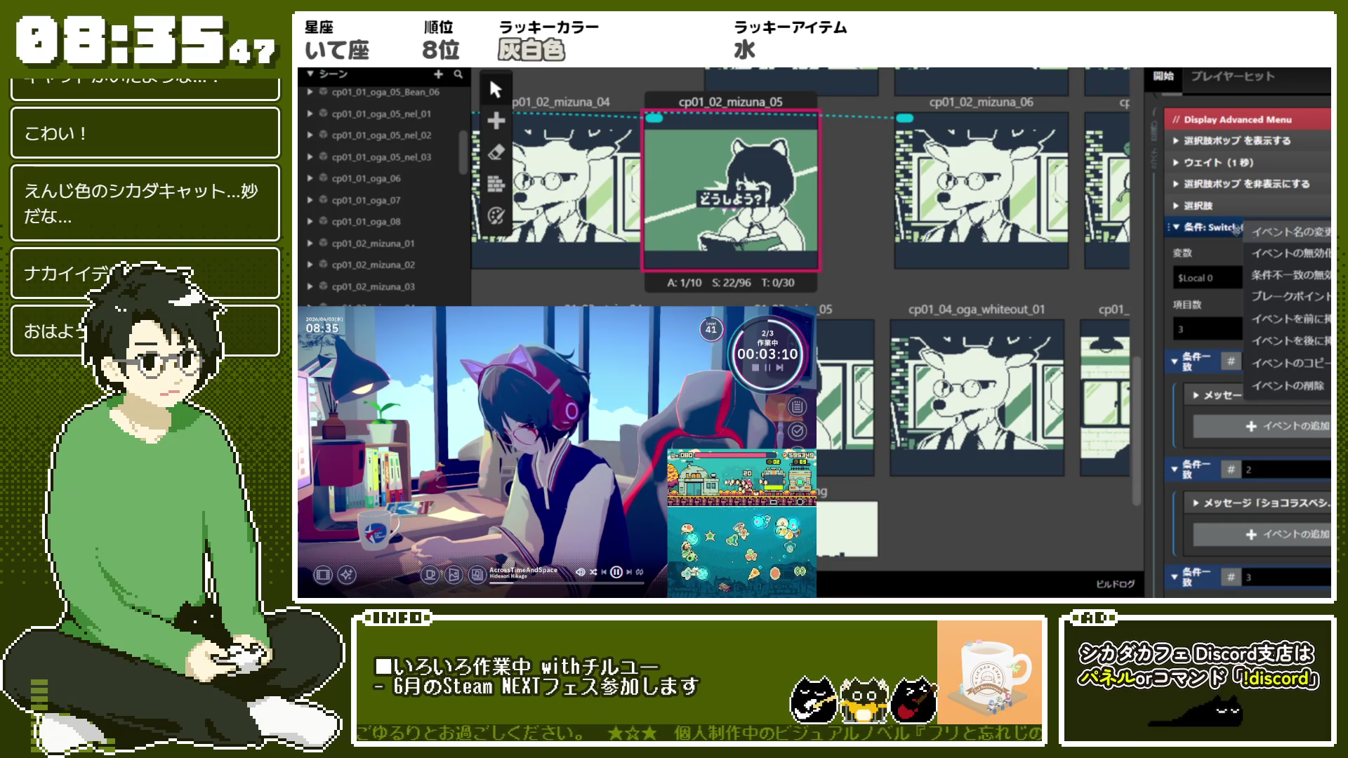
click(1275, 232)
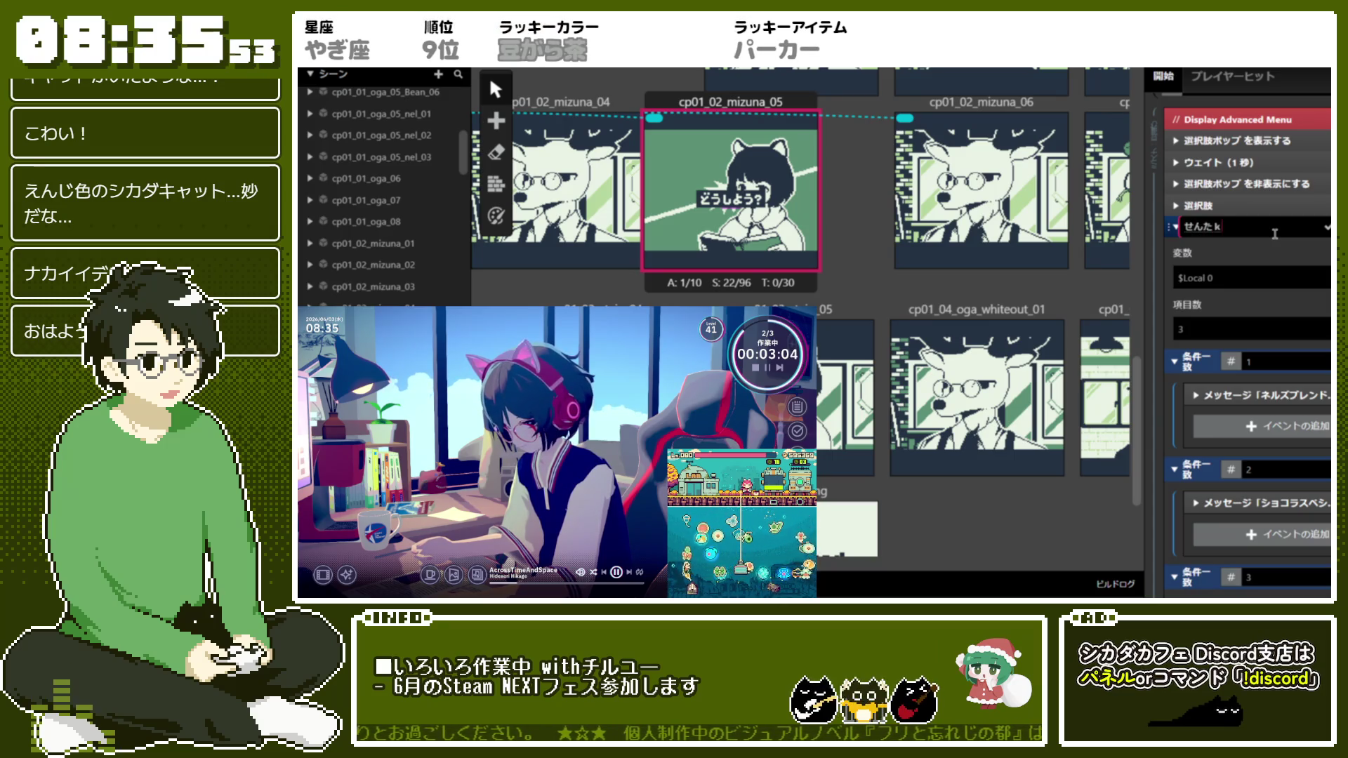
text(選択肢_ミズナ)
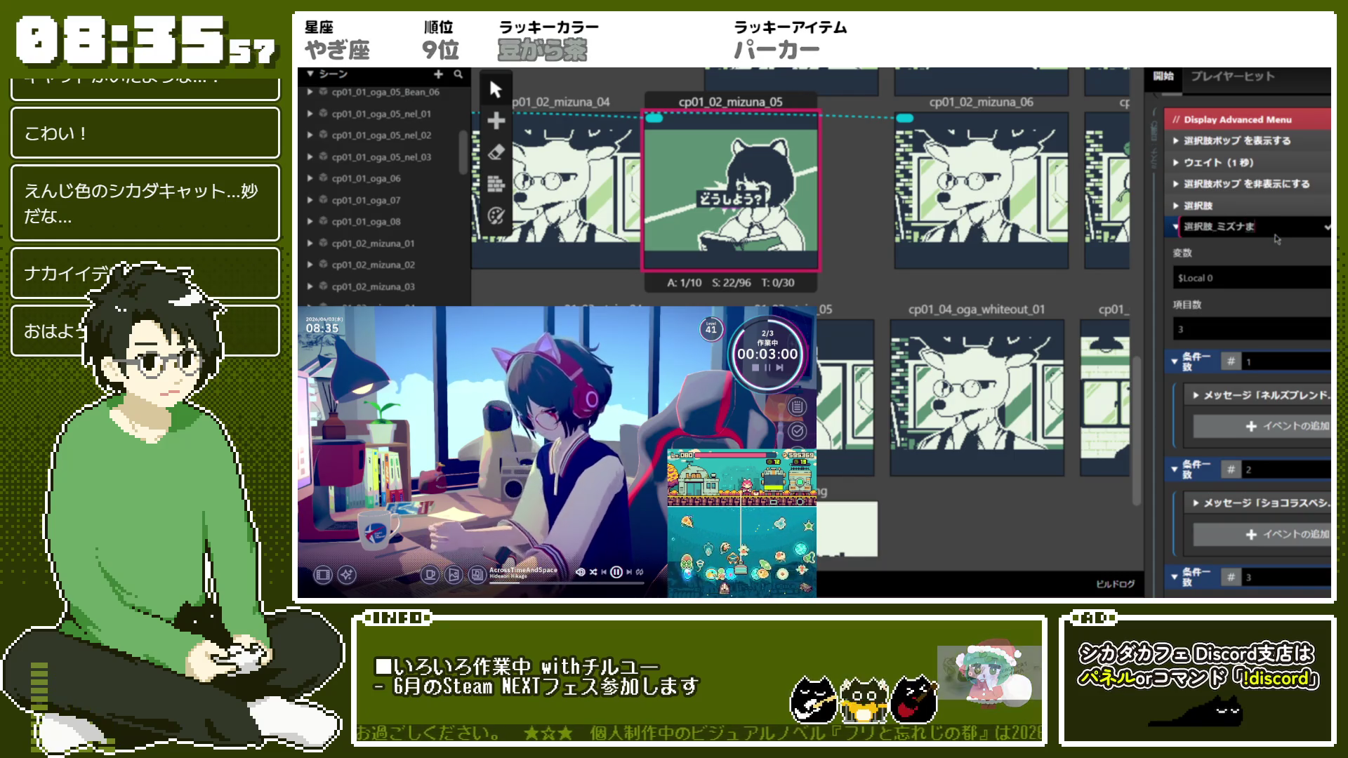
text(まめえらb)
text(#1)
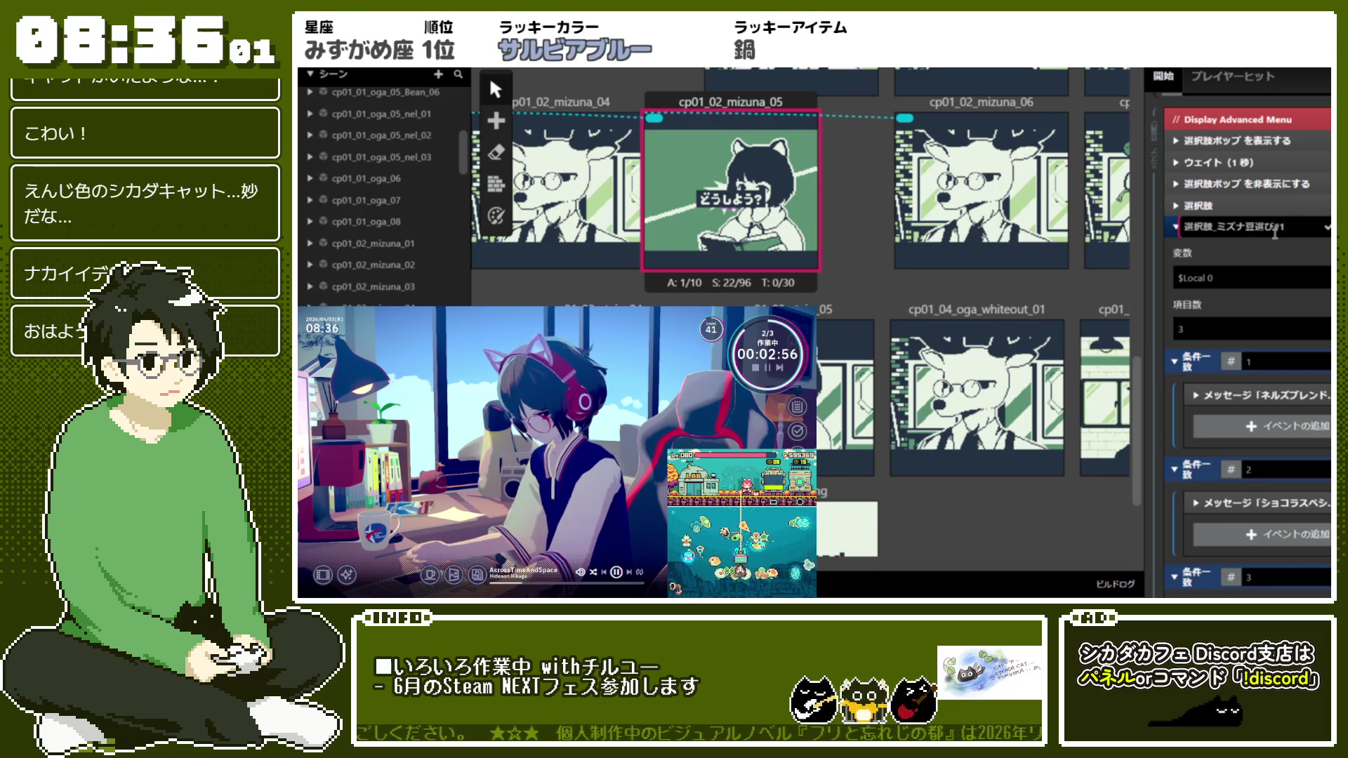
click(1269, 204)
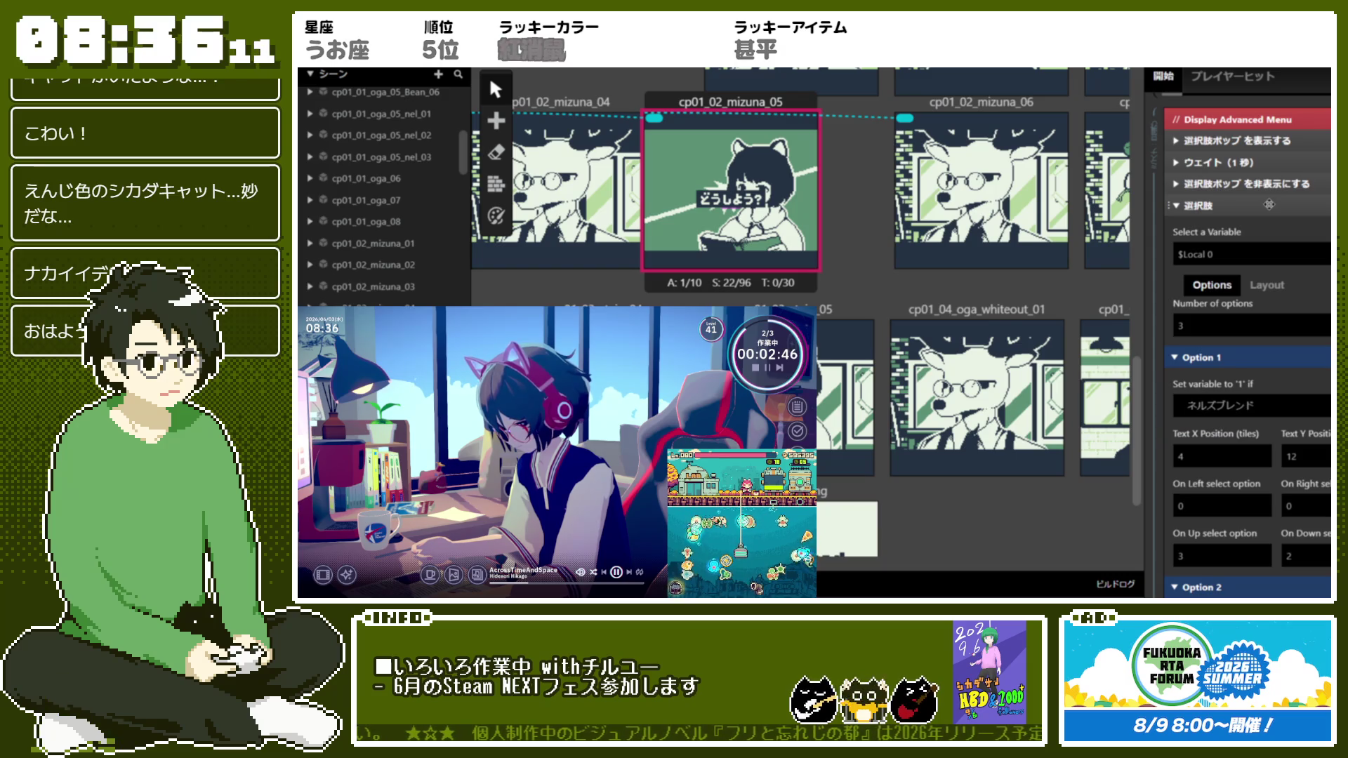
Rename the choice-menu event above the Switch to 選択肢表示
click(1215, 204)
click(1238, 207)
text(ひよう)
key(Return)
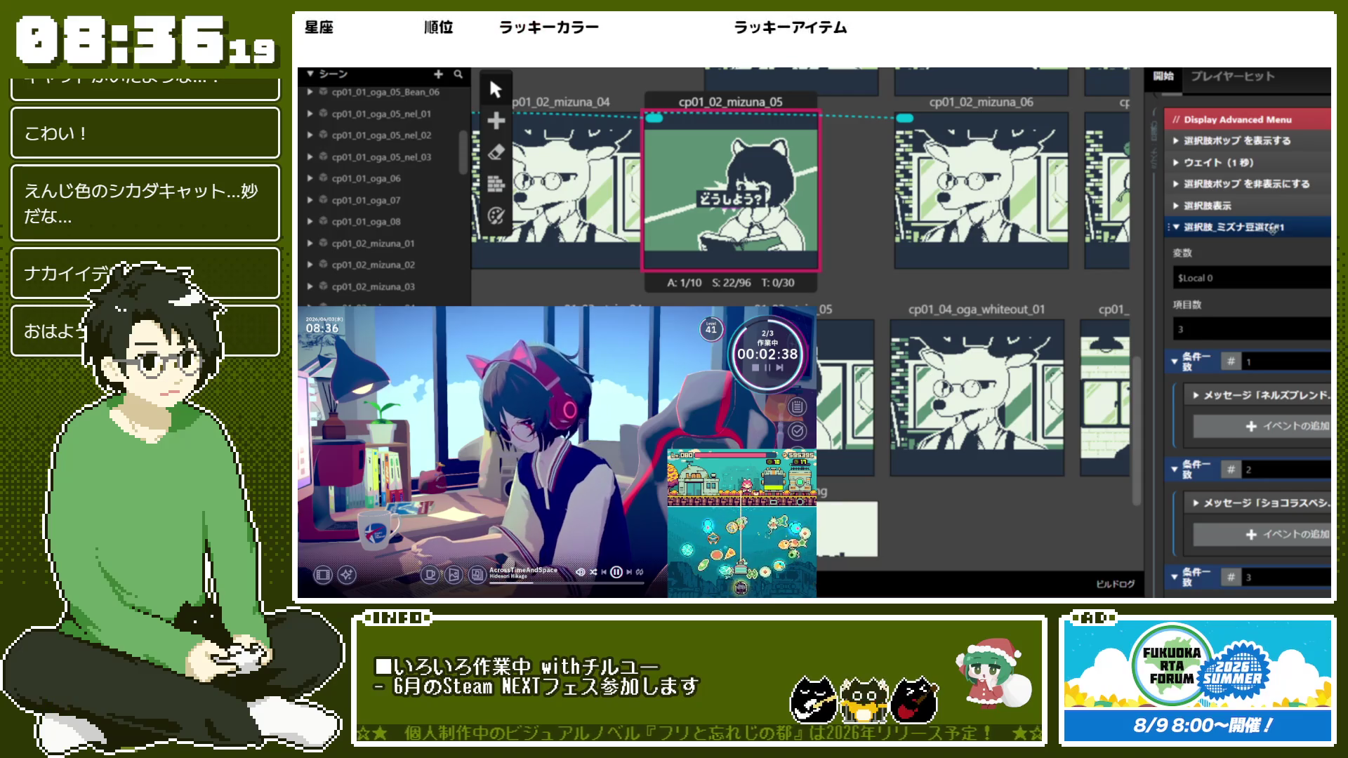
click(1250, 229)
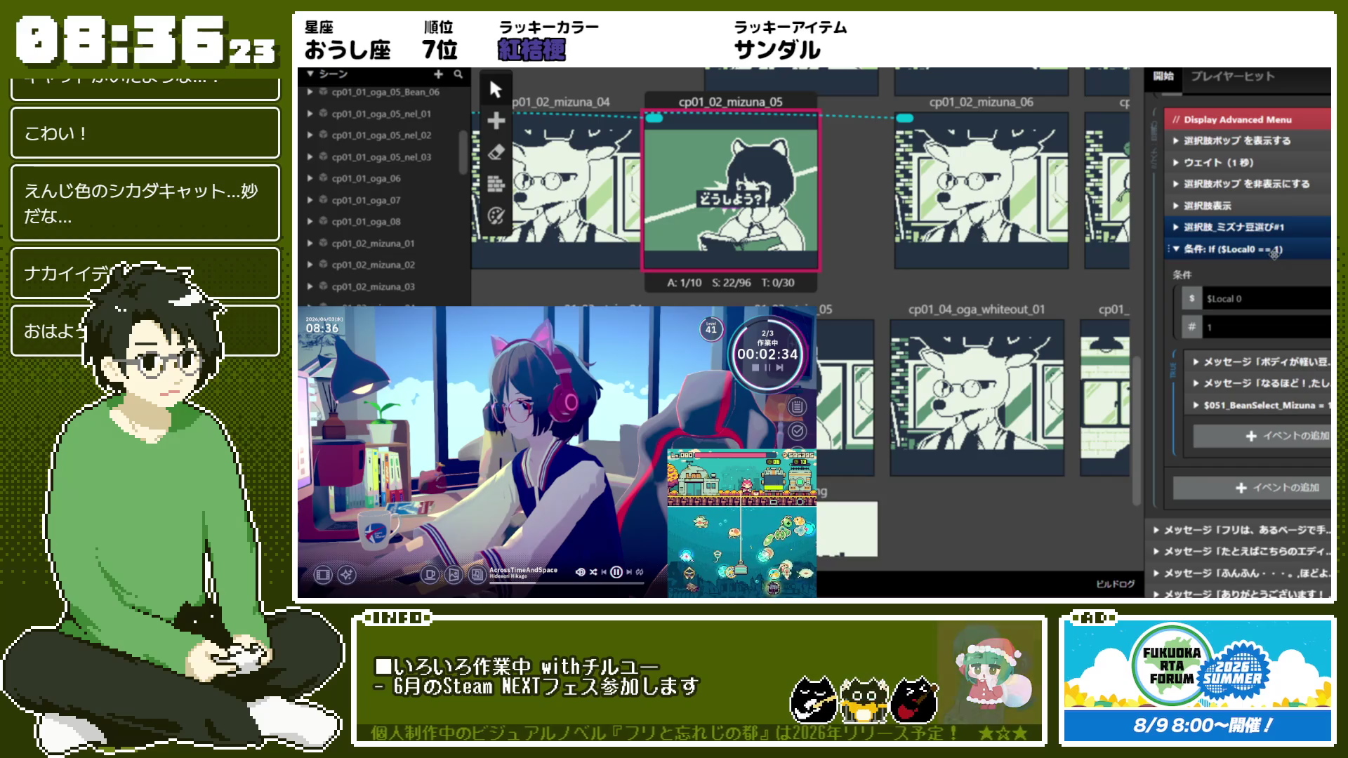
Insert a message dialog before the If branch reading この「豆」にしようかな？
click(1275, 255)
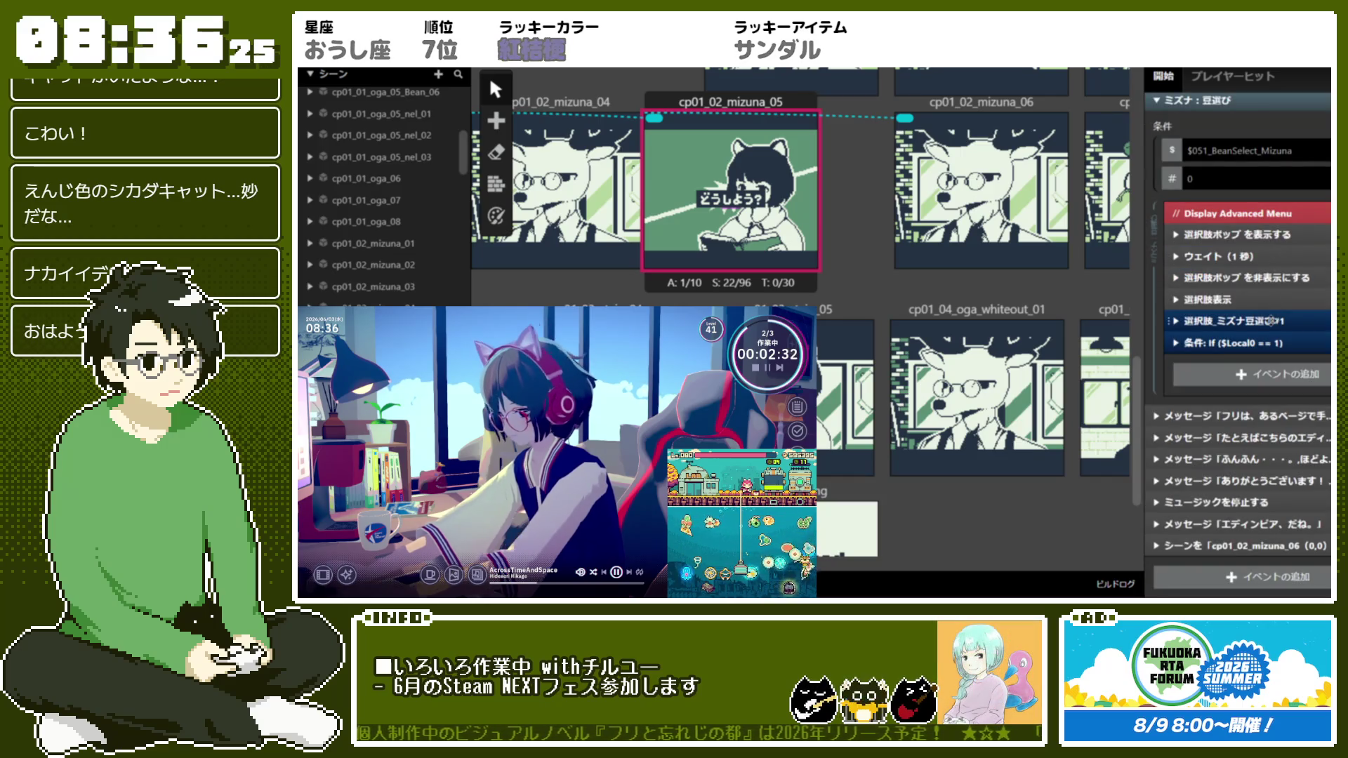
right_click(1243, 341)
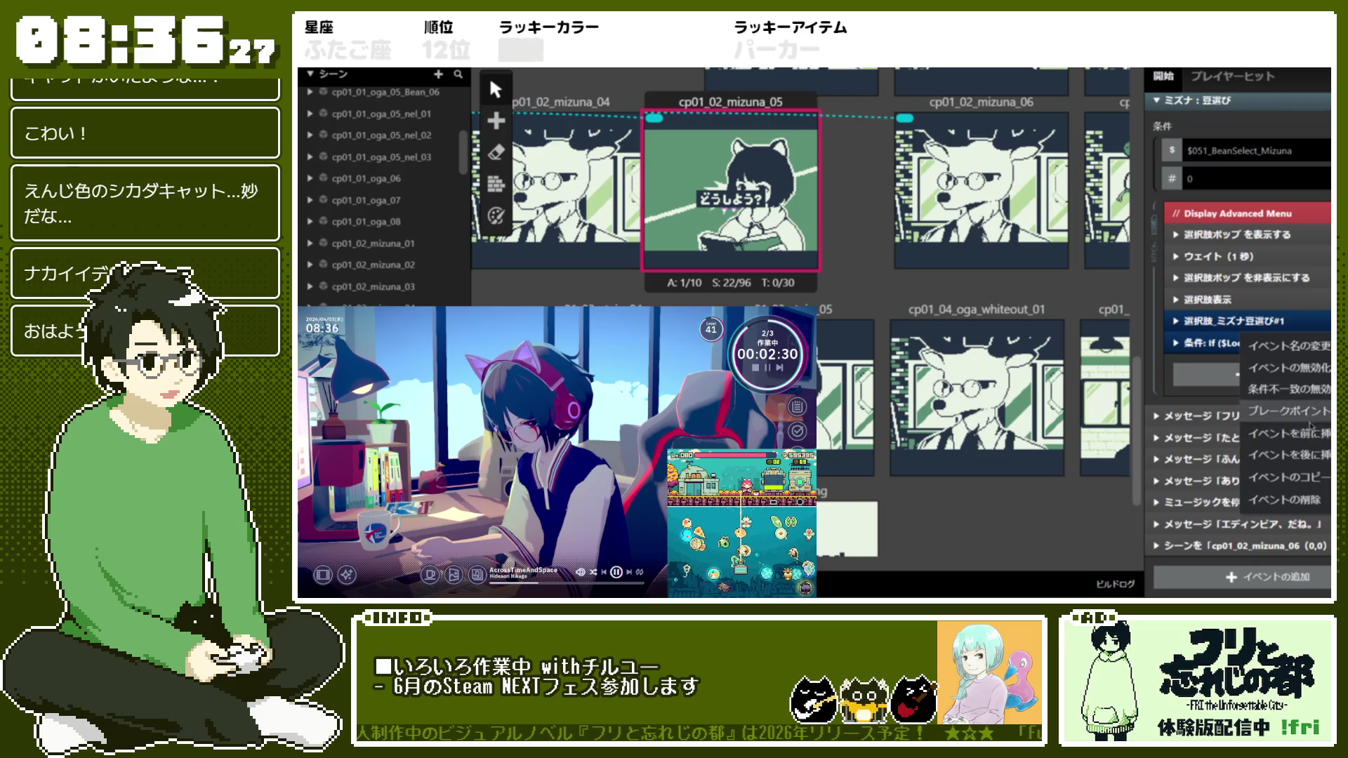
click(1286, 455)
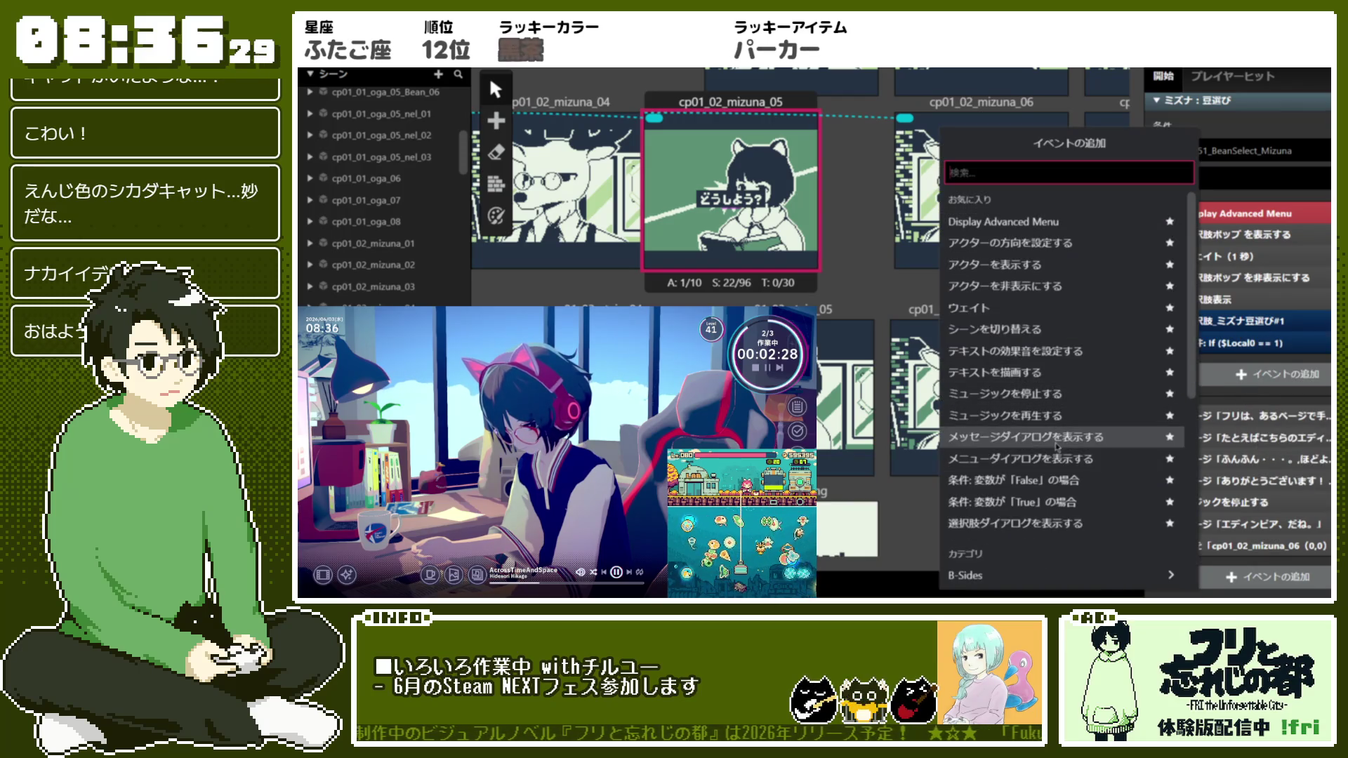
click(1039, 437)
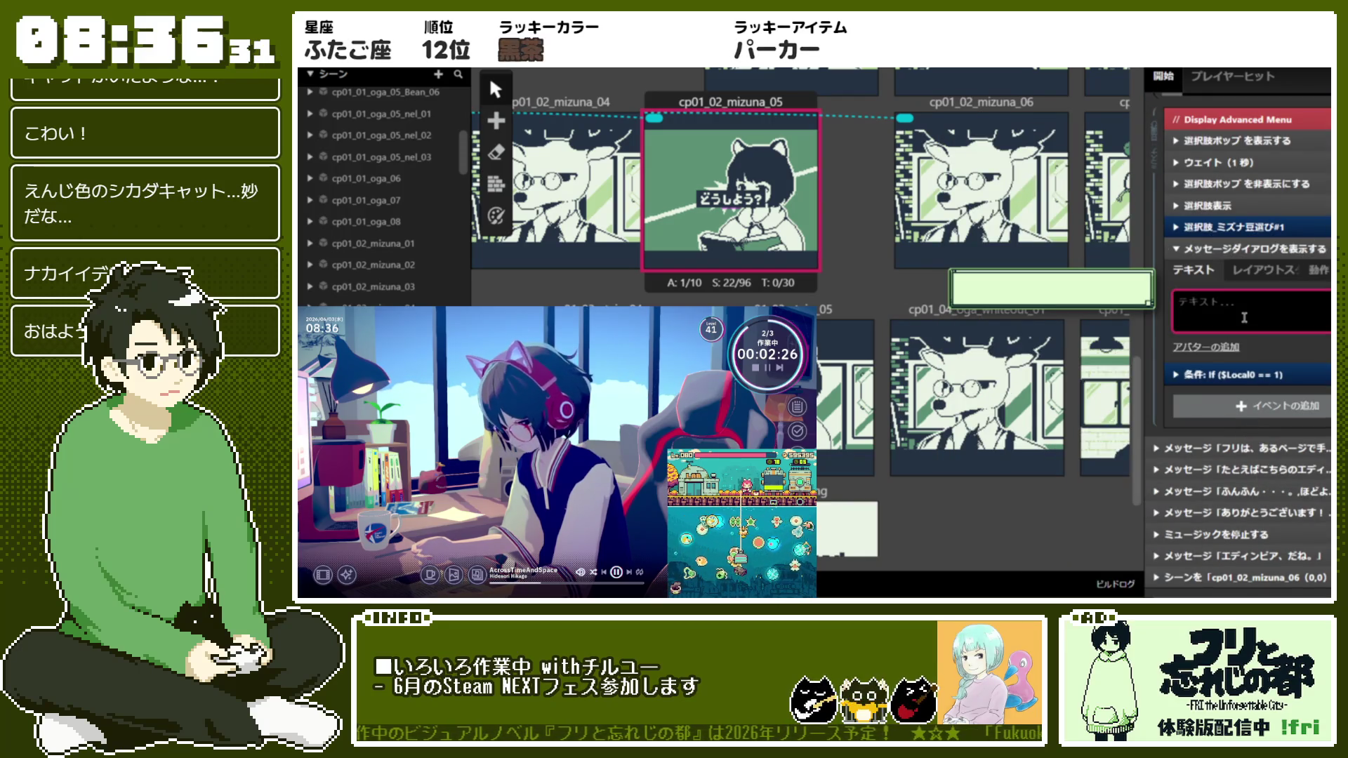
text(この豆にしようかな？)
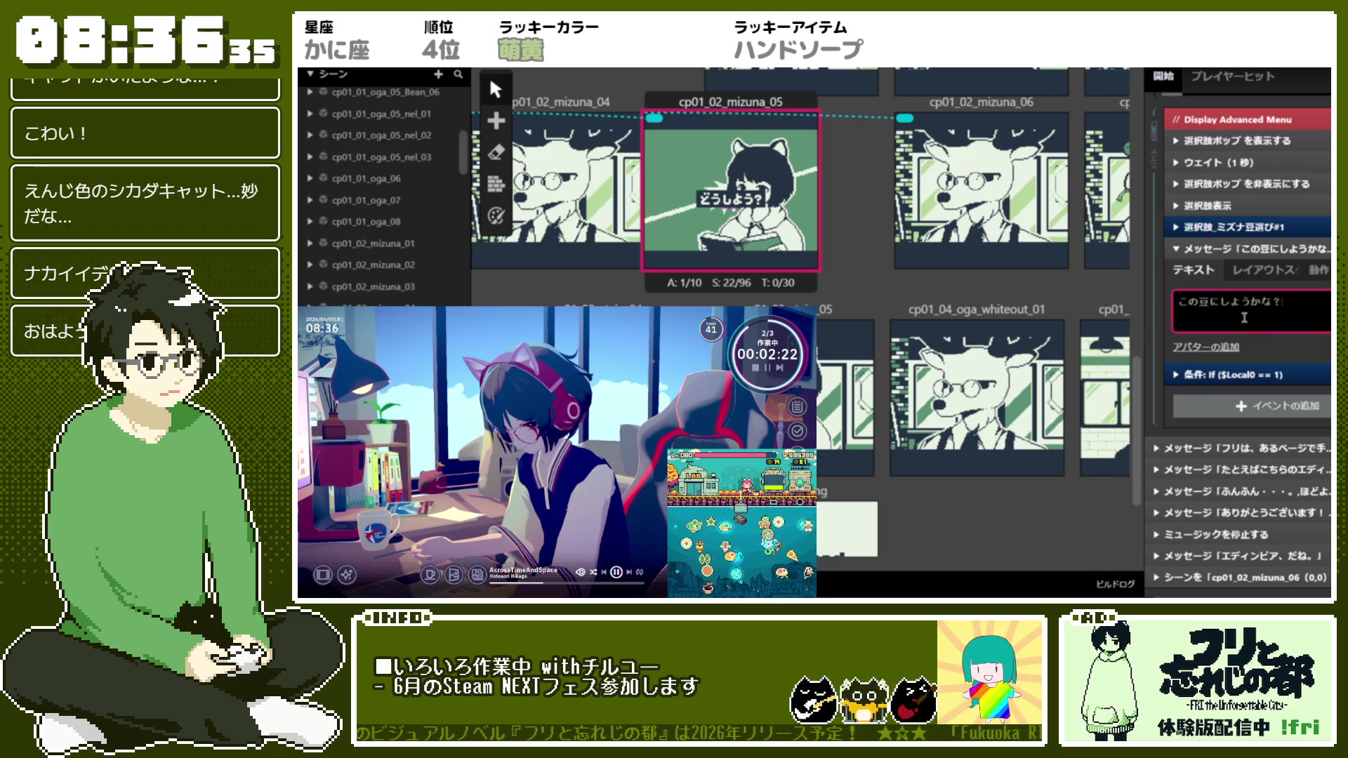
click(1287, 305)
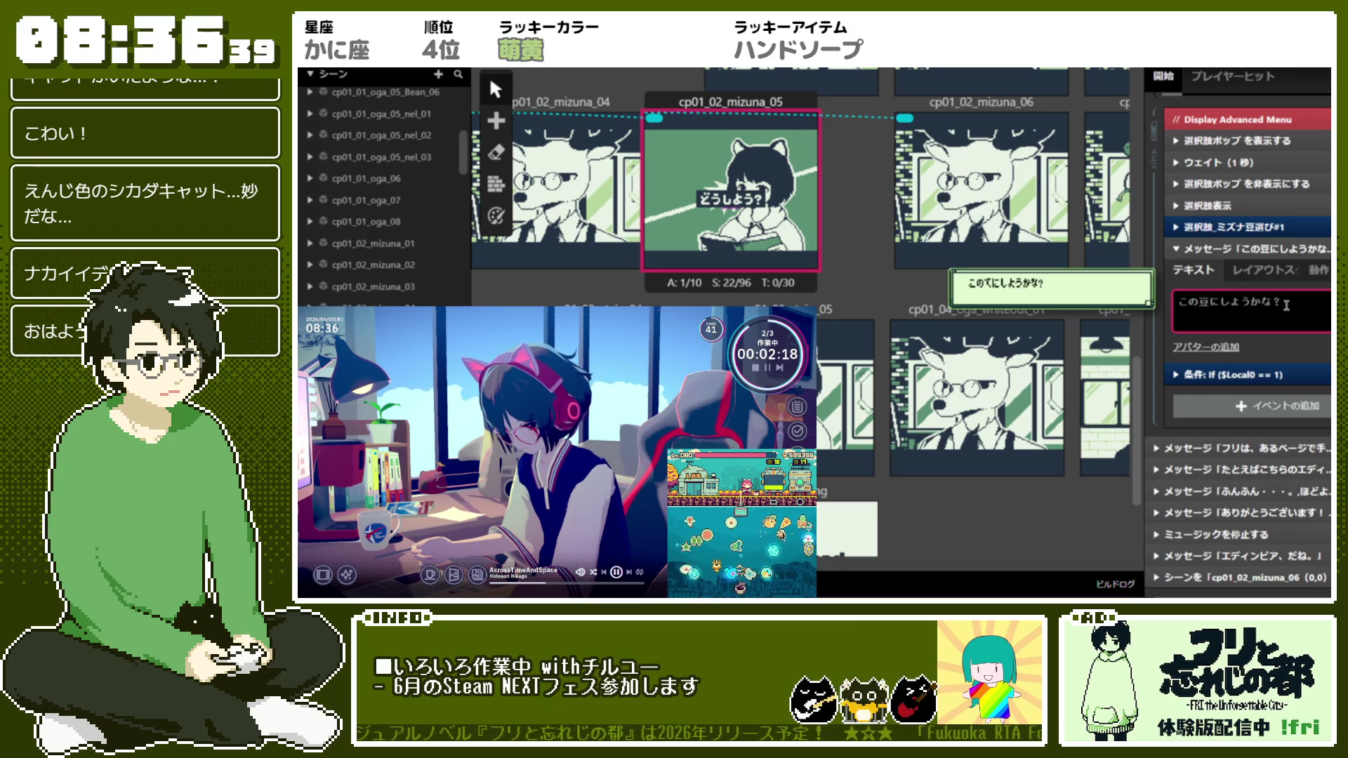
text(「)
key(Right)
text(」)
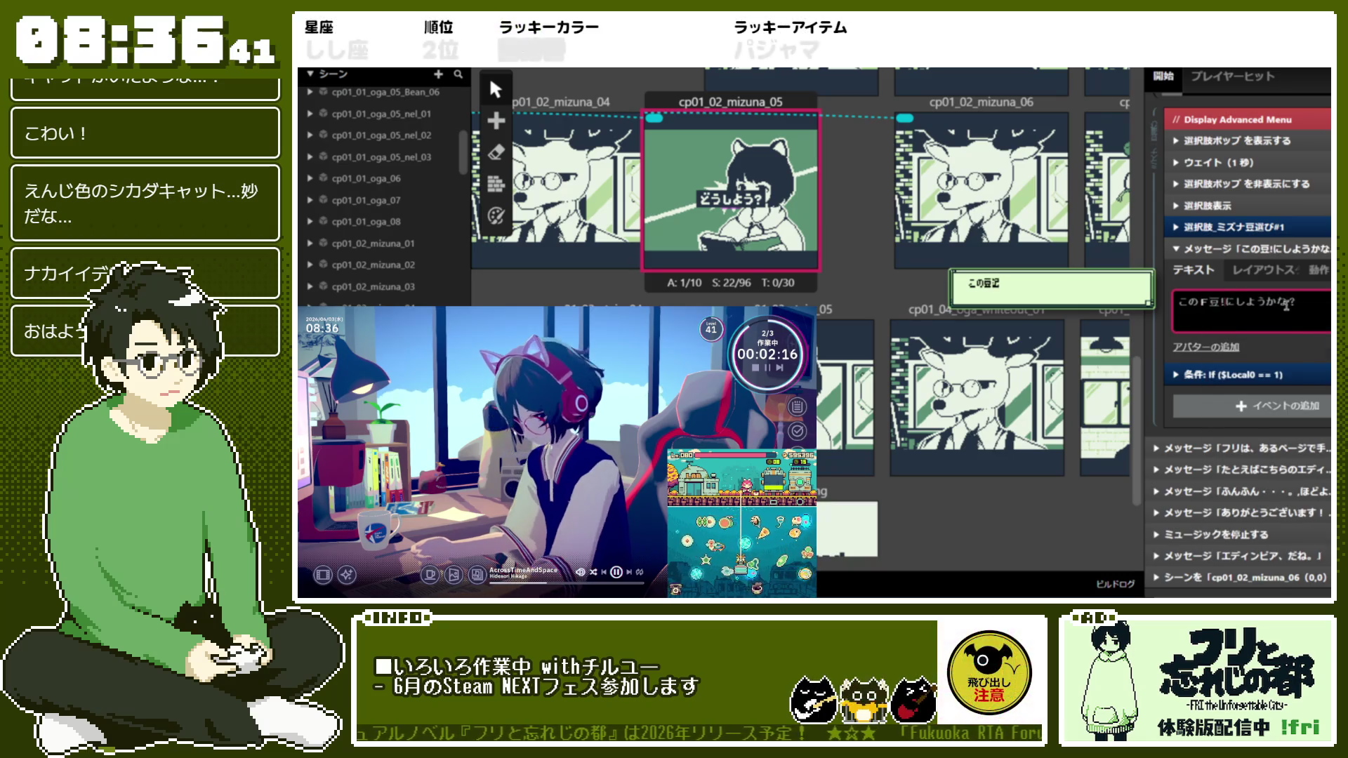
Give the new message dialog the fri avatar
click(1262, 341)
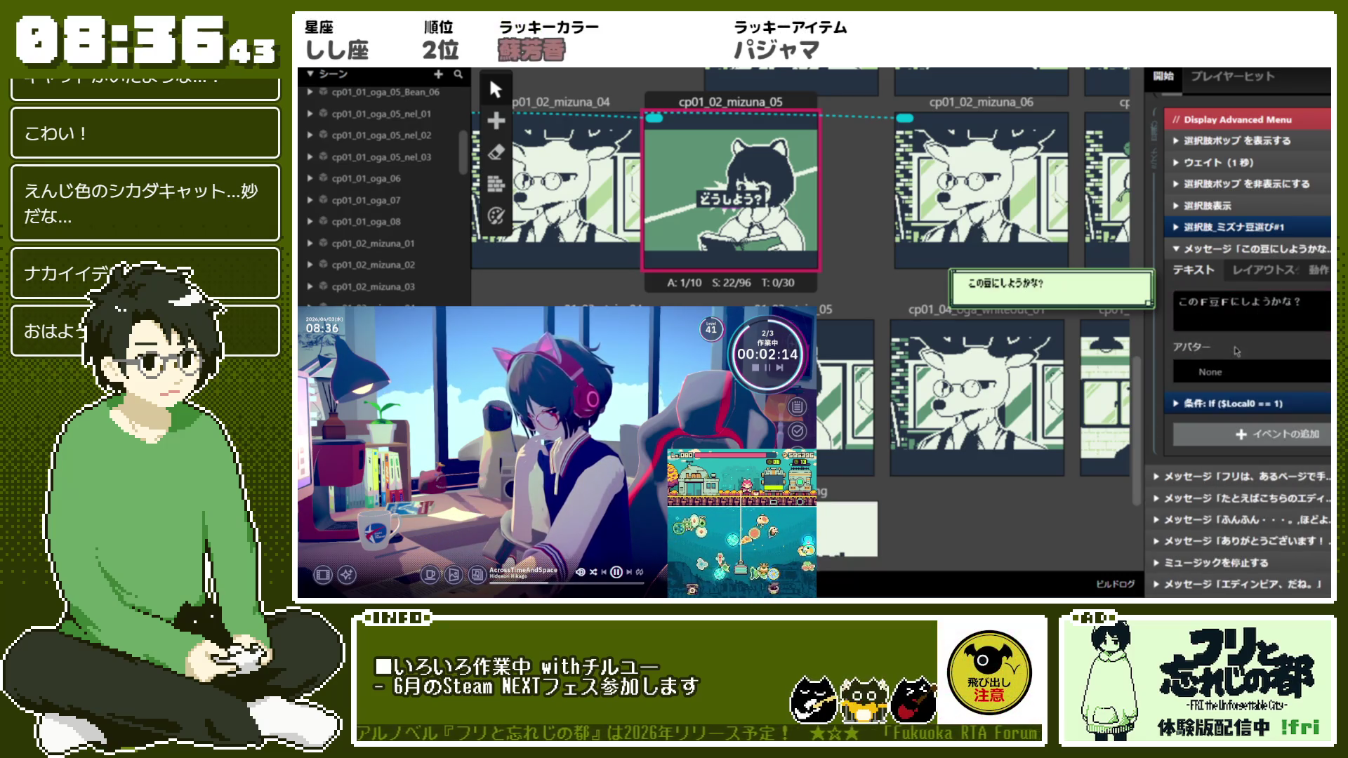
click(1250, 372)
click(1222, 554)
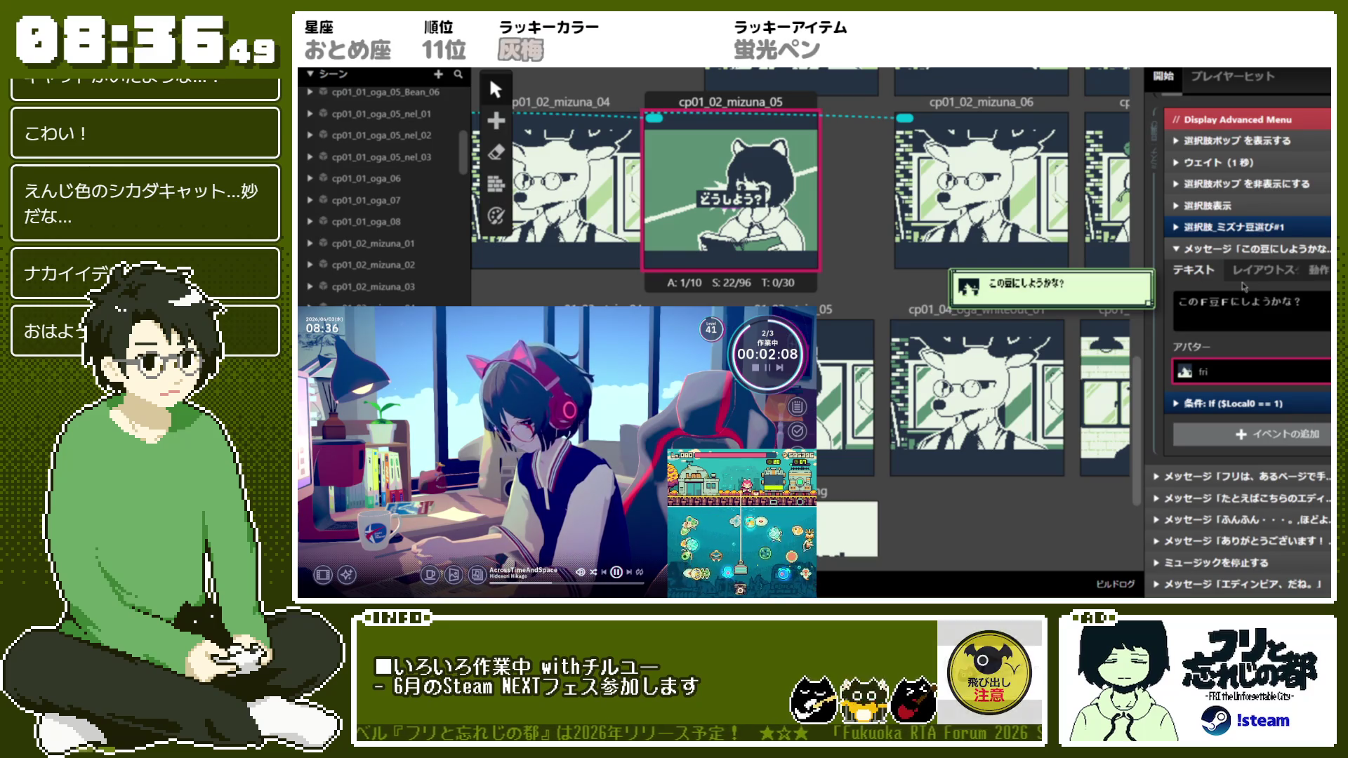
click(1246, 250)
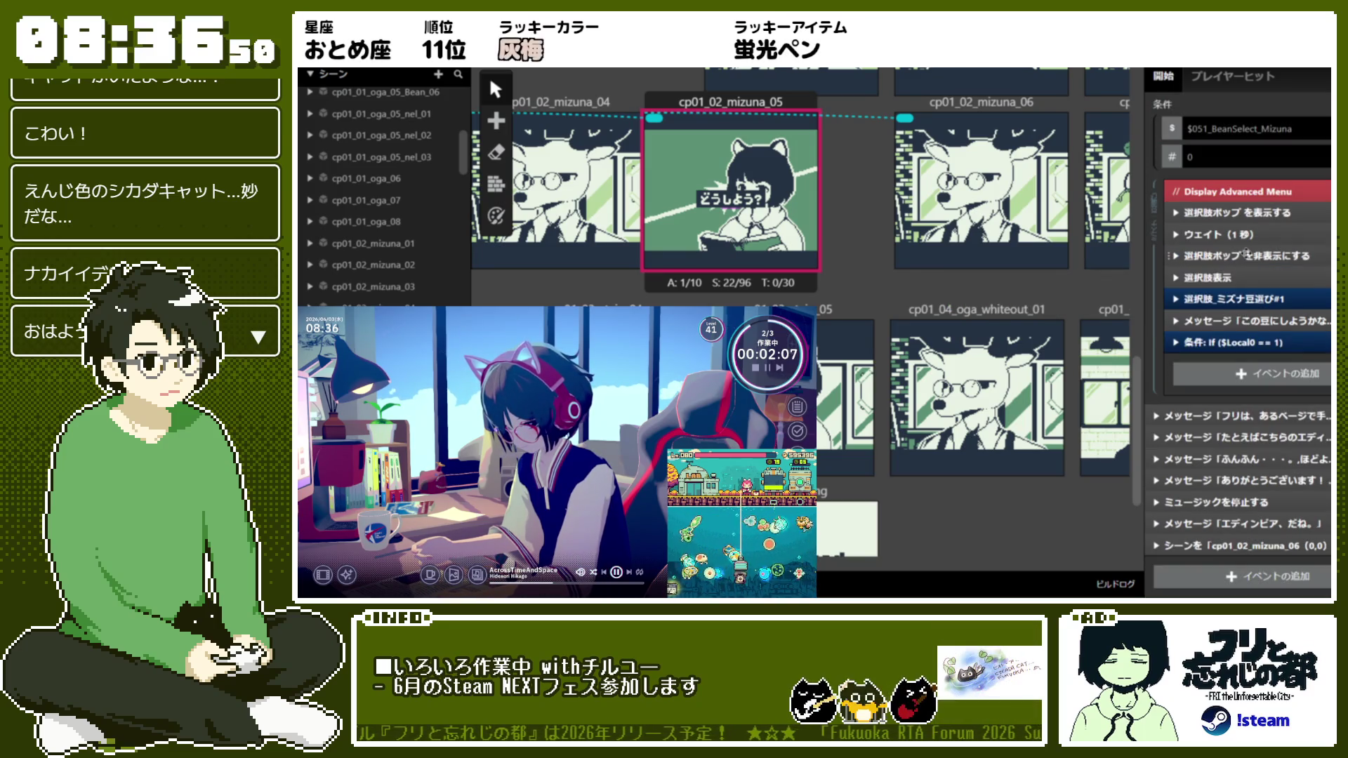
click(1240, 343)
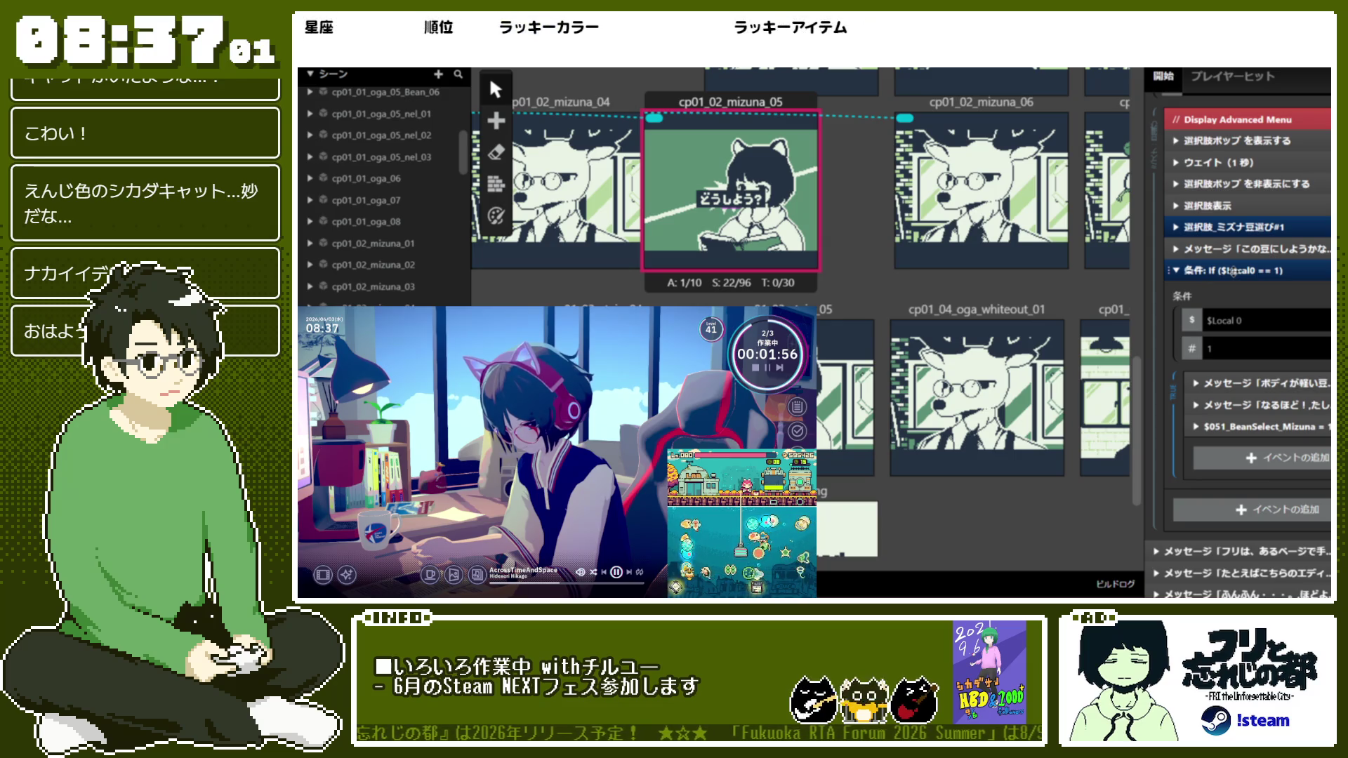
click(1234, 271)
scroll(1234, 271, up, 3)
scroll(1234, 271, down, 1)
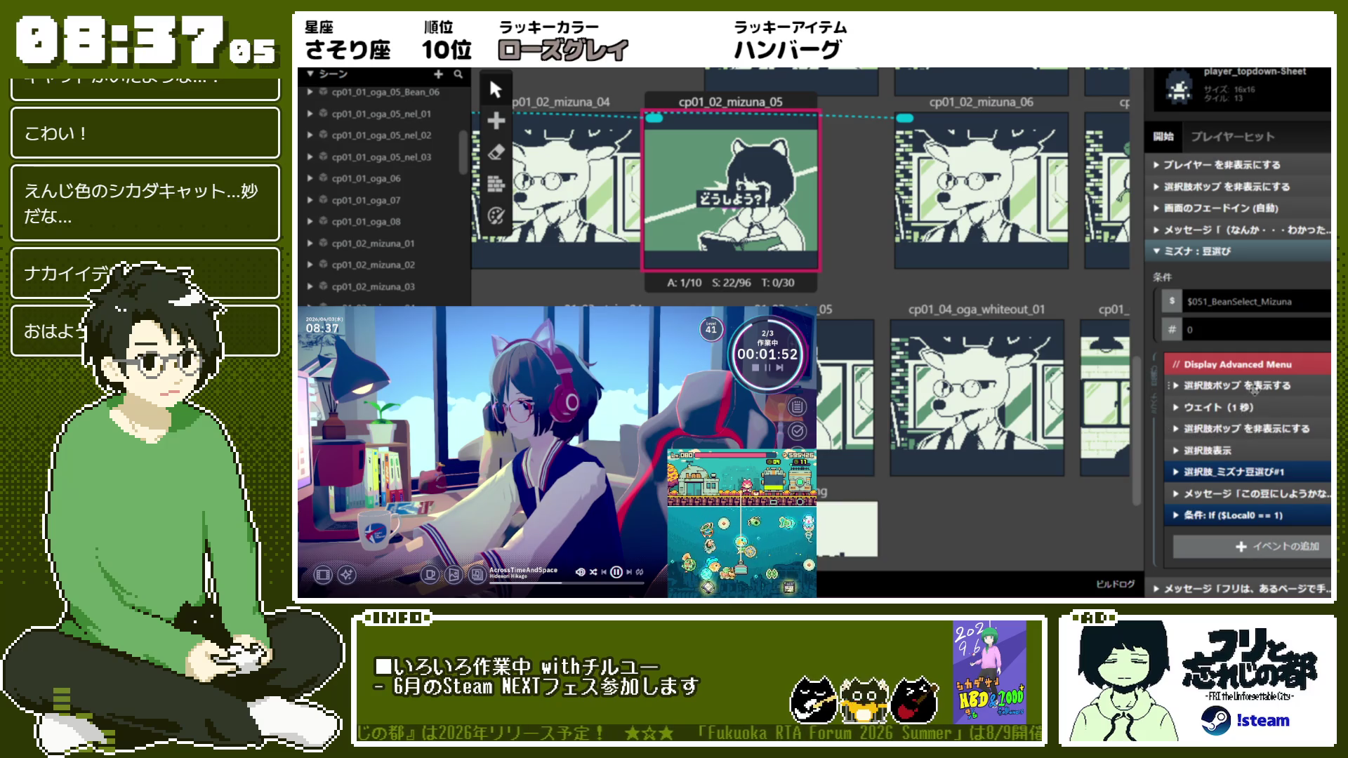
click(1229, 450)
scroll(1240, 353, down, 3)
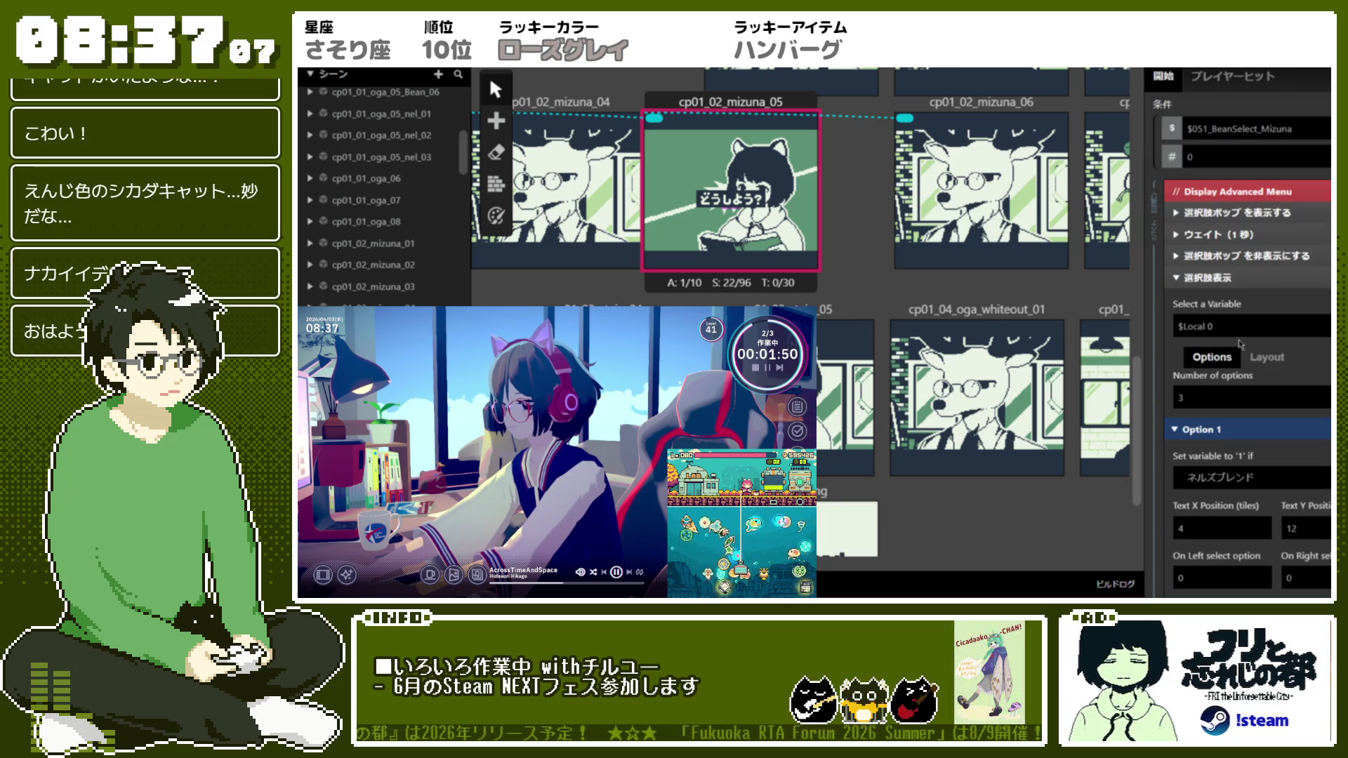
click(1241, 434)
click(1261, 301)
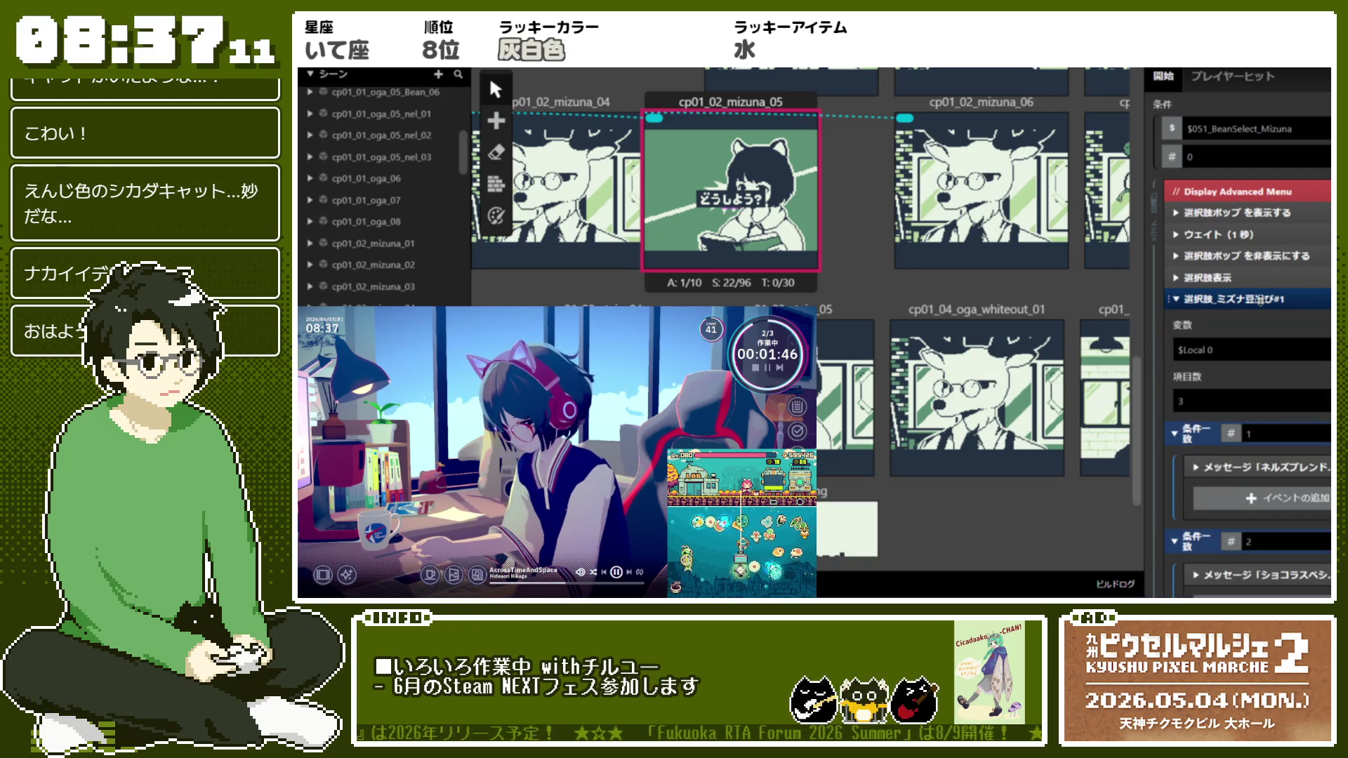
click(1261, 300)
scroll(1106, 390, up, 2)
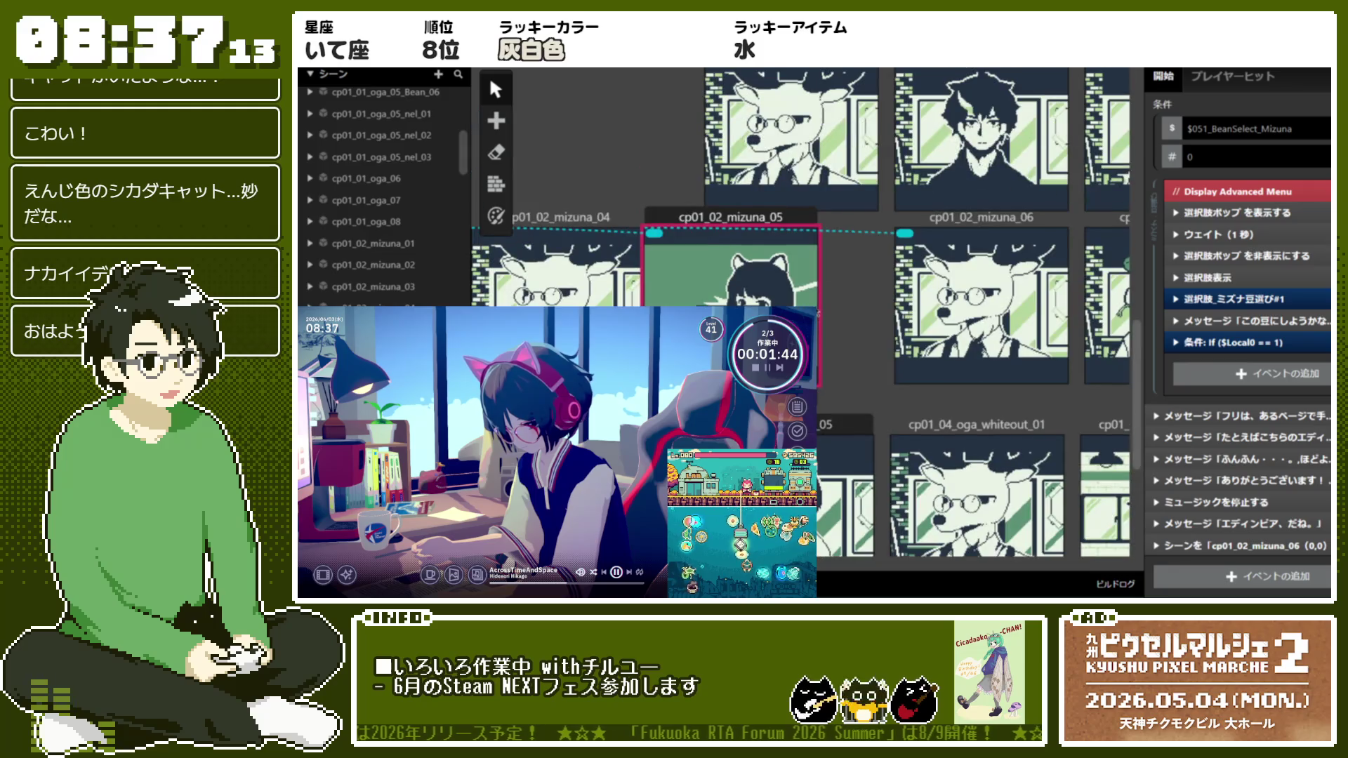
scroll(1256, 367, up, 2)
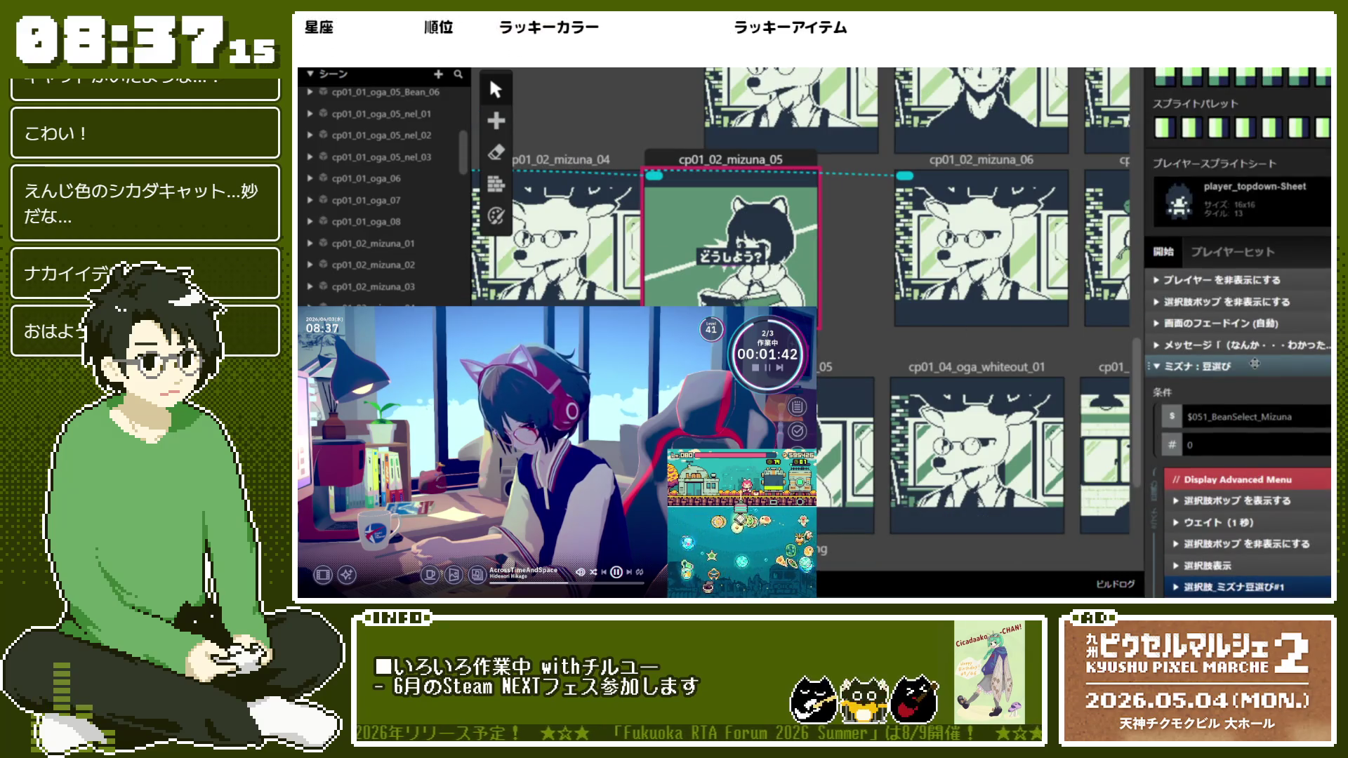
scroll(1256, 363, down, 2)
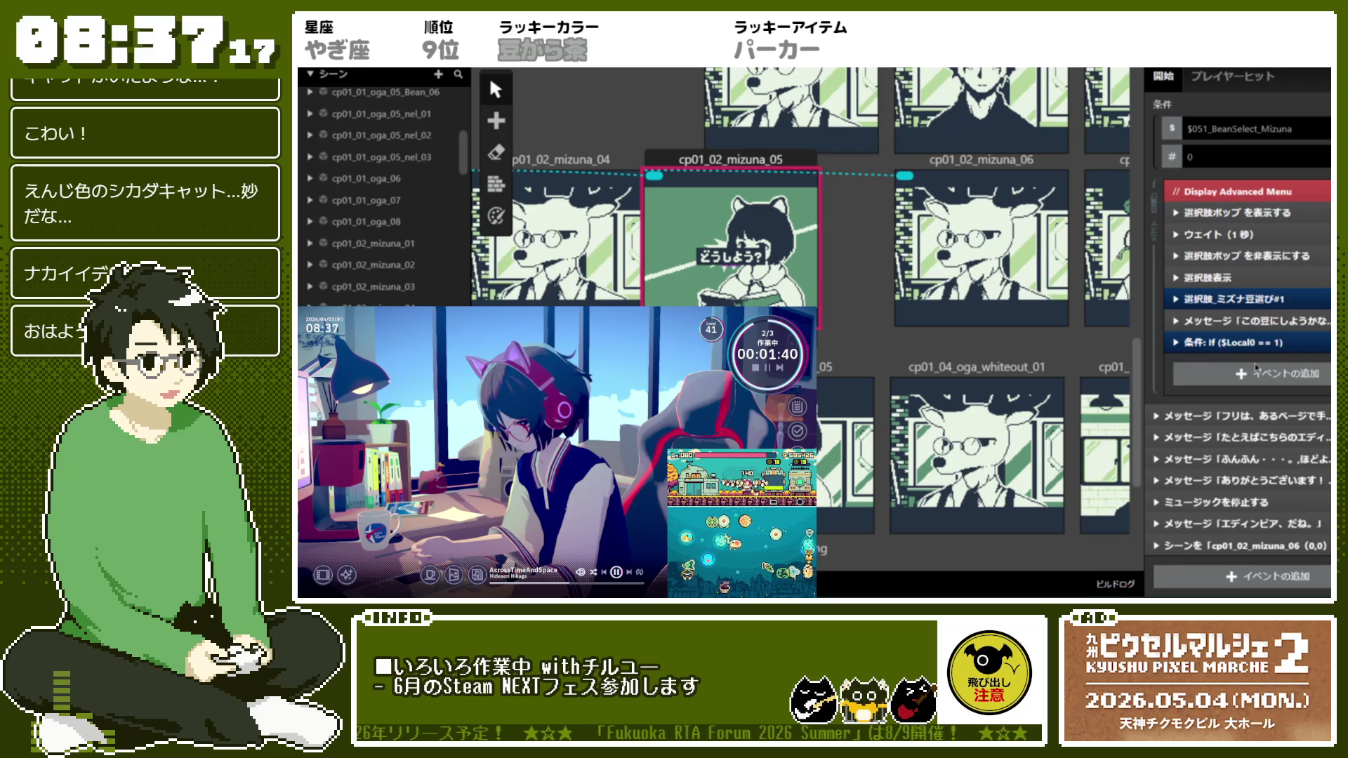
scroll(1270, 366, up, 6)
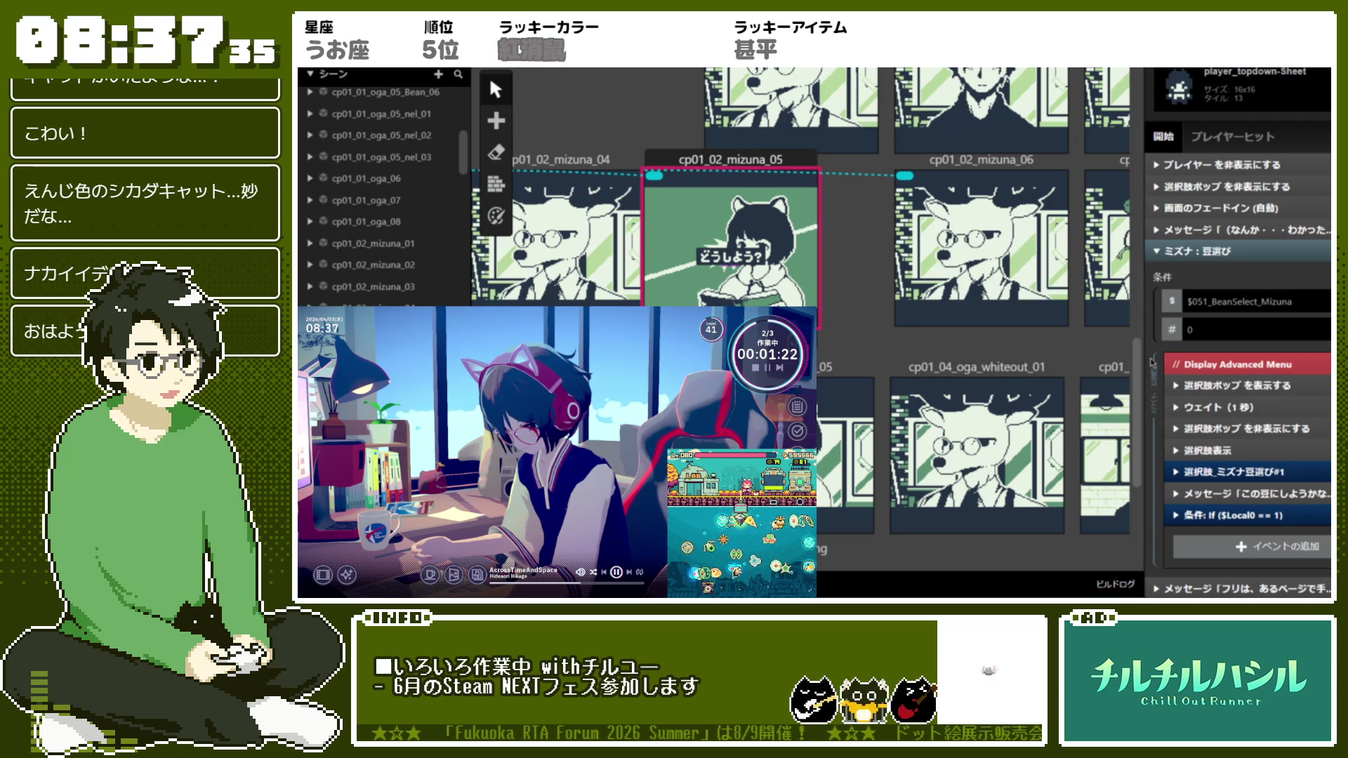
scroll(1153, 362, down, 3)
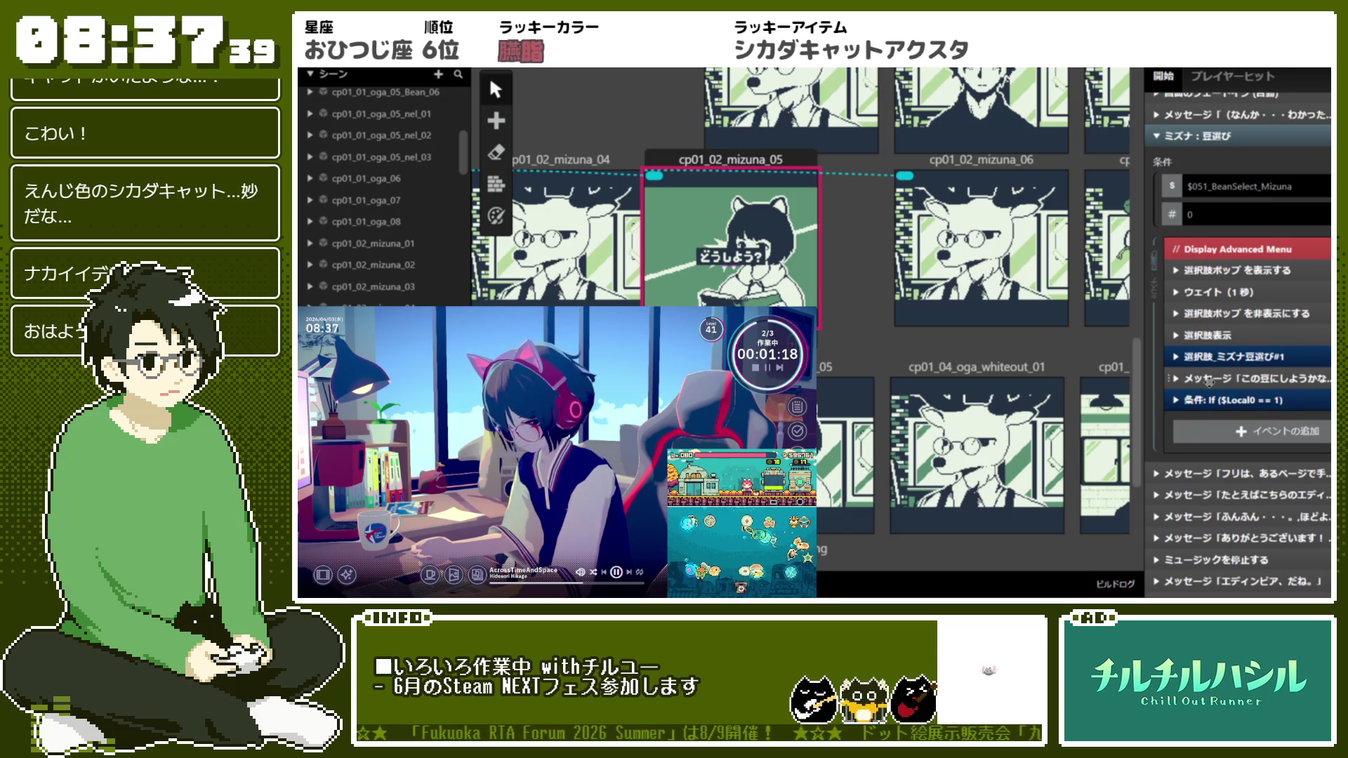
scroll(1263, 378, up, 2)
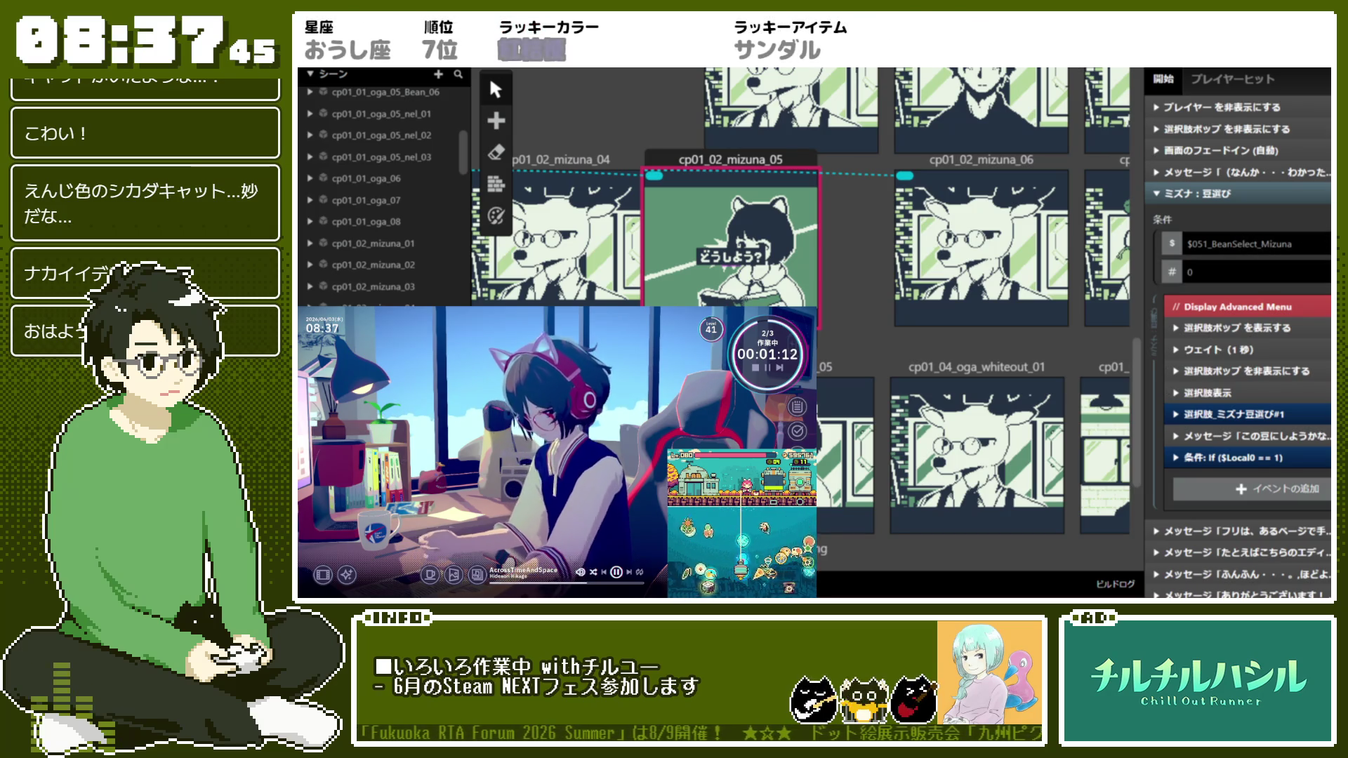
scroll(1239, 337, down, 2)
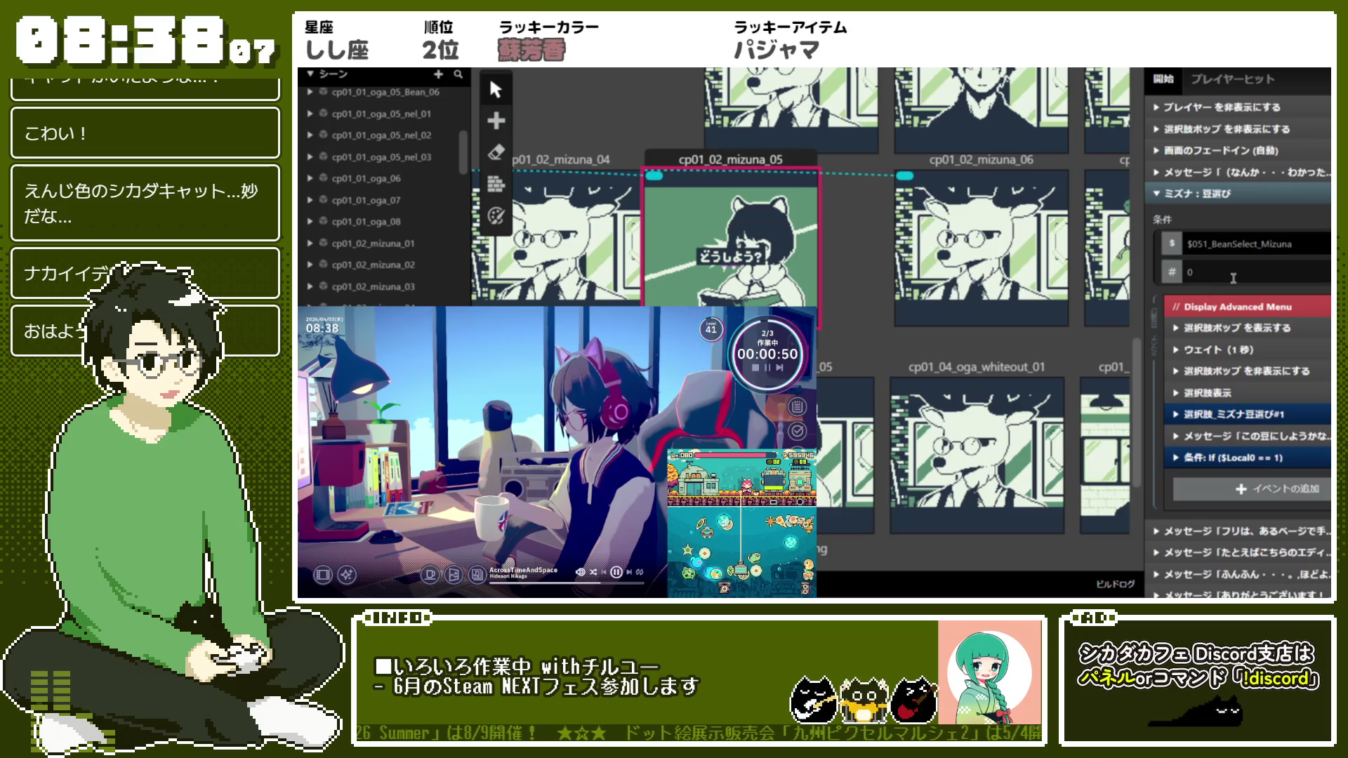
scroll(1179, 347, down, 2)
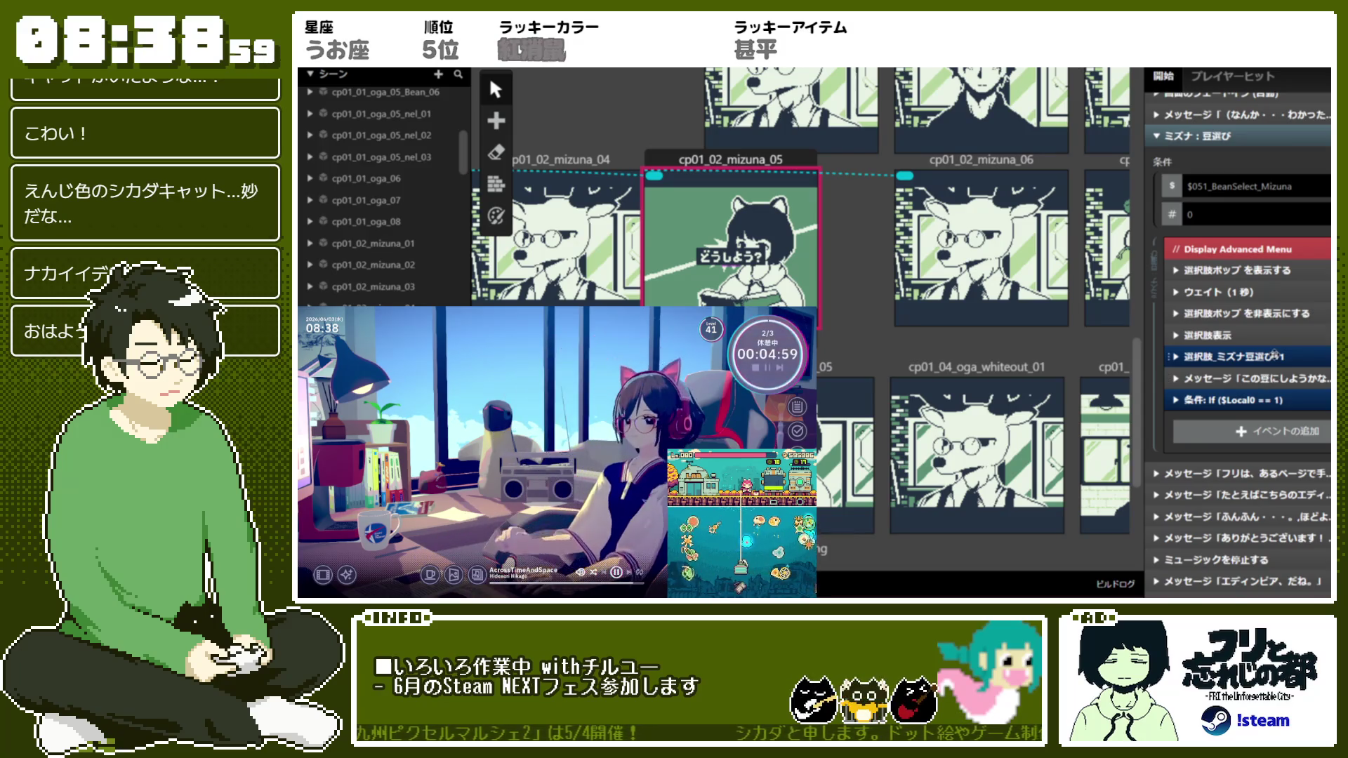
click(1274, 354)
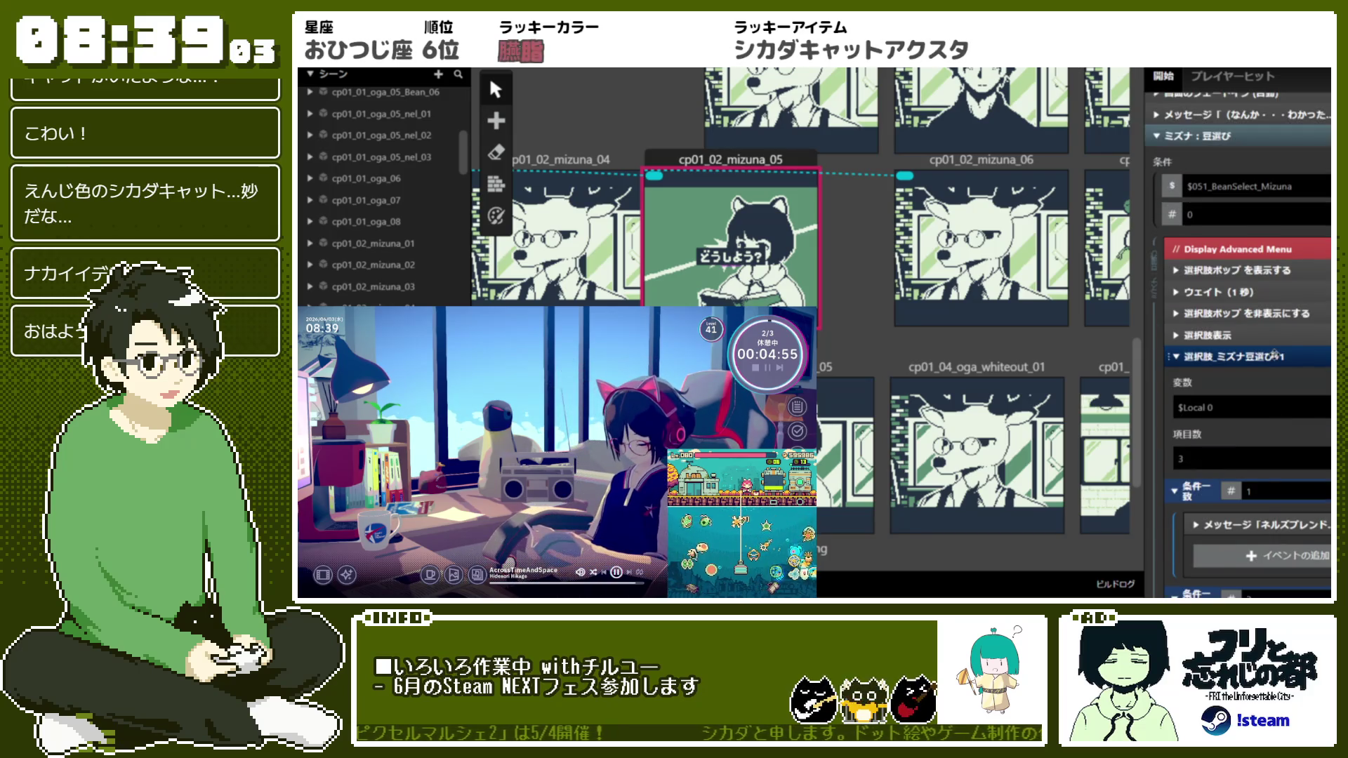
click(1274, 354)
click(1274, 355)
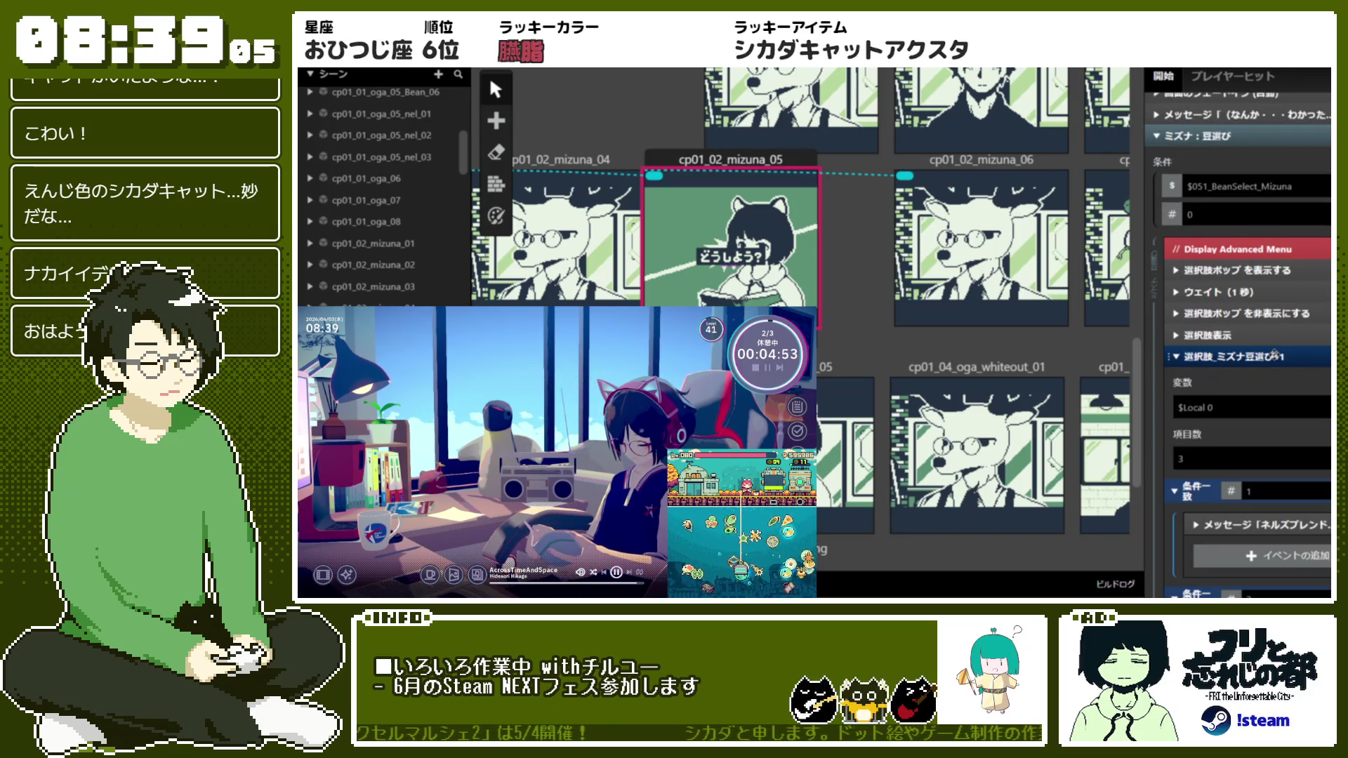
scroll(1274, 355, down, 2)
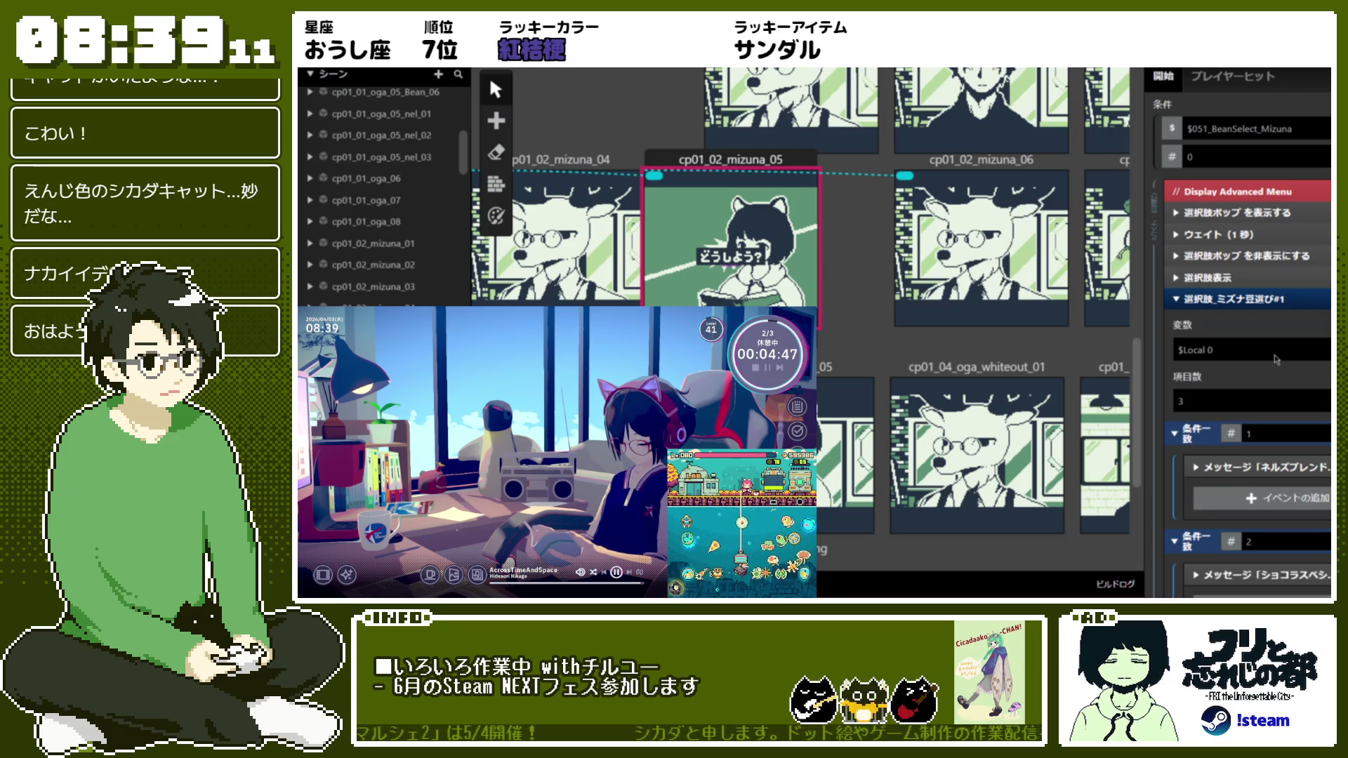
scroll(1276, 359, down, 2)
click(1257, 185)
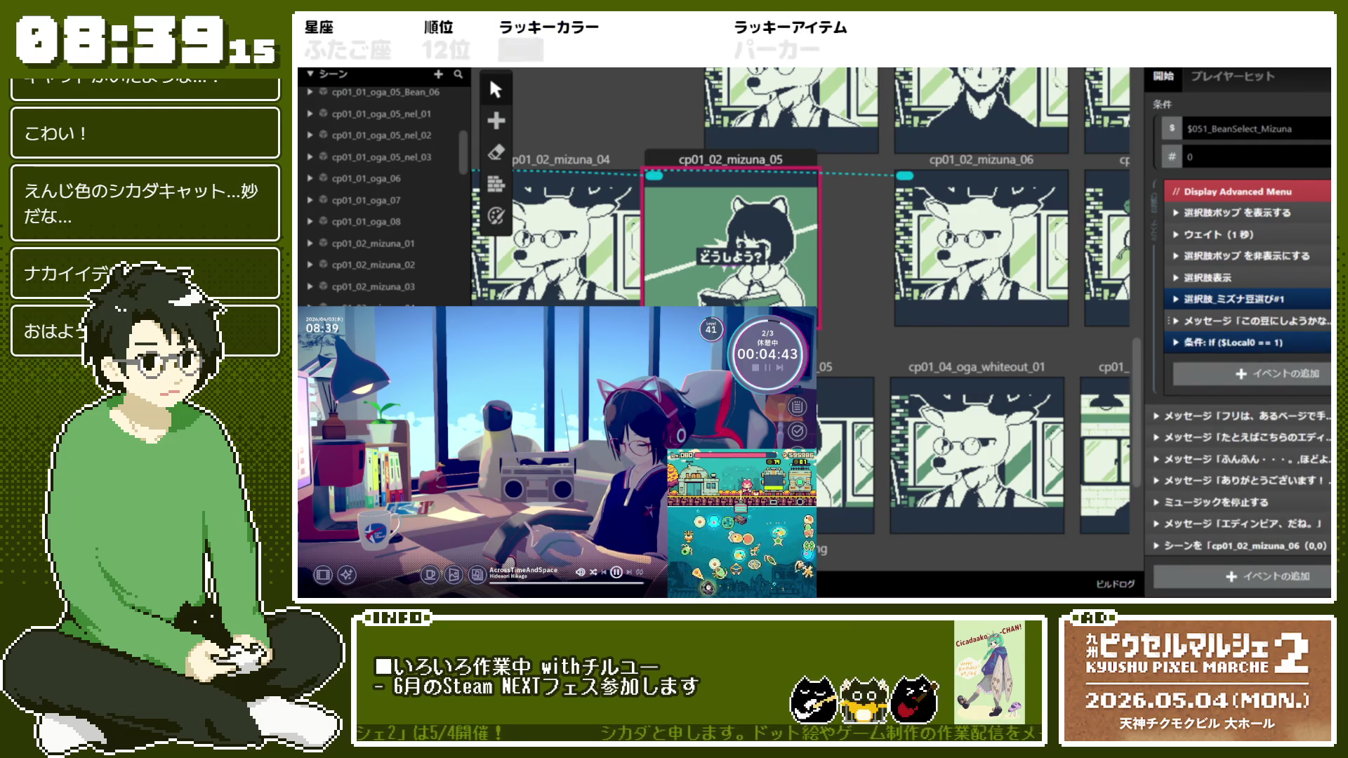
right_click(1240, 343)
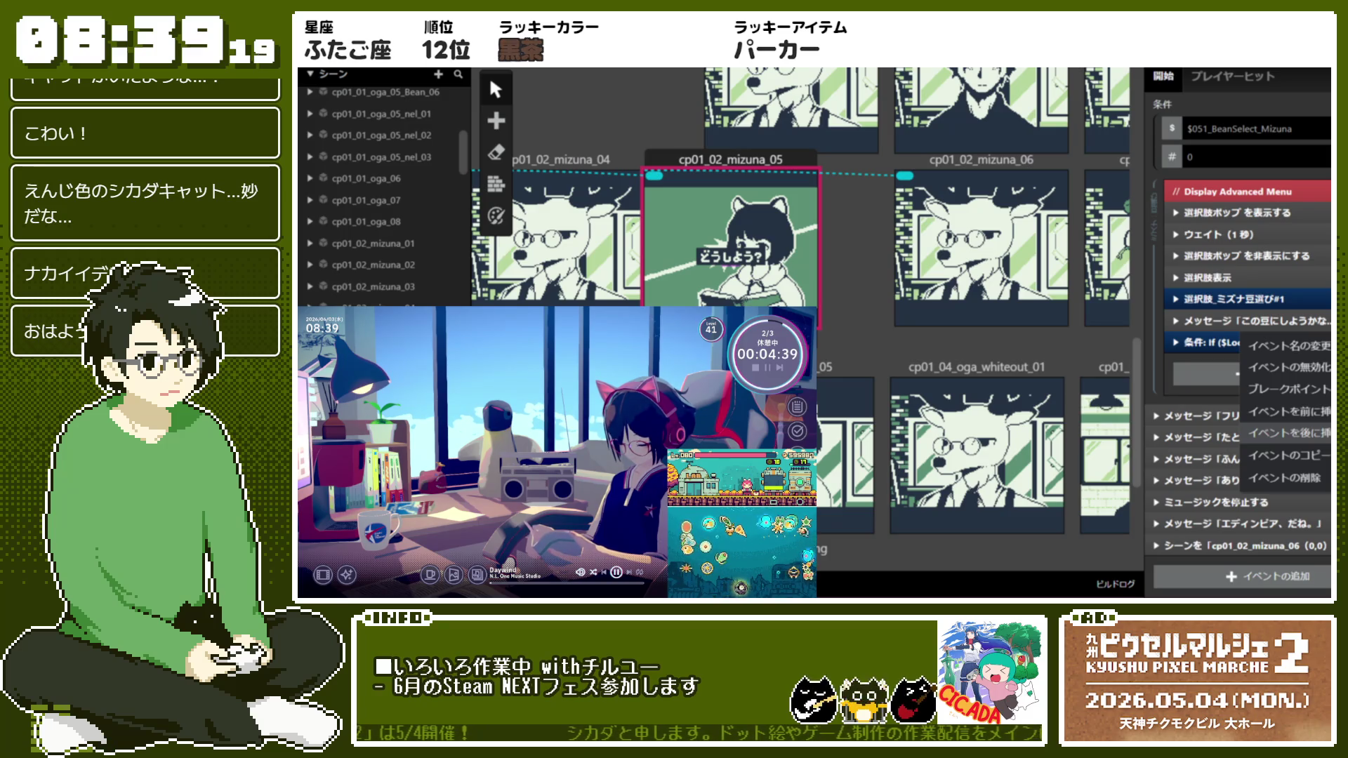
Insert a menu dialog before the If with options はい and いいえ in Menu layout
click(1288, 432)
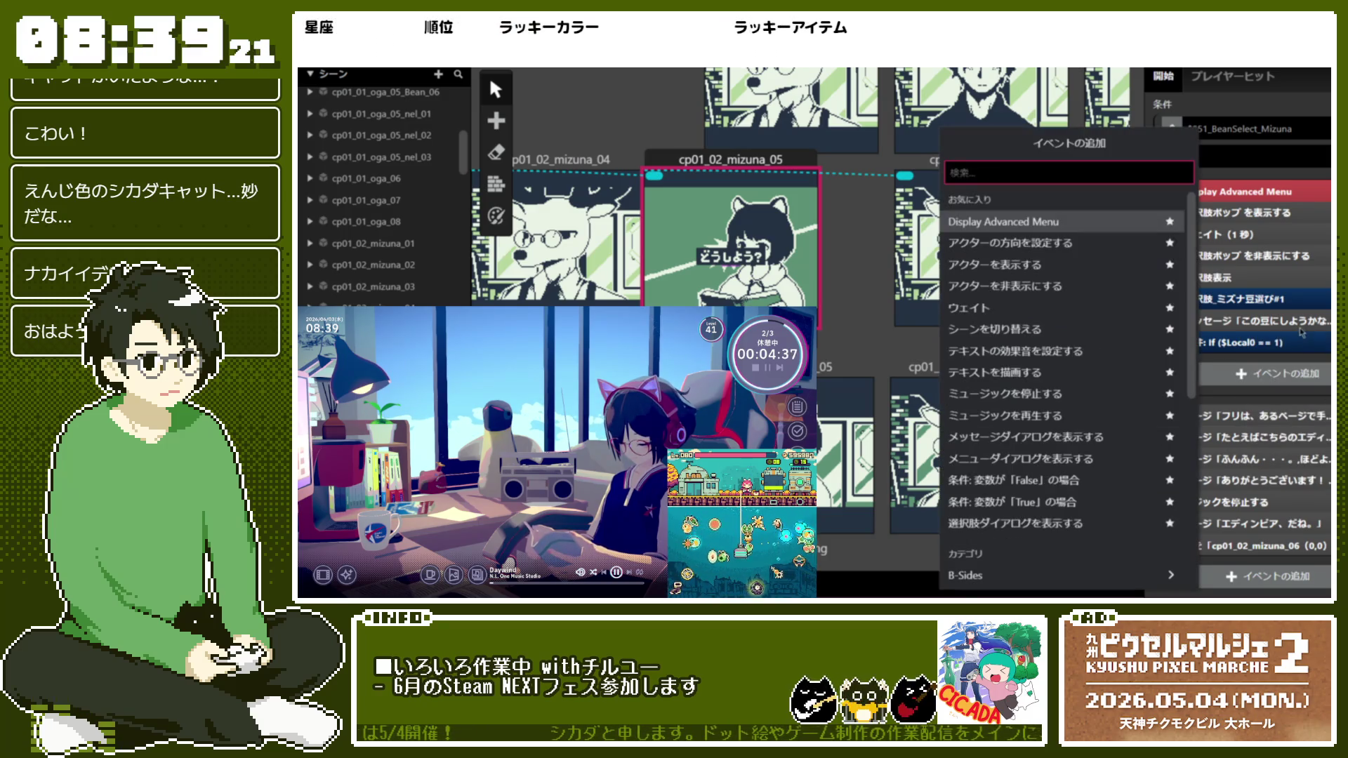
click(1057, 459)
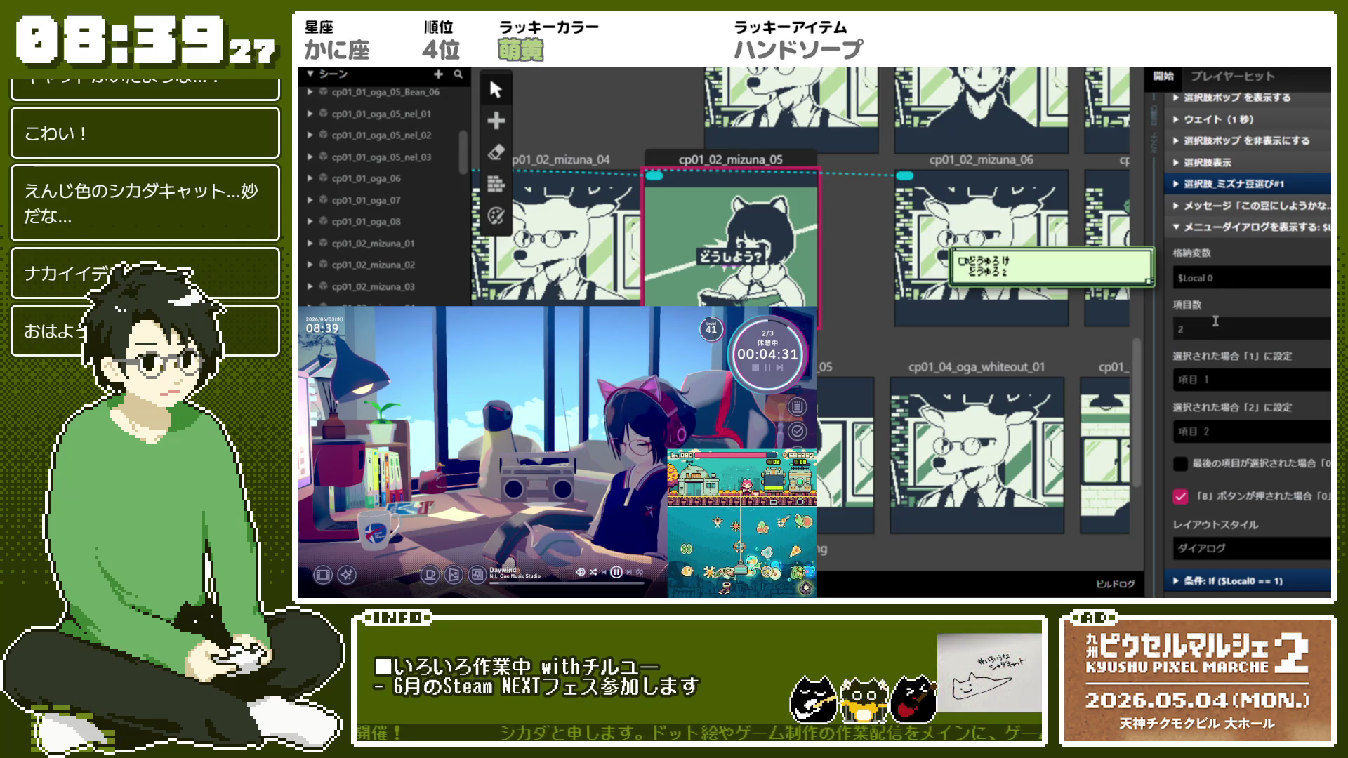
scroll(1254, 363, down, 1)
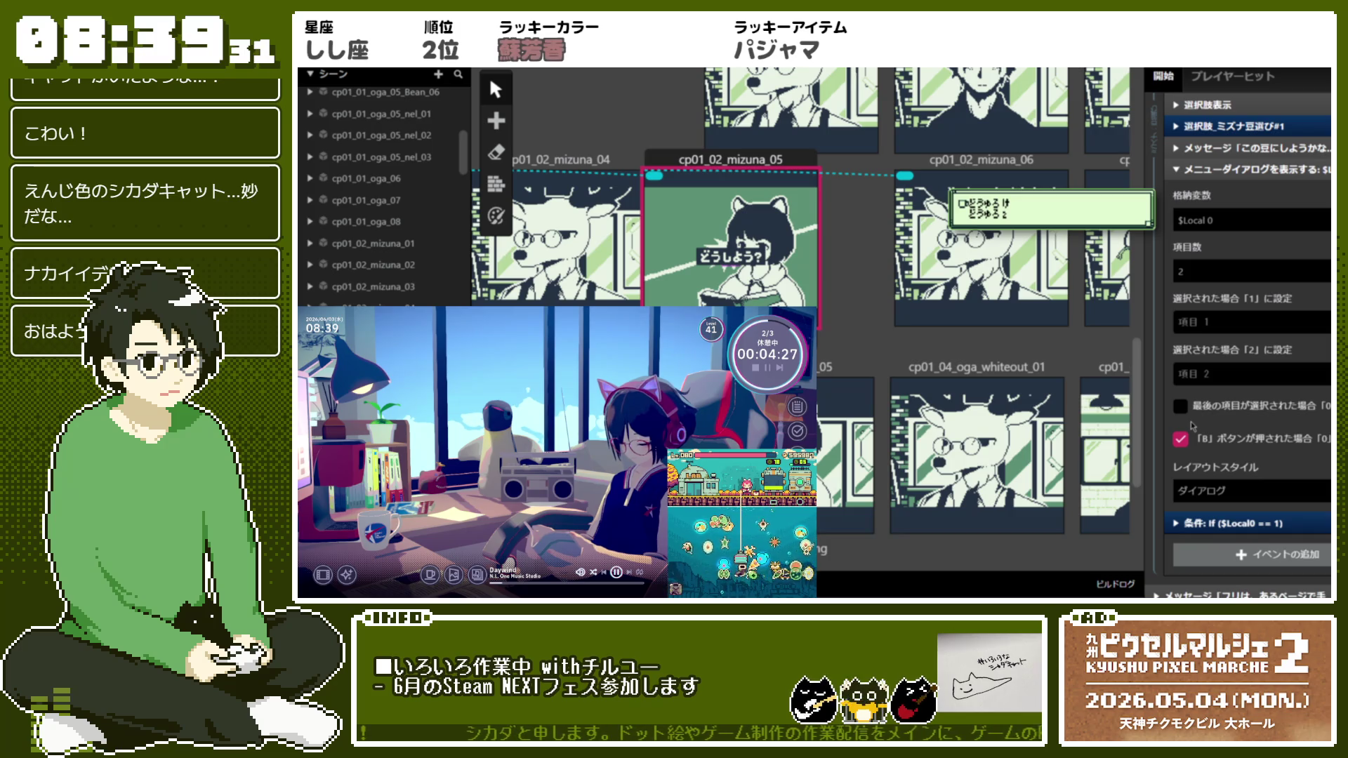
click(1226, 317)
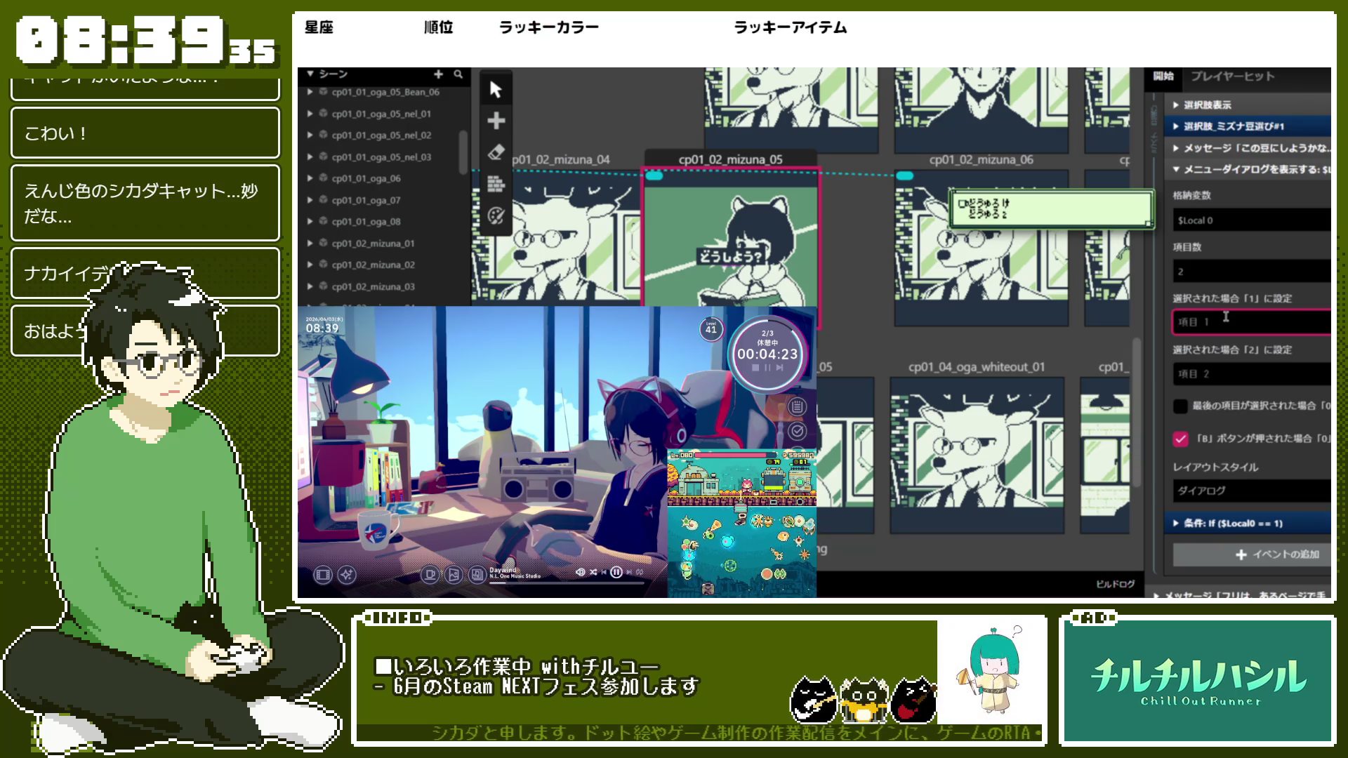
text(はい)
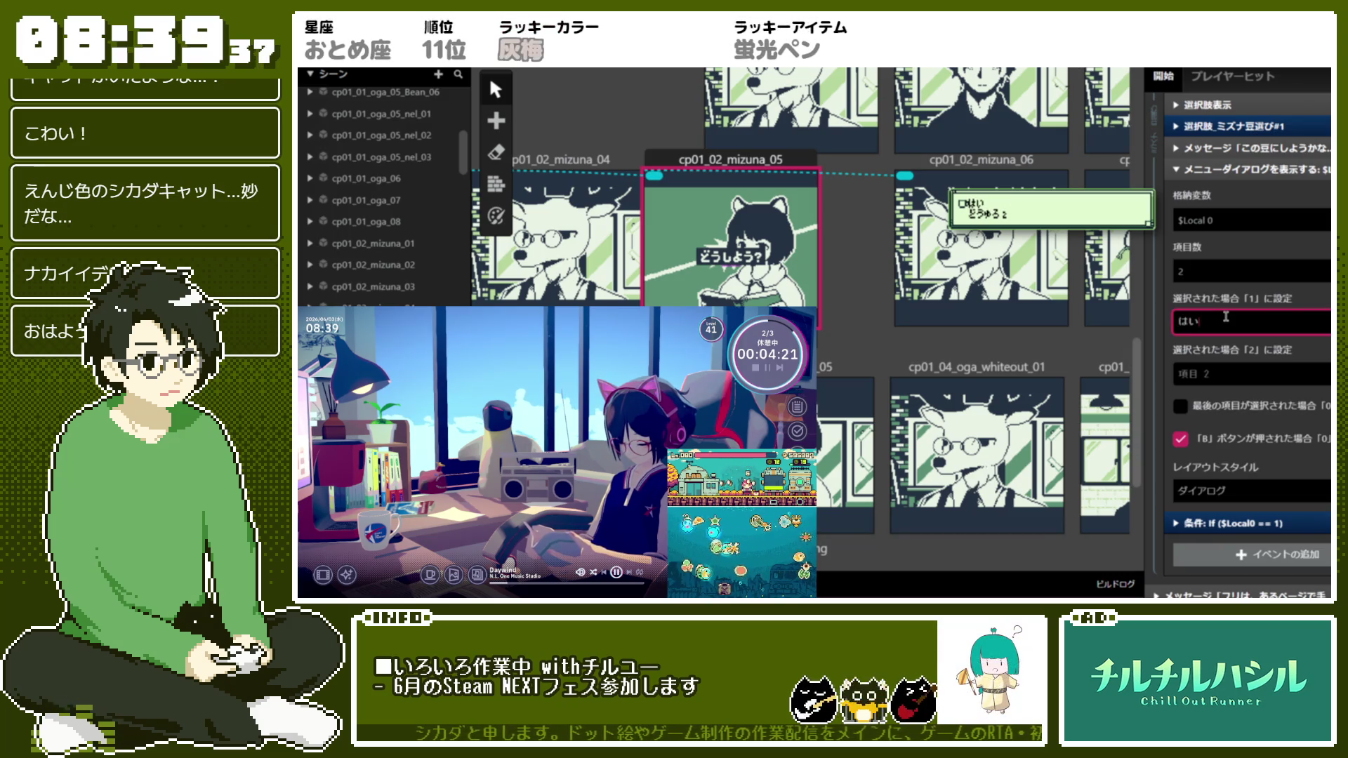
key(Tab)
text(いいえ)
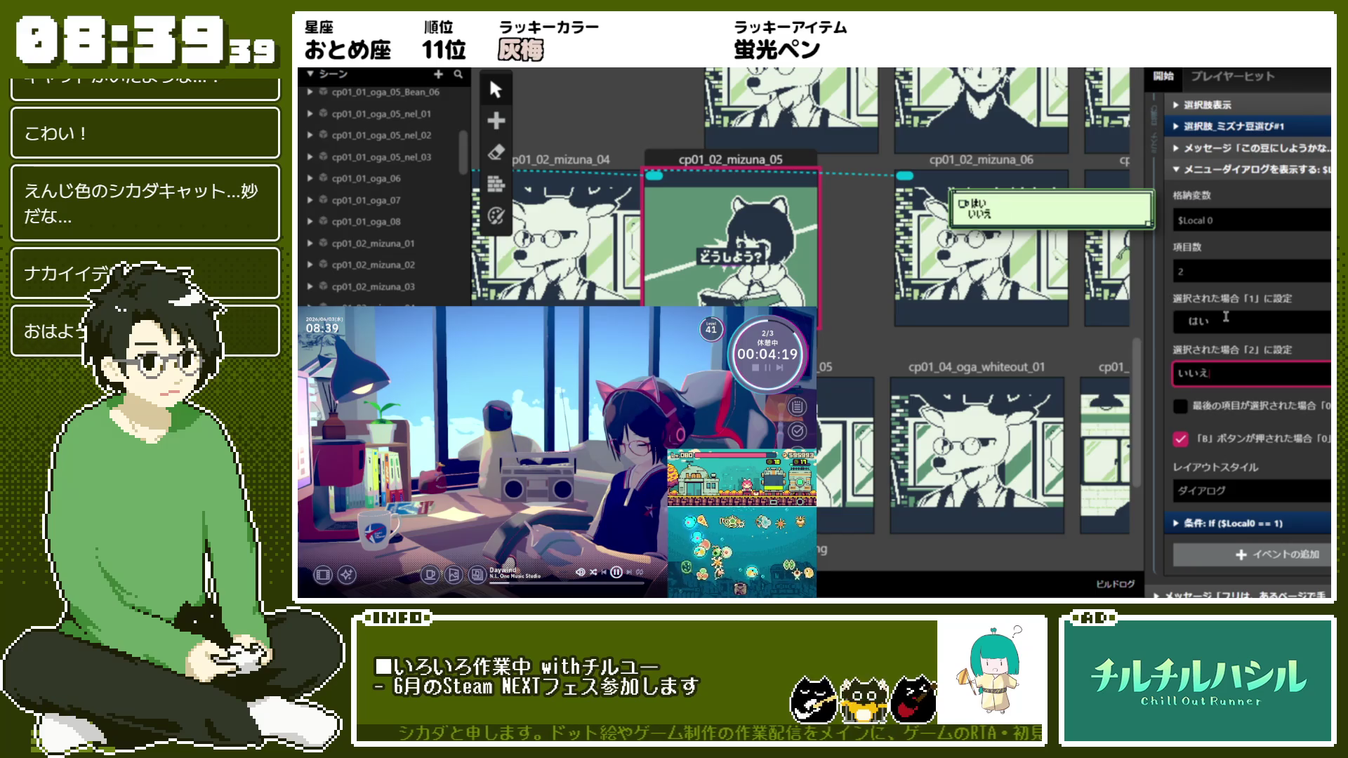
key(Return)
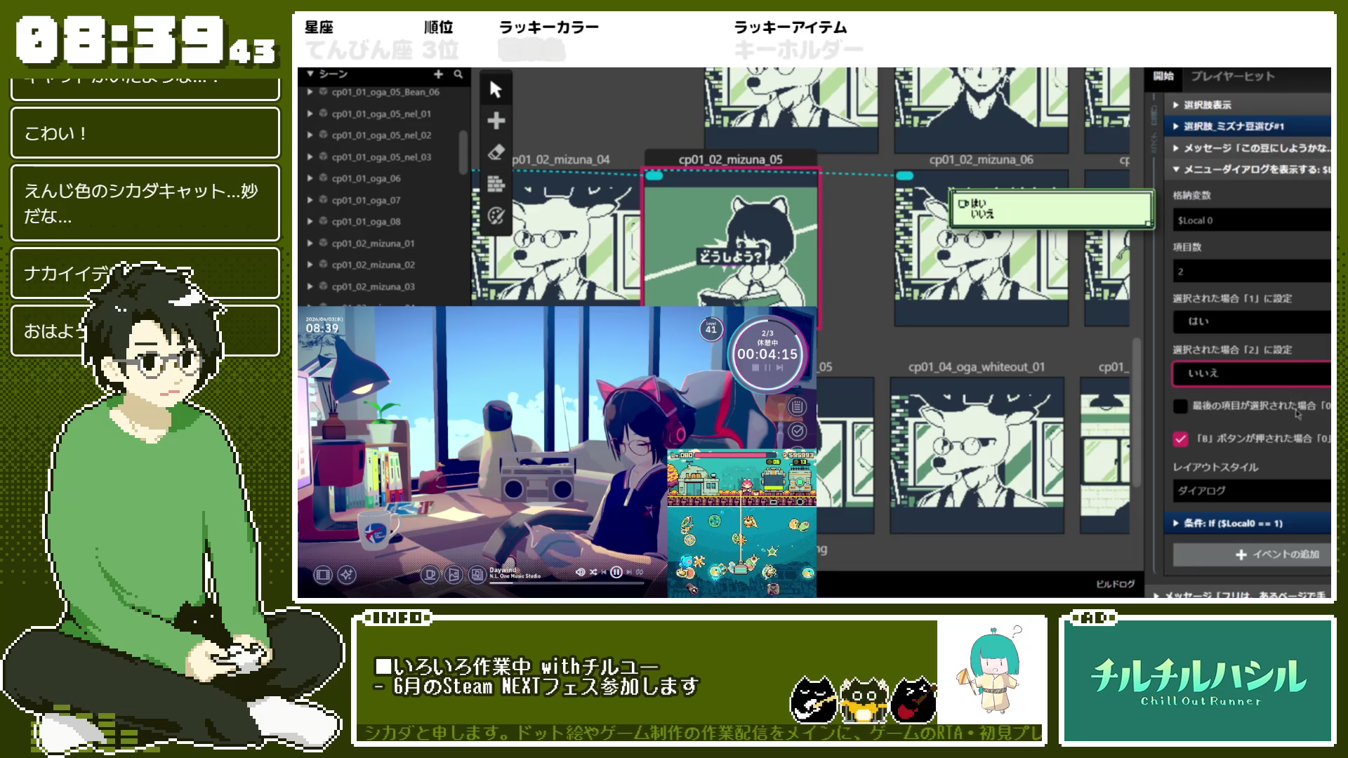
click(1264, 491)
click(1272, 551)
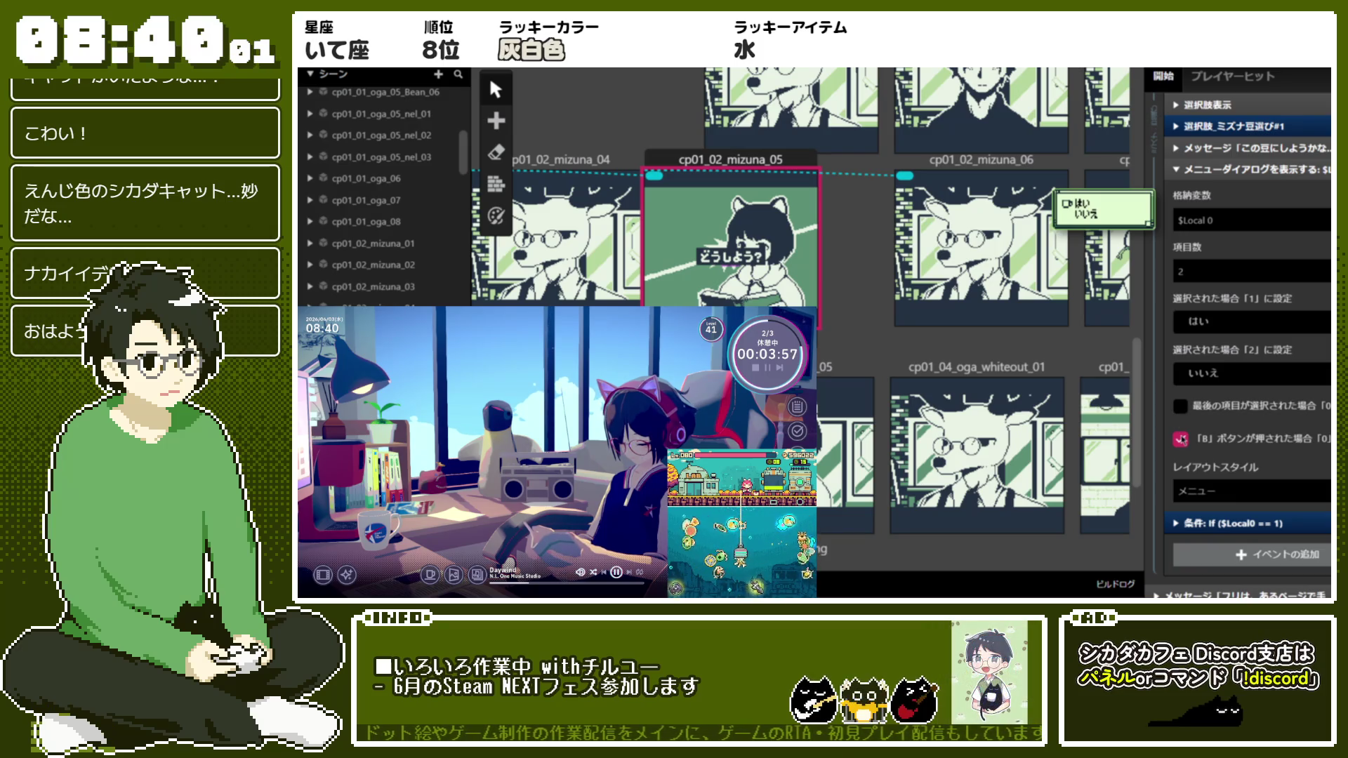
Stop the B button from cancelling the yes/no menu, then review the preceding message
click(1181, 439)
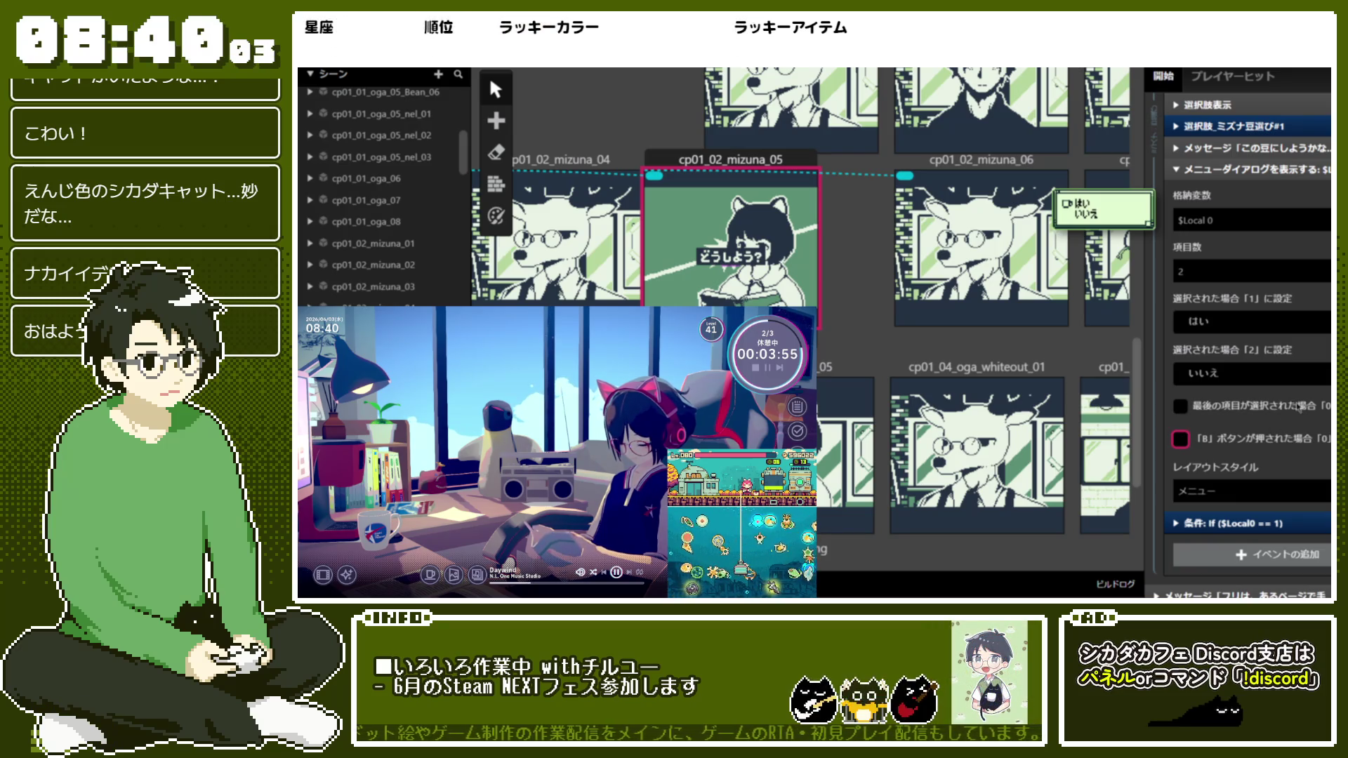
click(1287, 173)
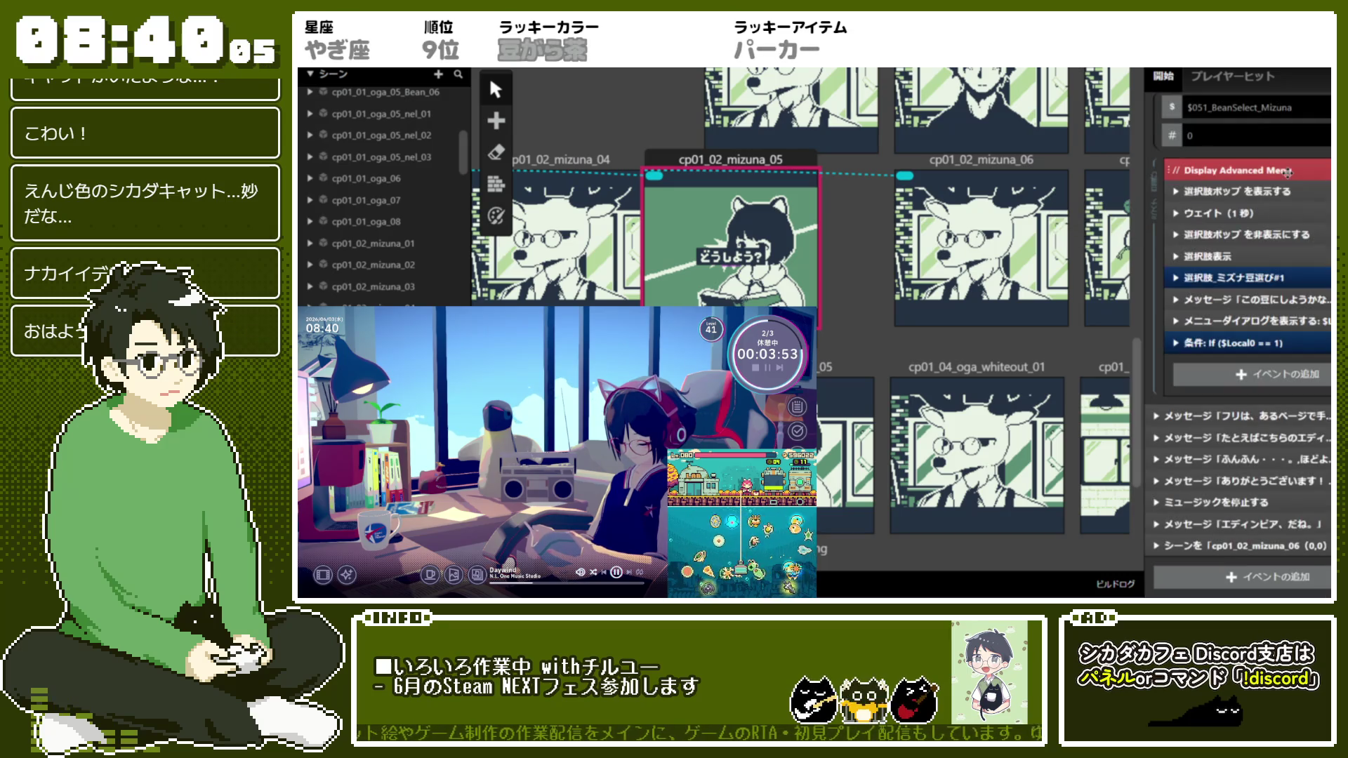
click(1315, 320)
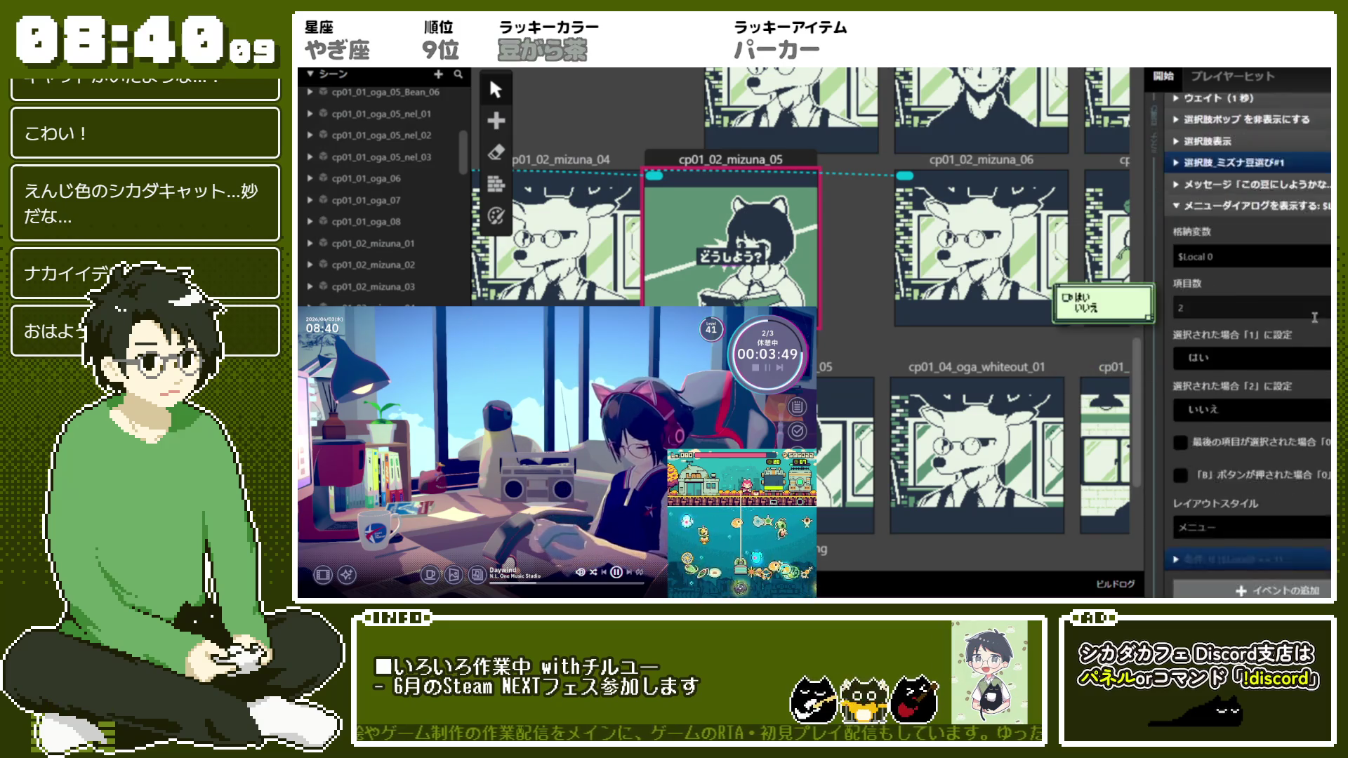
scroll(1293, 351, up, 4)
click(1288, 356)
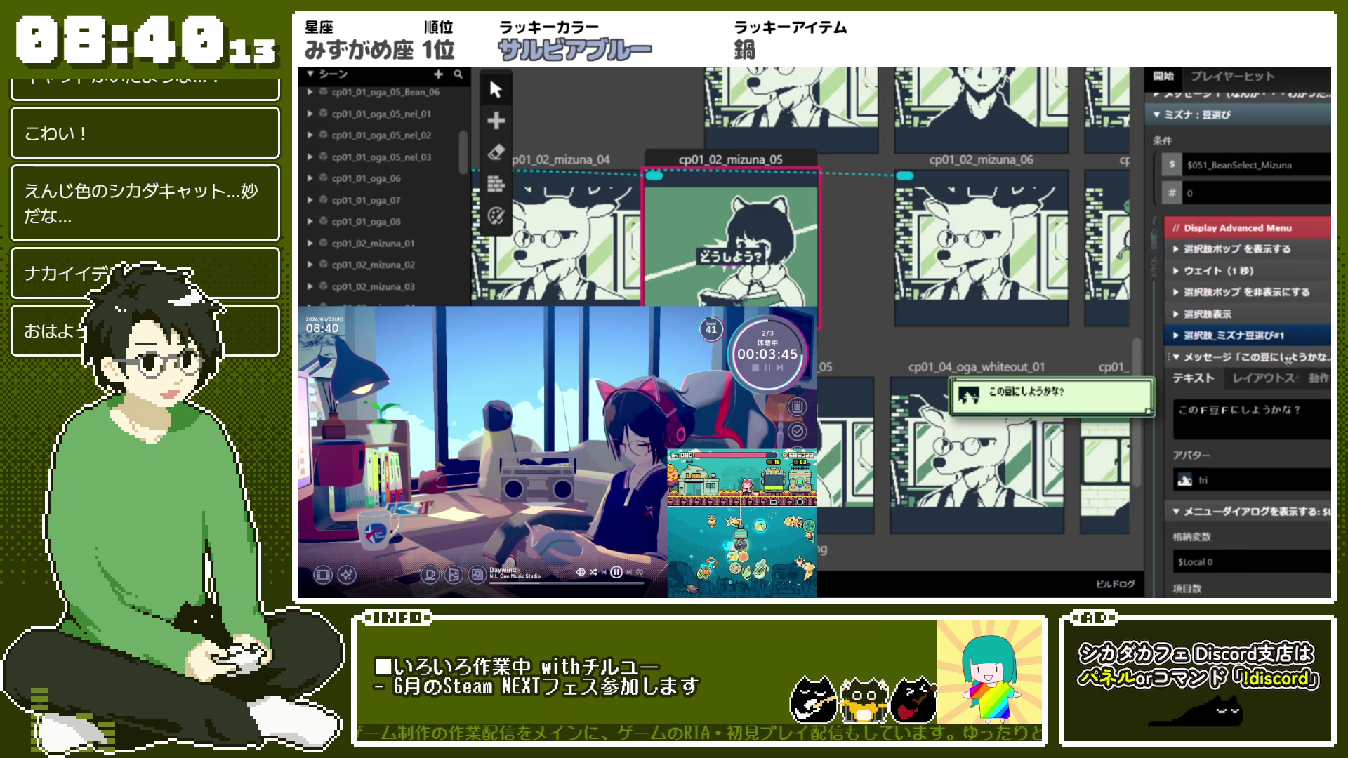
scroll(1290, 362, down, 2)
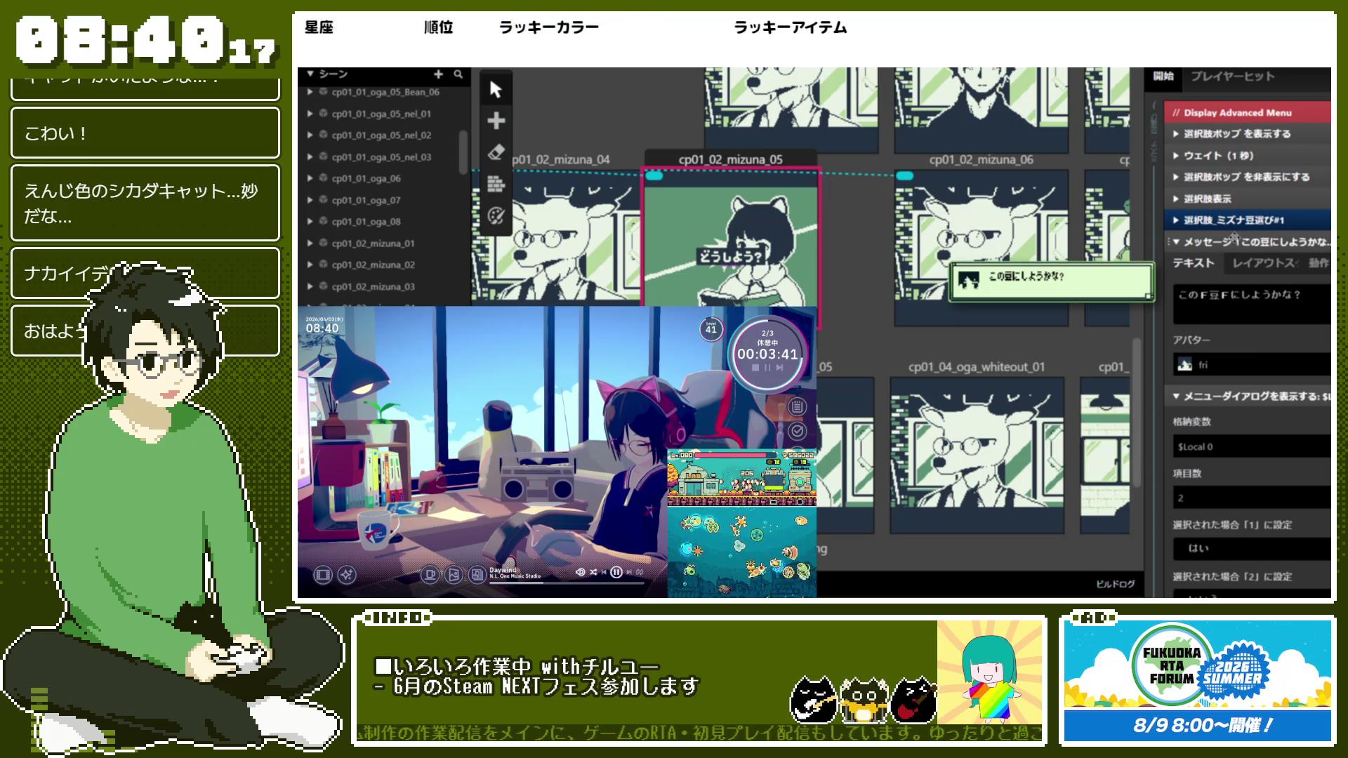
click(1234, 240)
Store the menu's answer in $Local 1 and compare against the bean-choice display event
click(1254, 314)
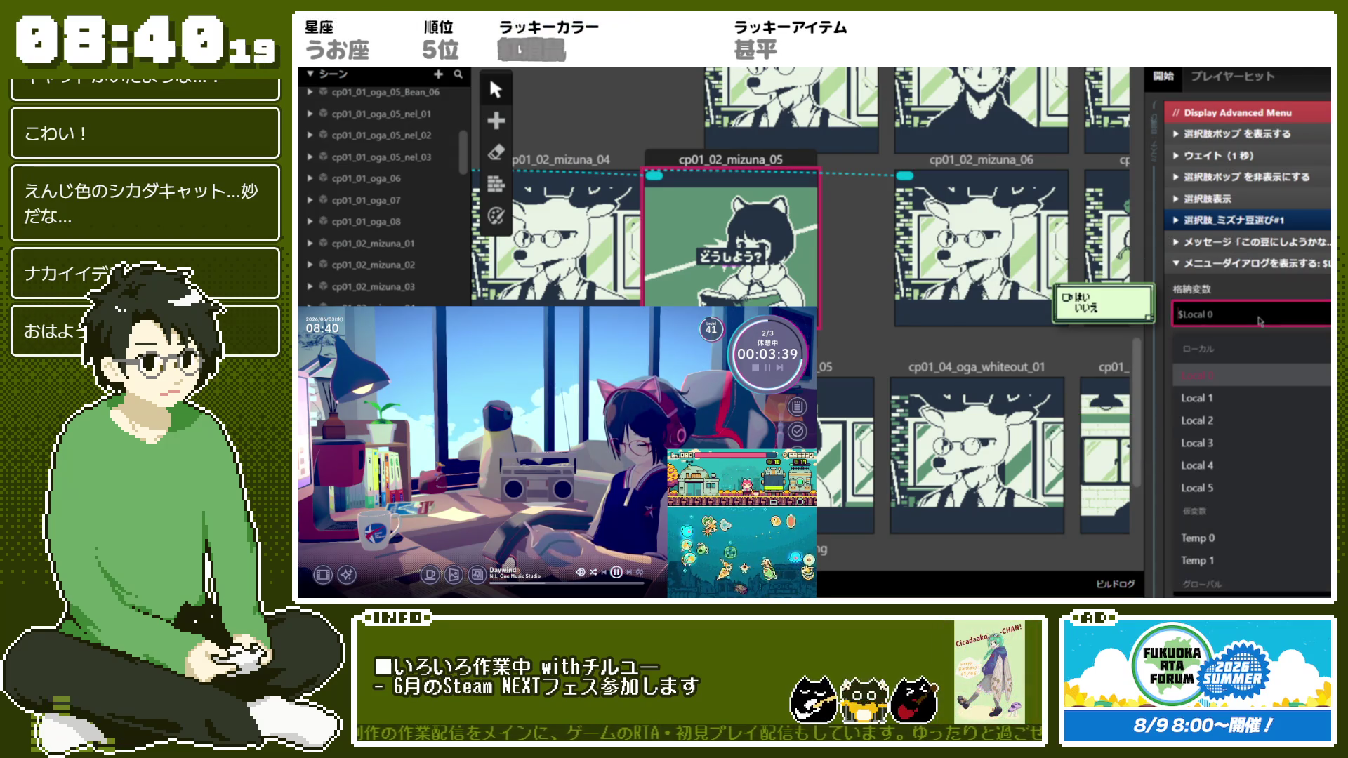
click(1270, 392)
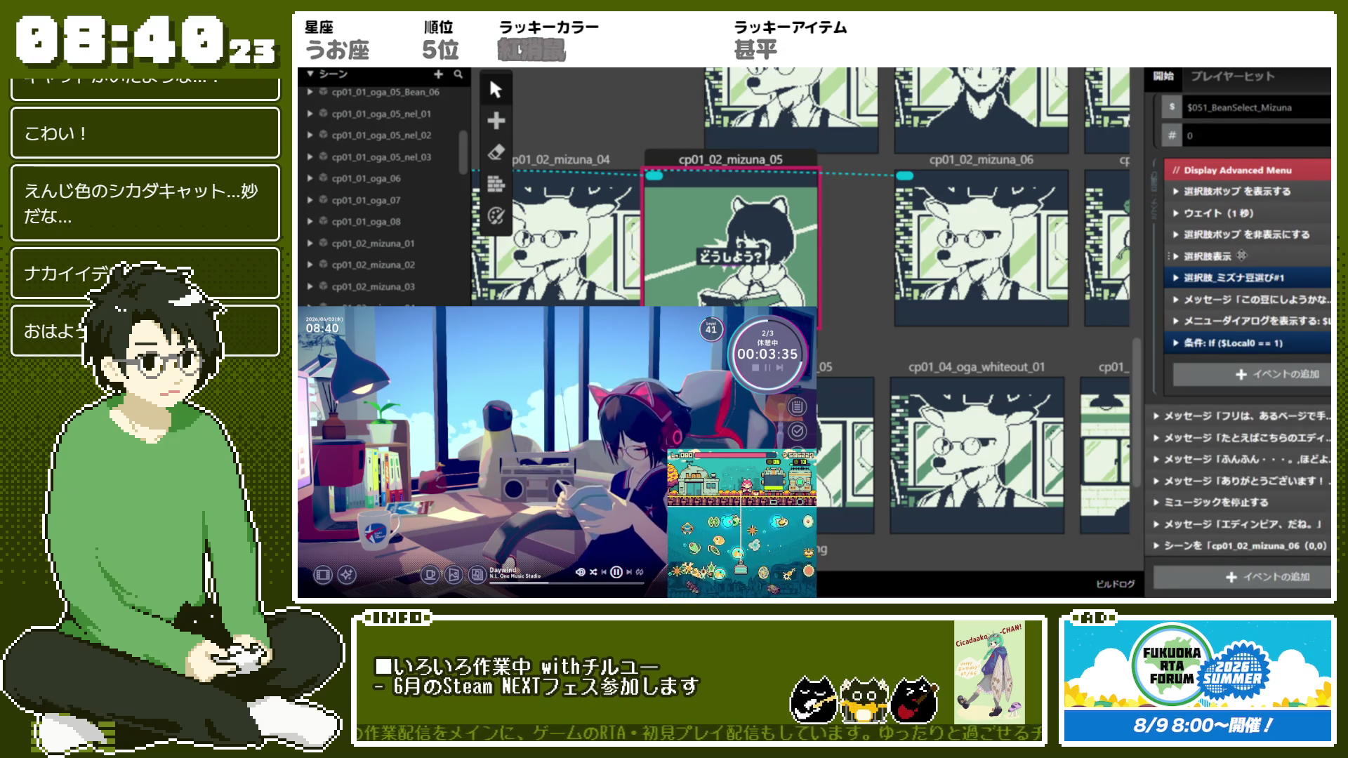
click(1242, 255)
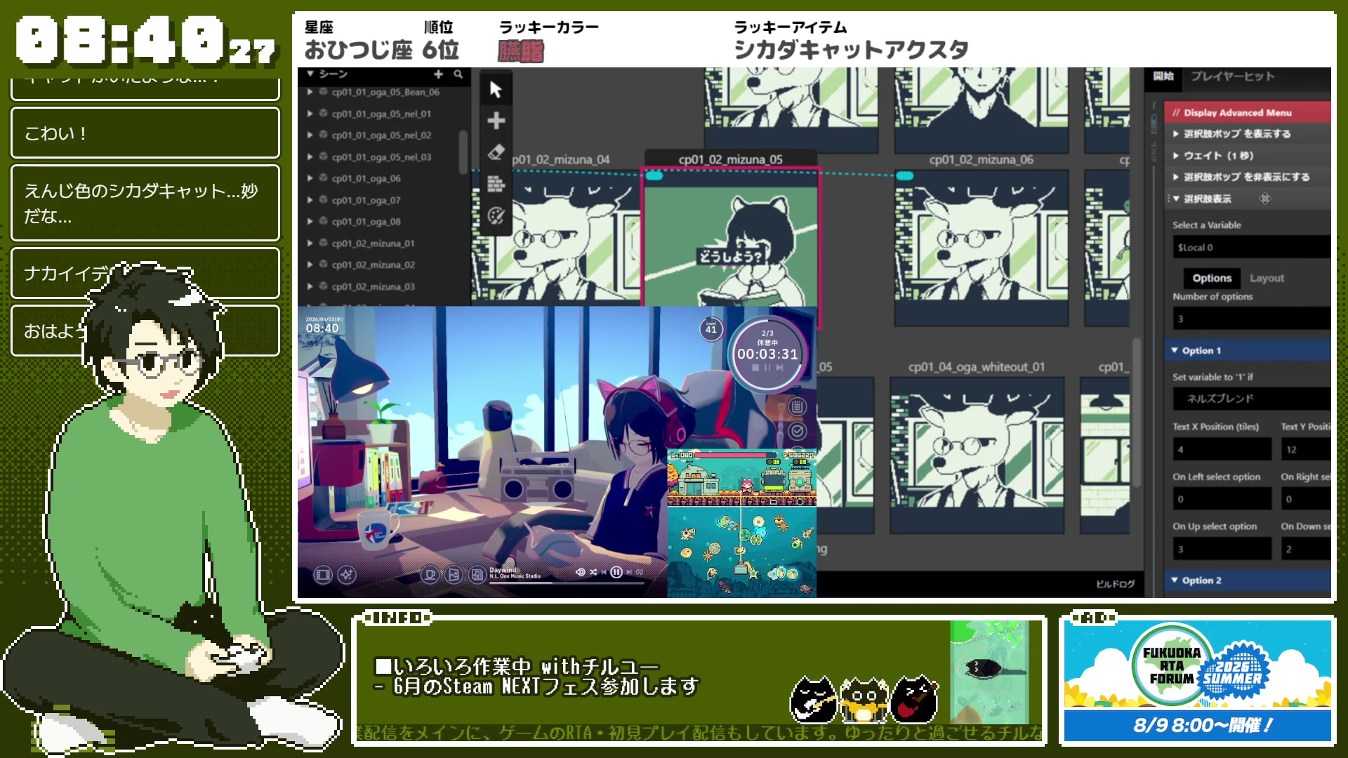
click(1265, 199)
mouse_move(1257, 324)
mouse_down()
mouse_move(993, 301)
mouse_move(1257, 250)
mouse_up()
click(1257, 253)
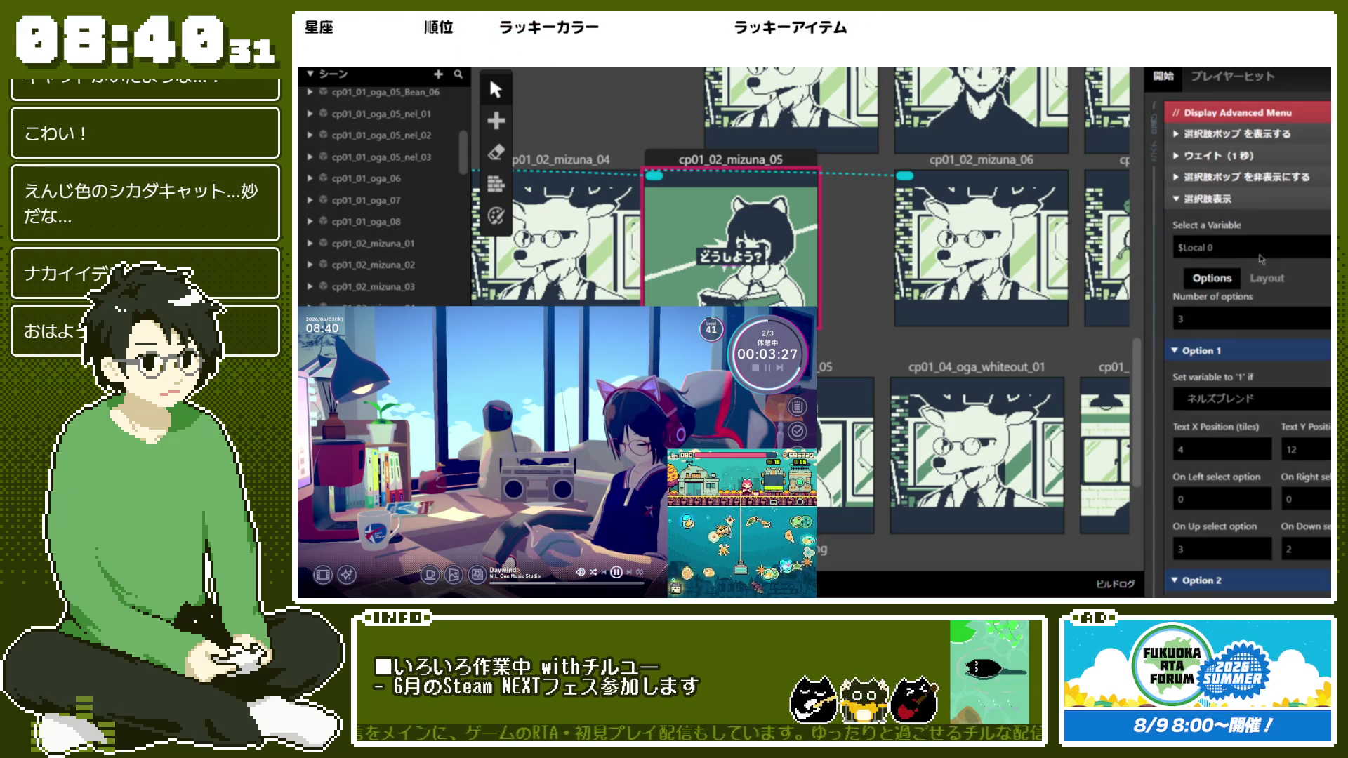
click(1255, 200)
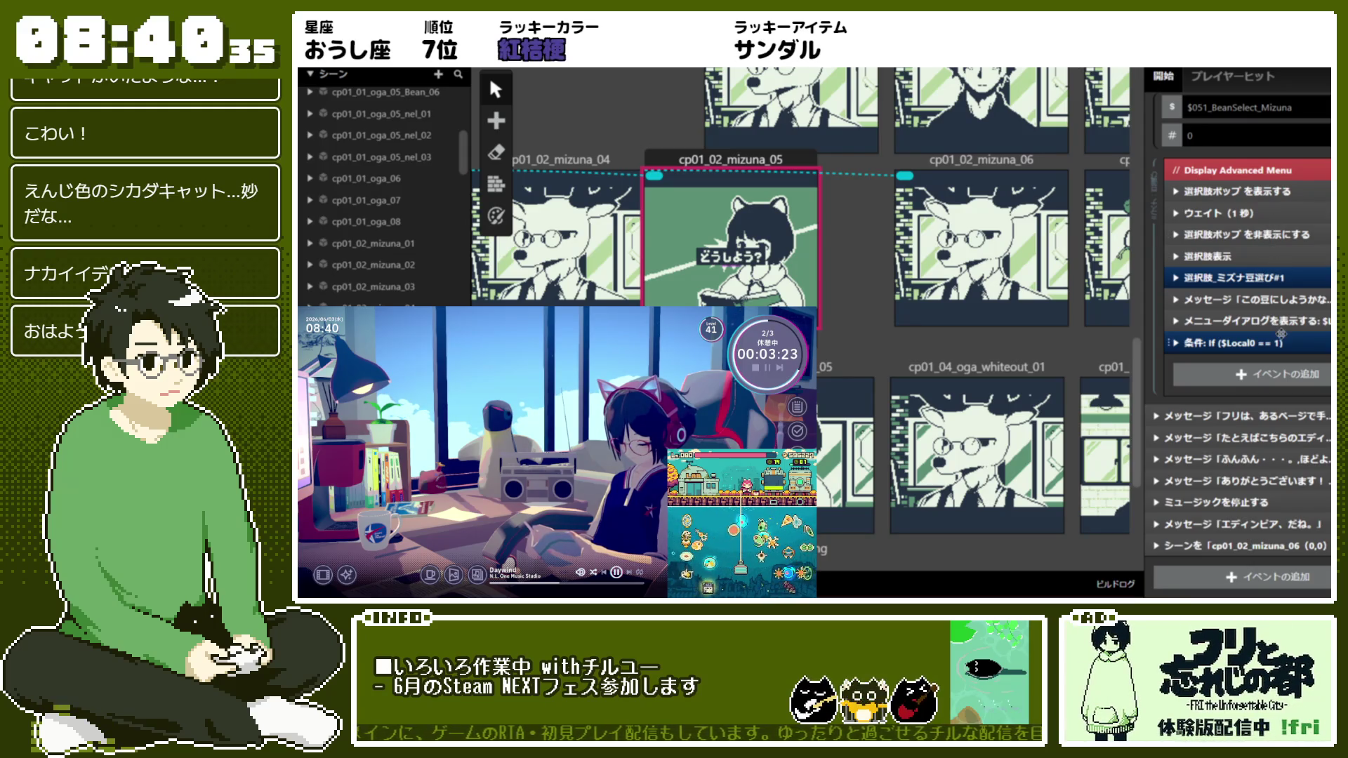
Switch the If condition's variable from $Local0 to $Local1 so it tests $Local1 == 1
click(1284, 342)
click(1285, 264)
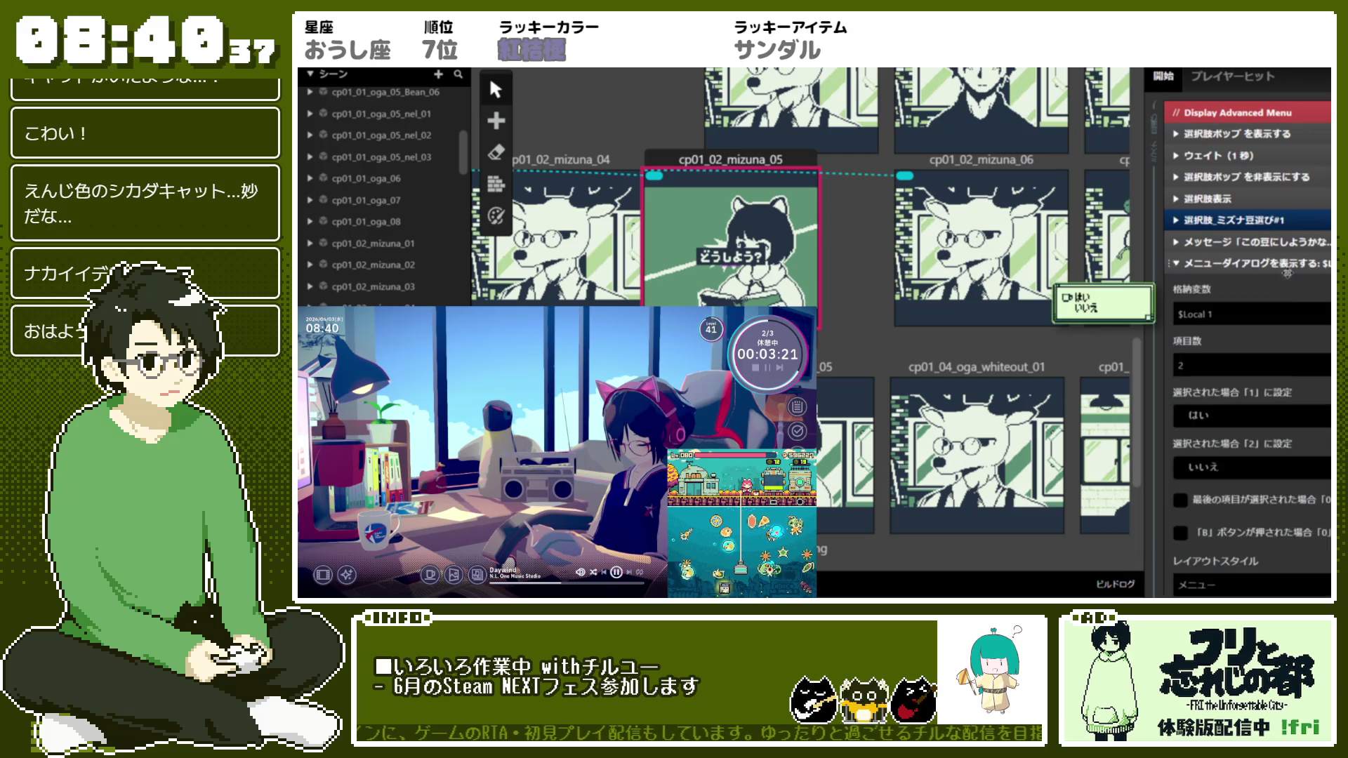
scroll(1307, 362, down, 2)
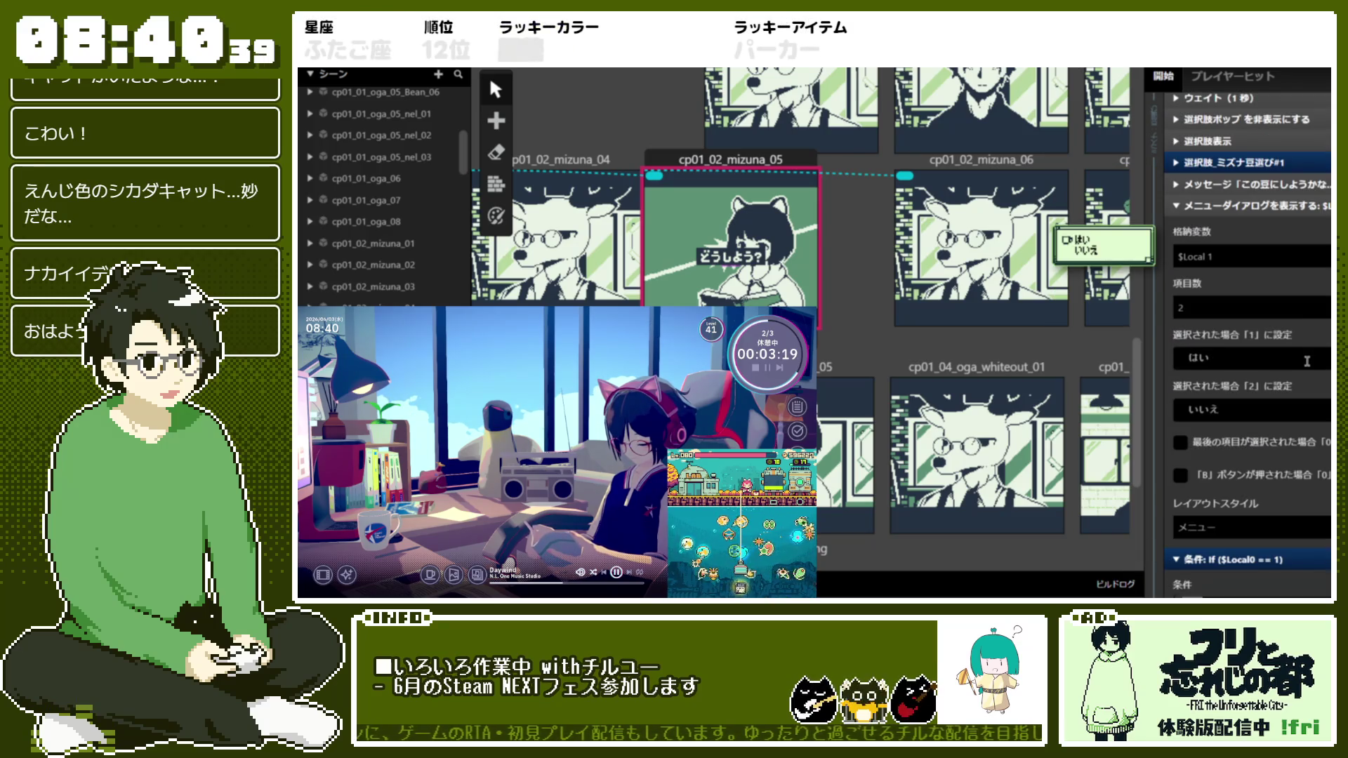
scroll(1307, 361, down, 2)
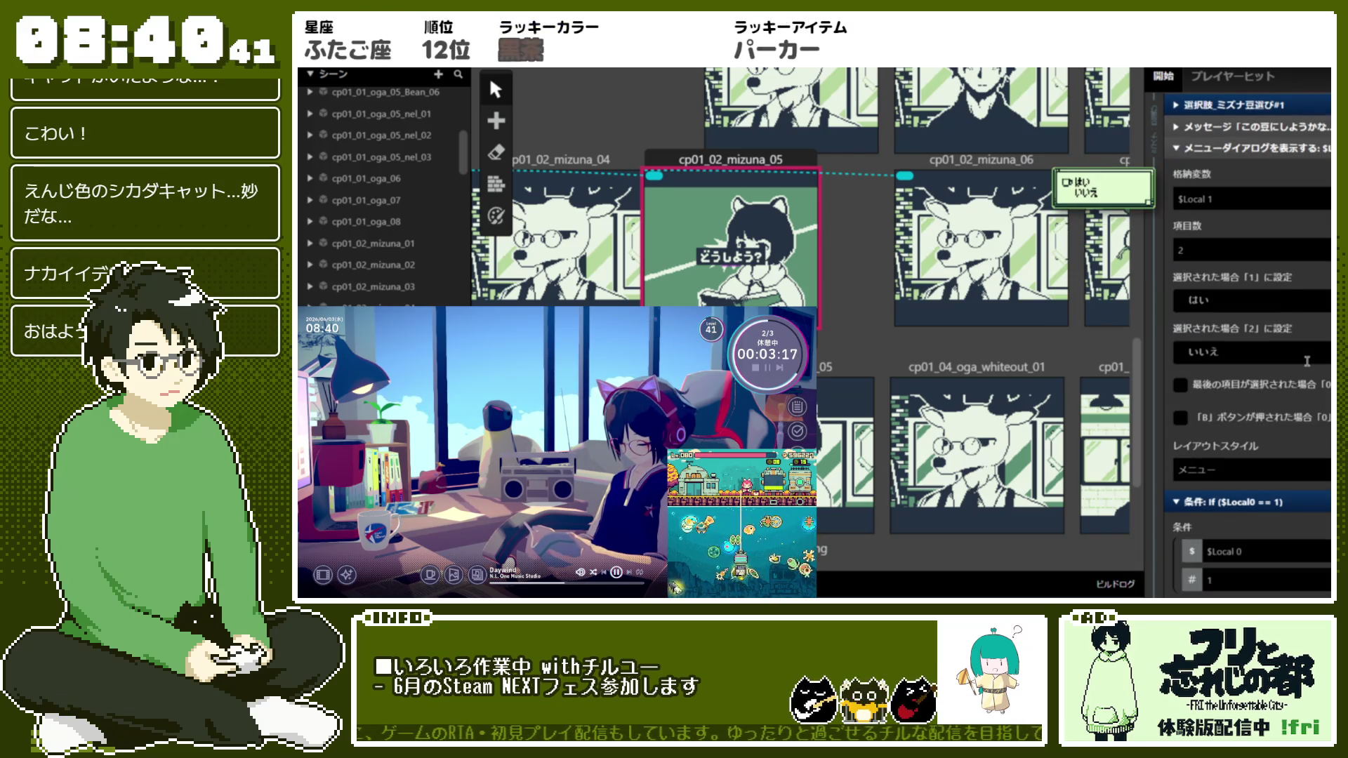
scroll(1307, 362, down, 2)
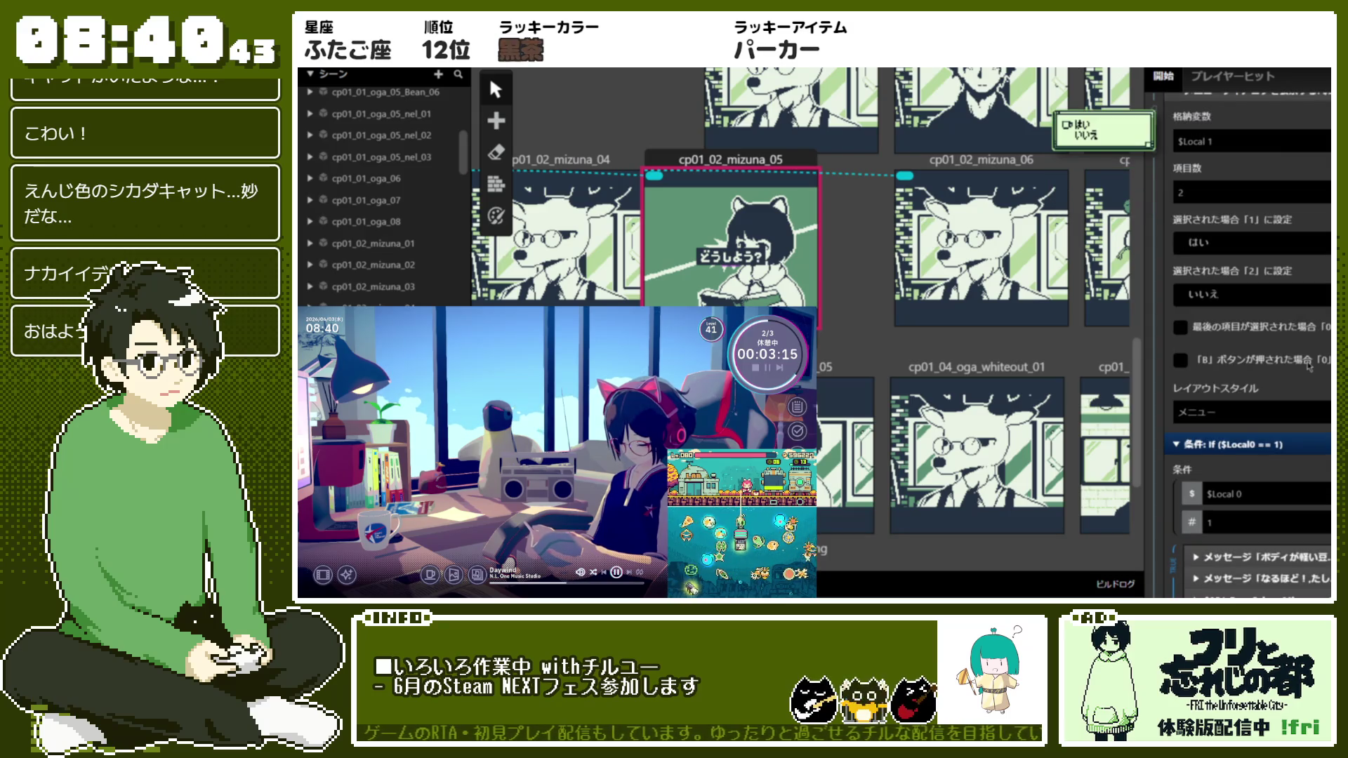
click(1250, 494)
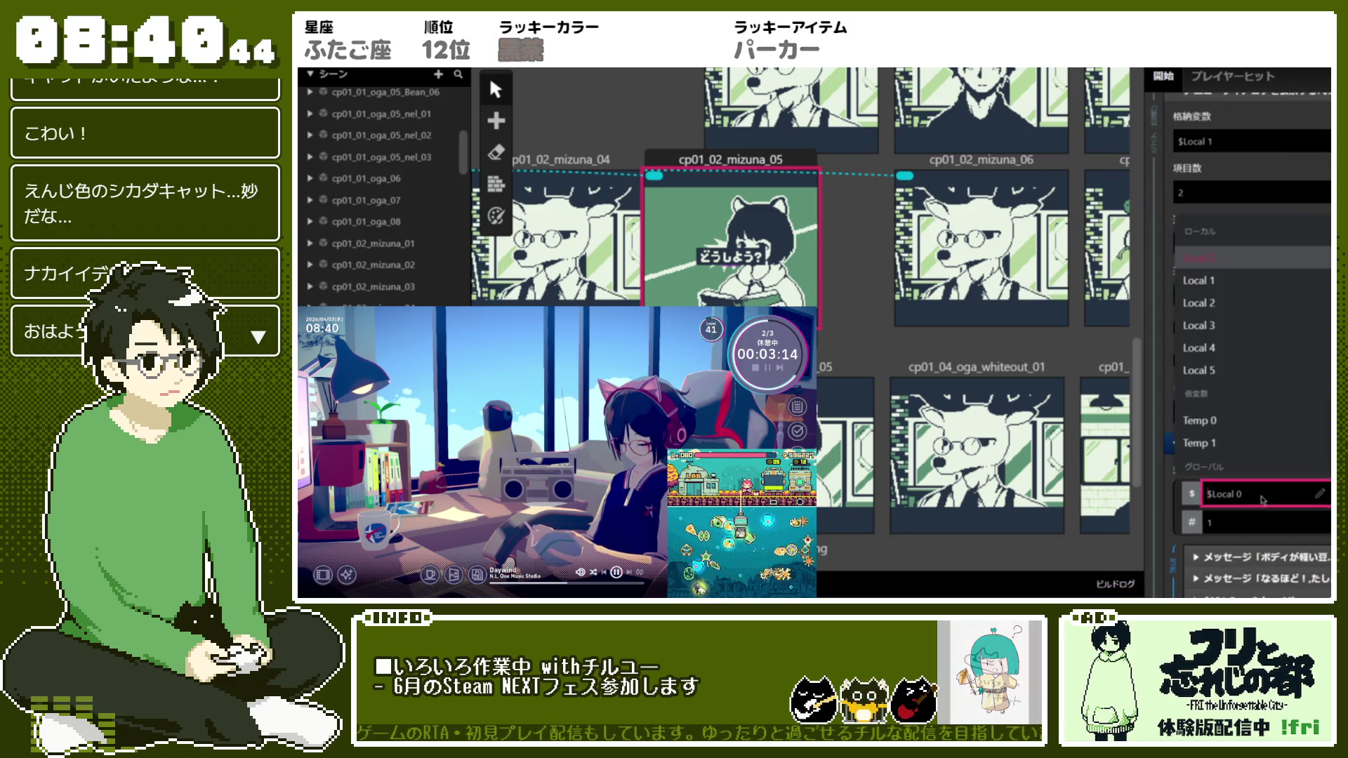
click(1252, 286)
scroll(1311, 398, down, 4)
scroll(1312, 398, down, 4)
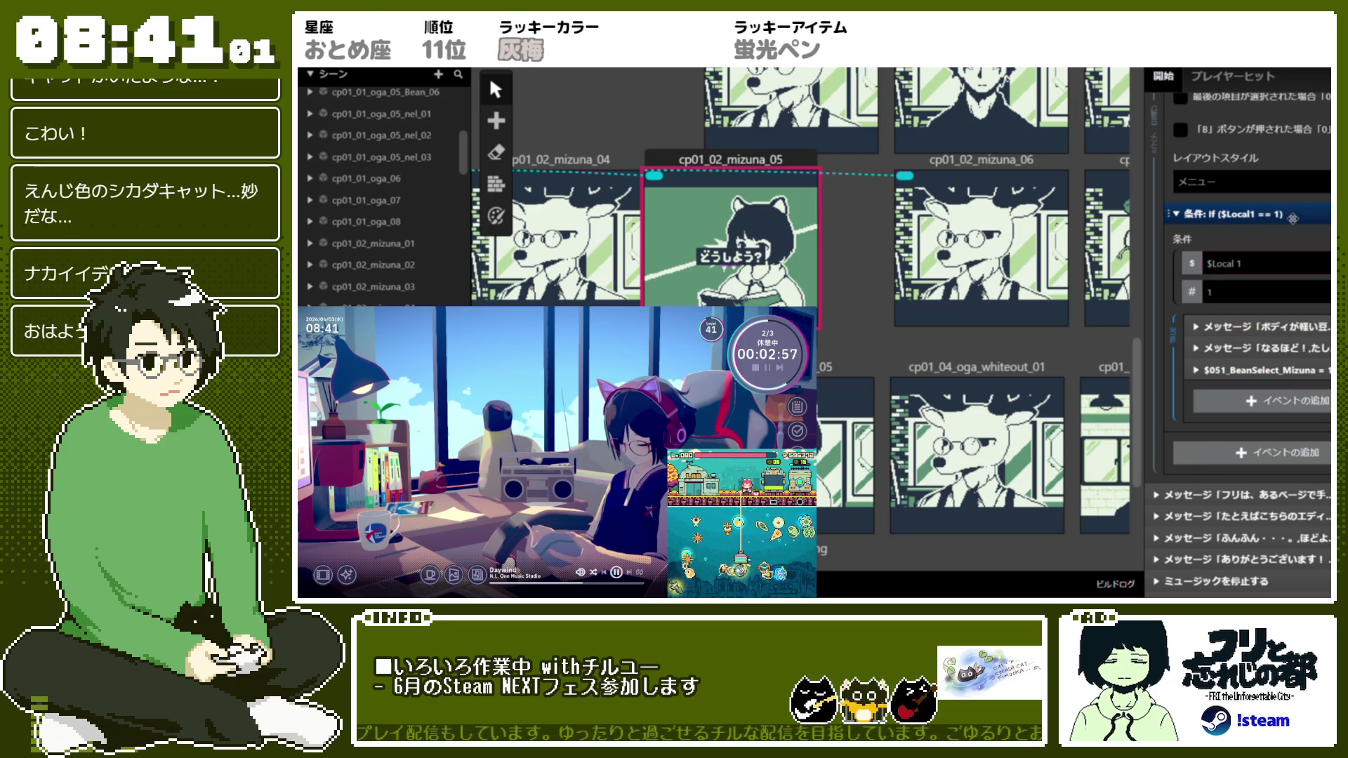
scroll(1302, 250, up, 3)
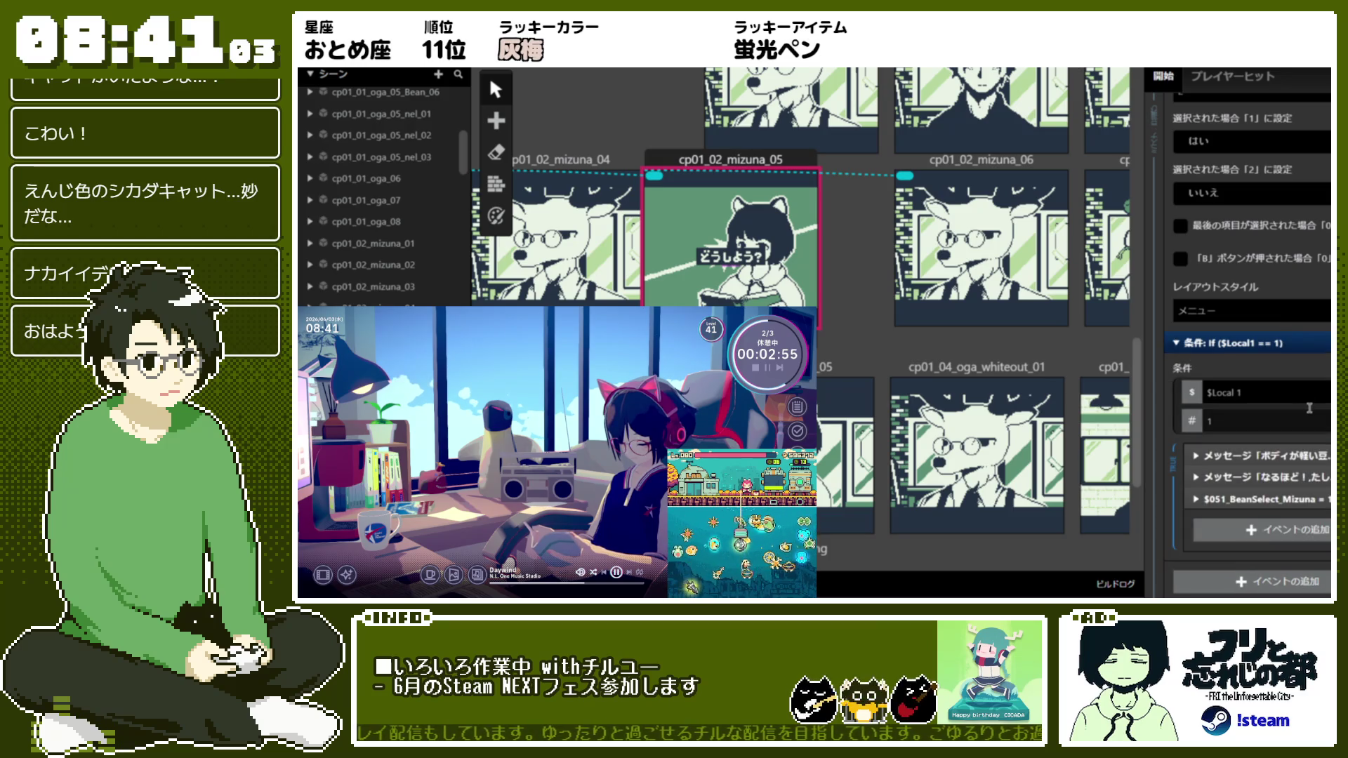
scroll(1311, 337, down, 2)
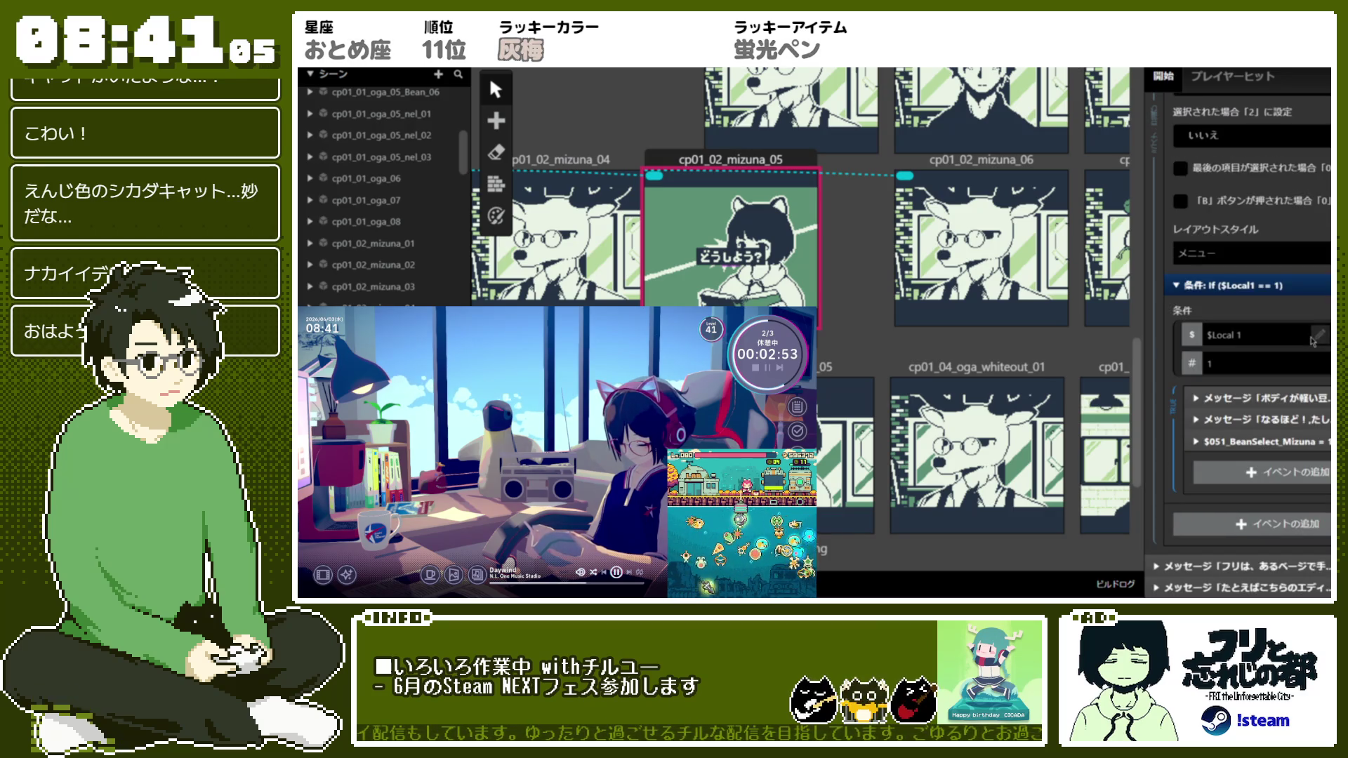
scroll(1310, 336, down, 1)
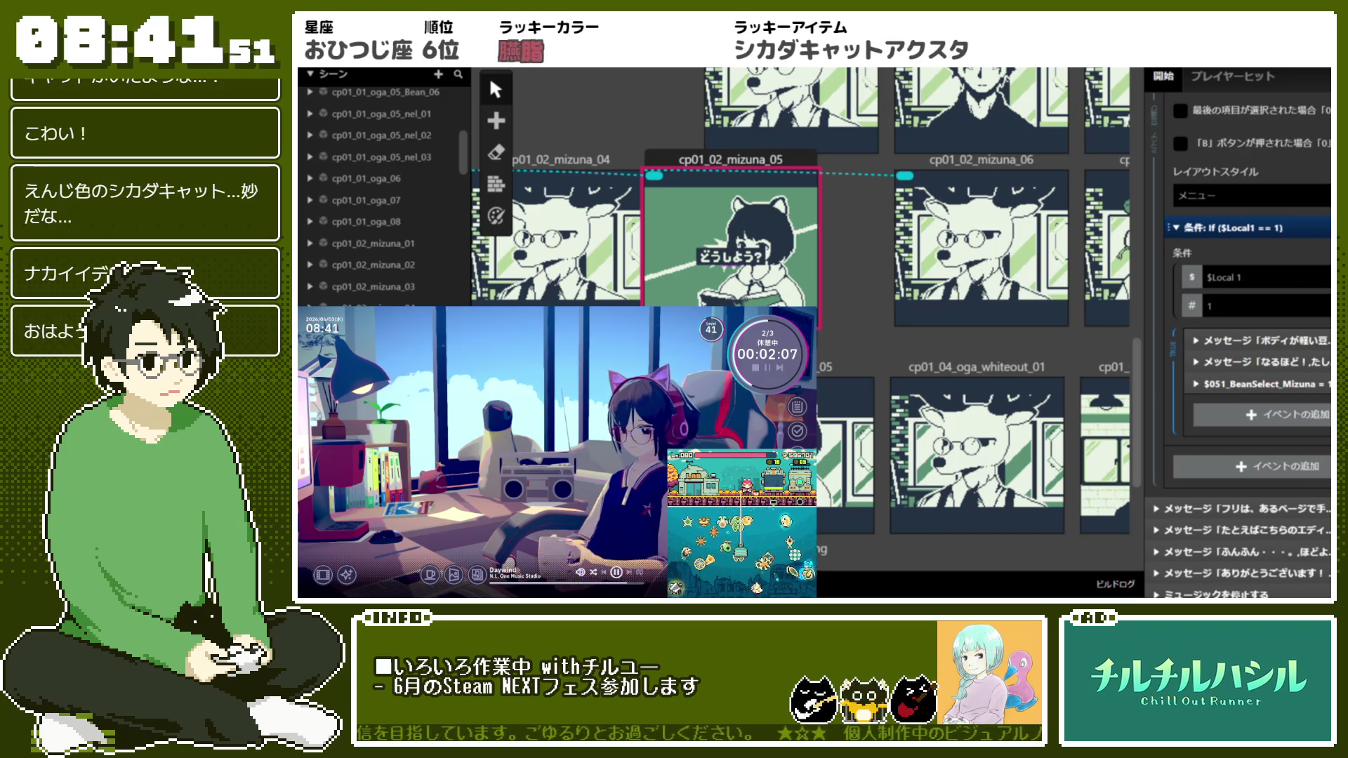
Delete the If condition block following the yes/no menu dialog
right_click(1243, 246)
click(1311, 408)
scroll(1295, 177, up, 5)
scroll(1296, 176, up, 3)
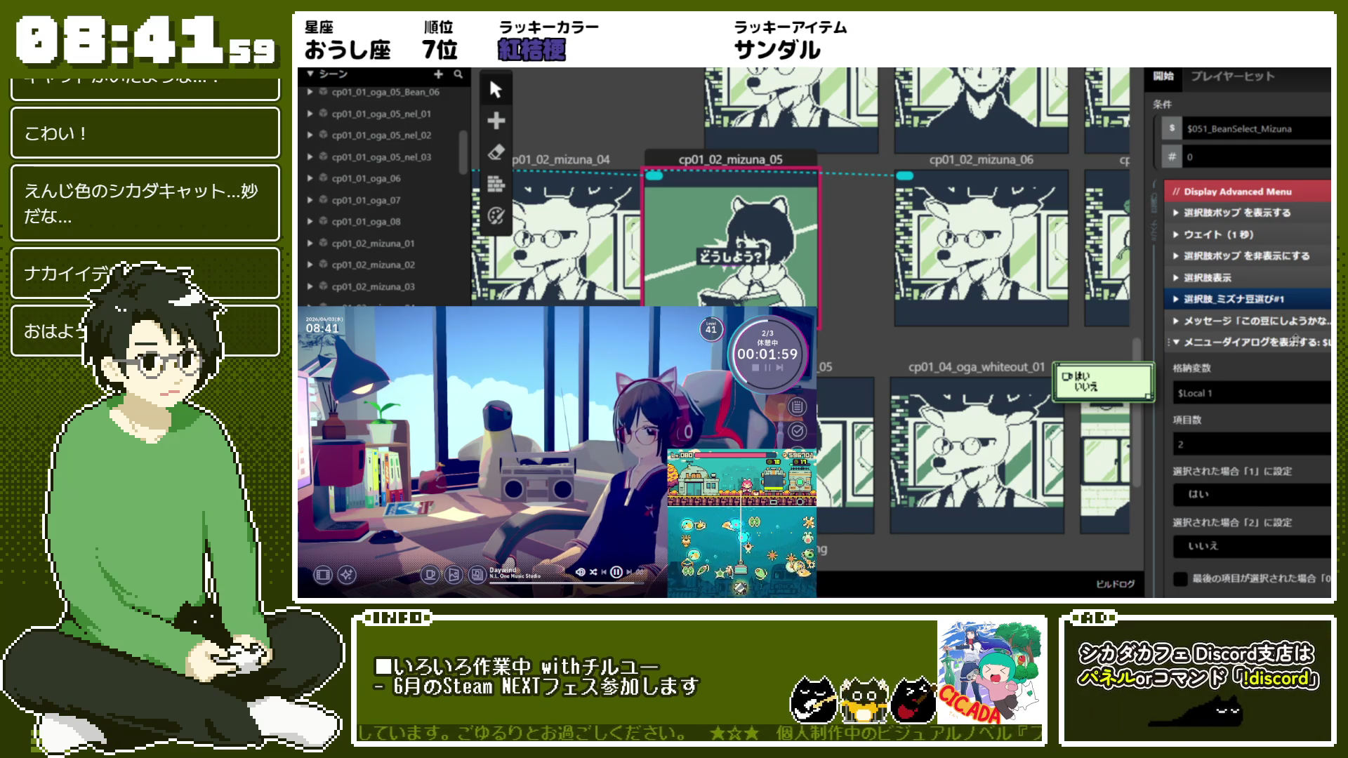
scroll(1296, 344, down, 5)
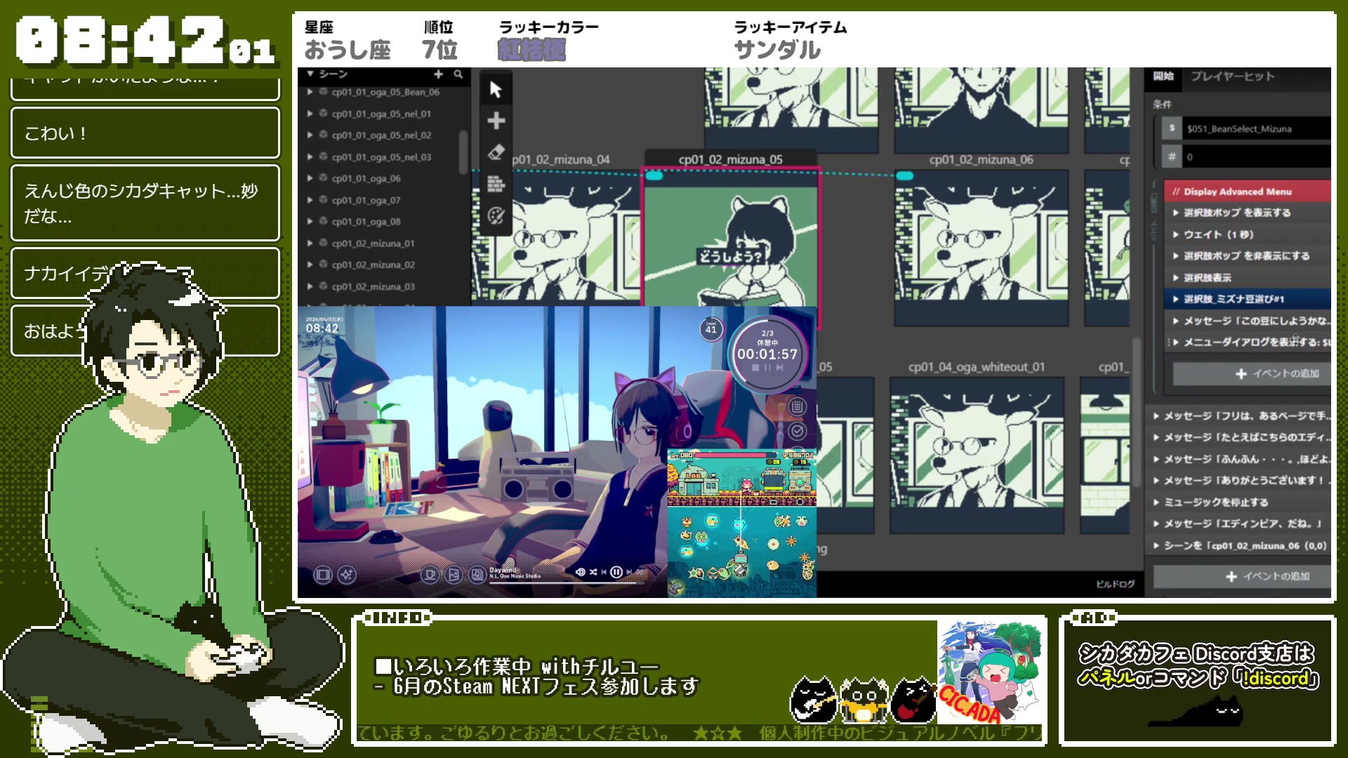
Add a Switch event from the Control Flow category after the menu dialog
click(1289, 376)
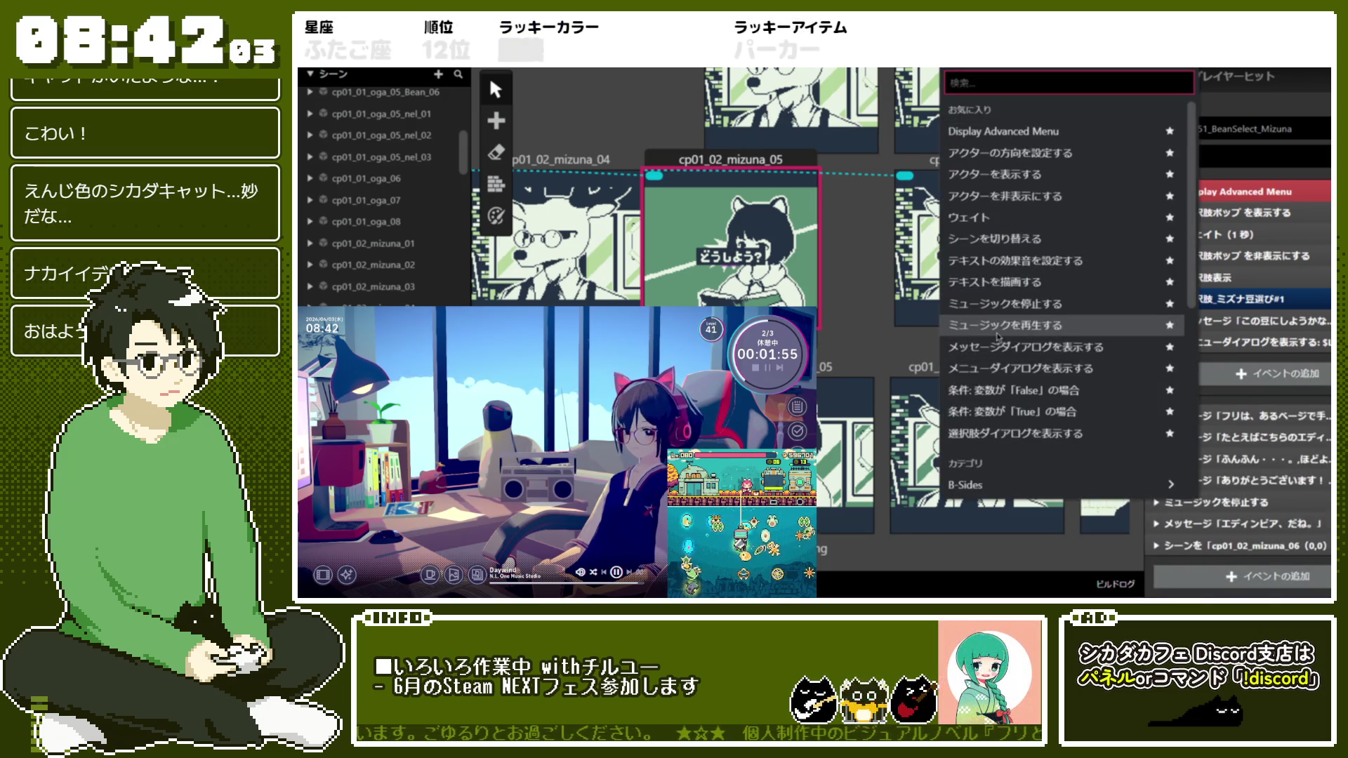
scroll(1064, 404, down, 3)
scroll(1064, 404, up, 3)
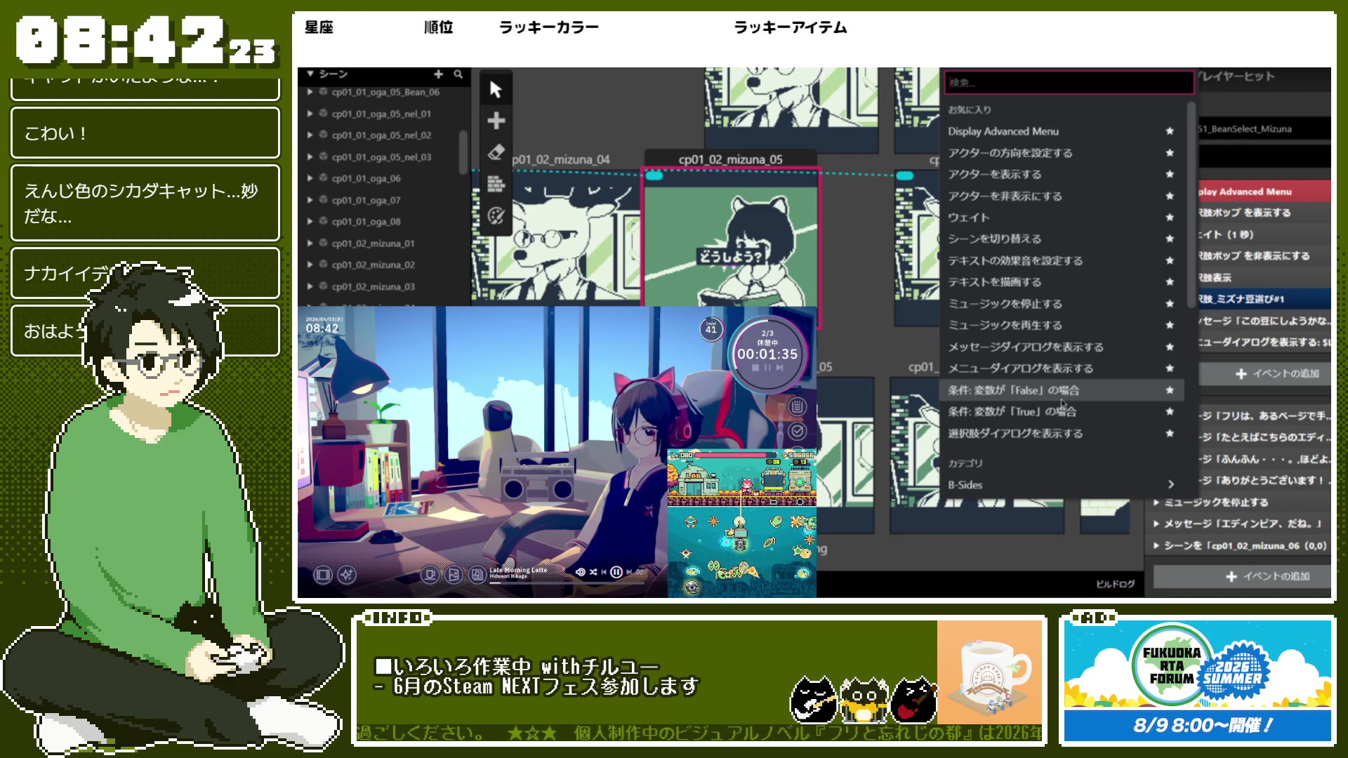
scroll(1062, 404, down, 5)
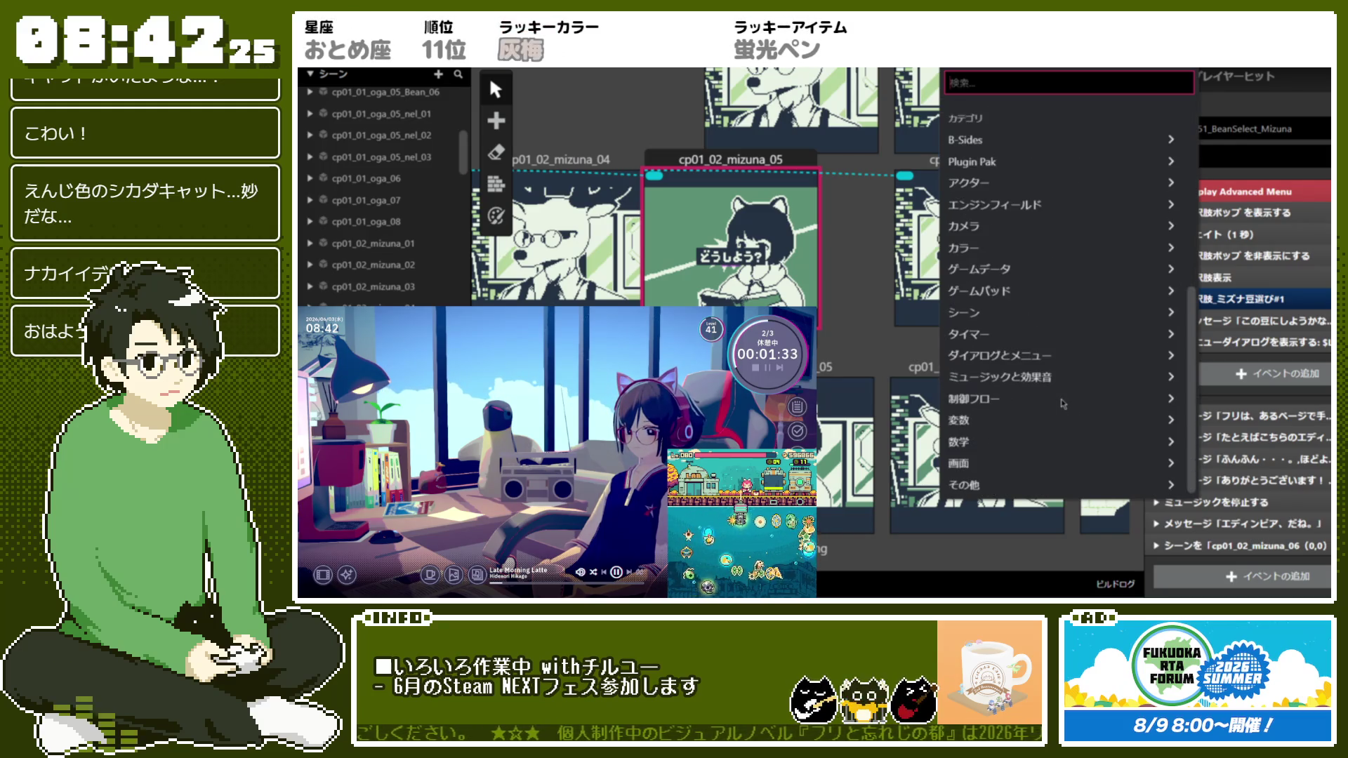
click(1073, 409)
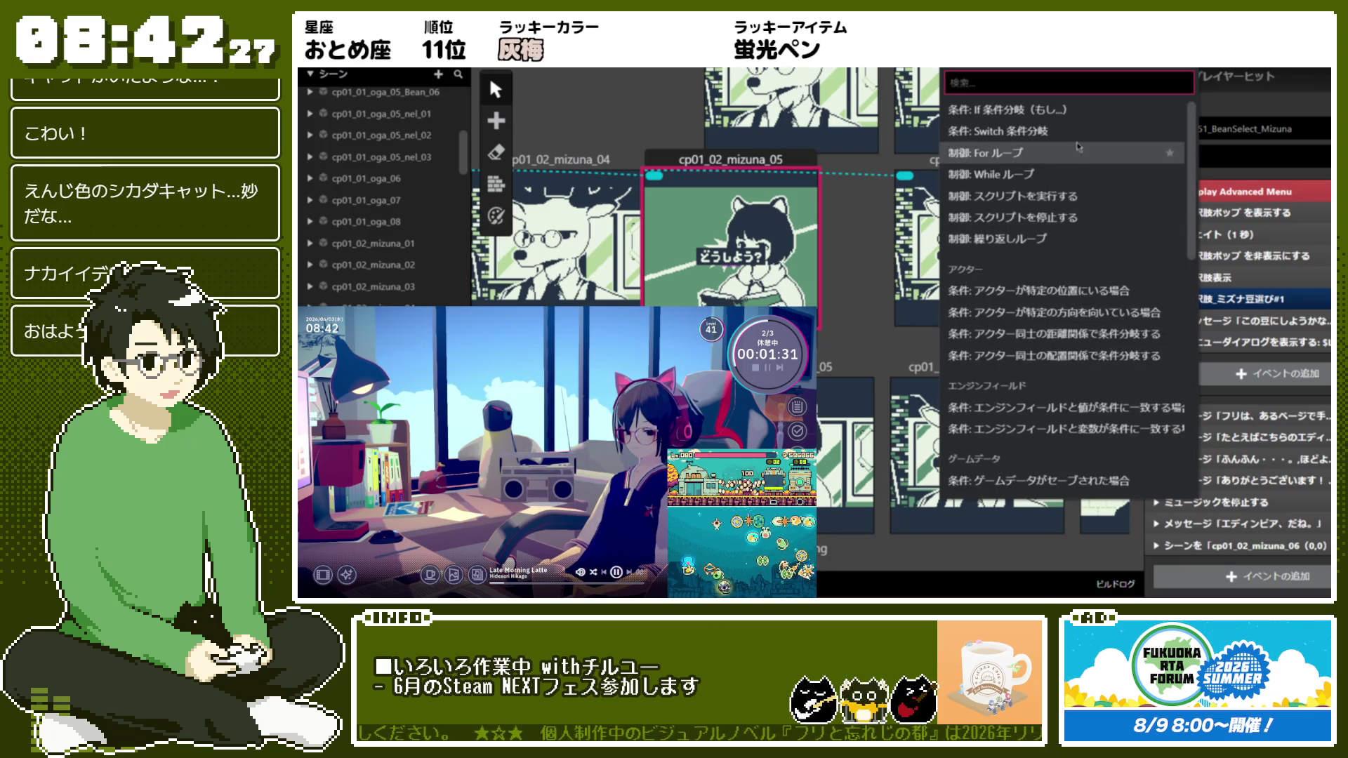
click(1082, 158)
click(1254, 414)
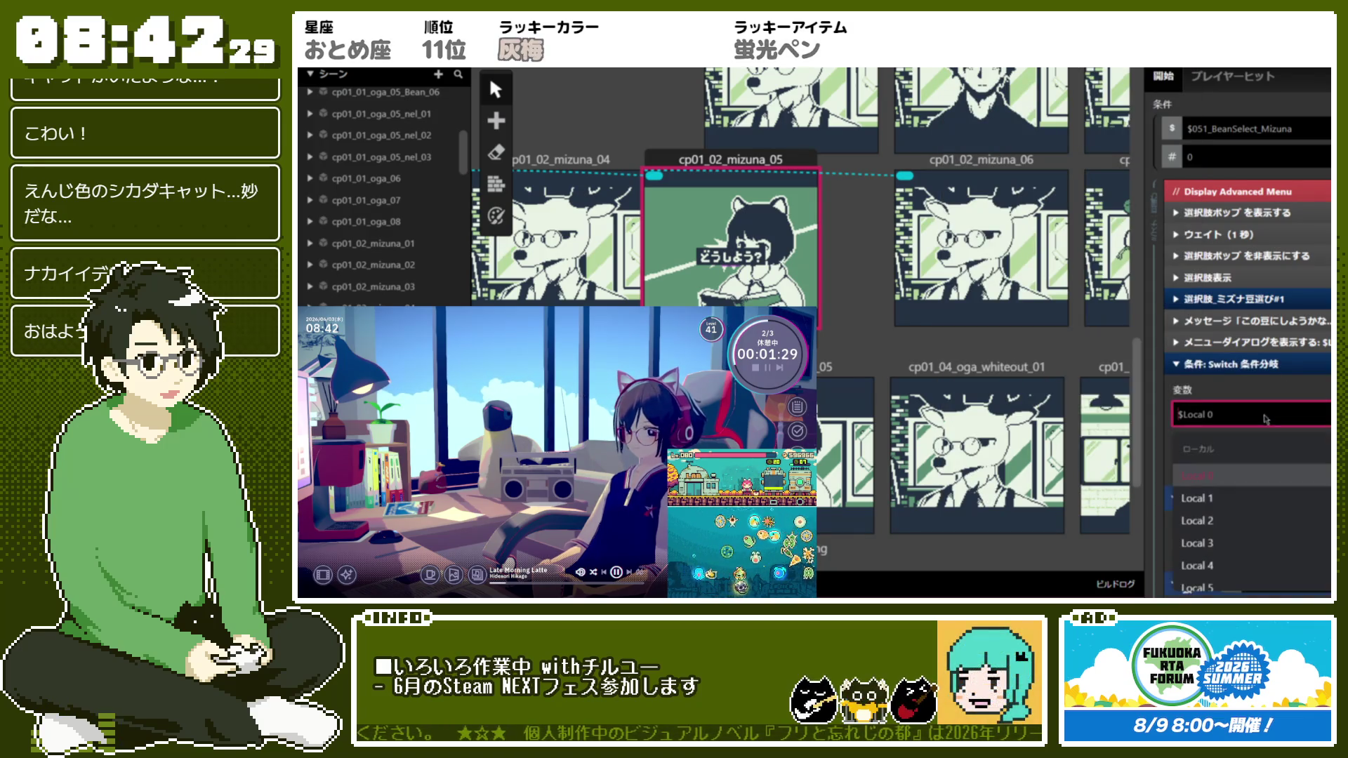
Point the Switch at Local 1, then delete the Switch event
click(1250, 504)
click(1263, 349)
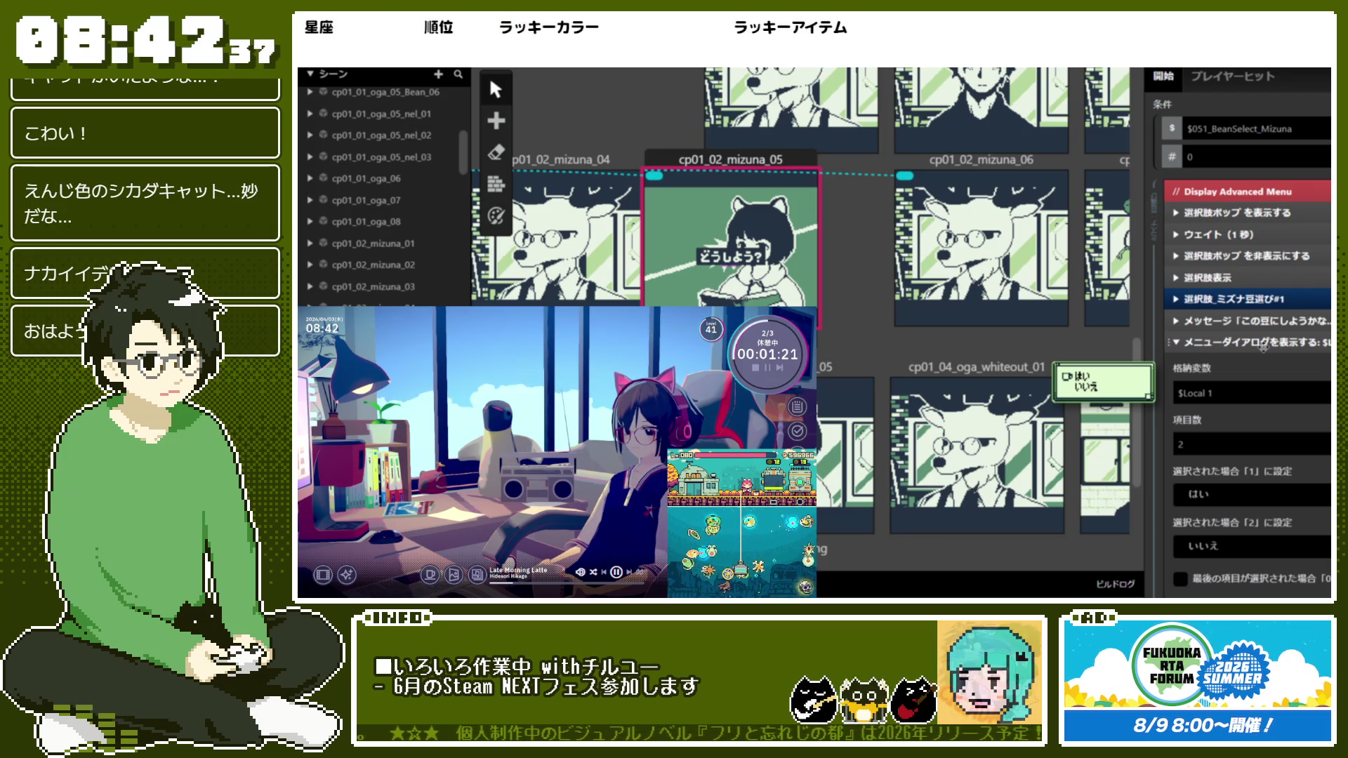
click(1264, 346)
scroll(1296, 432, down, 1)
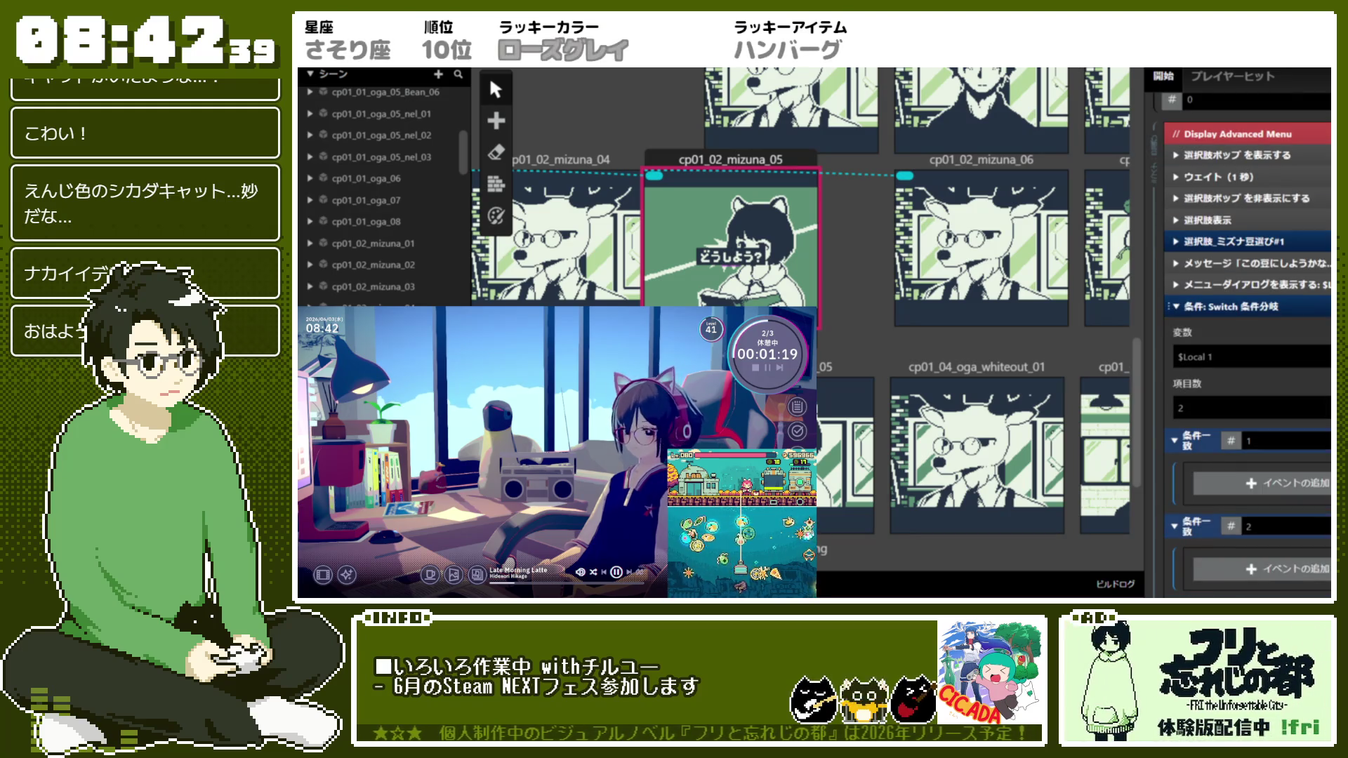
key(Delete)
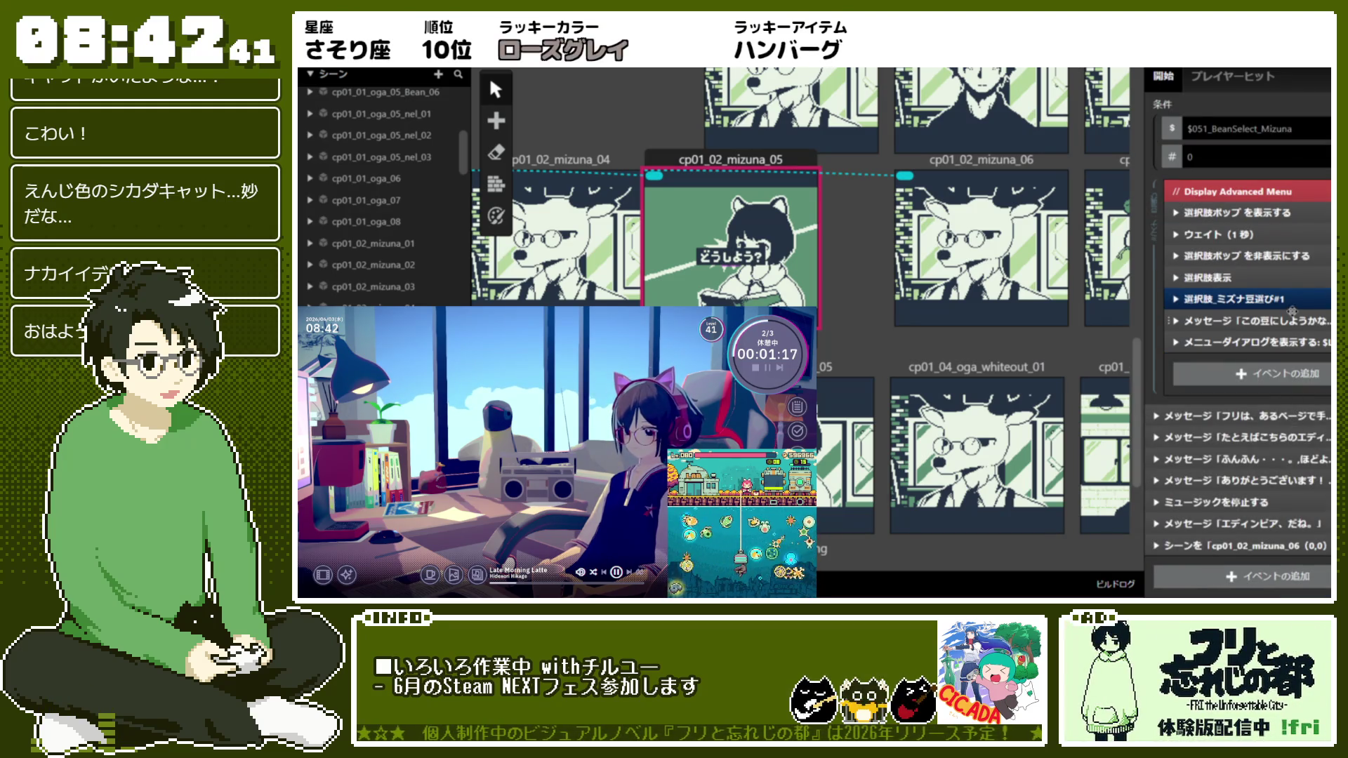
Review the bean-choice branch, the bean question message and the menu dialog settings
click(1226, 307)
scroll(1226, 307, down, 1)
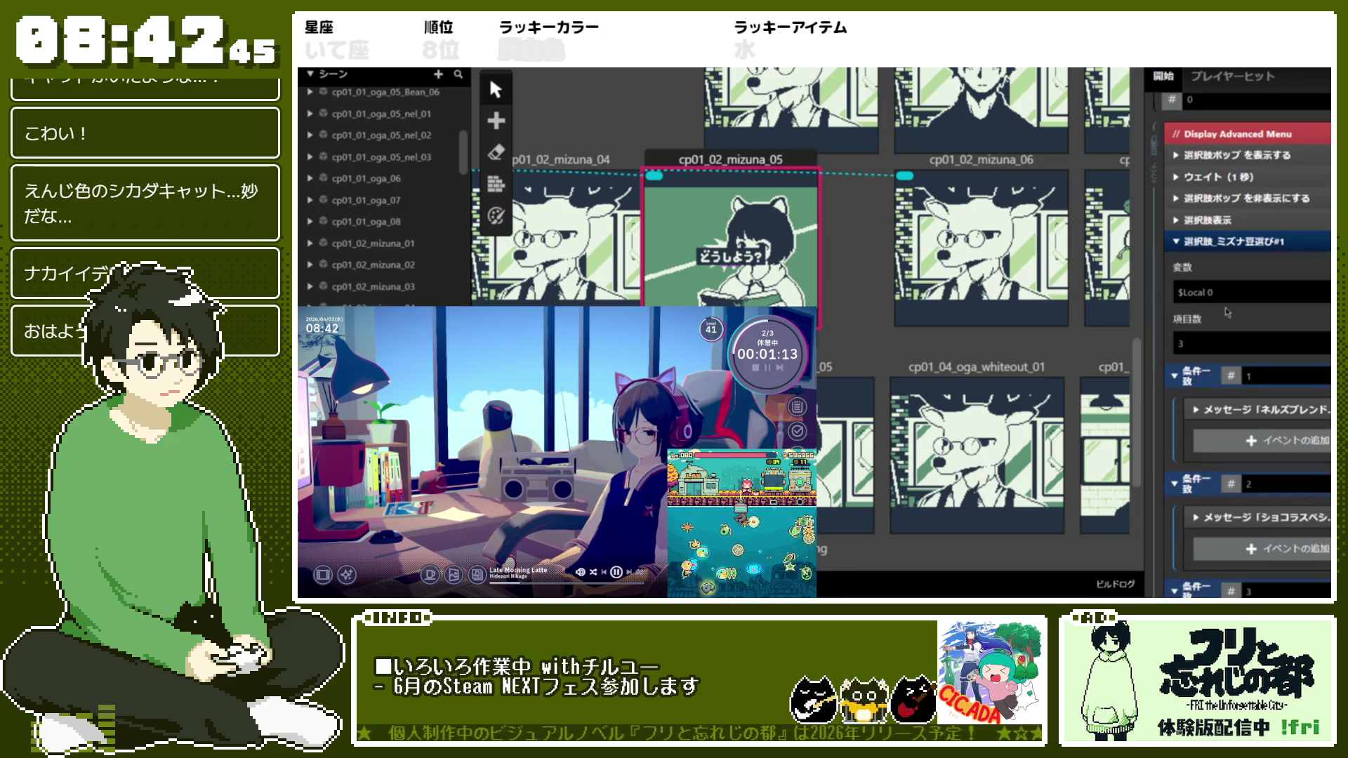
click(1243, 220)
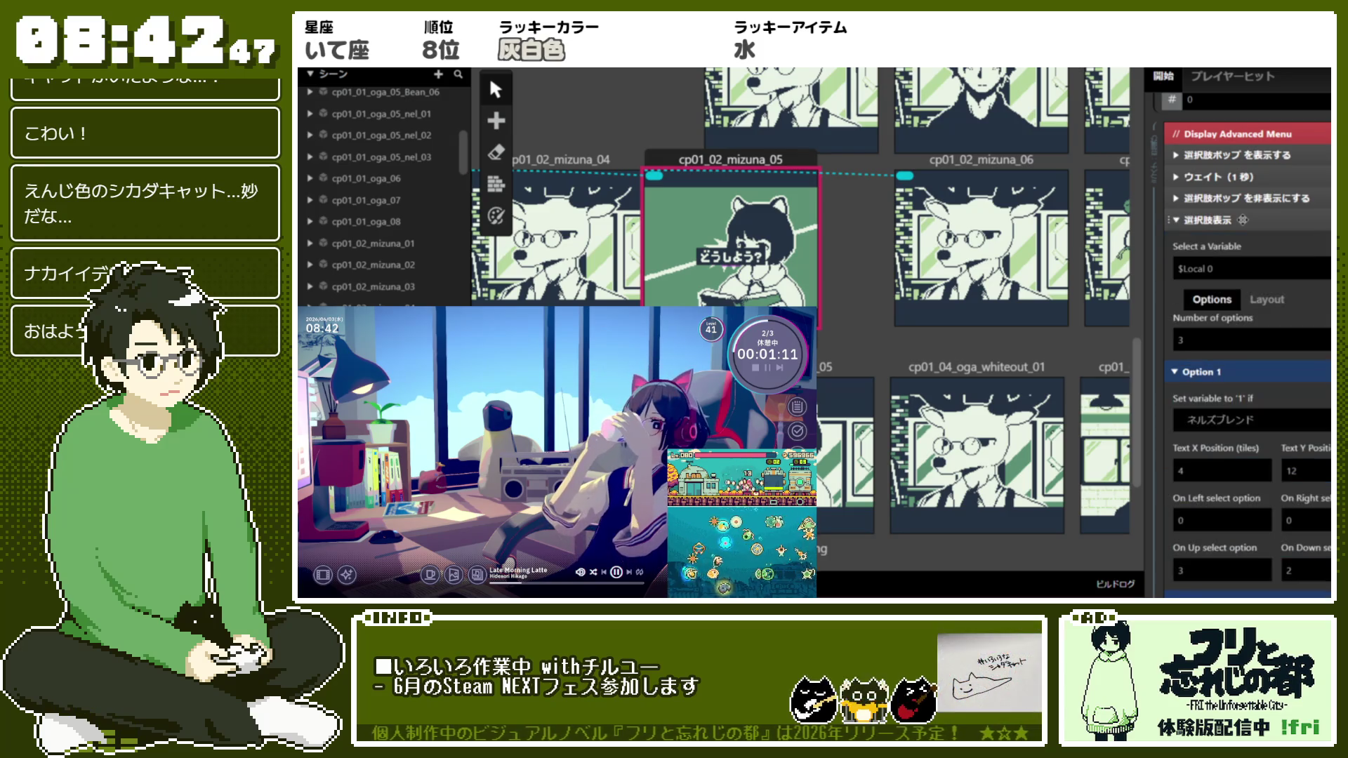
click(1243, 220)
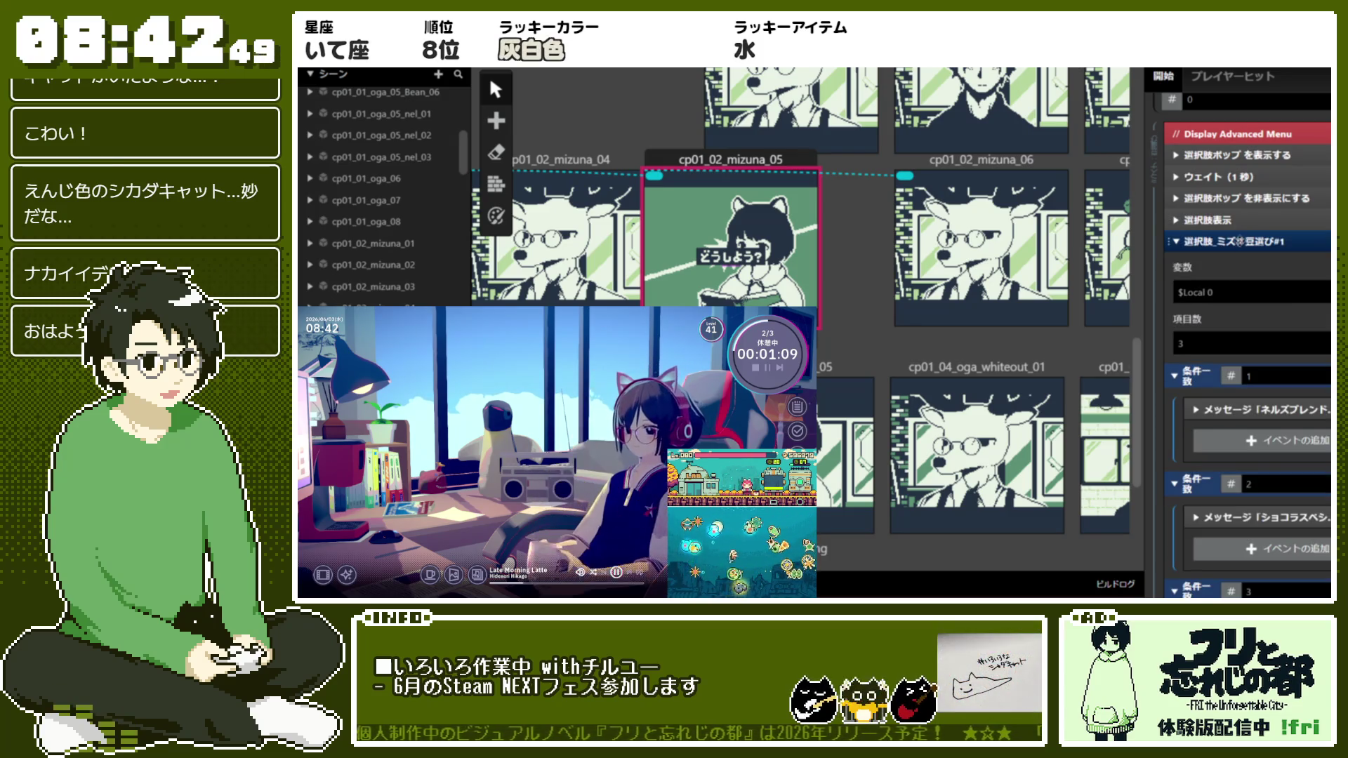
click(1240, 241)
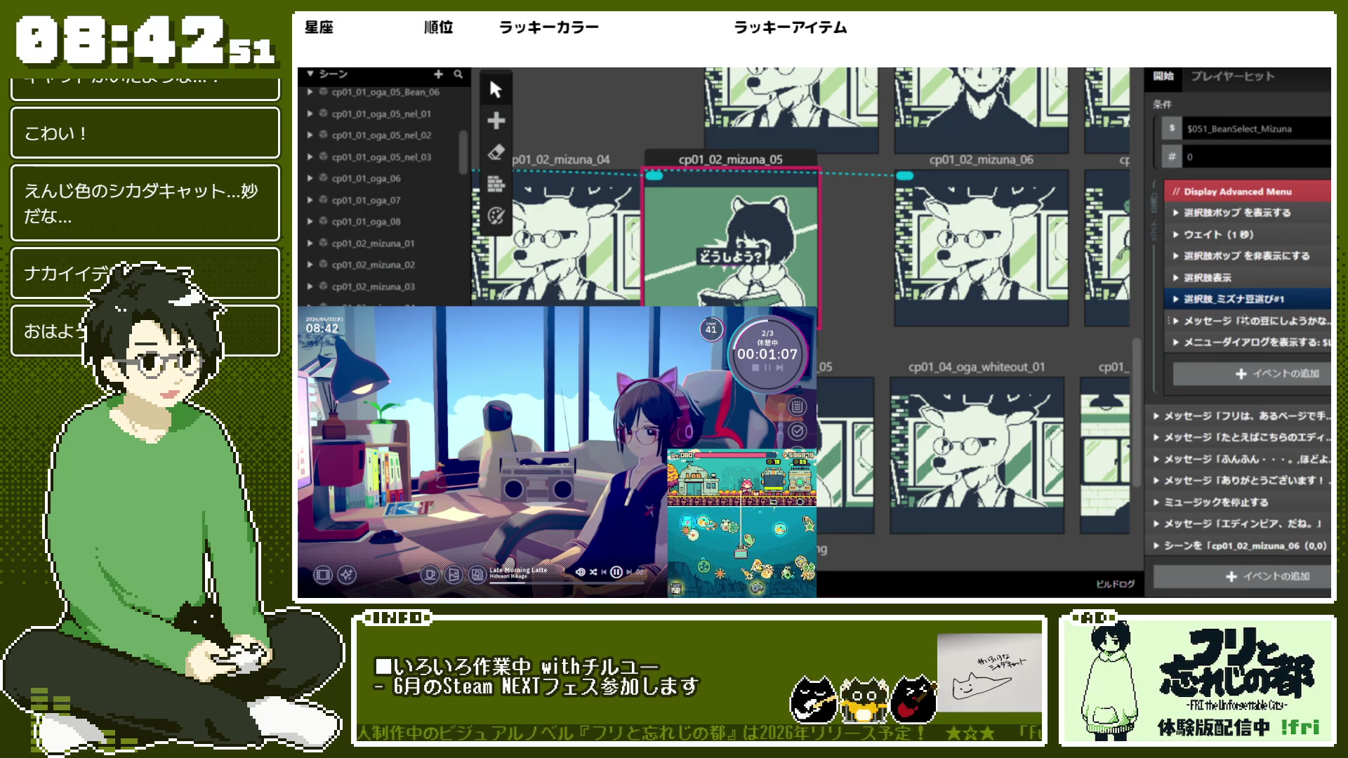
click(1243, 264)
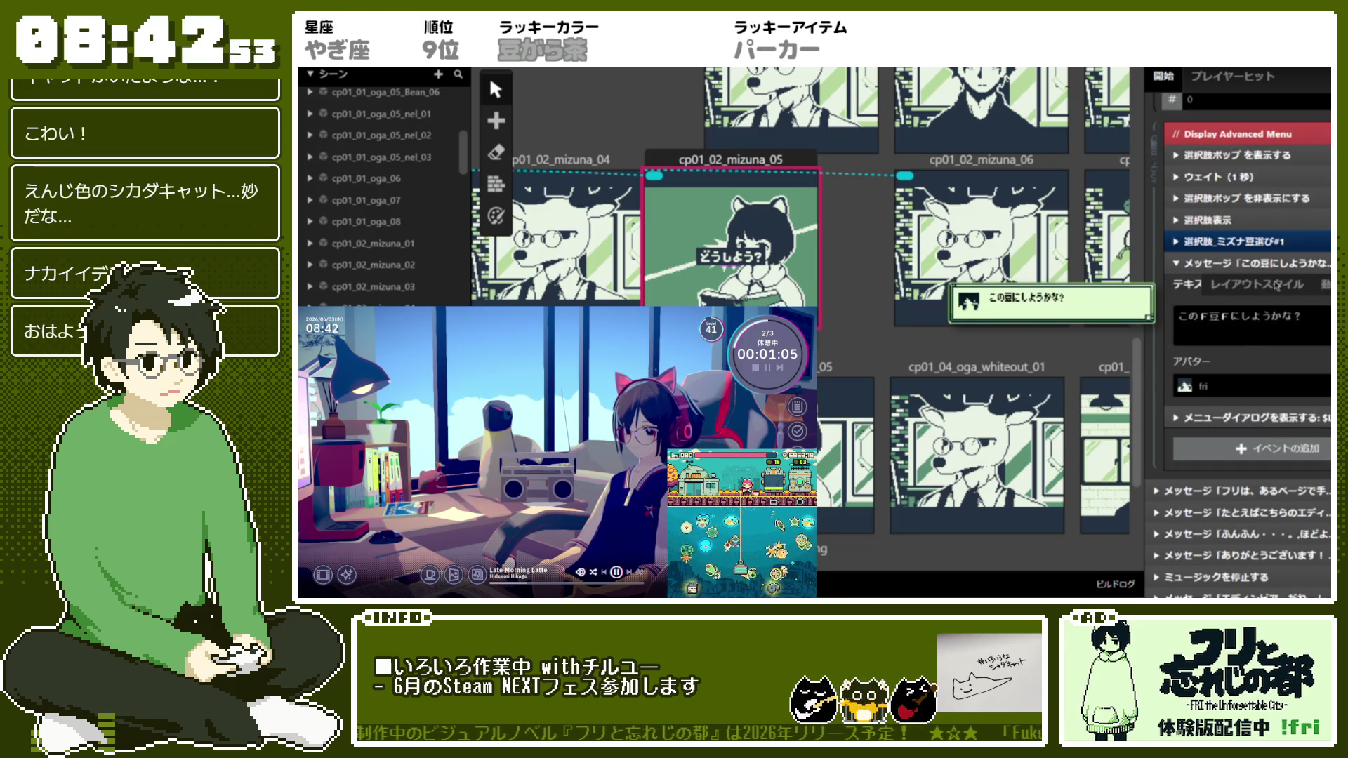
click(1277, 244)
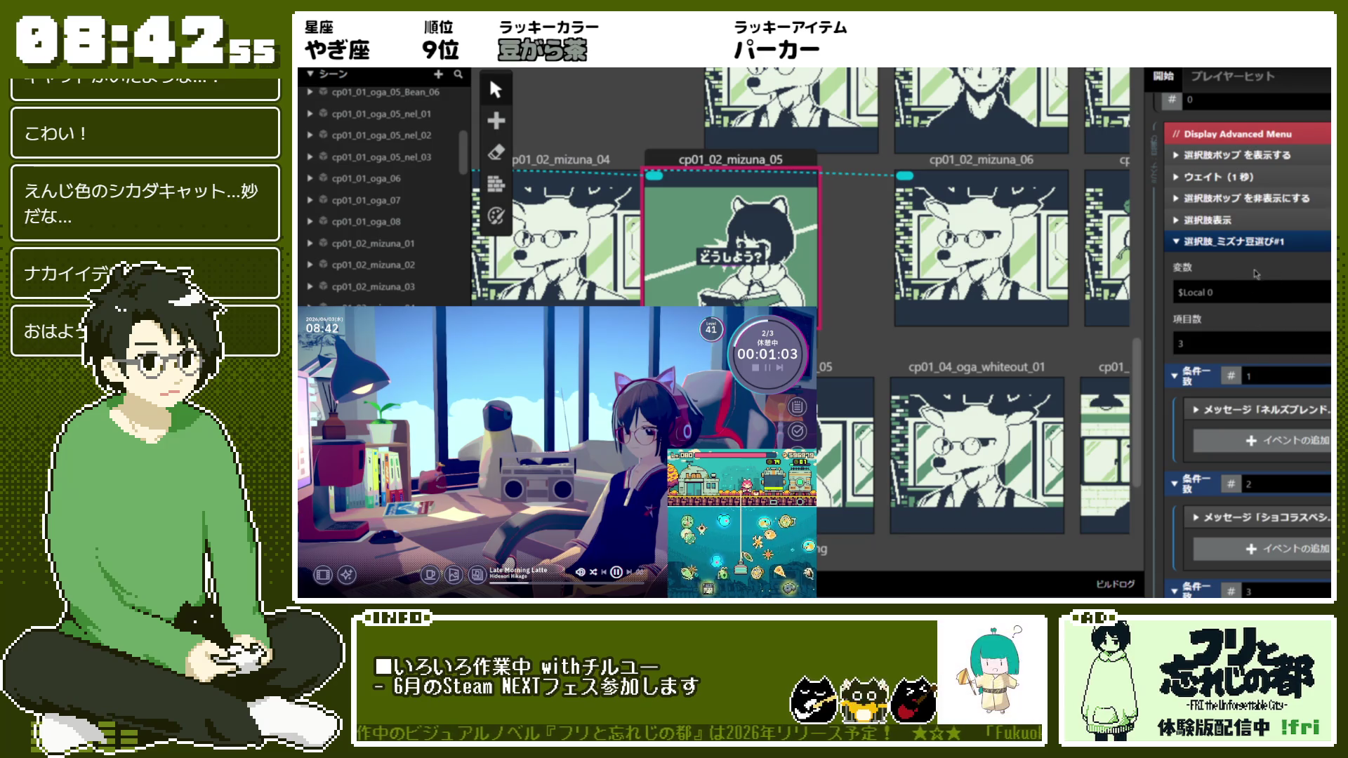
click(1265, 250)
click(1264, 248)
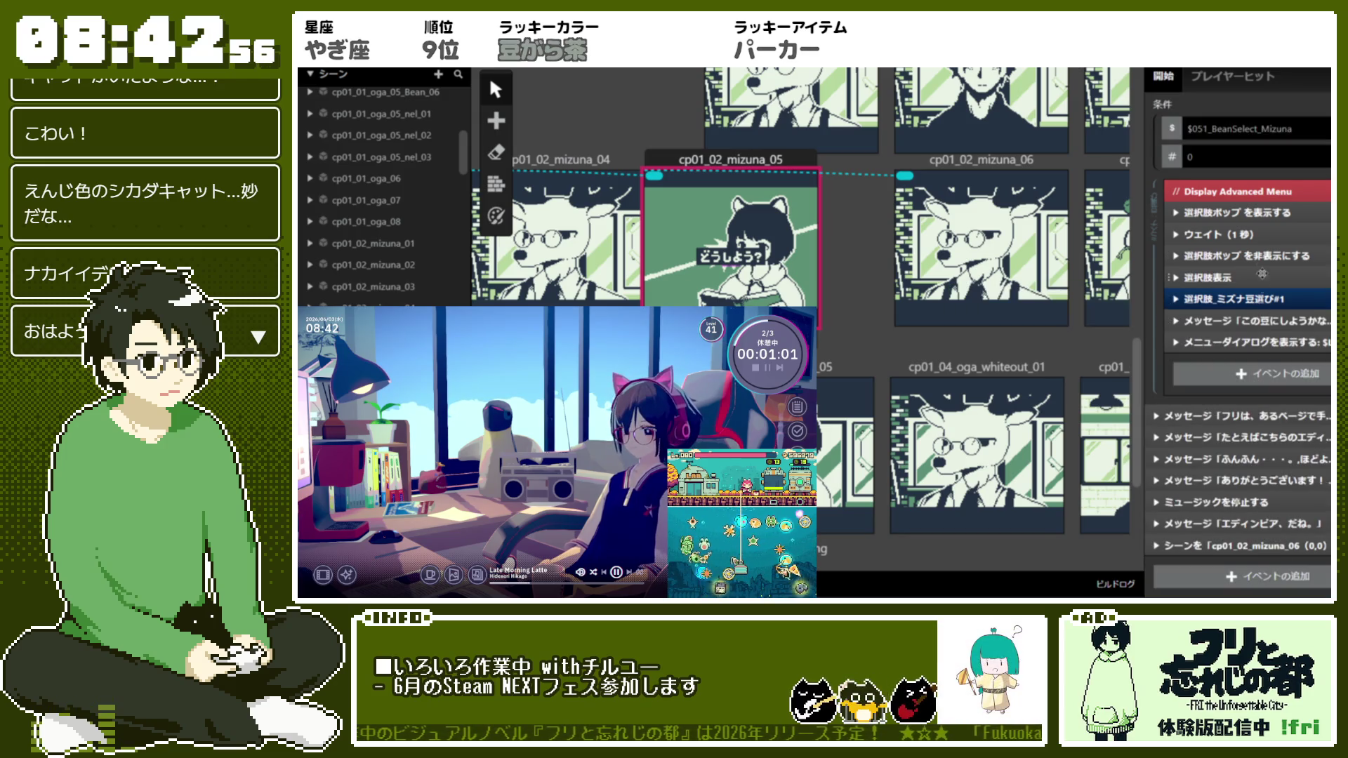
click(1255, 341)
click(1262, 286)
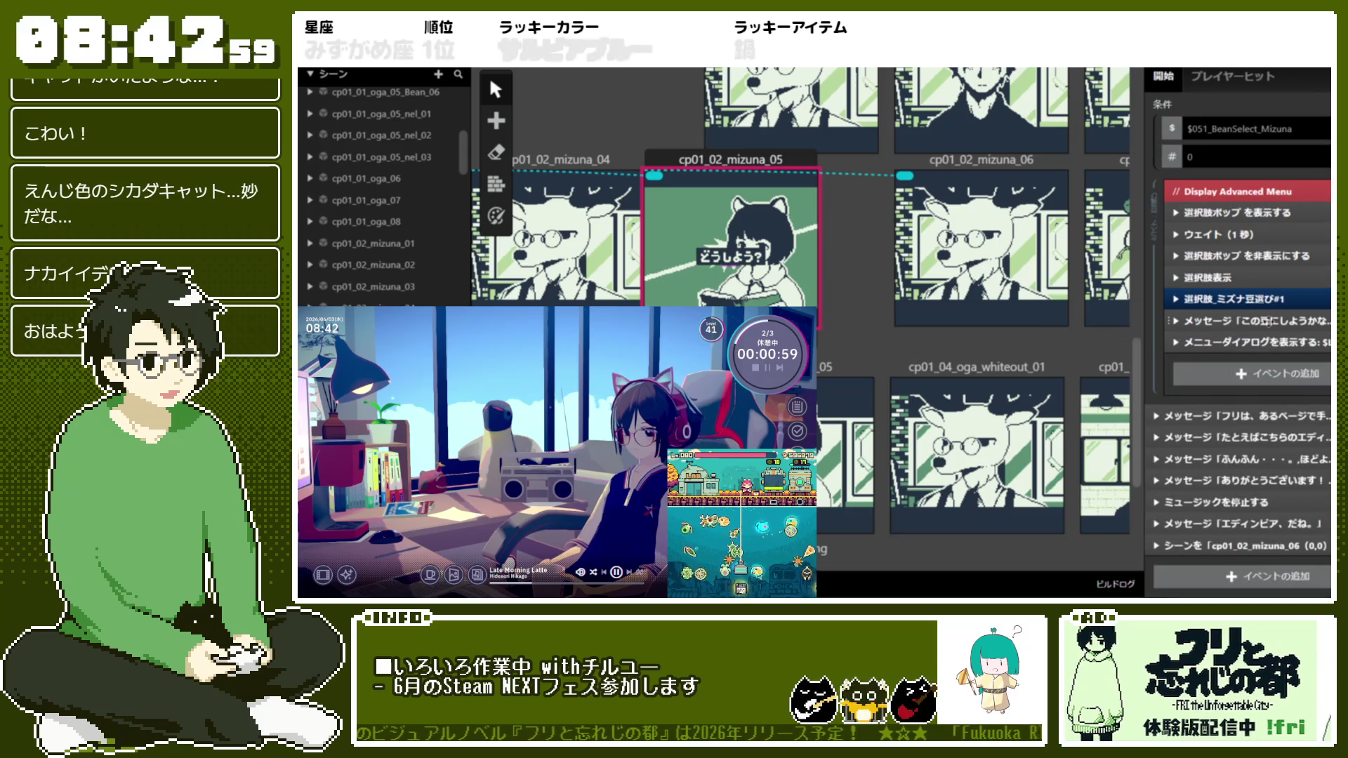
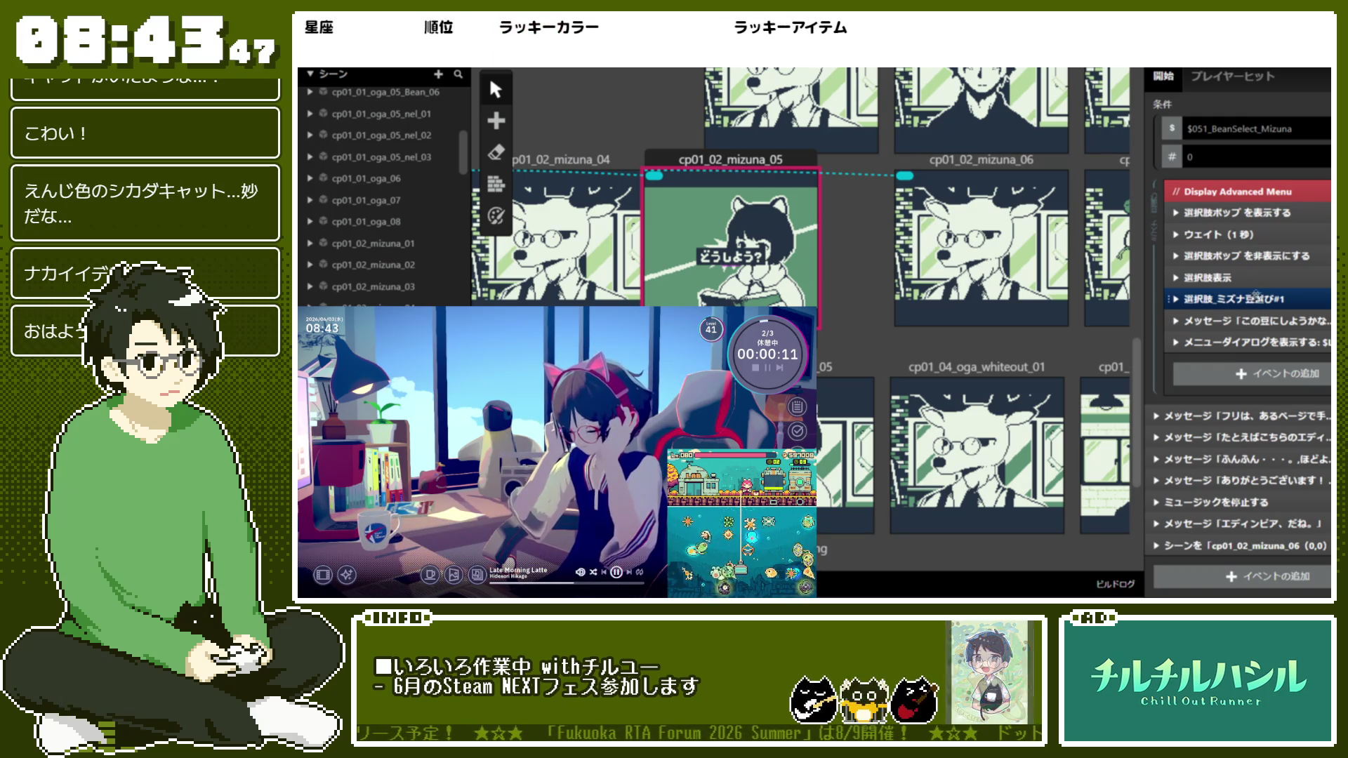
Expand the bean-choice event and add a Variable: Set Value event under option 1
click(1176, 298)
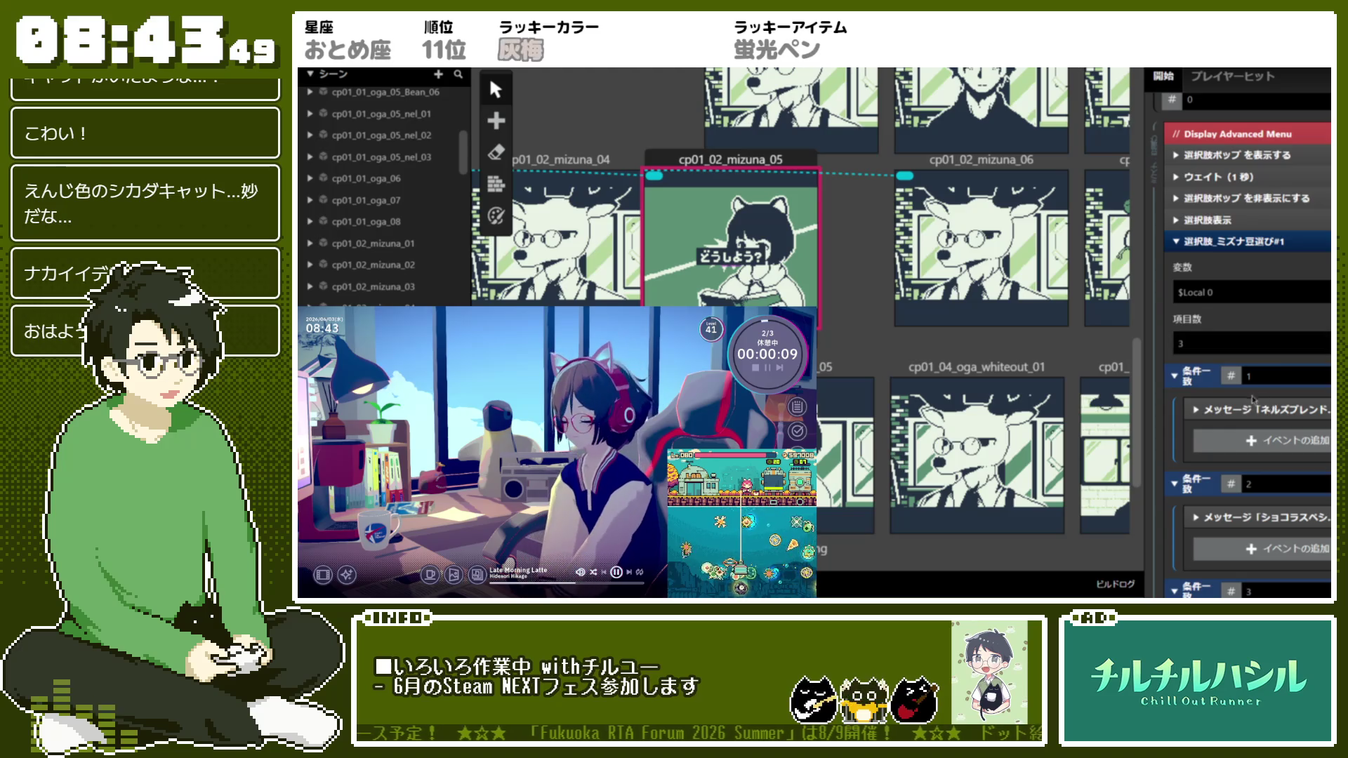
scroll(1238, 356, down, 2)
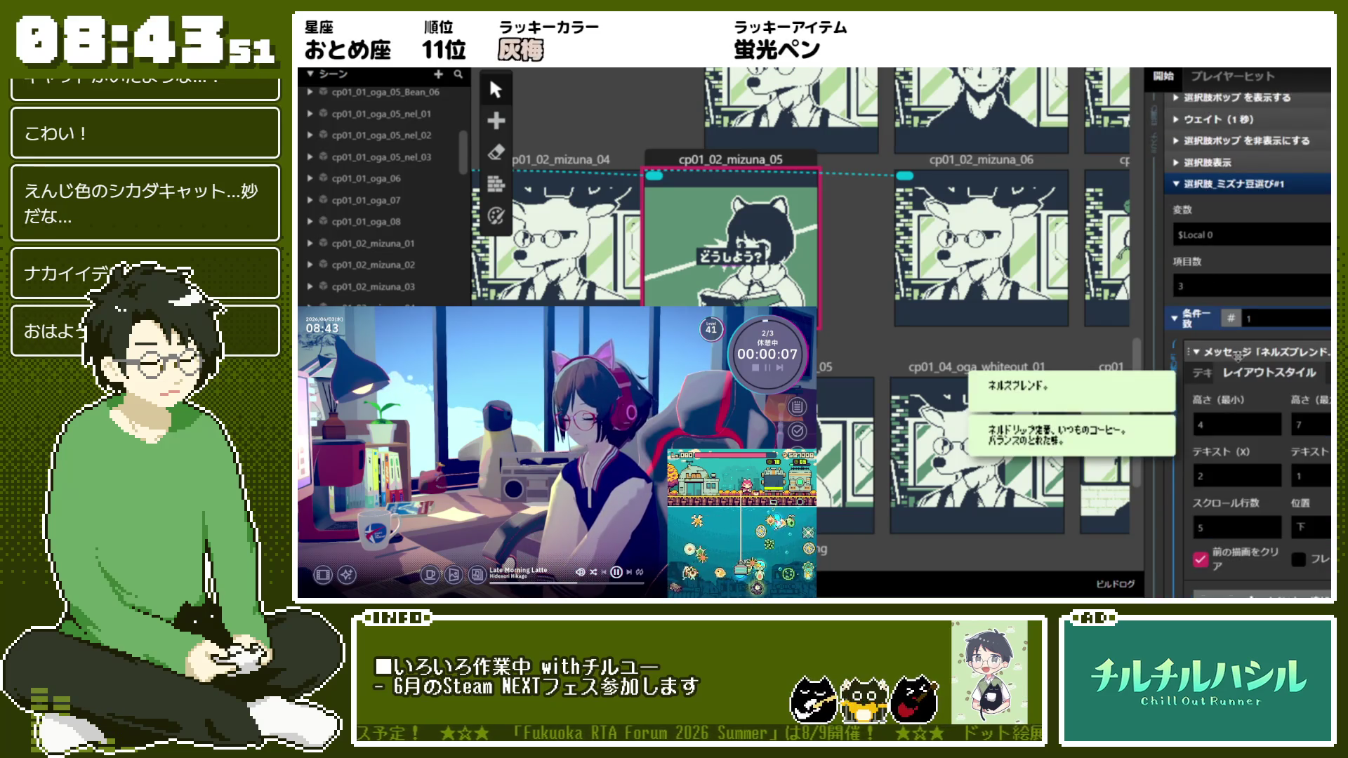
click(1264, 382)
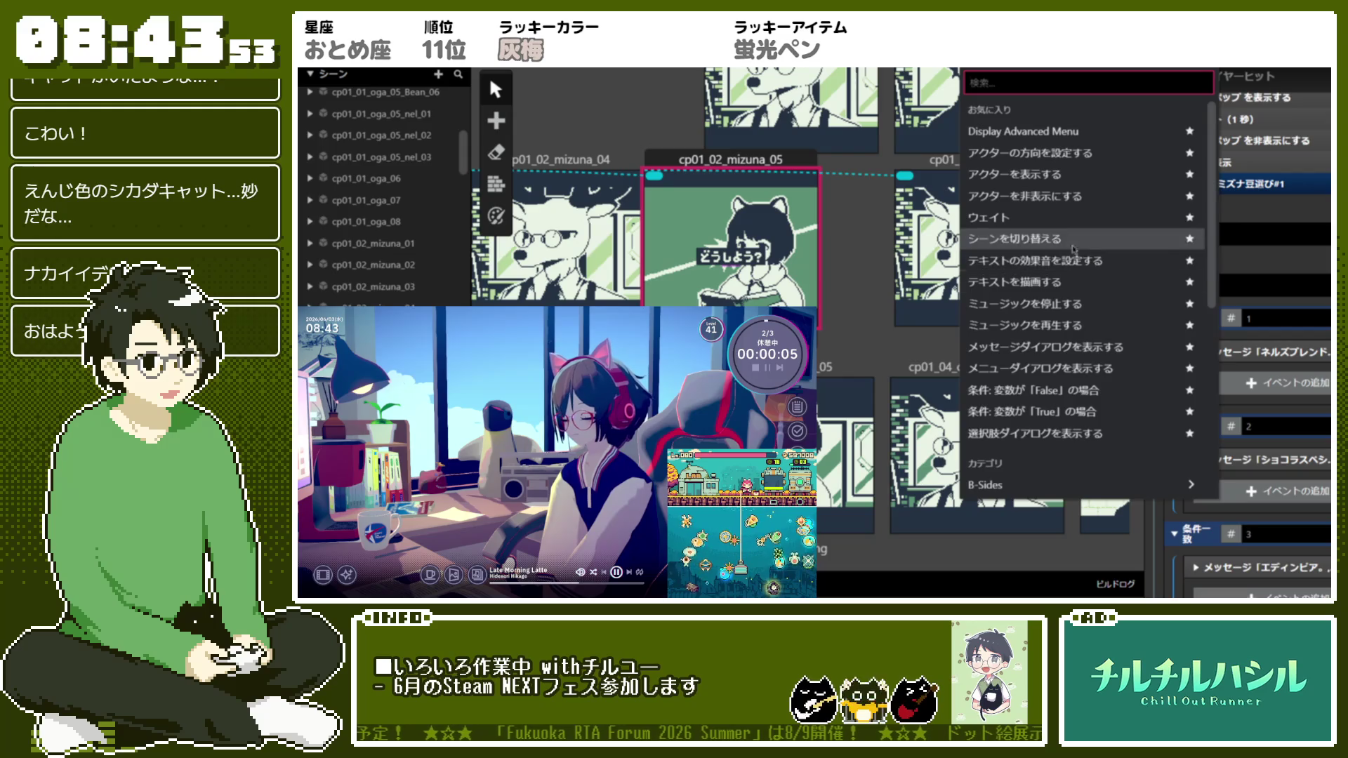
scroll(1049, 379, down, 5)
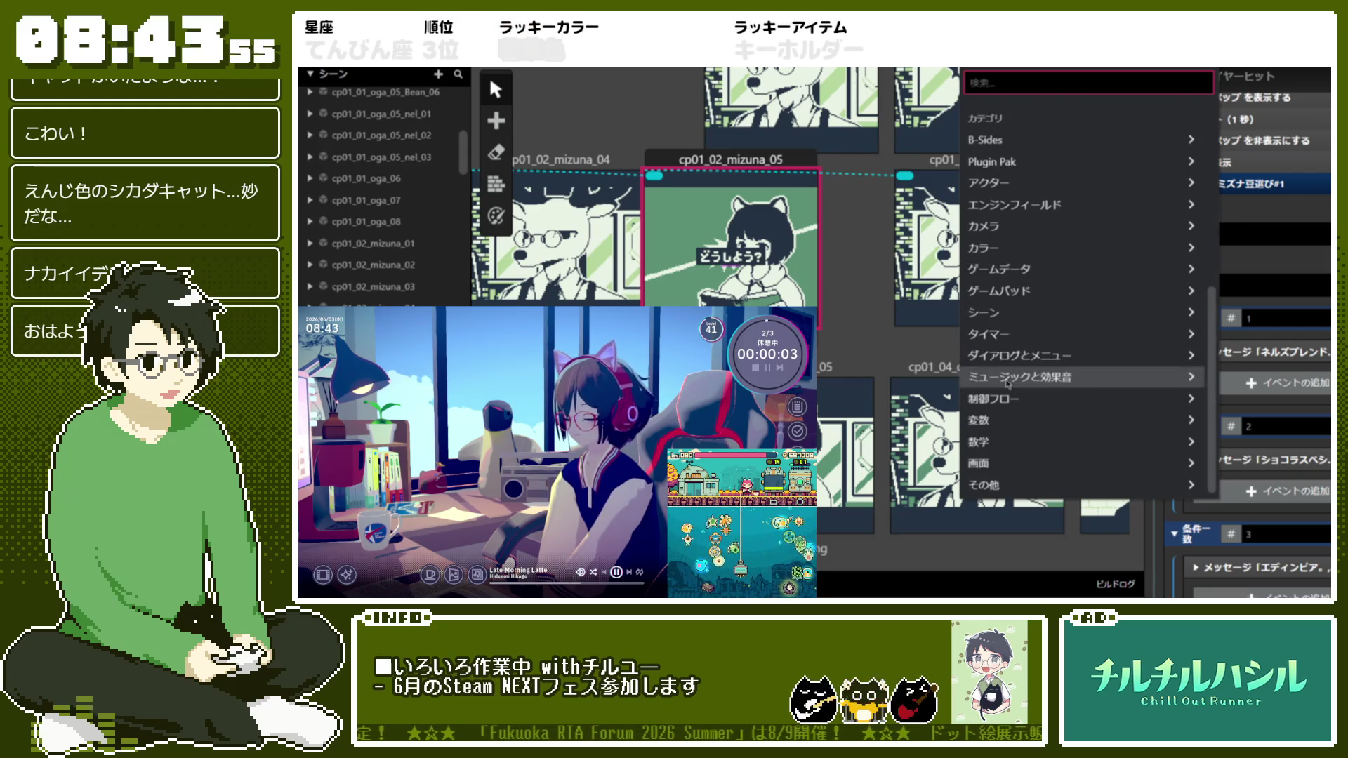
click(1050, 420)
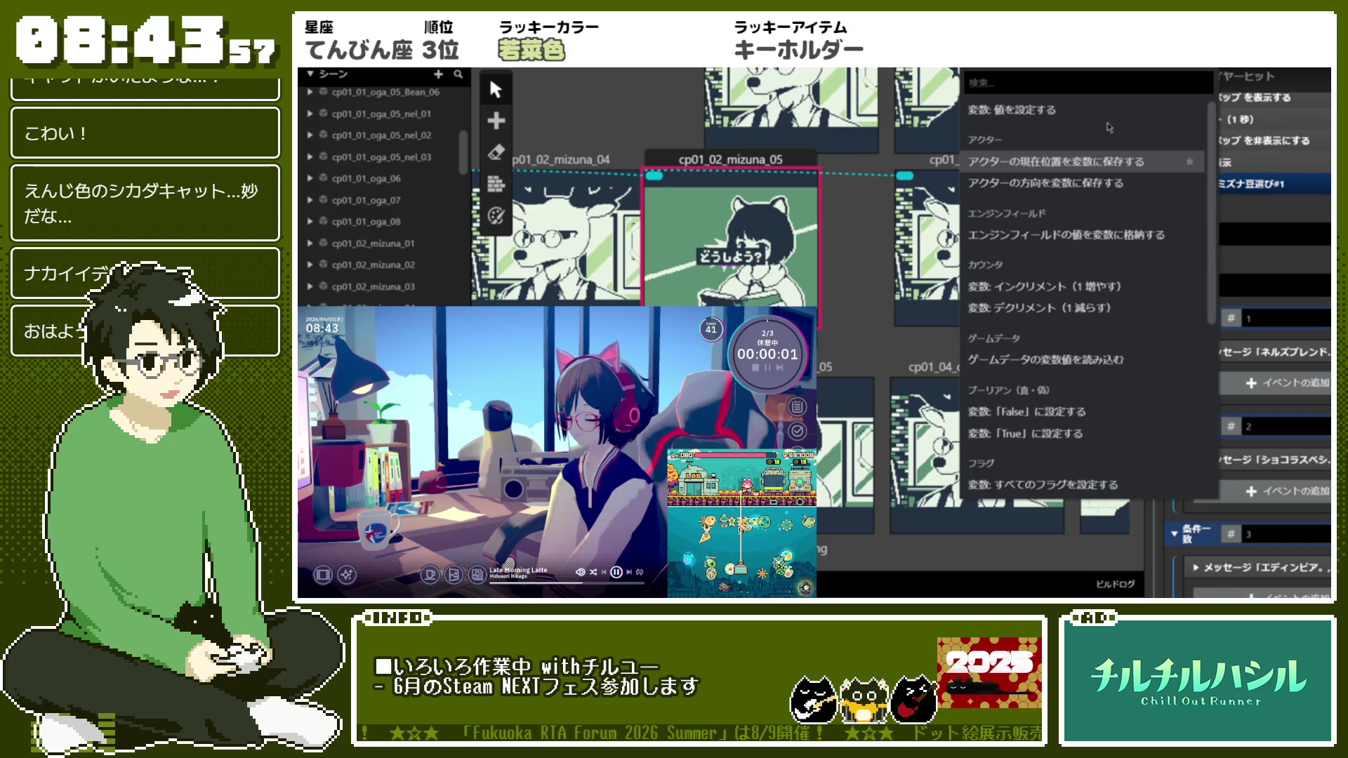
click(1095, 110)
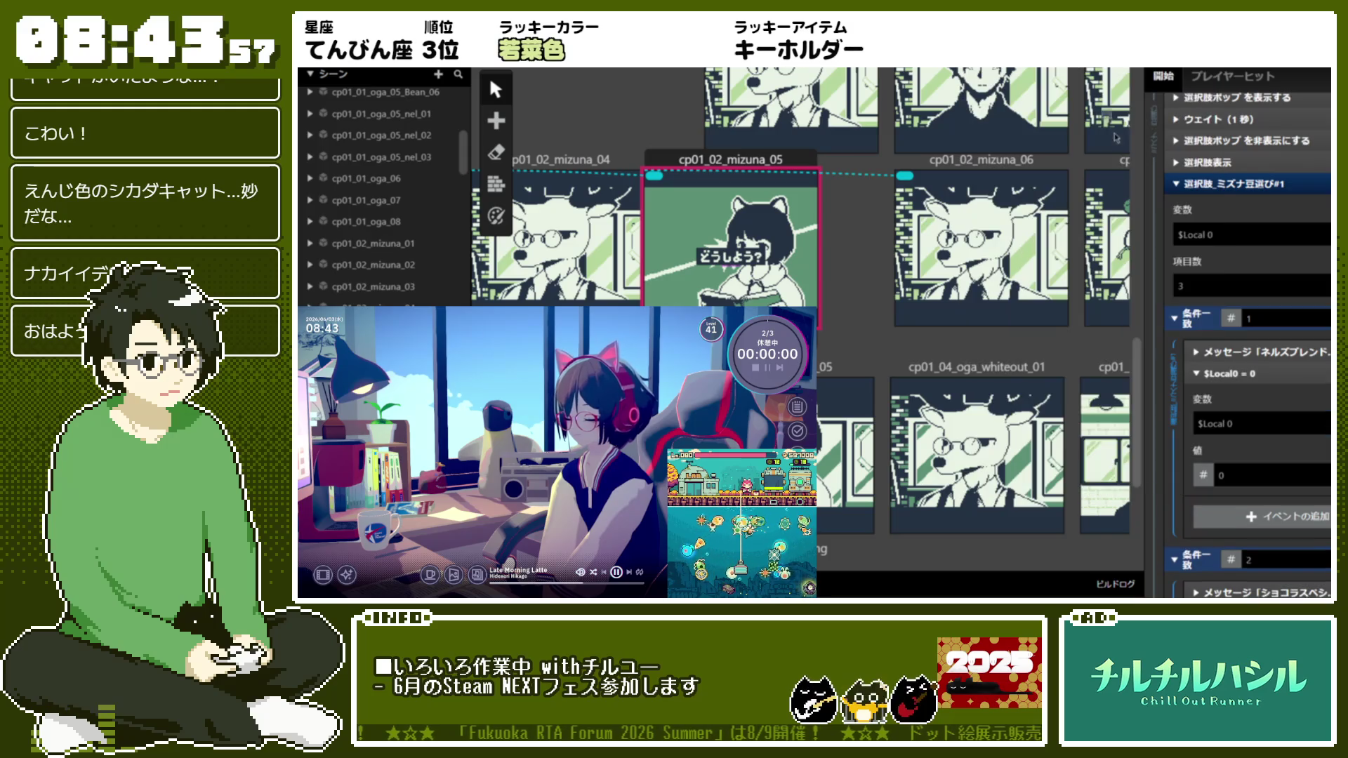
Inspect the set-variable value types, then delete the added event
click(1203, 475)
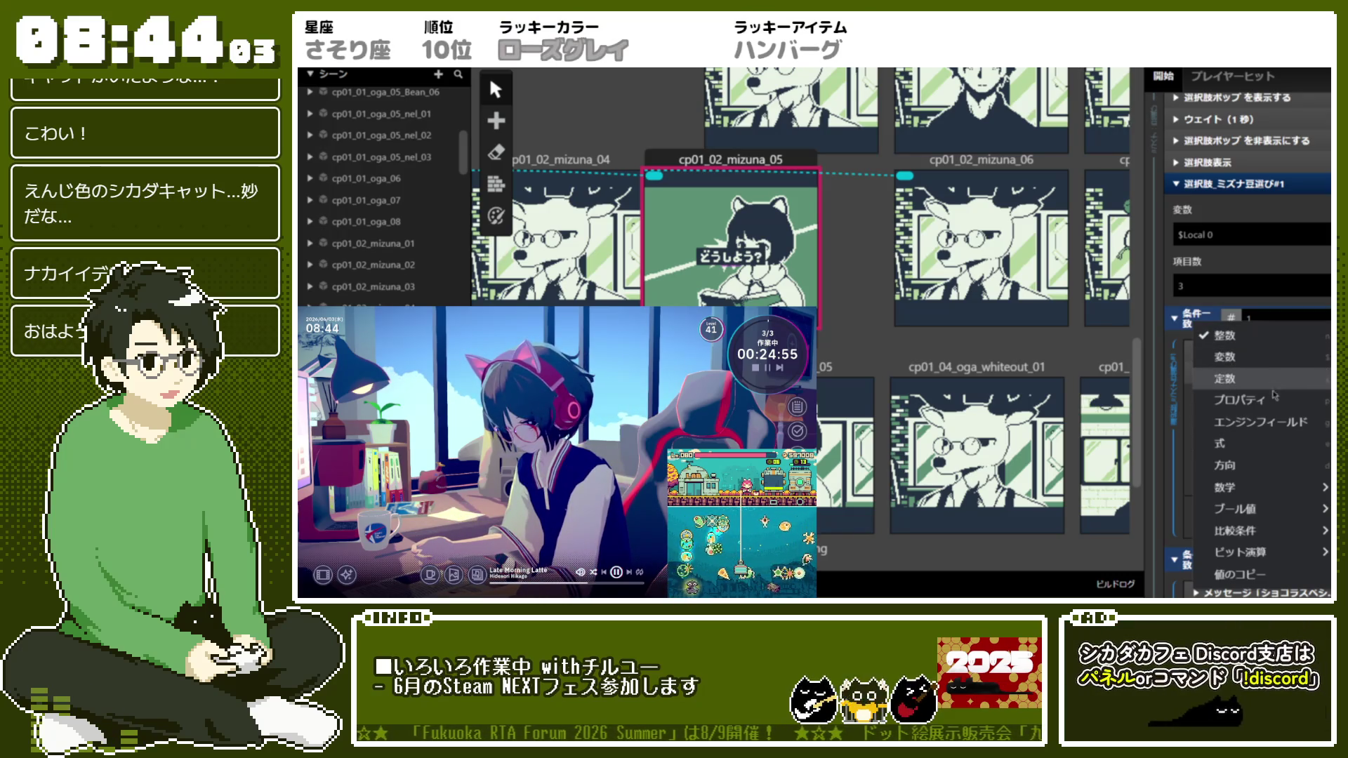
mouse_move(1262, 496)
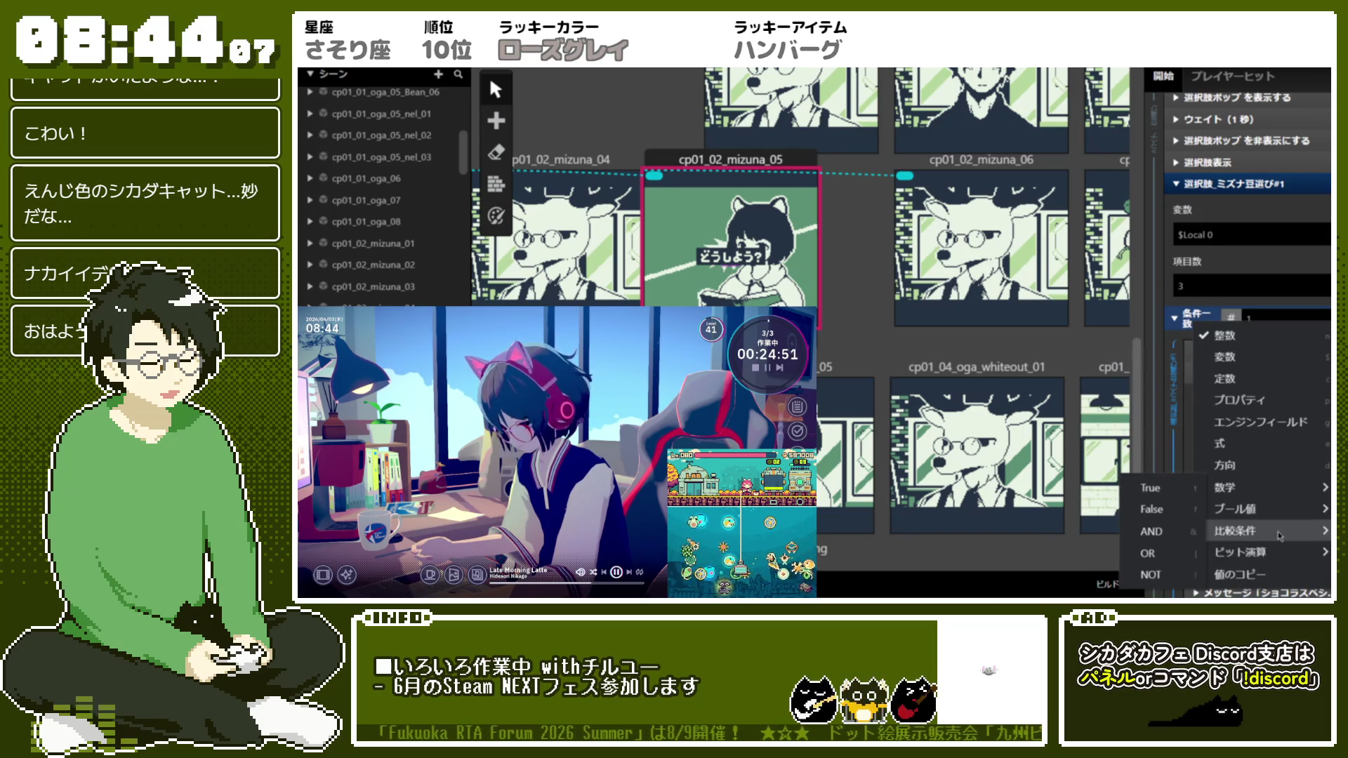
mouse_move(1279, 536)
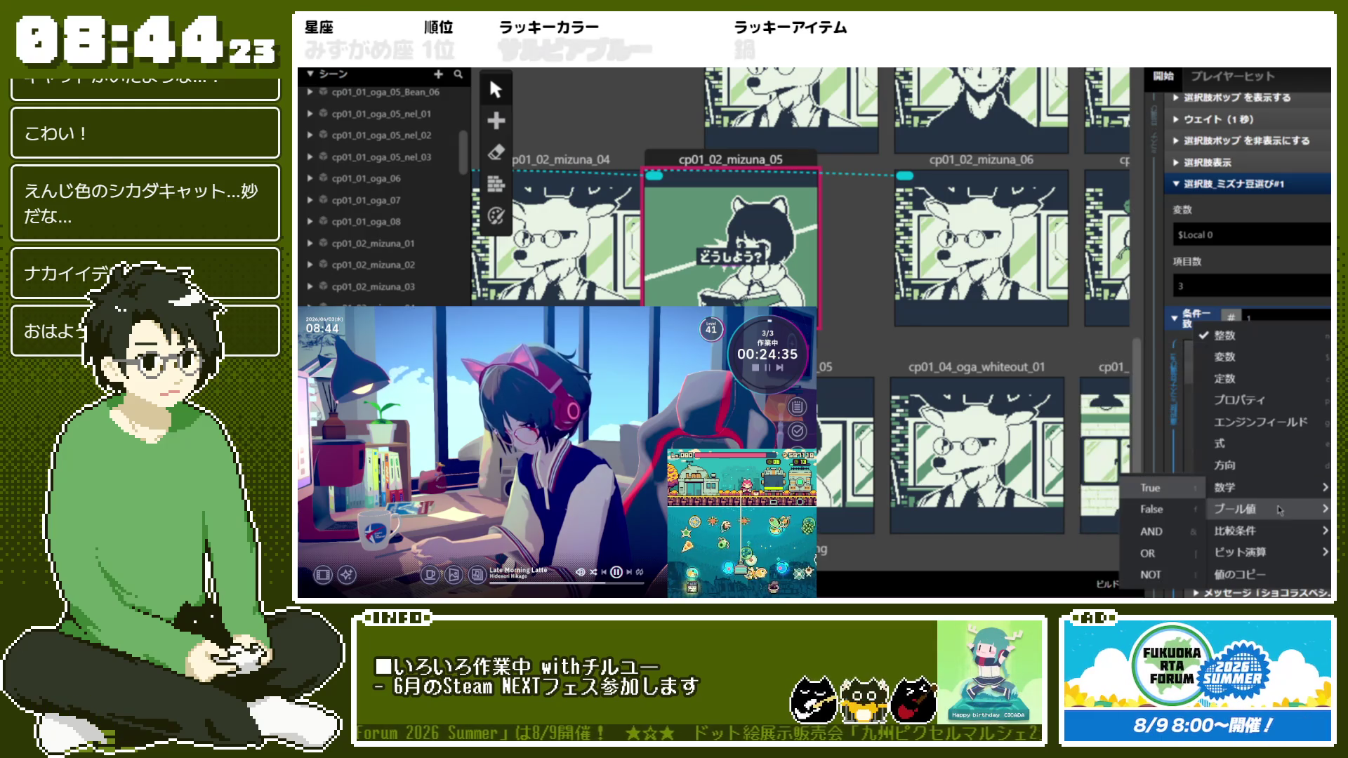
key(Escape)
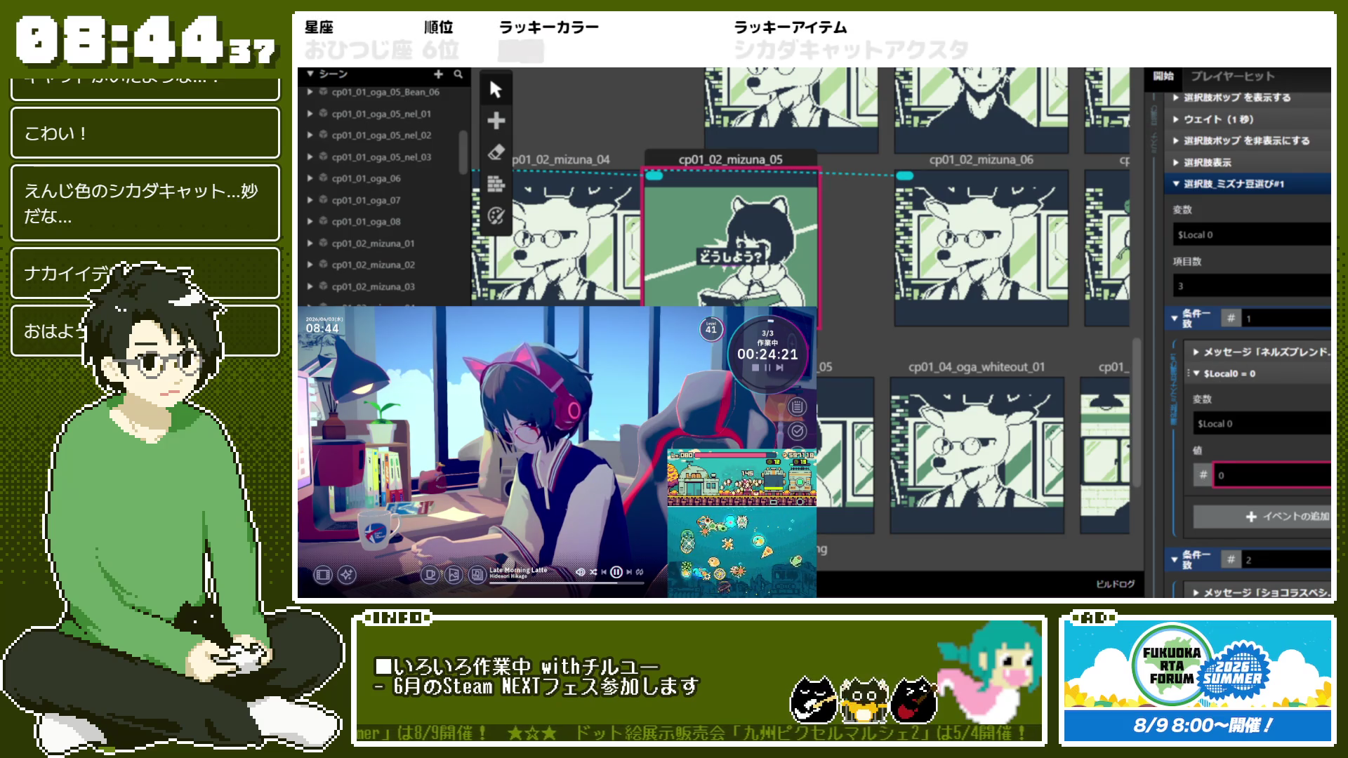
key(Delete)
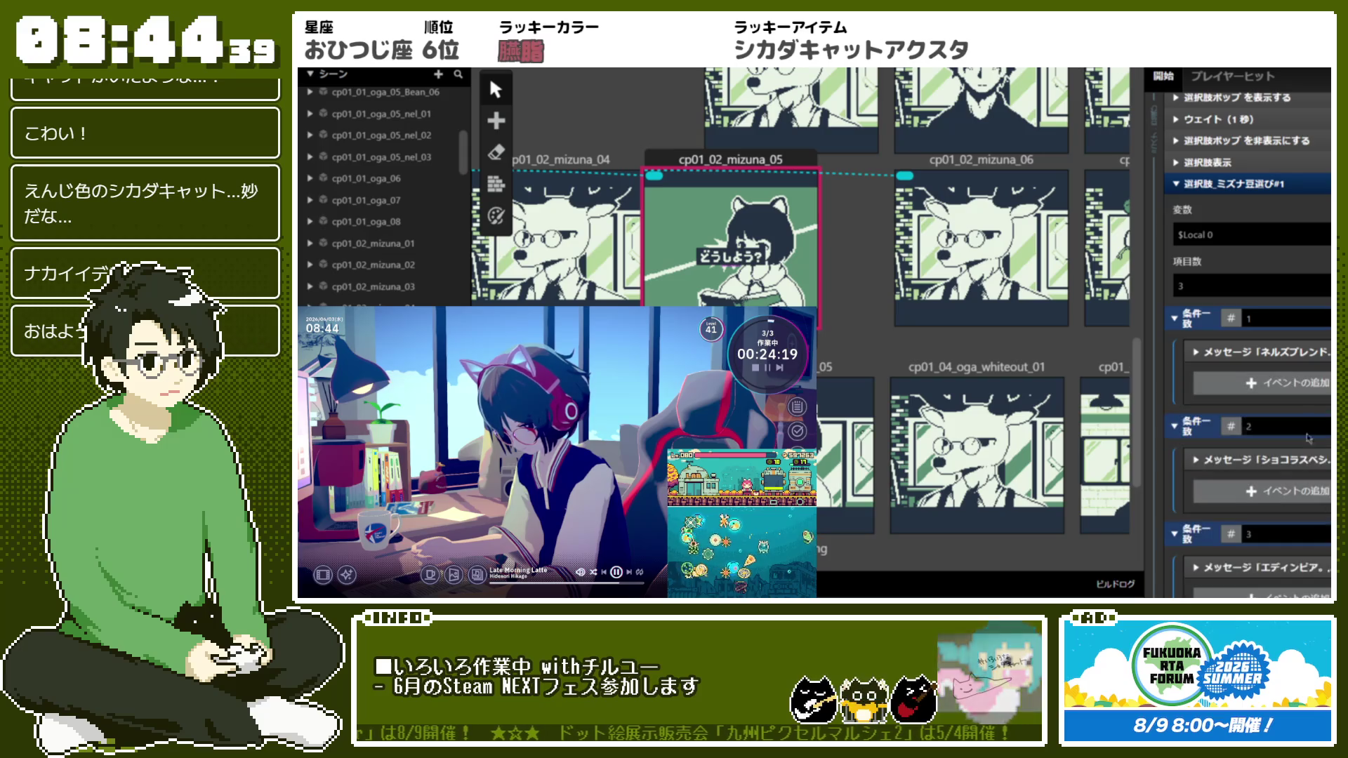
scroll(1284, 341, down, 3)
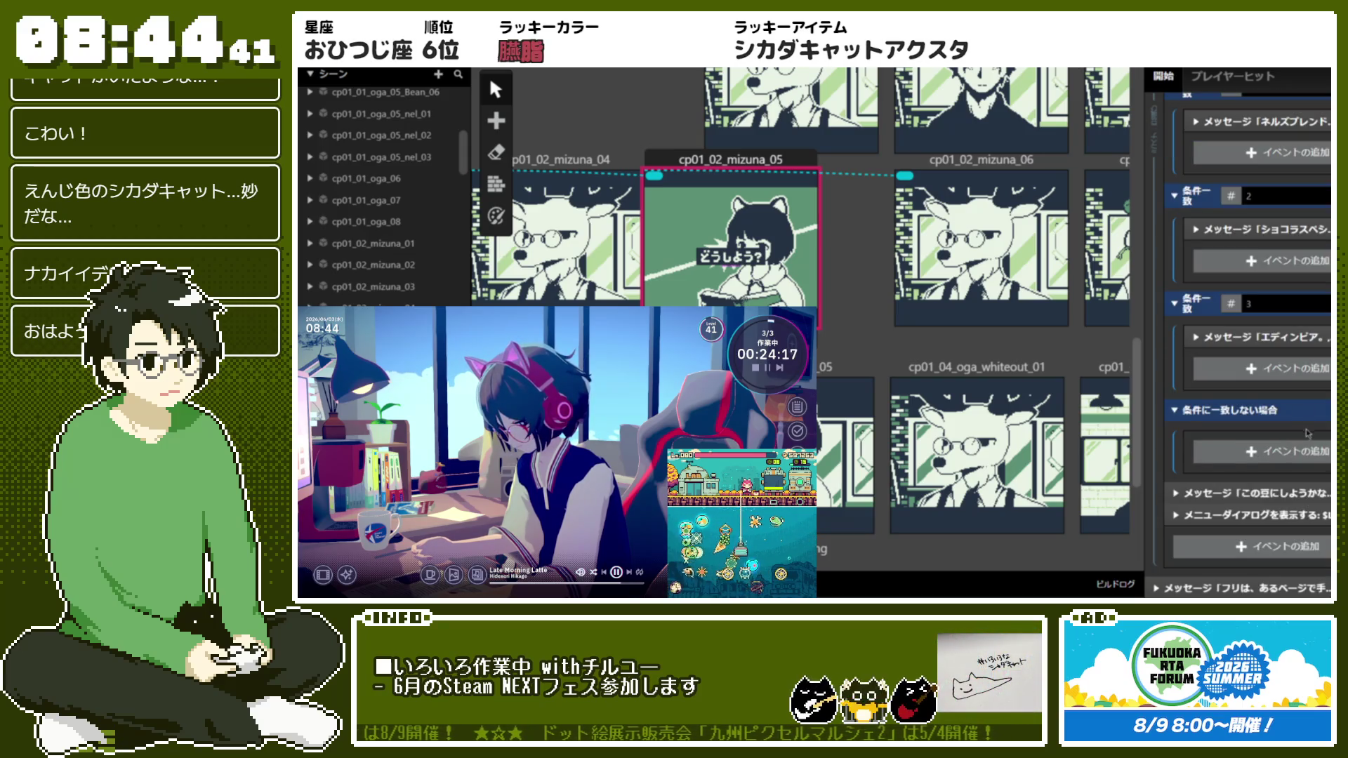
Collapse the bean-choice and yes/no menu dialog events
scroll(1309, 450, up, 3)
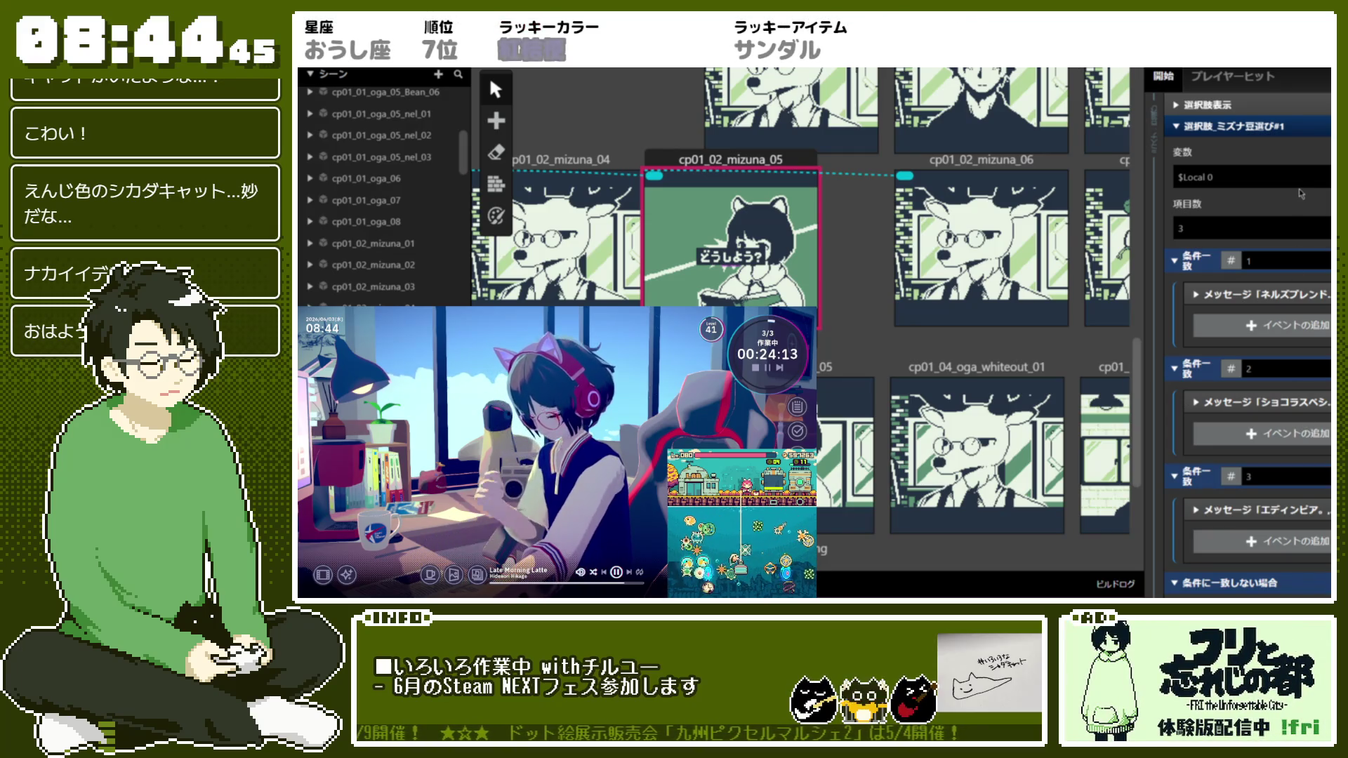
click(1273, 128)
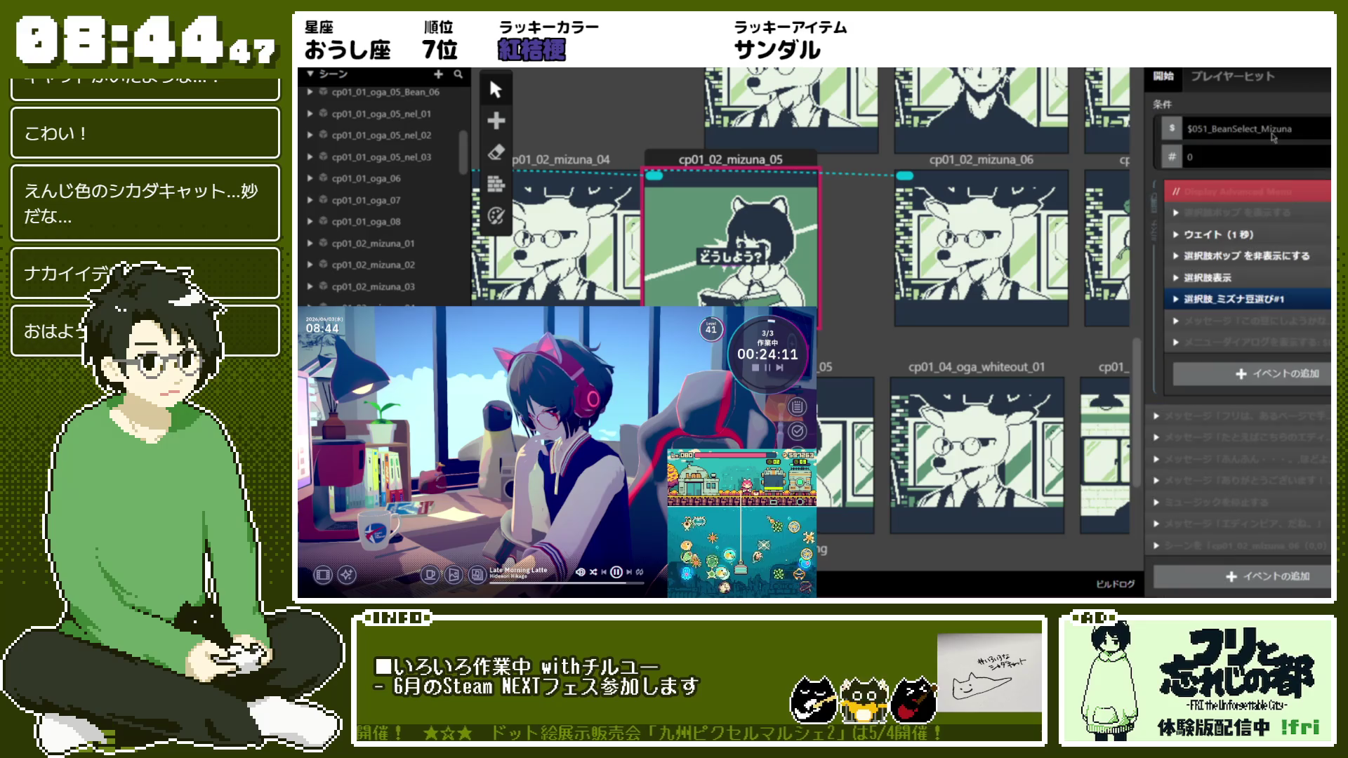
click(1277, 343)
Add a Control Flow If condition checking $Local 0 == 1 after the menu dialog
click(1236, 374)
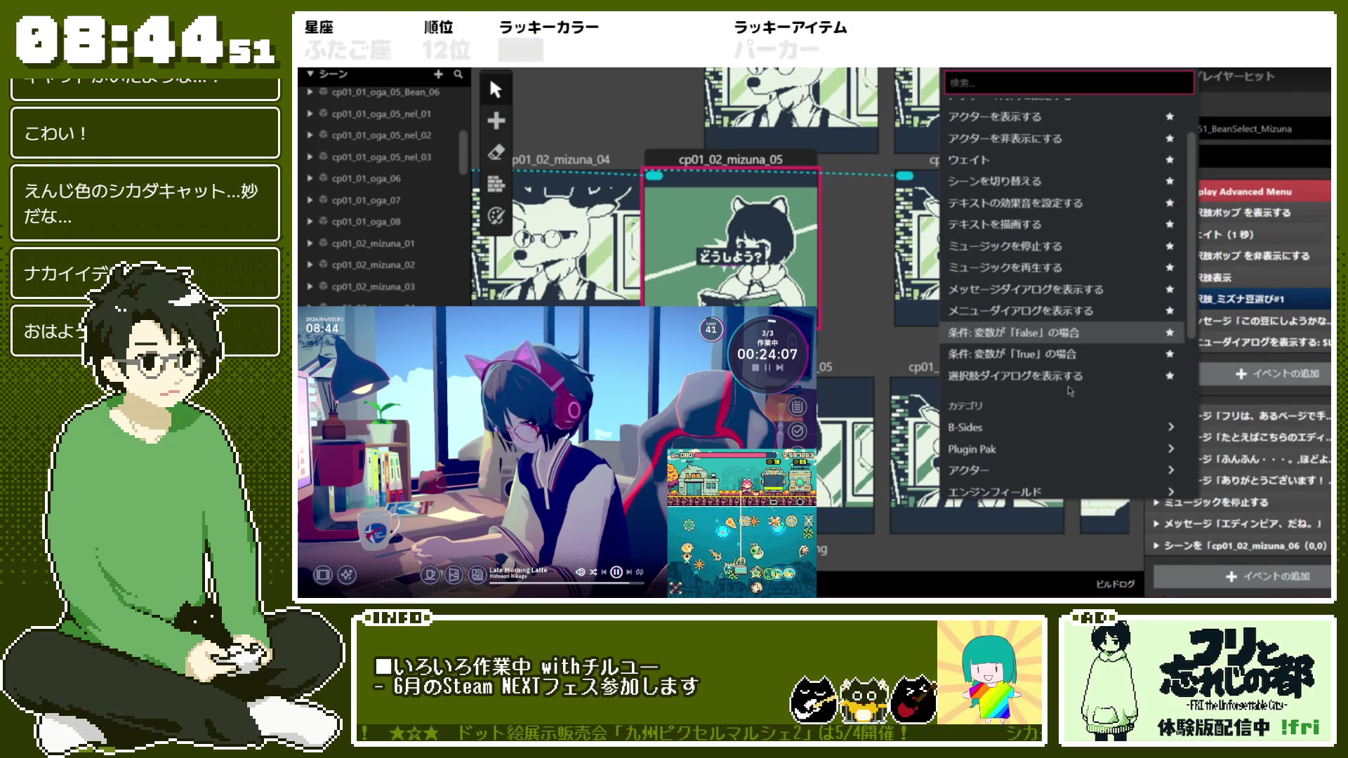
scroll(1065, 385, down, 5)
scroll(1061, 404, up, 5)
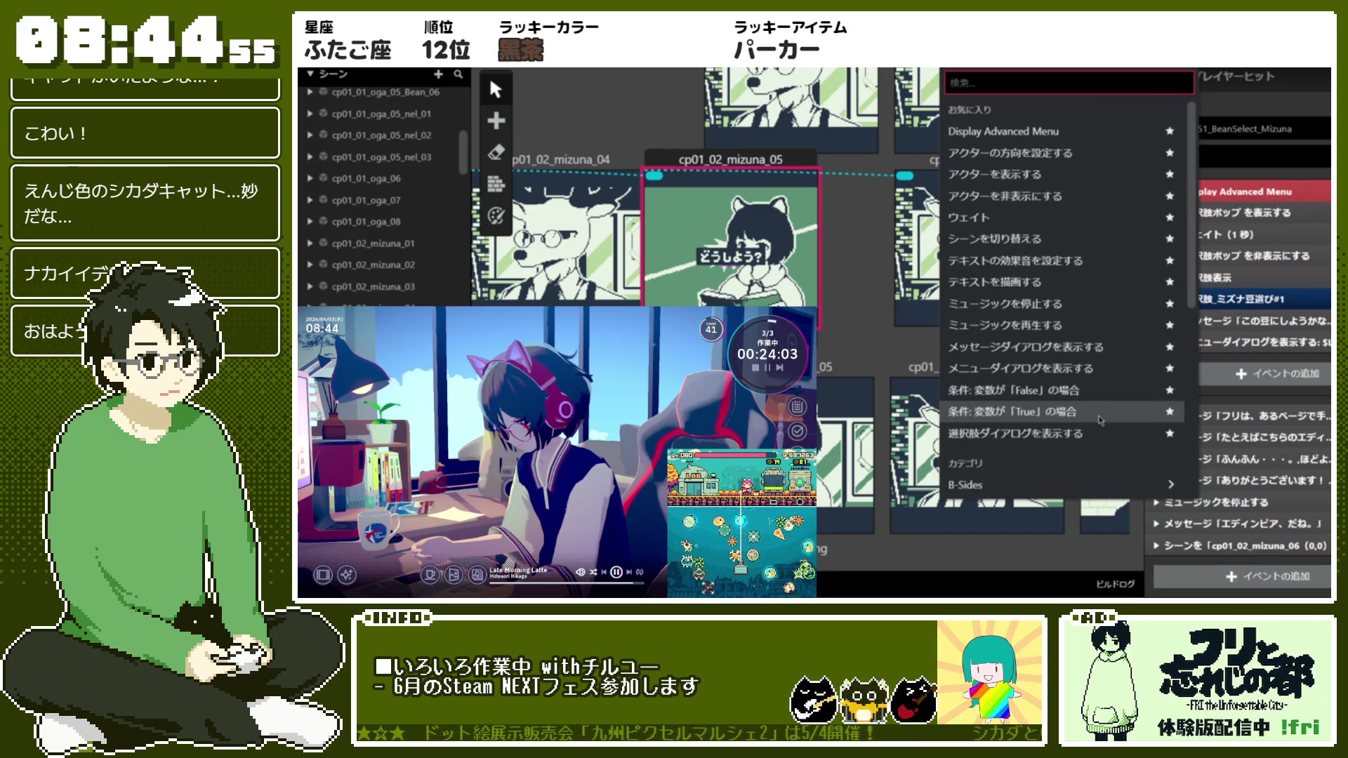
scroll(1099, 420, down, 5)
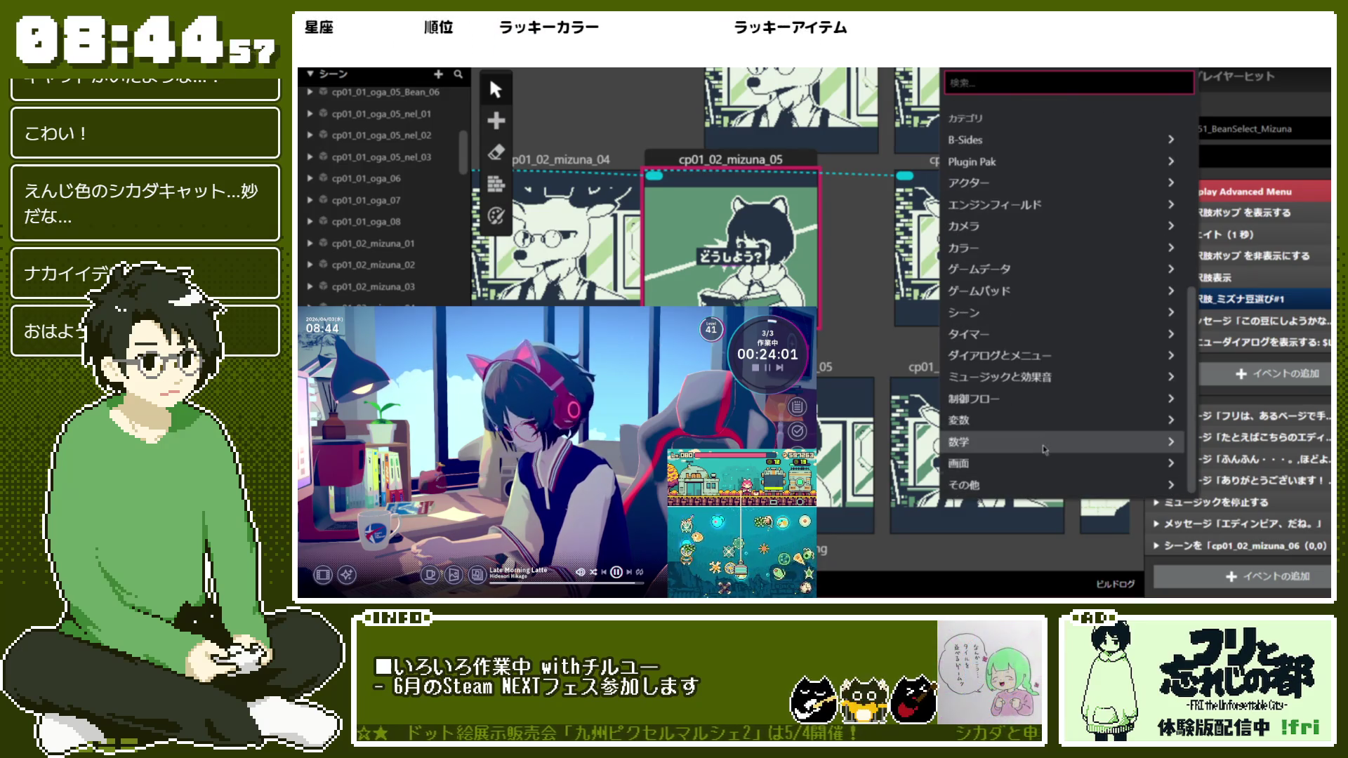
click(1048, 408)
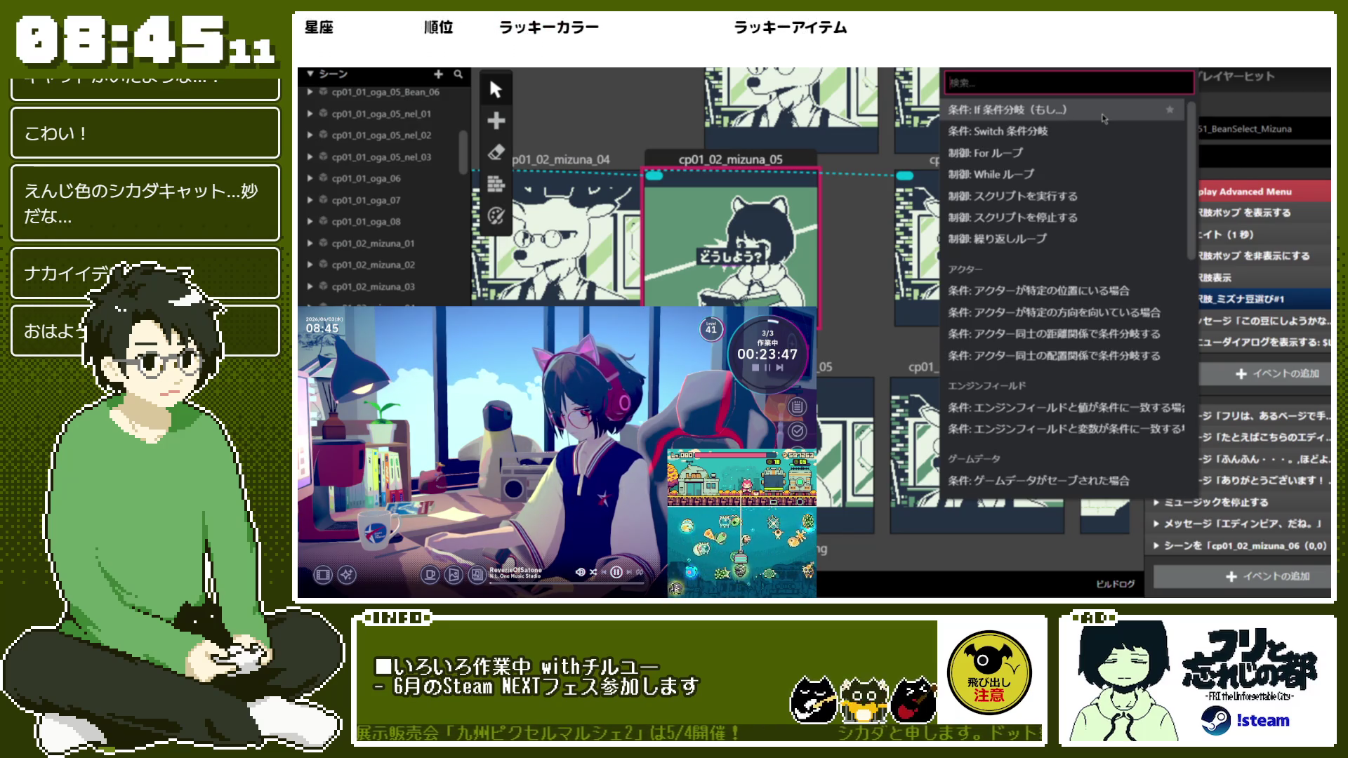
scroll(1105, 118, down, 5)
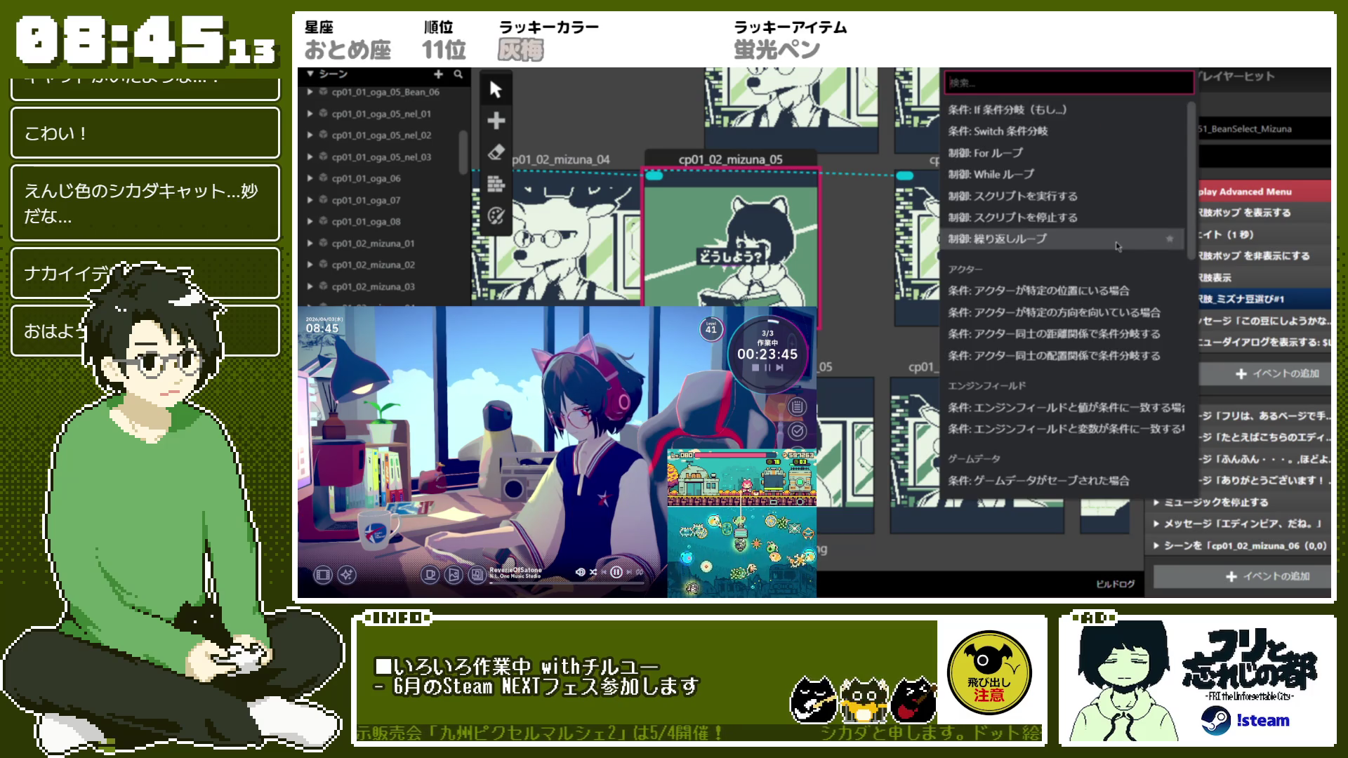
scroll(1117, 246, down, 5)
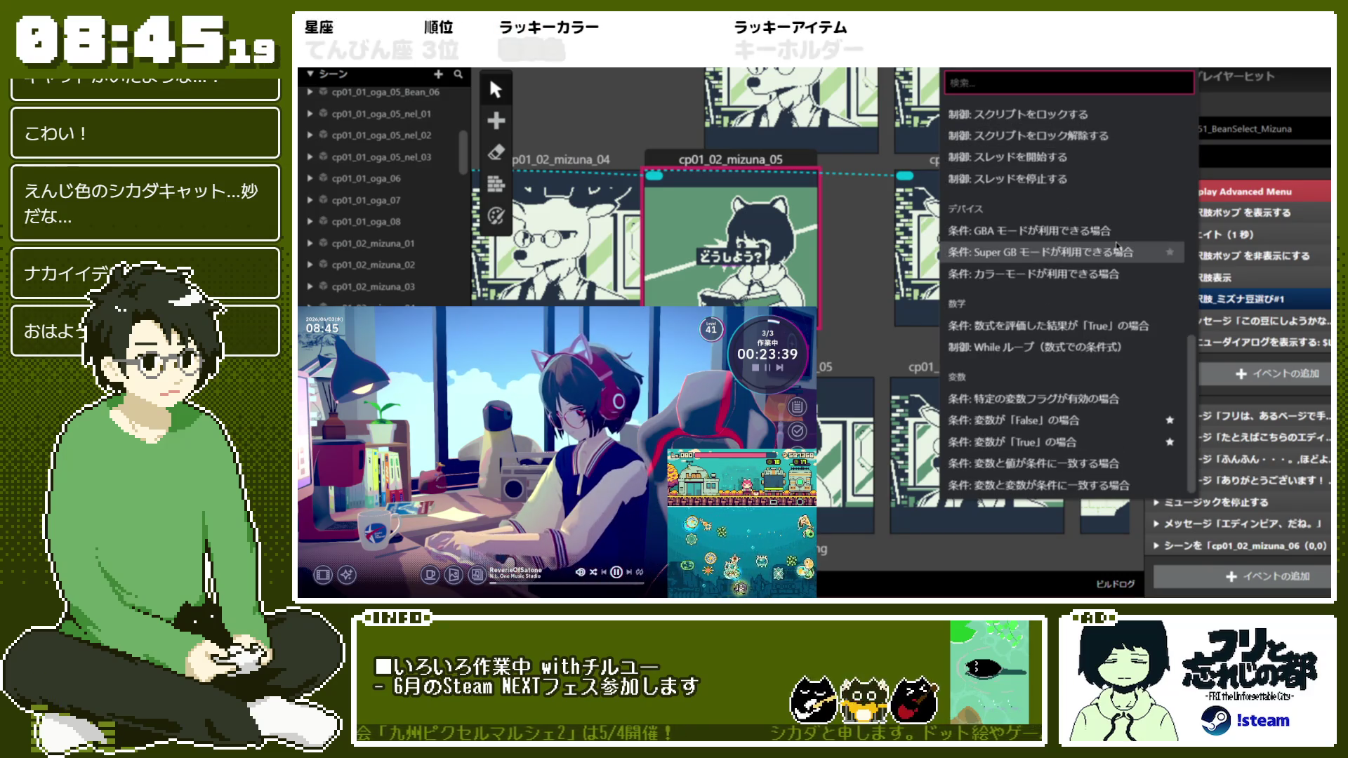
scroll(1117, 246, up, 10)
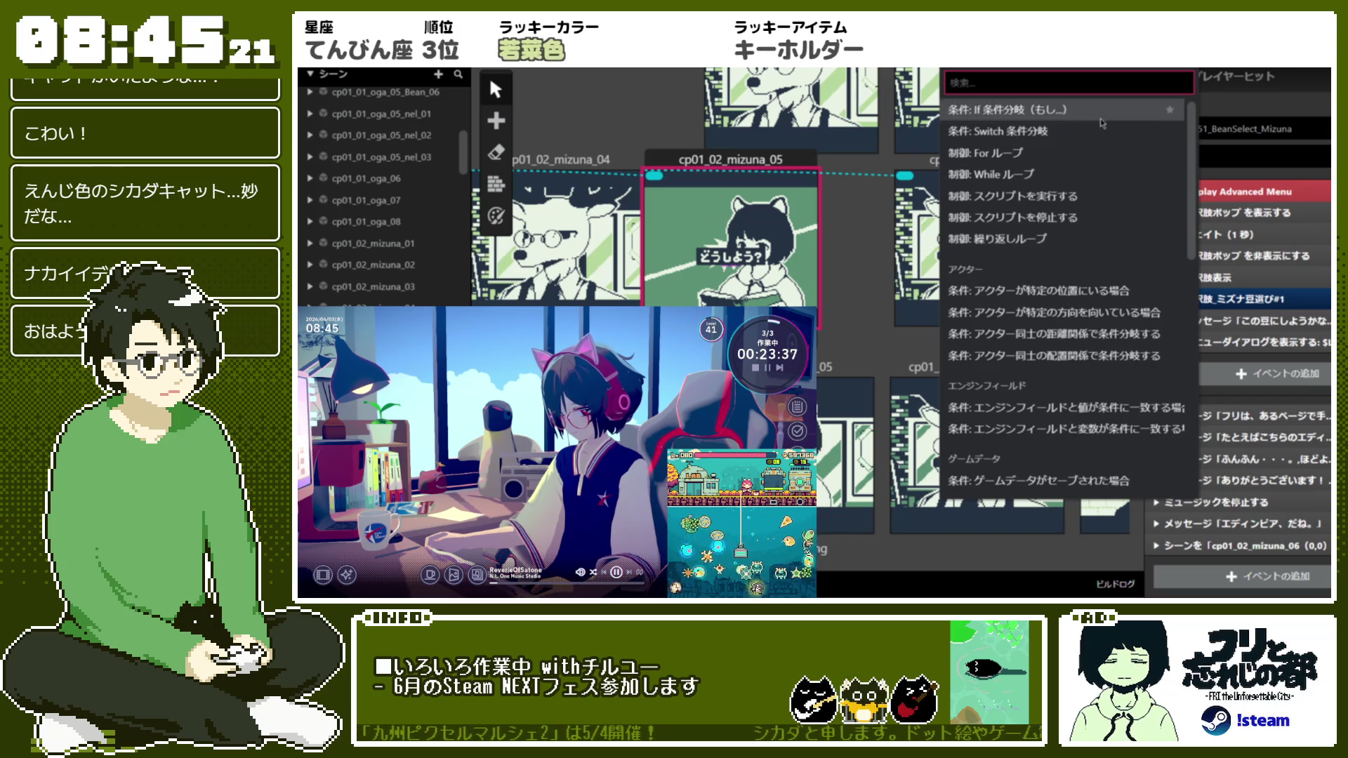
click(1118, 110)
scroll(1311, 424, down, 2)
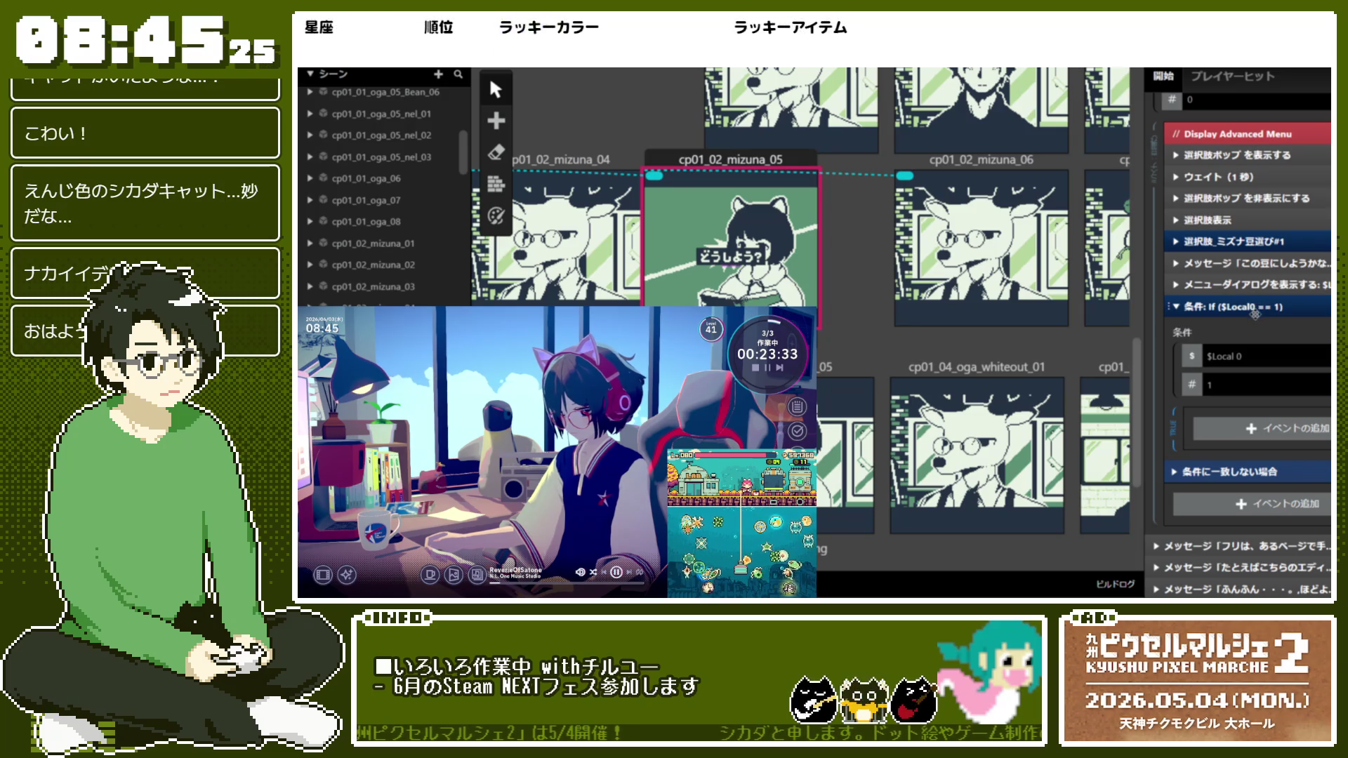
Make the If condition test $Local 1 instead of $Local 0
click(1257, 356)
click(1270, 439)
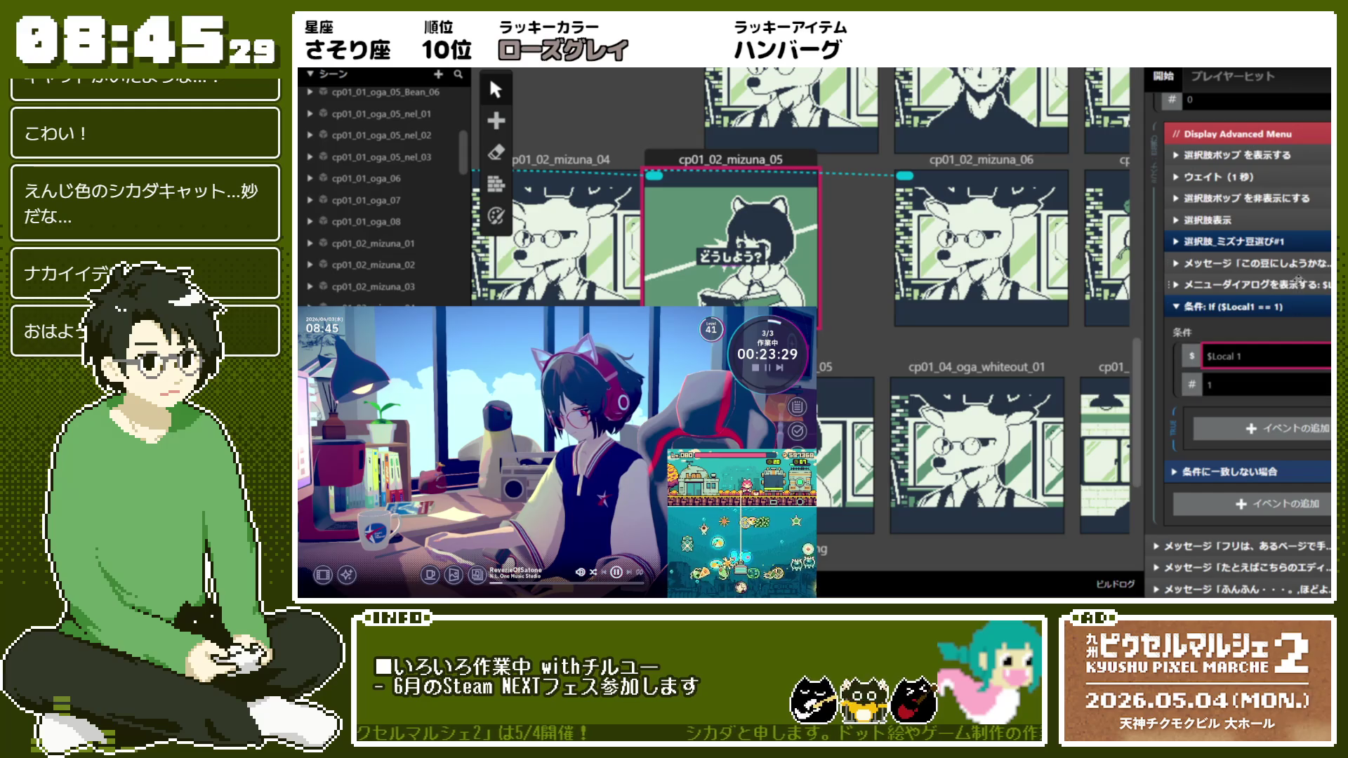
click(1296, 287)
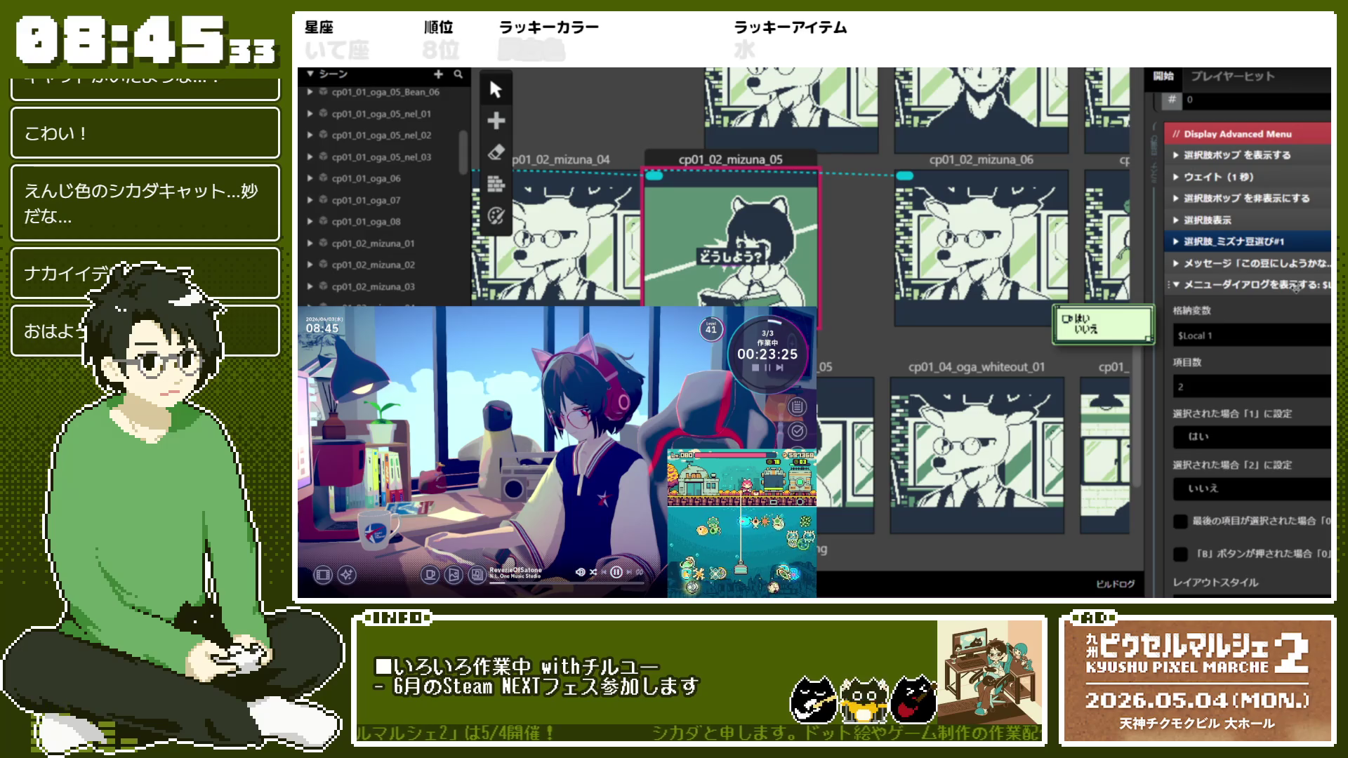
click(1296, 287)
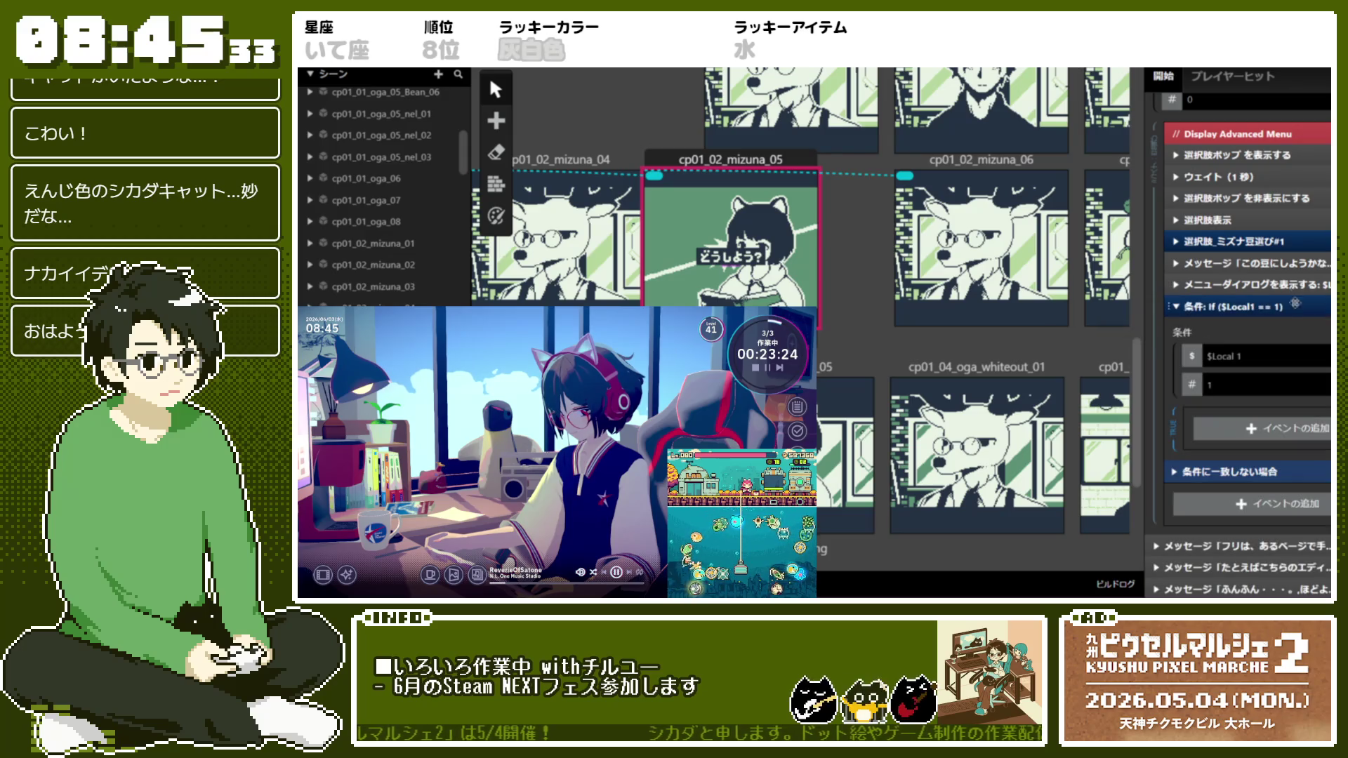
Add a Switch on $Local 0 with two cases inside the If block
click(1283, 433)
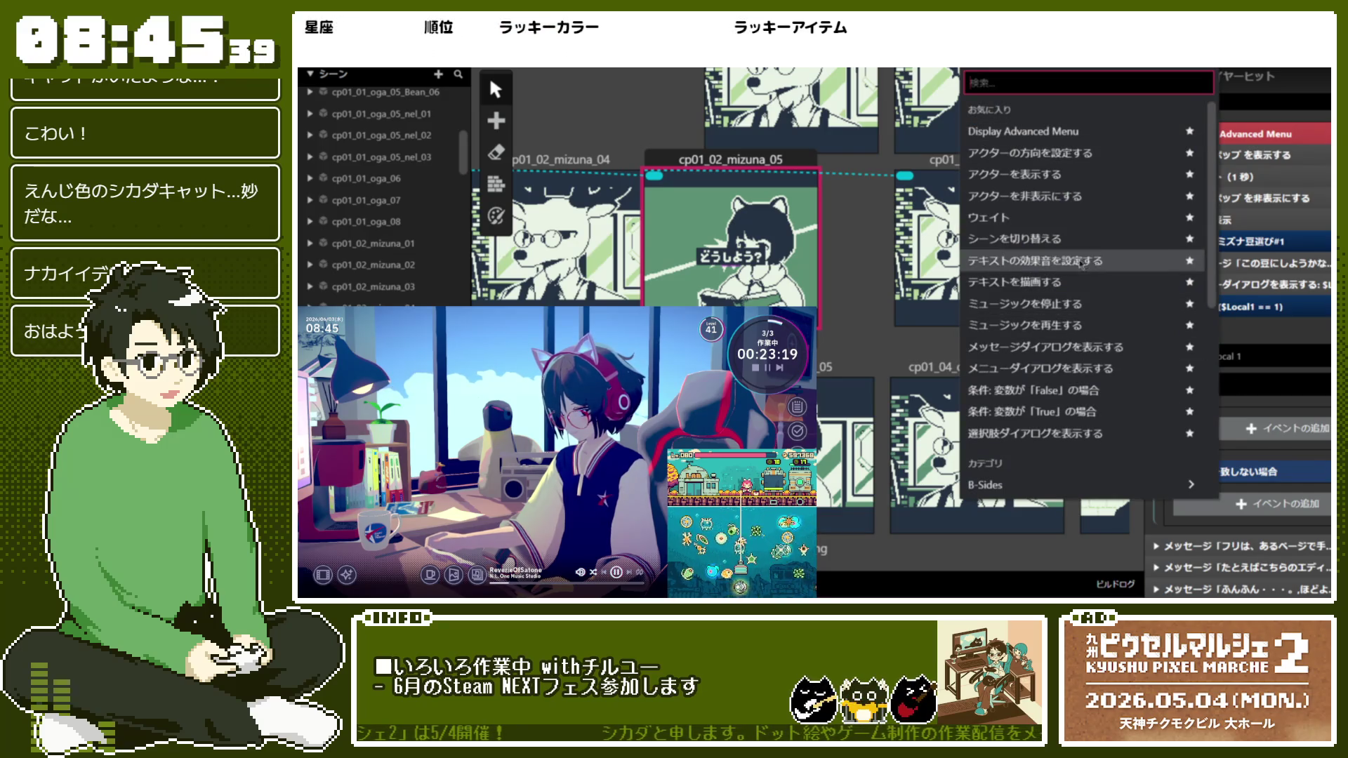
scroll(1055, 414, down, 5)
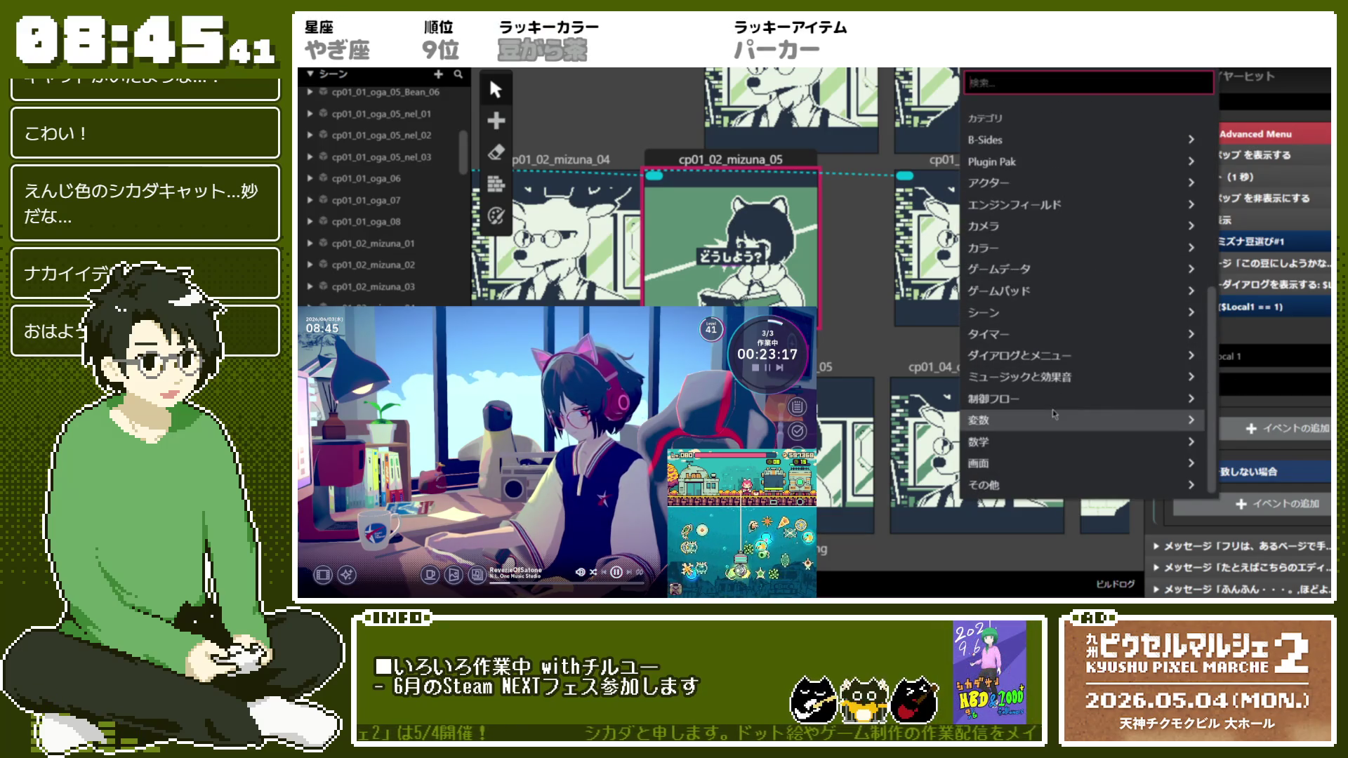
click(1052, 399)
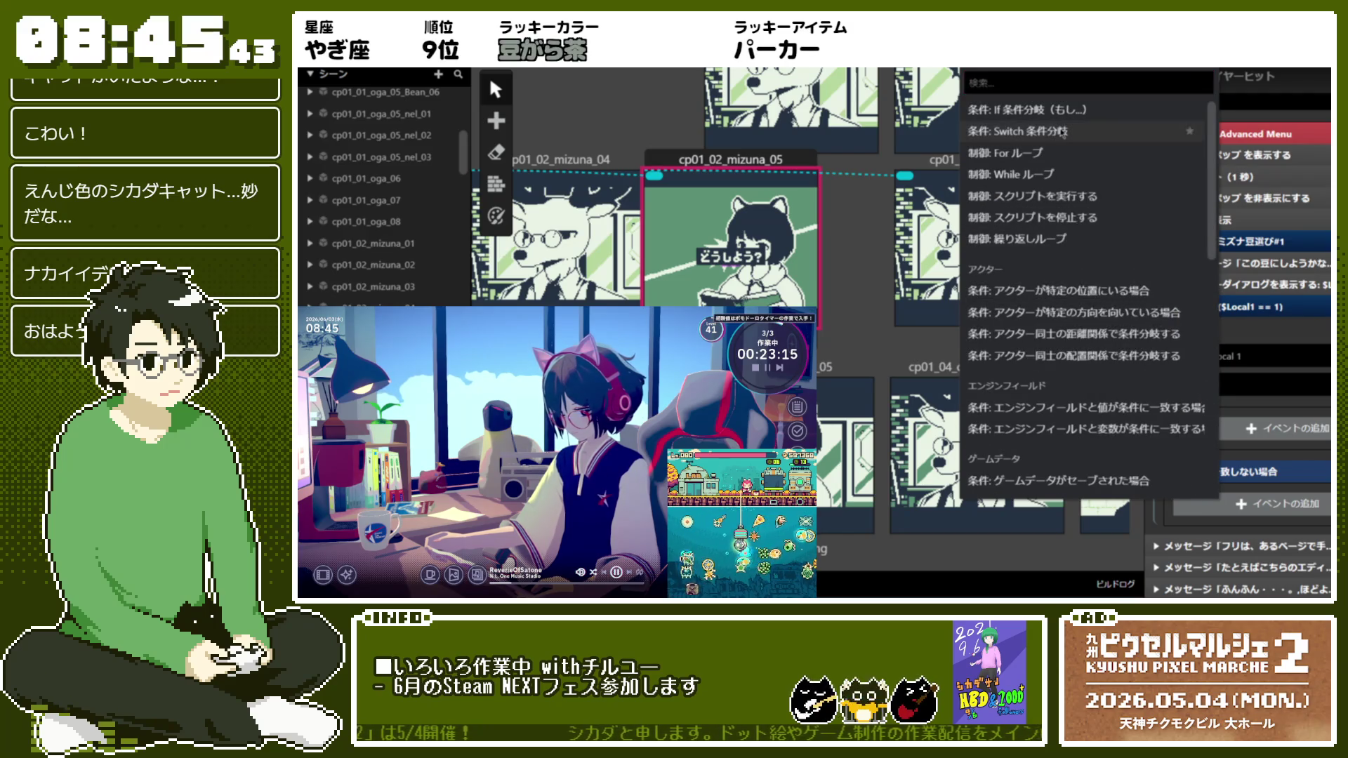
click(1018, 132)
scroll(1294, 494, down, 1)
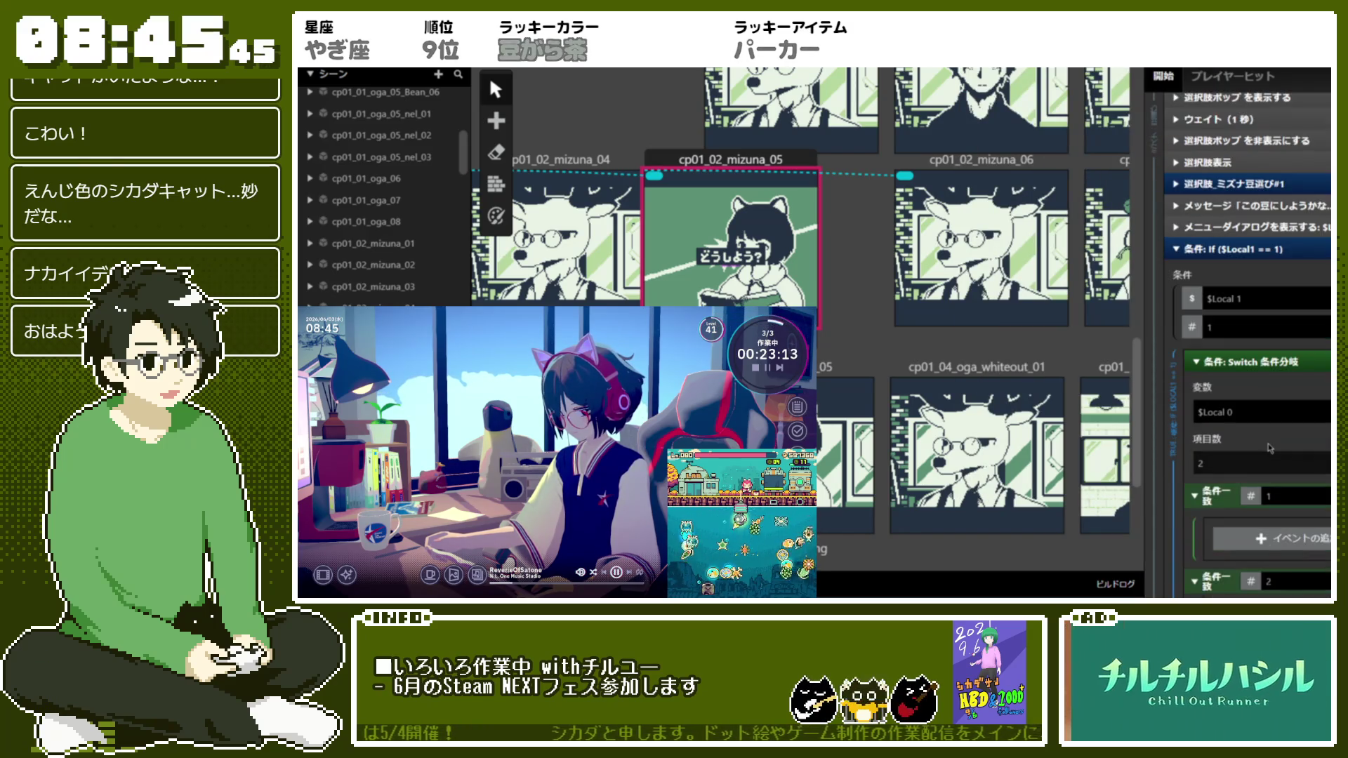
Give the Switch 3 cases and add case 1 message 'おまたせしました。こちらネルズブレンドです。'
text(3)
scroll(1316, 398, down, 2)
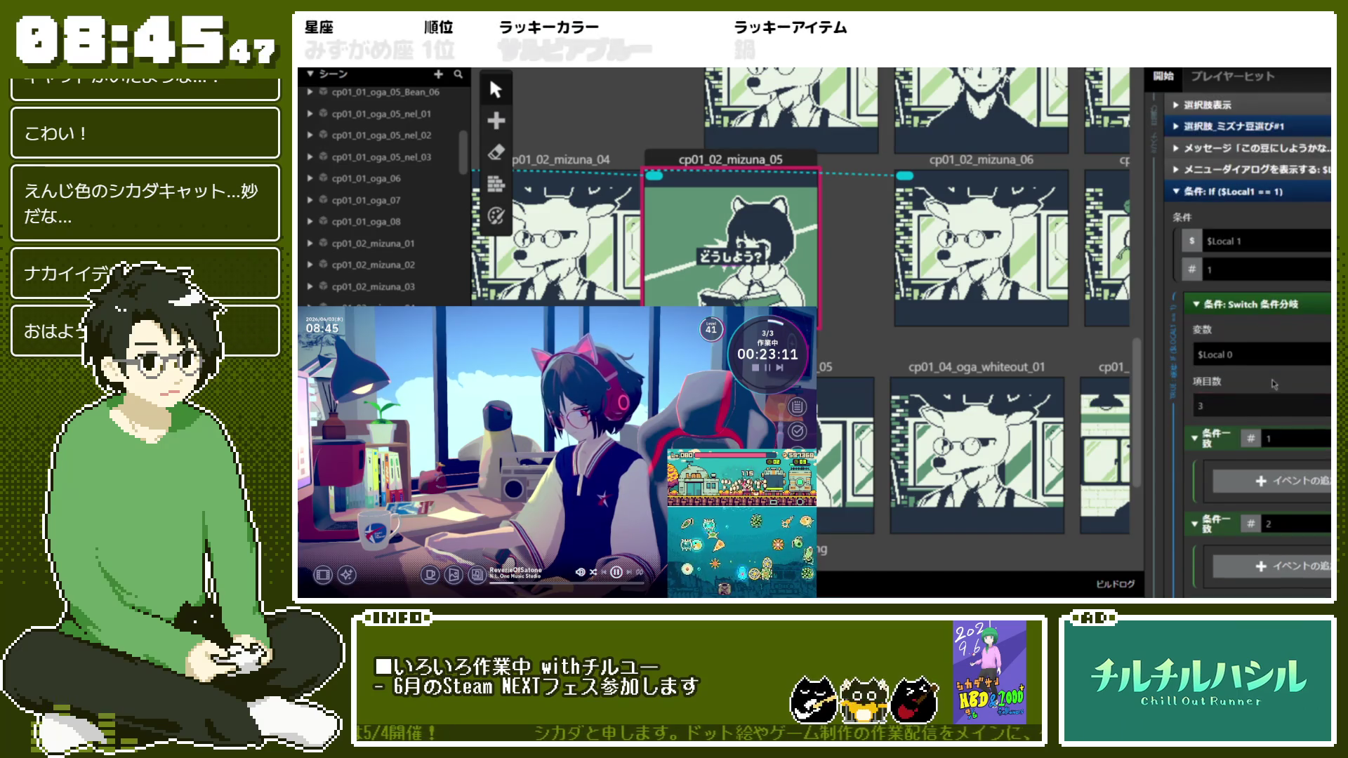
click(1291, 423)
click(1119, 351)
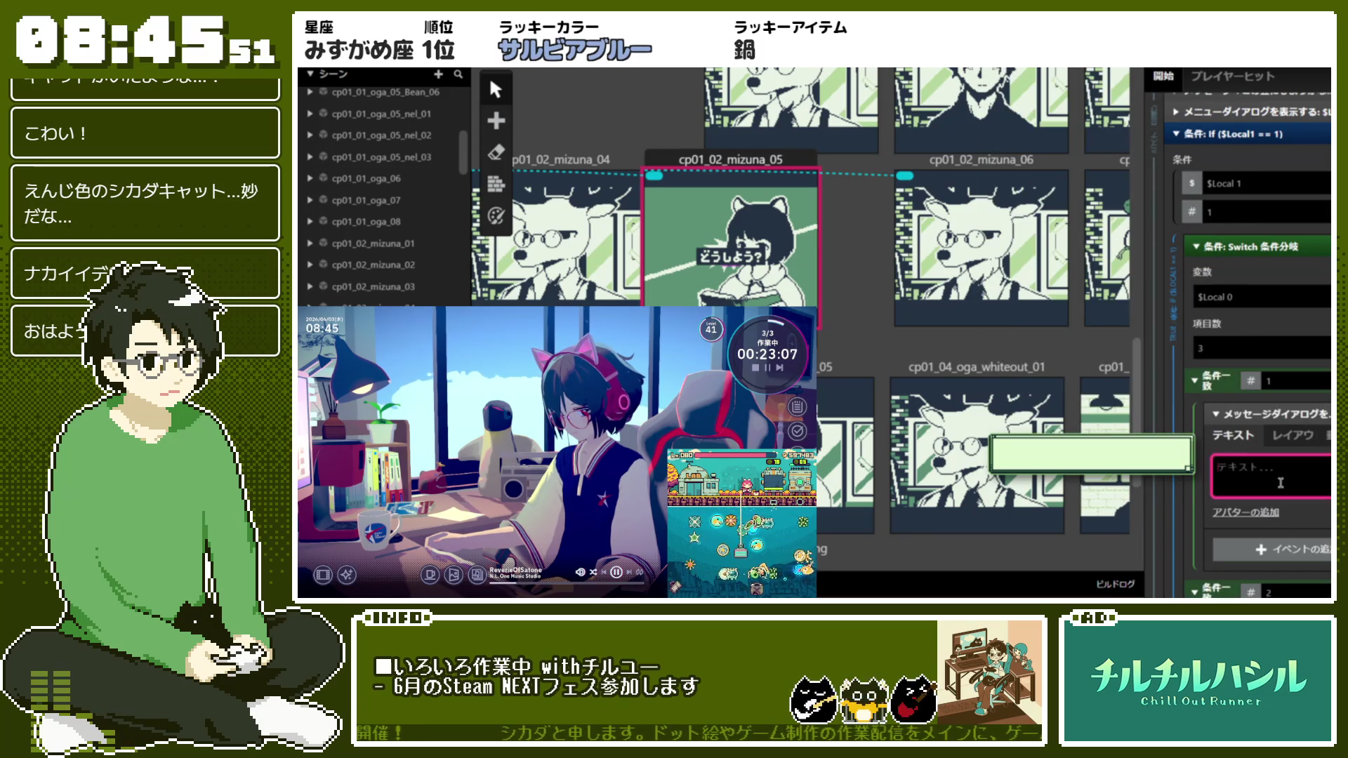
text(おまたs)
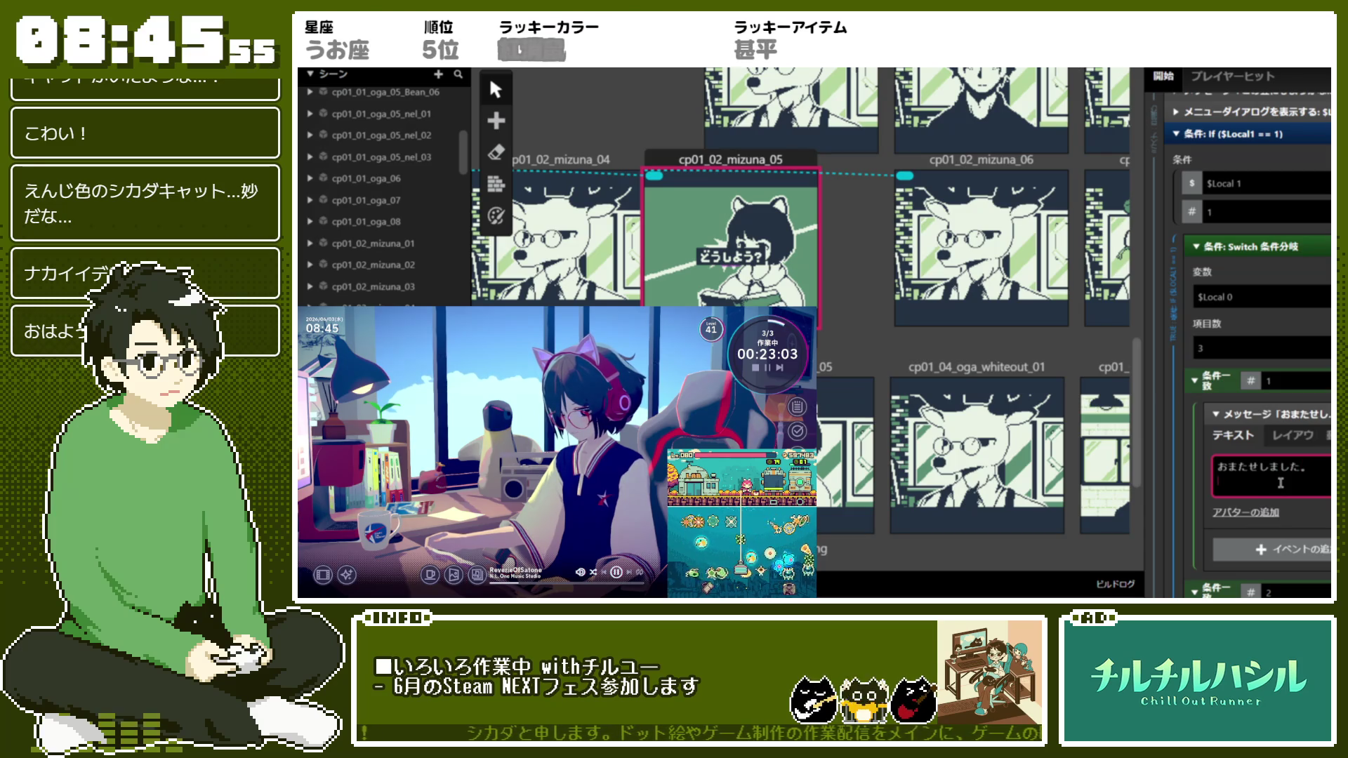
key(BackSpace)
key(BackSpace)
text(ちら)
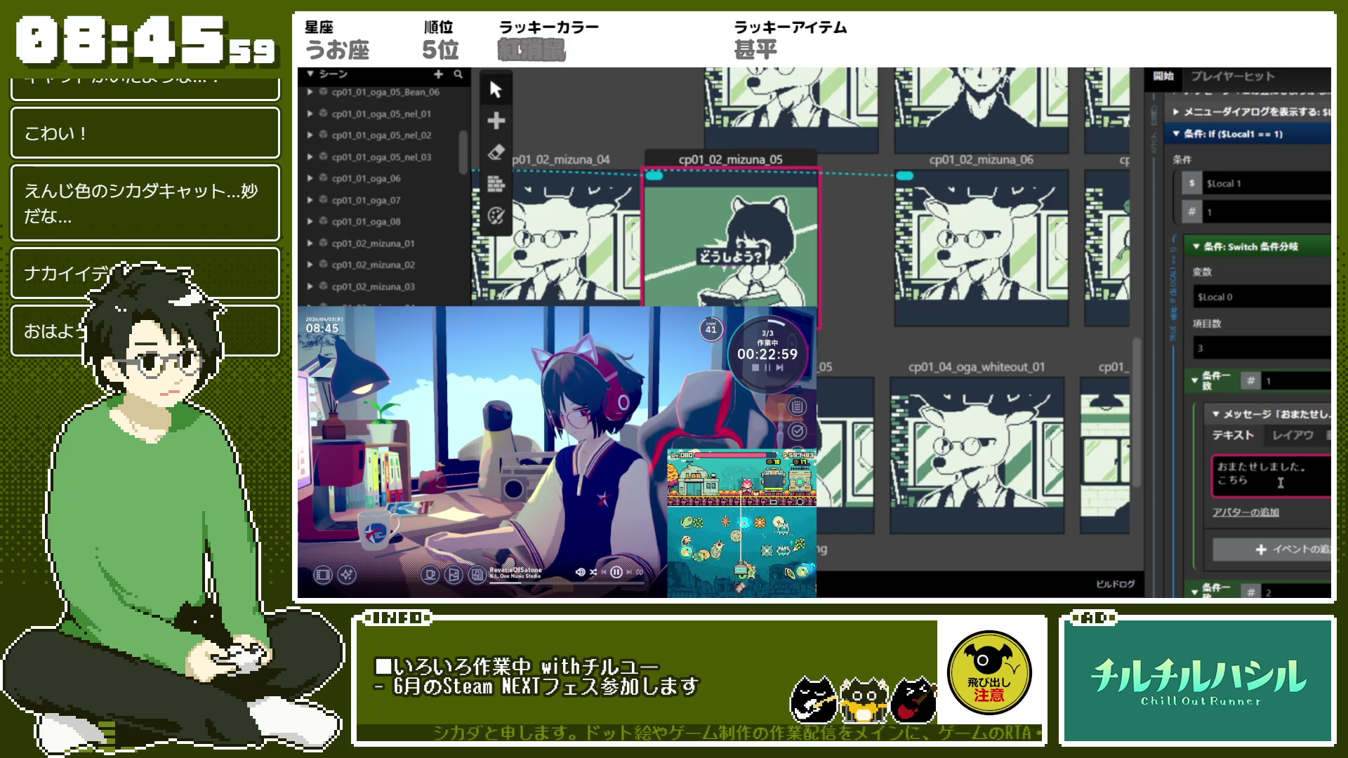
text(ネルズブレンドです。)
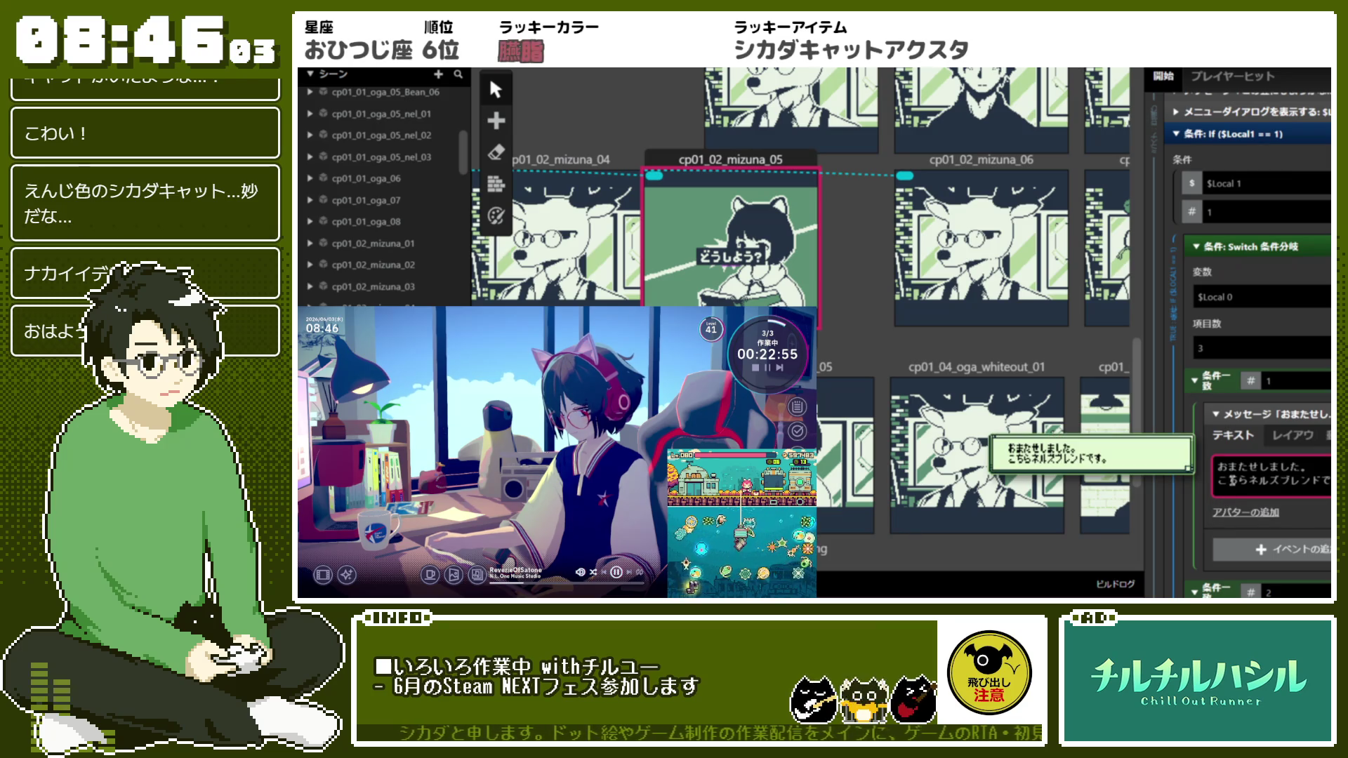
Set the first message's avatar to fri and collapse it
scroll(1262, 478, down, 1)
click(1262, 479)
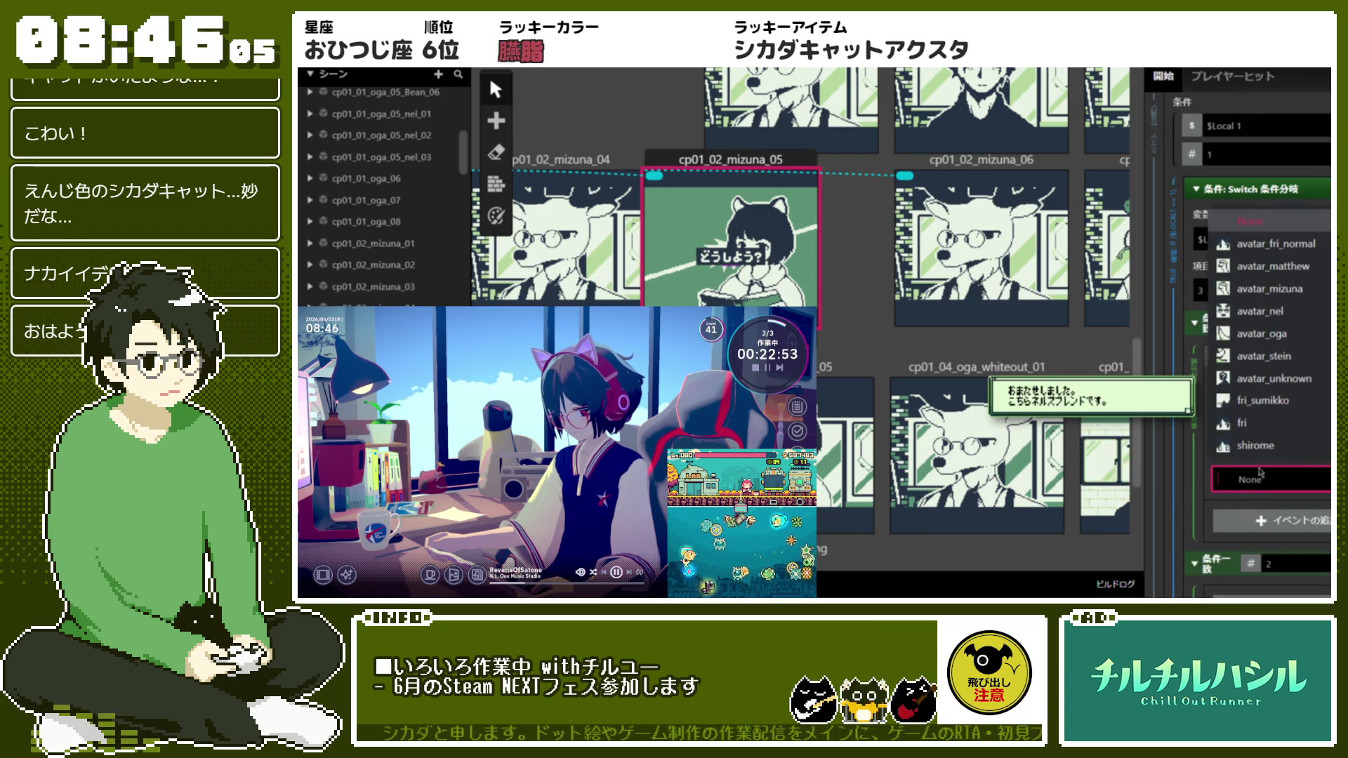
click(1274, 423)
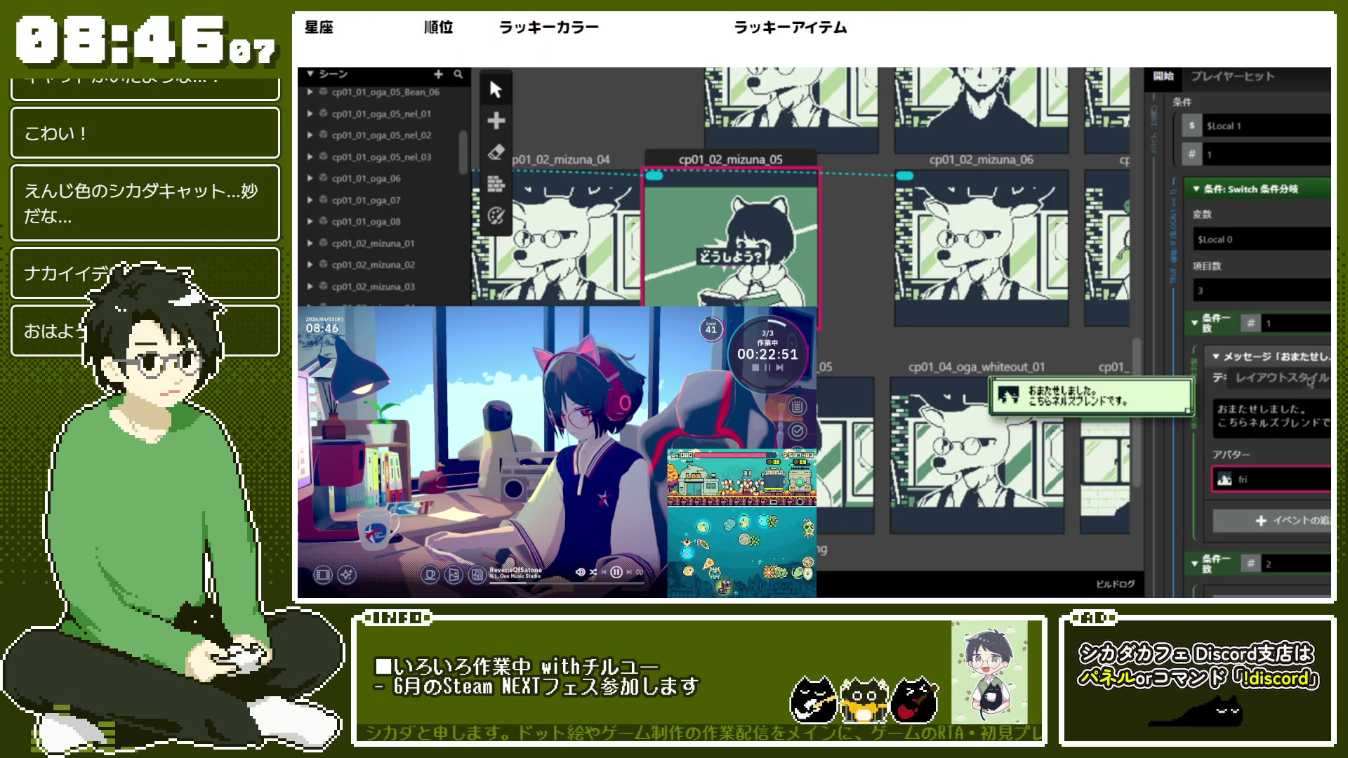
click(1309, 357)
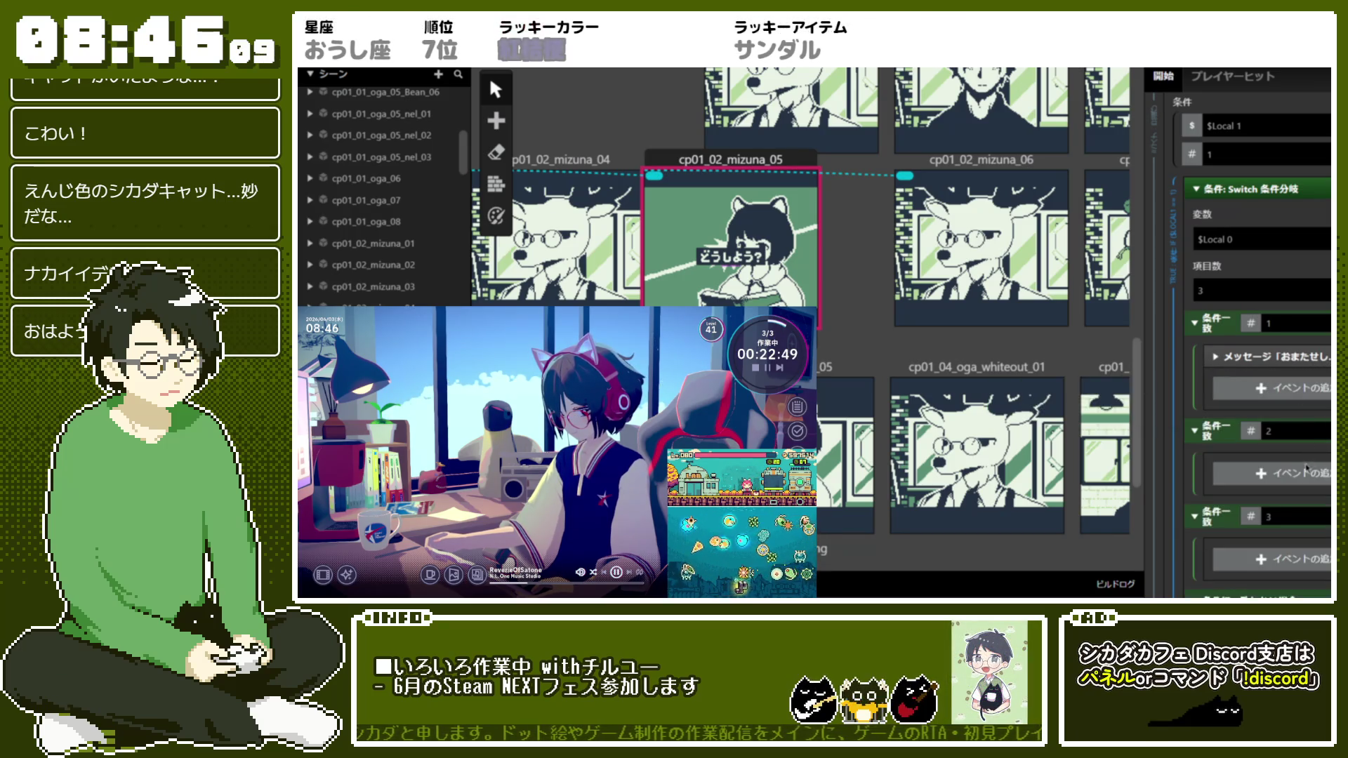
Add a second empty message under case 1 with an avatar slot
click(1222, 389)
click(1214, 344)
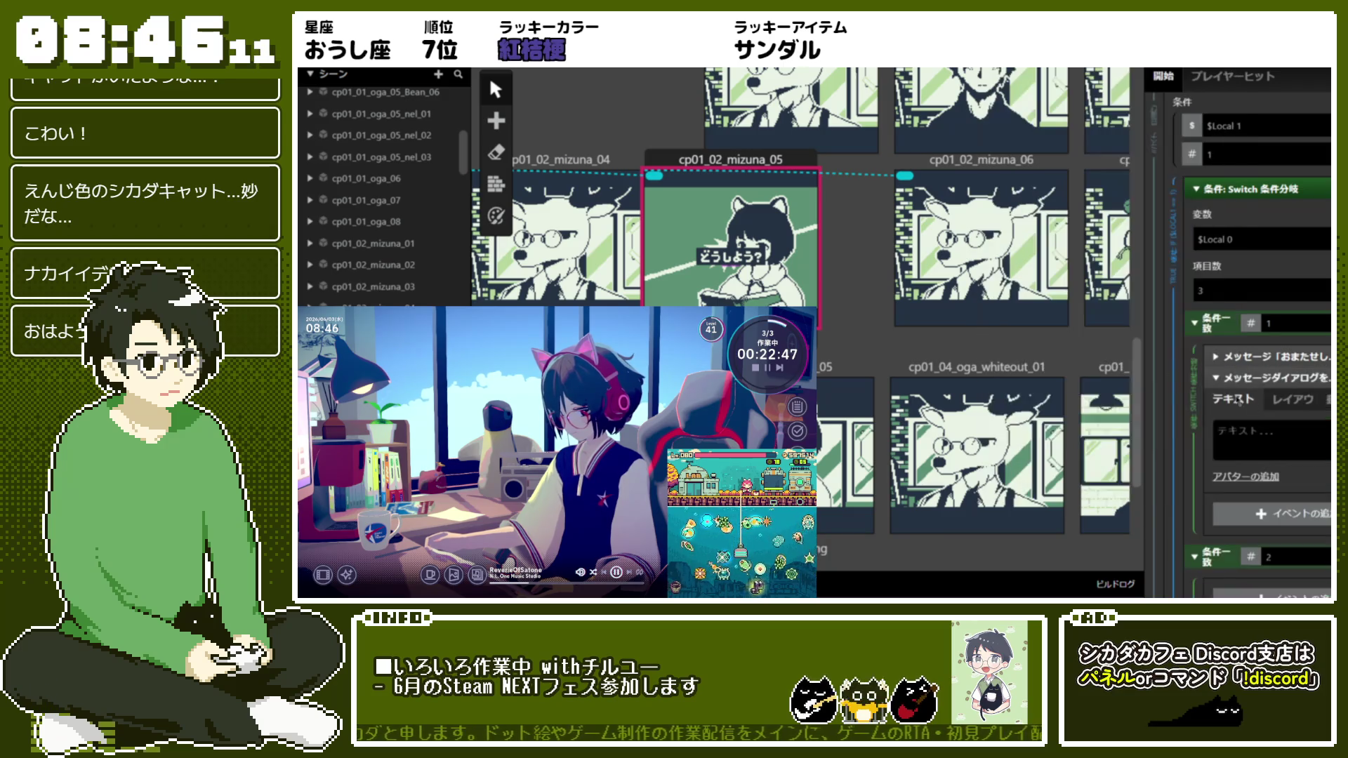
click(1247, 476)
click(1264, 500)
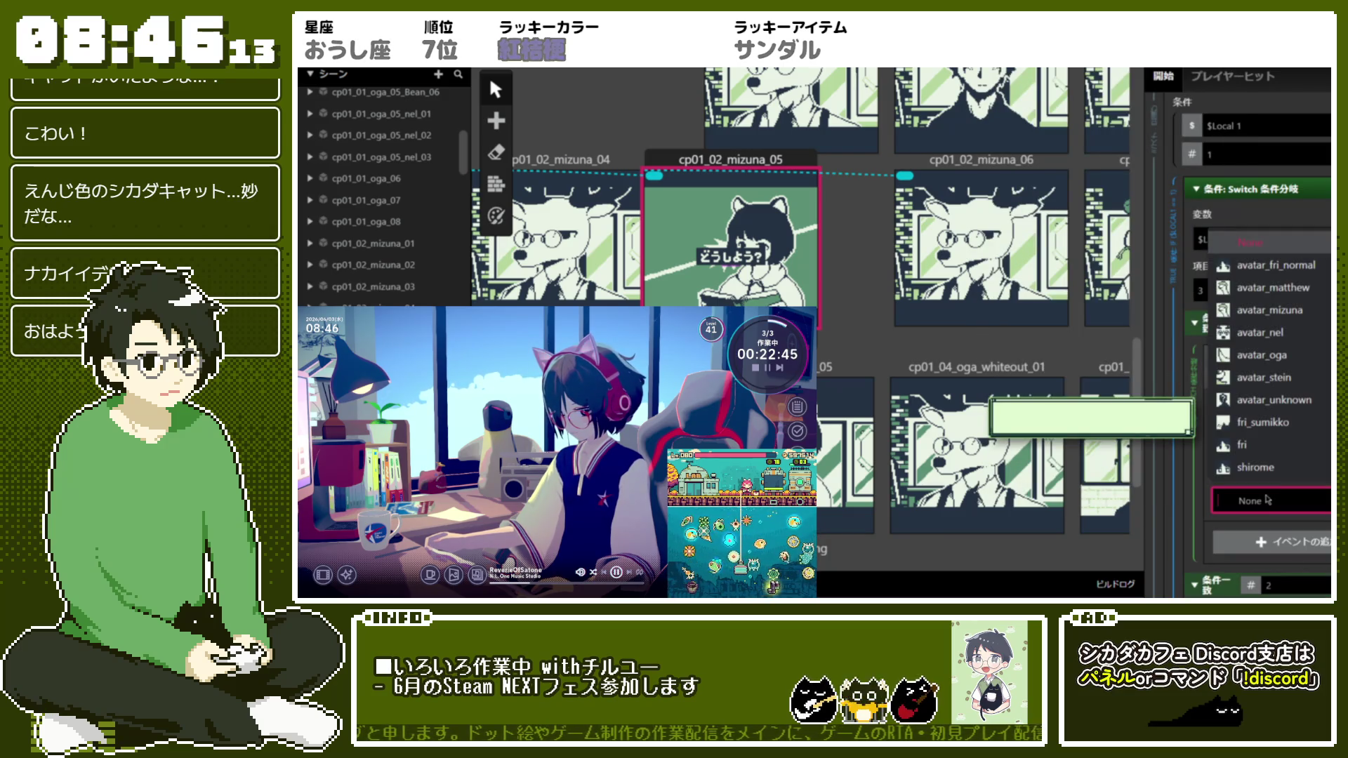
Give the second message avatar_mizuna and the reply 'いつものやつ…ありがとう！'
click(1268, 310)
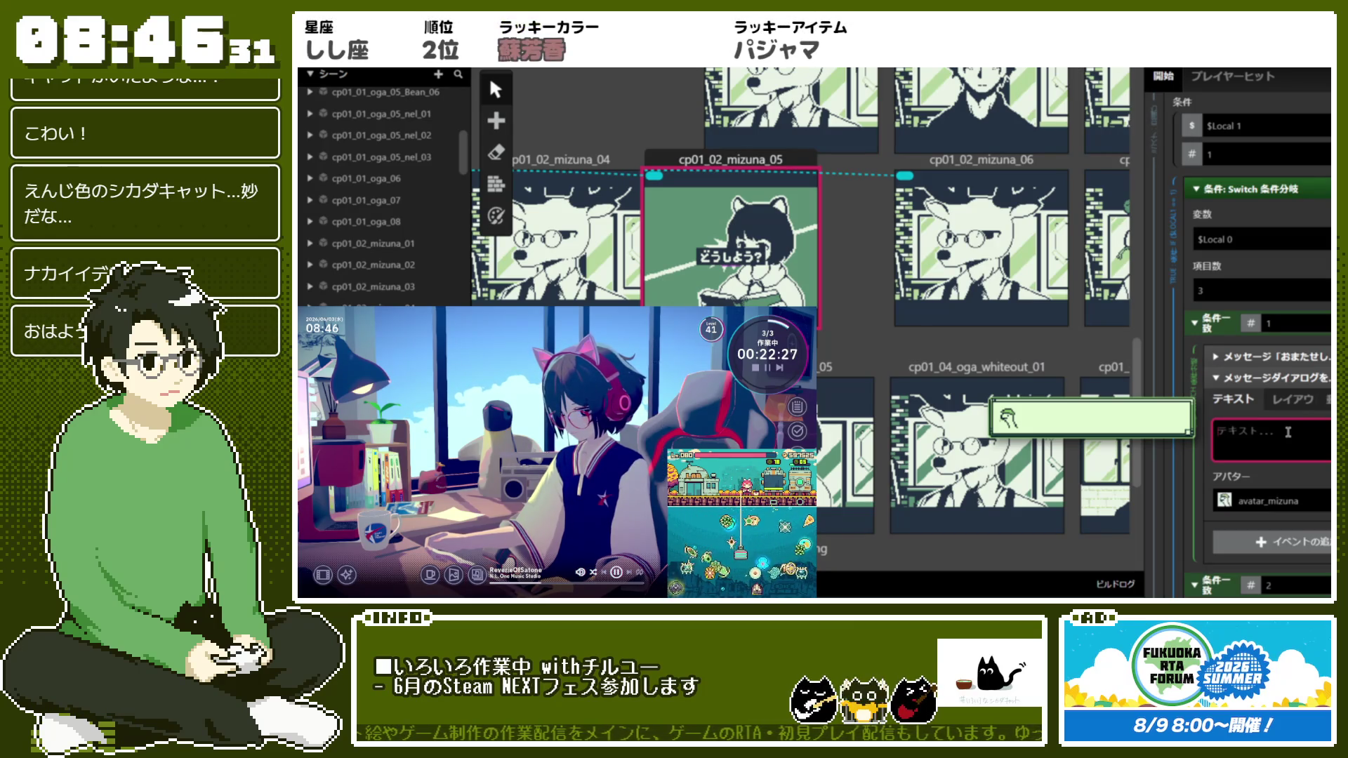
text(いｔつものやつがいいか)
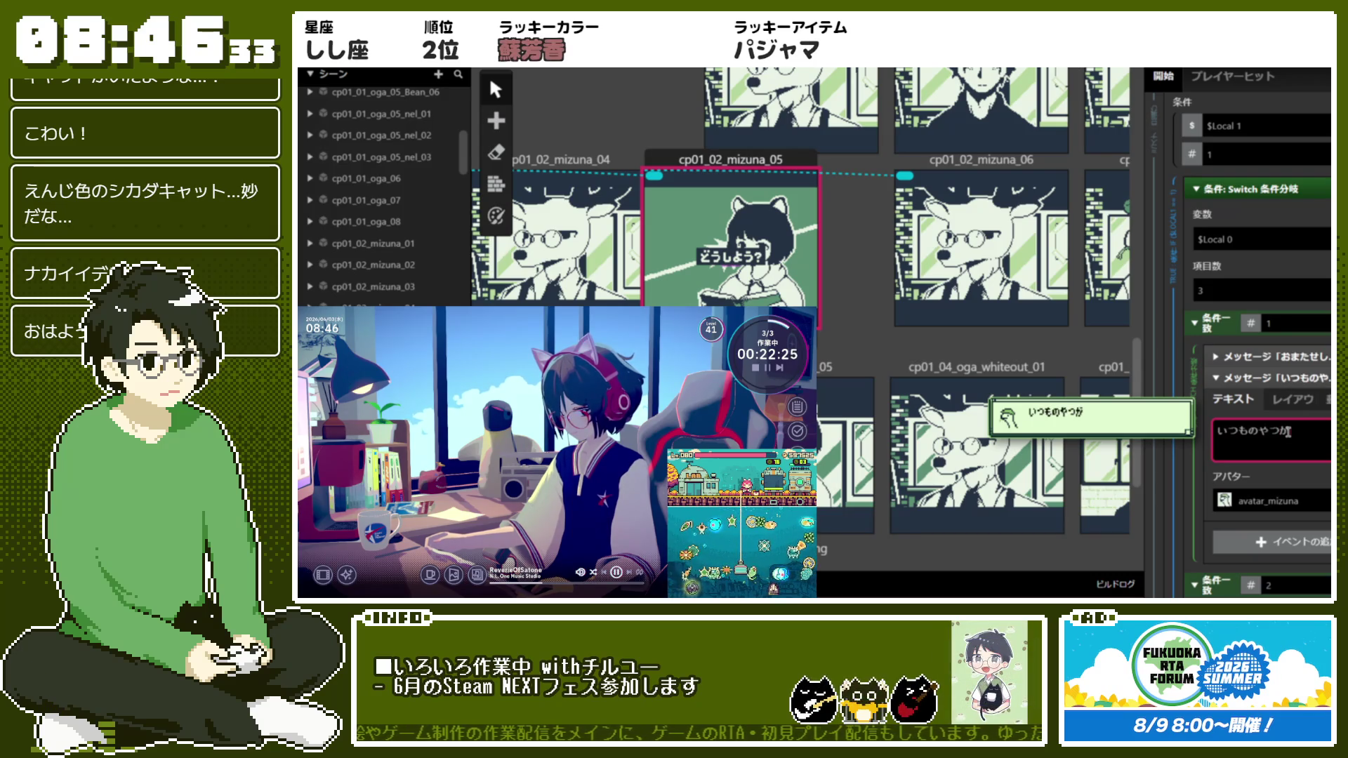
text(んじ)
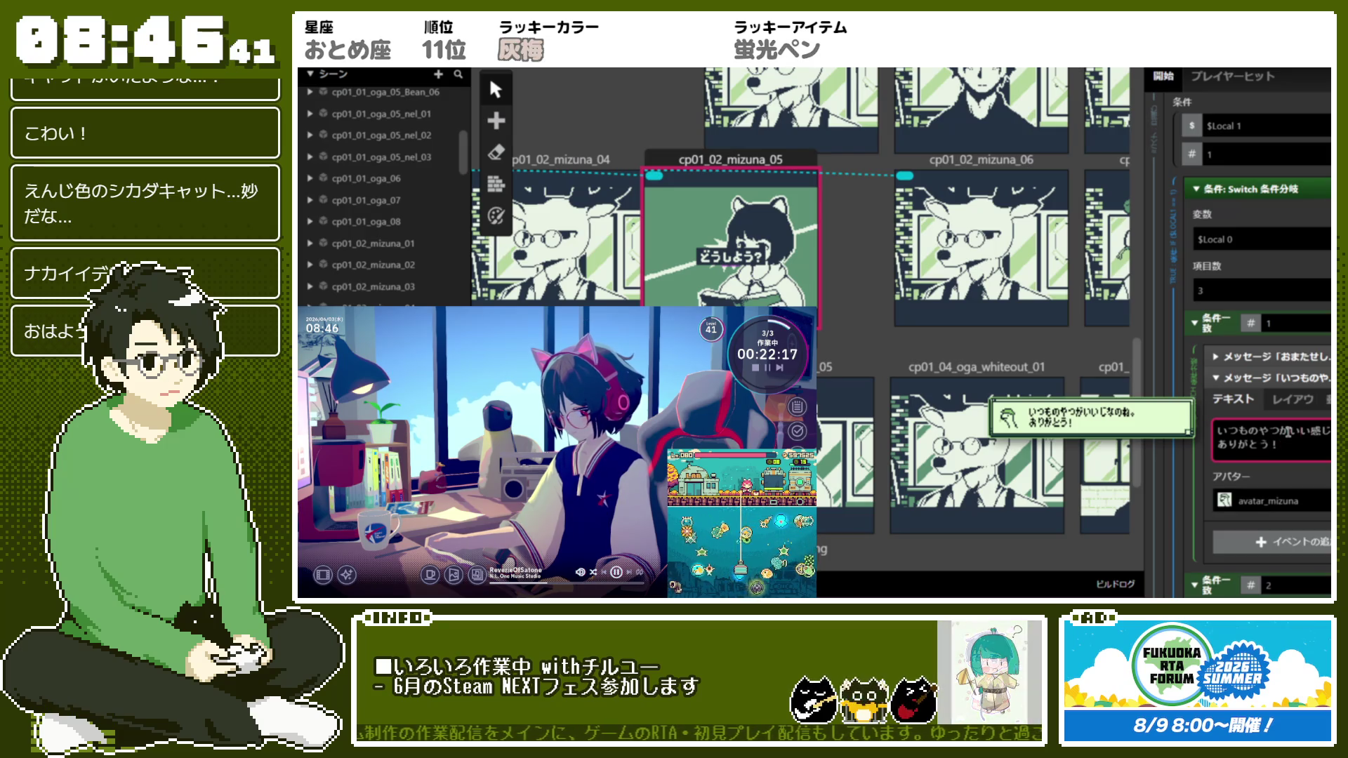
text(<f)
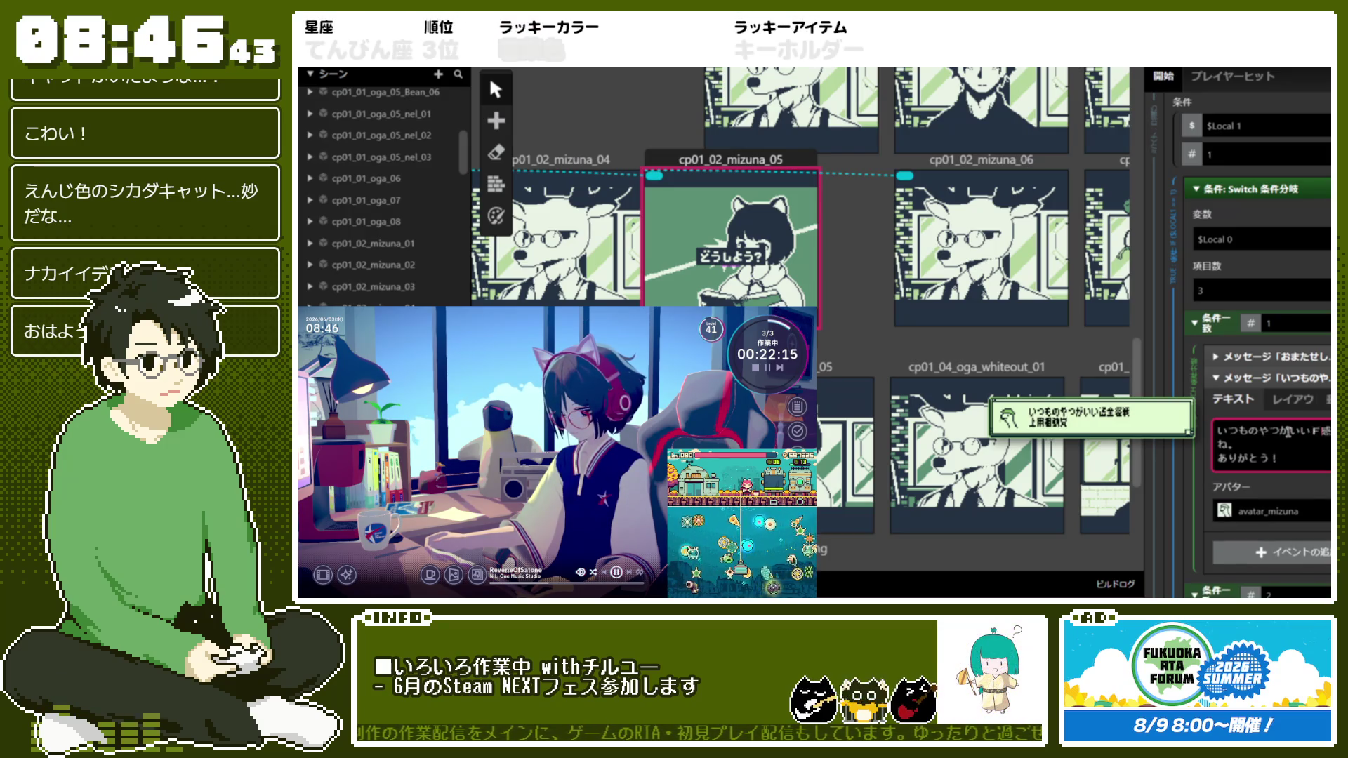
text(<)
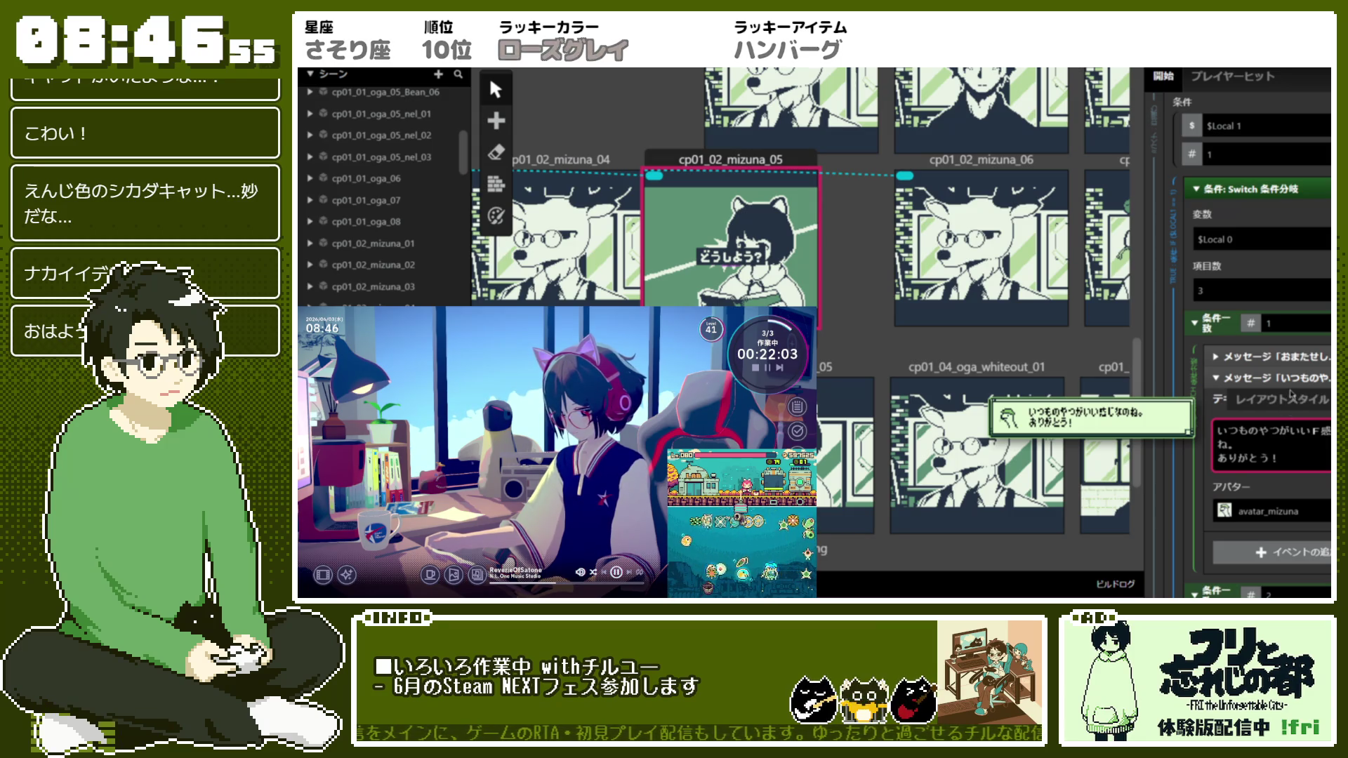
Add a third empty message under case 1 with an avatar slot
click(1291, 415)
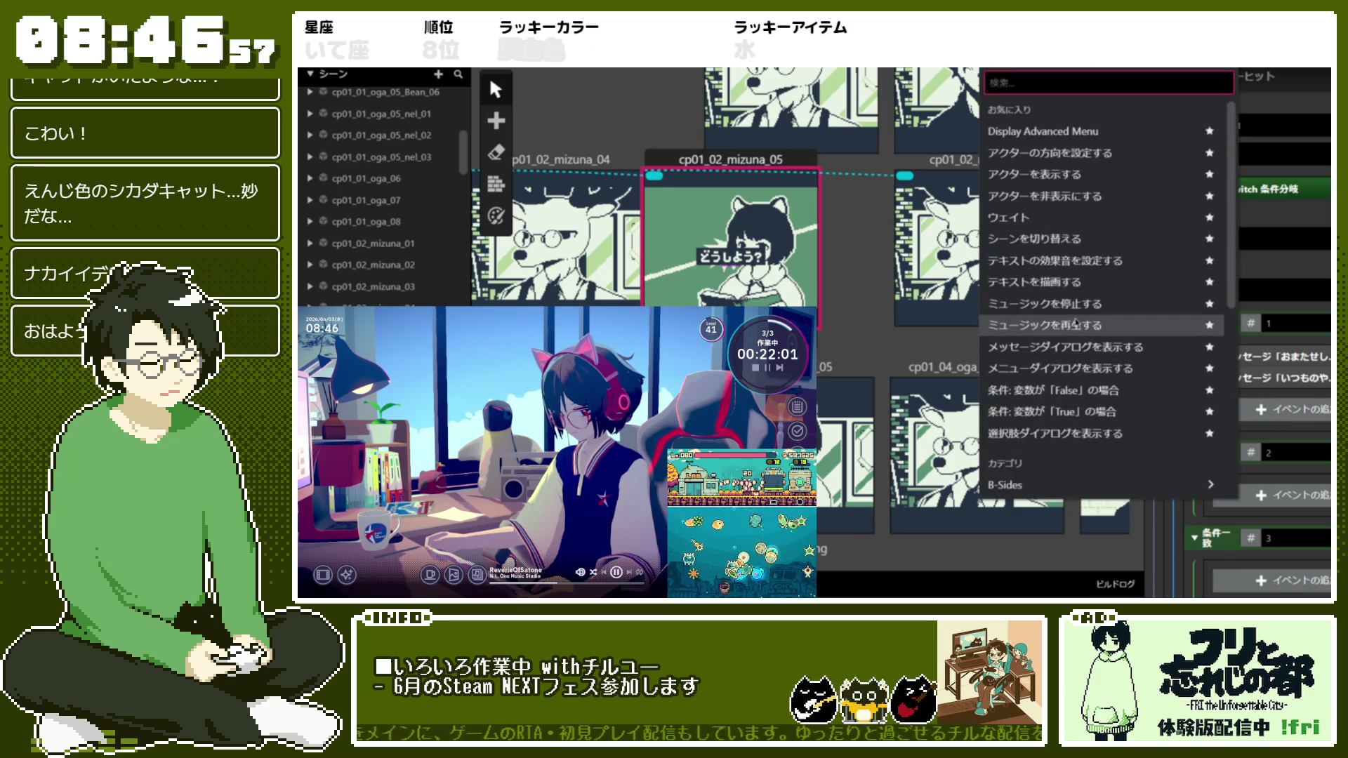
click(1194, 347)
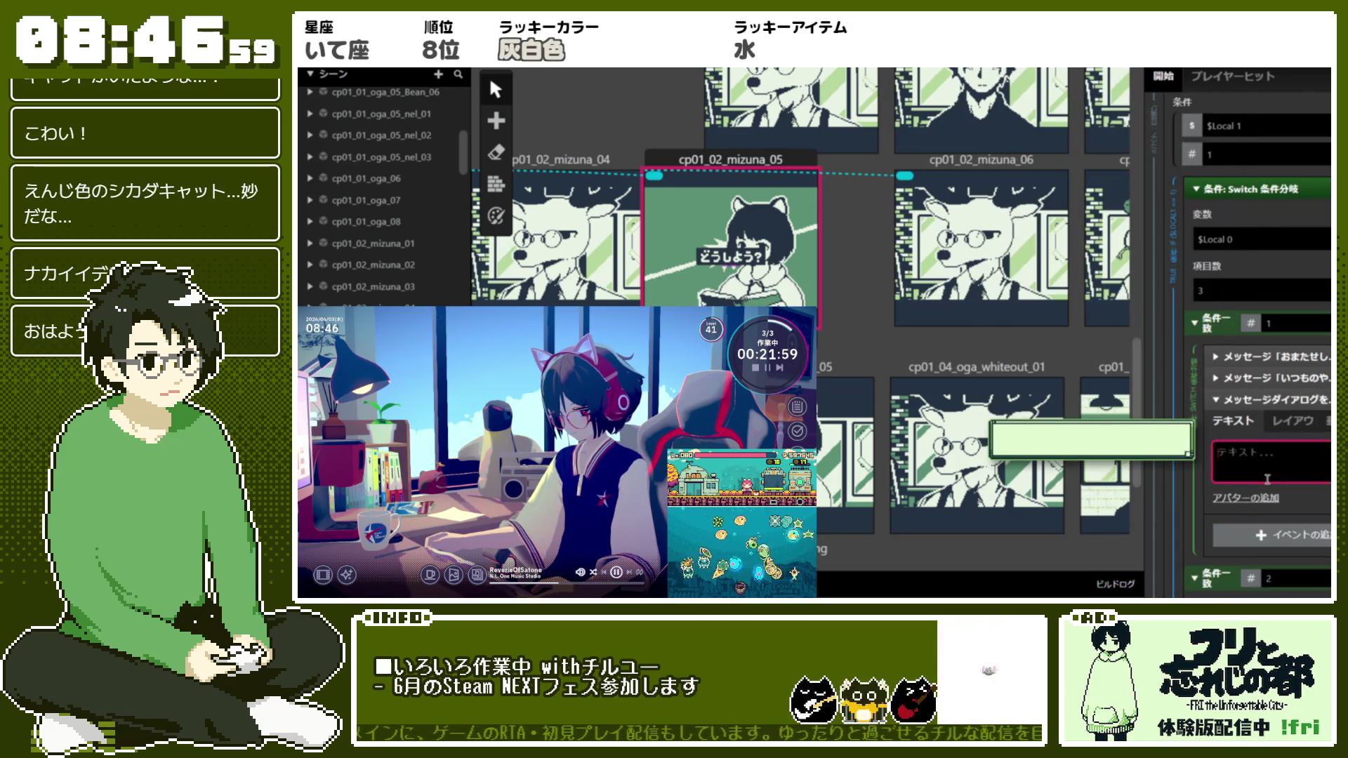
click(1246, 498)
click(1254, 523)
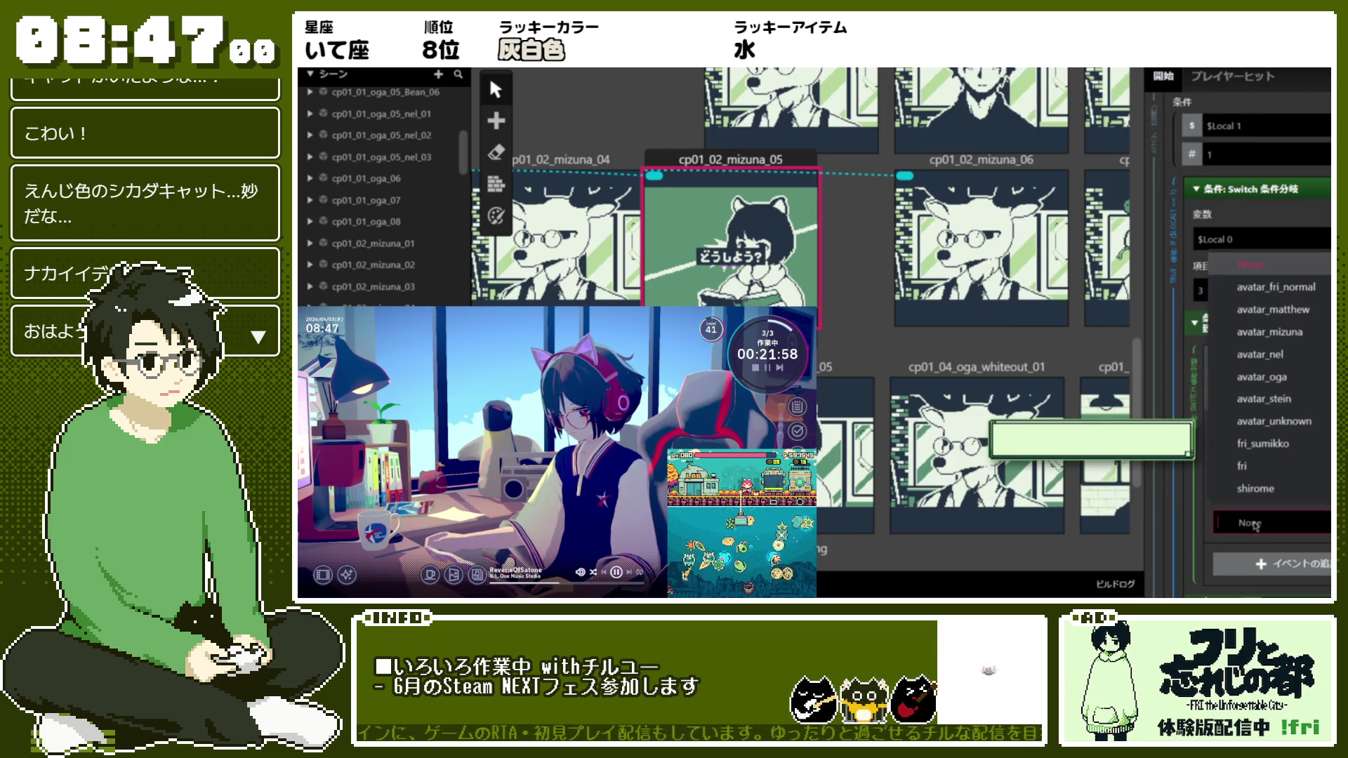
Give the third message the fri avatar and text '（・・・これでよかったかな？）'
click(1242, 466)
text(えお)
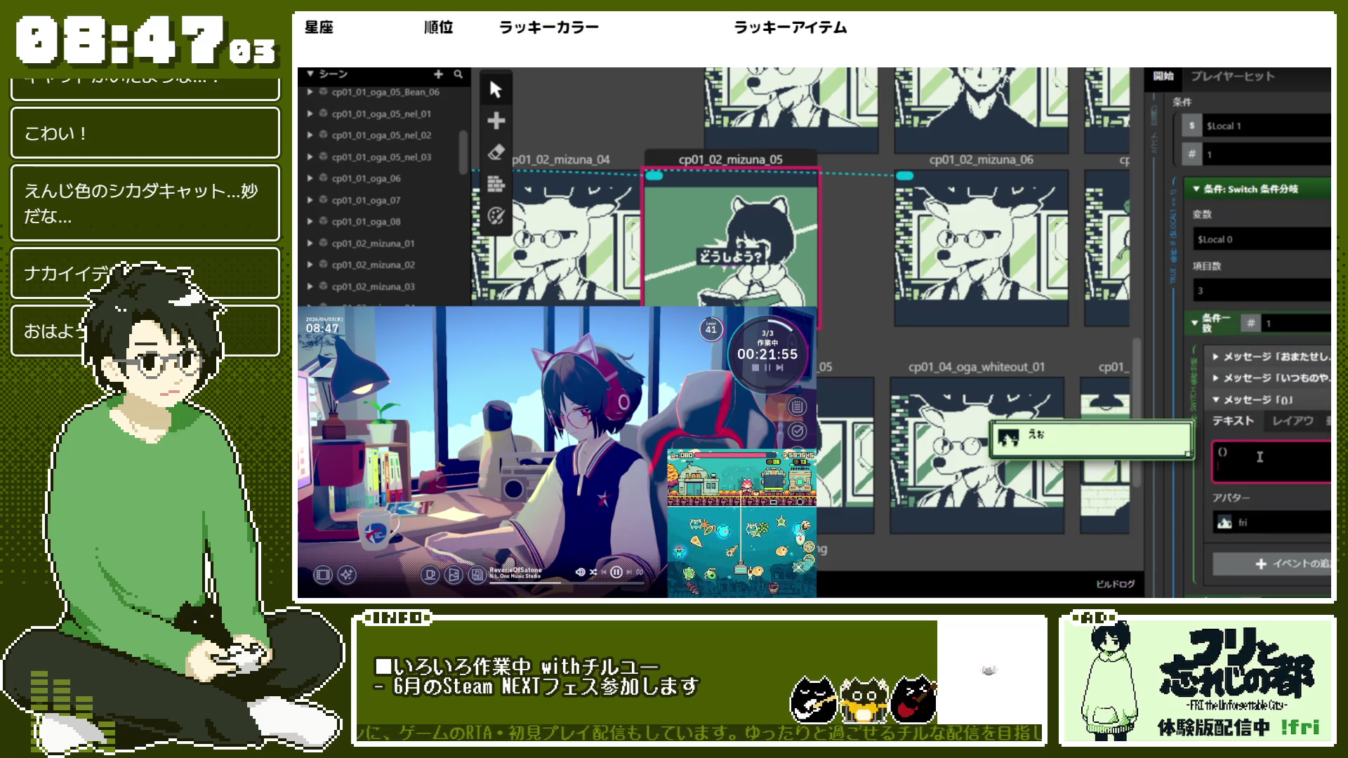
text(())
text(これでよかったかの)
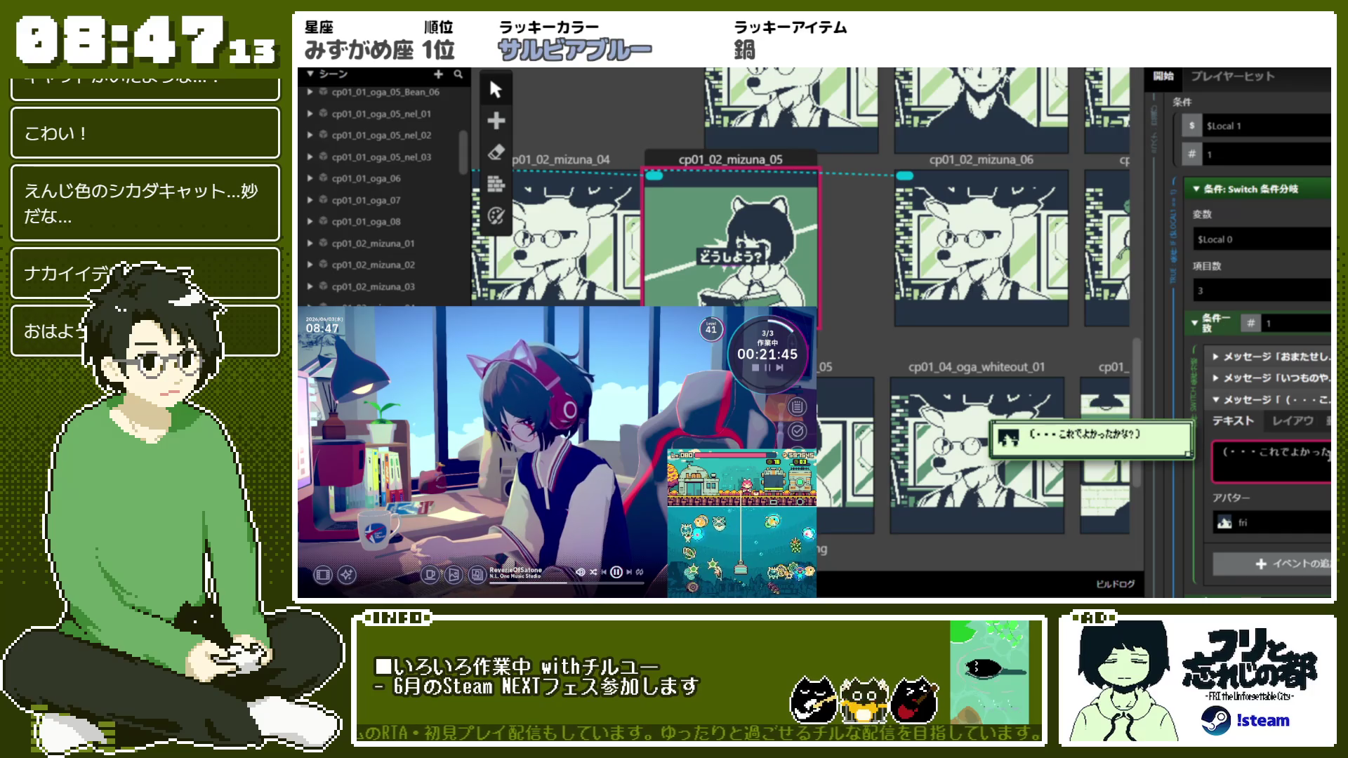
text(の)
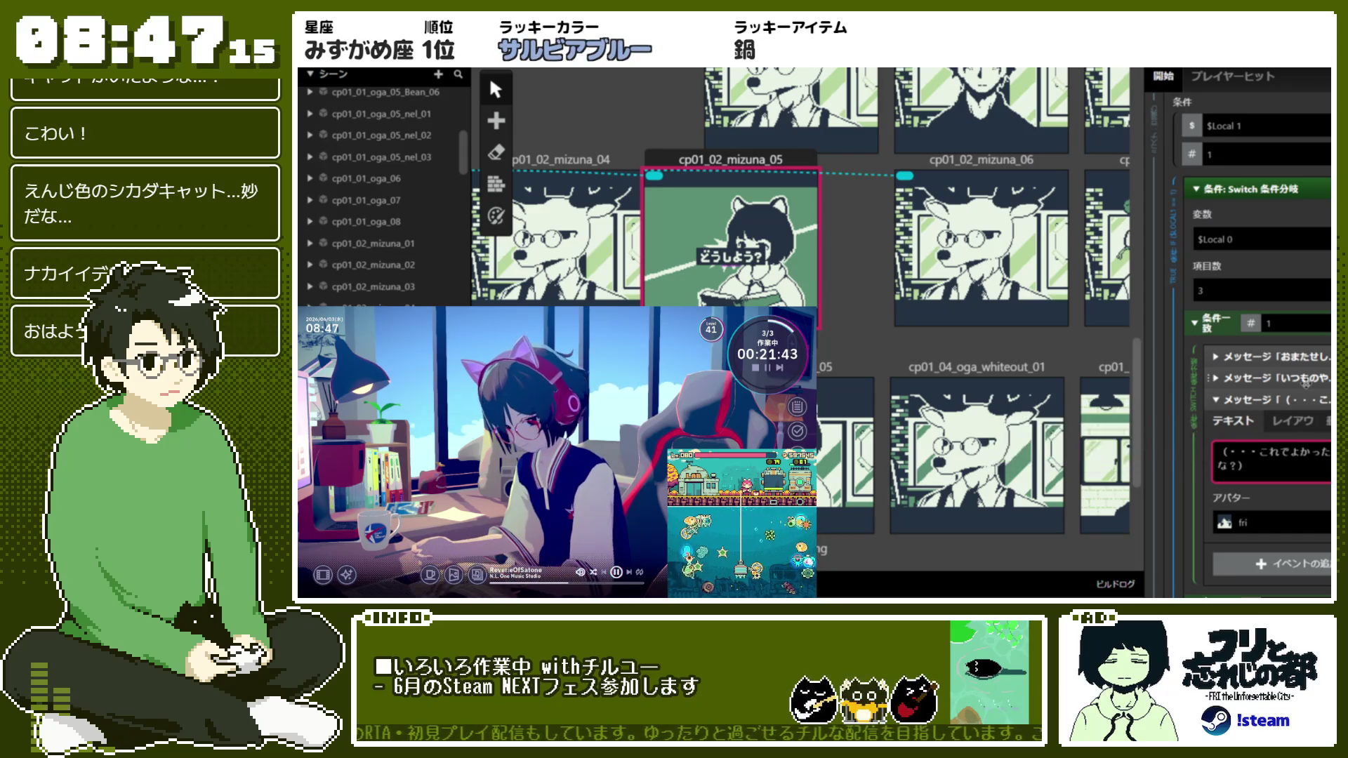
click(1216, 399)
scroll(1294, 424, down, 1)
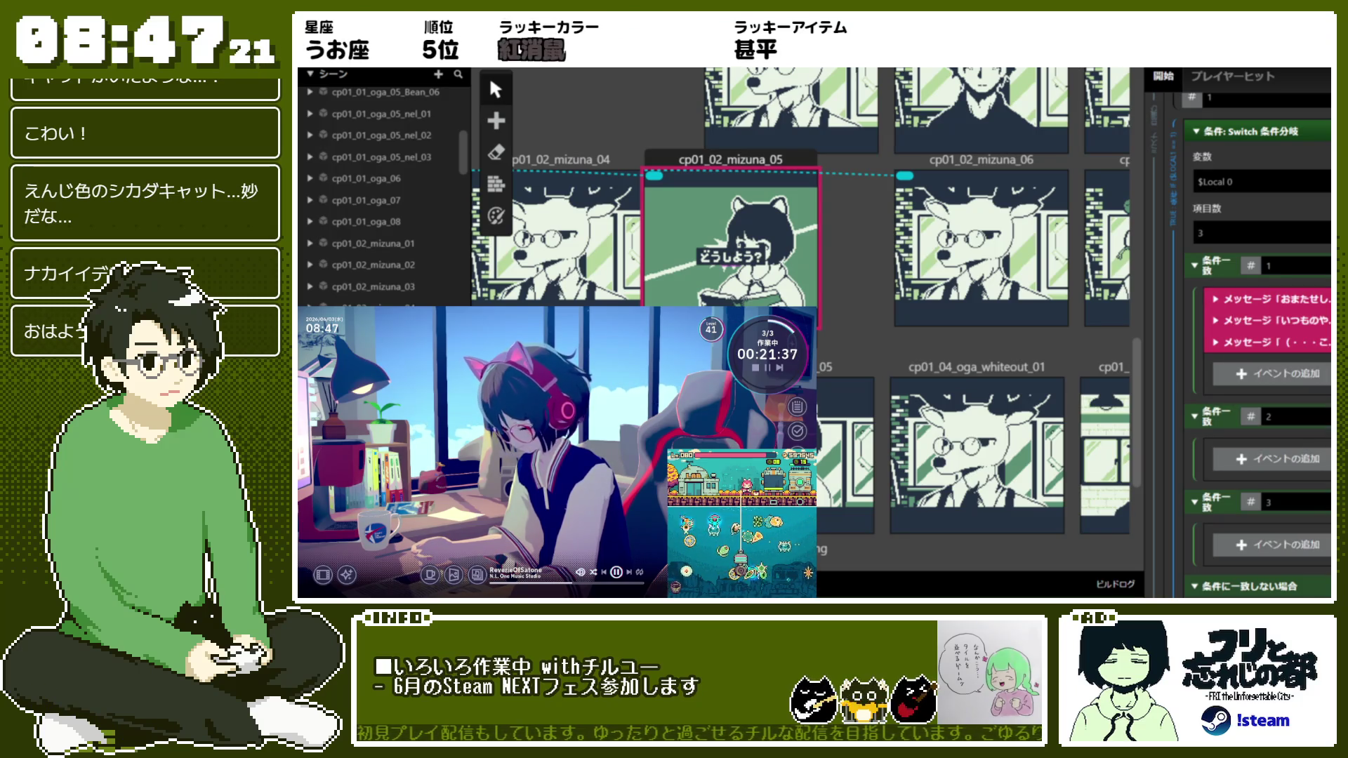
Change case 2's first message drink from ネルズブレンド to ショコラスペシャル
scroll(1279, 300, down, 3)
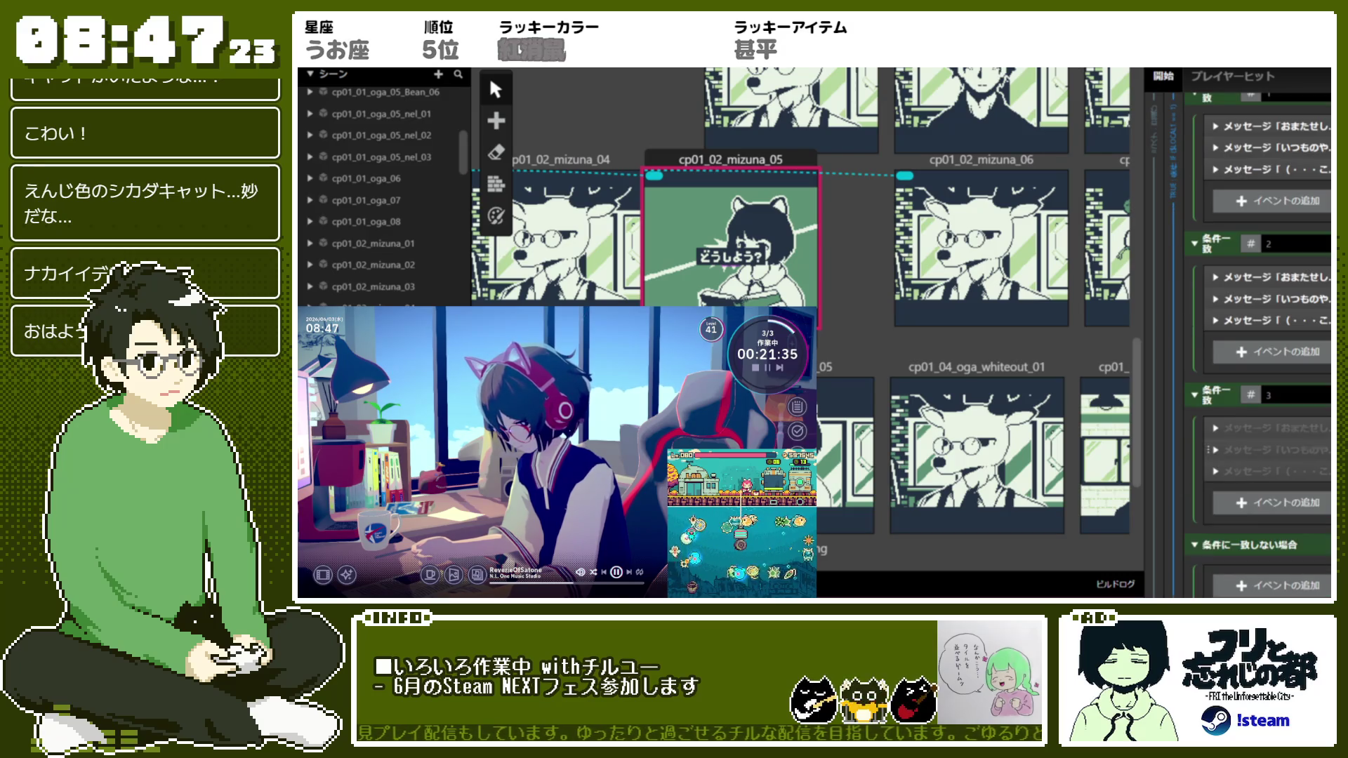
click(1265, 277)
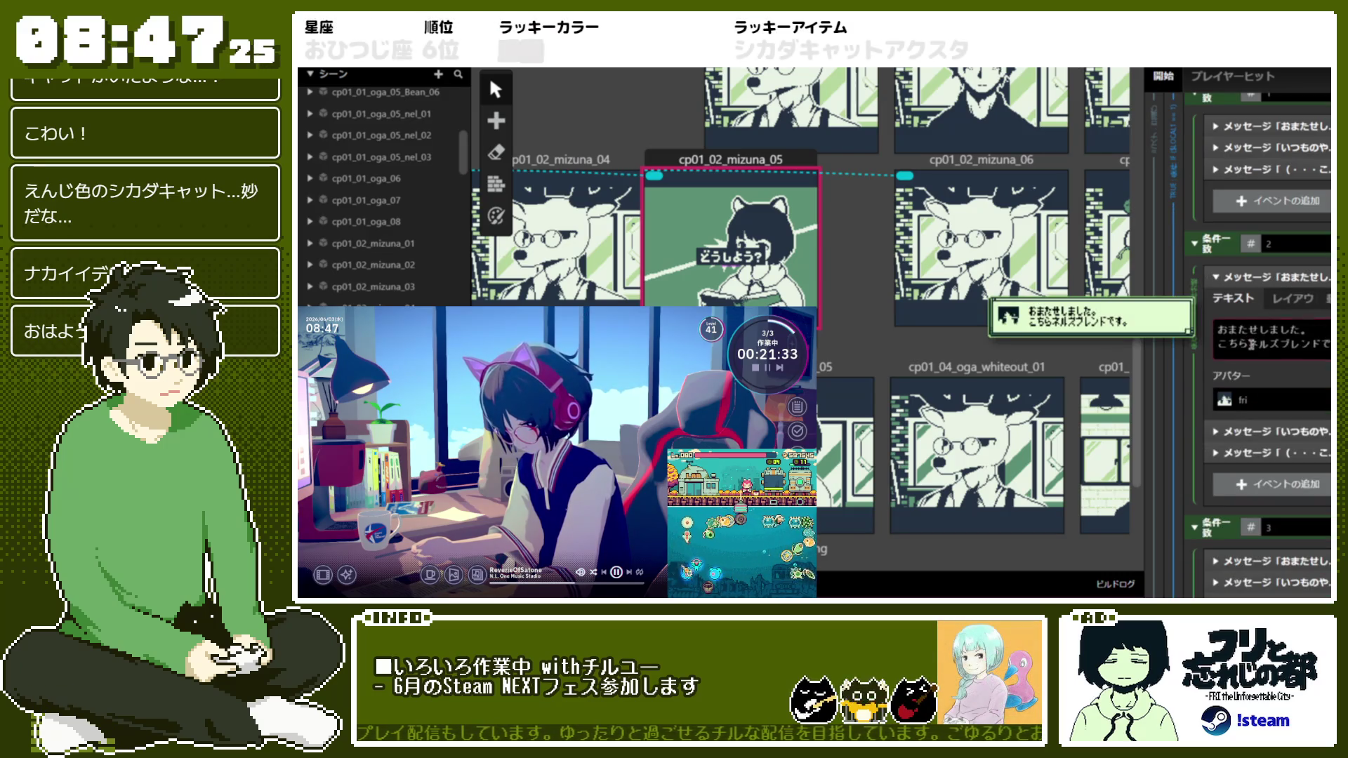
drag(1248, 343, 1312, 344)
text(○○)
text(ショコラスペシャル)
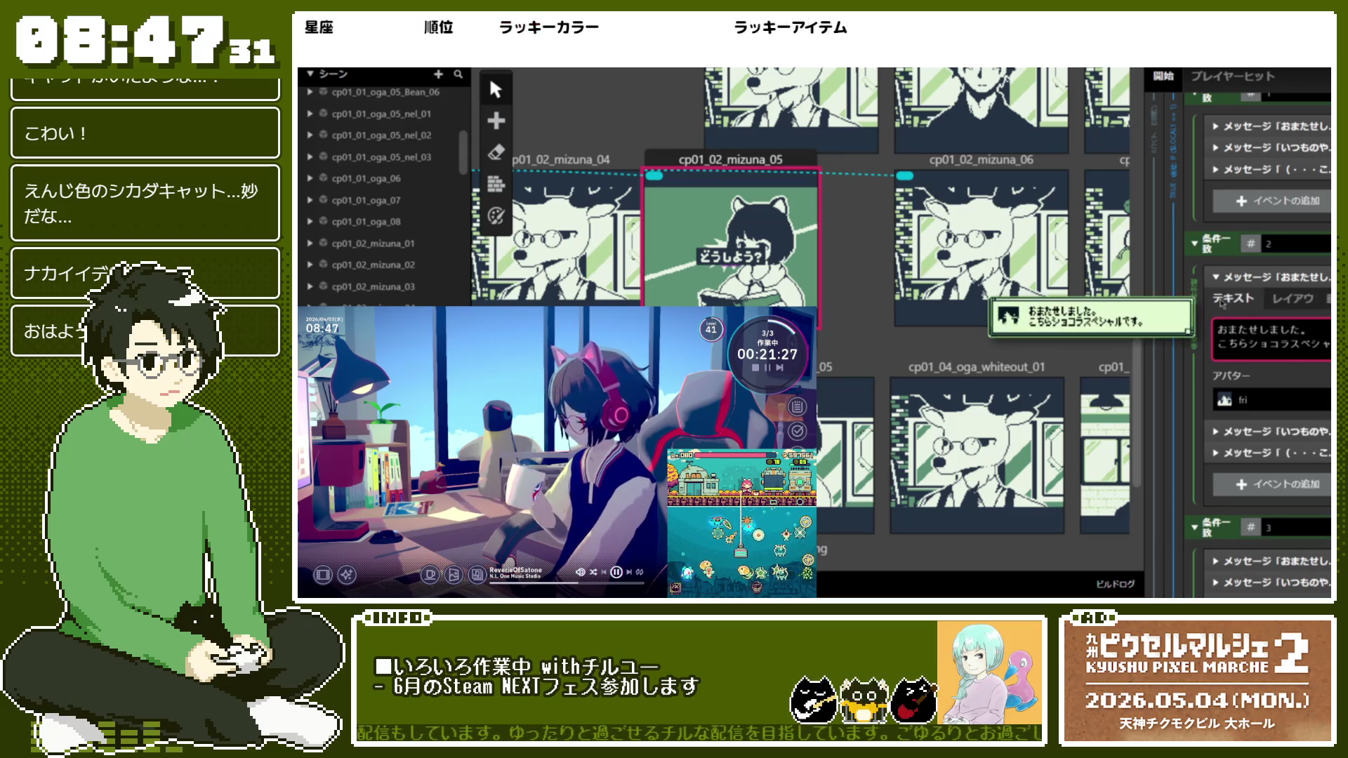
click(1239, 277)
click(1239, 277)
Rewrite case 2's second message first line to 'とってもかわいい名前、ありがとう！'
click(1239, 298)
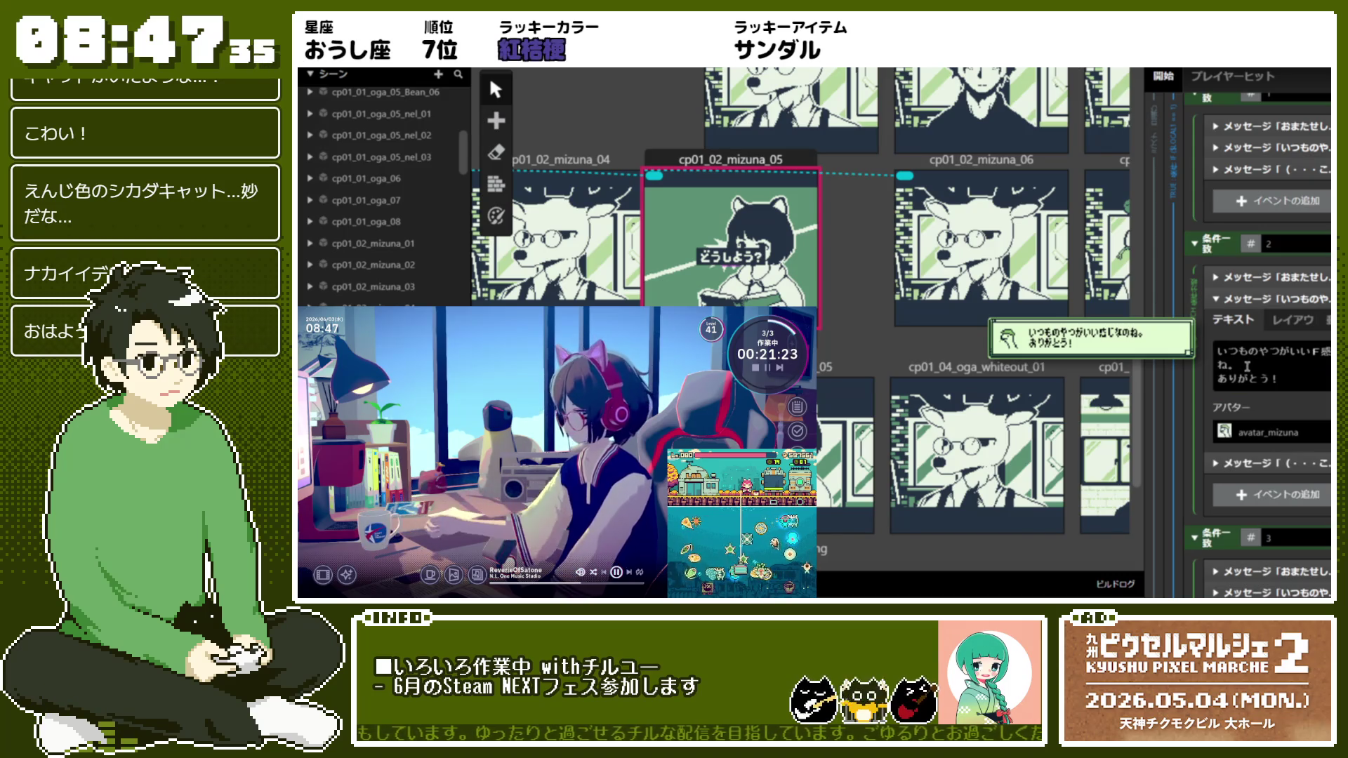
drag(1247, 366, 1186, 349)
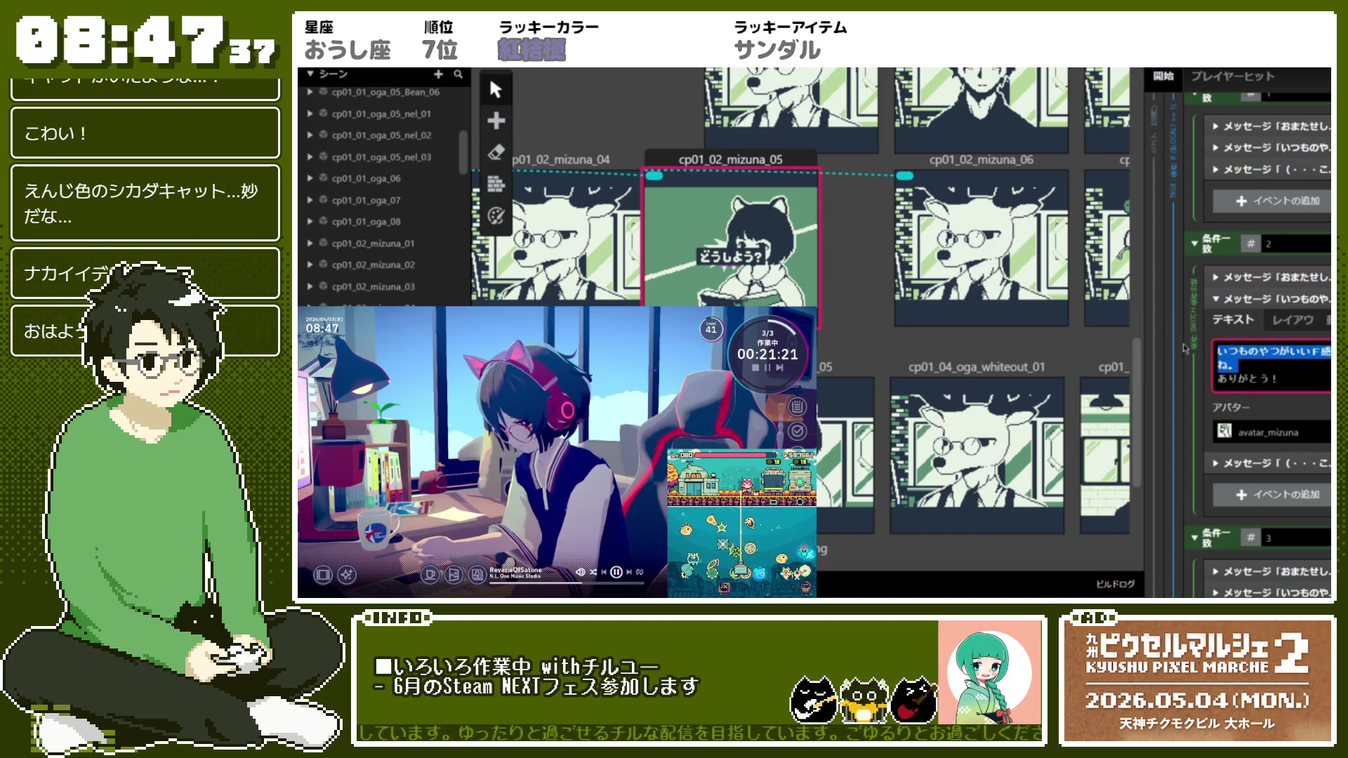
text(とttemop)
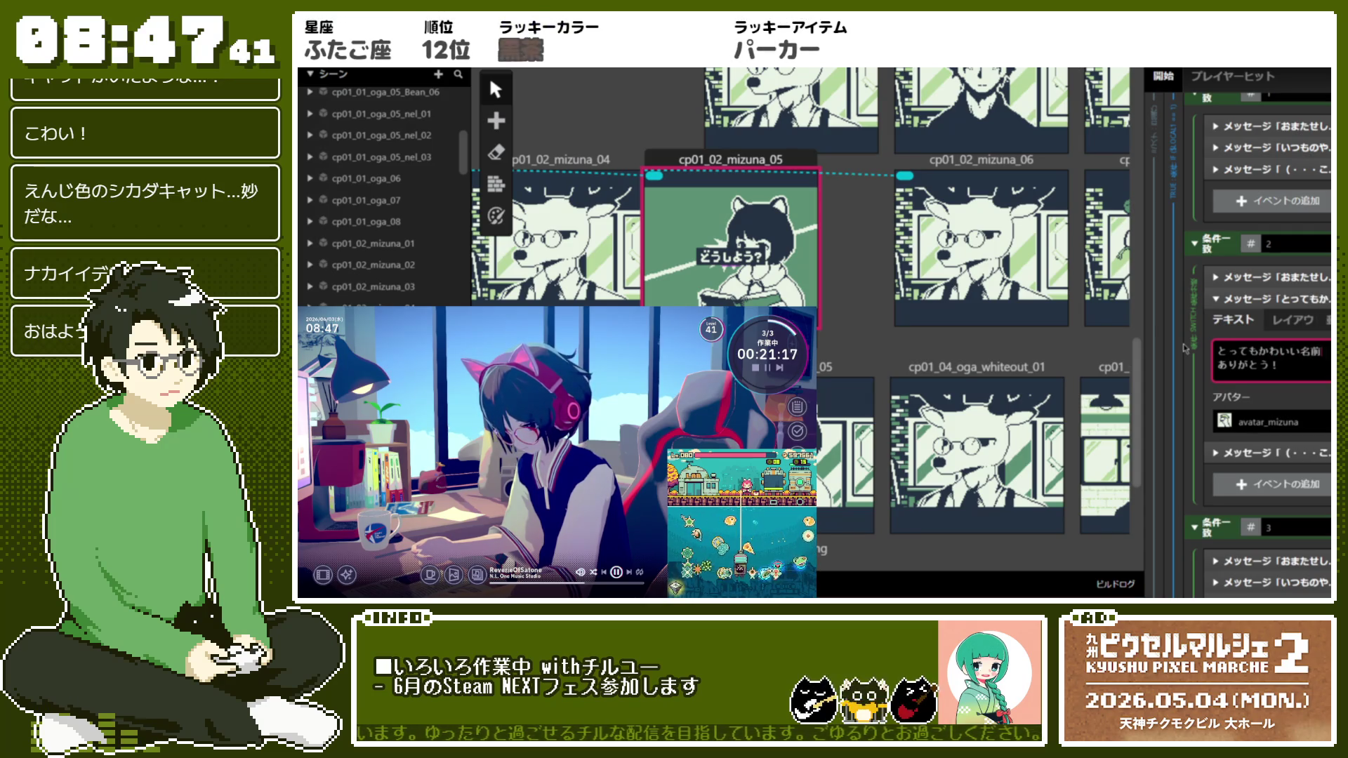
text(ね)
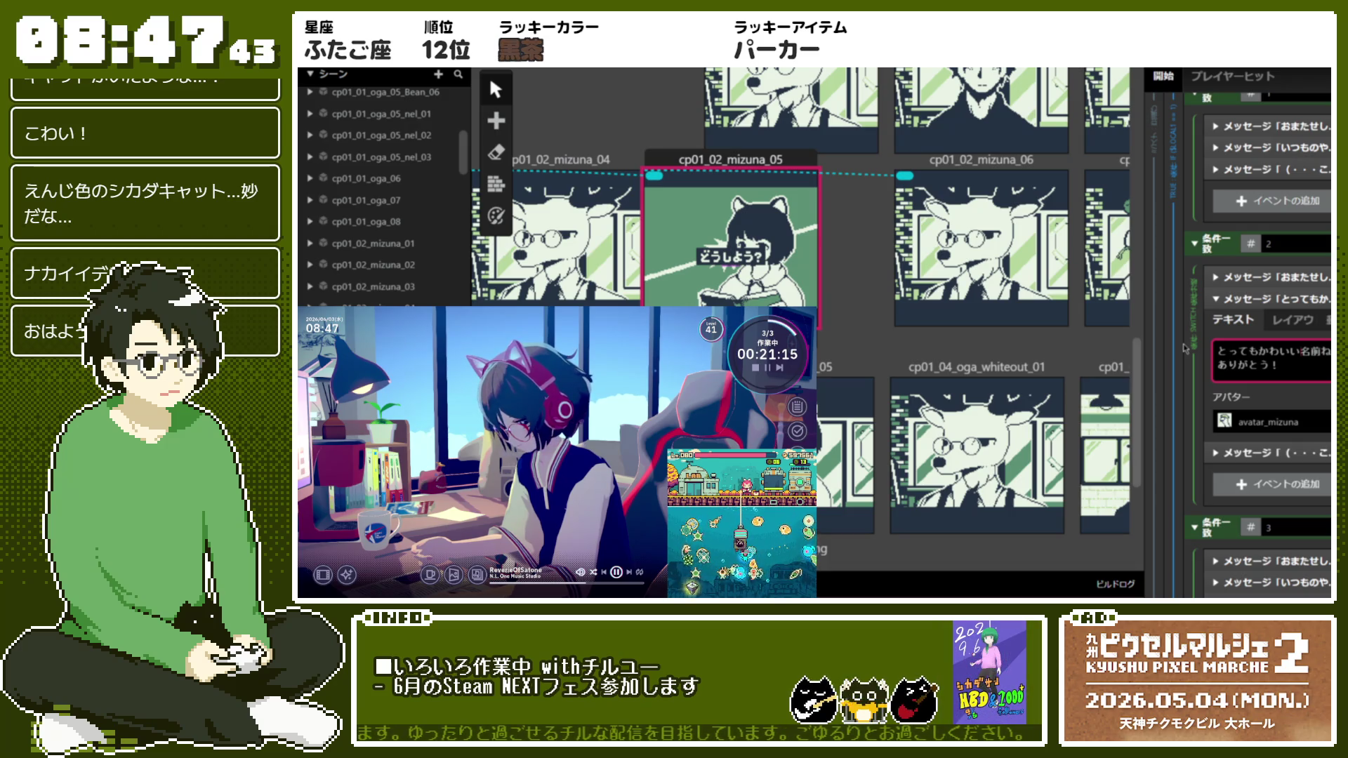
key(BackSpace)
text(f)
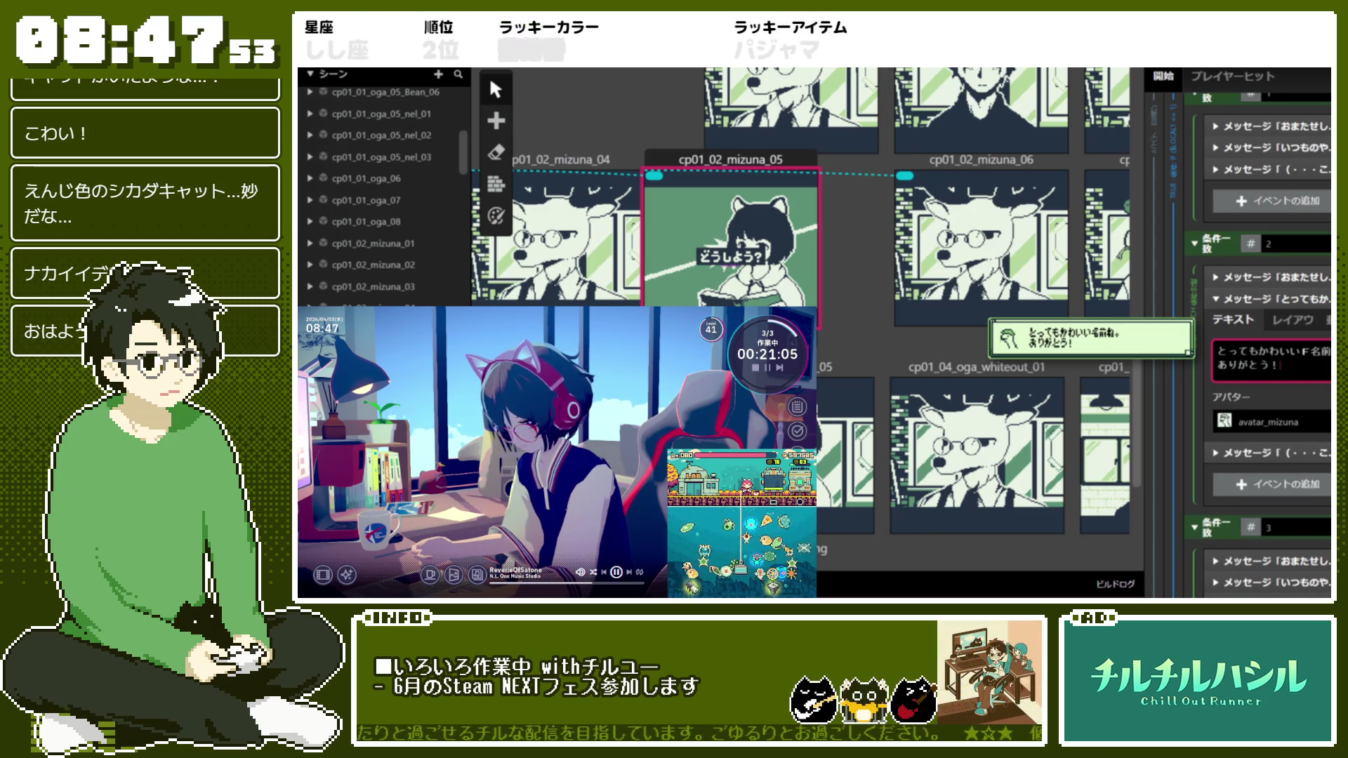
Change case 3's first message drink to エディンピア and add a second dialogue box
click(1302, 301)
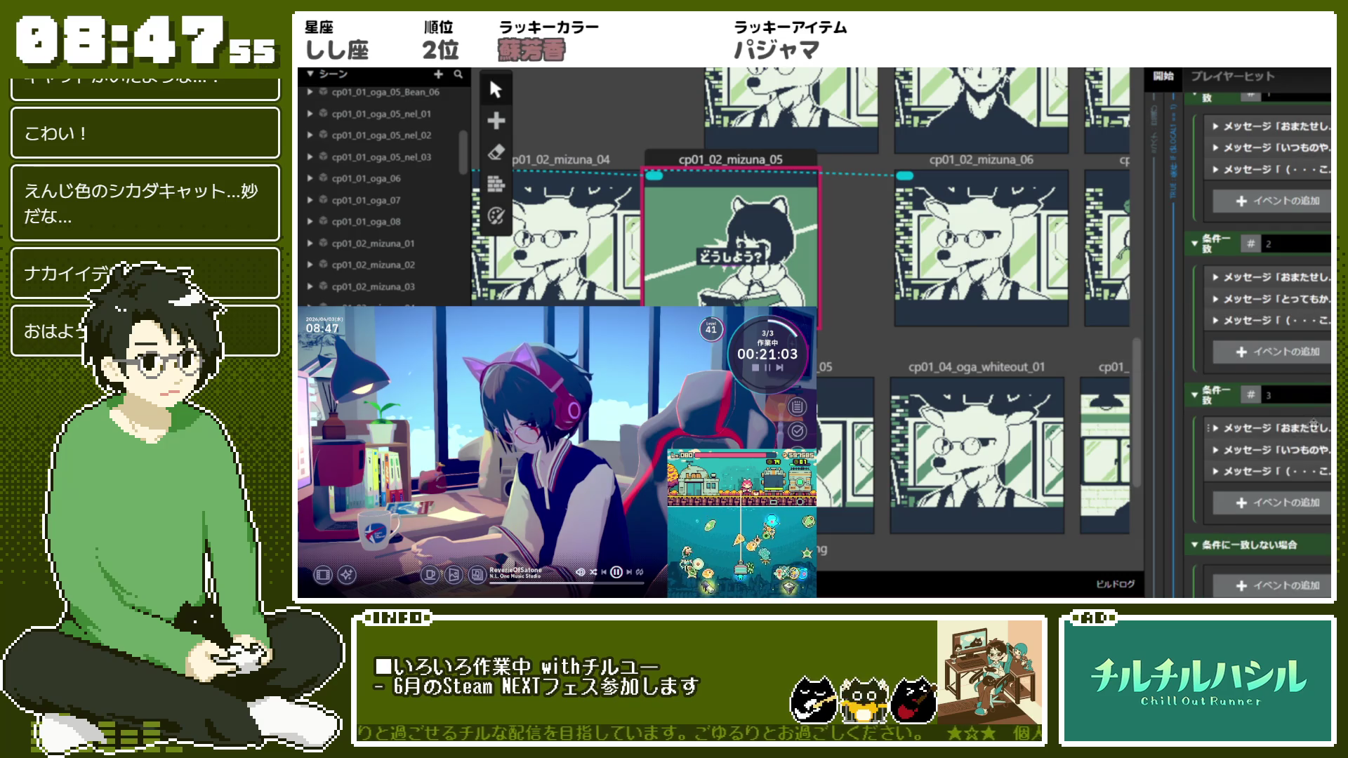
click(1285, 426)
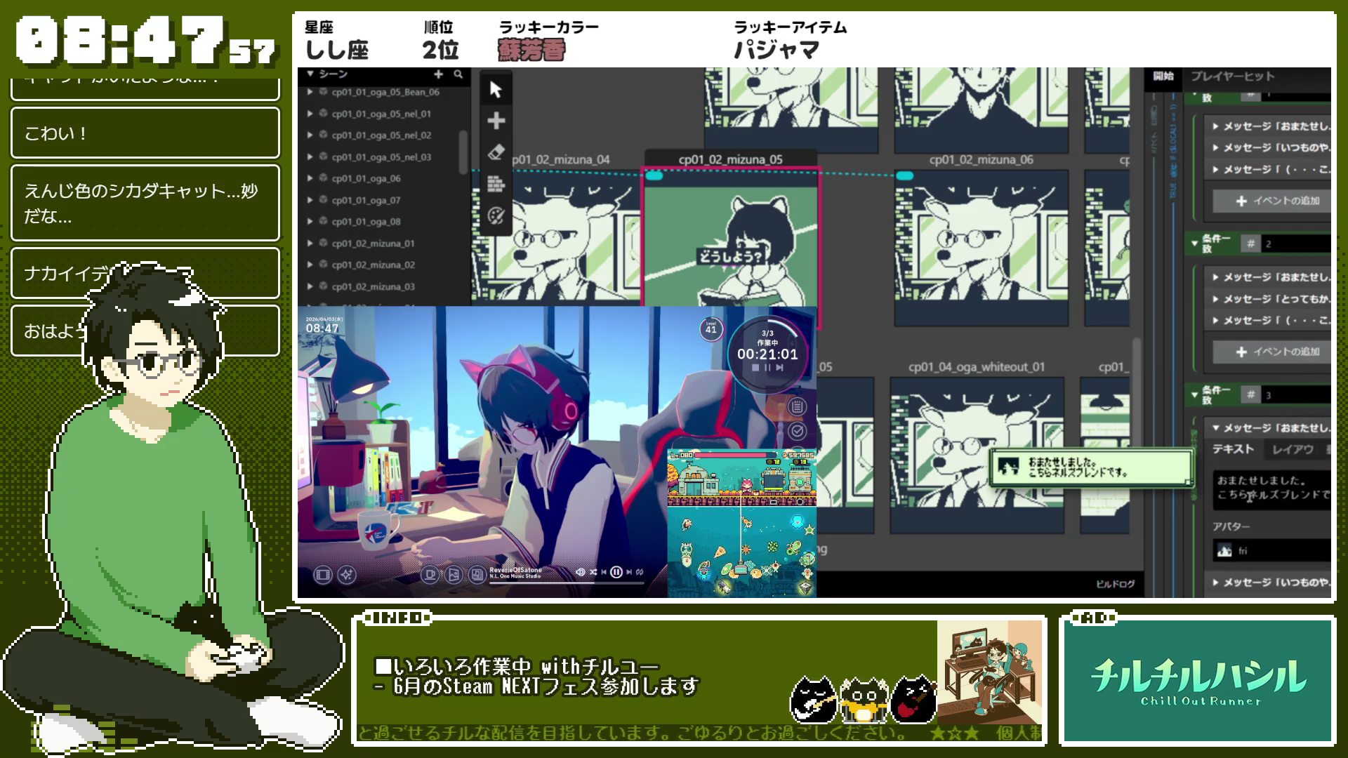
drag(1250, 494, 1319, 496)
text(edhinp)
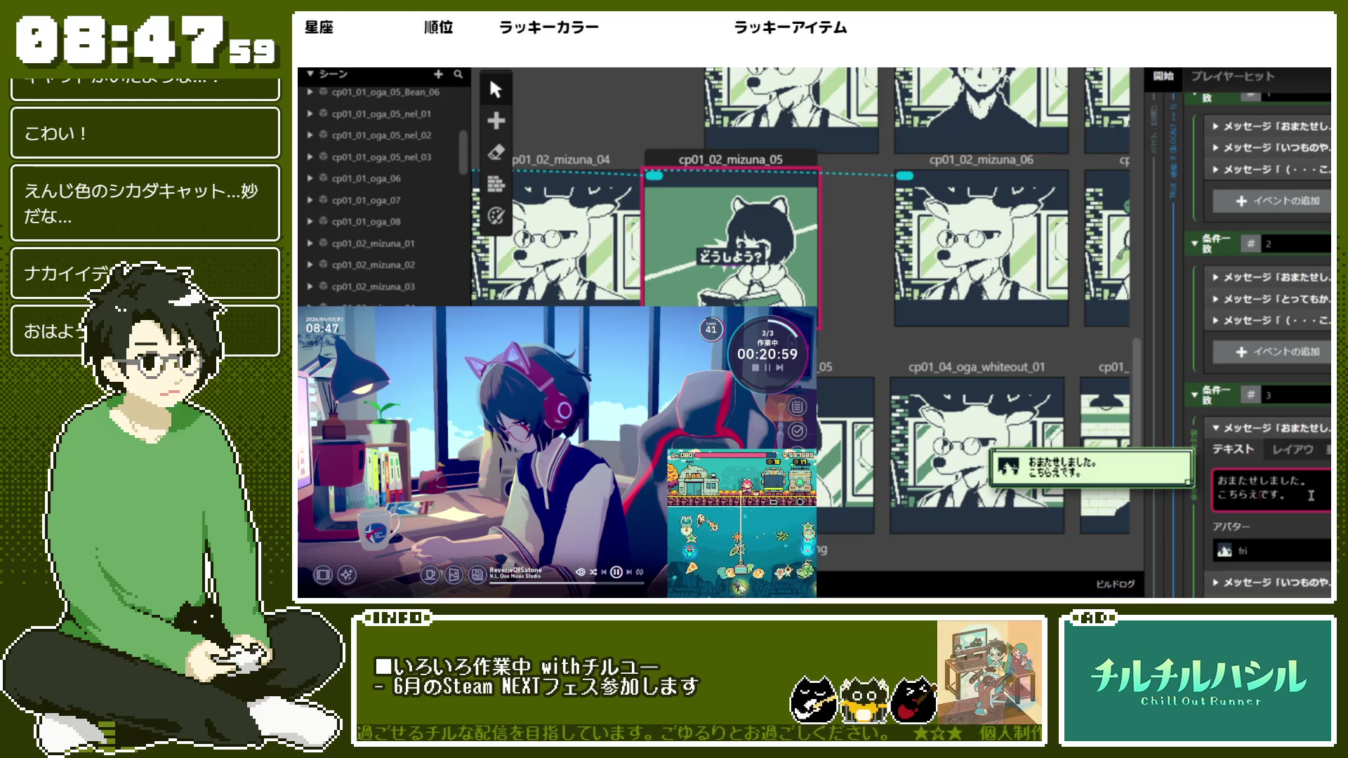
text(ia)
key(space)
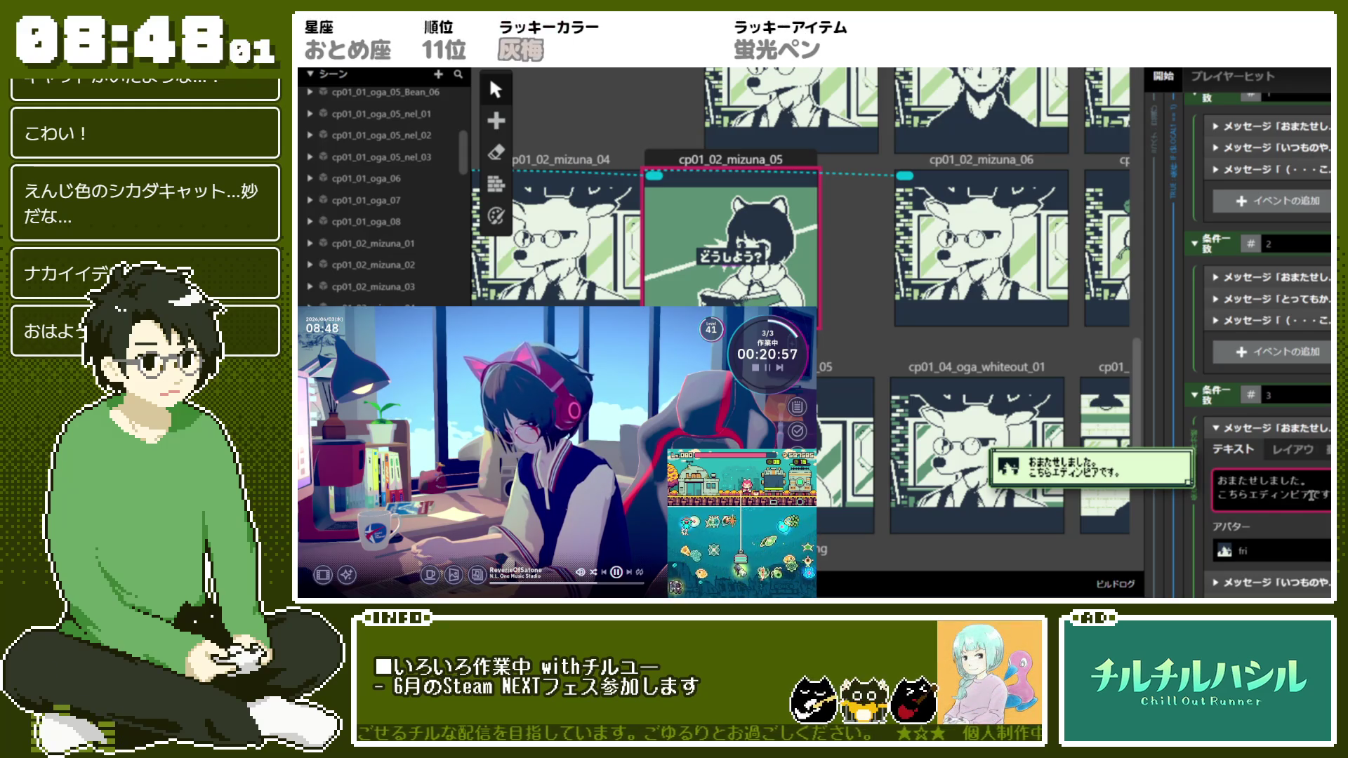
key(Return)
scroll(1309, 495, down, 2)
key(Return)
text(あっさりし)
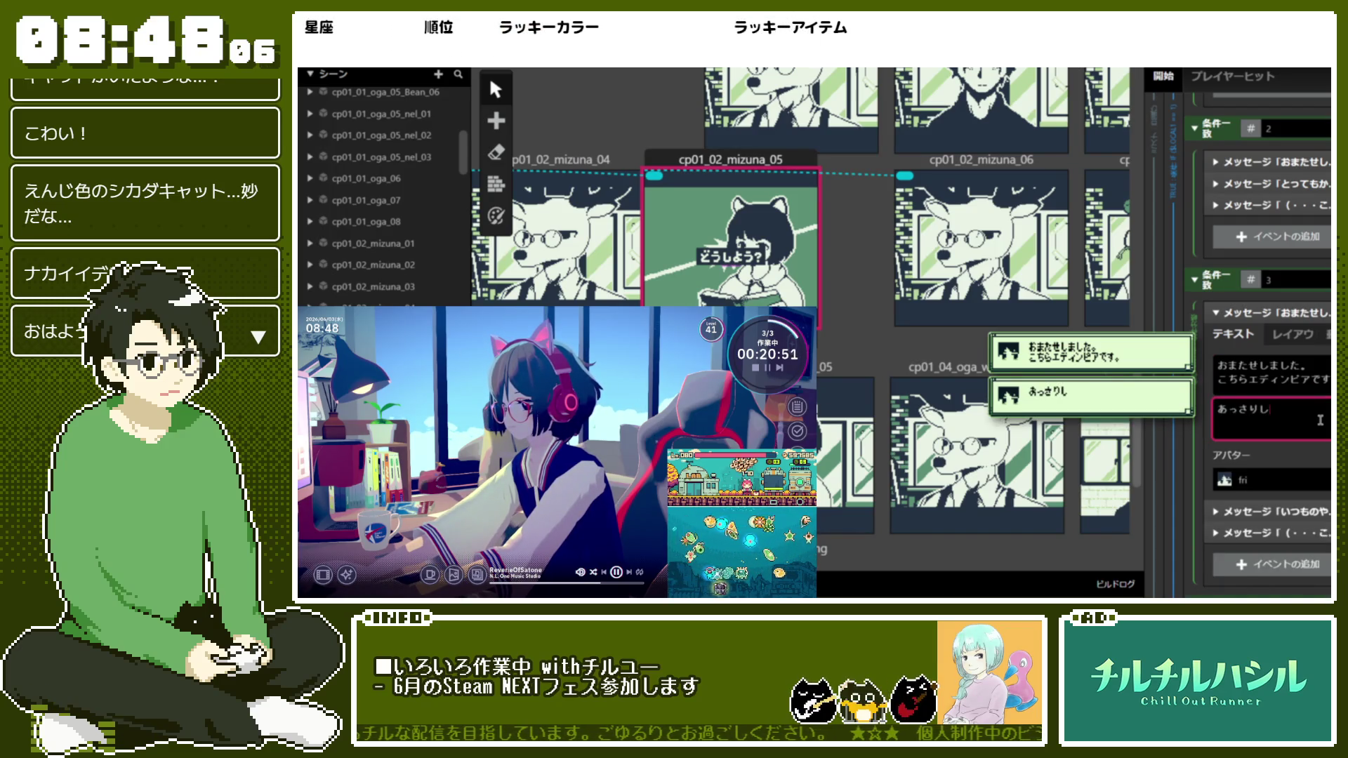
Type the second line about the light taste and insert an !fr font tag
text(たあ)
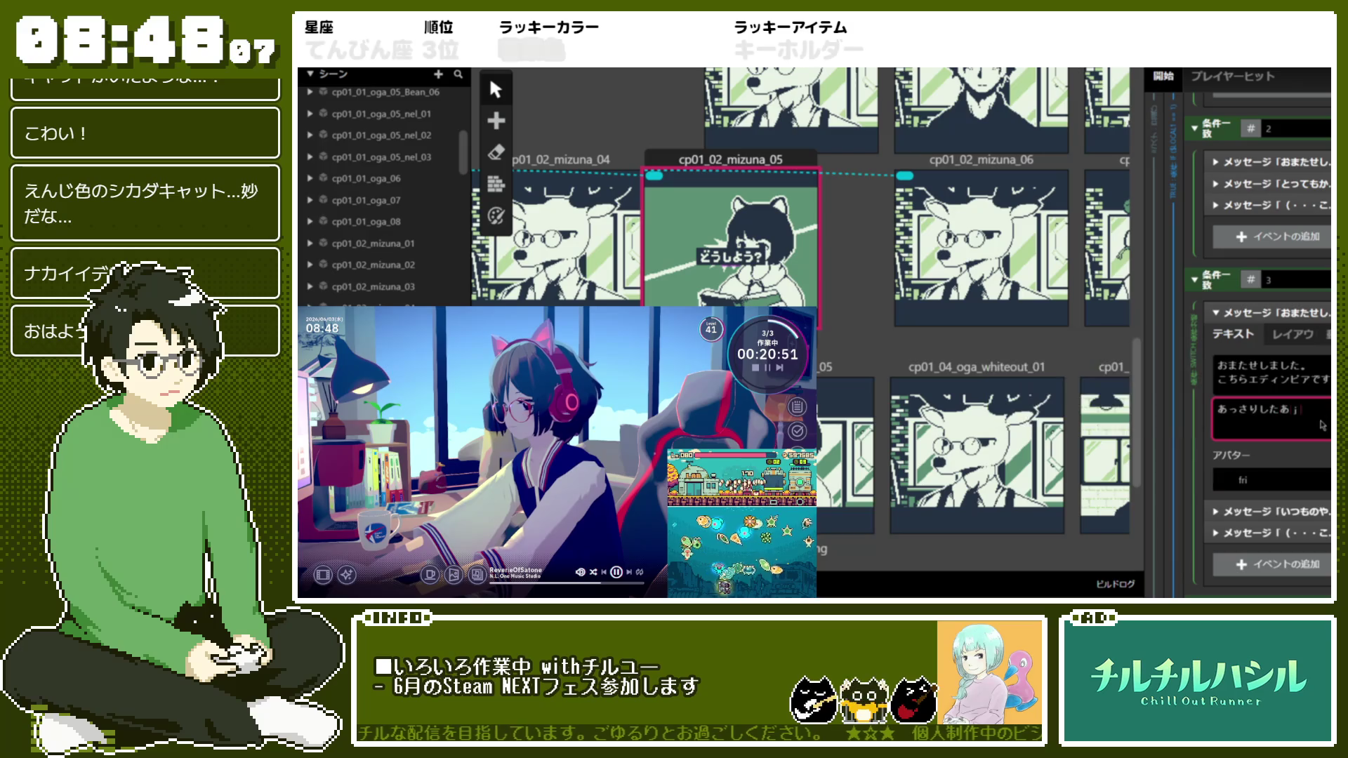
key(BackSpace)
text(味わいなの)
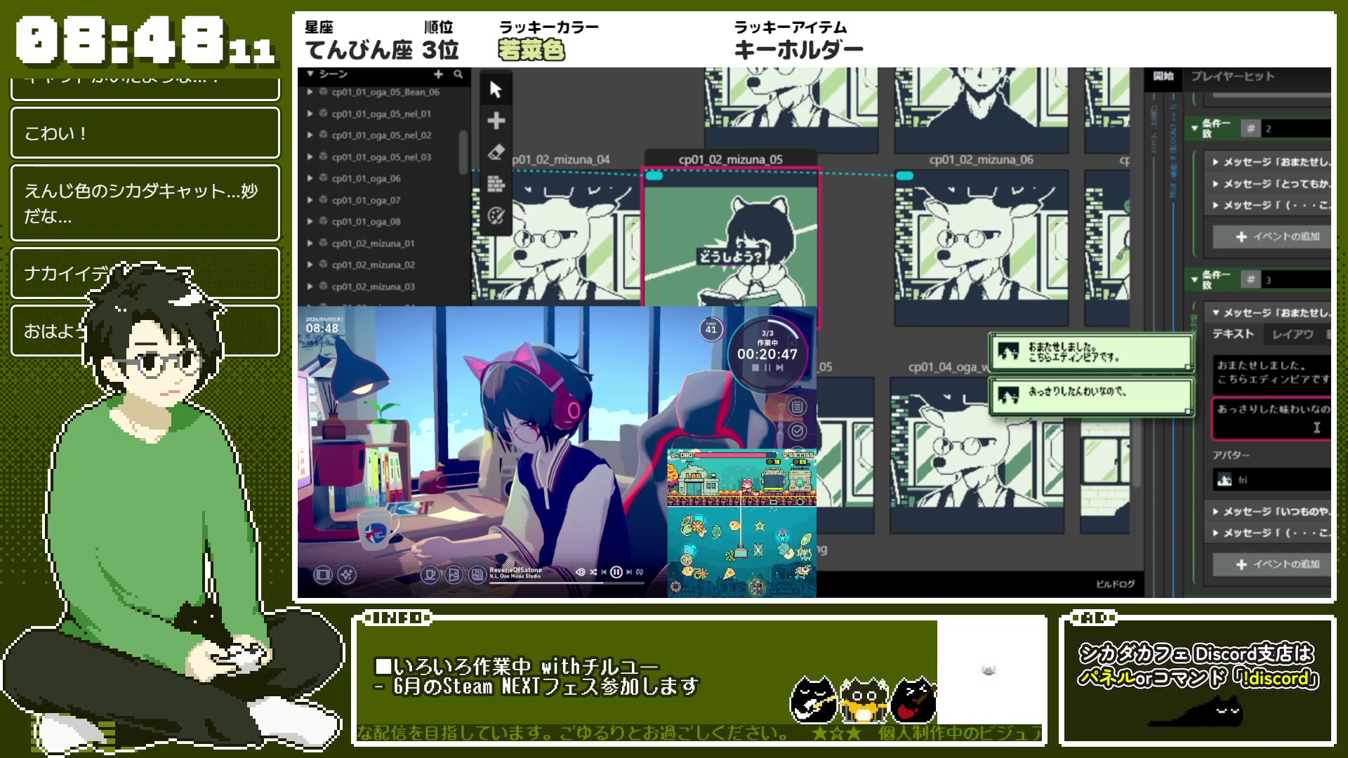
text(a)
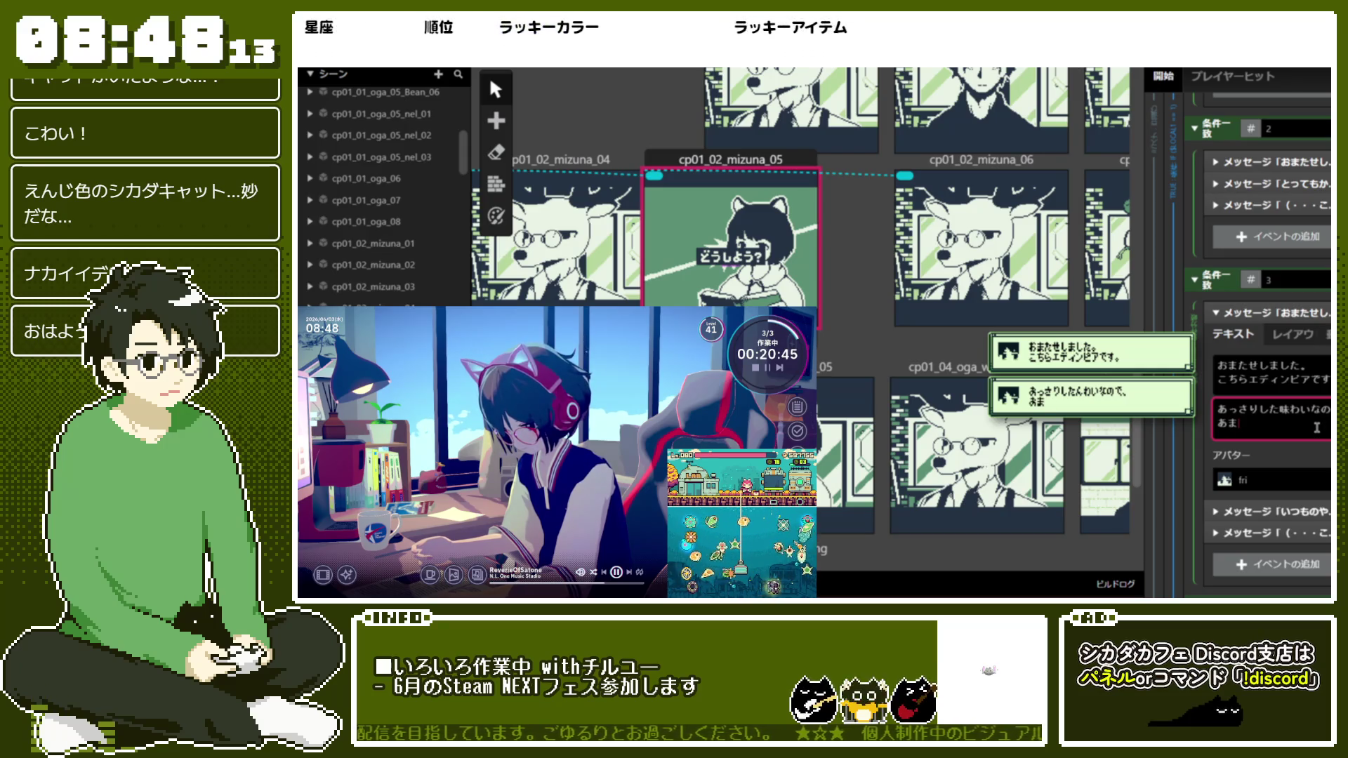
text(もの)
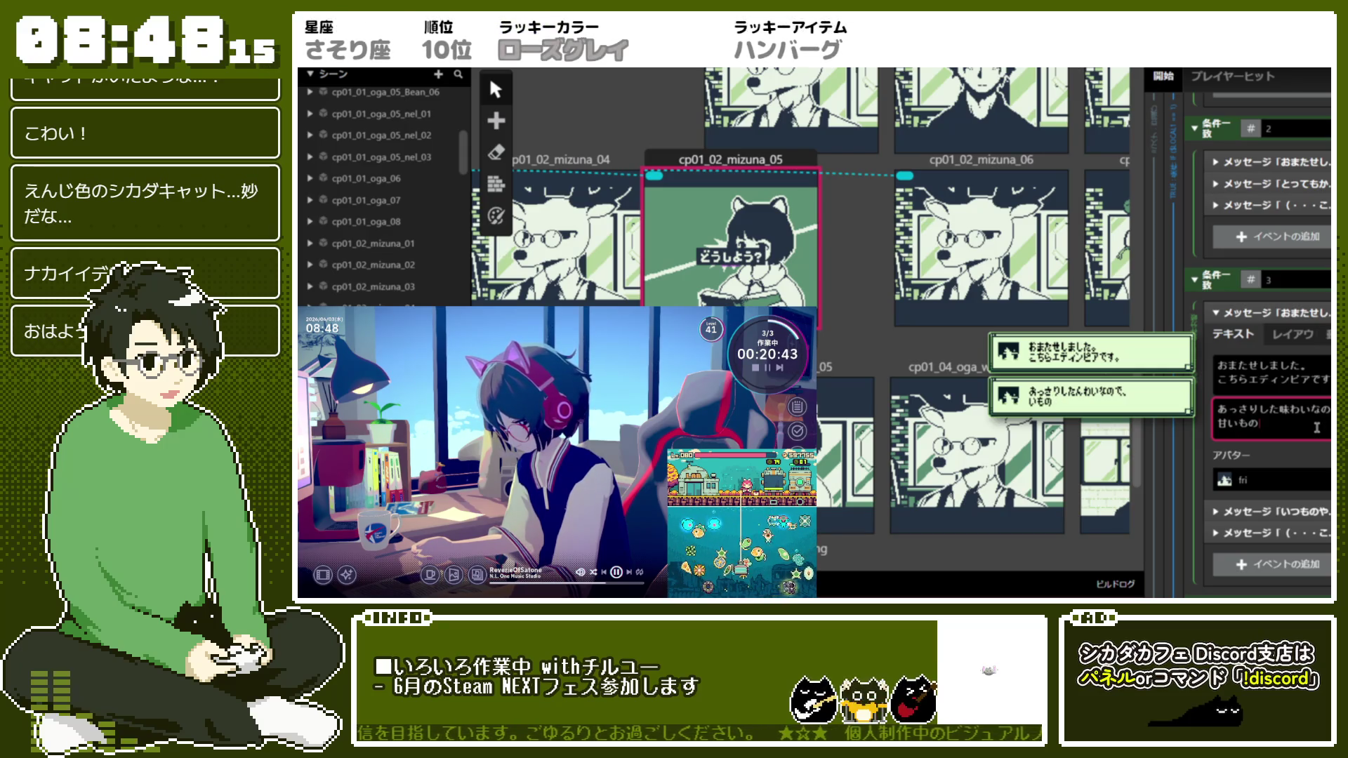
text(にもとおもい)
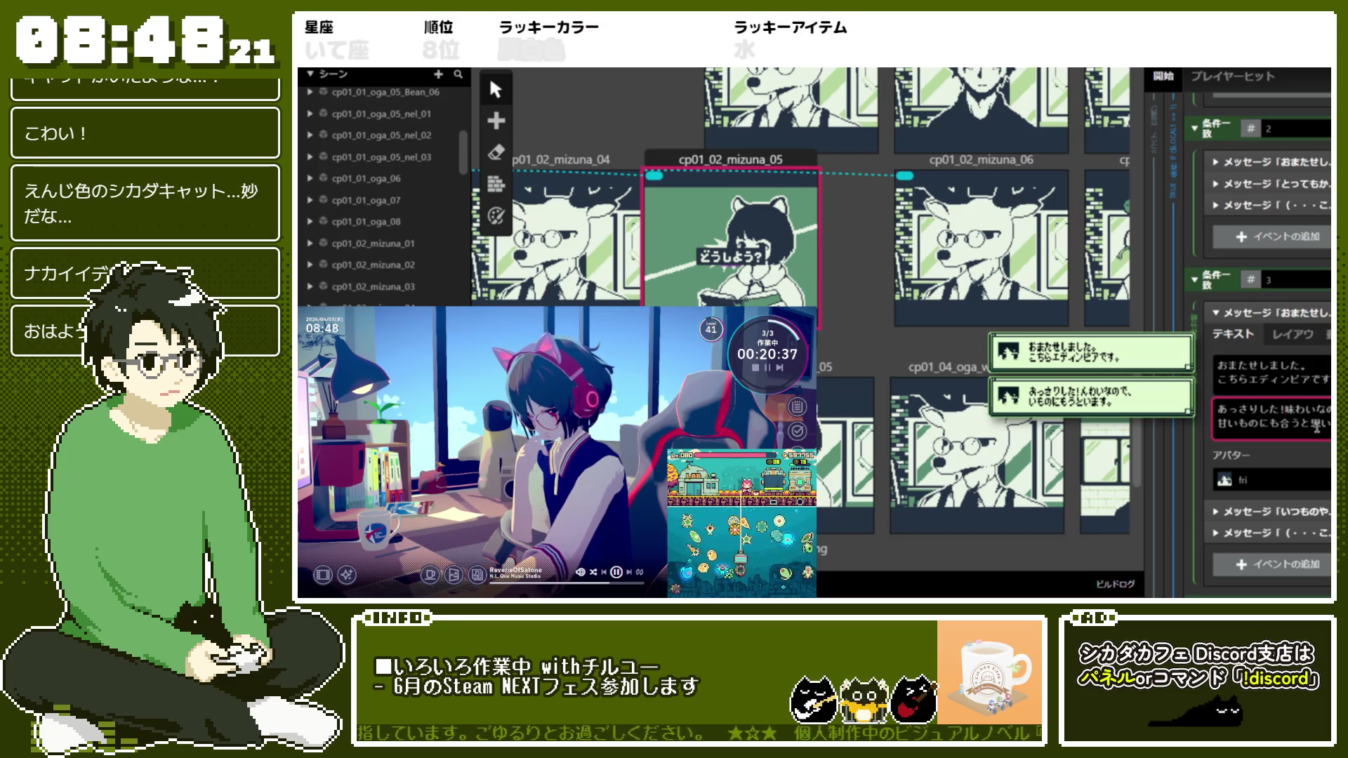
text(3)
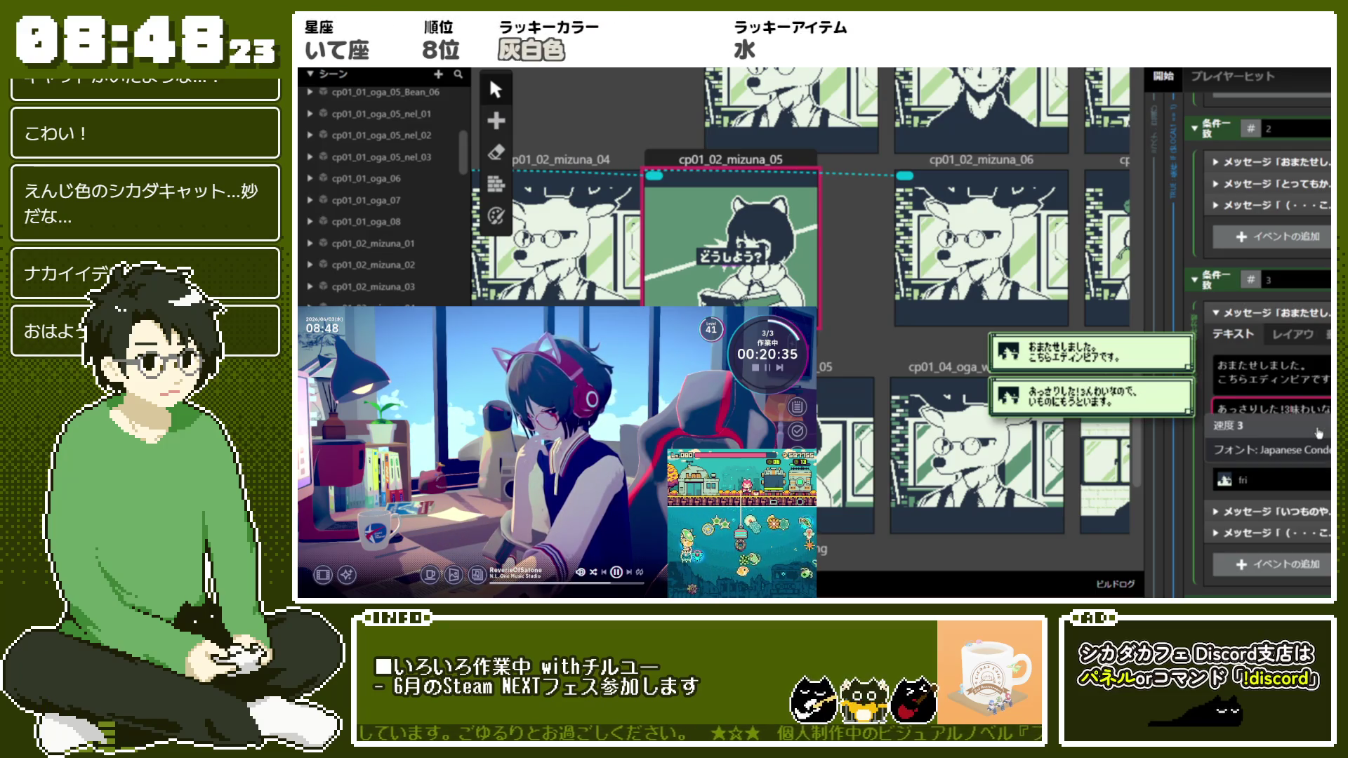
key(BackSpace)
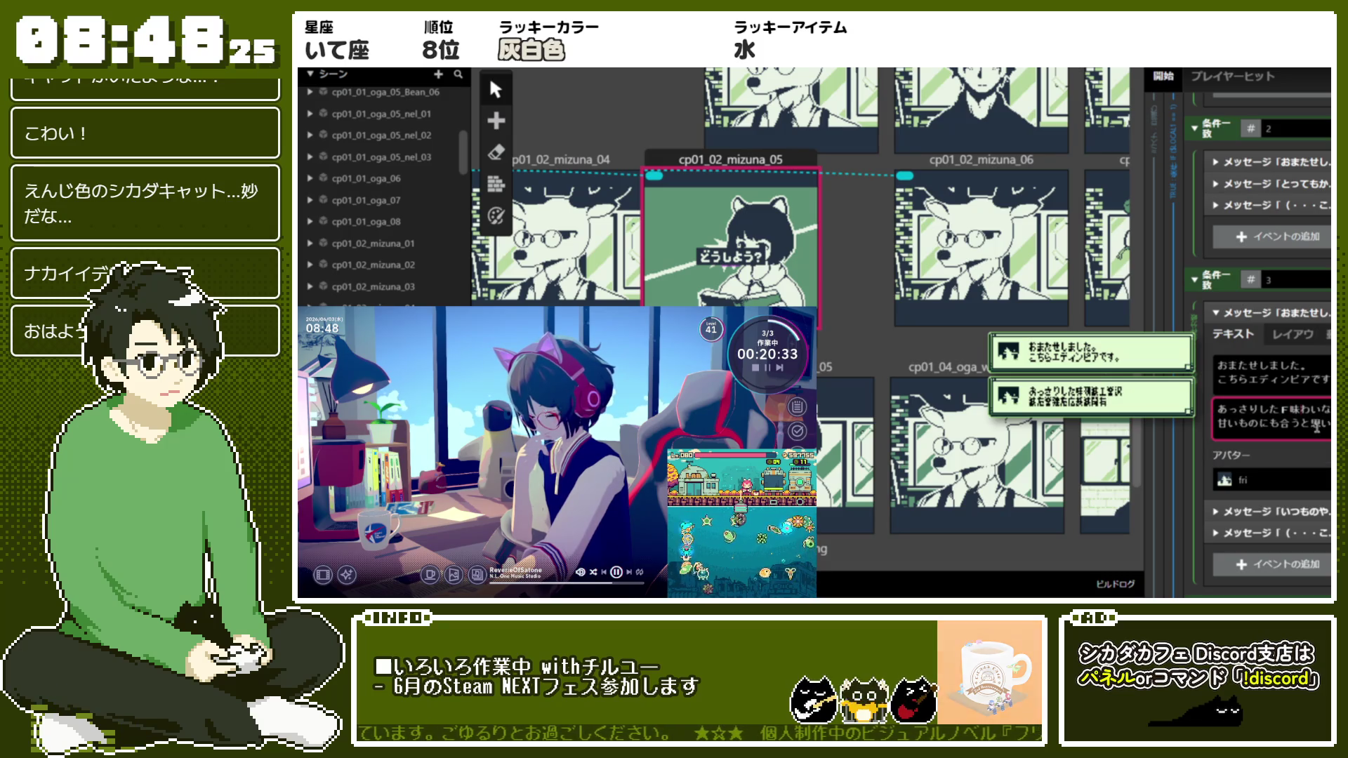
text(F)
click(1319, 434)
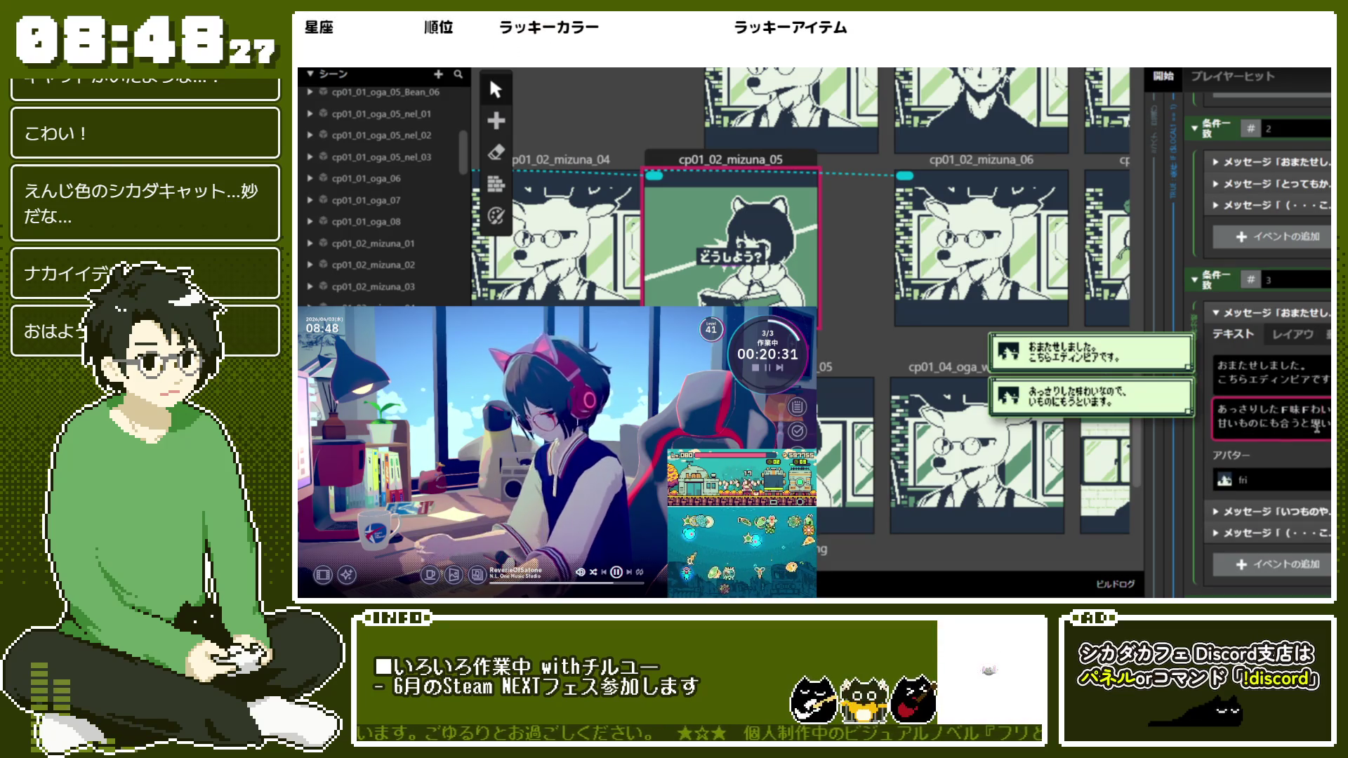
text(!)
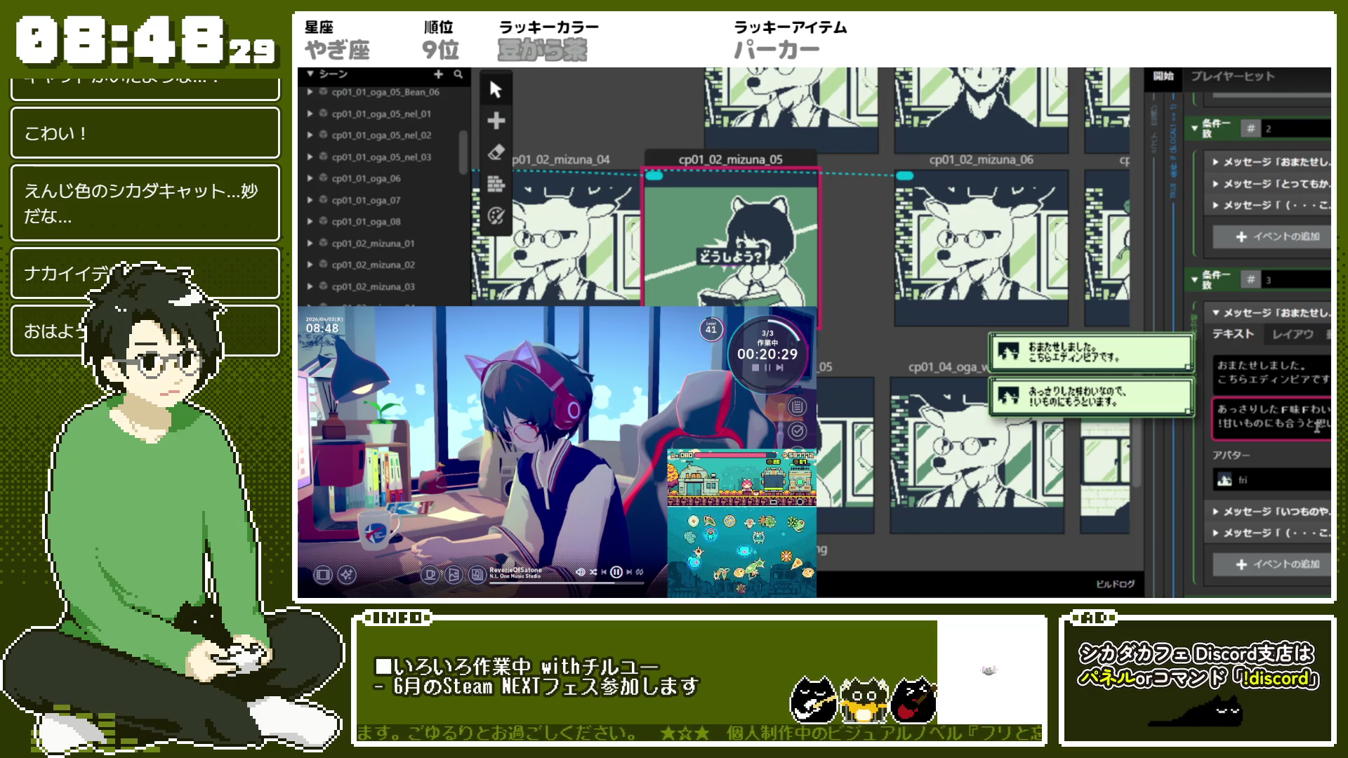
text(!fr)
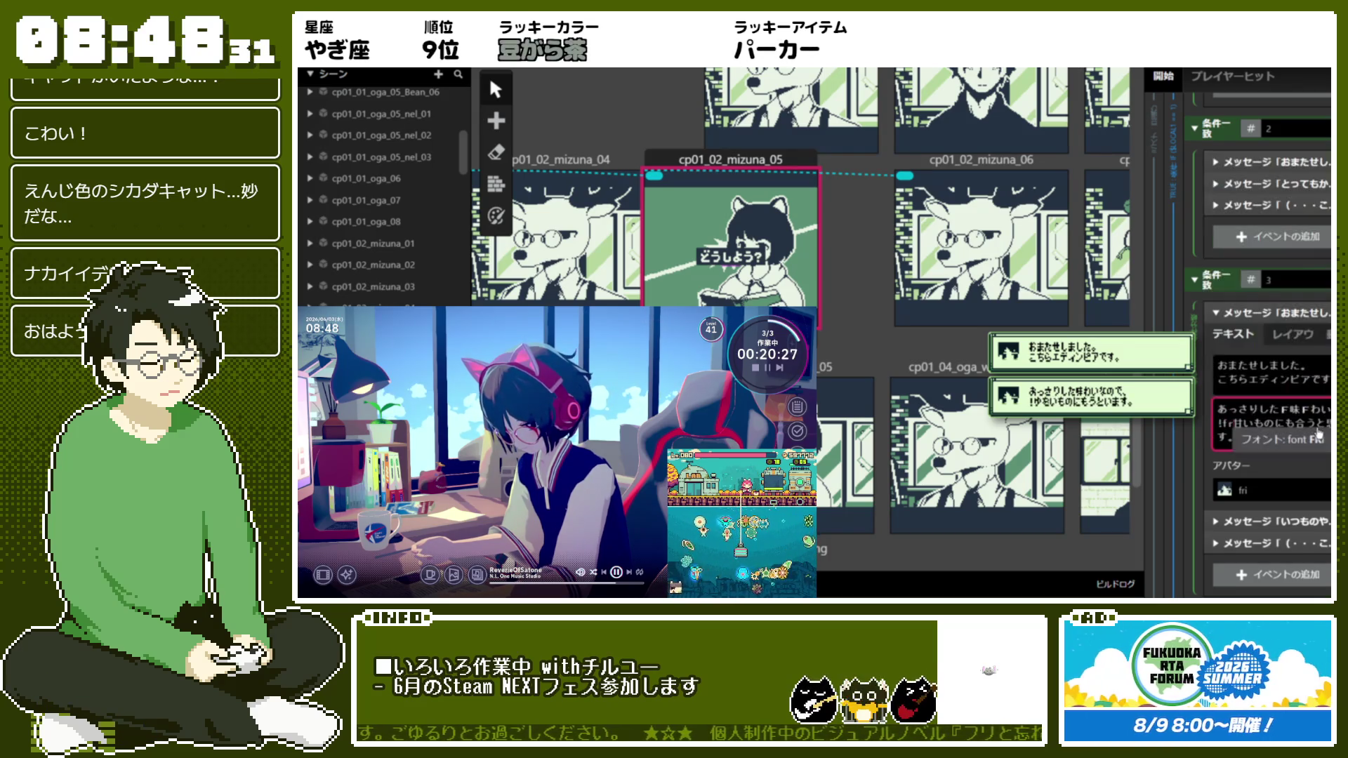
click(1319, 433)
Wrap 甘 and 合 in !fr font tags and finish the line with 思います。
text(!fr)
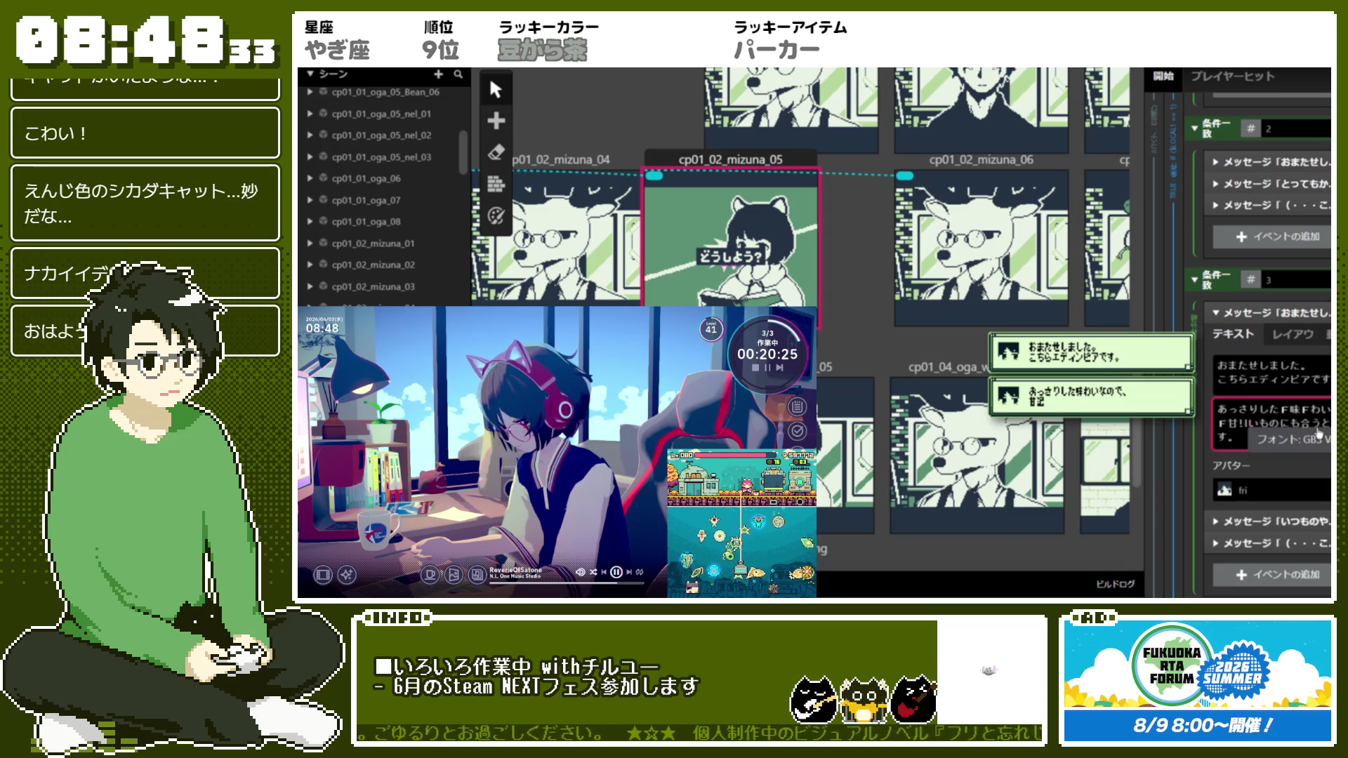
click(1317, 427)
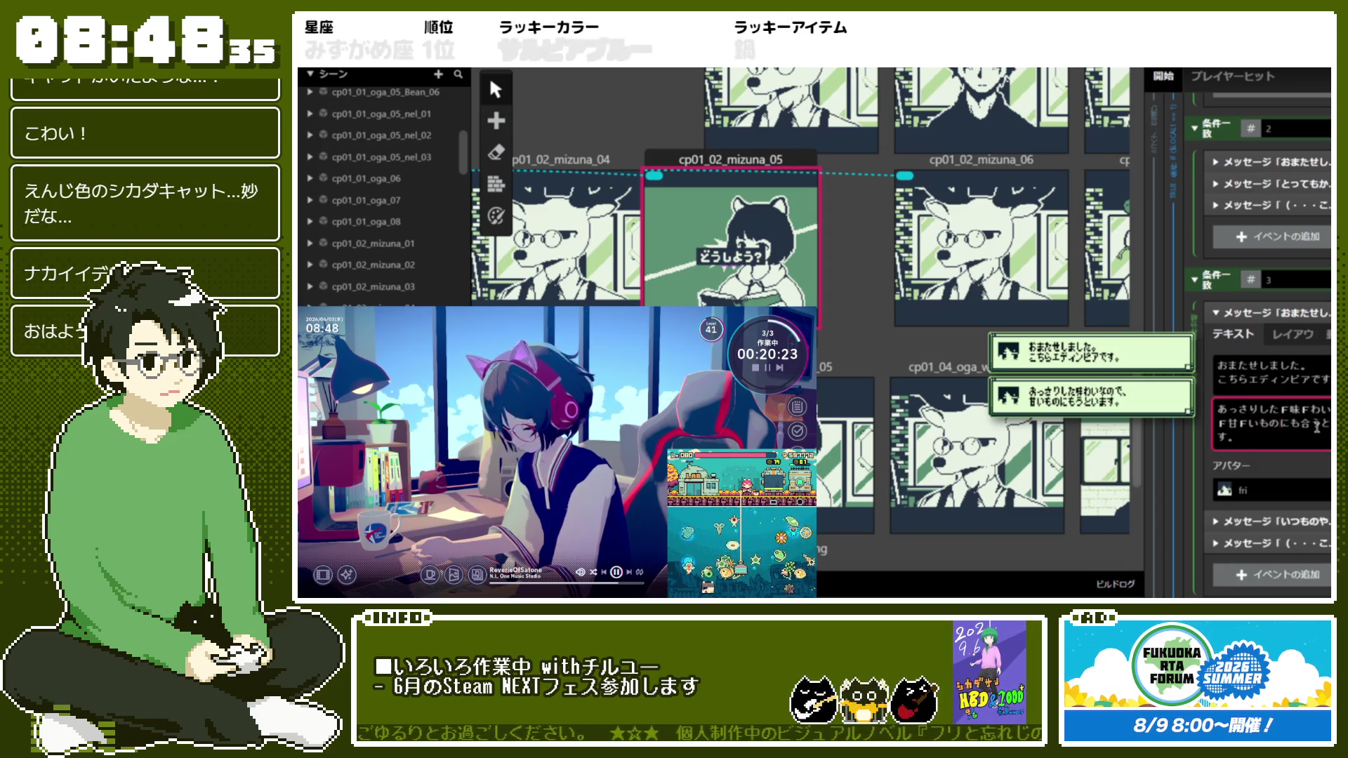
text(!fr)
click(1317, 426)
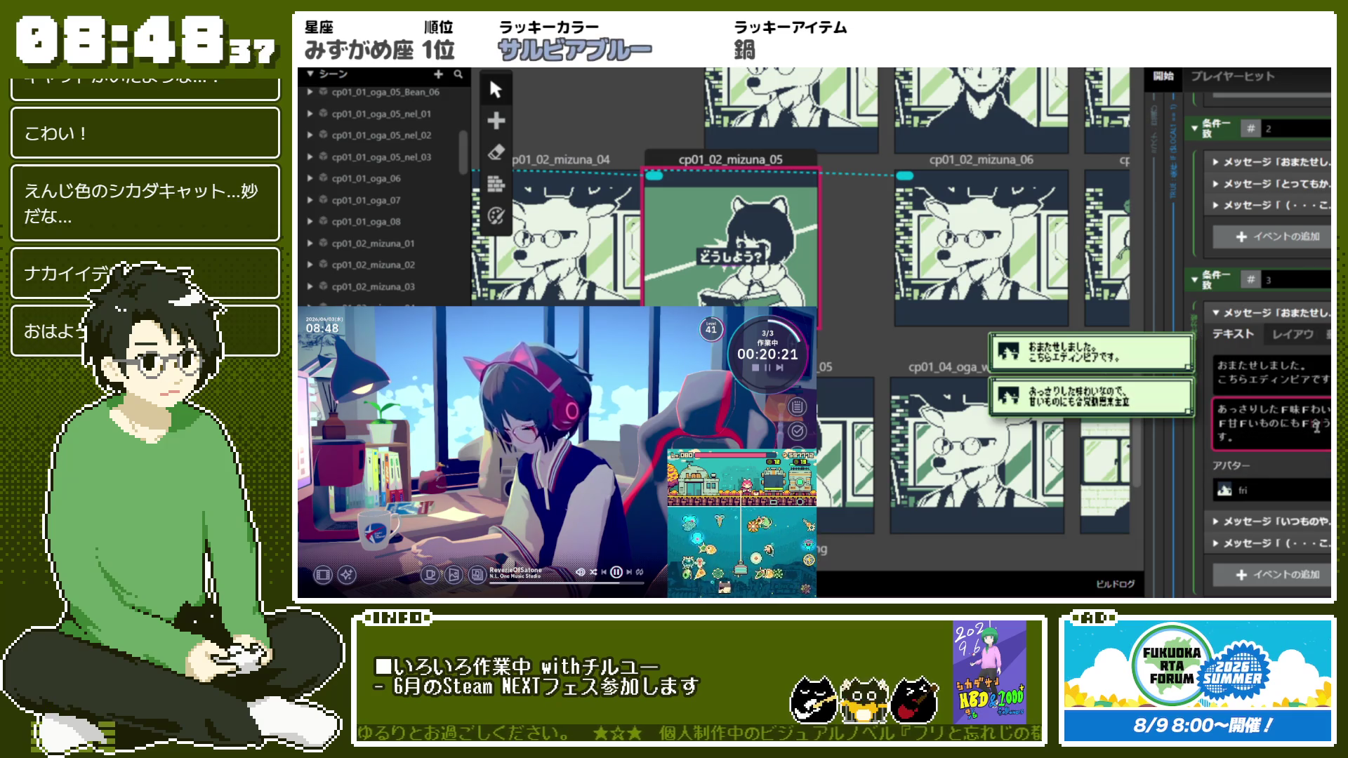
text(!fr)
click(1318, 426)
text(い)
text(思)
key(Return)
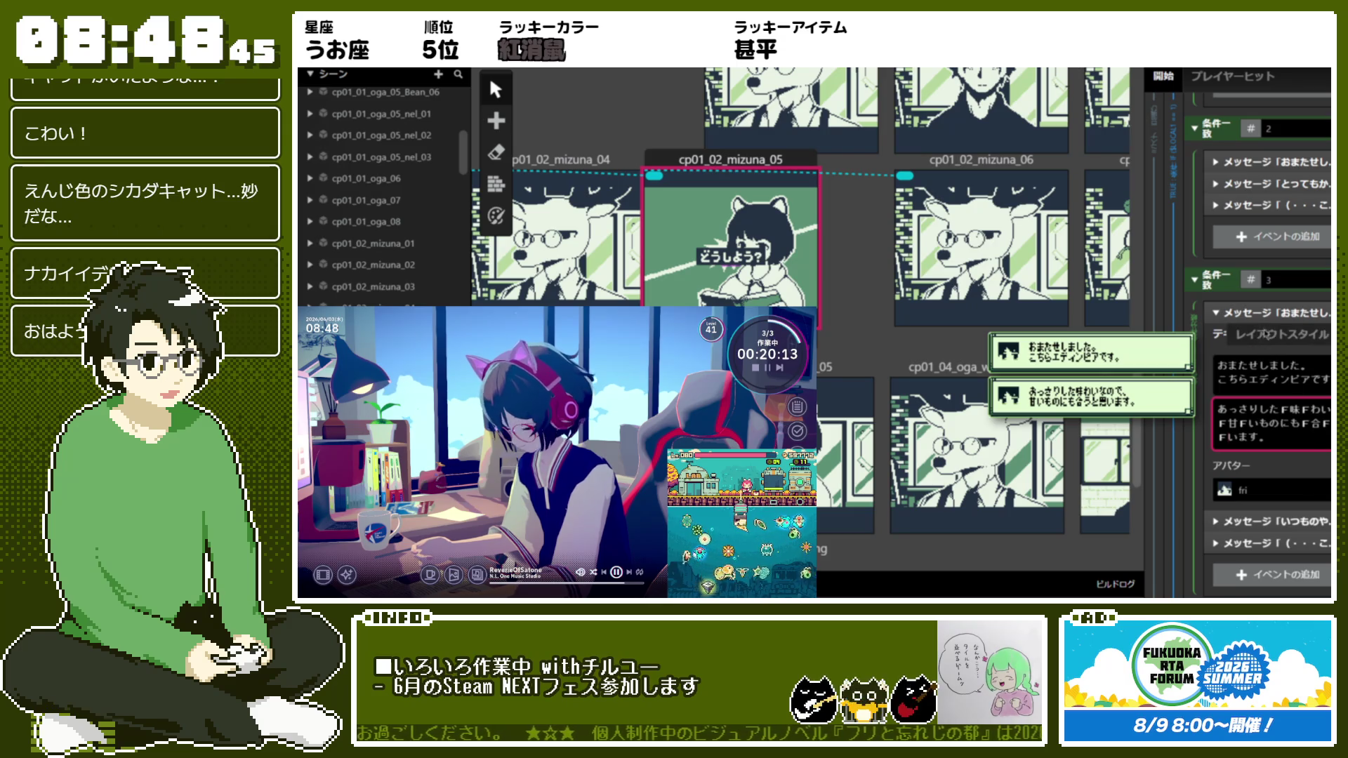
click(1270, 314)
Rewrite mizuna's case 3 first line to begin 今のわたしにピッタリ with a font tag
click(1296, 337)
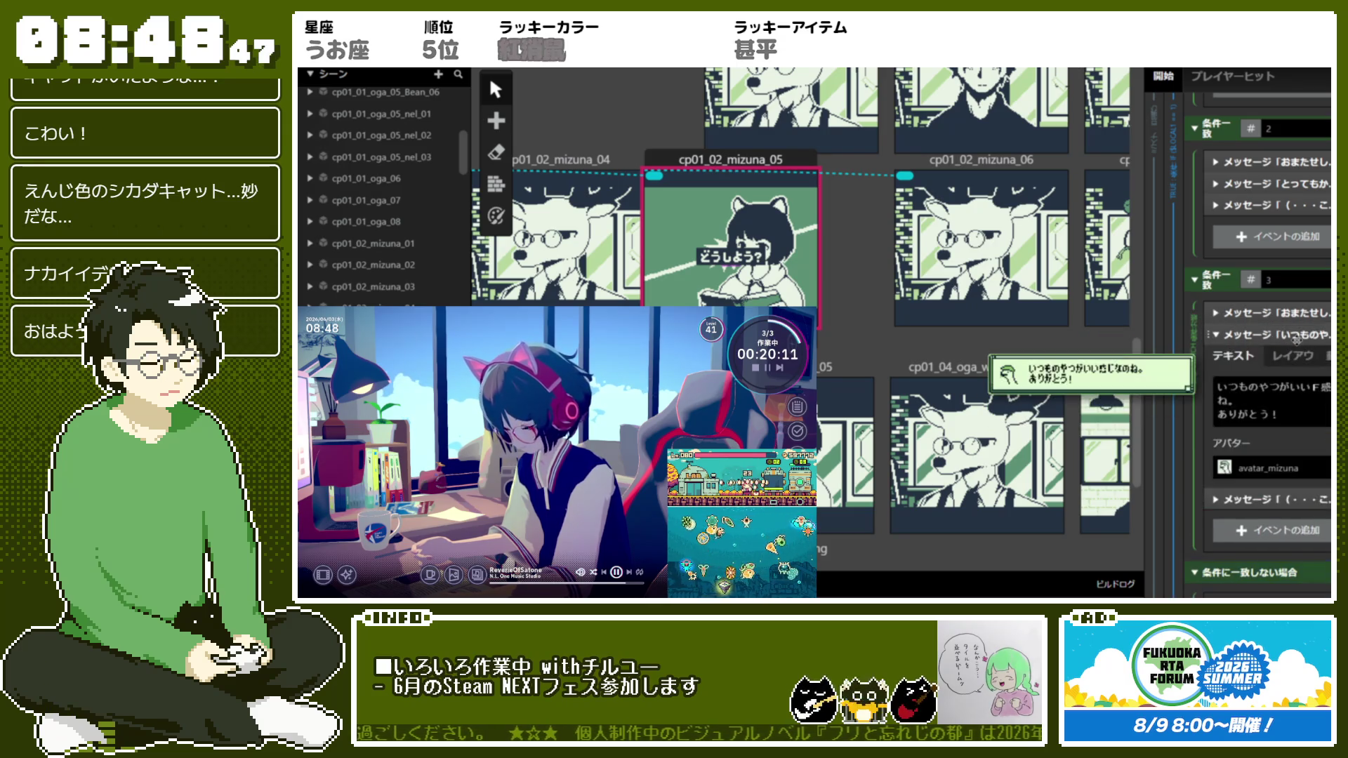
drag(1244, 402, 1195, 389)
text(おもしろ)
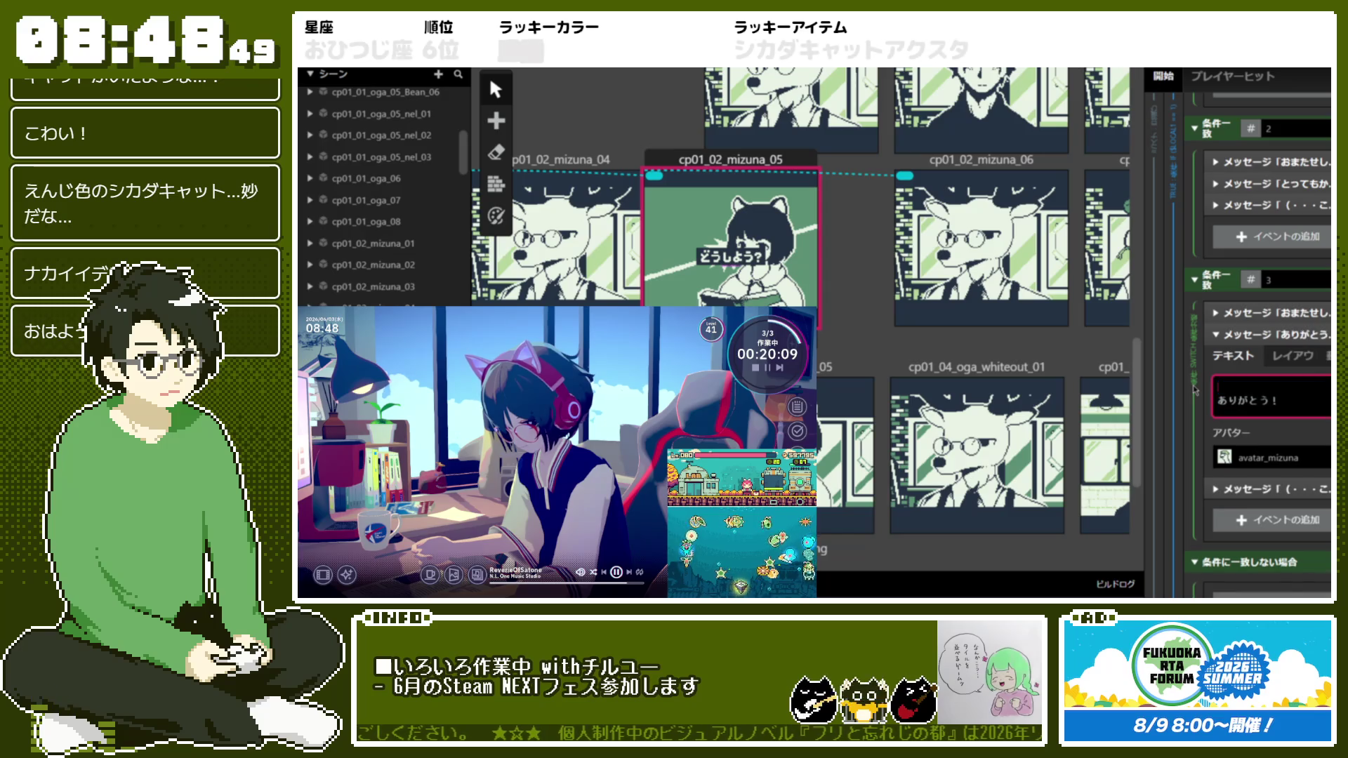
text(そうn)
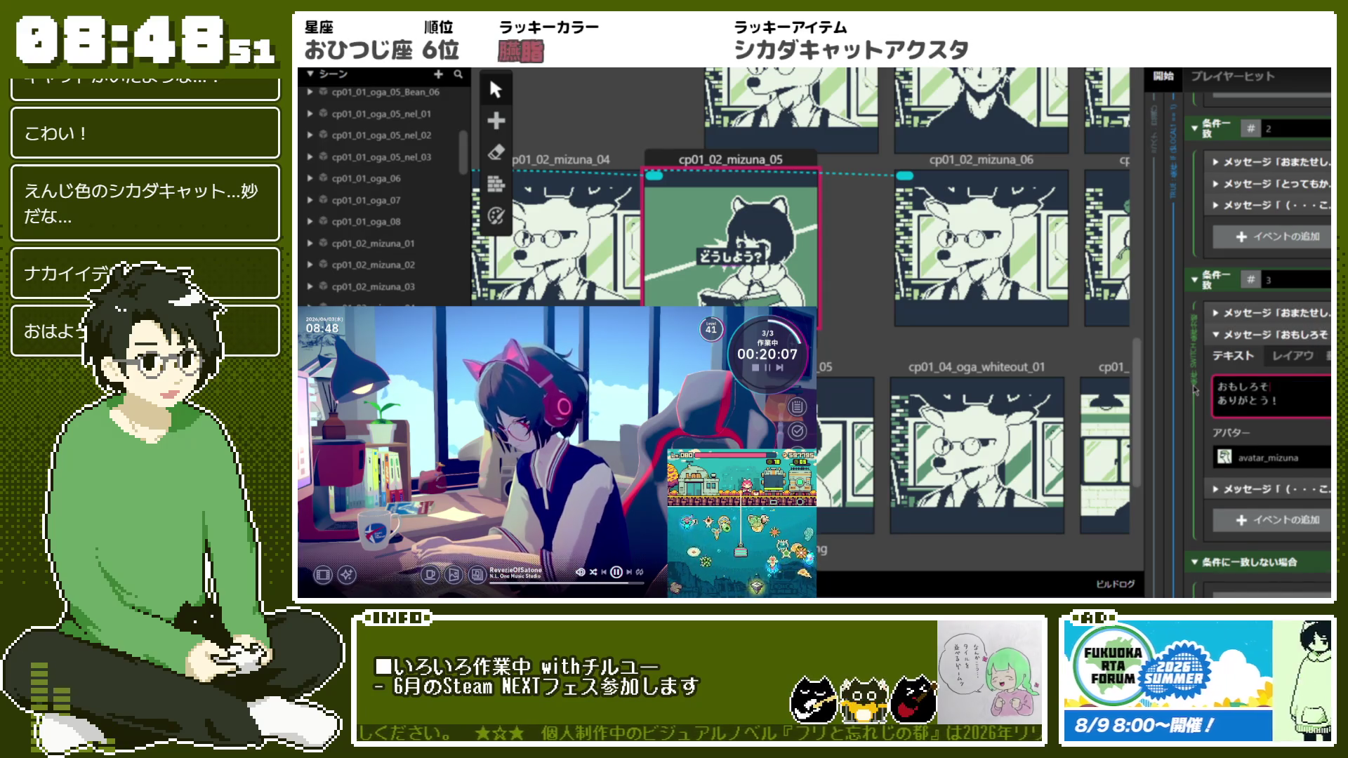
key(Escape)
text(いまの)
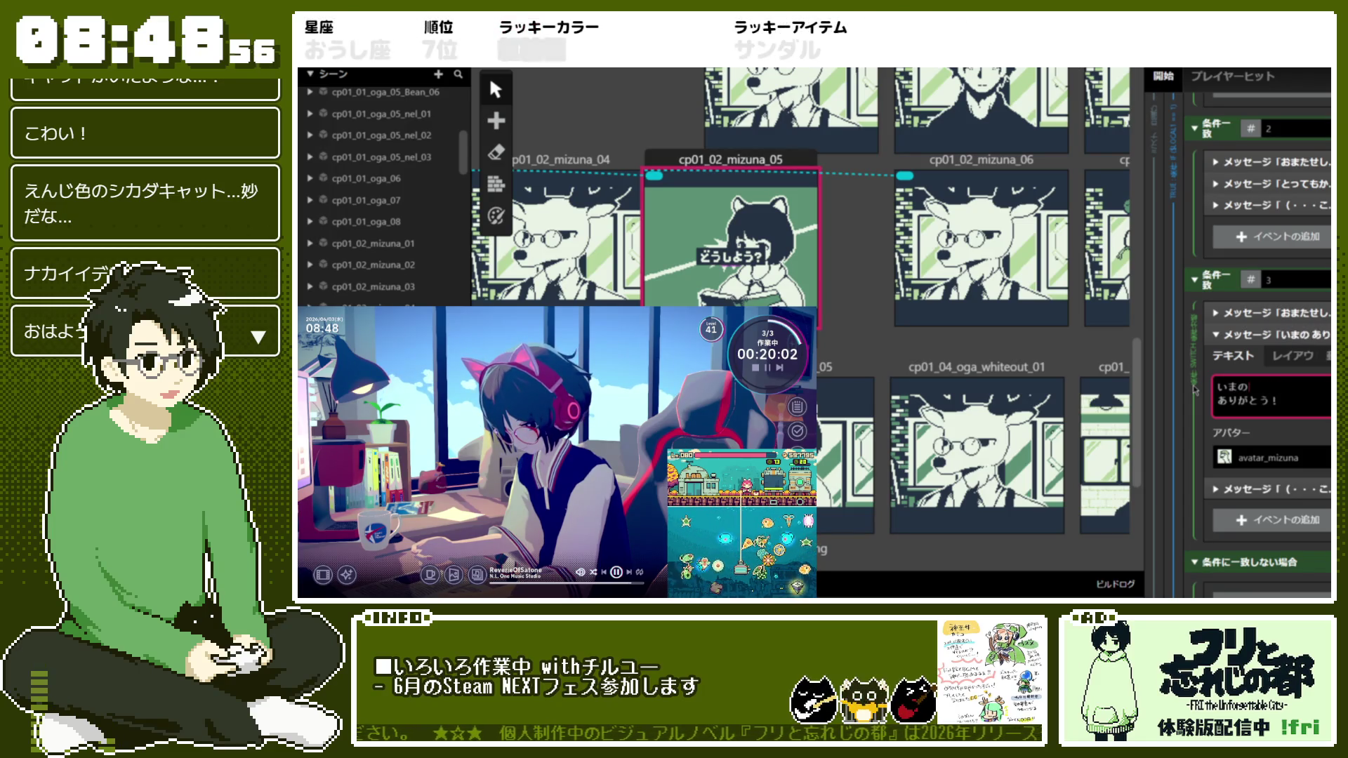
text(わたし)
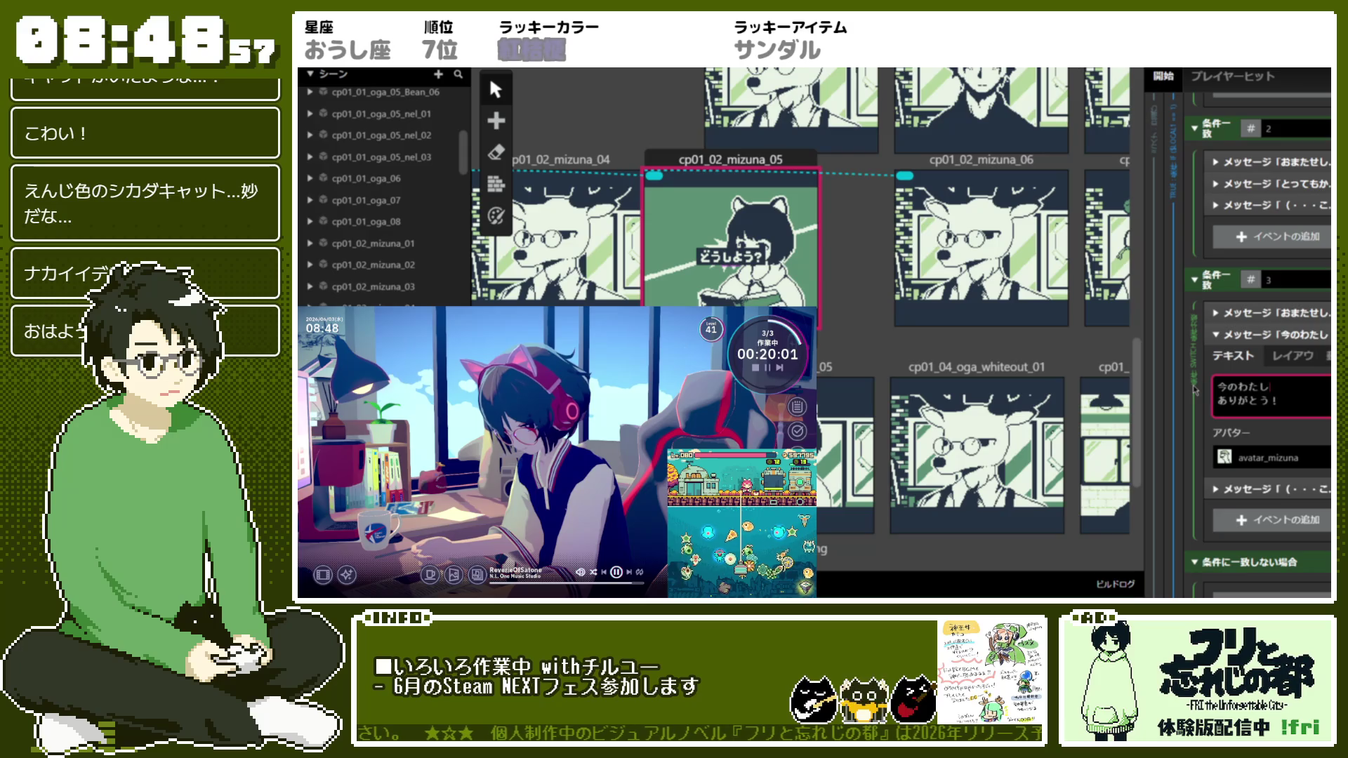
text(ったり)
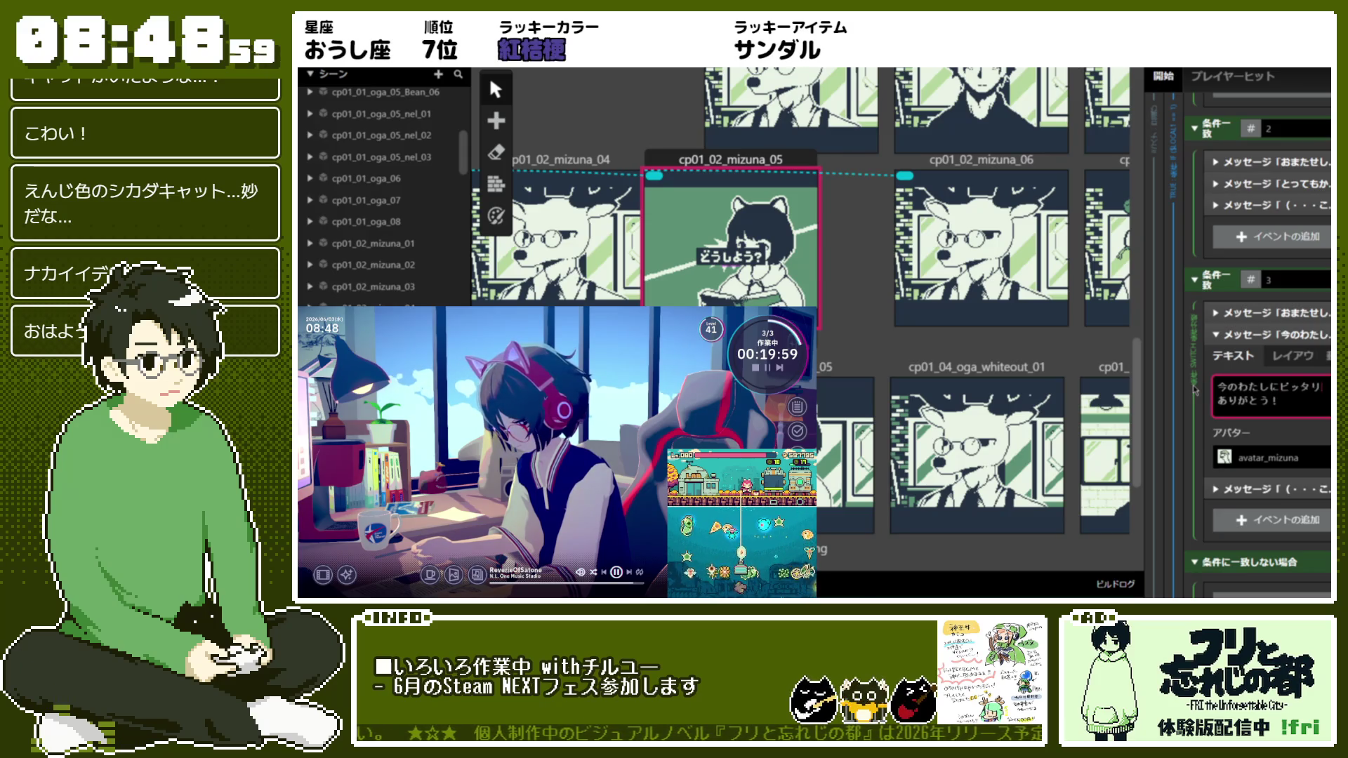
key(BackSpace)
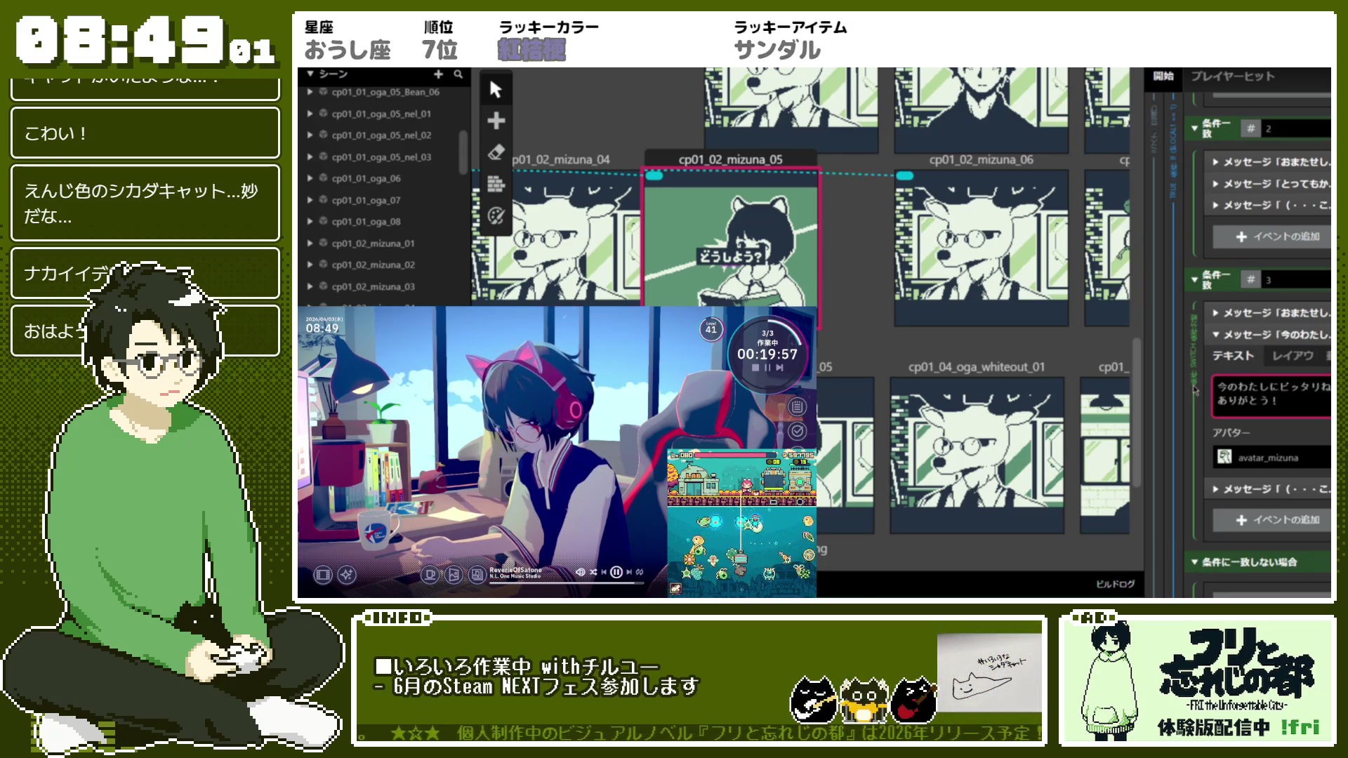
key(Home)
text(F)
key(Right)
key(Right)
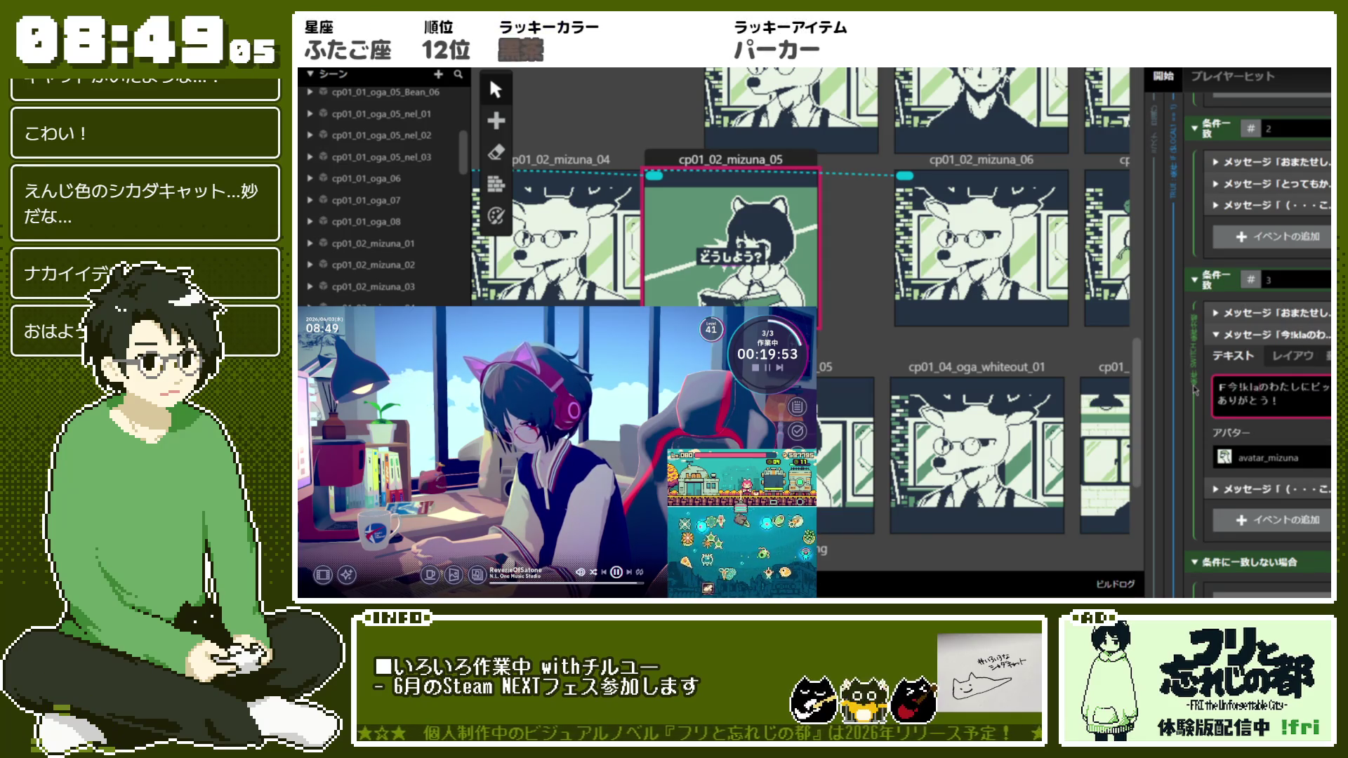
text(k)
key(Return)
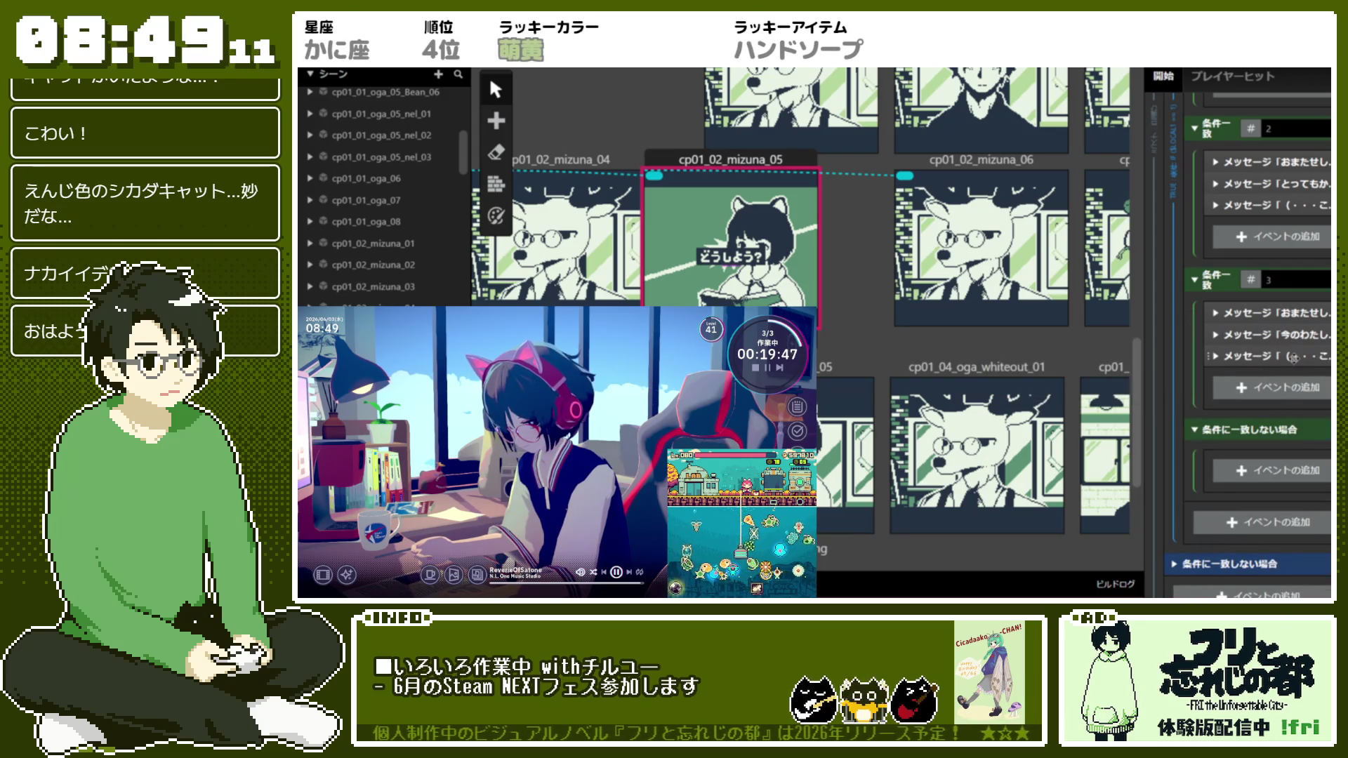
Change fri's case 3 closing thought to '（・・・多分合ってそう！）'
click(1015, 356)
drag(1229, 409, 1229, 421)
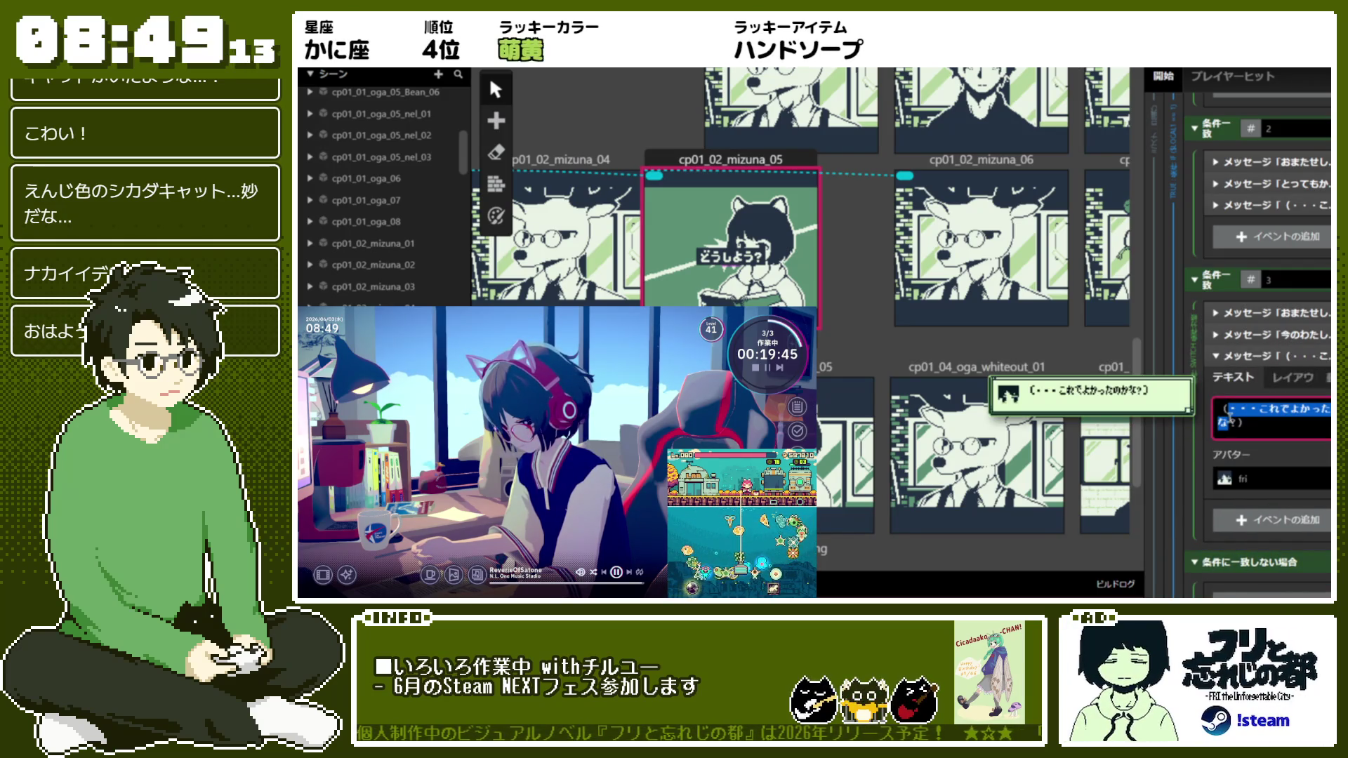
key(BackSpace)
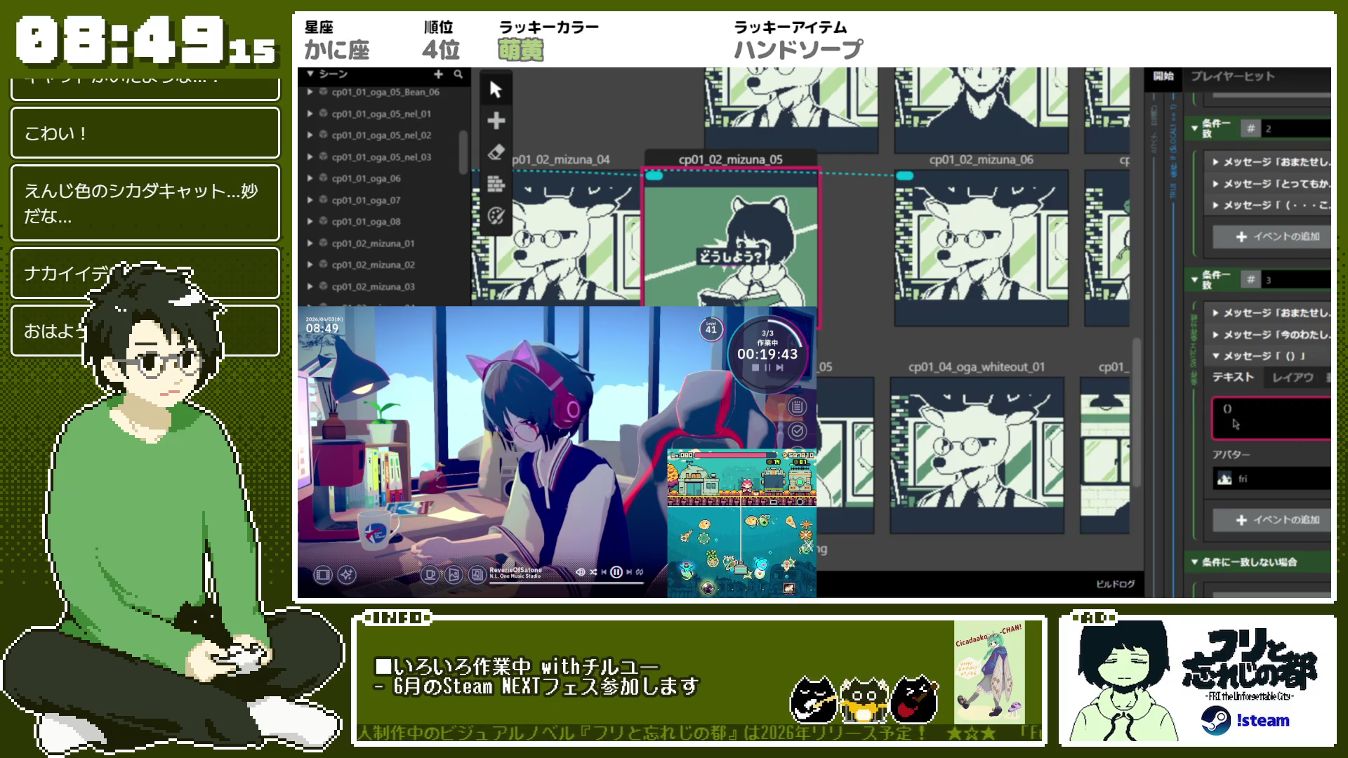
text(・・・多分合ってそう)
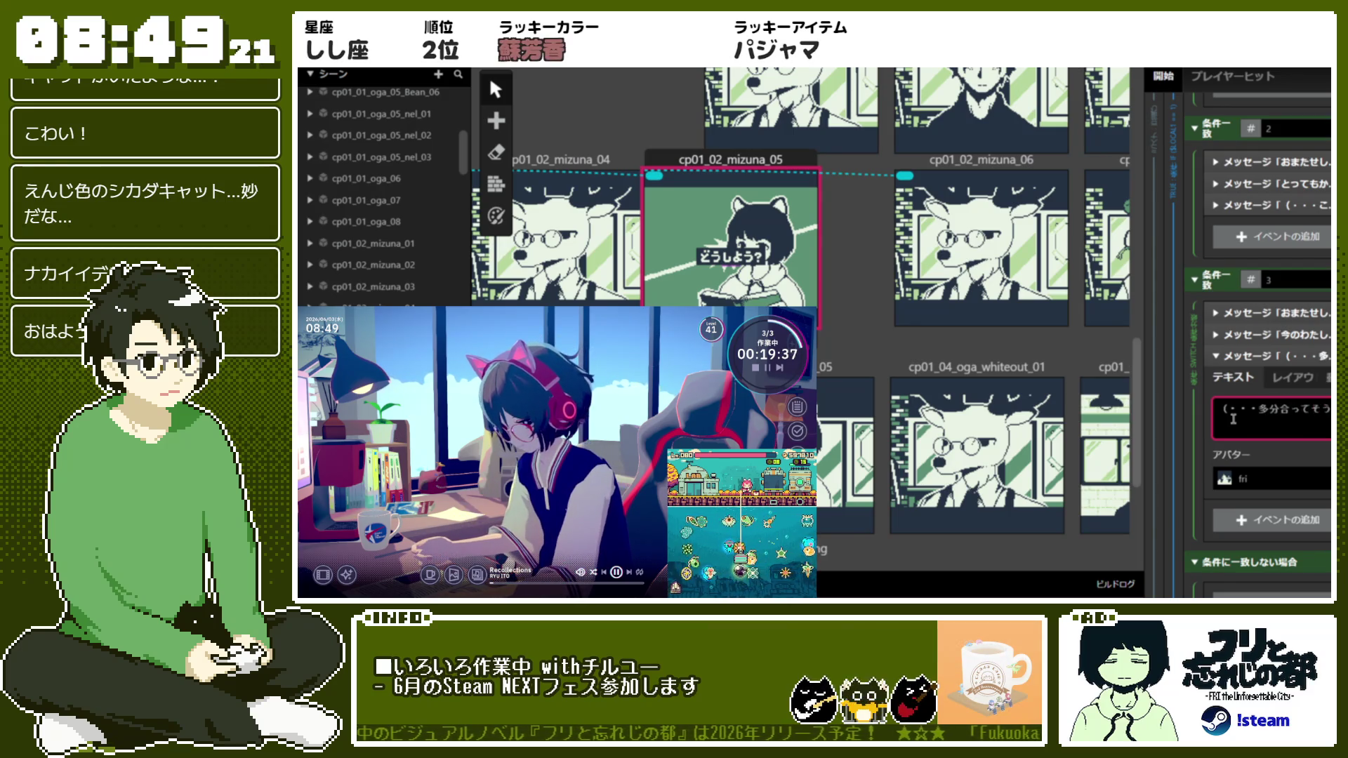
key(space)
click(1262, 415)
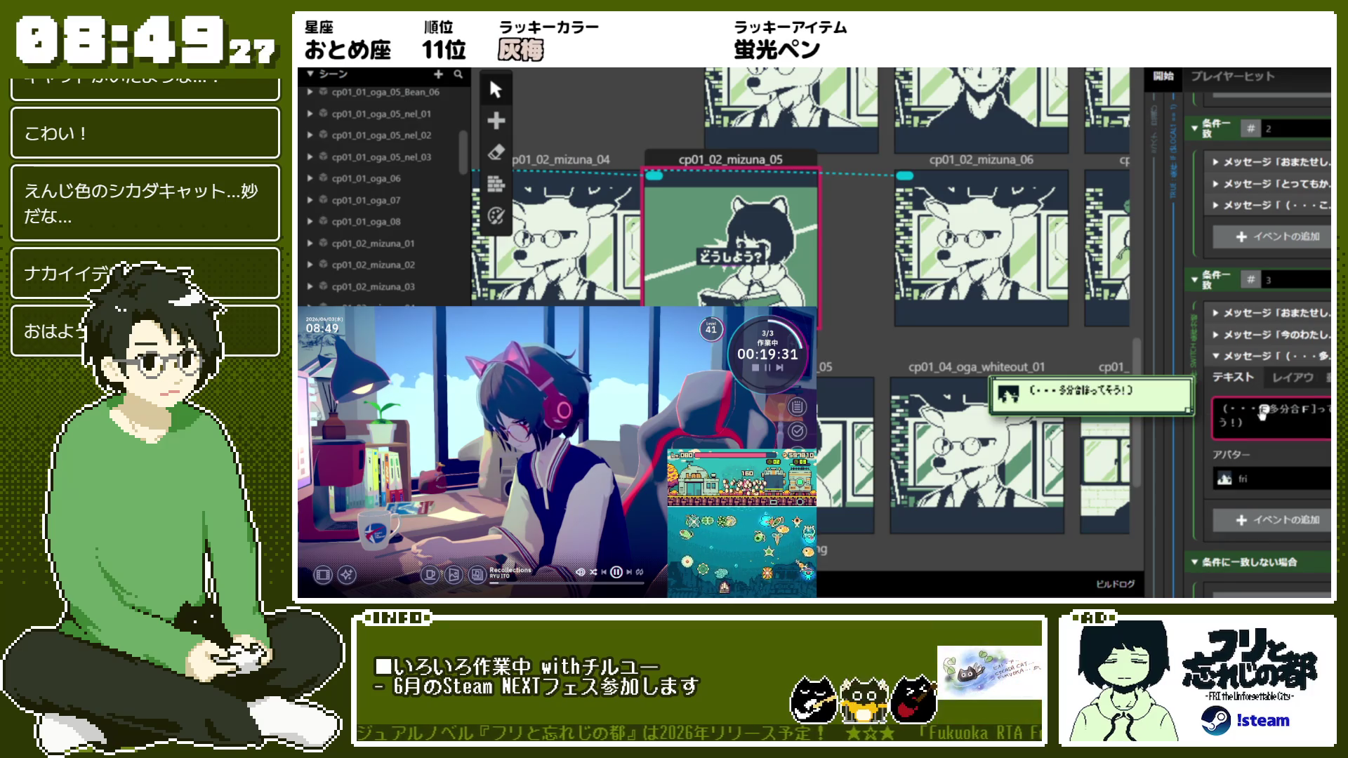
click(1257, 356)
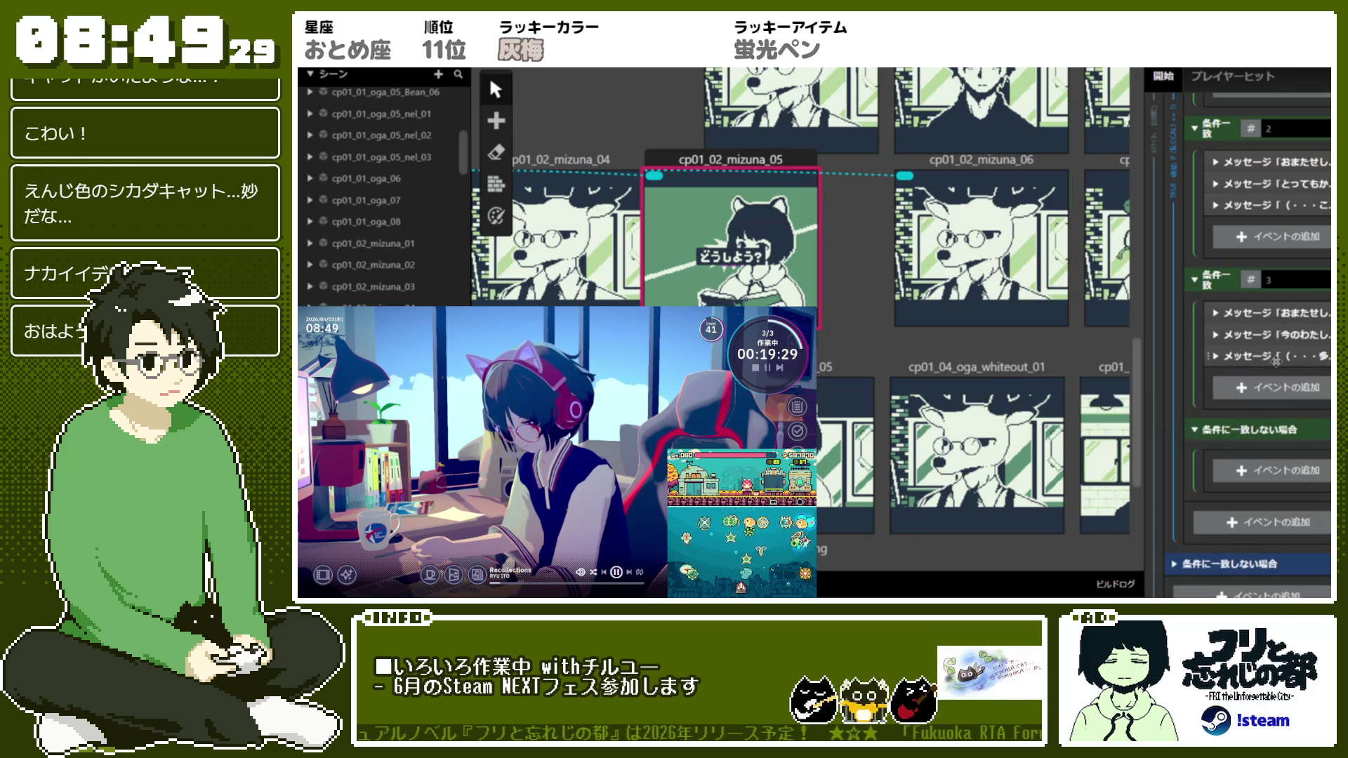
scroll(1275, 404, up, 3)
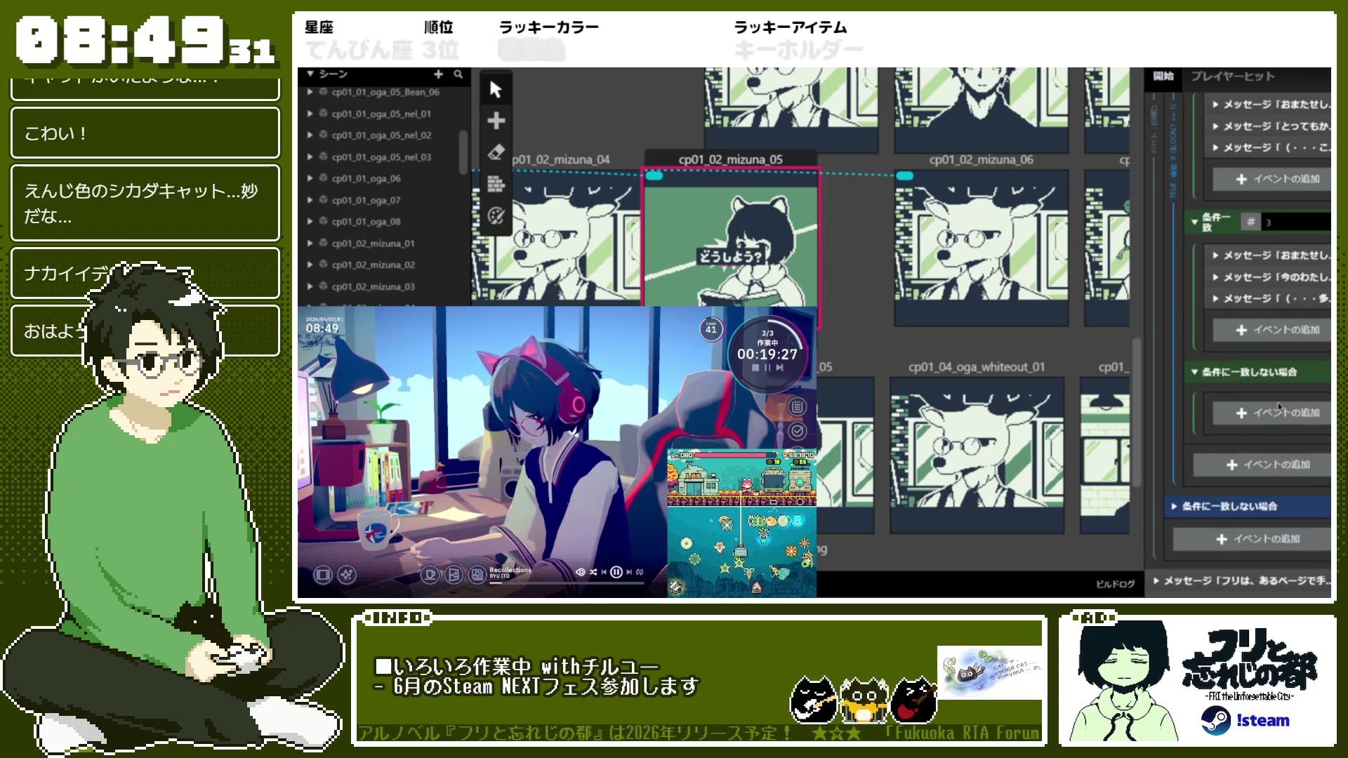
scroll(1185, 436, down, 2)
scroll(1187, 432, up, 5)
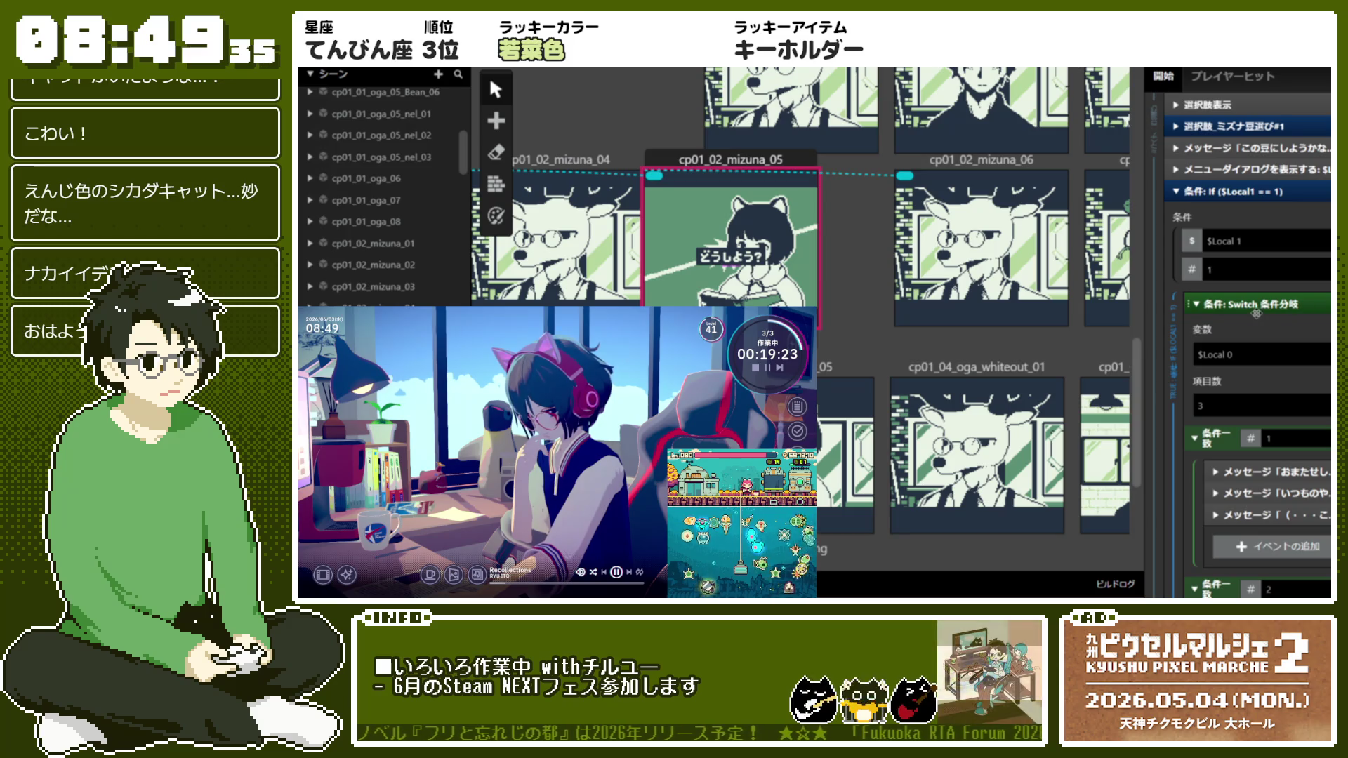
click(1283, 191)
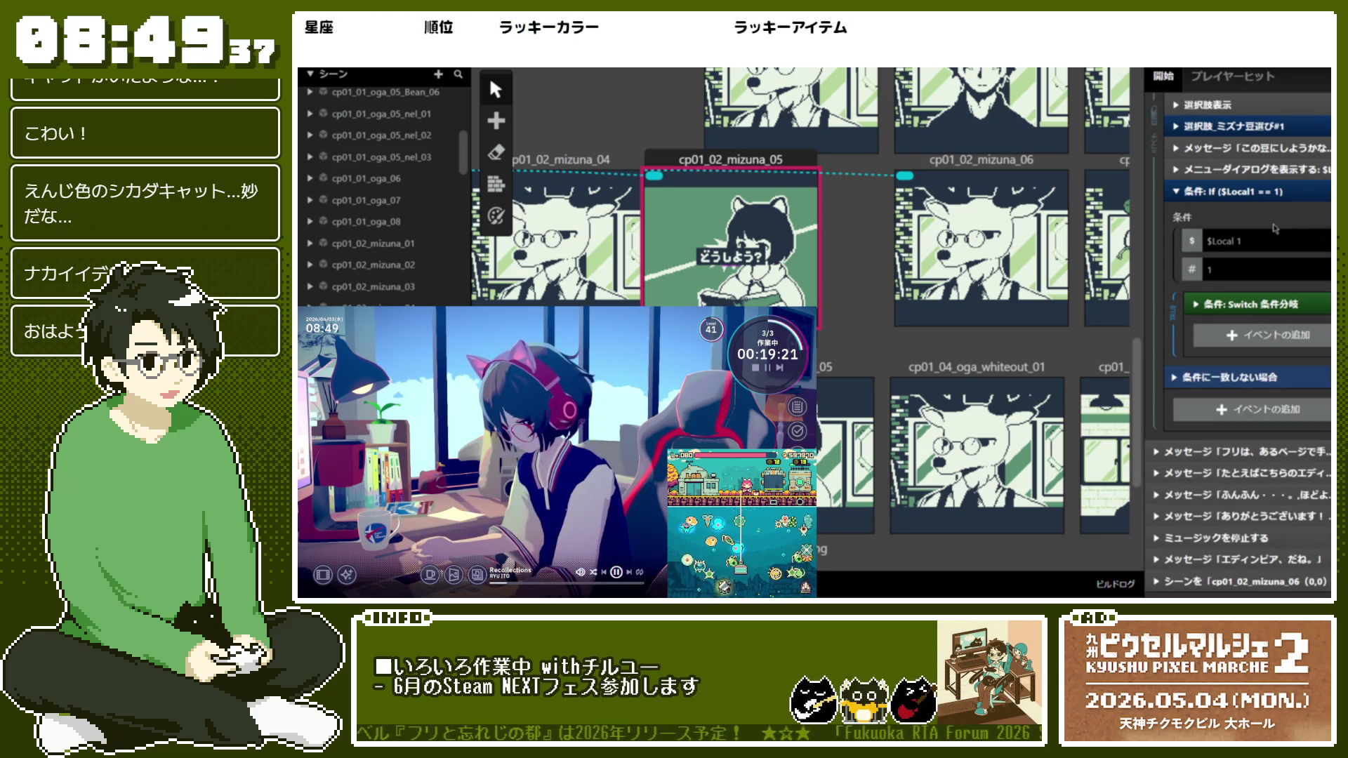
scroll(1282, 193, up, 2)
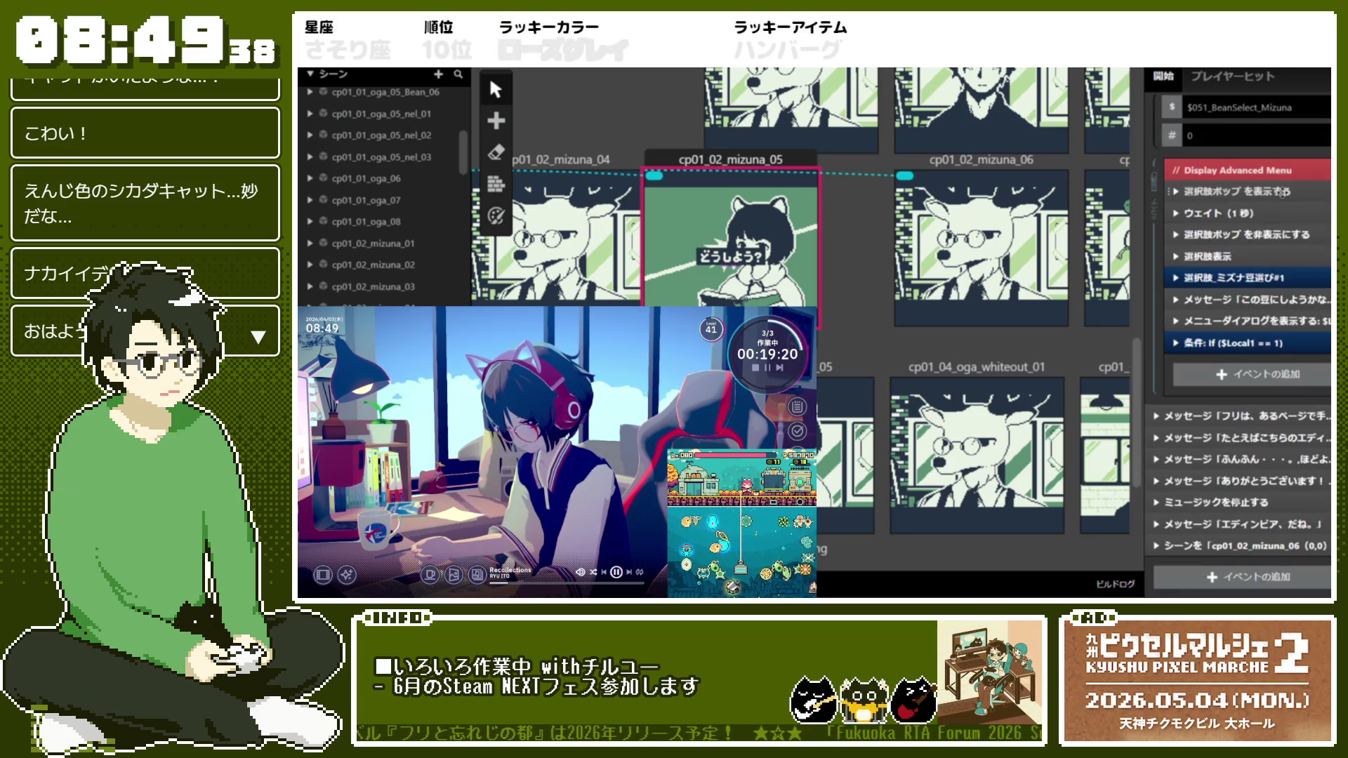
click(1268, 340)
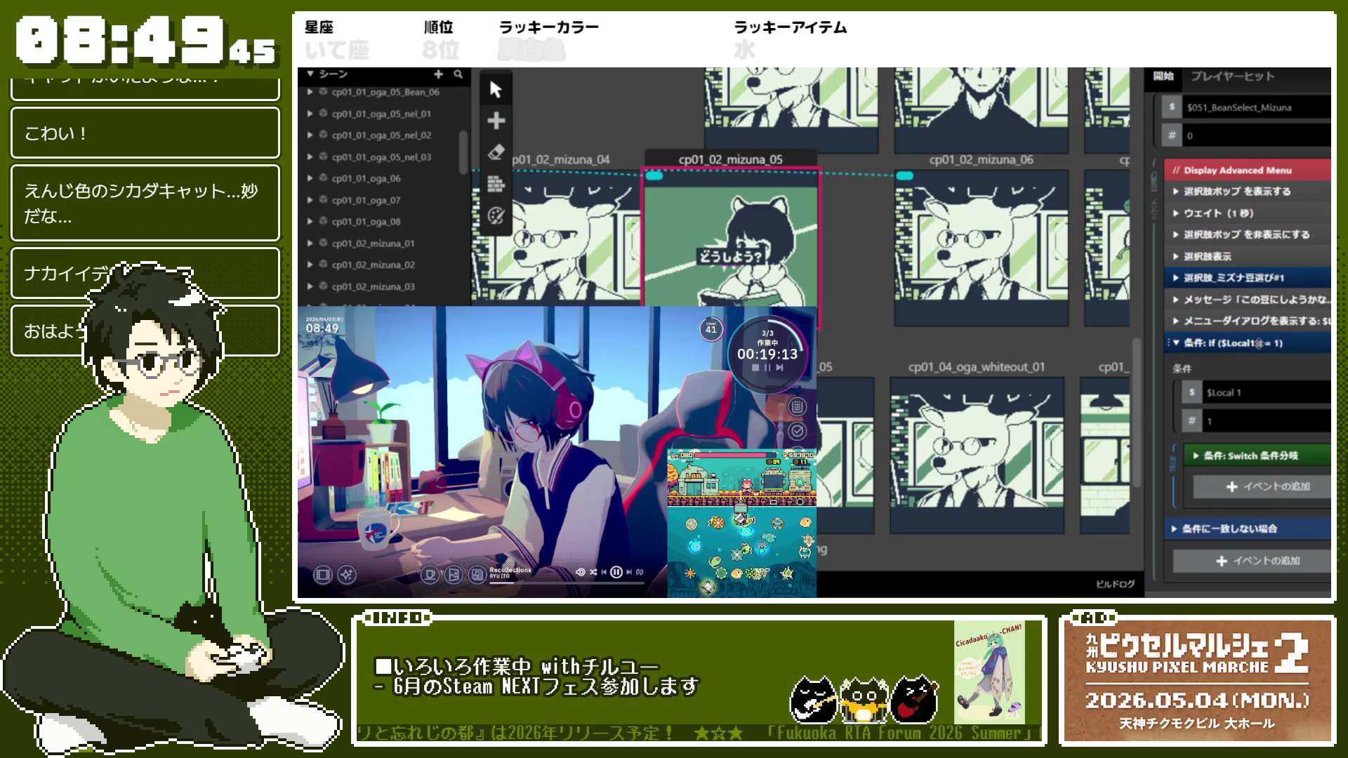
click(1229, 321)
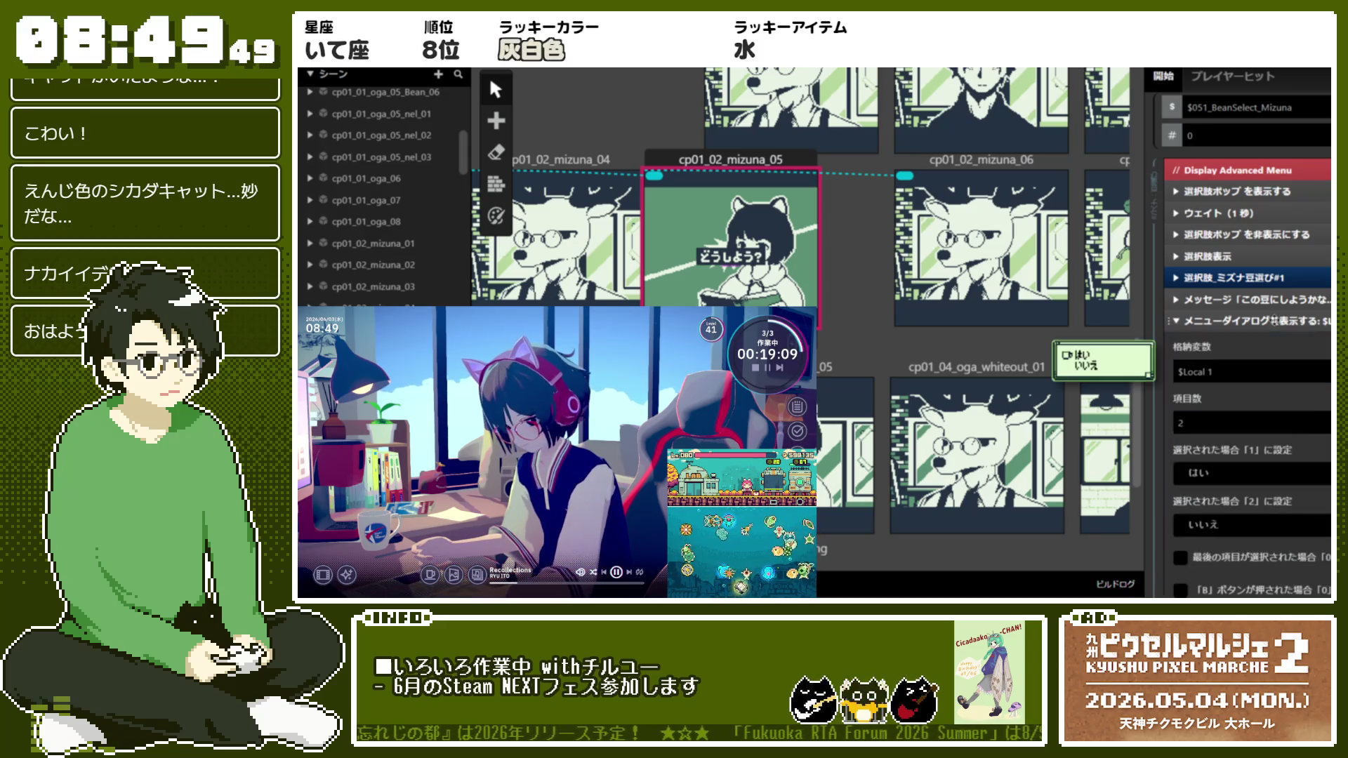
scroll(1321, 537, down, 1)
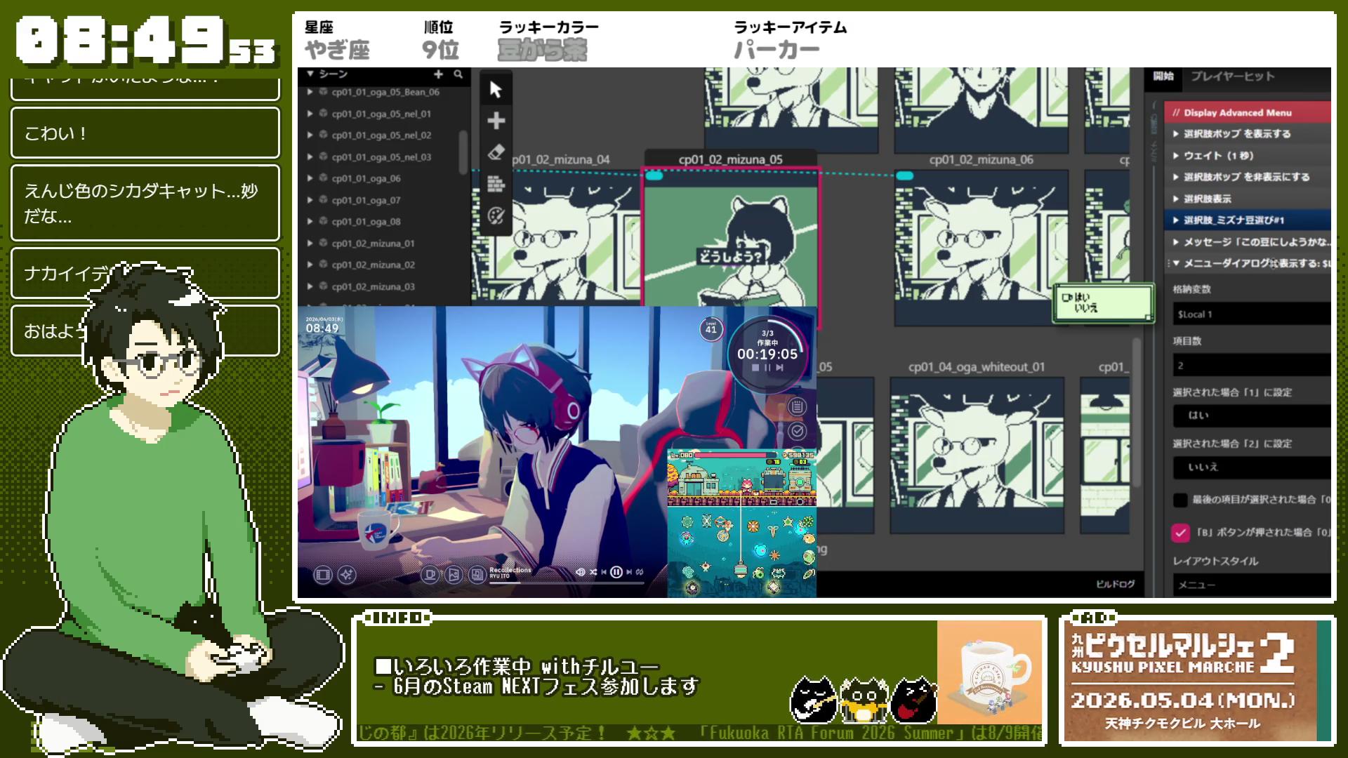
click(1282, 292)
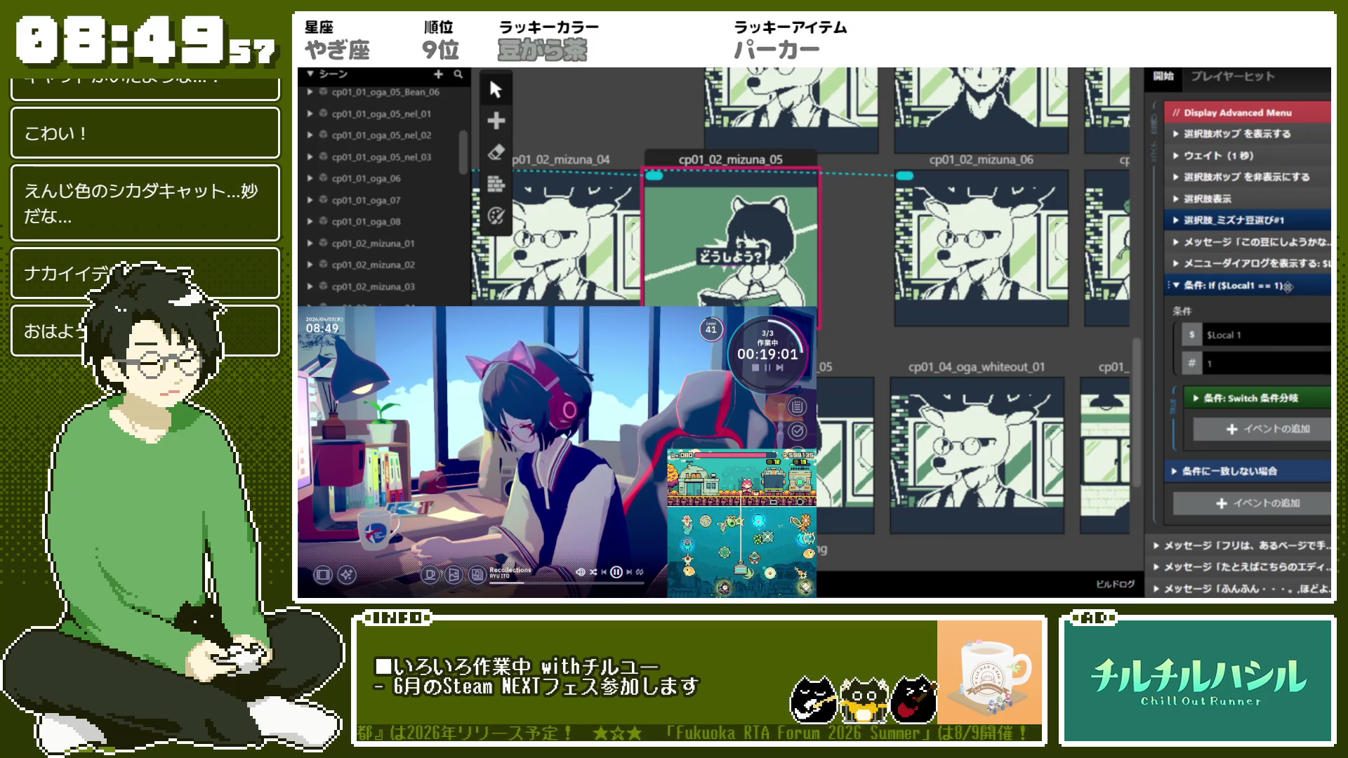
click(1289, 266)
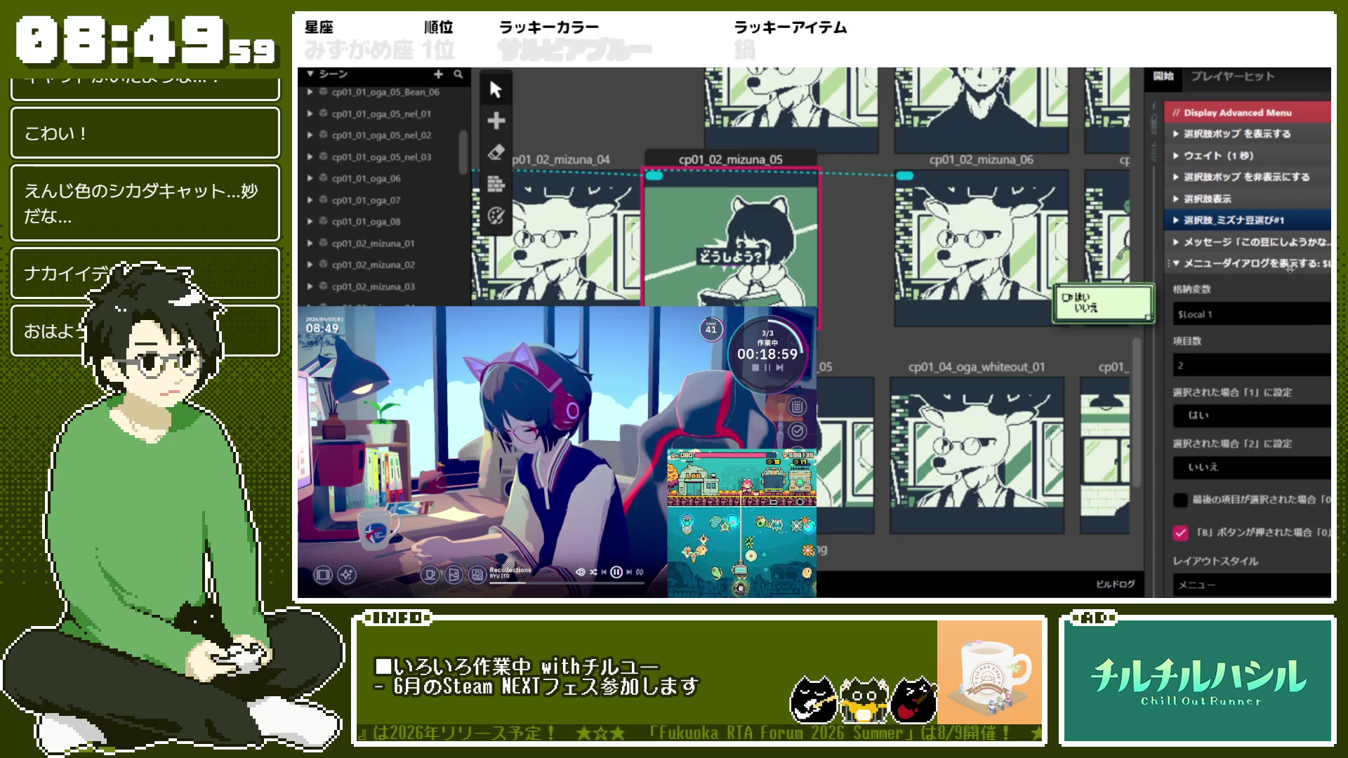
click(1290, 266)
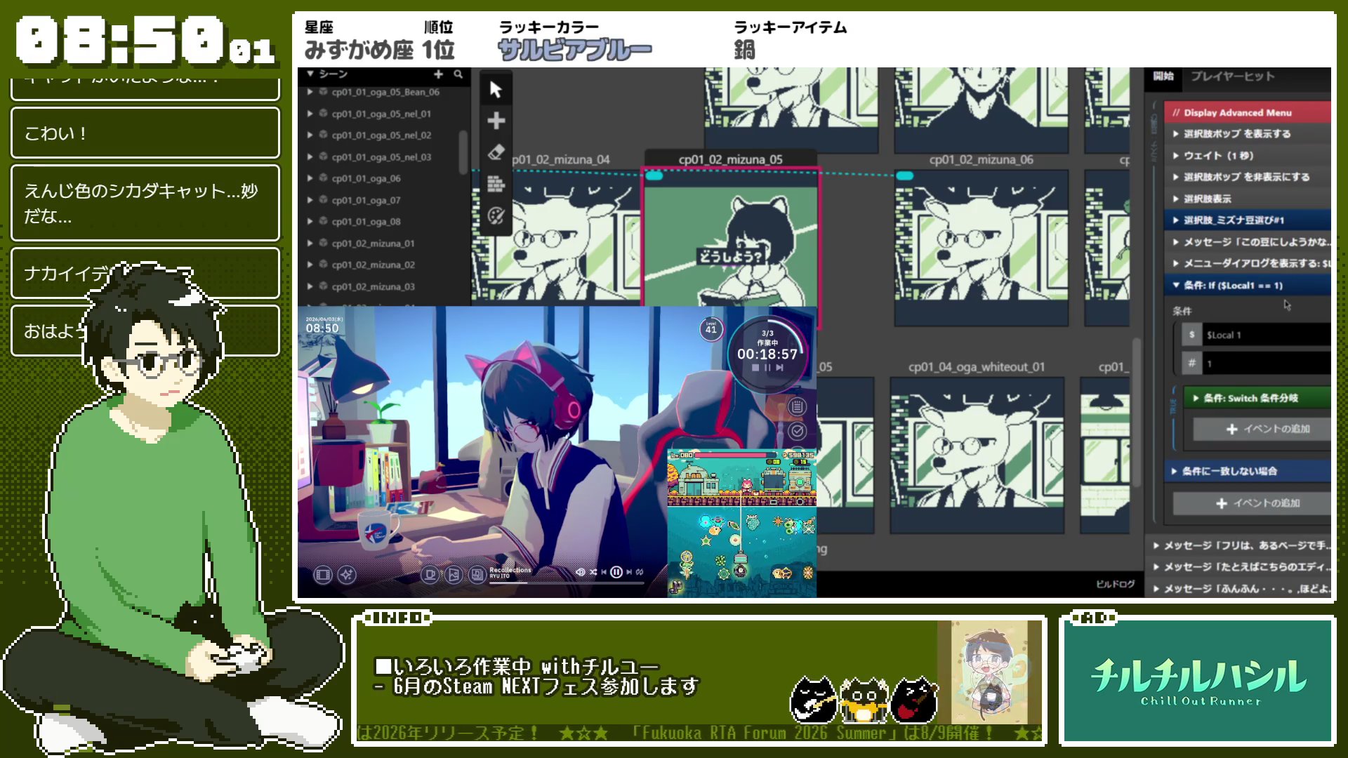
Uncheck the menu's B-button option and rename the If condition to コーヒー豆提供パート
click(1280, 265)
click(1194, 534)
click(1253, 264)
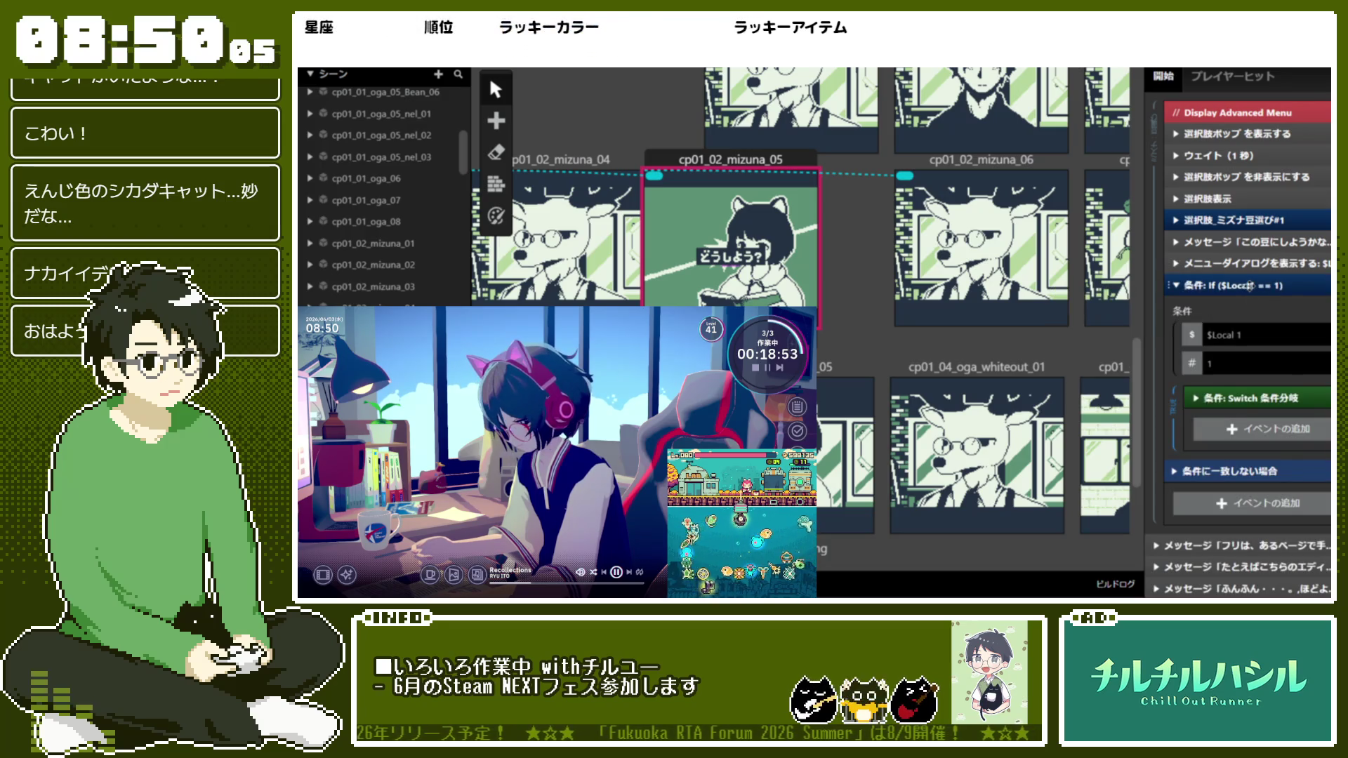
right_click(1257, 286)
click(1262, 299)
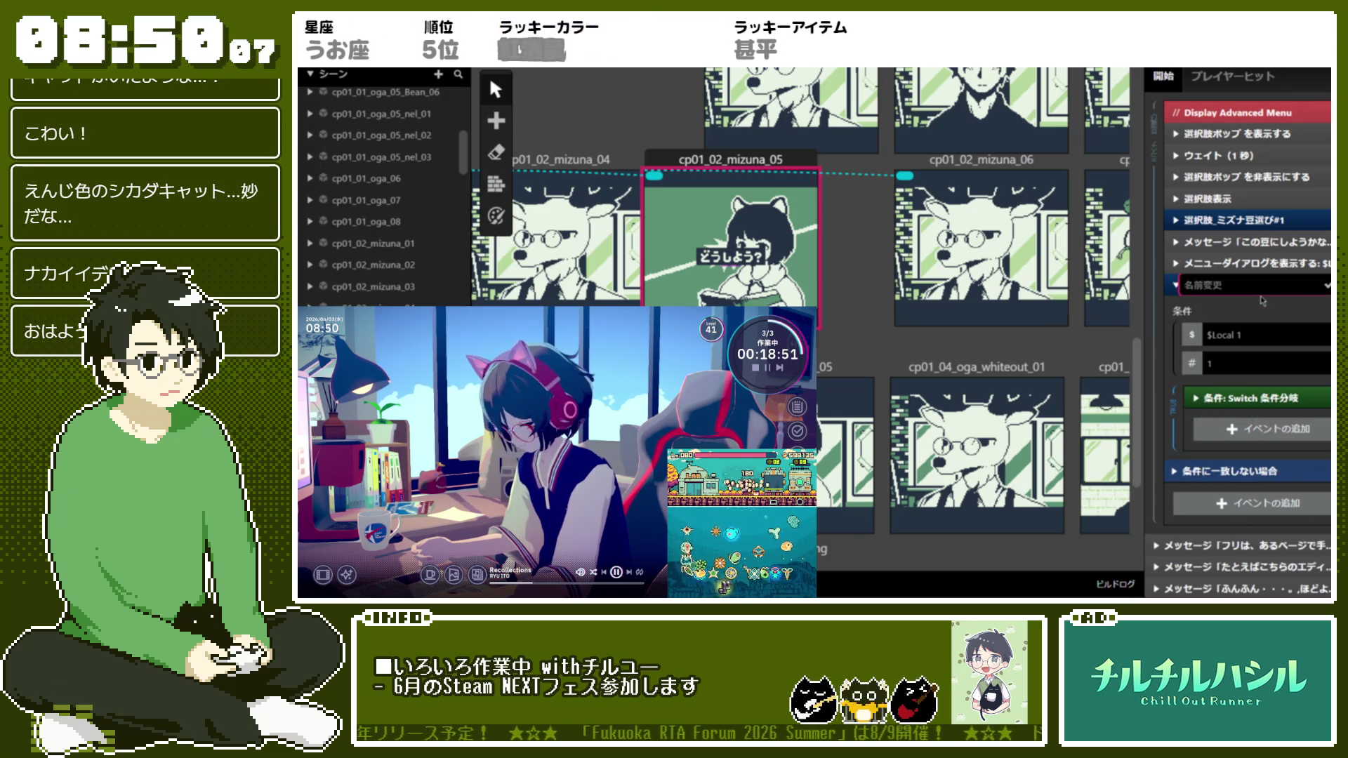
text(コーヒーショップ)
key(BackSpace)
key(BackSpace)
key(BackSpace)
text(豆ていきょうば)
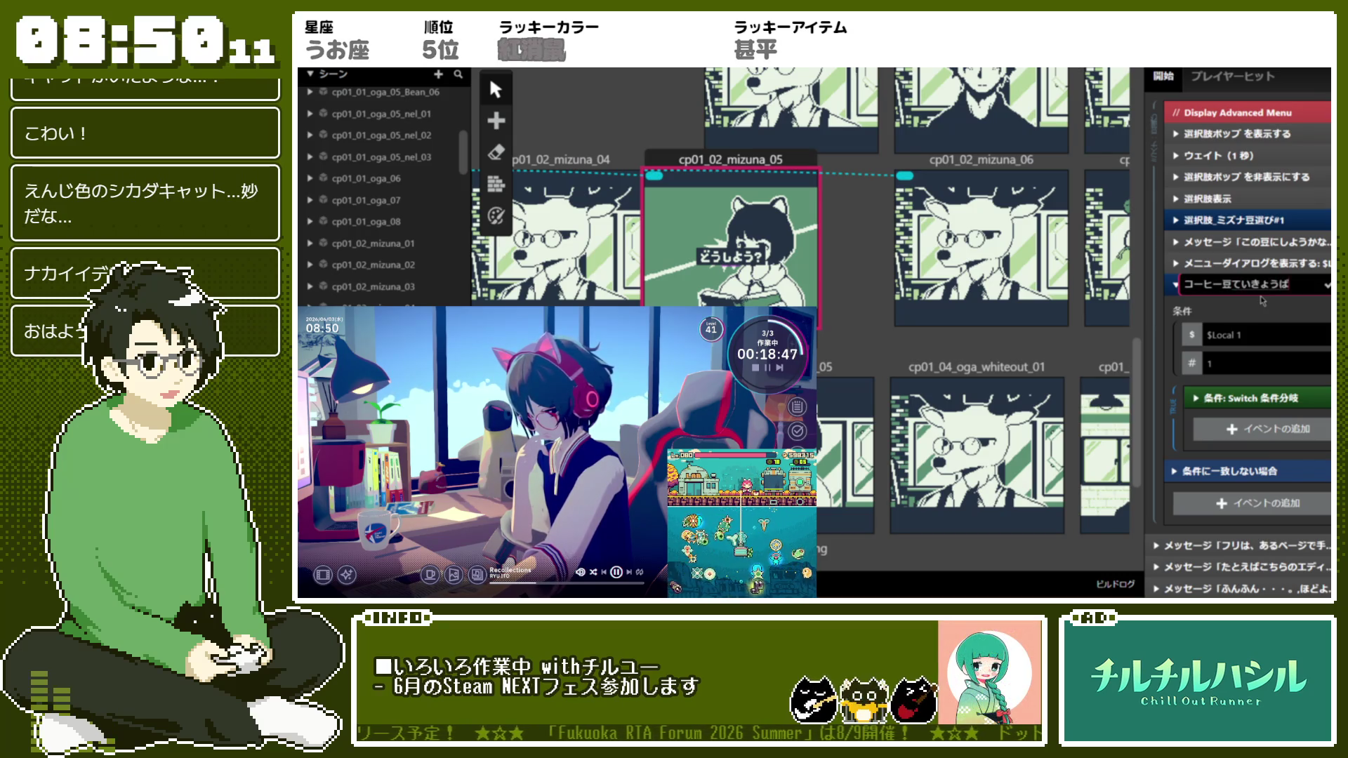
text(ーと)
key(space)
key(Return)
key(Return)
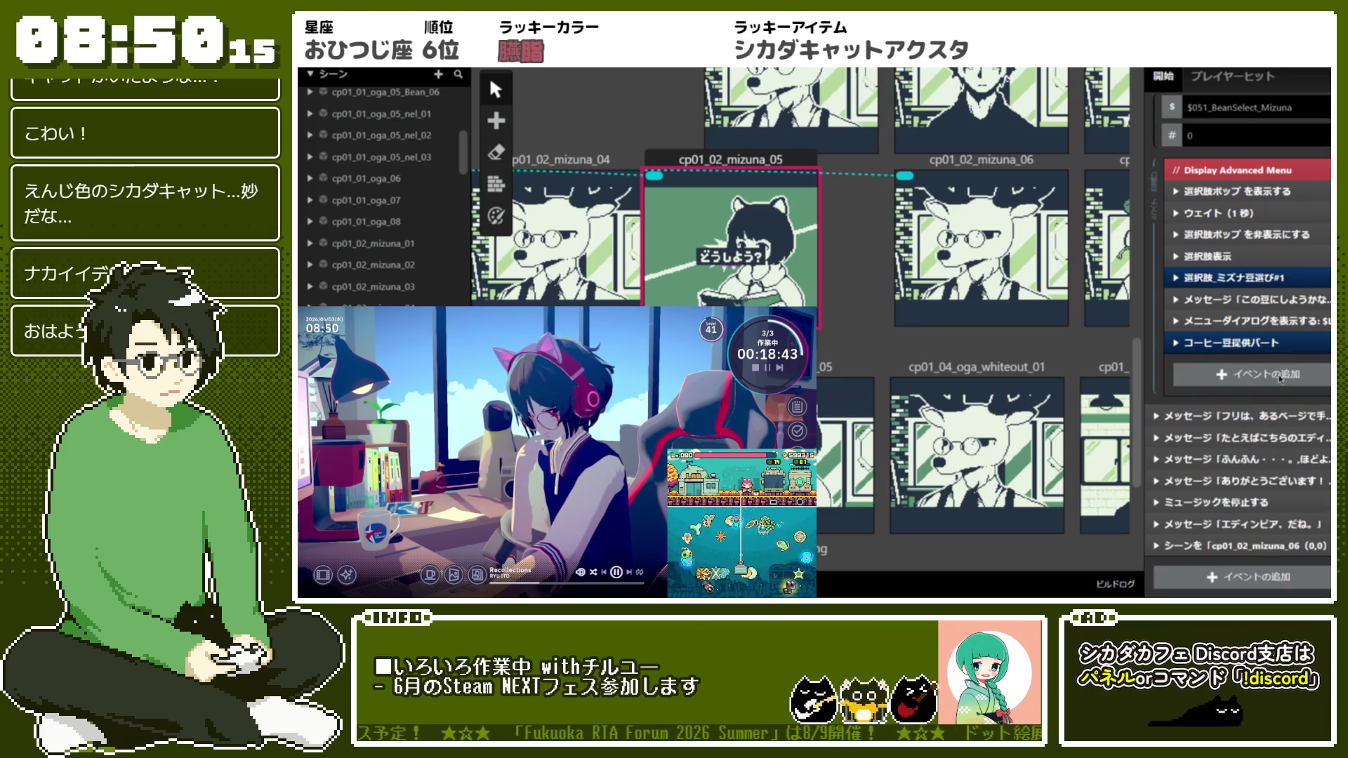
click(1212, 345)
Browse the Switch cases and show the 選択肢表示 options: 3 choices into $Local 0, Option 1 ネルズブレンド
click(1225, 399)
scroll(1239, 400, down, 5)
scroll(1243, 394, up, 5)
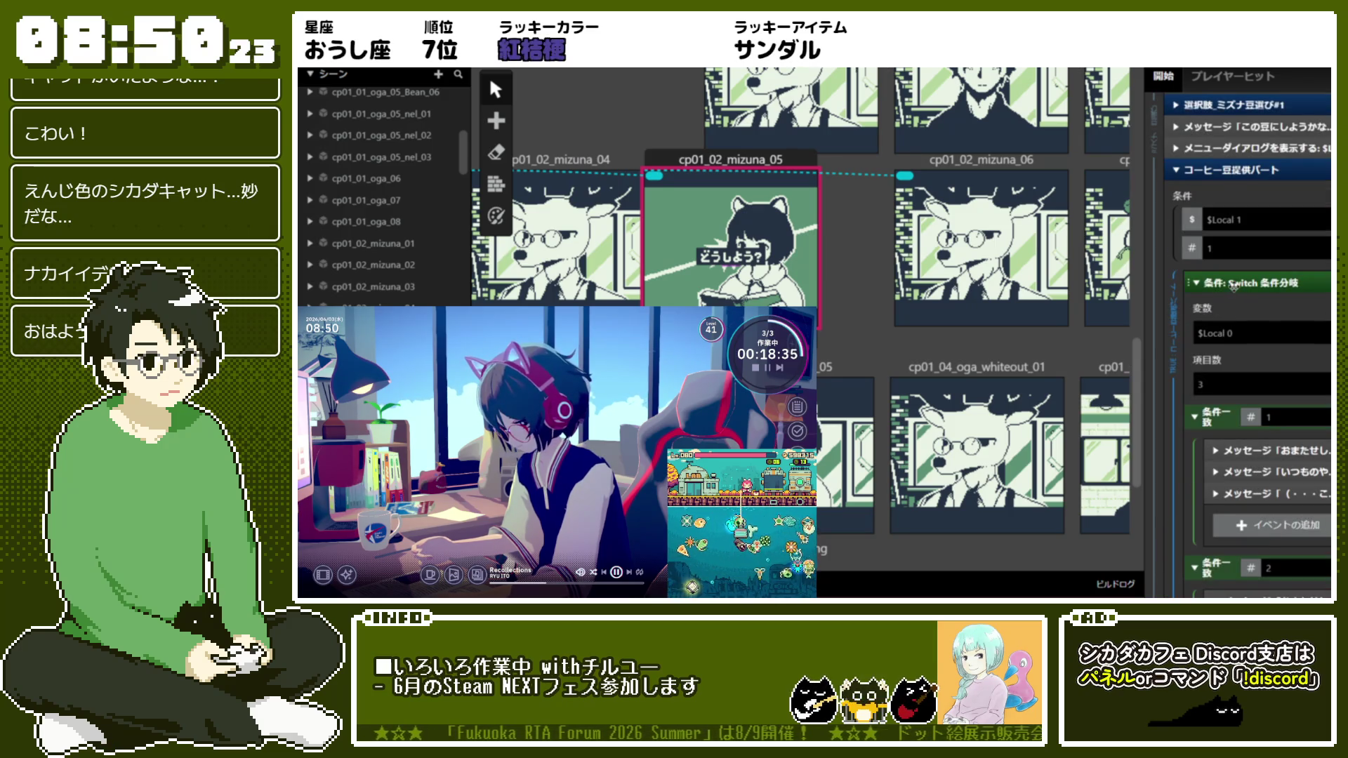
scroll(1234, 287, down, 5)
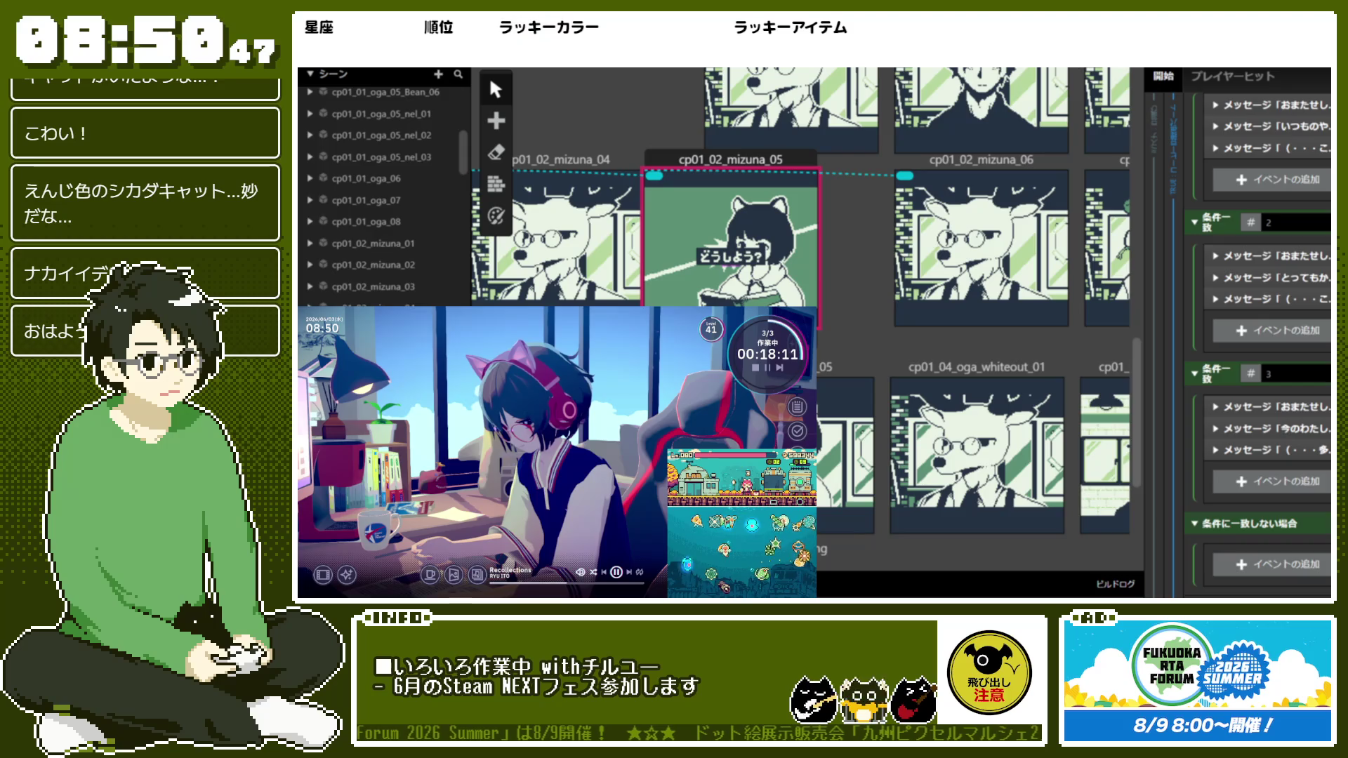
scroll(1182, 427, up, 5)
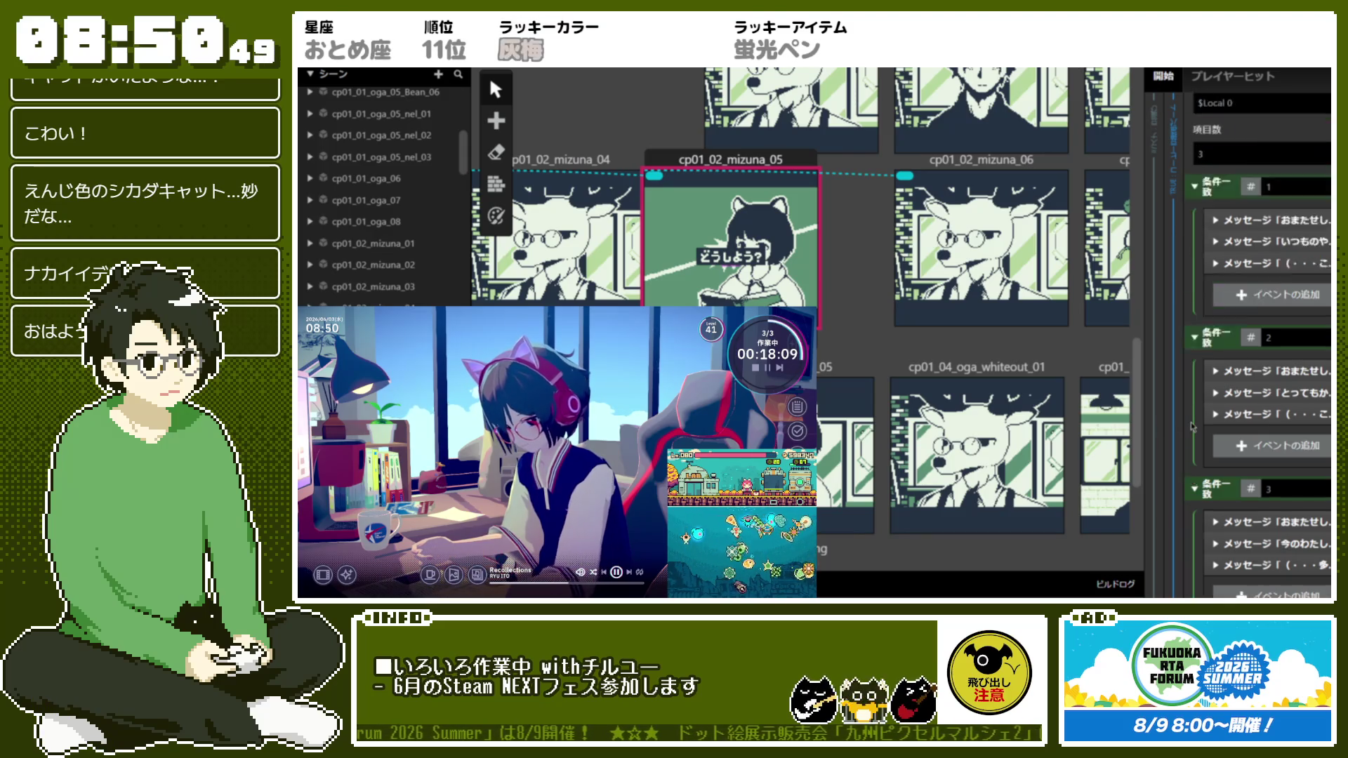
scroll(1192, 426, up, 2)
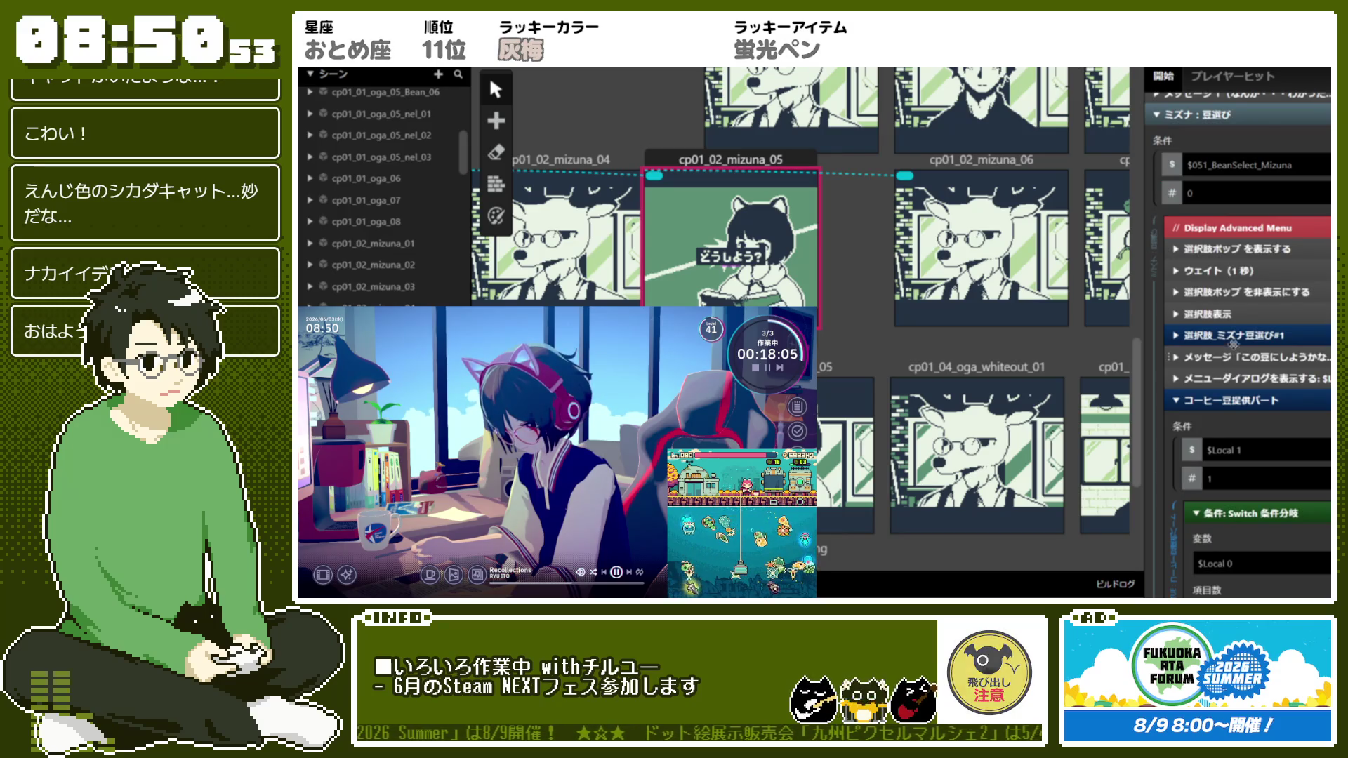
click(1234, 316)
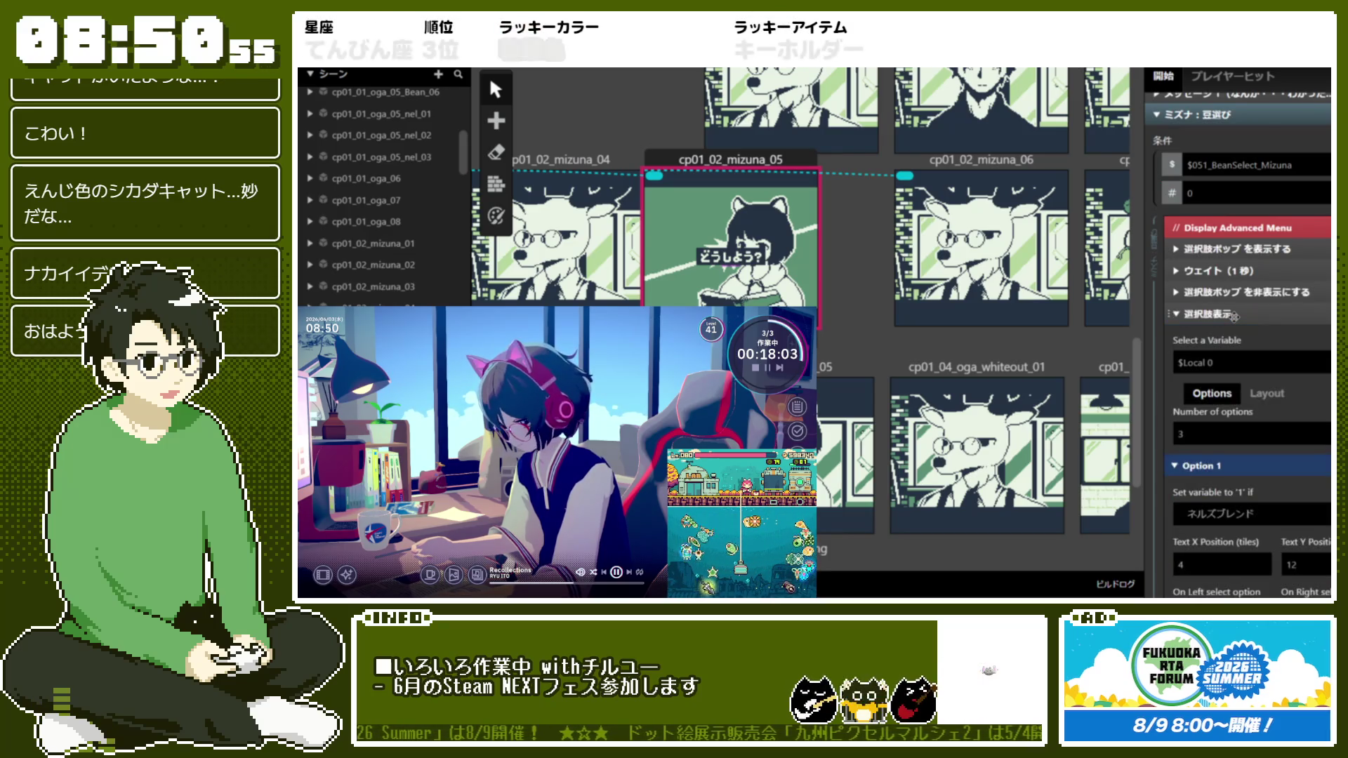
click(1234, 316)
scroll(1234, 317, up, 2)
click(1250, 229)
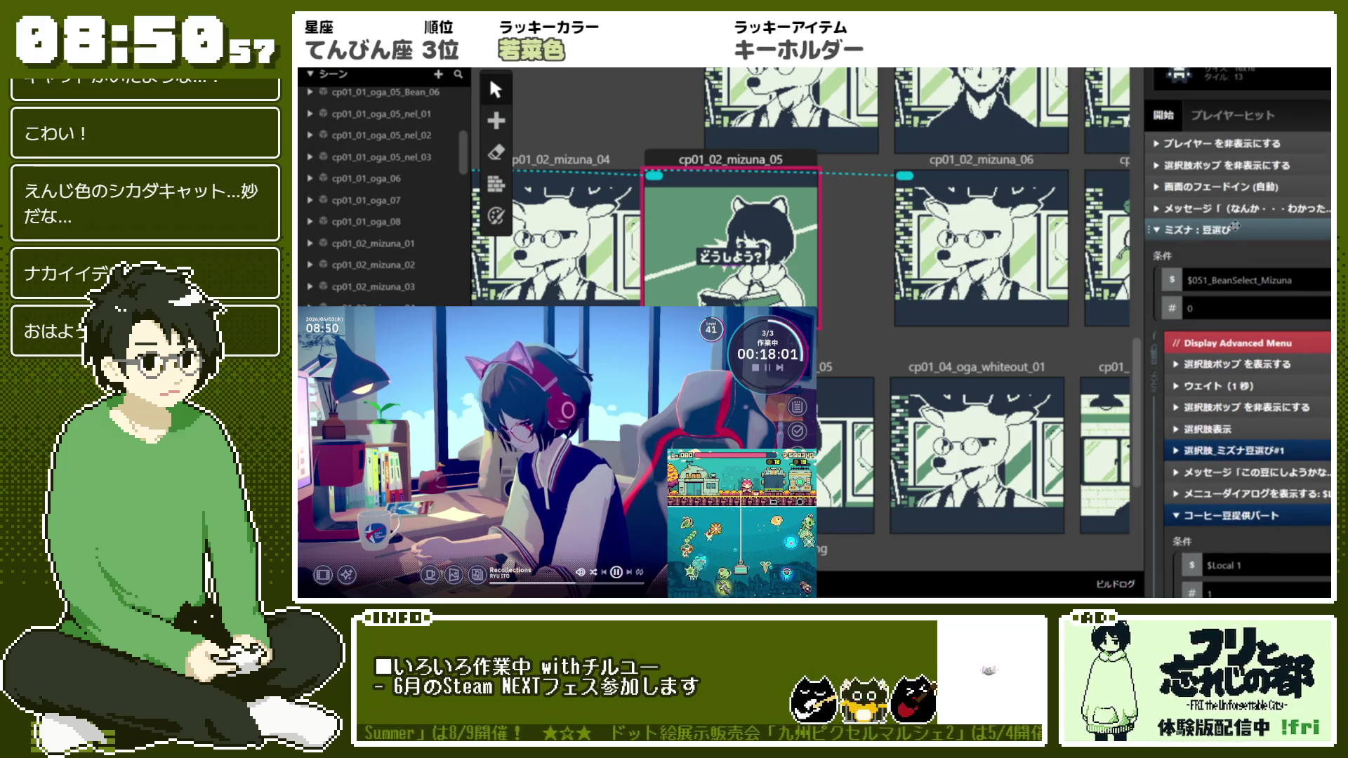
scroll(1257, 316, up, 3)
click(1262, 396)
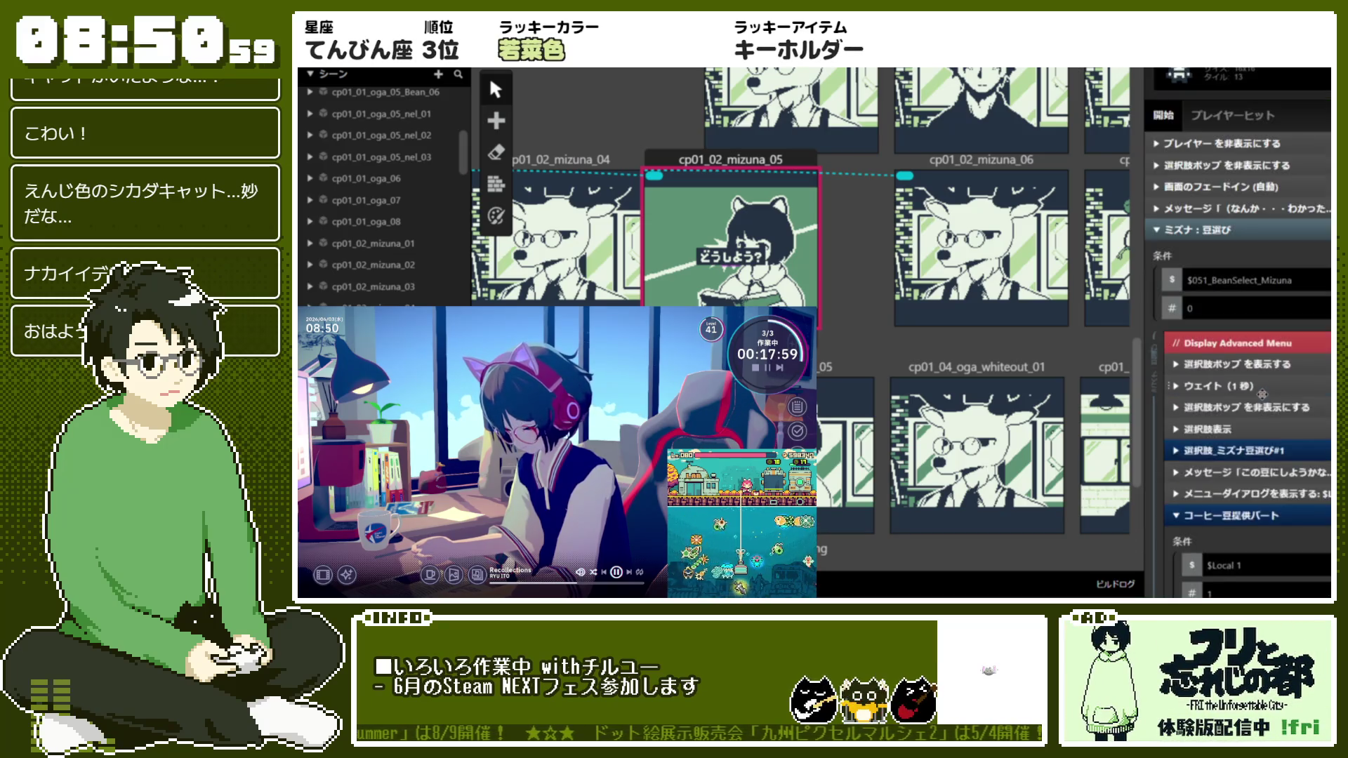
scroll(1236, 393, down, 5)
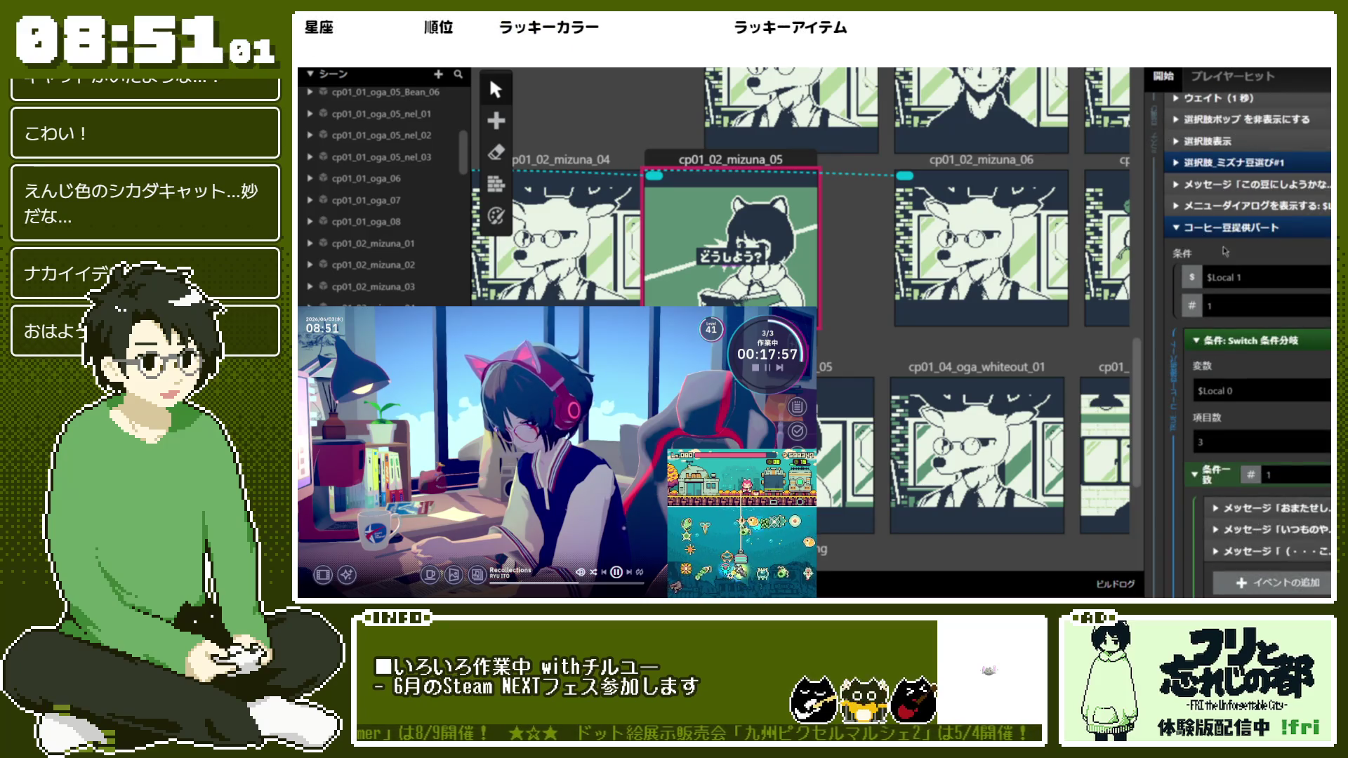
click(1236, 226)
scroll(1233, 303, up, 3)
scroll(1234, 304, up, 3)
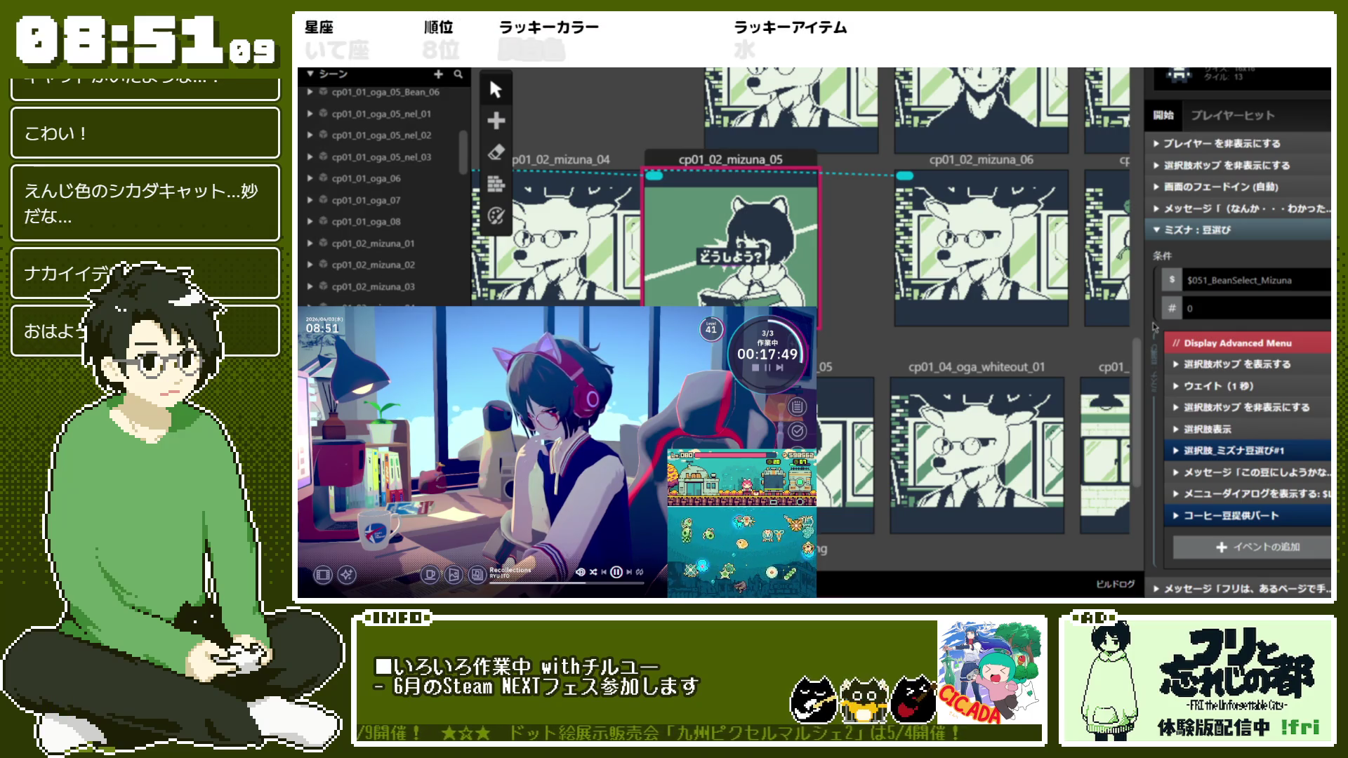
scroll(1155, 327, down, 2)
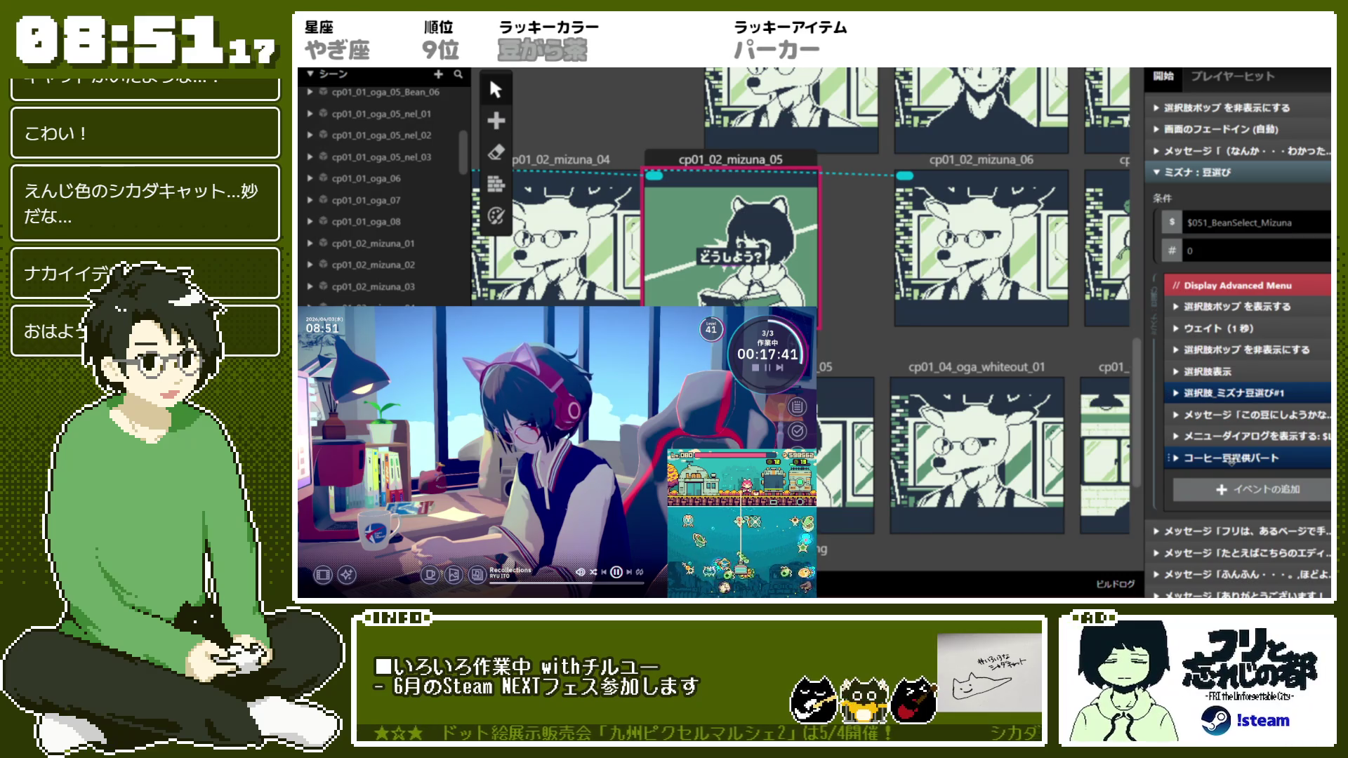
scroll(1231, 460, down, 10)
scroll(1163, 450, down, 3)
scroll(1206, 469, up, 5)
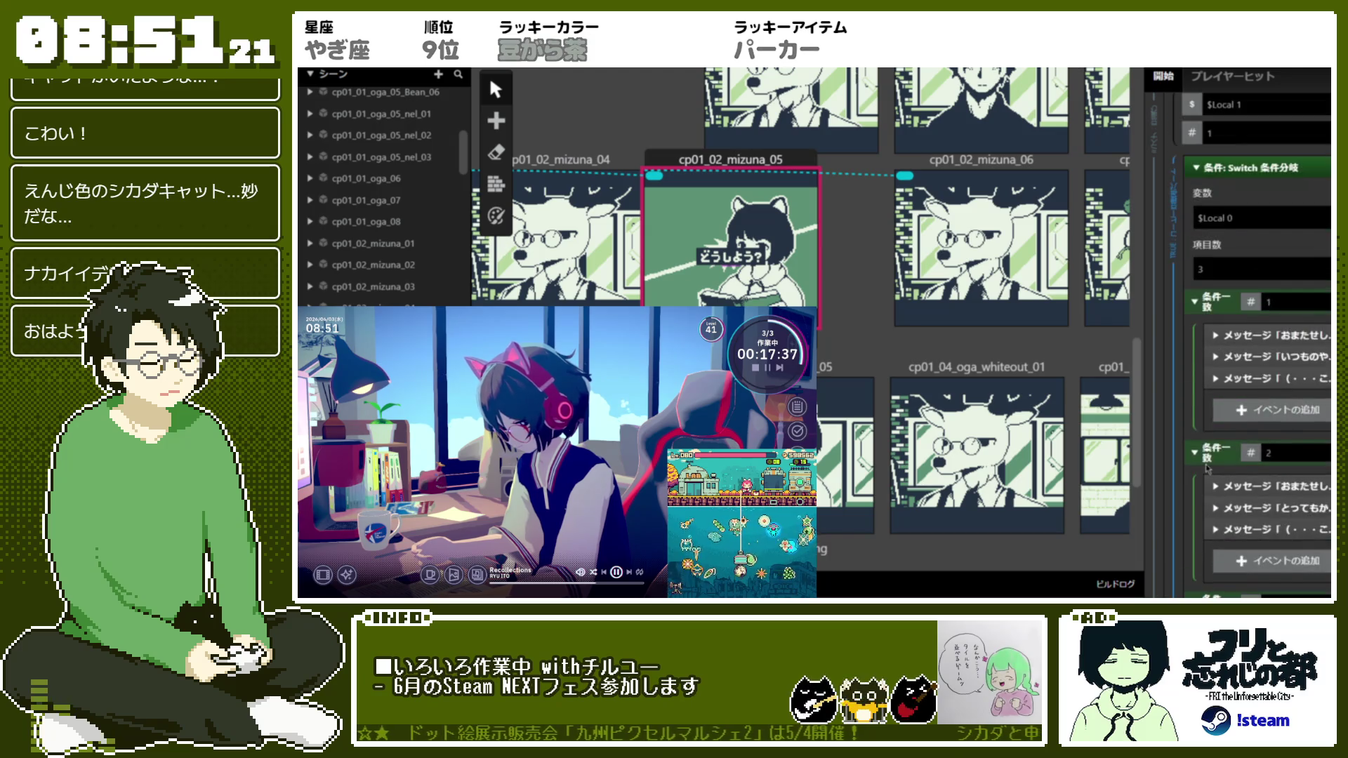
click(1207, 307)
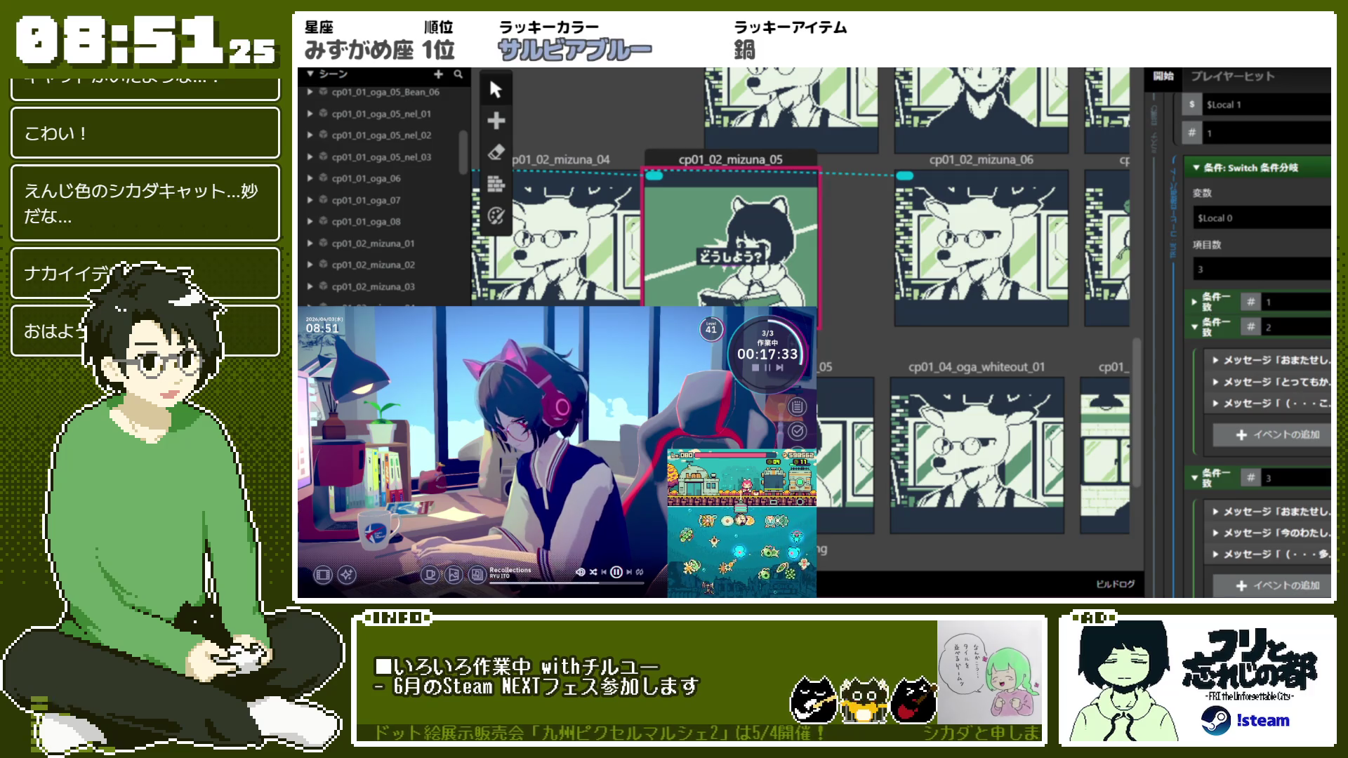
click(1208, 304)
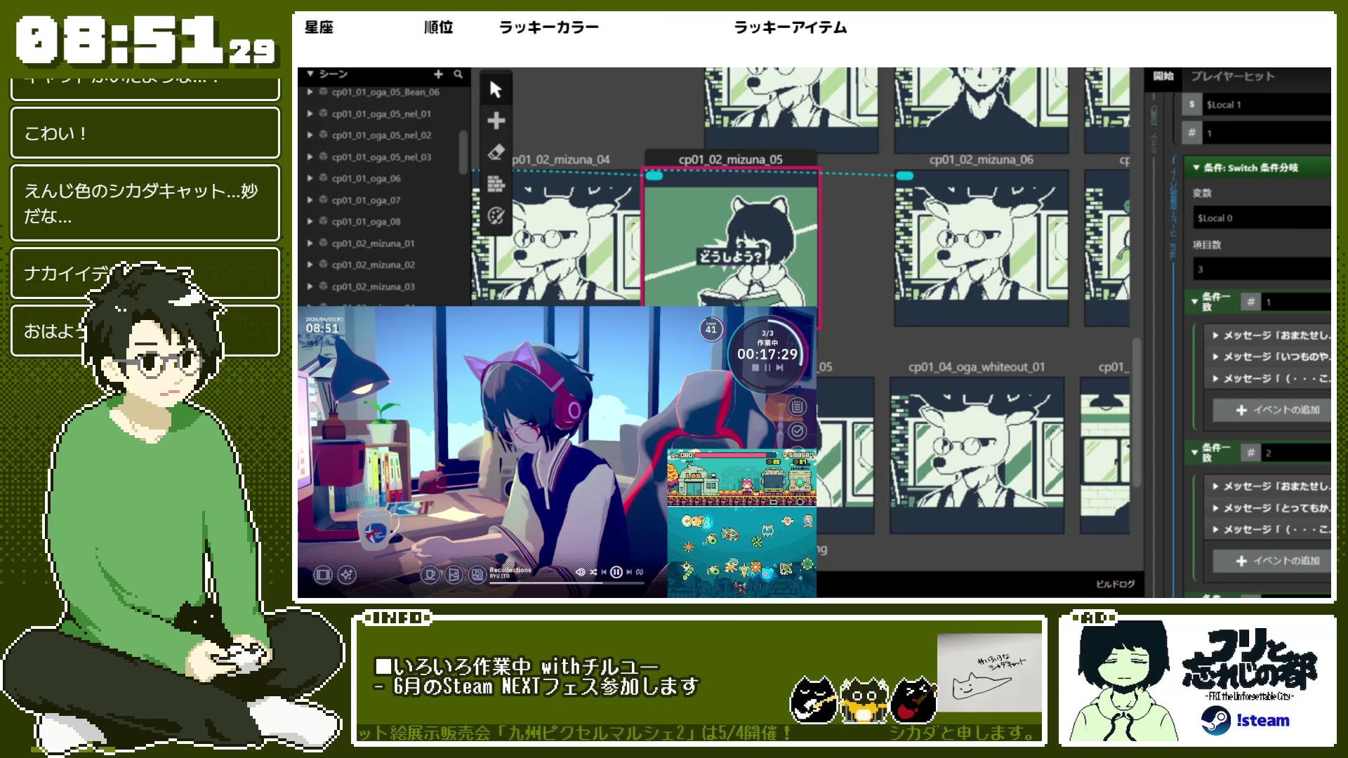
click(1205, 306)
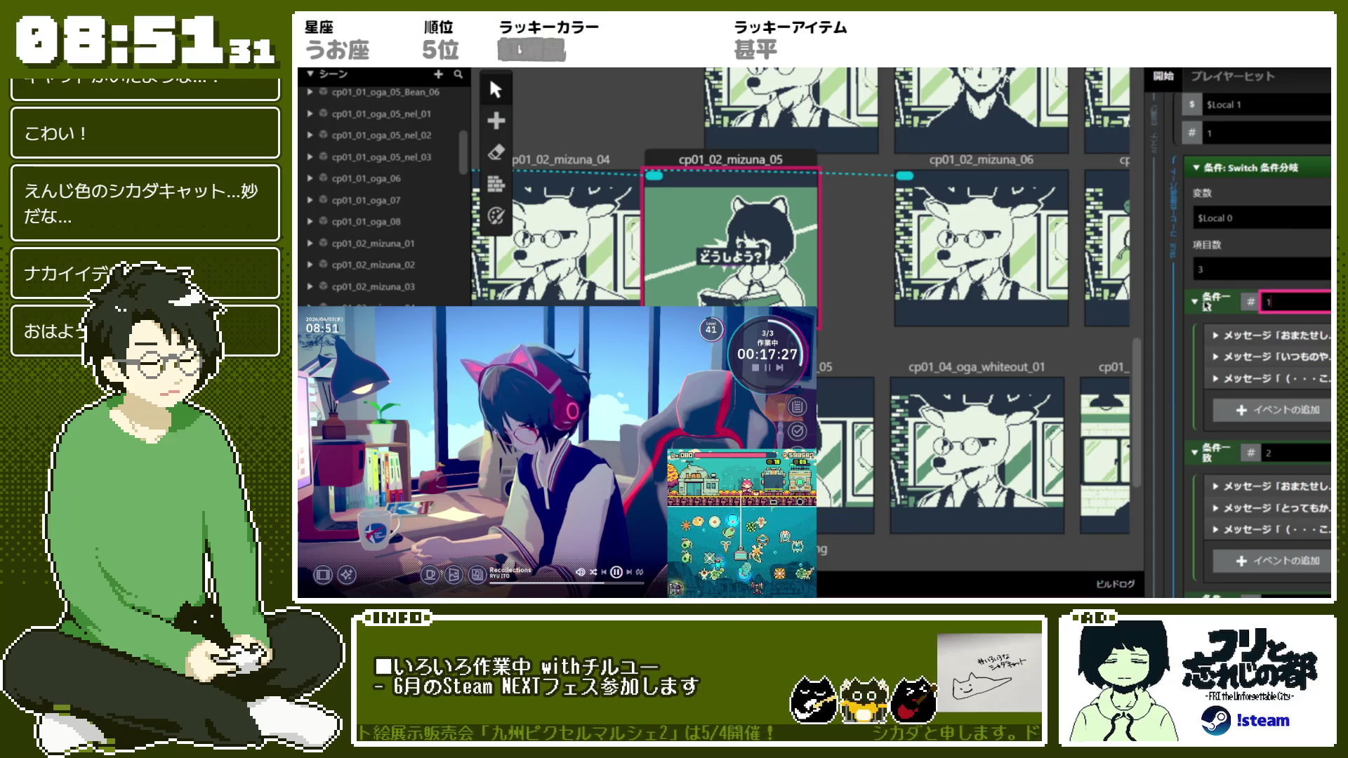
click(1195, 303)
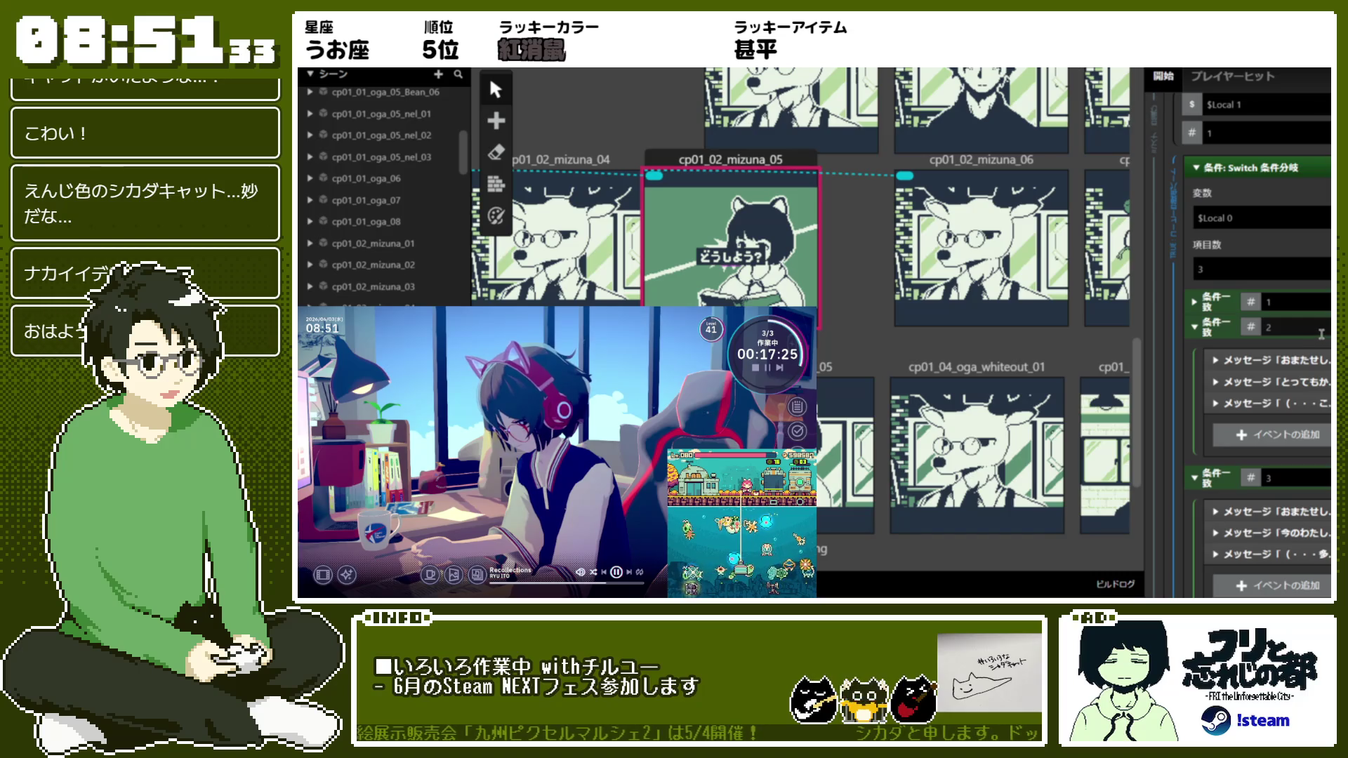
click(1195, 303)
scroll(1200, 317, down, 2)
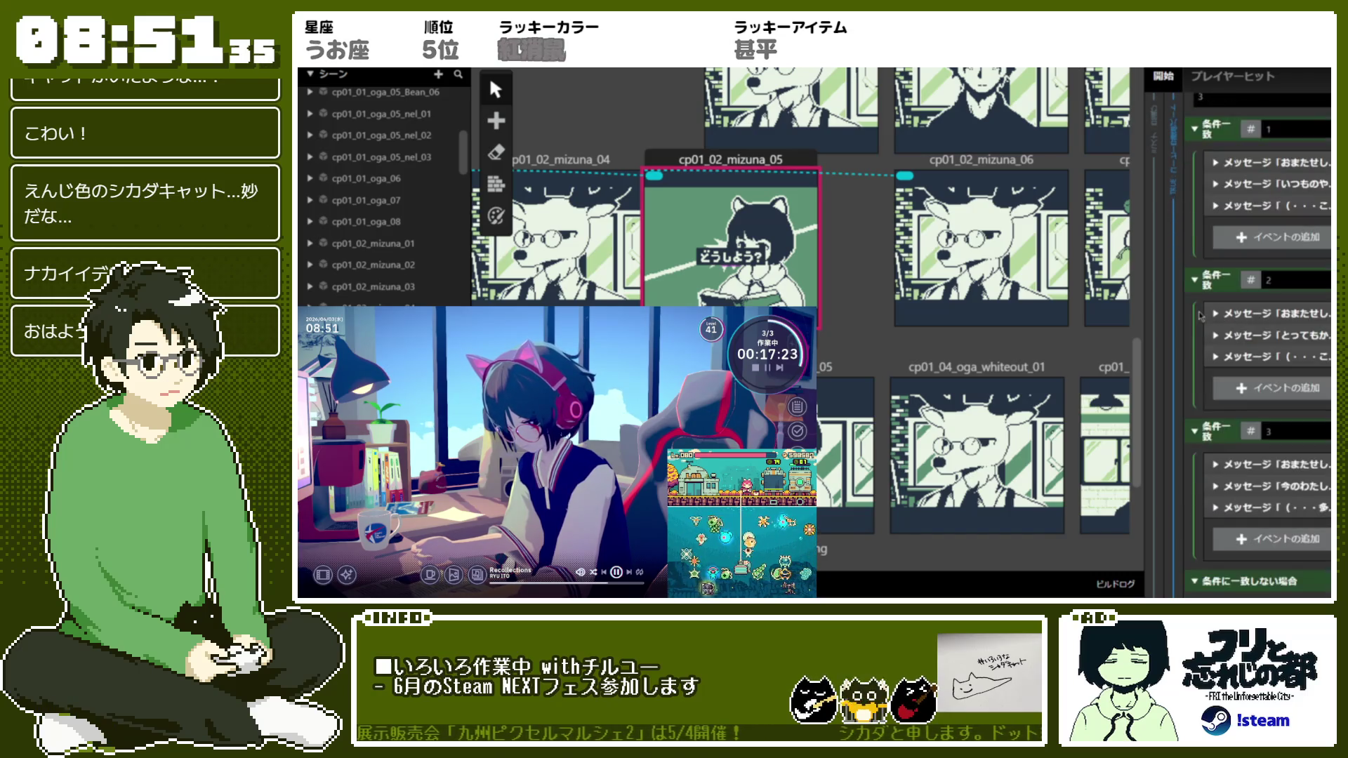
scroll(1200, 316, down, 2)
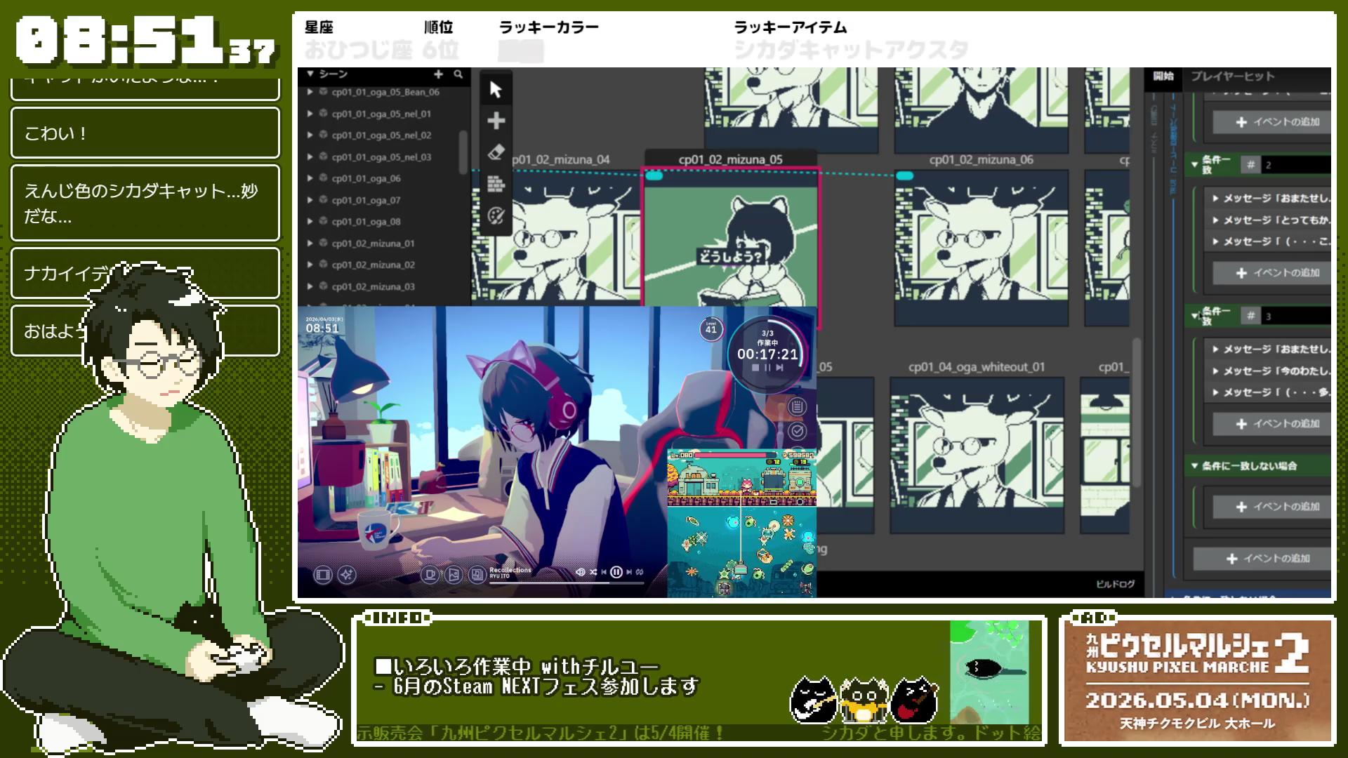
scroll(1197, 316, up, 4)
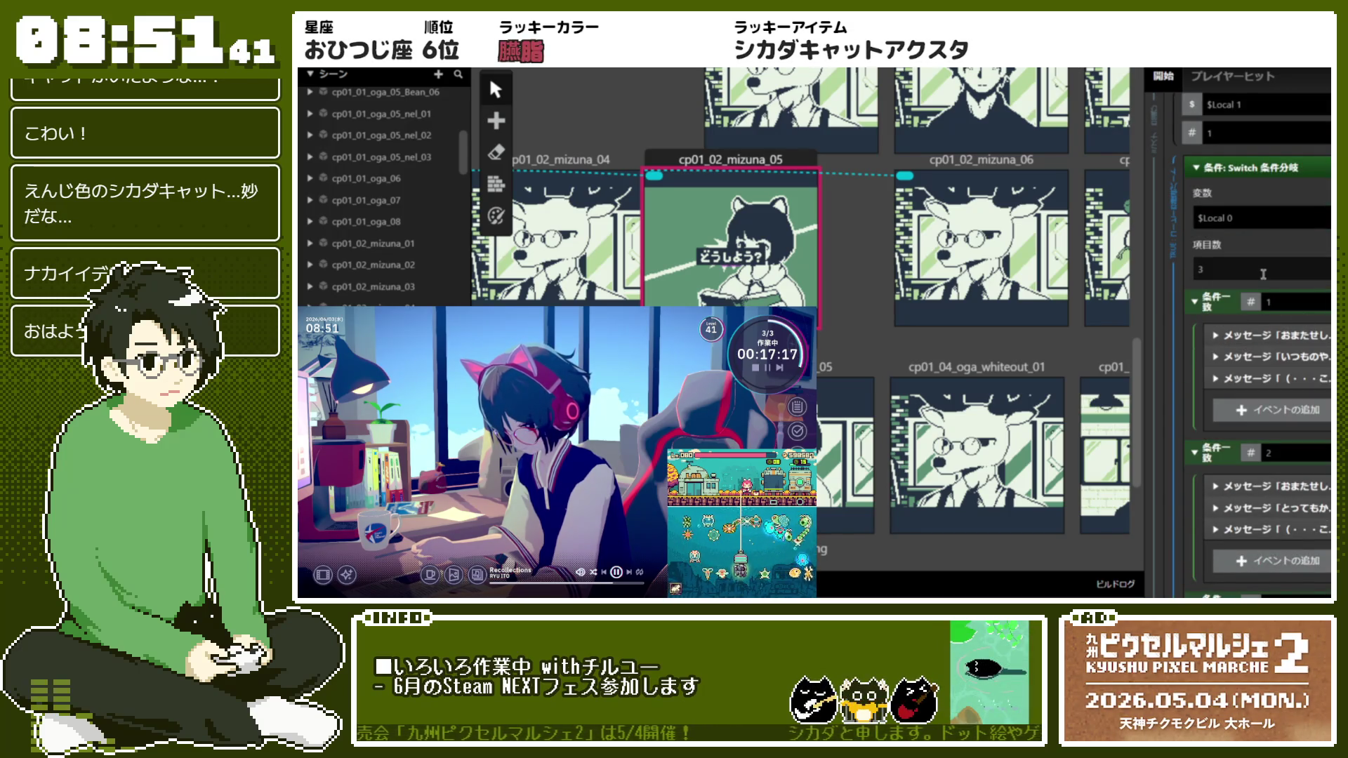
scroll(1195, 351, down, 5)
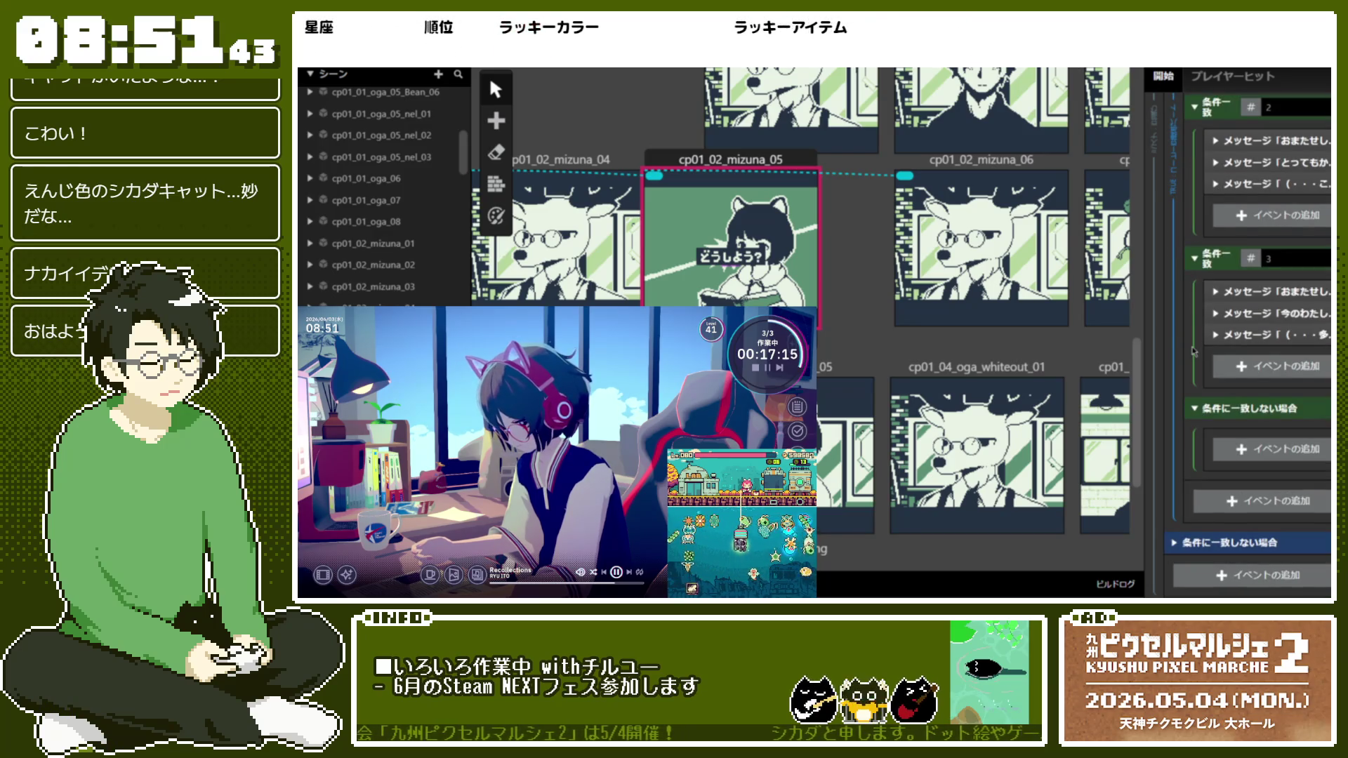
scroll(1194, 337, up, 6)
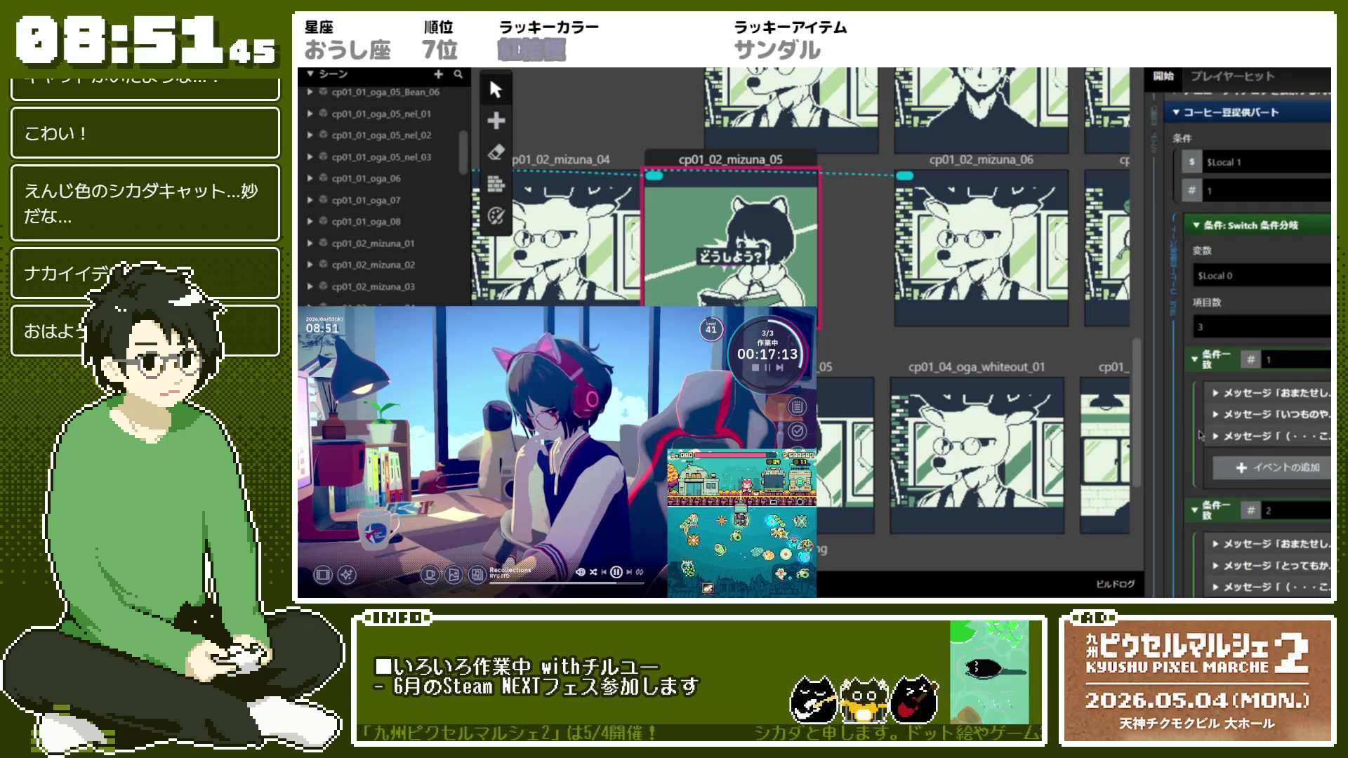
click(1240, 227)
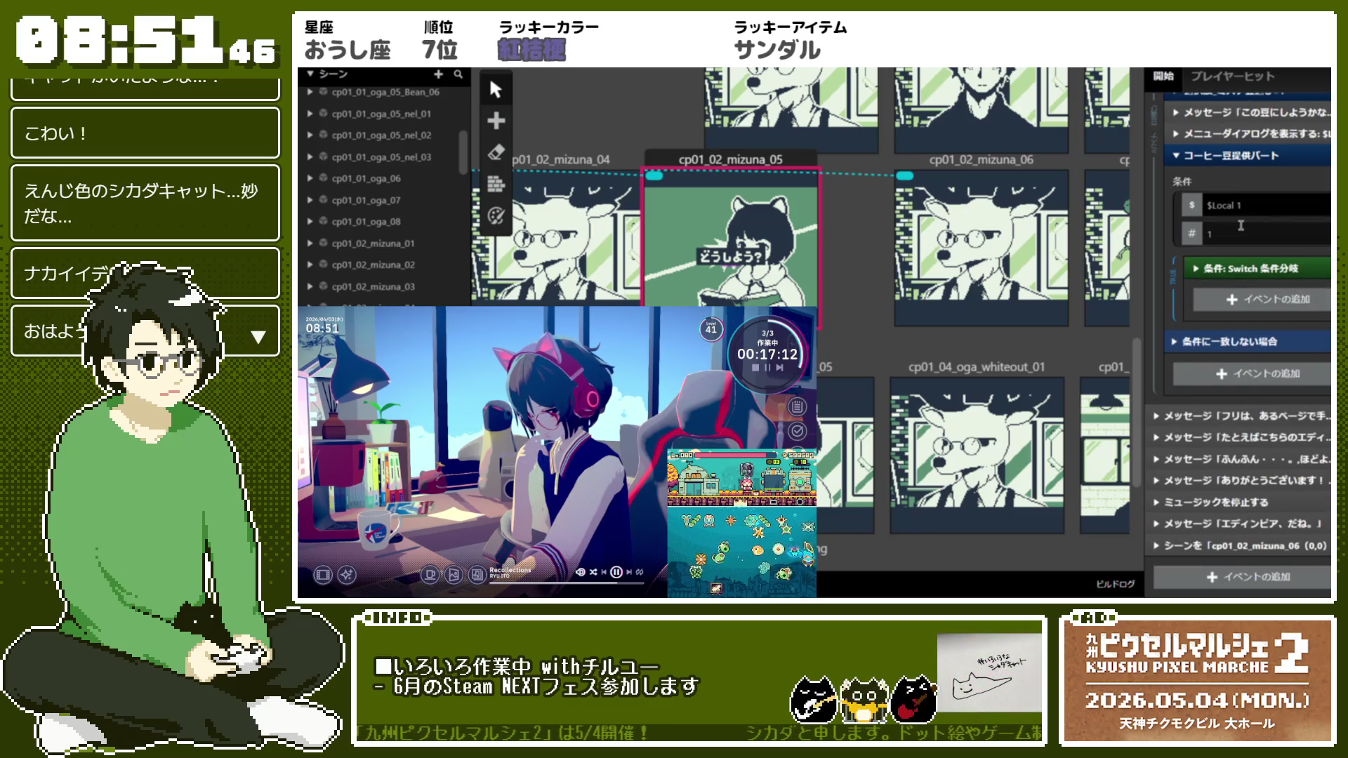
click(1242, 269)
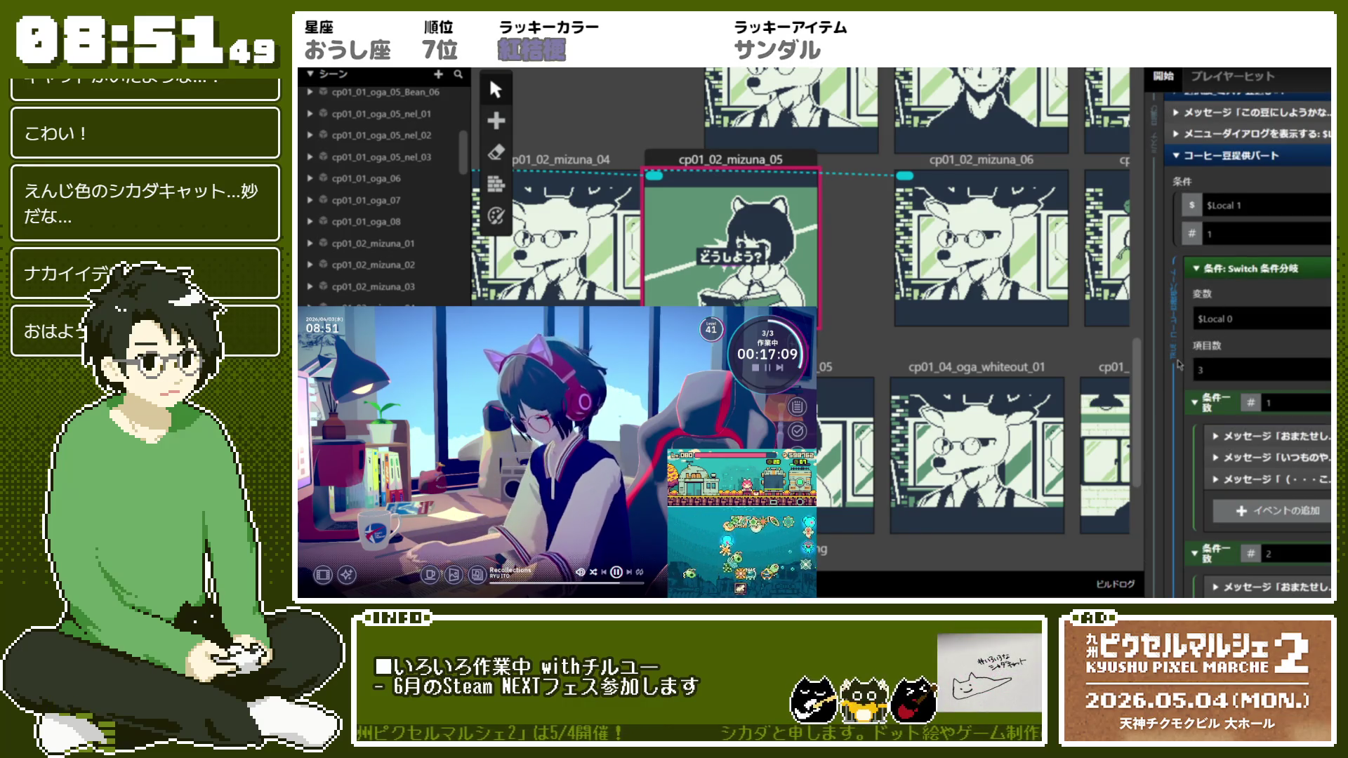
scroll(1185, 359, down, 8)
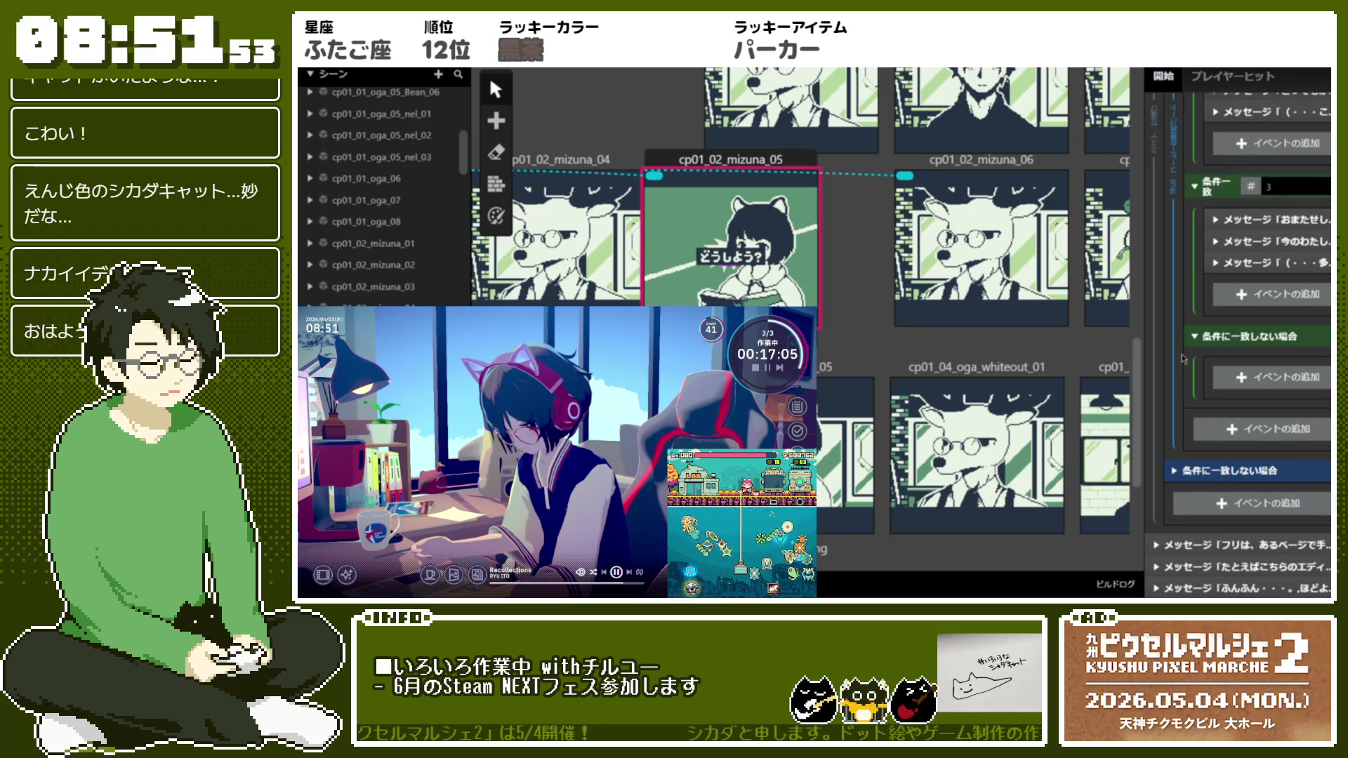
scroll(1185, 359, up, 1)
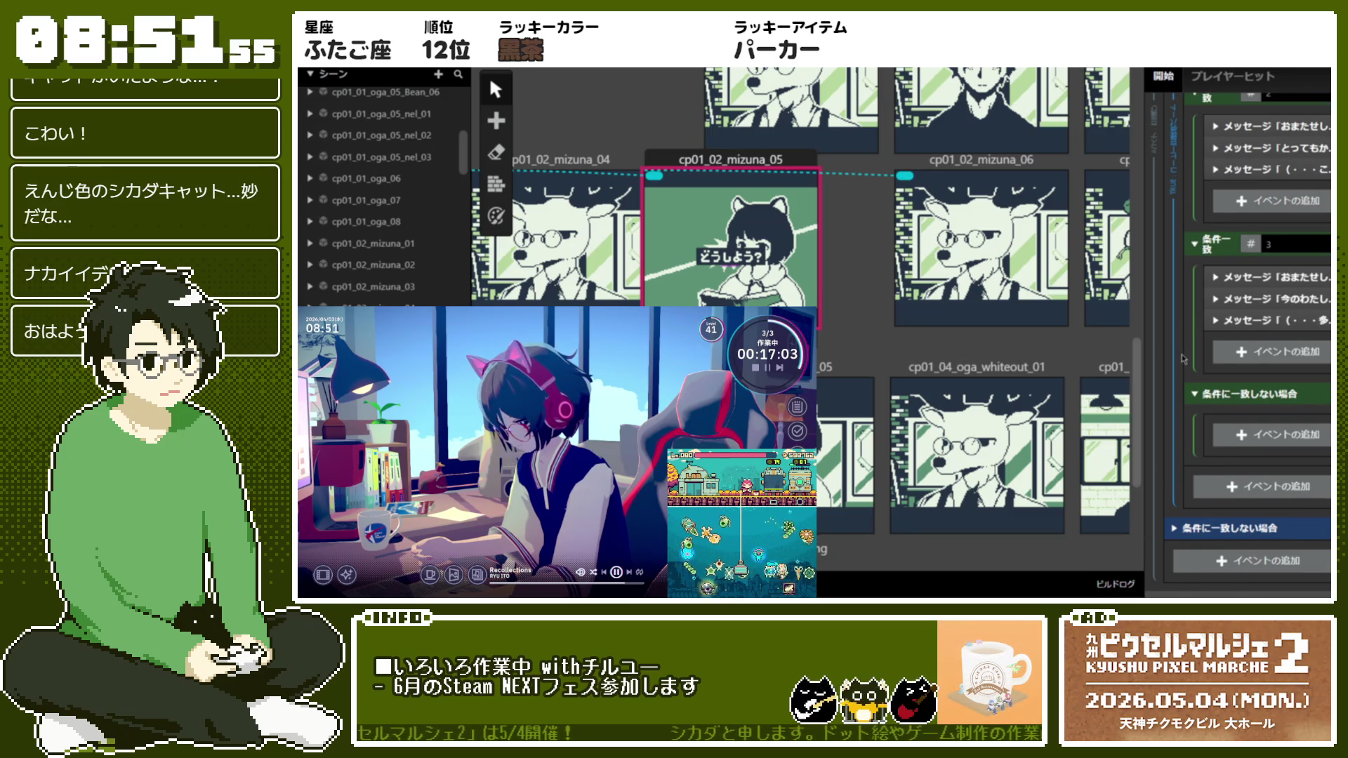
scroll(1185, 358, up, 1)
scroll(1185, 359, up, 2)
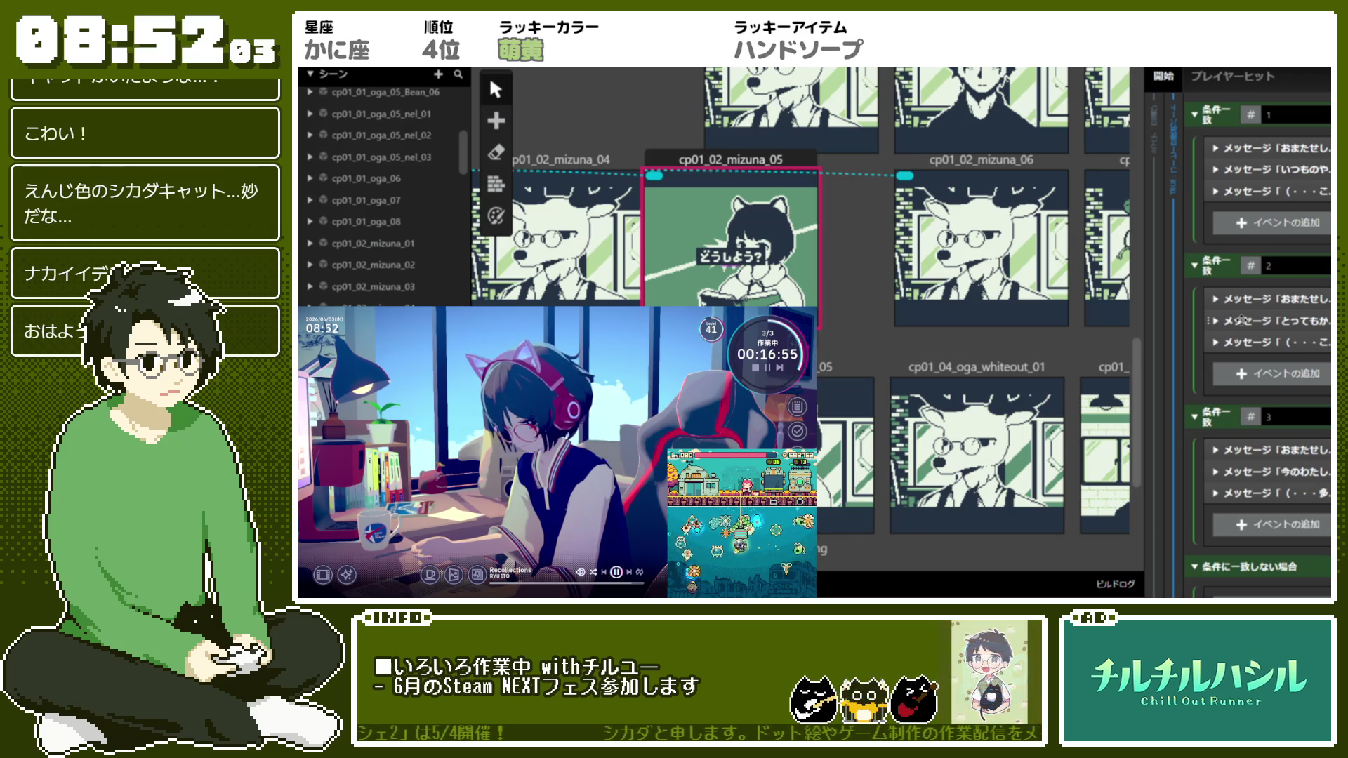
scroll(1208, 491, down, 3)
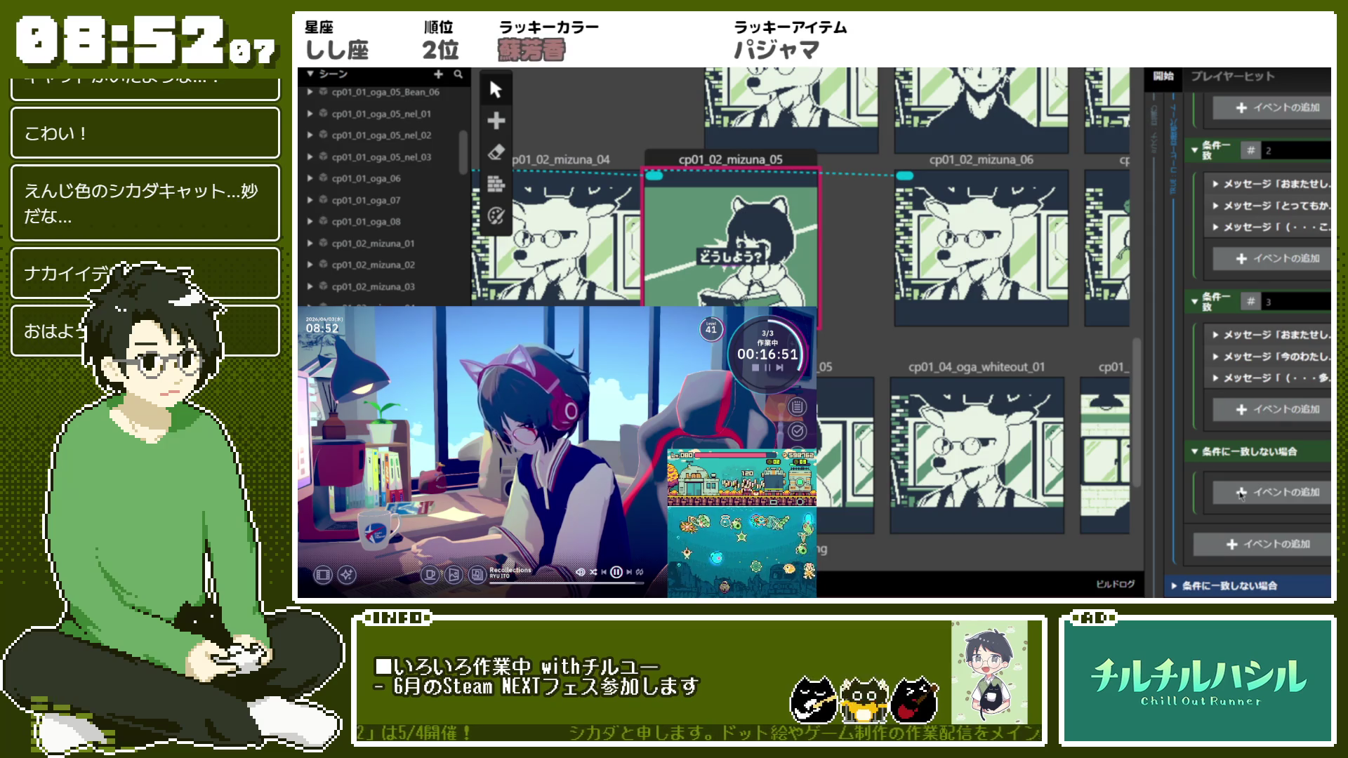
scroll(1242, 495, down, 2)
Insert a Variable: Set Value event below the $Local 0 Switch
click(1240, 495)
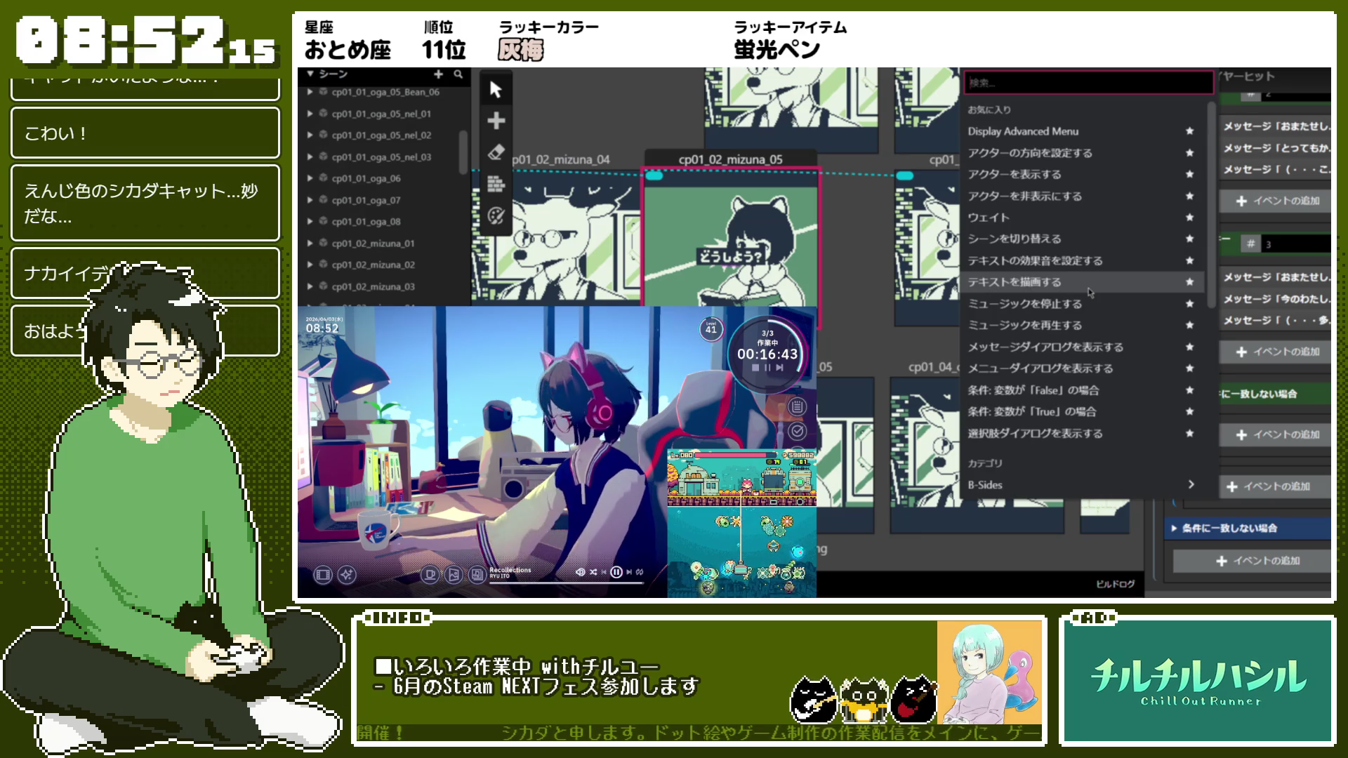
scroll(1096, 302, down, 10)
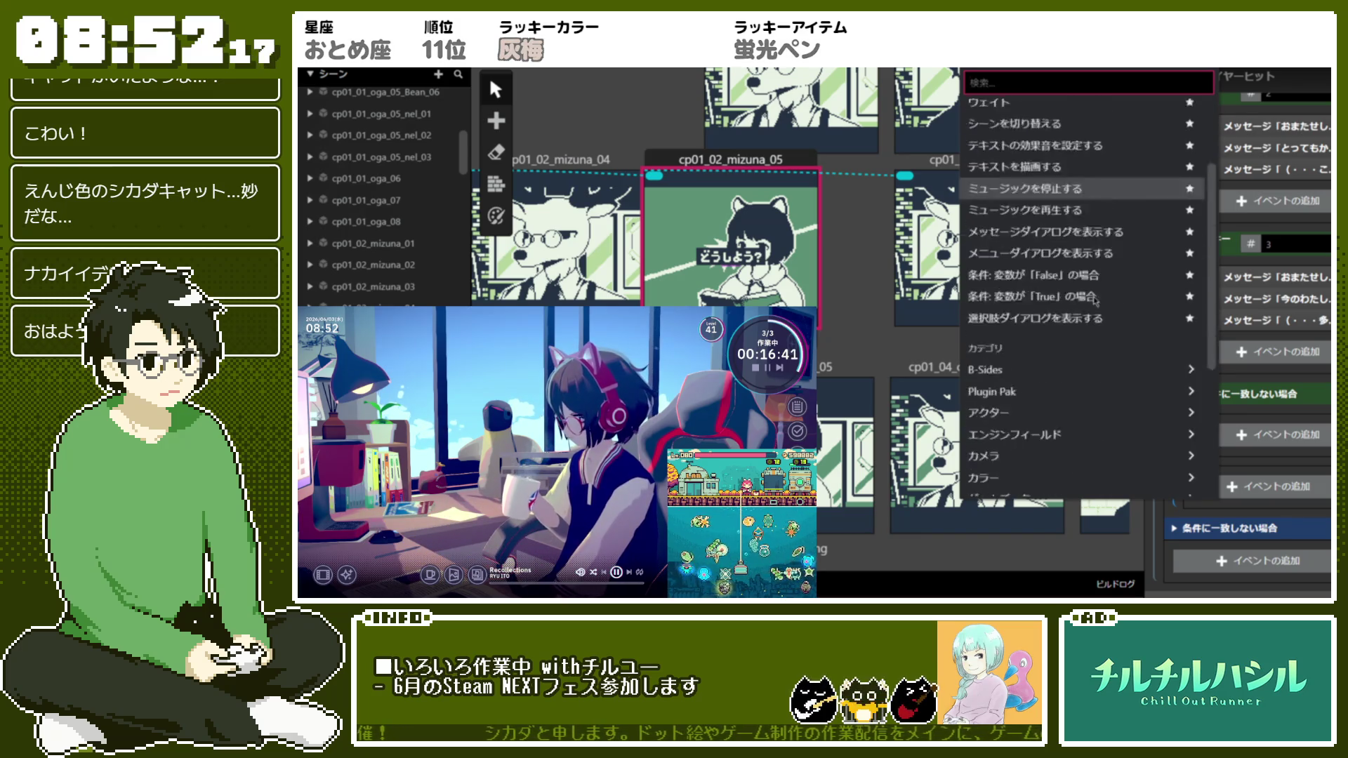
key(Up)
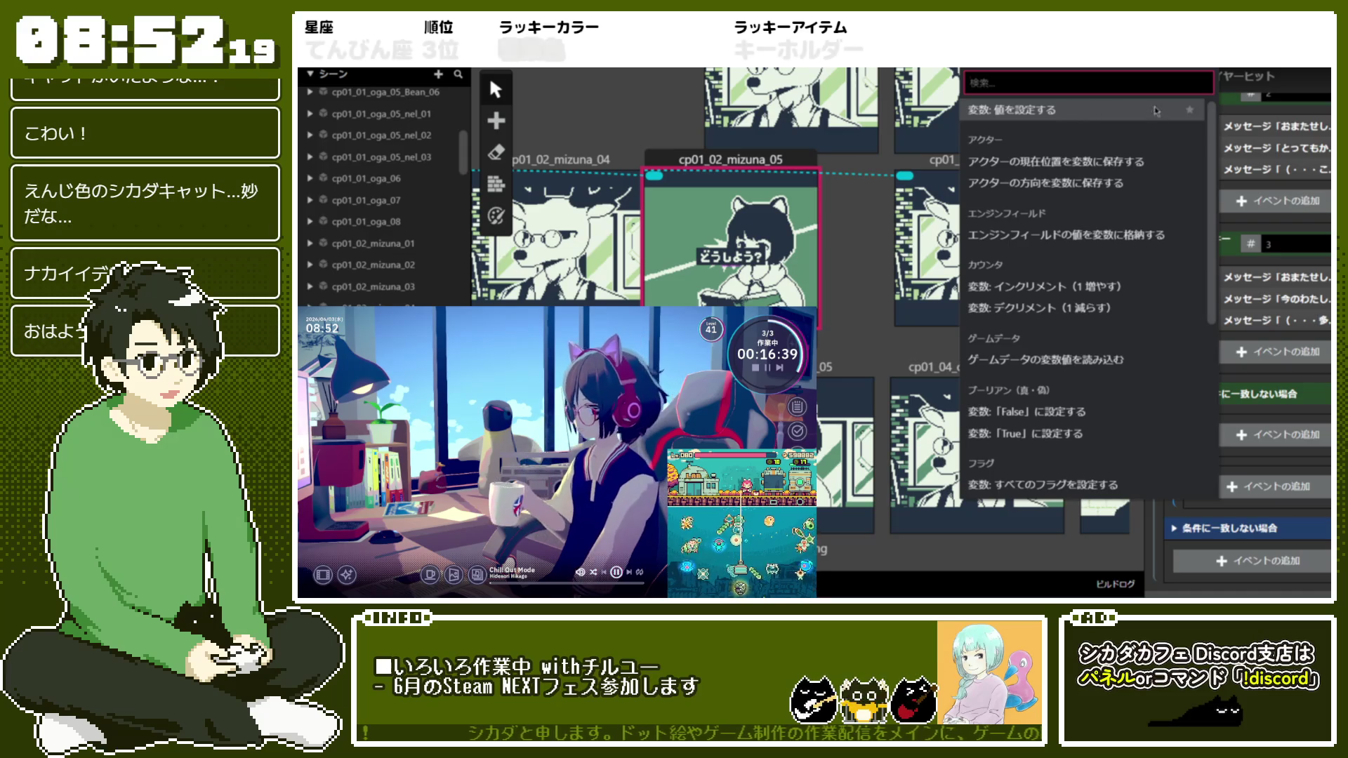
key(Return)
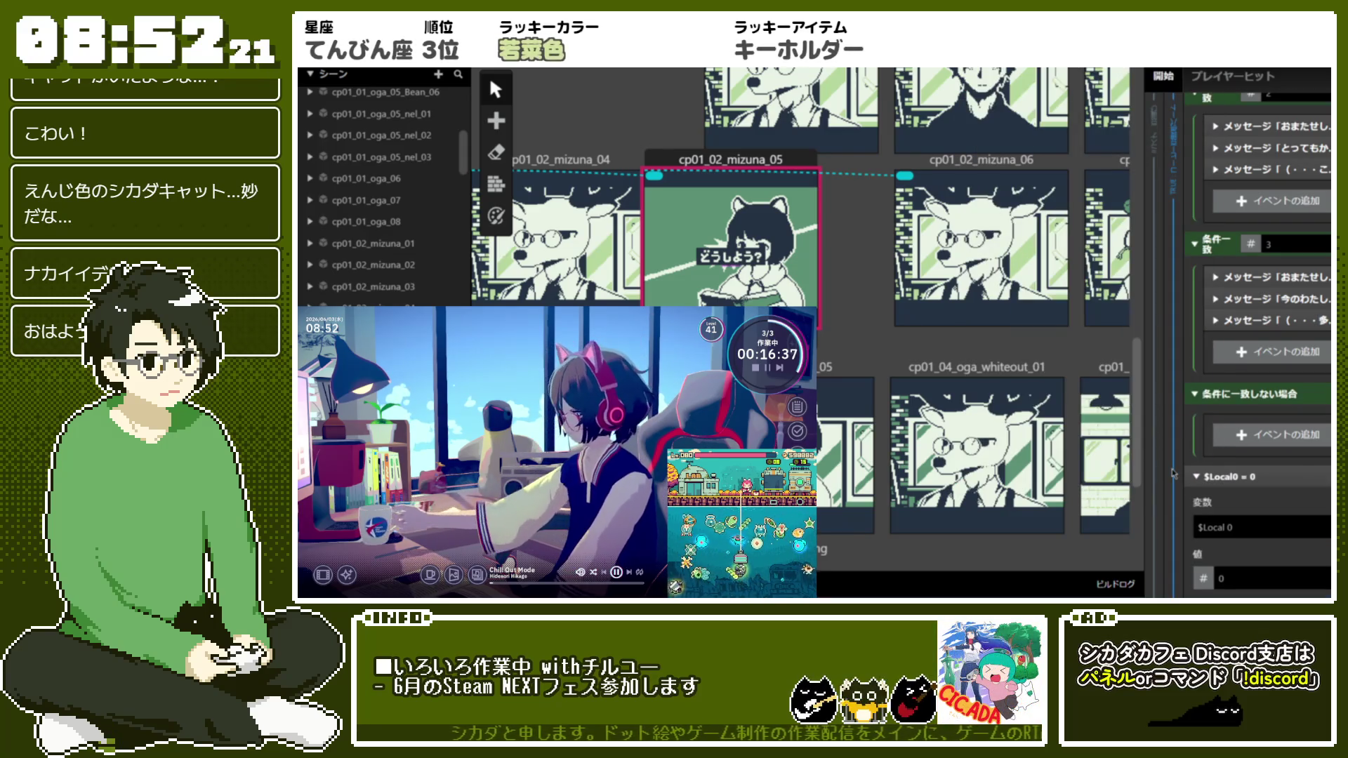
Make the new event set $051_BeanSelect_Mizuna to 1
scroll(1257, 351, down, 2)
click(1257, 412)
scroll(1271, 483, down, 10)
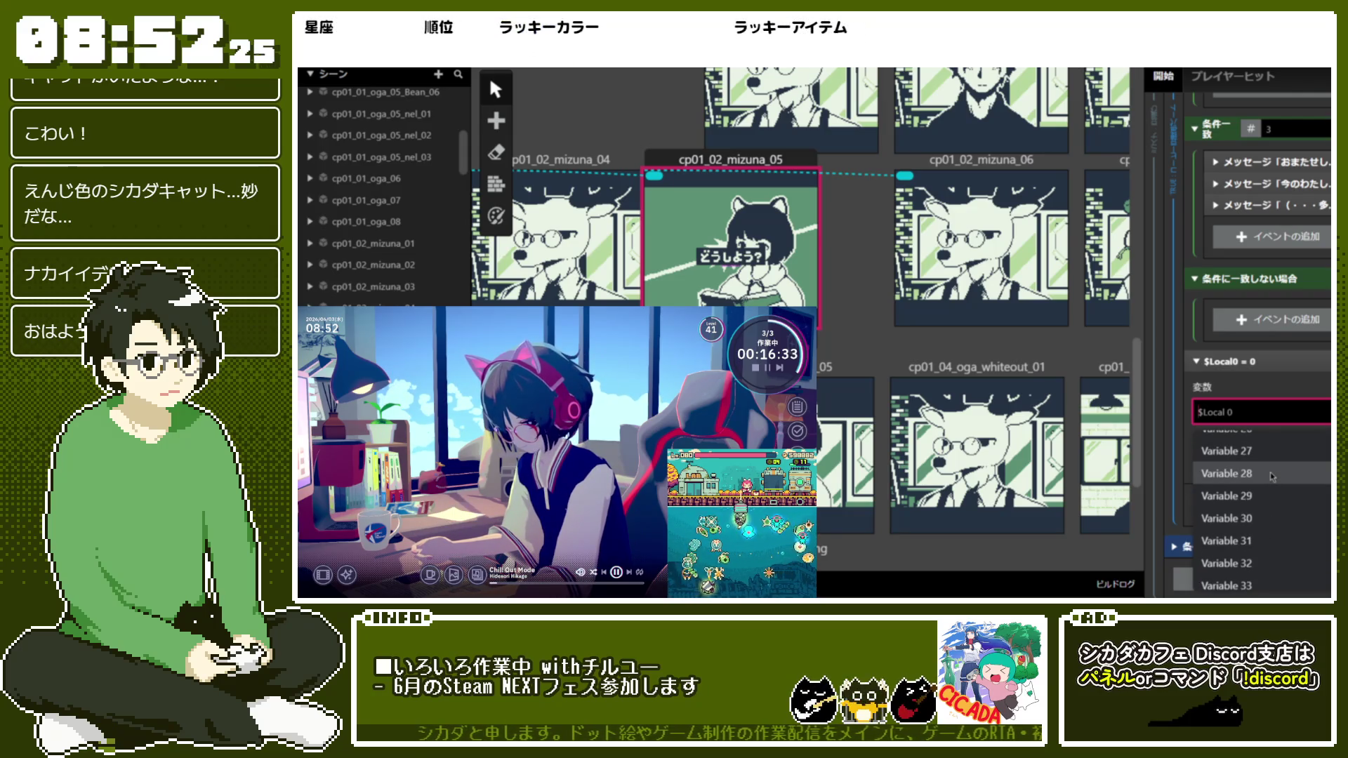
scroll(1274, 477, down, 8)
scroll(1276, 482, up, 10)
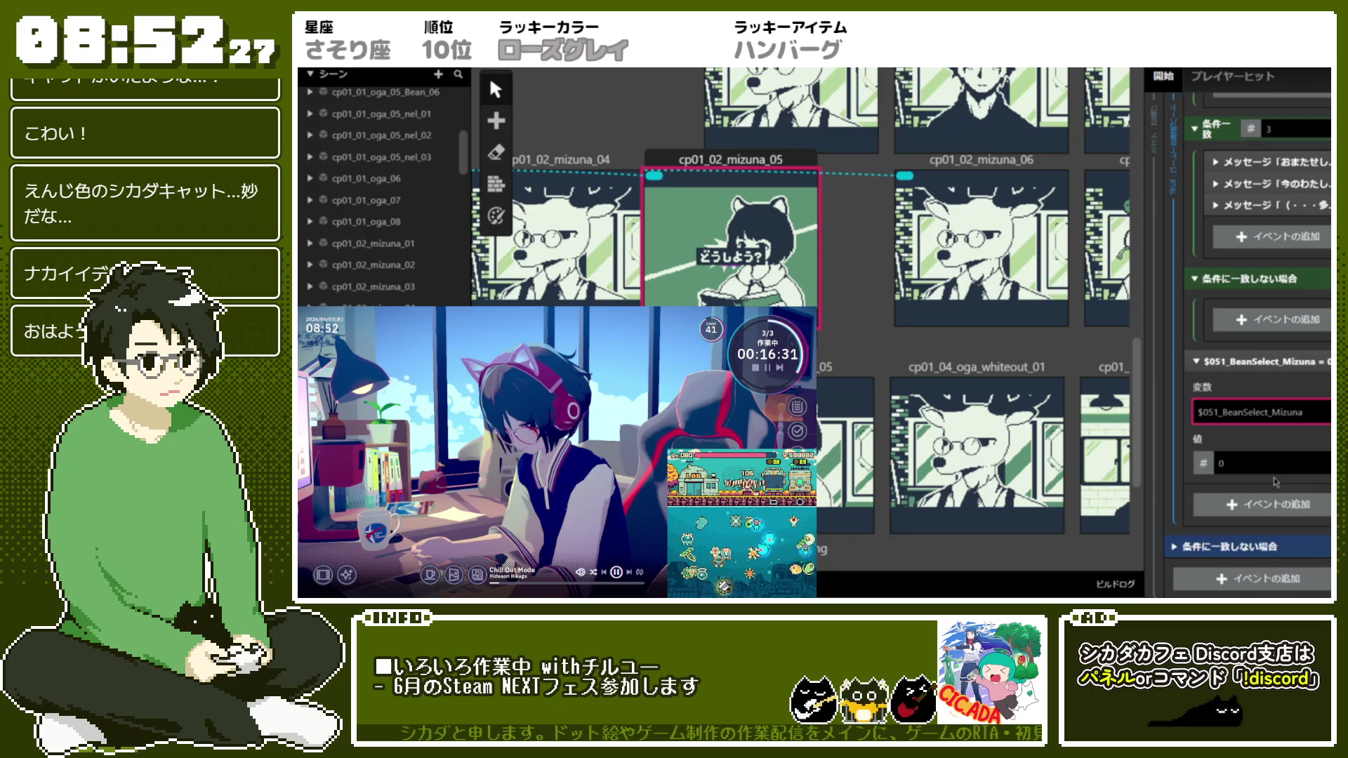
scroll(1183, 430, up, 5)
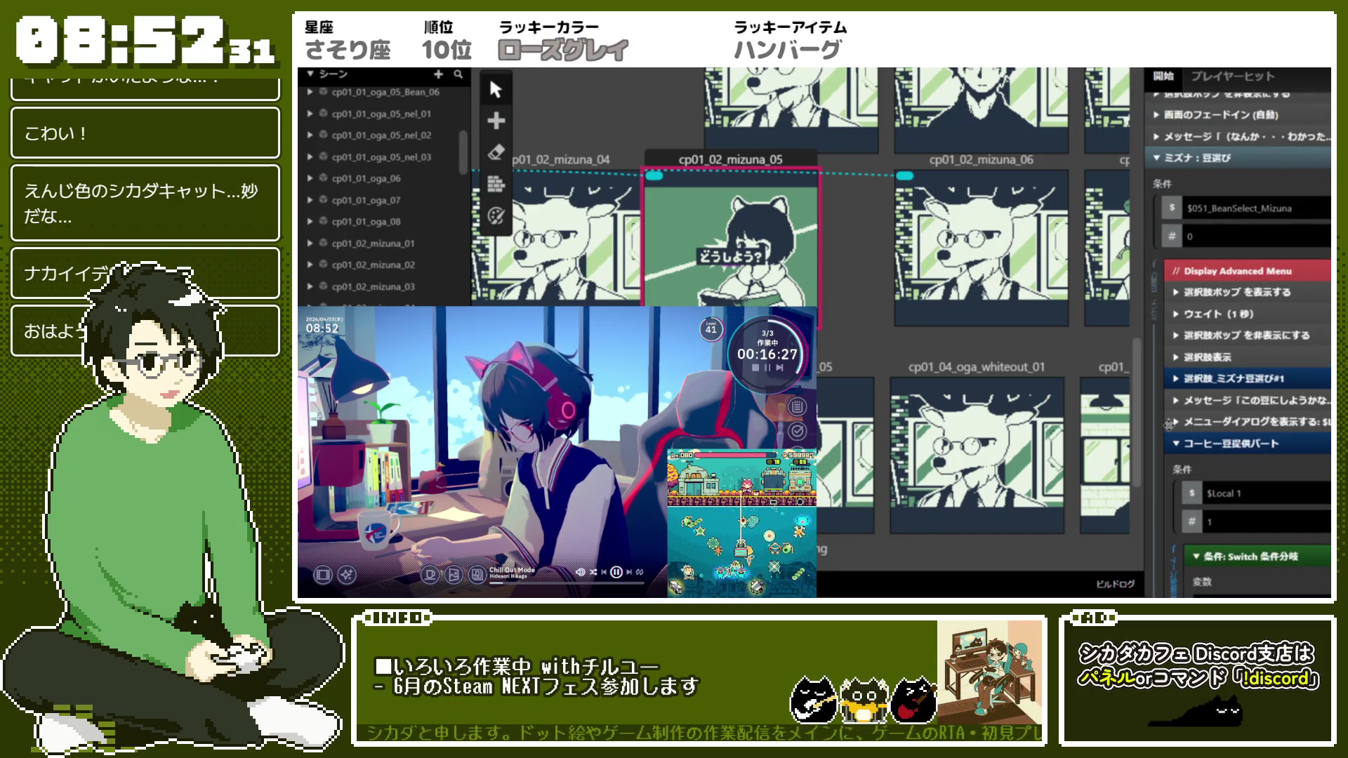
scroll(1180, 424, down, 10)
scroll(1161, 429, down, 5)
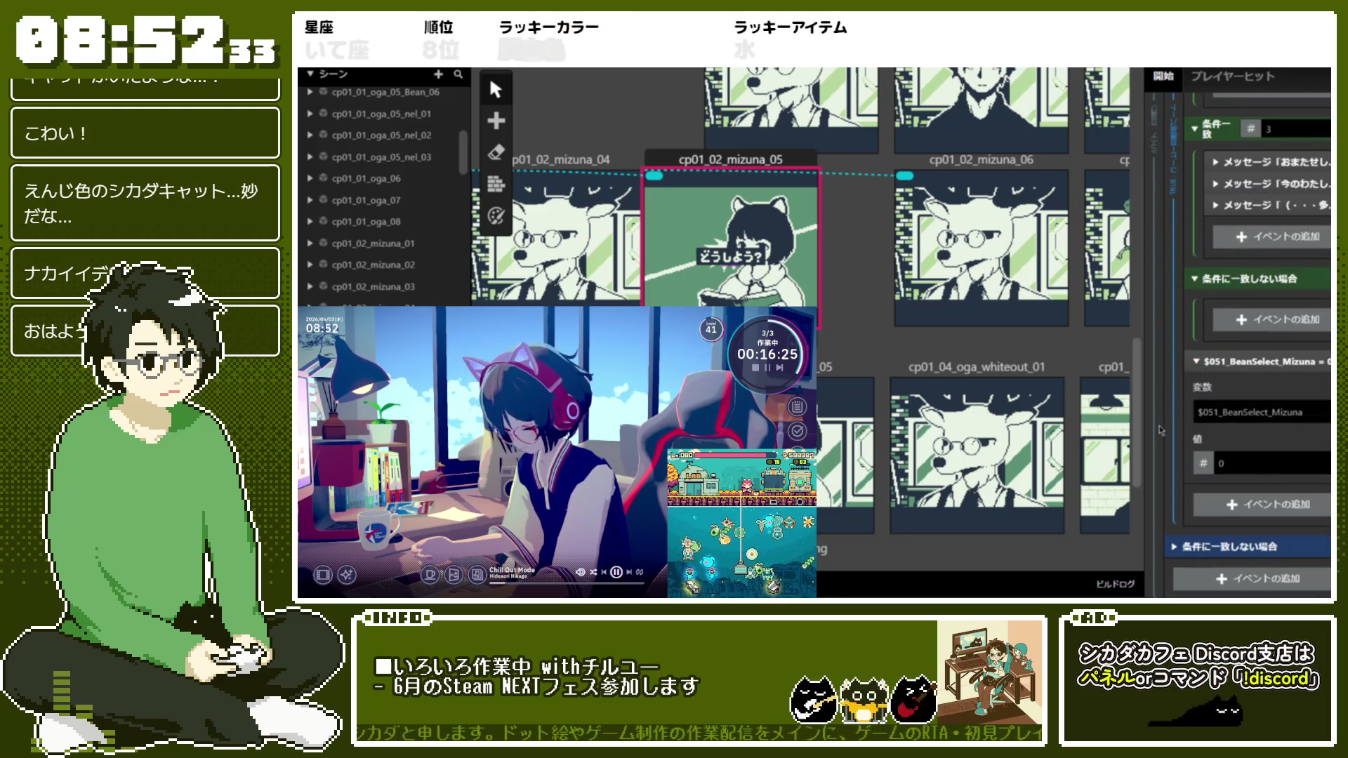
click(1236, 458)
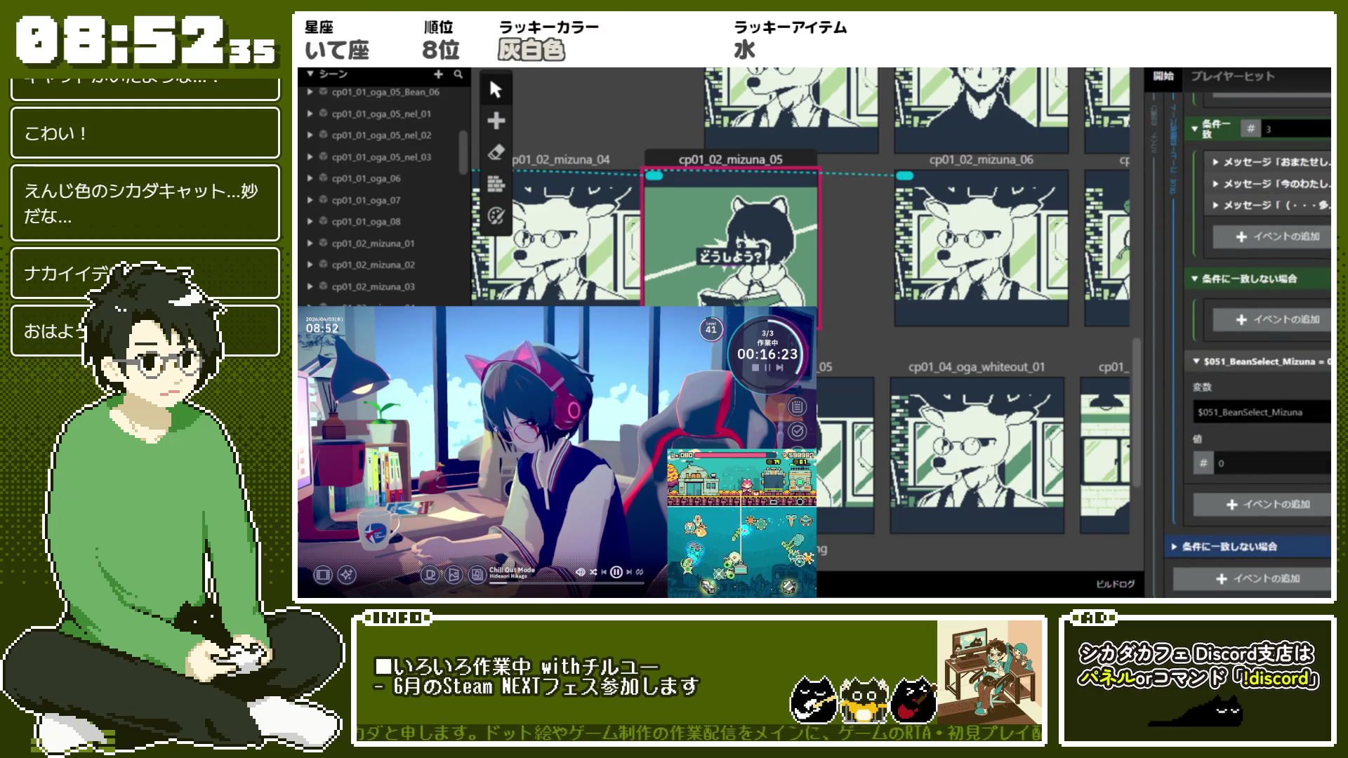
text(1)
Collapse the Switch block and bring up the mizuna_05 scene's context menu
scroll(1185, 378, up, 10)
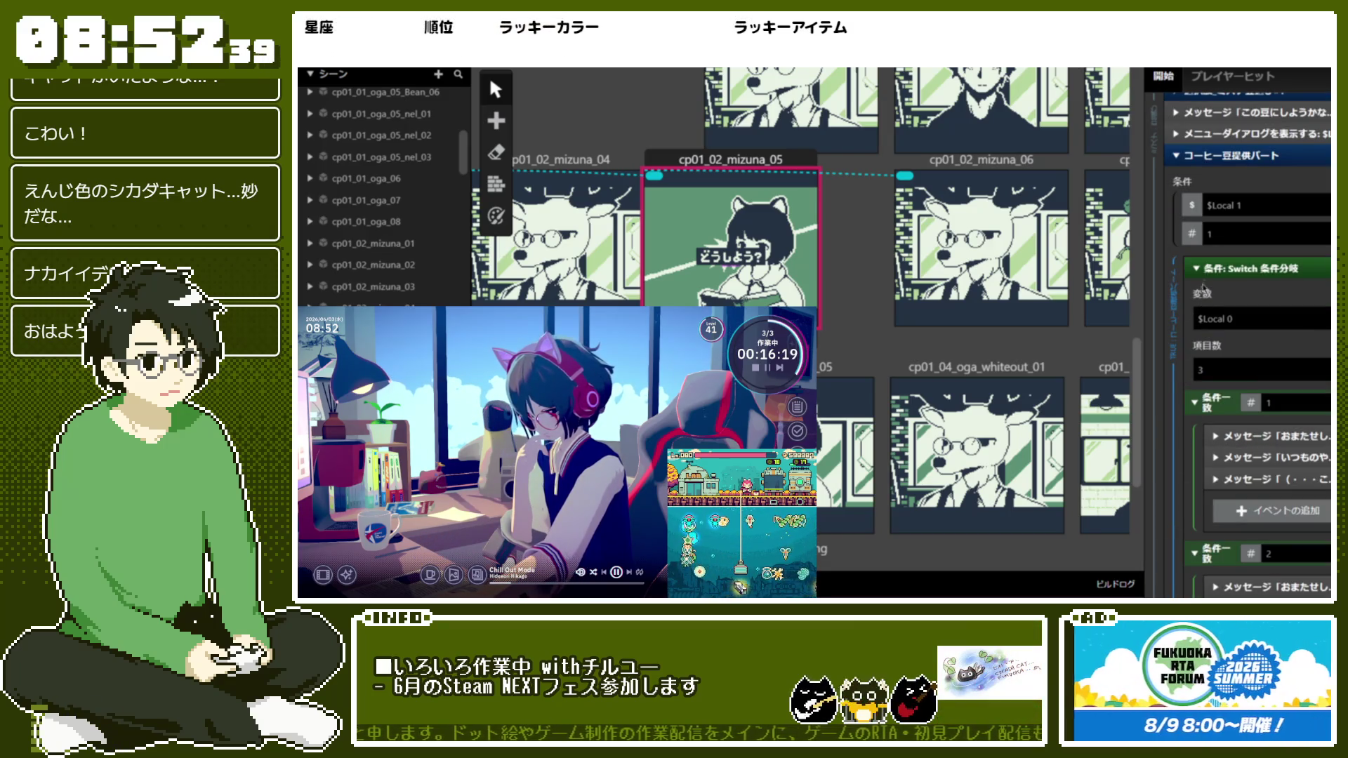
click(1205, 269)
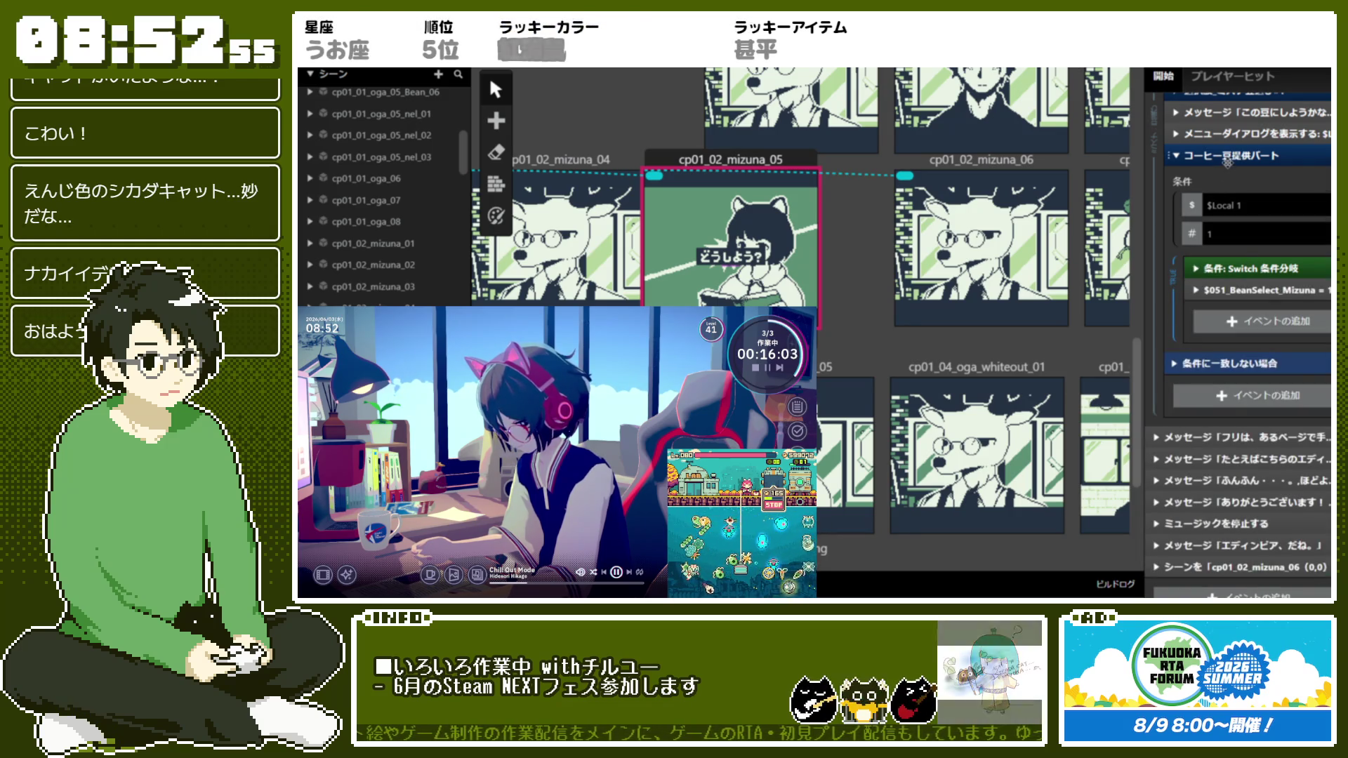
scroll(1220, 187, up, 3)
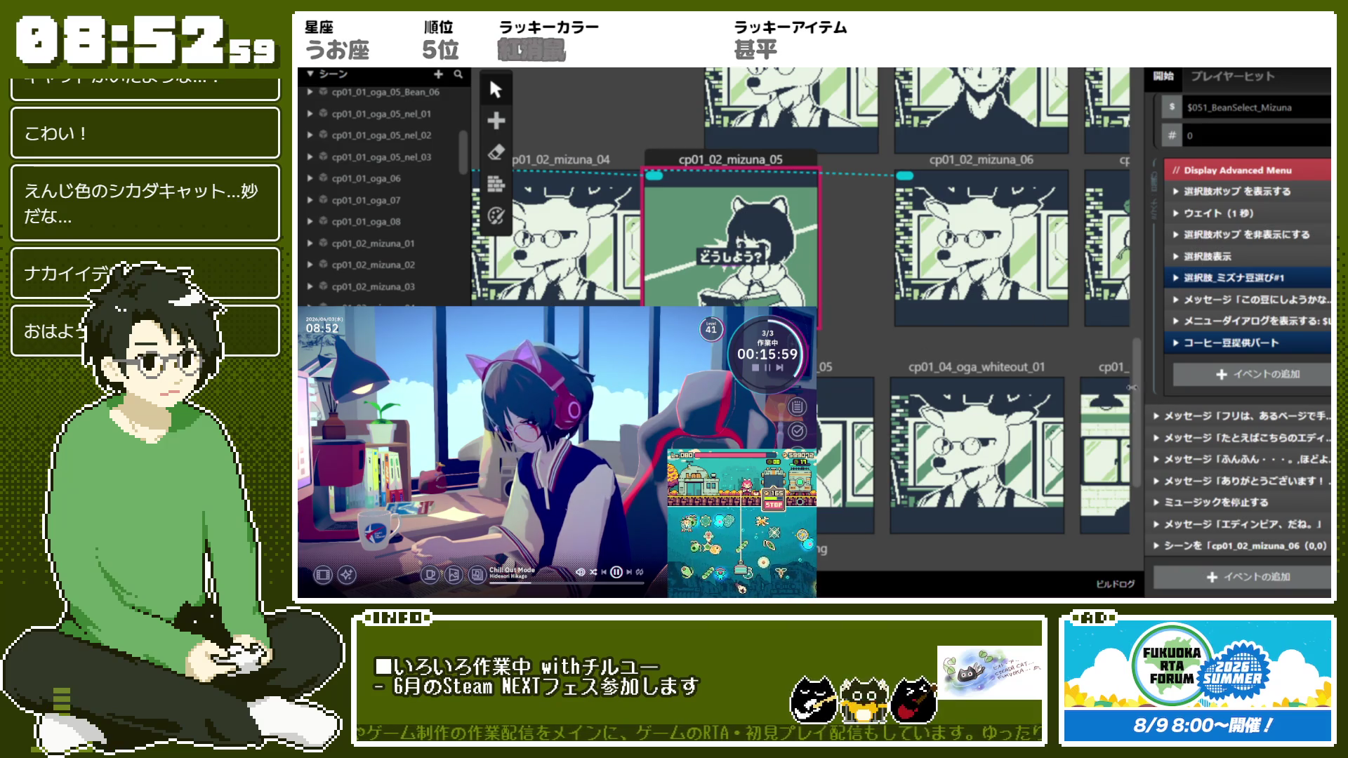
right_click(743, 213)
Test-play mizuna_05 from the current scene to check the three-drink choice menu, then close it
click(700, 200)
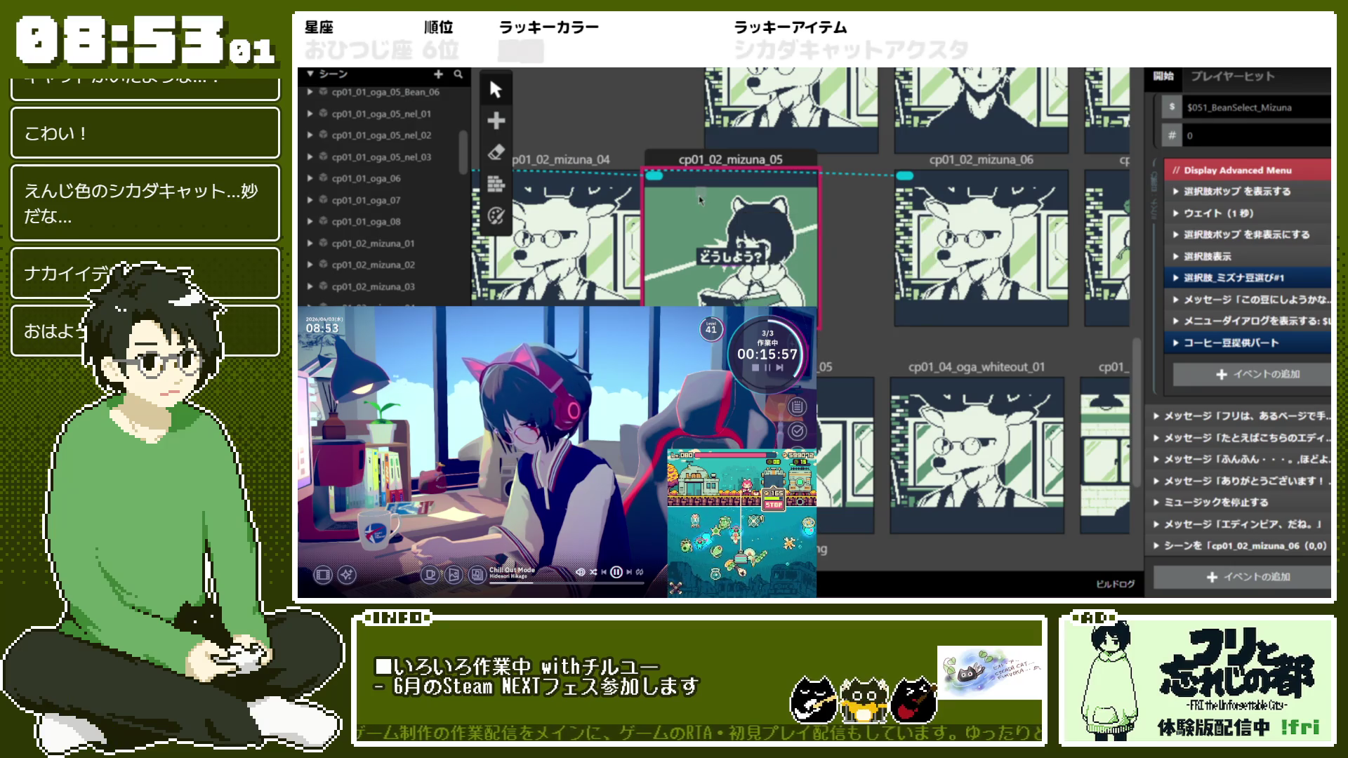
right_click(692, 236)
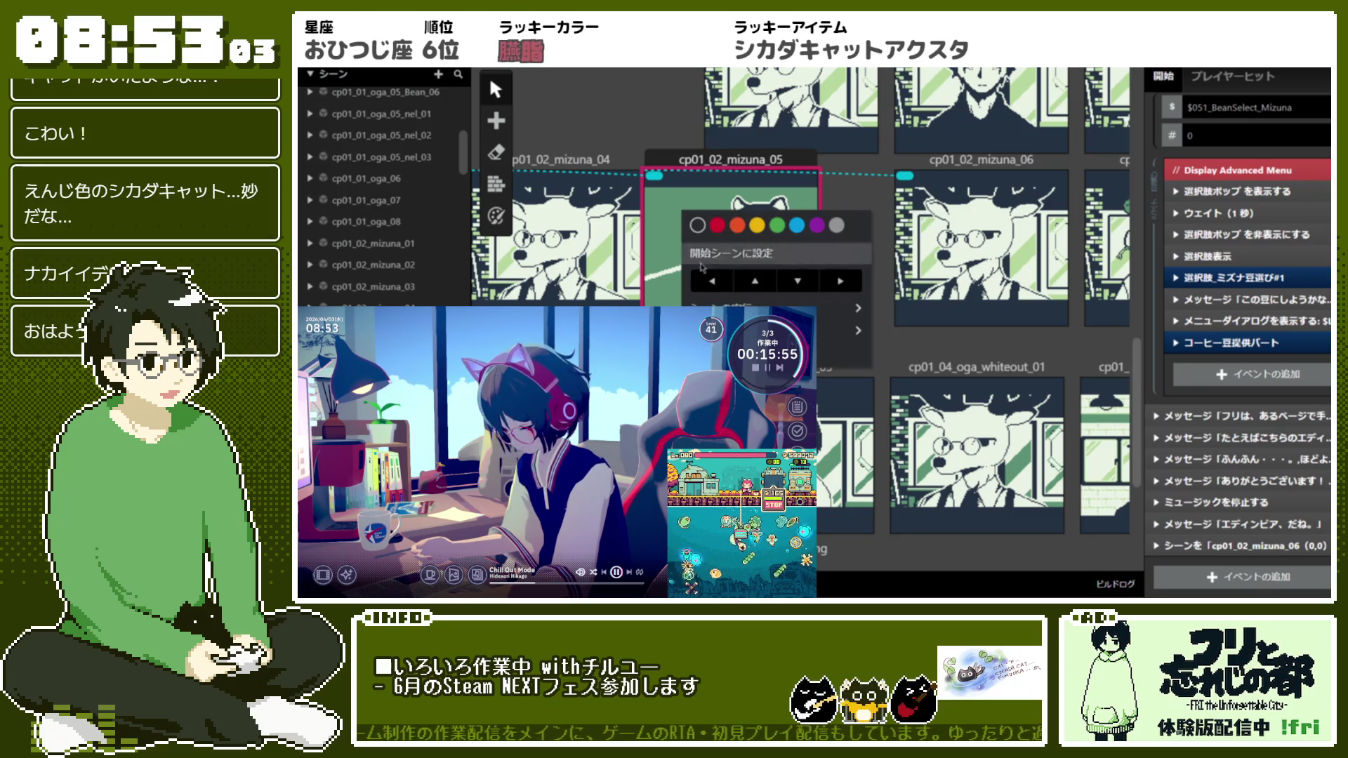
mouse_move(853, 309)
click(937, 313)
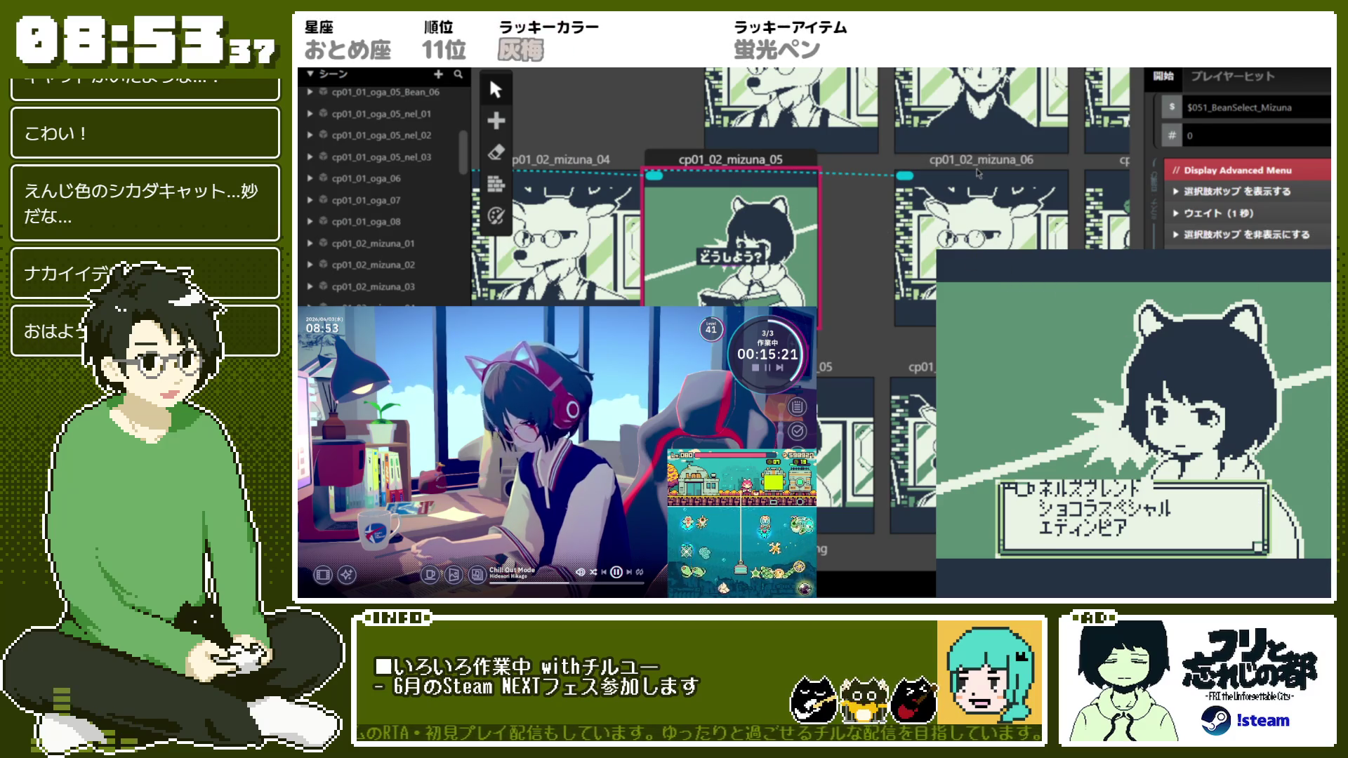
key(Escape)
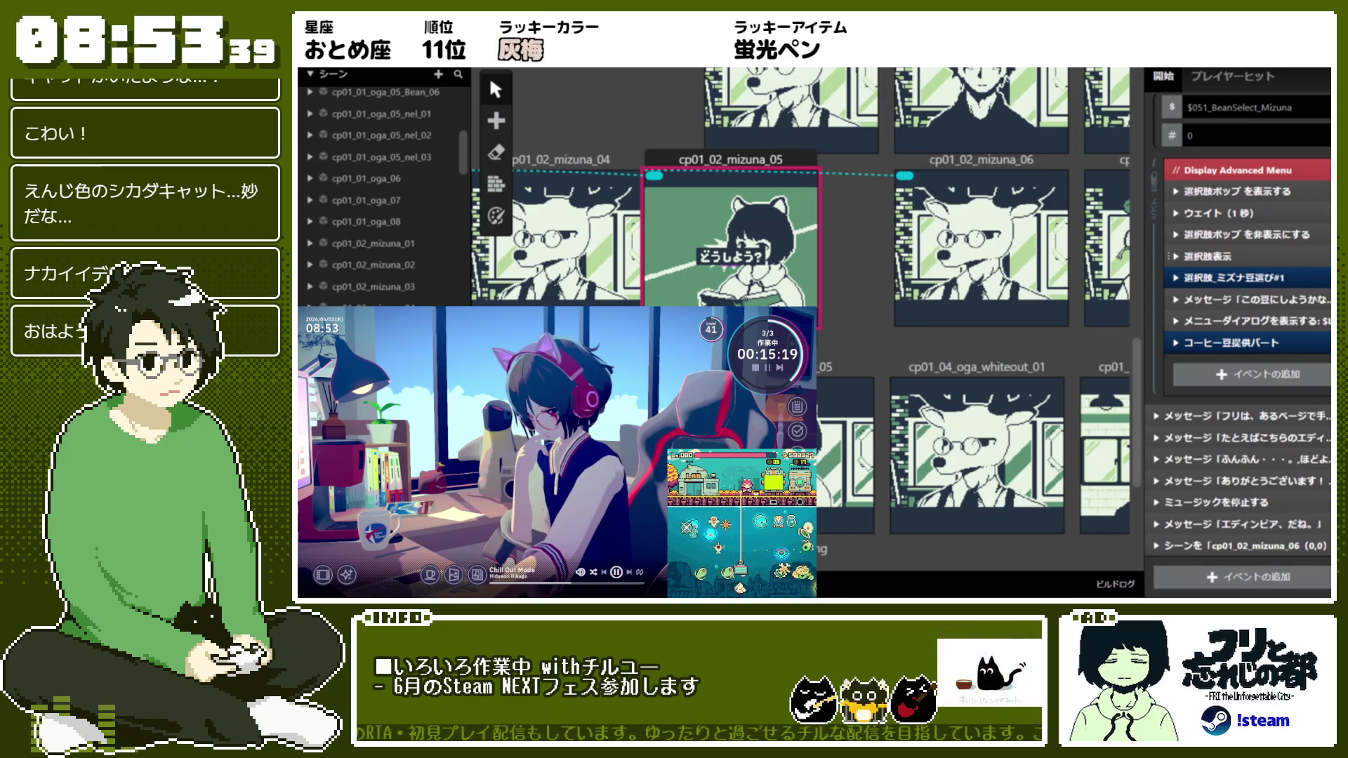
Review the choice event's Layout settings: a 14-wide box at position 3, 12
click(1176, 256)
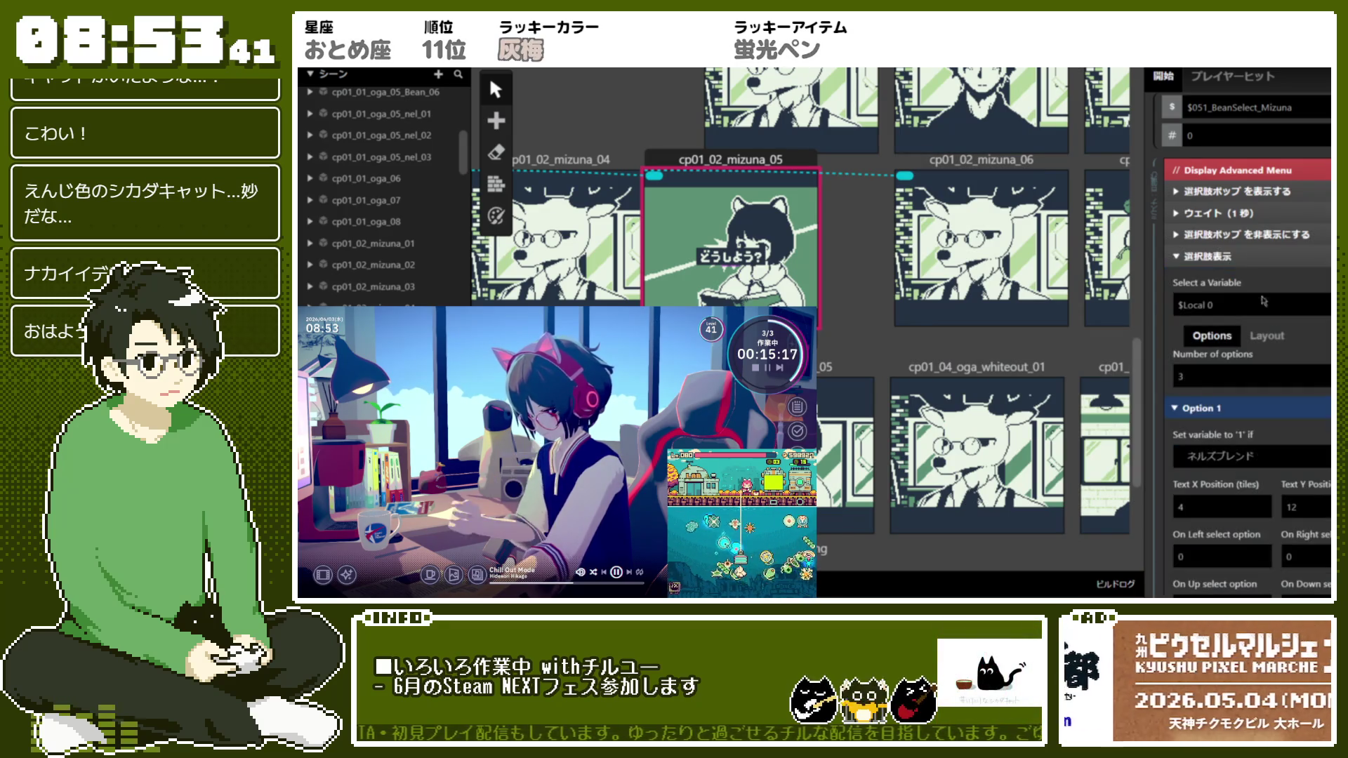
click(1264, 337)
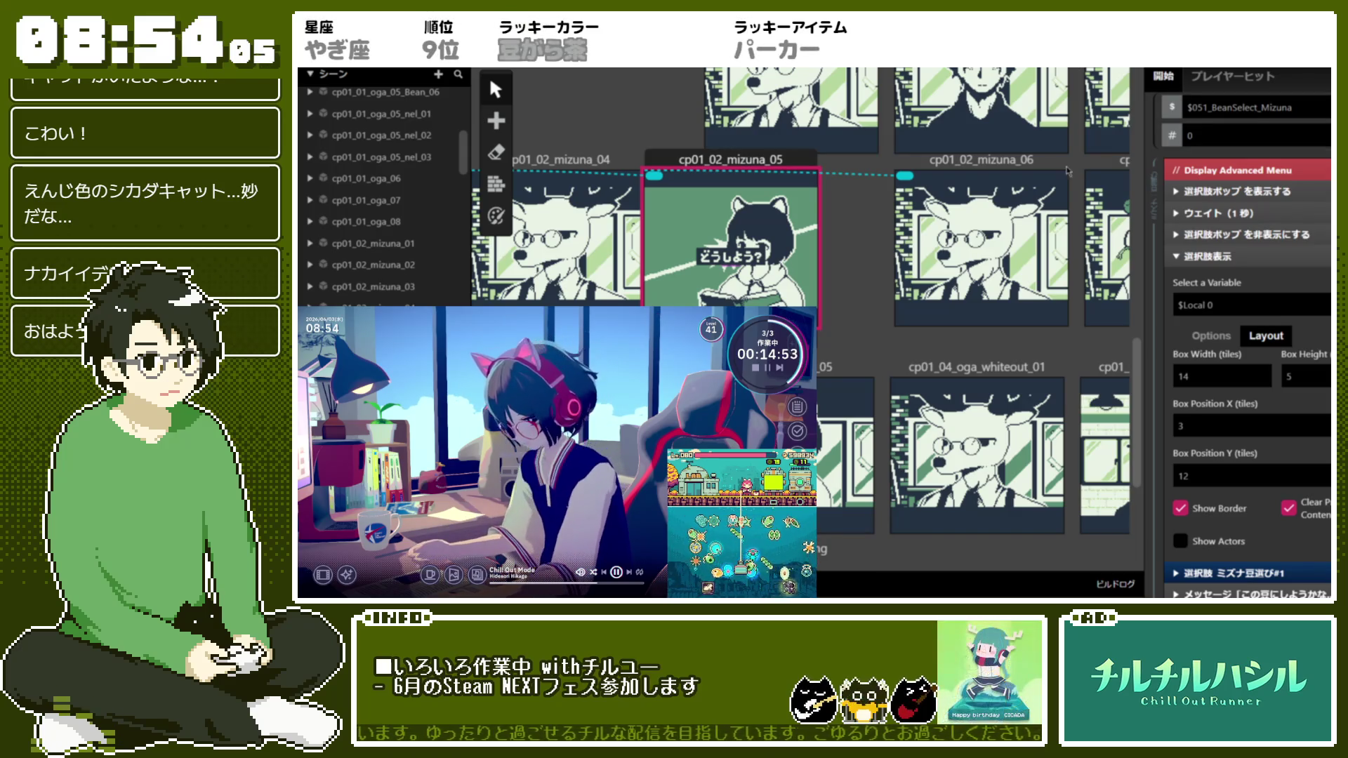
right_click(735, 264)
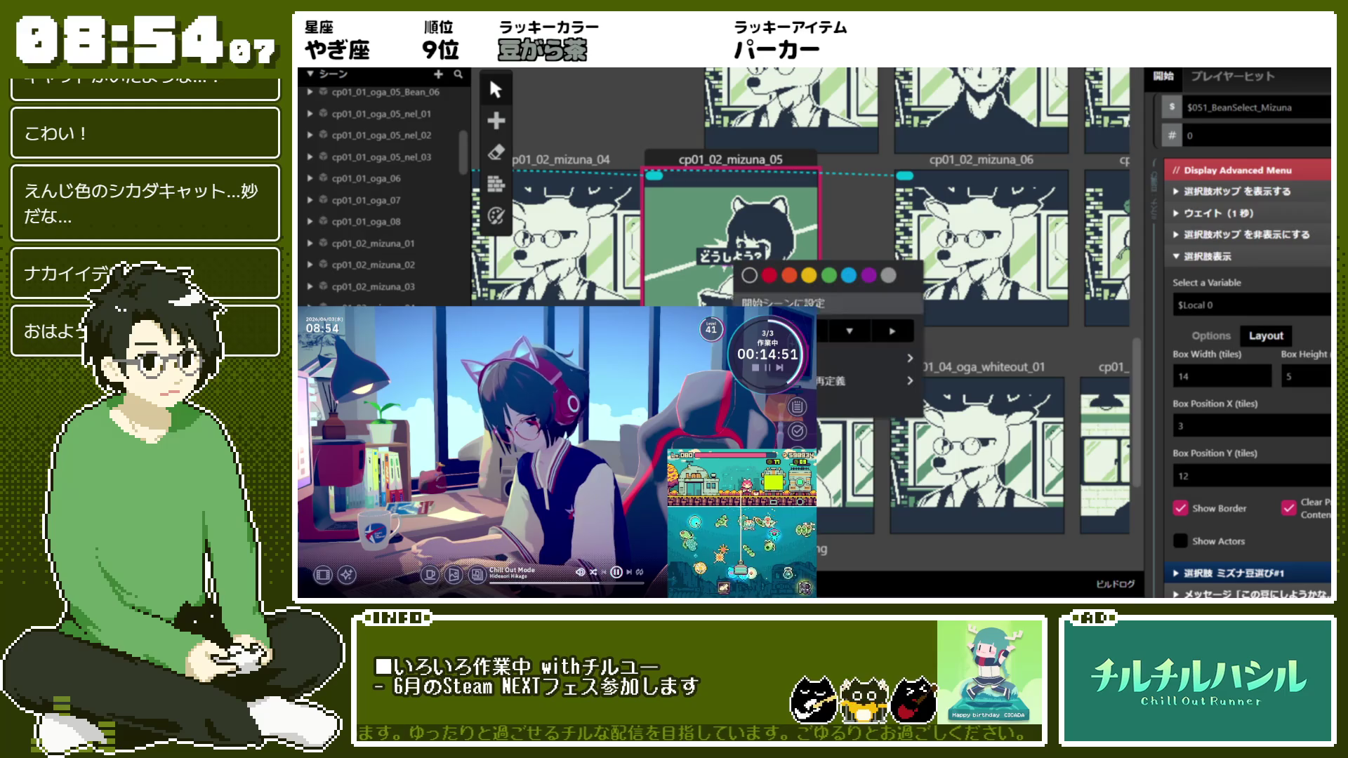
mouse_move(906, 358)
click(968, 362)
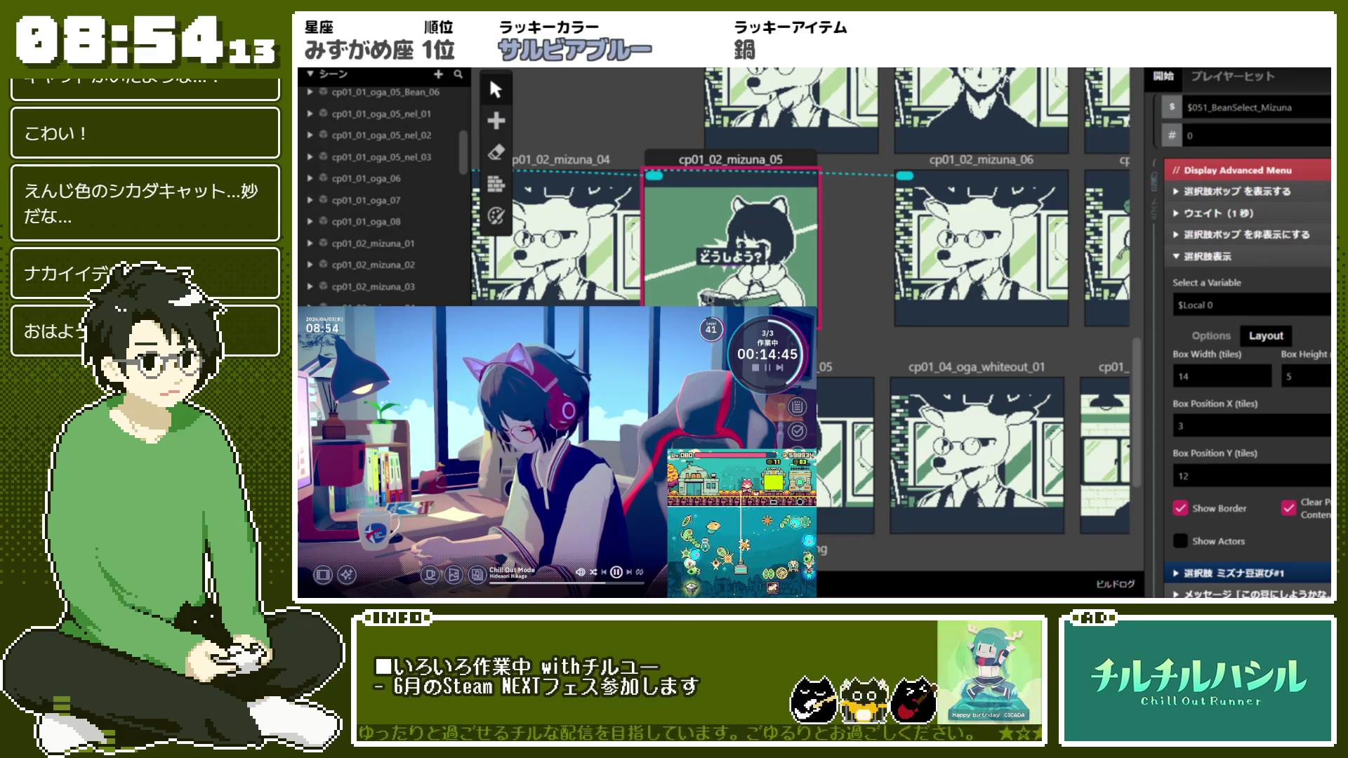
right_click(751, 230)
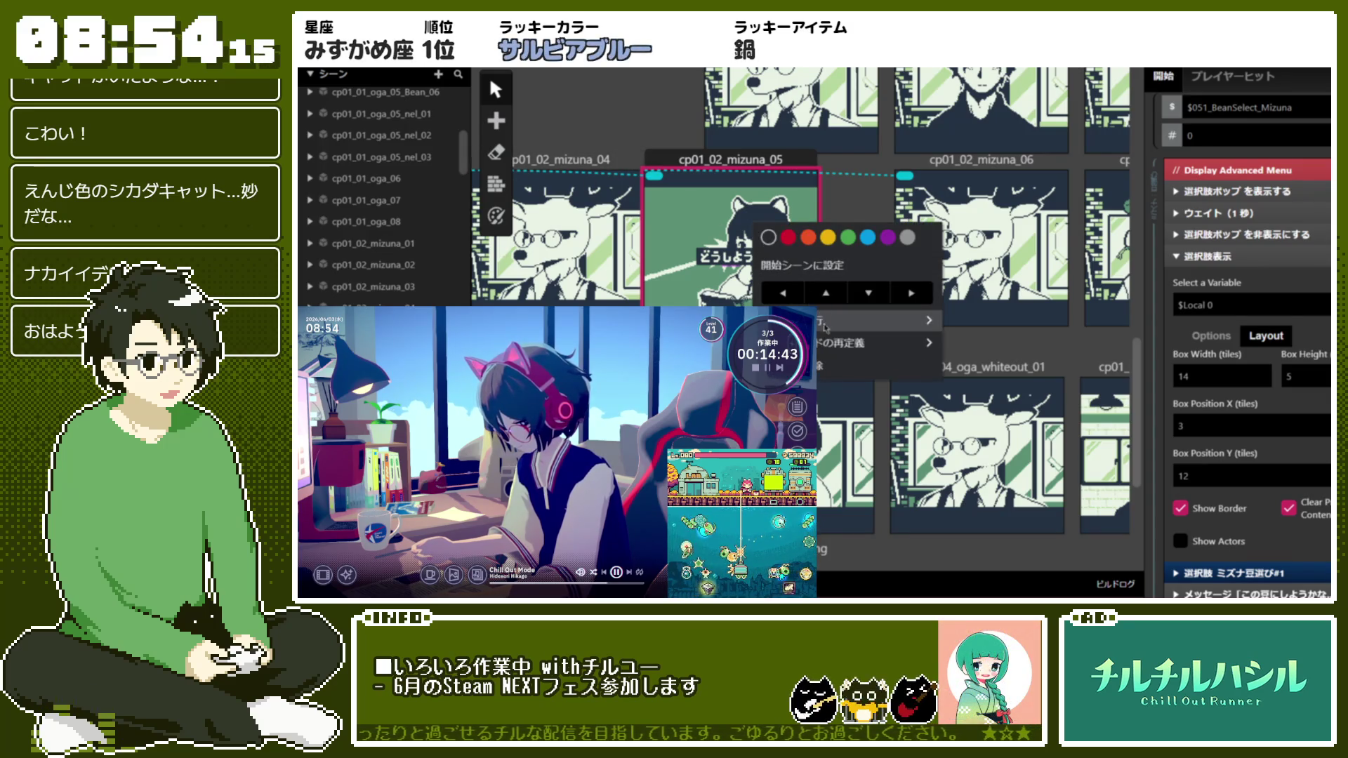
mouse_move(878, 320)
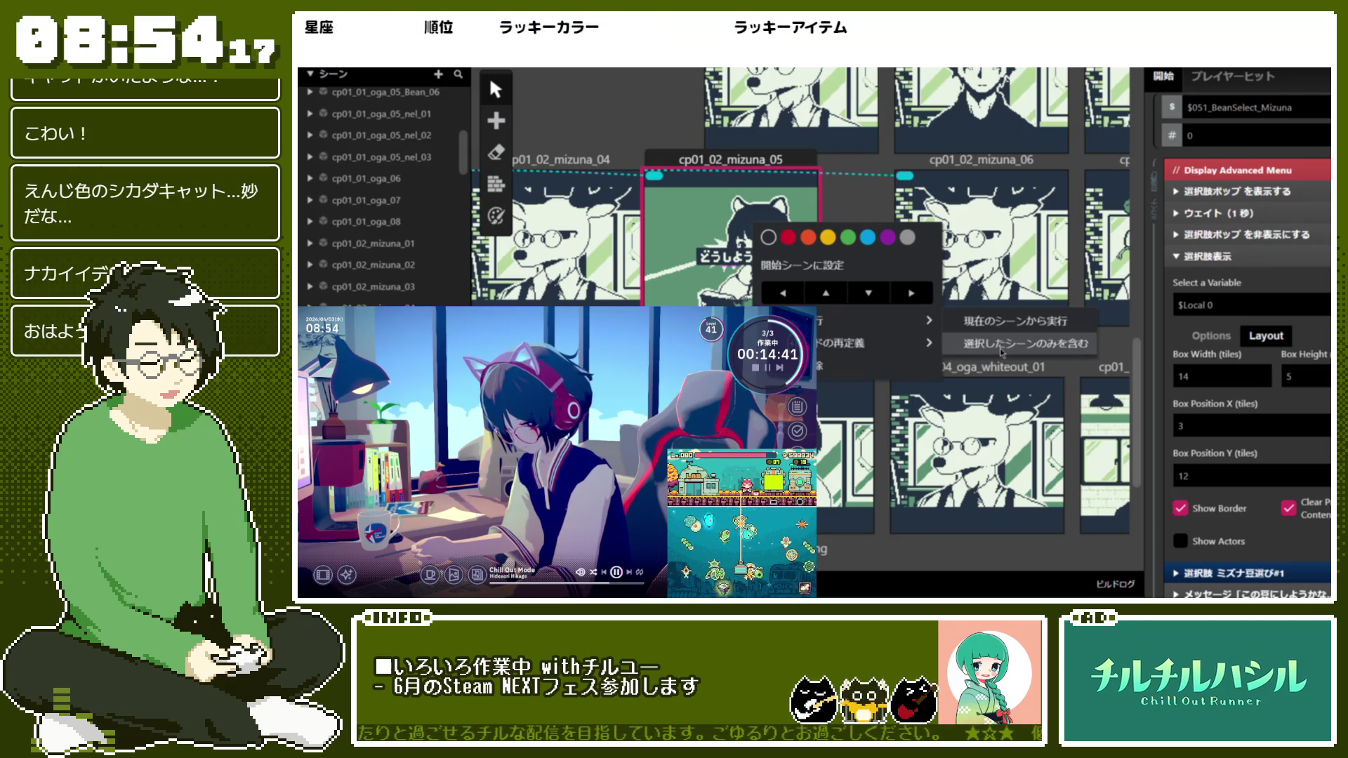
click(1002, 346)
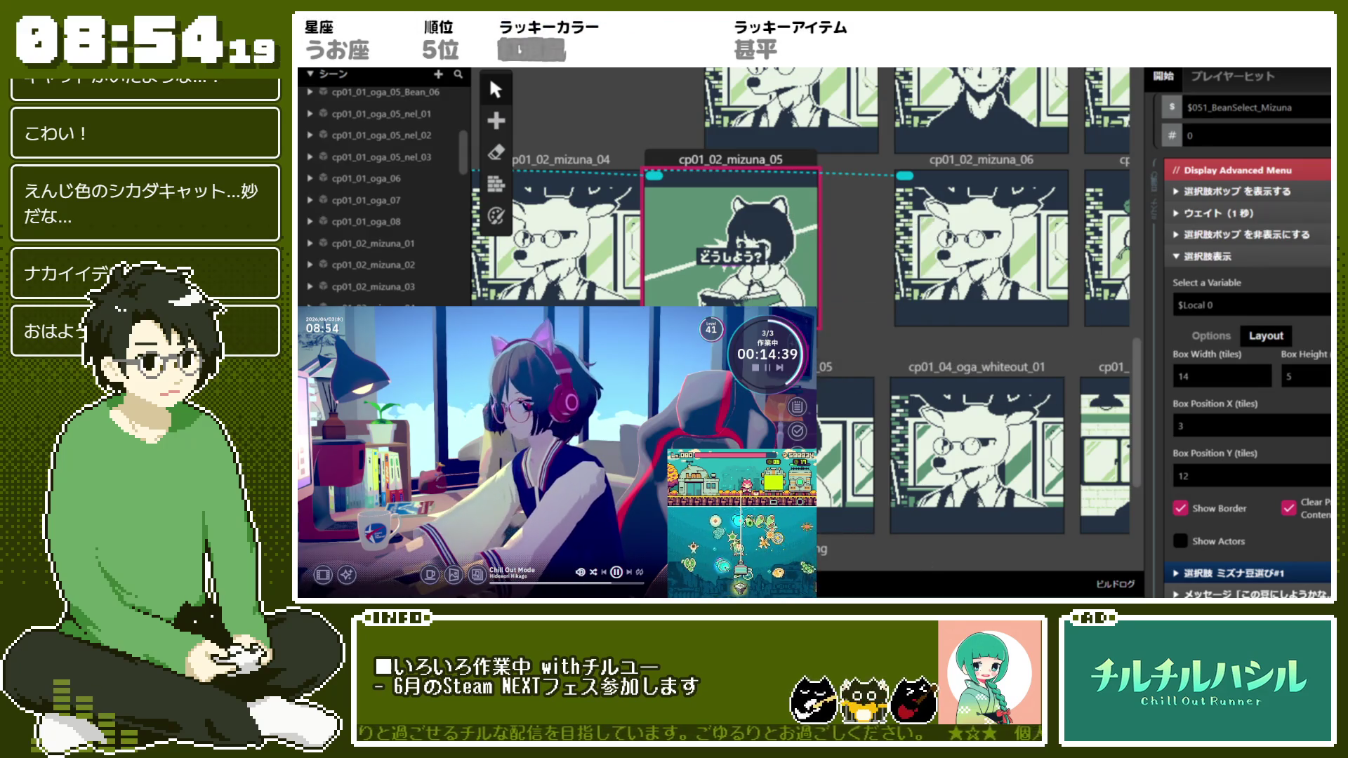
click(1166, 391)
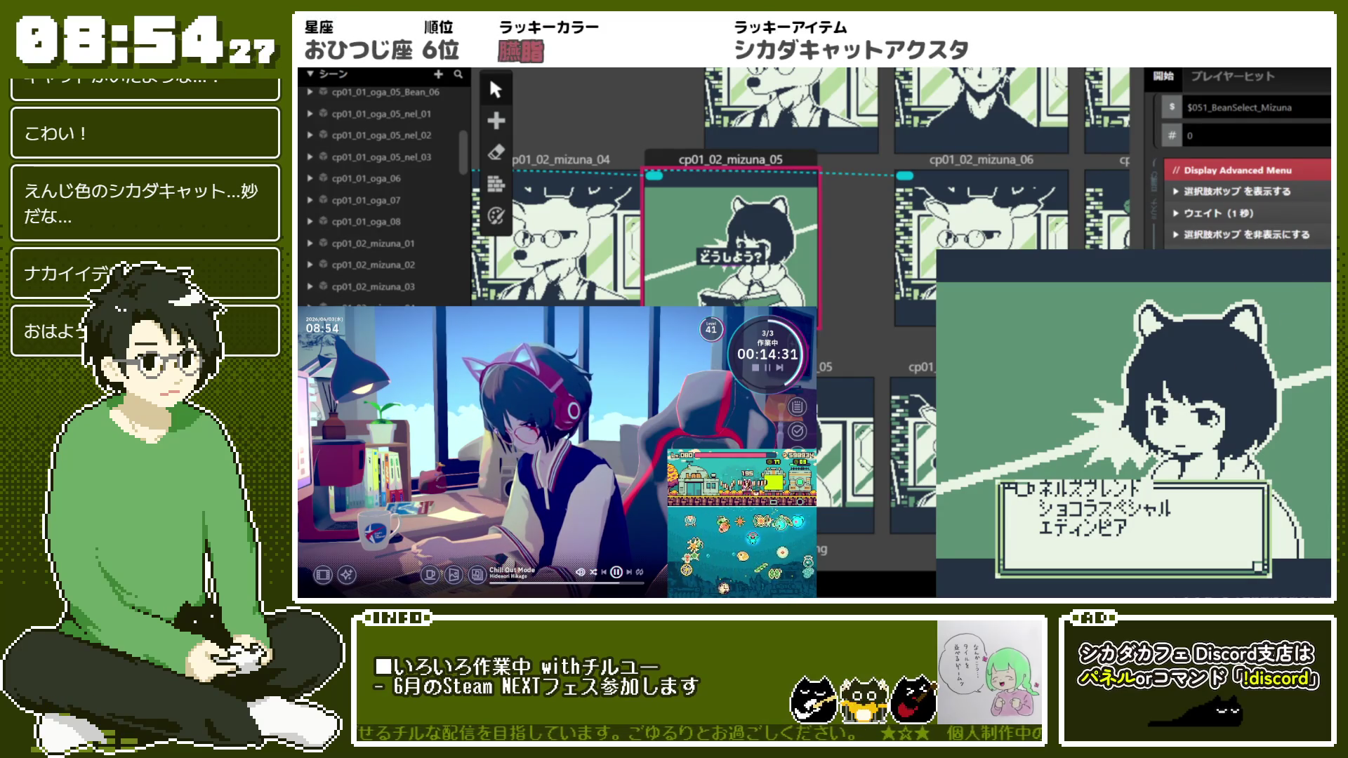
key(Escape)
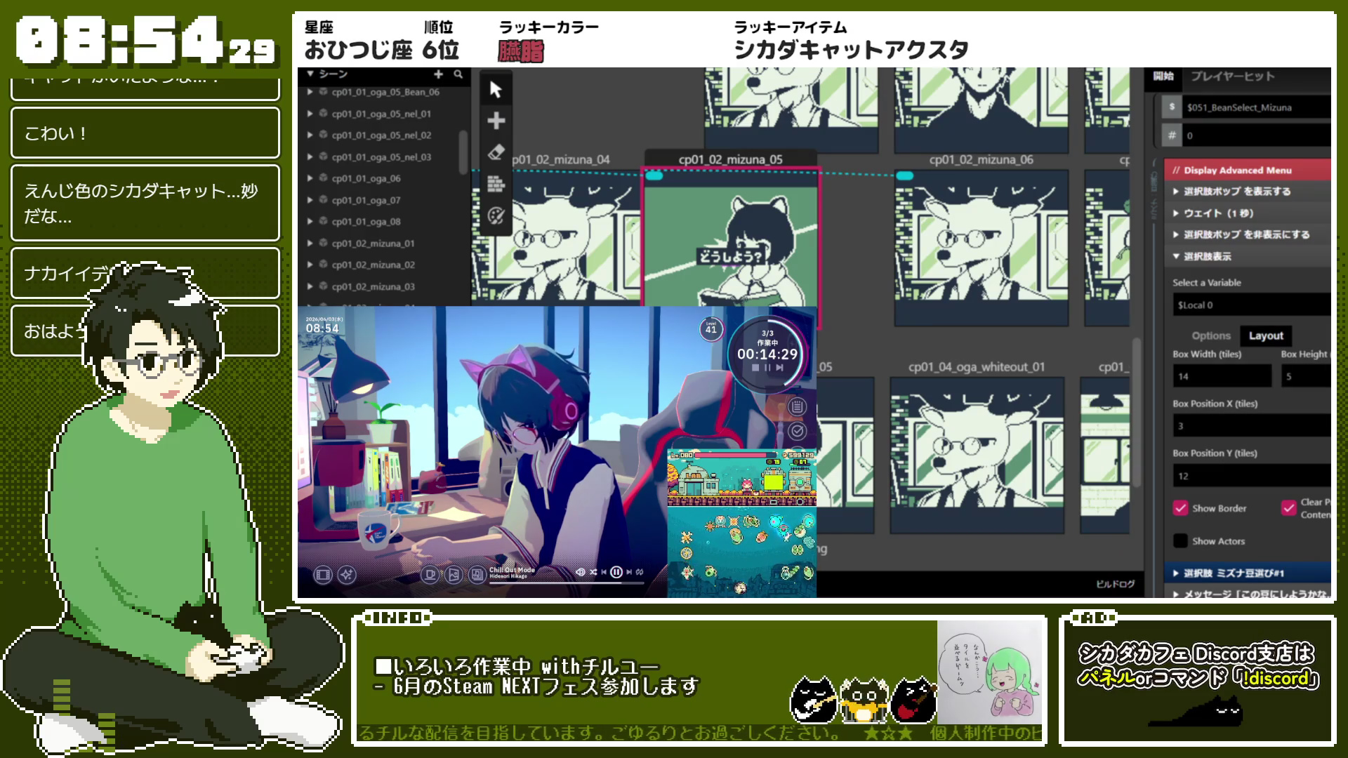
click(1212, 335)
Set Option 3 エディンピア's Text Y Position to 15
scroll(1250, 351, down, 3)
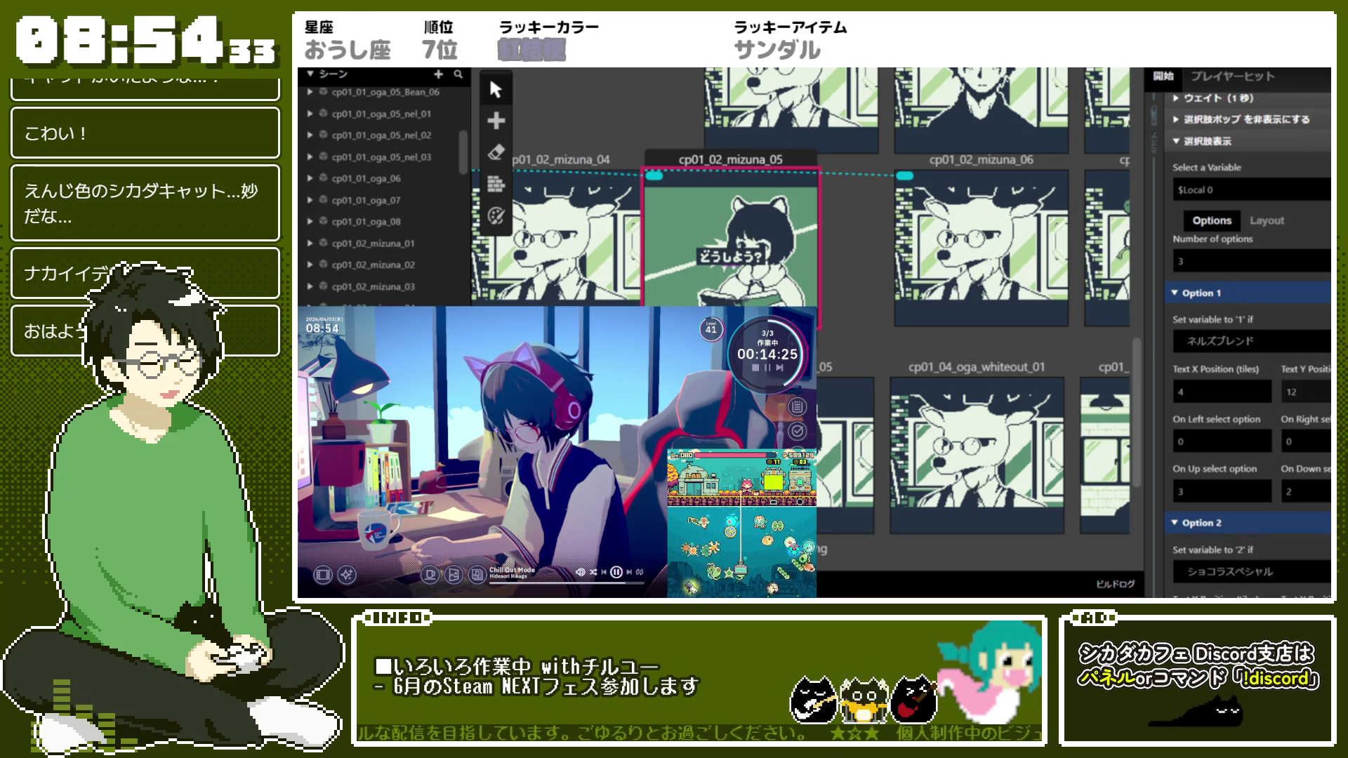
scroll(1313, 422, down, 6)
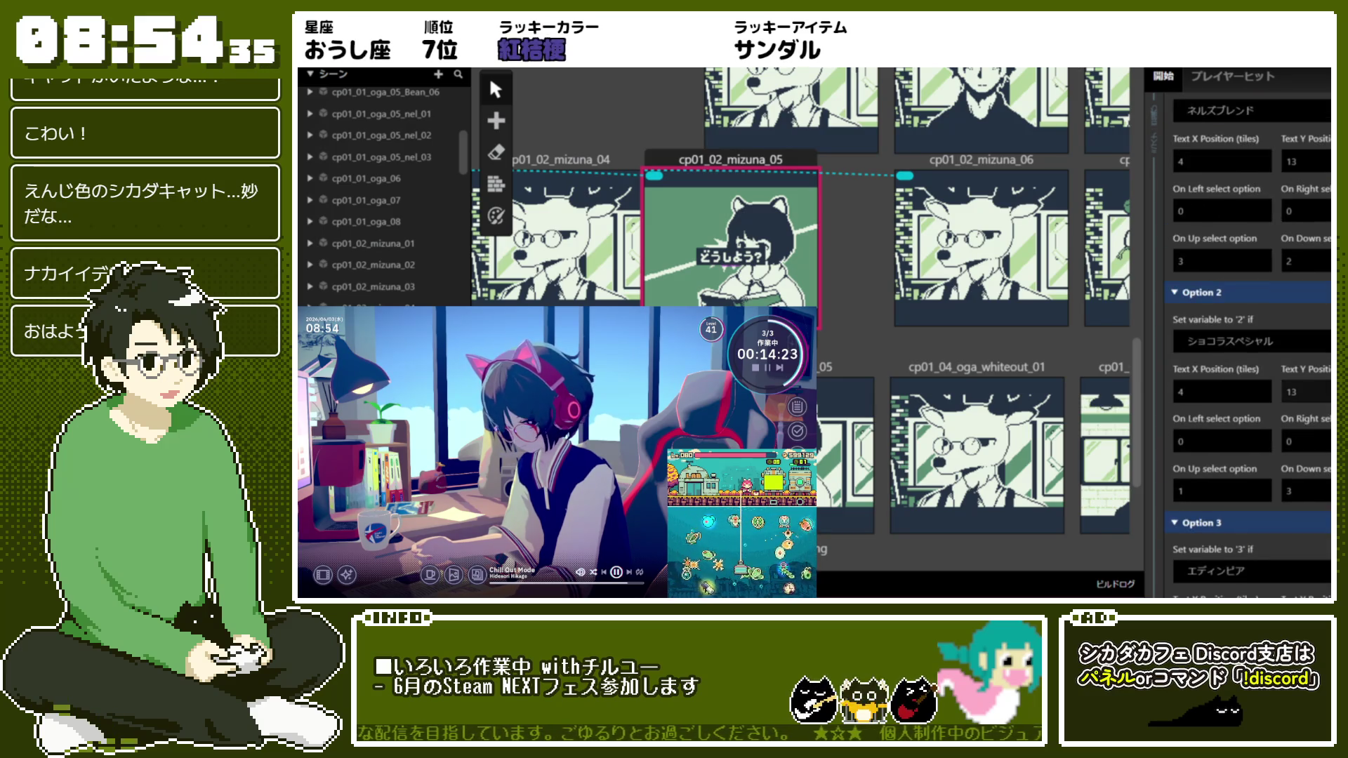
scroll(1250, 337, down, 4)
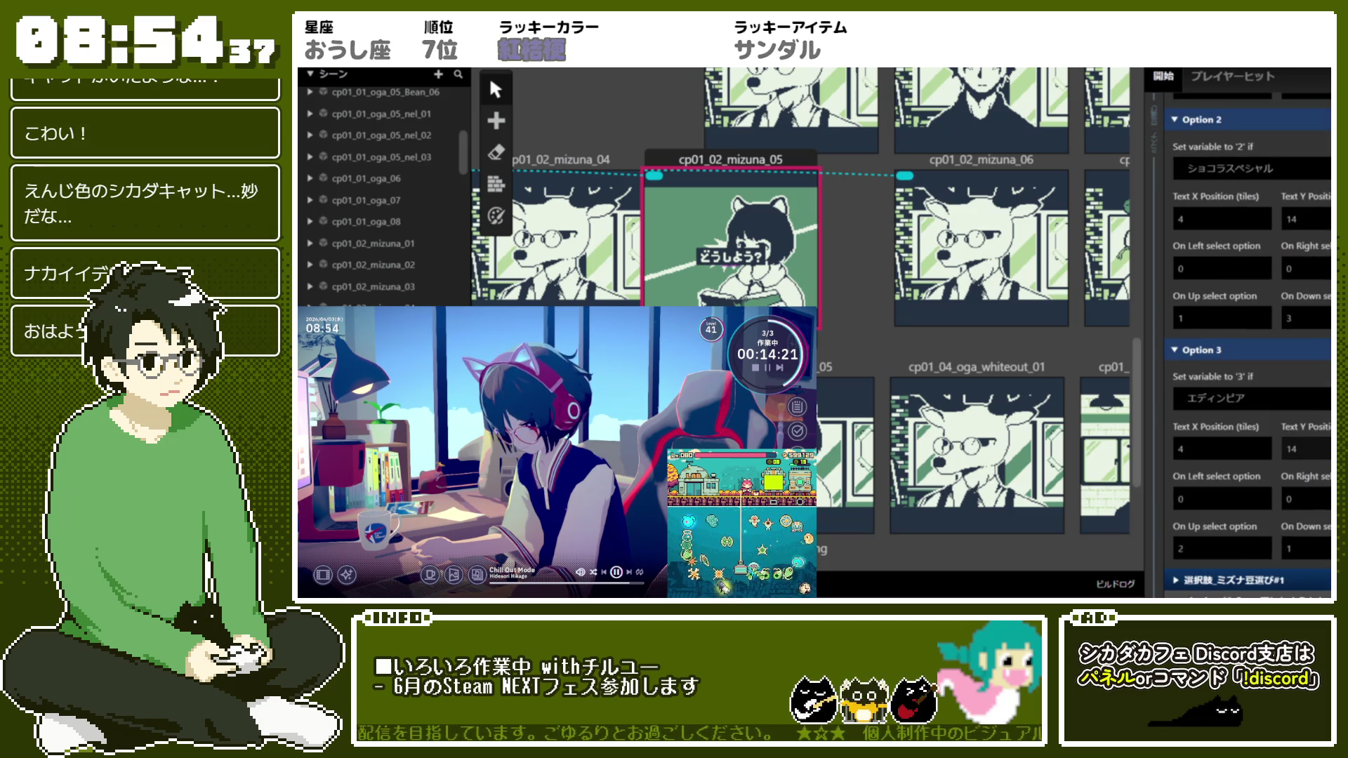
click(1305, 449)
text(15)
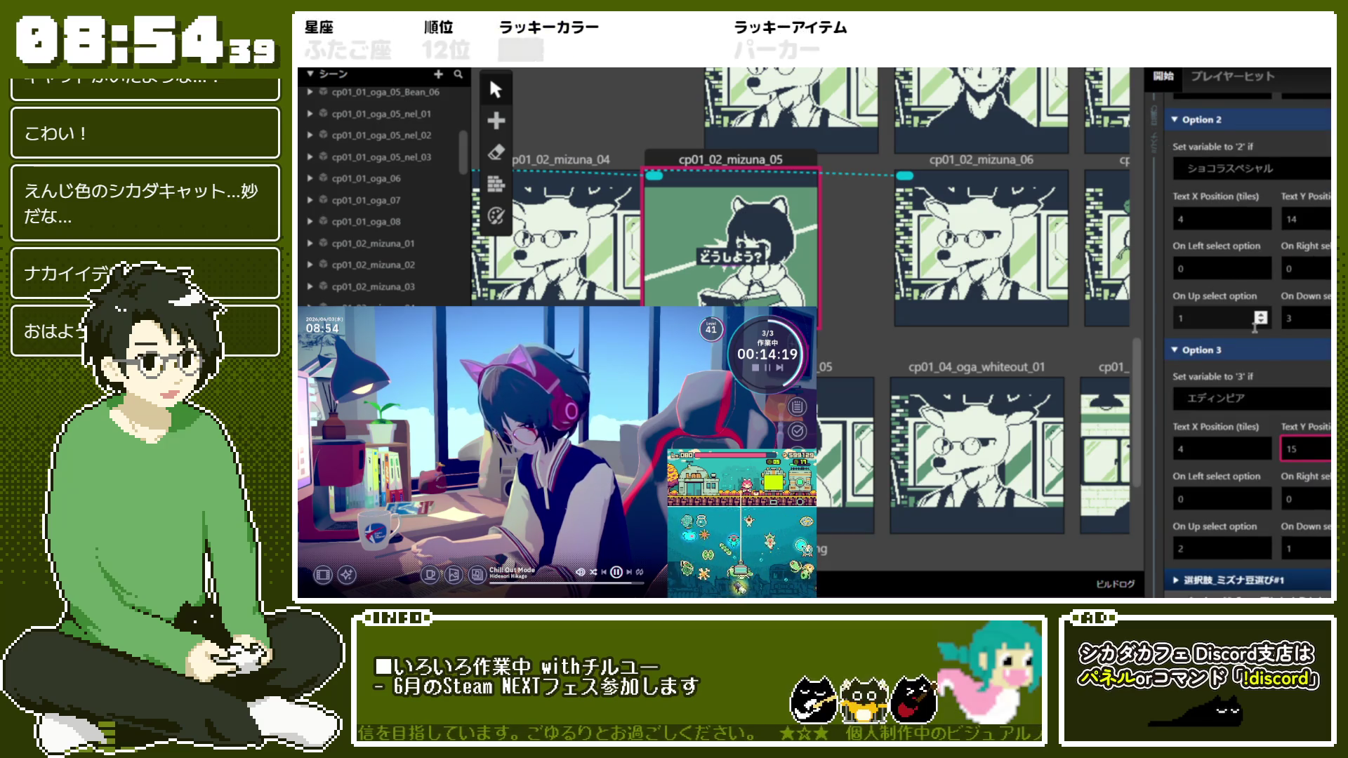
Run a test play from the current scene, then close the preview
right_click(769, 258)
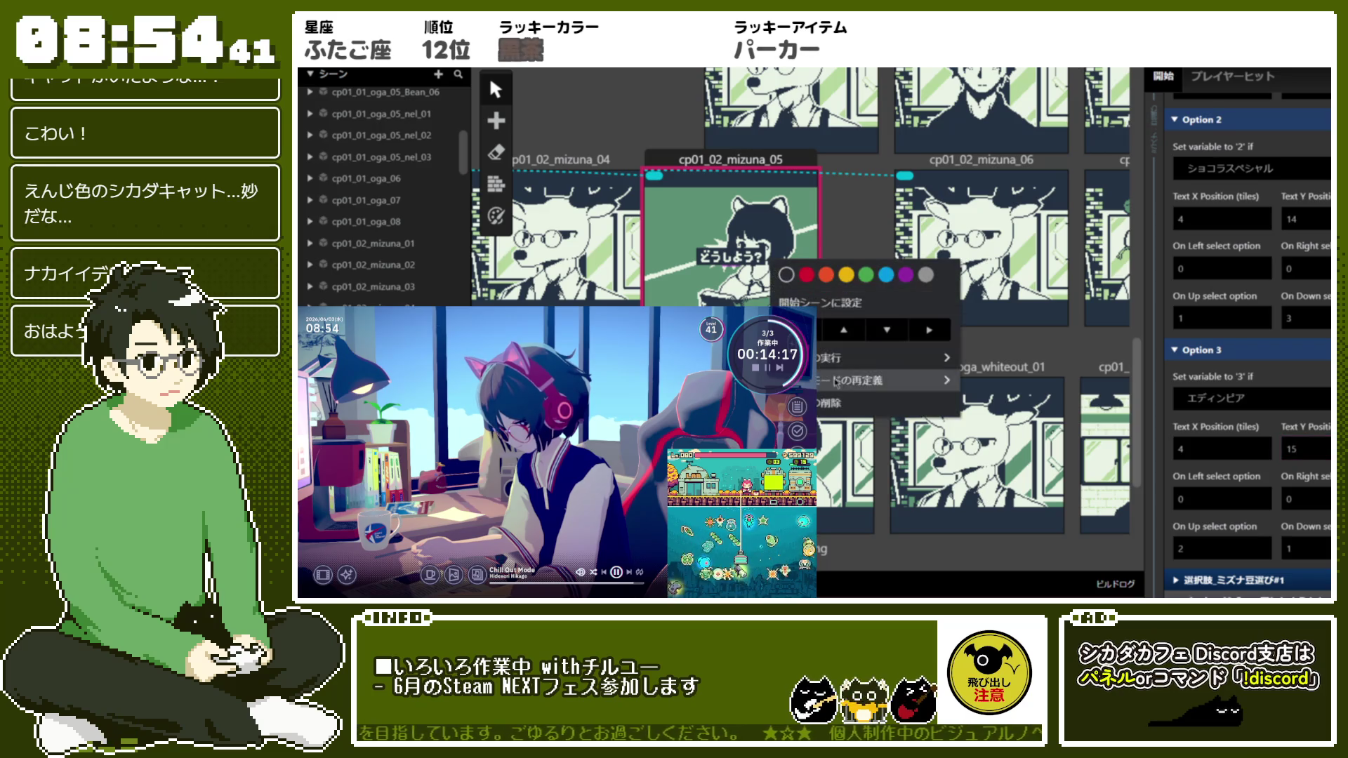
click(1010, 386)
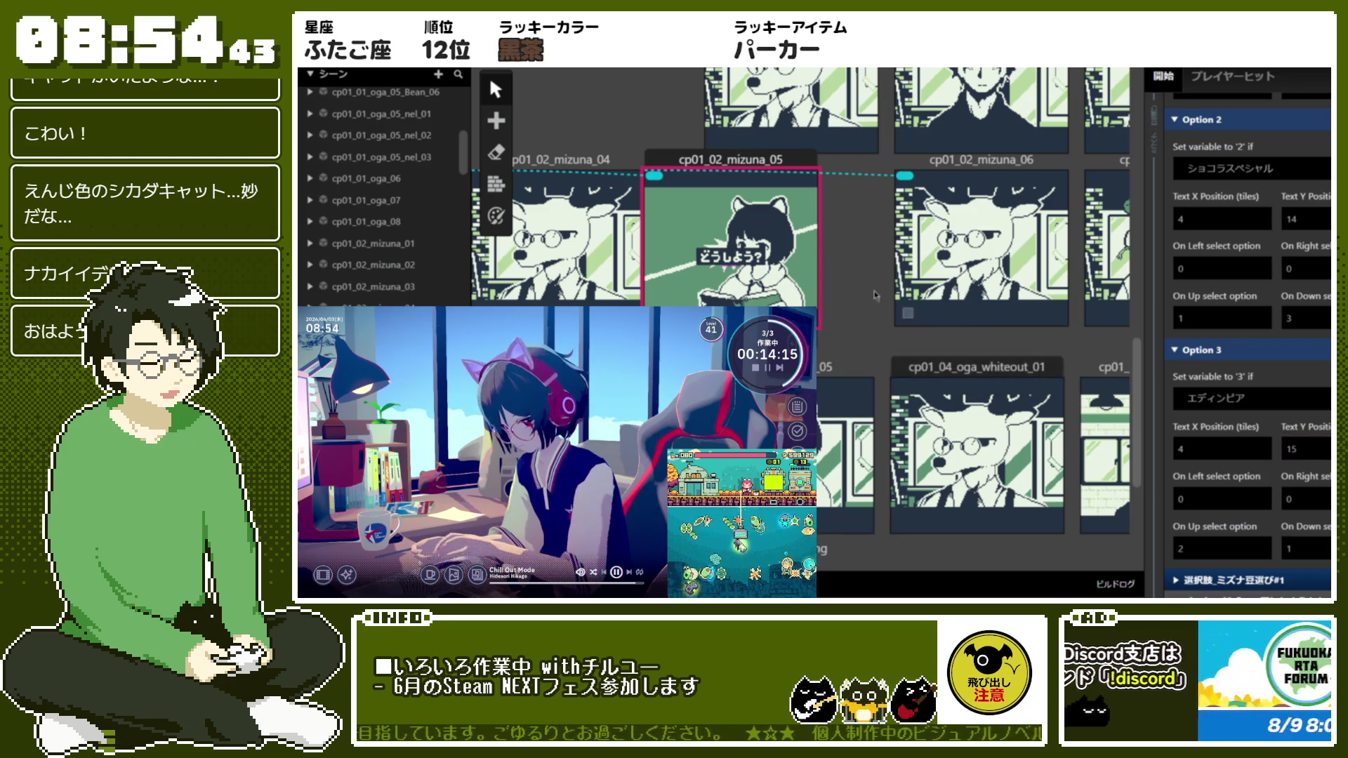
right_click(797, 223)
mouse_move(942, 307)
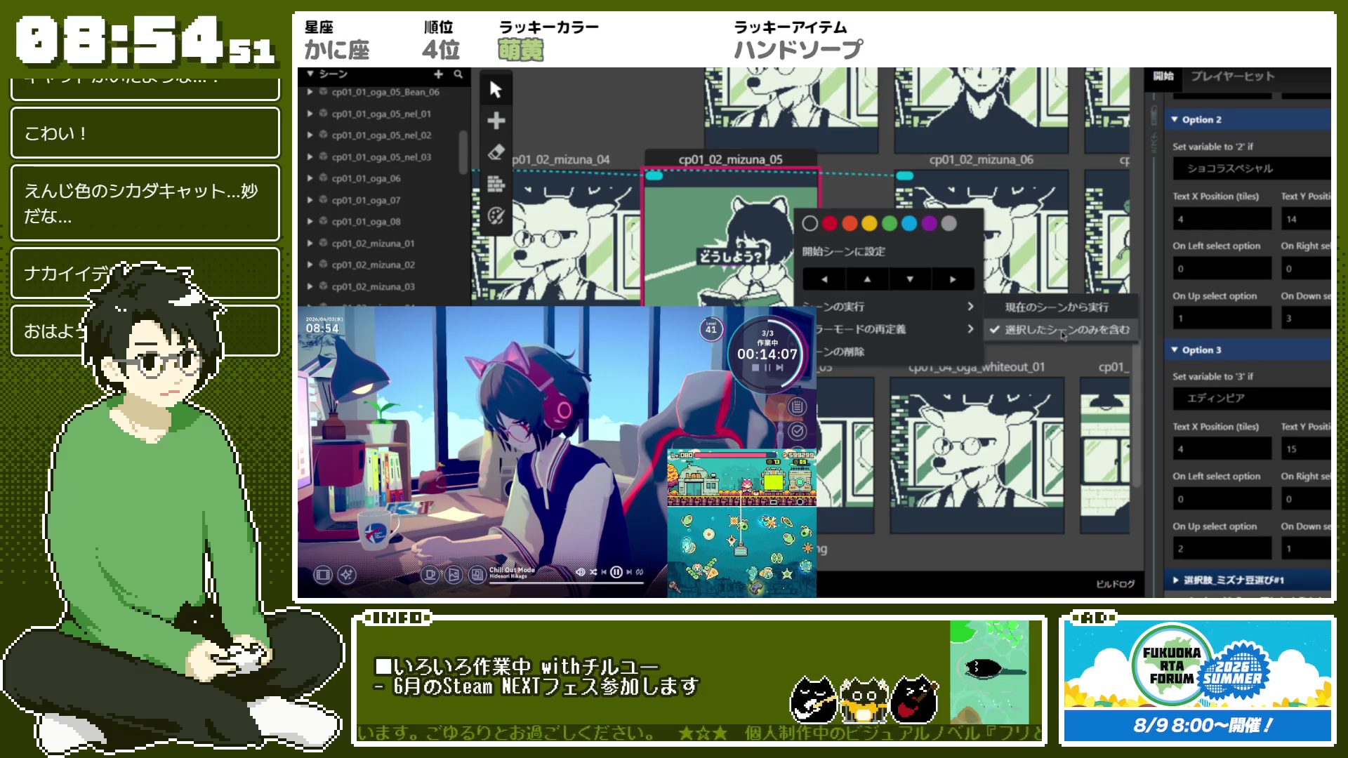
click(1067, 318)
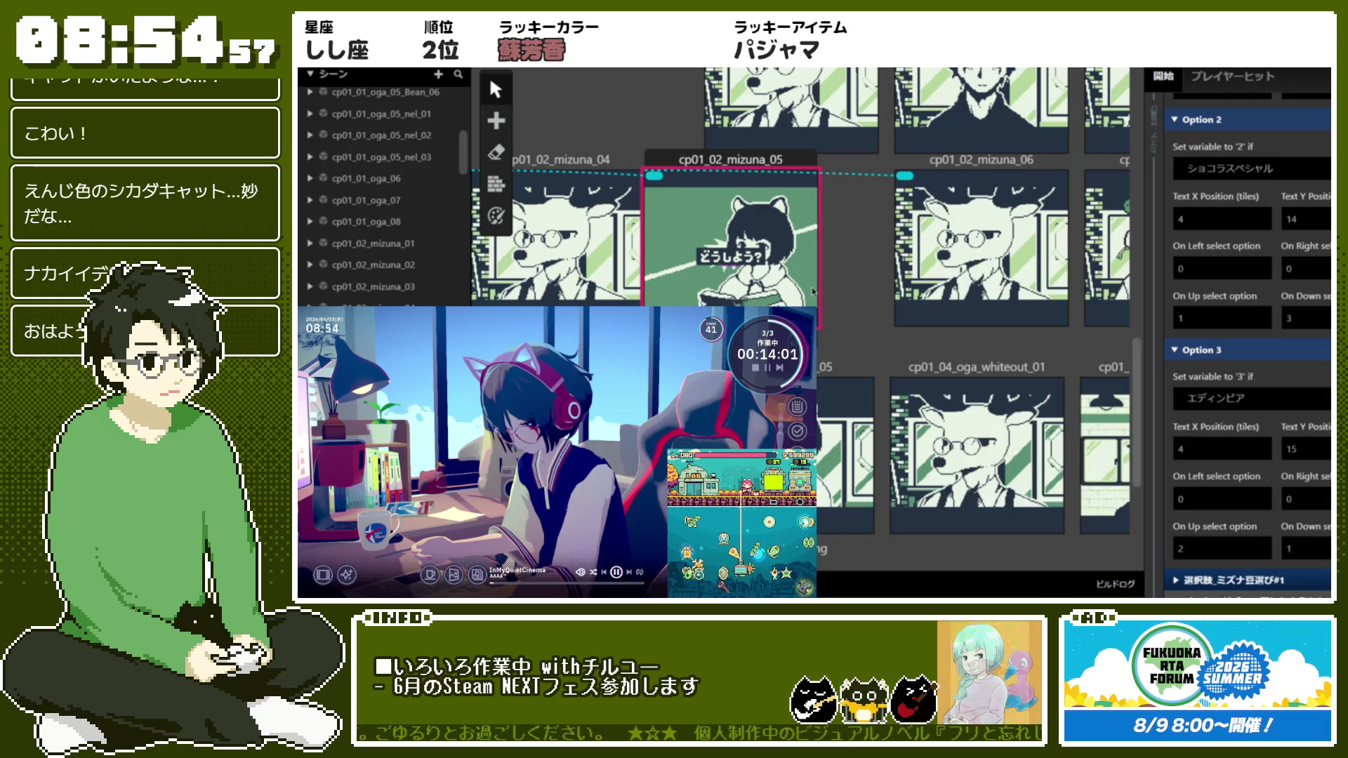
click(949, 175)
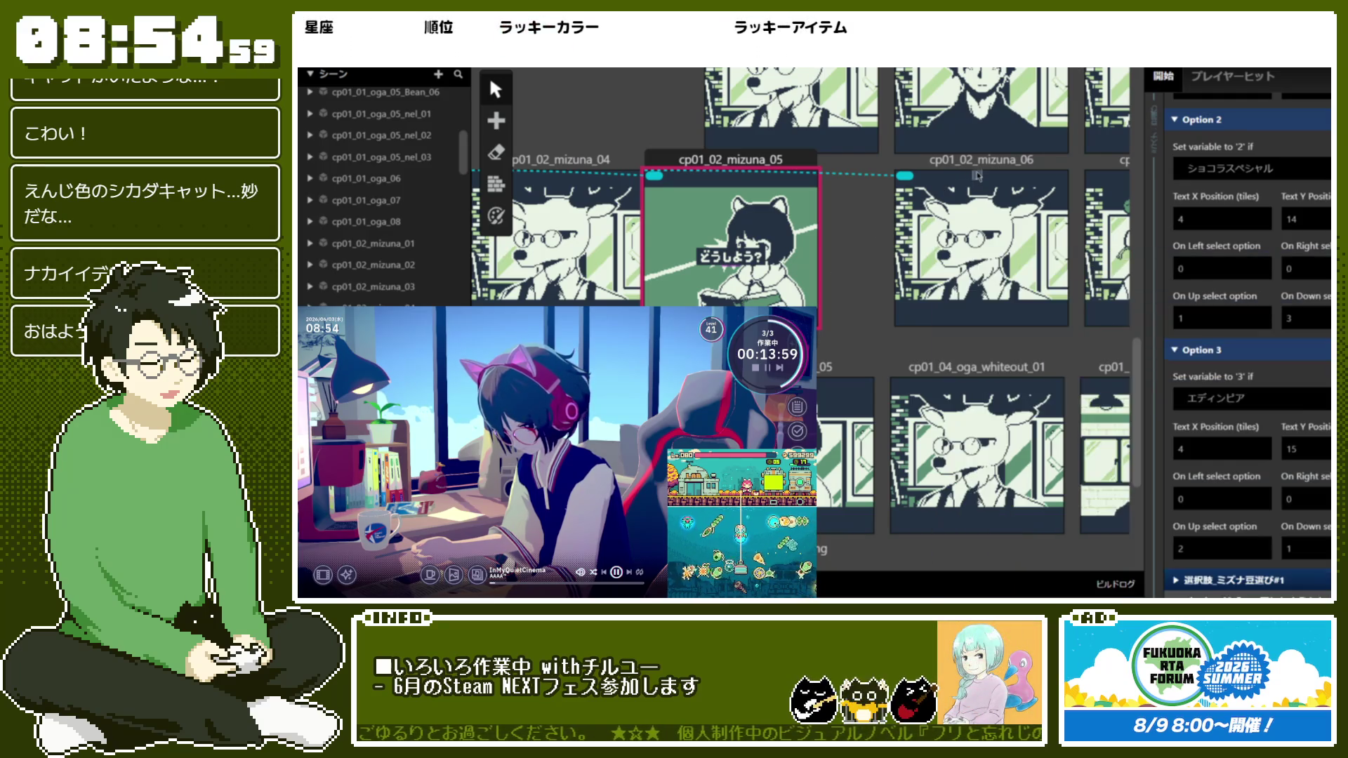
Toggle 'Include selected scene only' and run cp01_02_mizuna_05 from the current scene
right_click(716, 209)
mouse_move(881, 309)
click(945, 335)
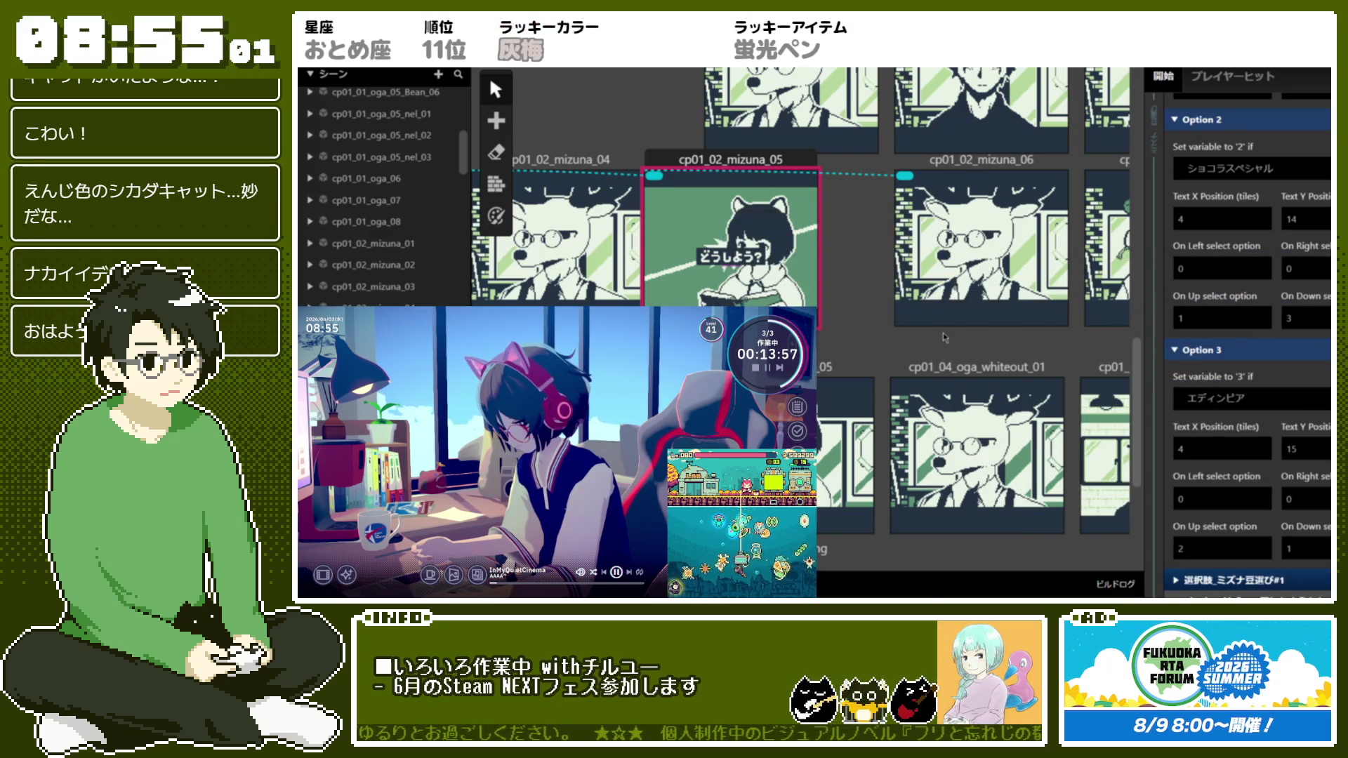
right_click(741, 210)
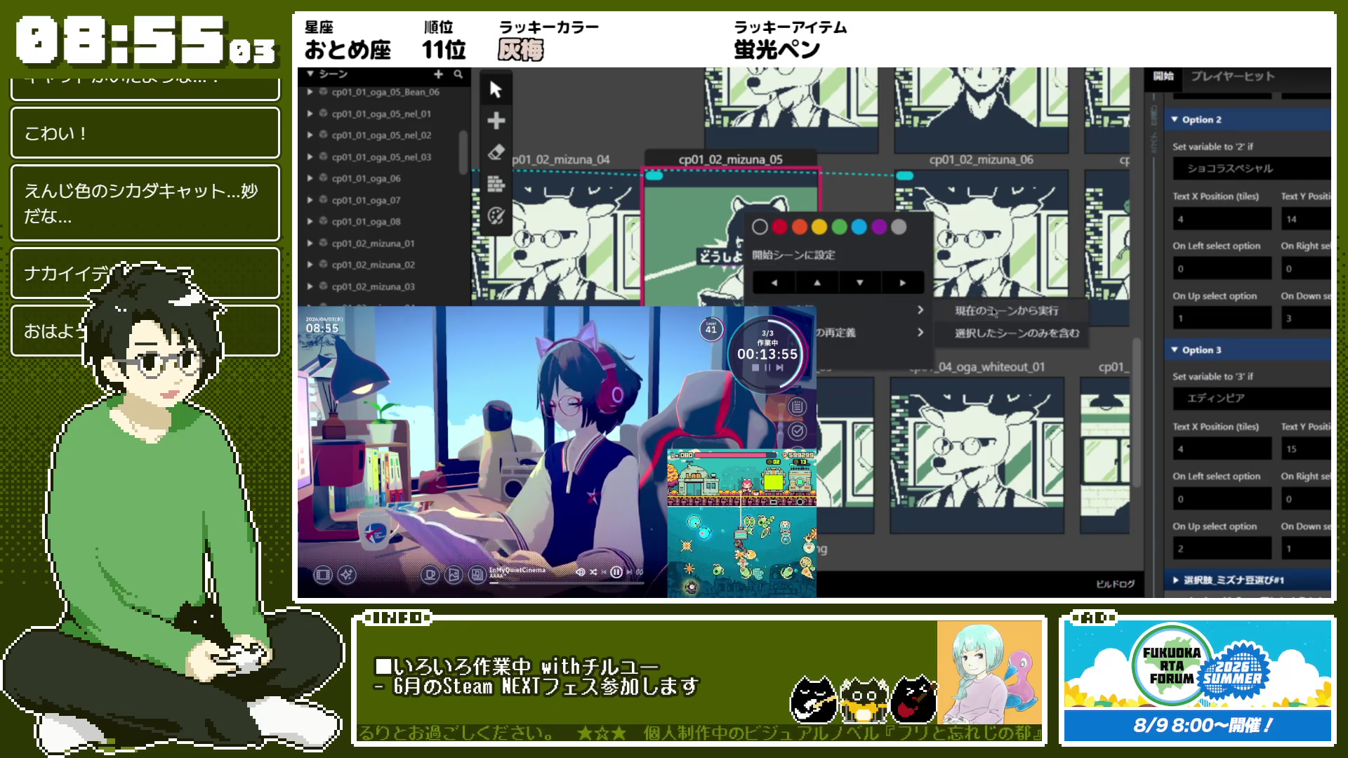
click(994, 312)
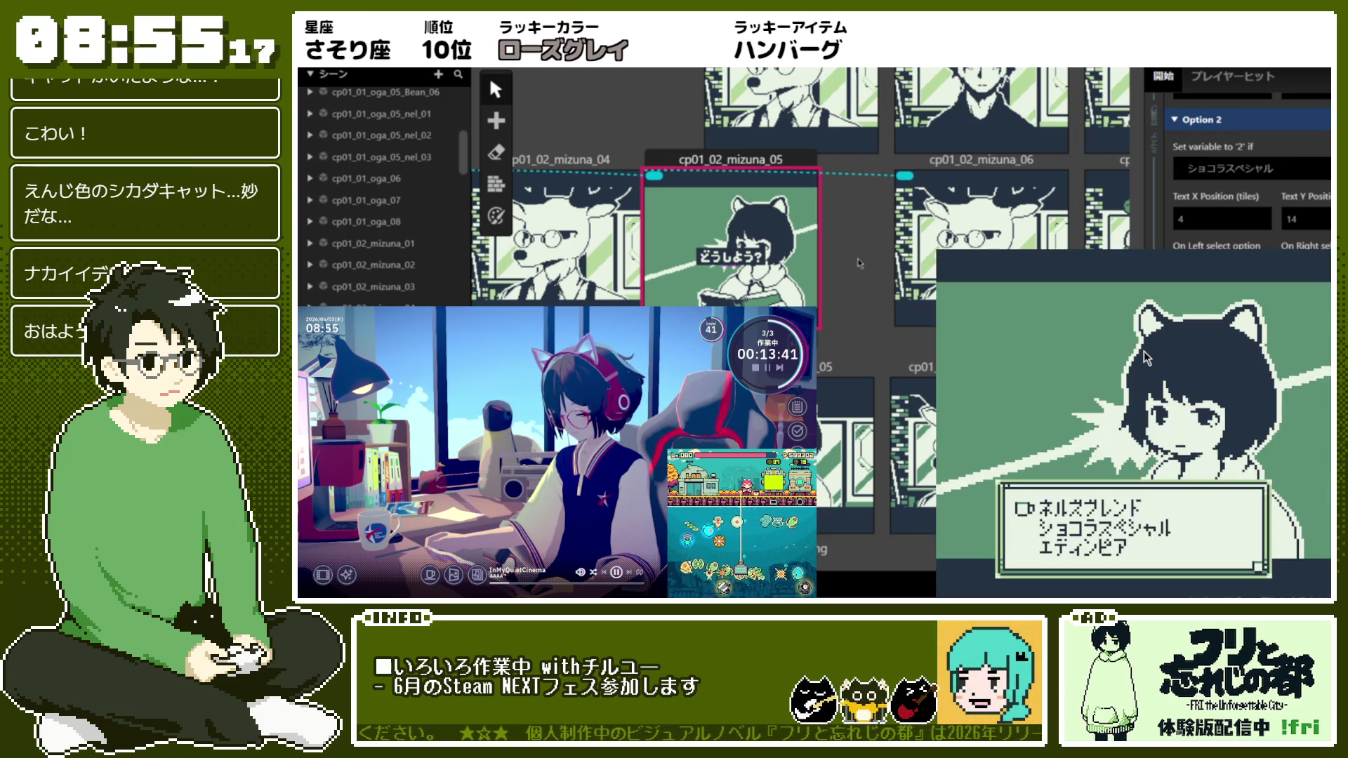
In the test play, pick ネルズブレンド and answer はい to the prompt
key(Down)
key(Down)
key(Down)
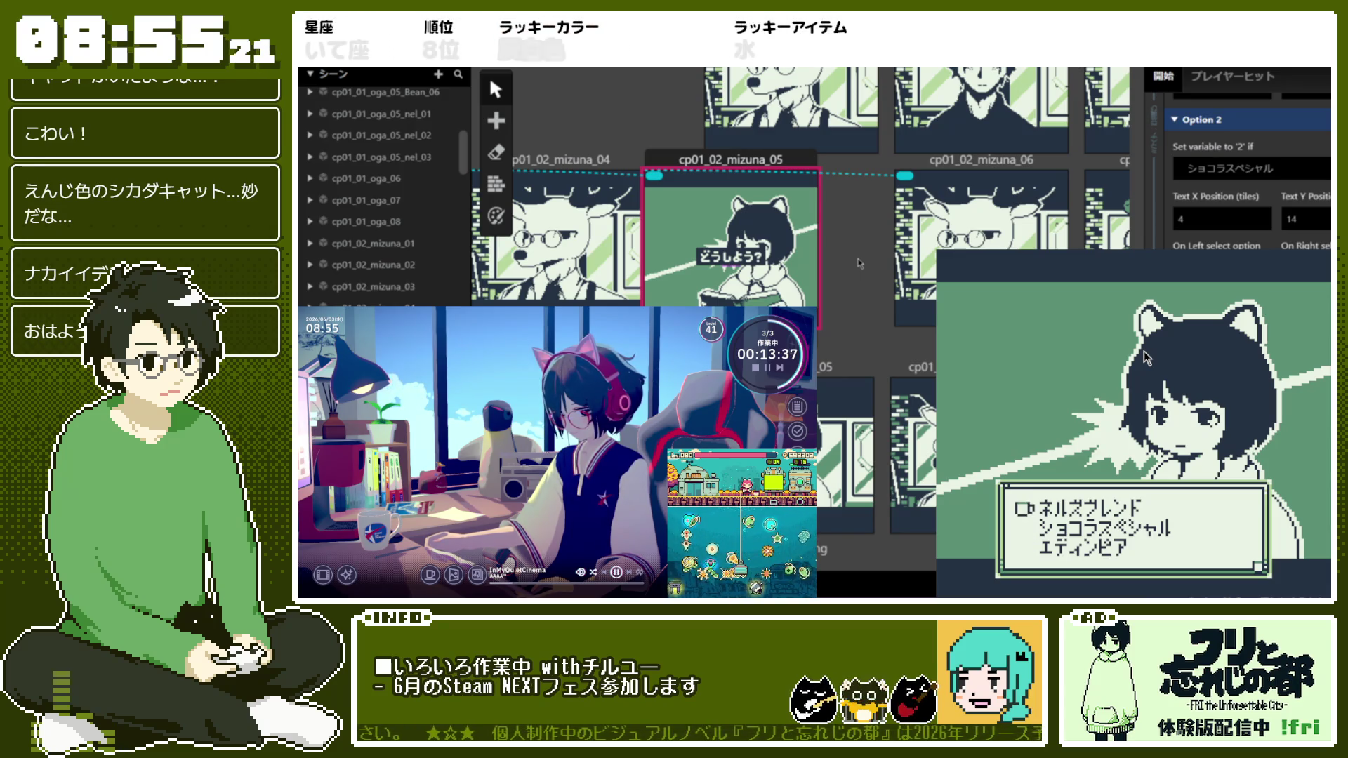
key(Down)
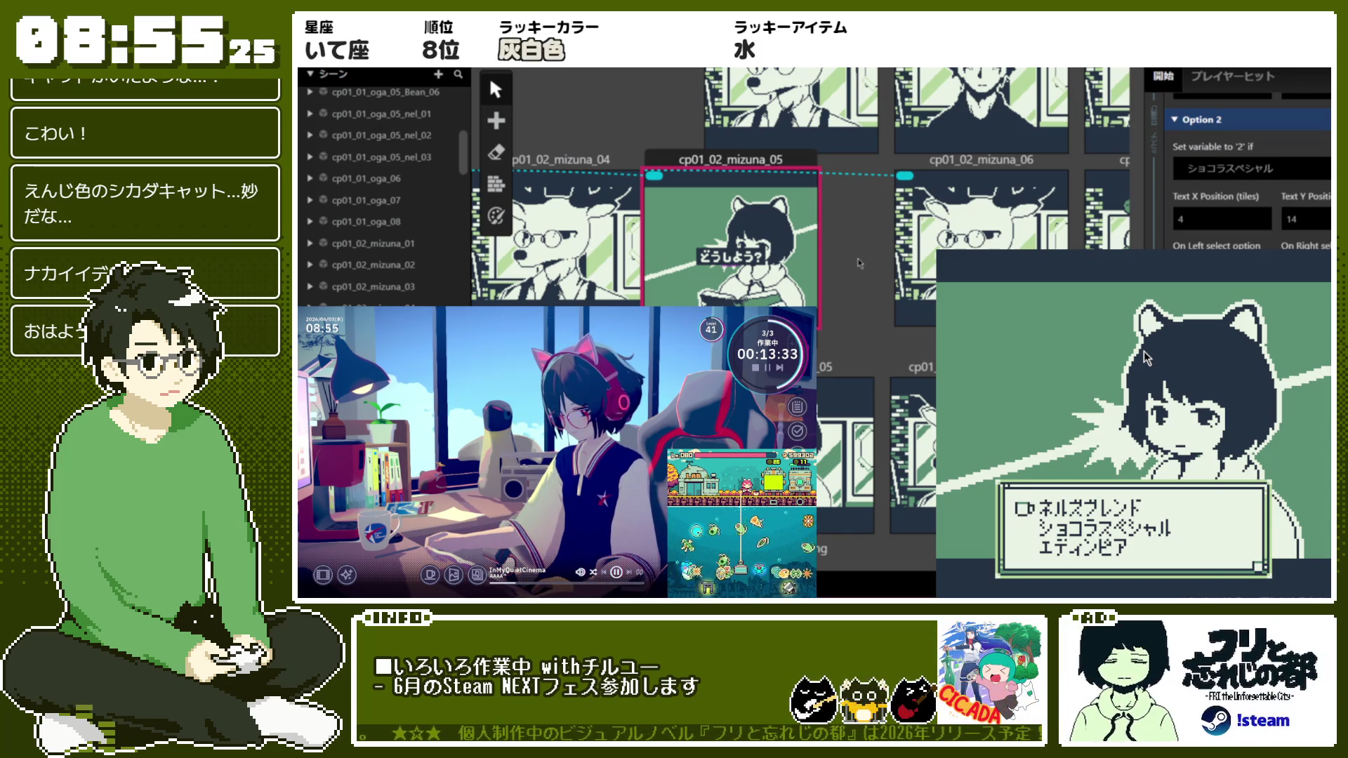
key(z)
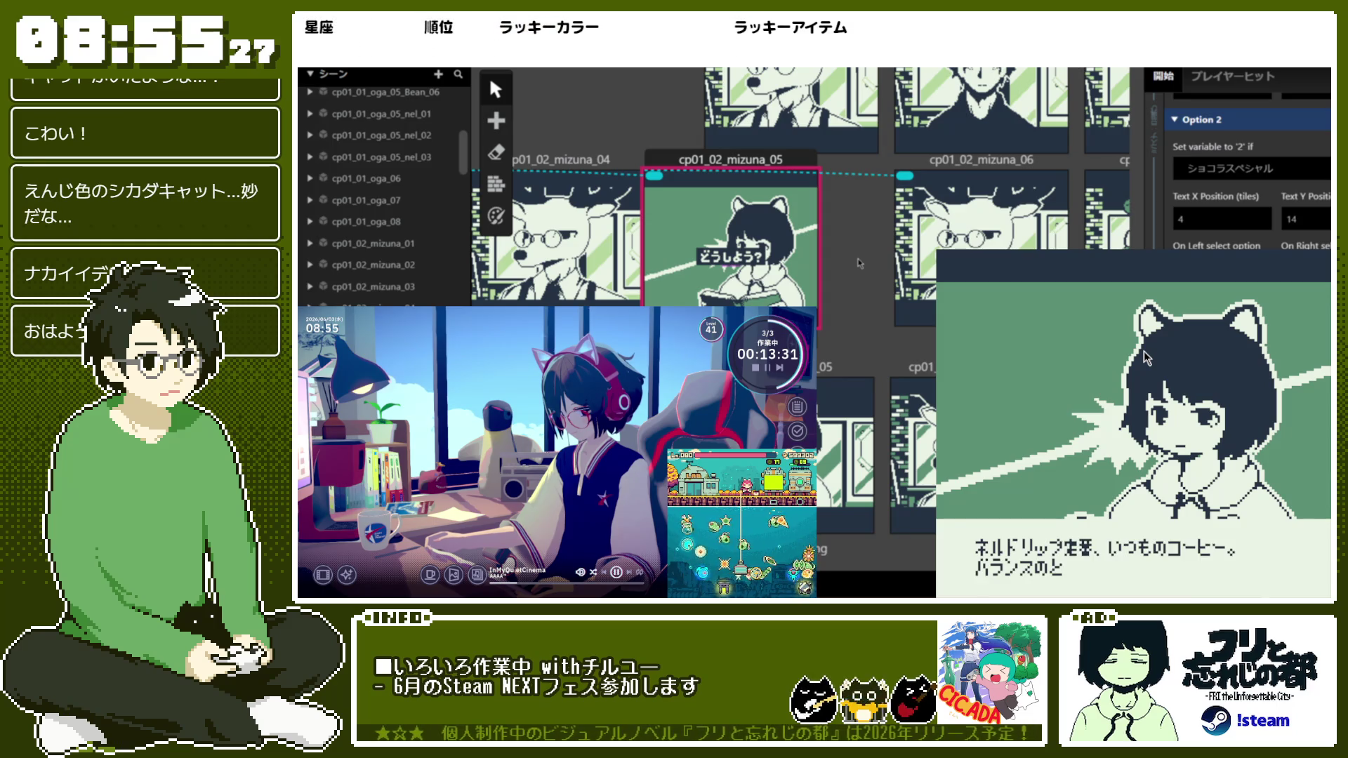
key(z)
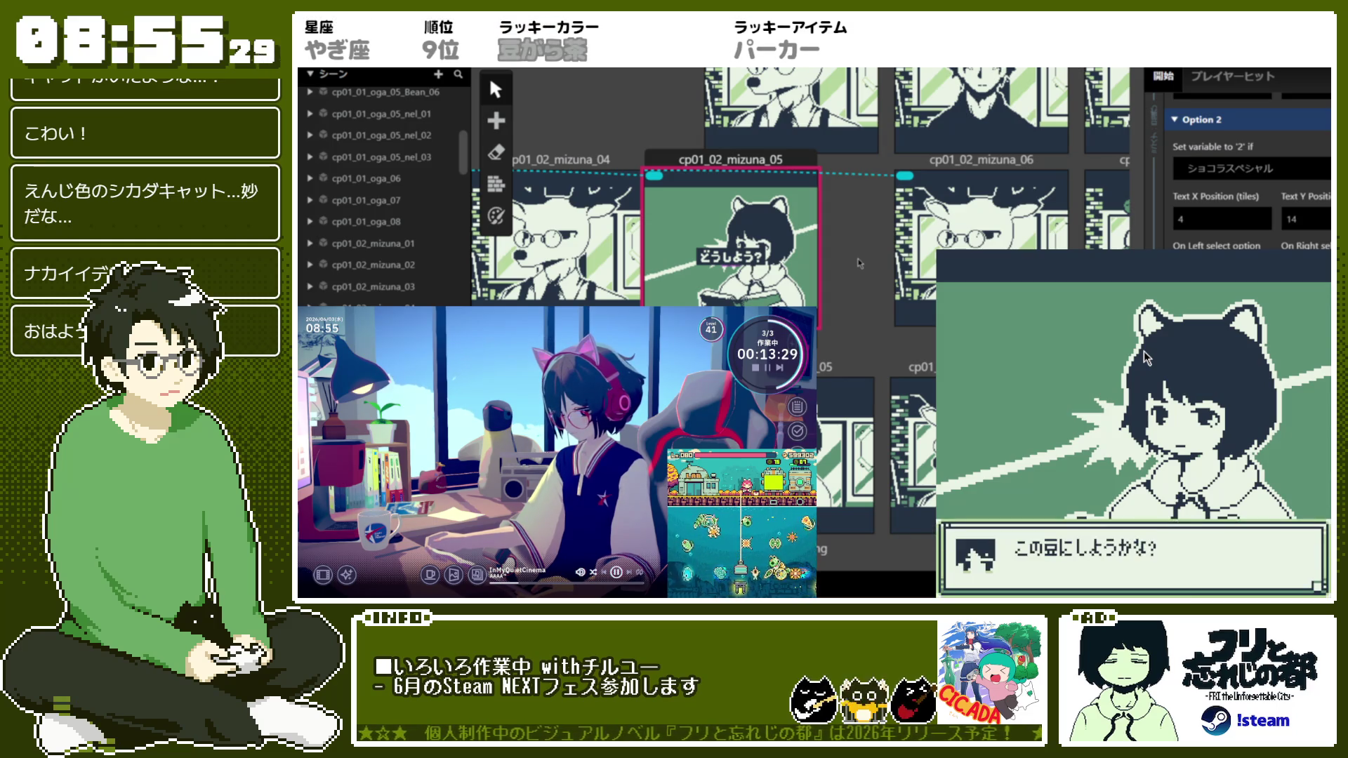
key(Up)
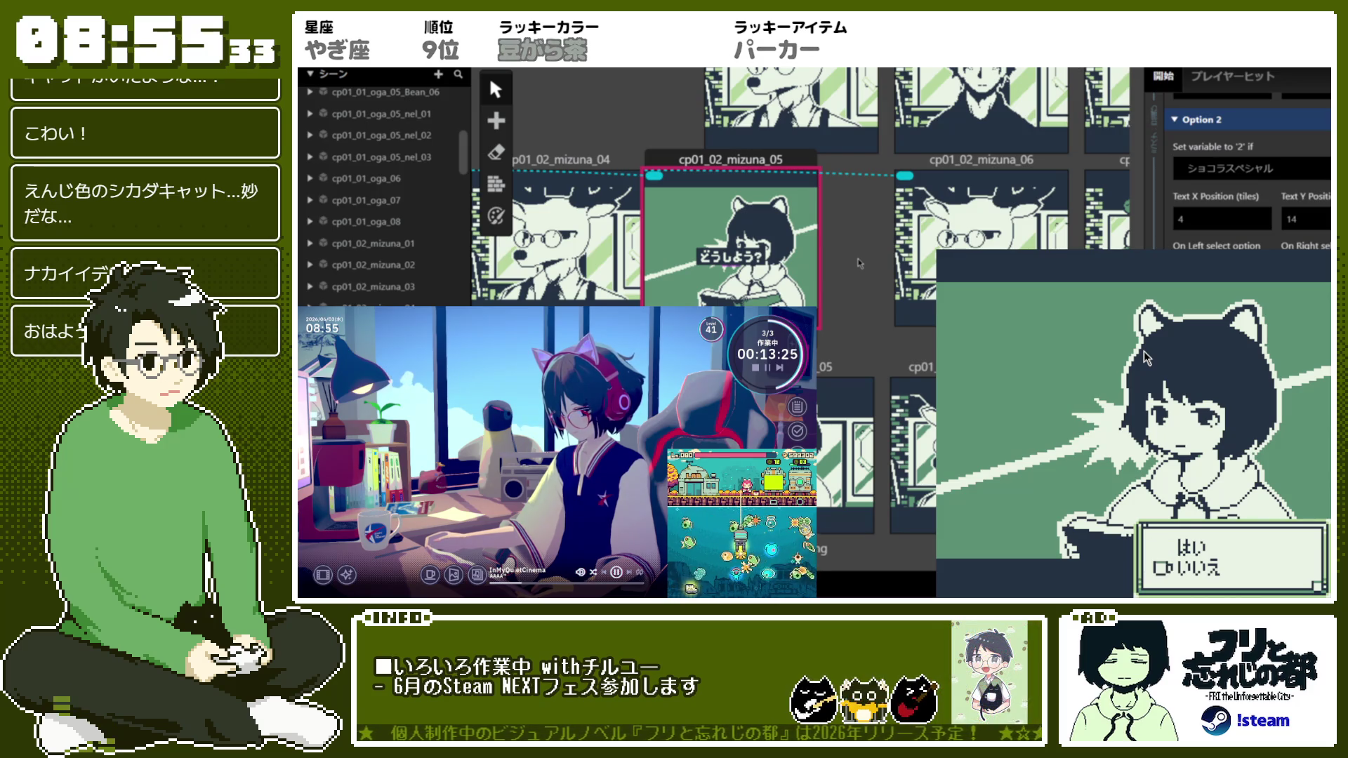
key(z)
Choose ショコラスペシャル, confirm はい, play through the serving dialogue, then close the preview
key(Down)
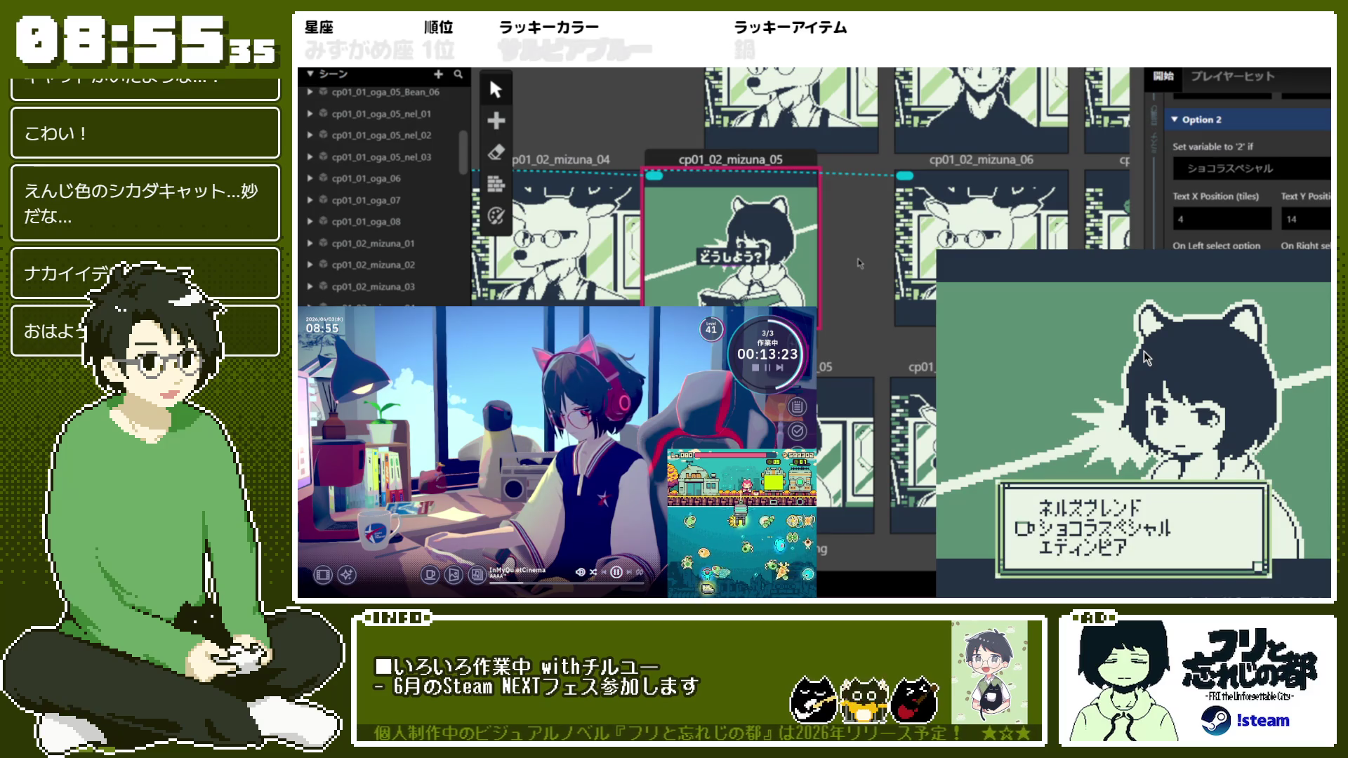
key(z)
key(z)
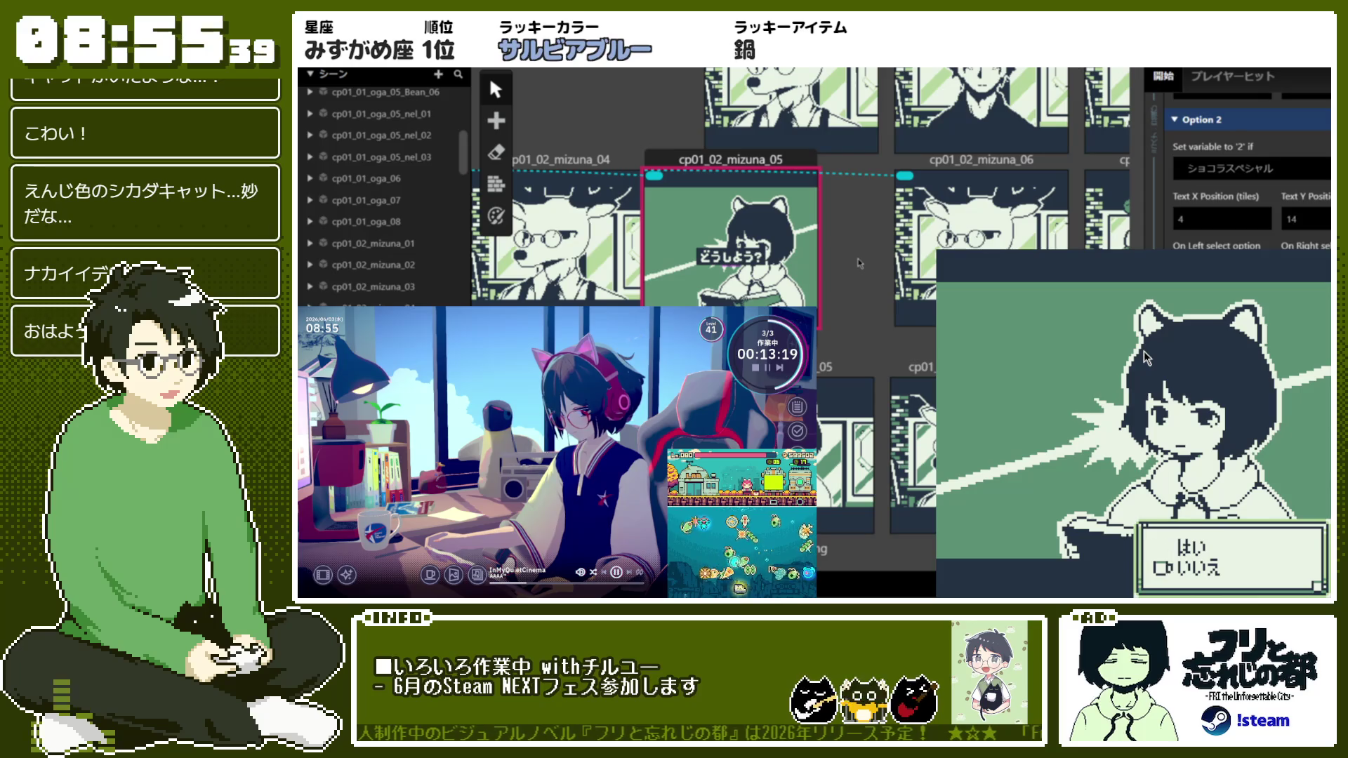
key(z)
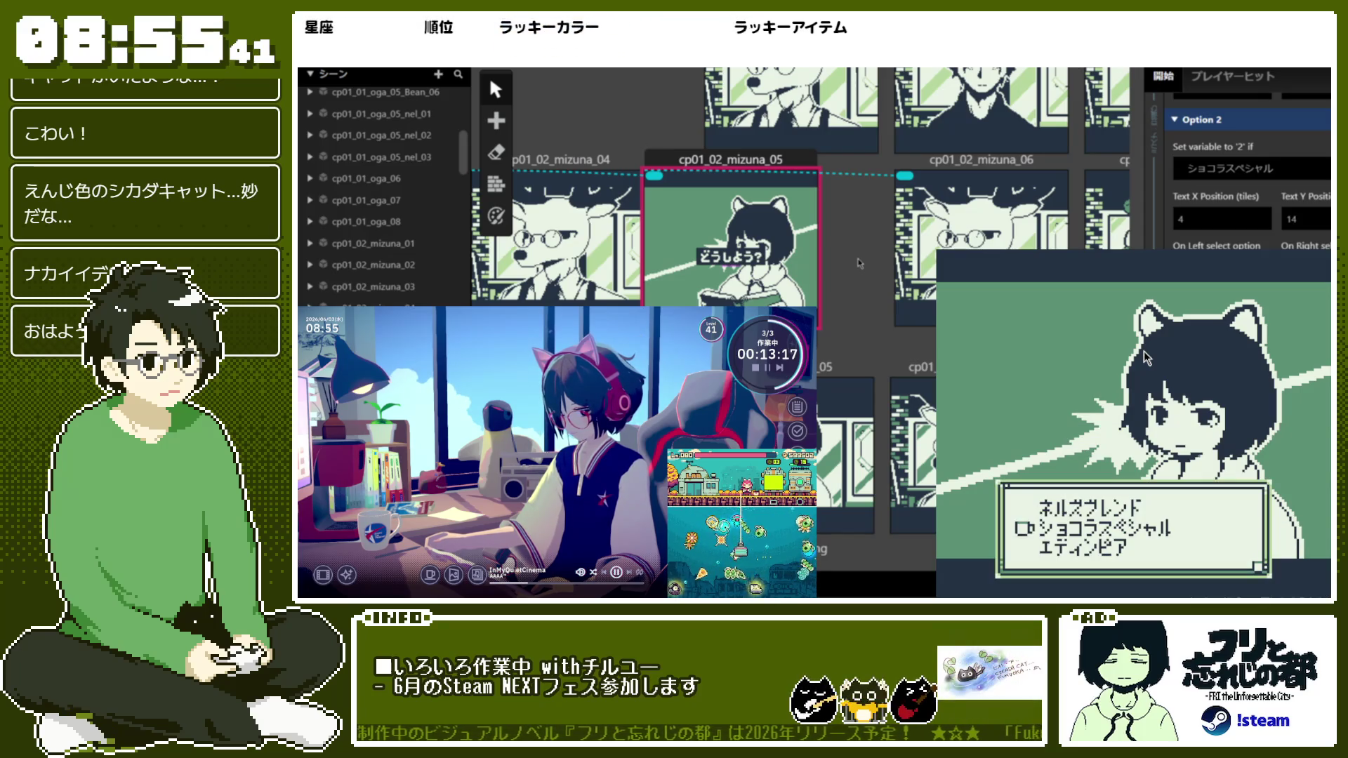
key(Down)
key(z)
key(z)
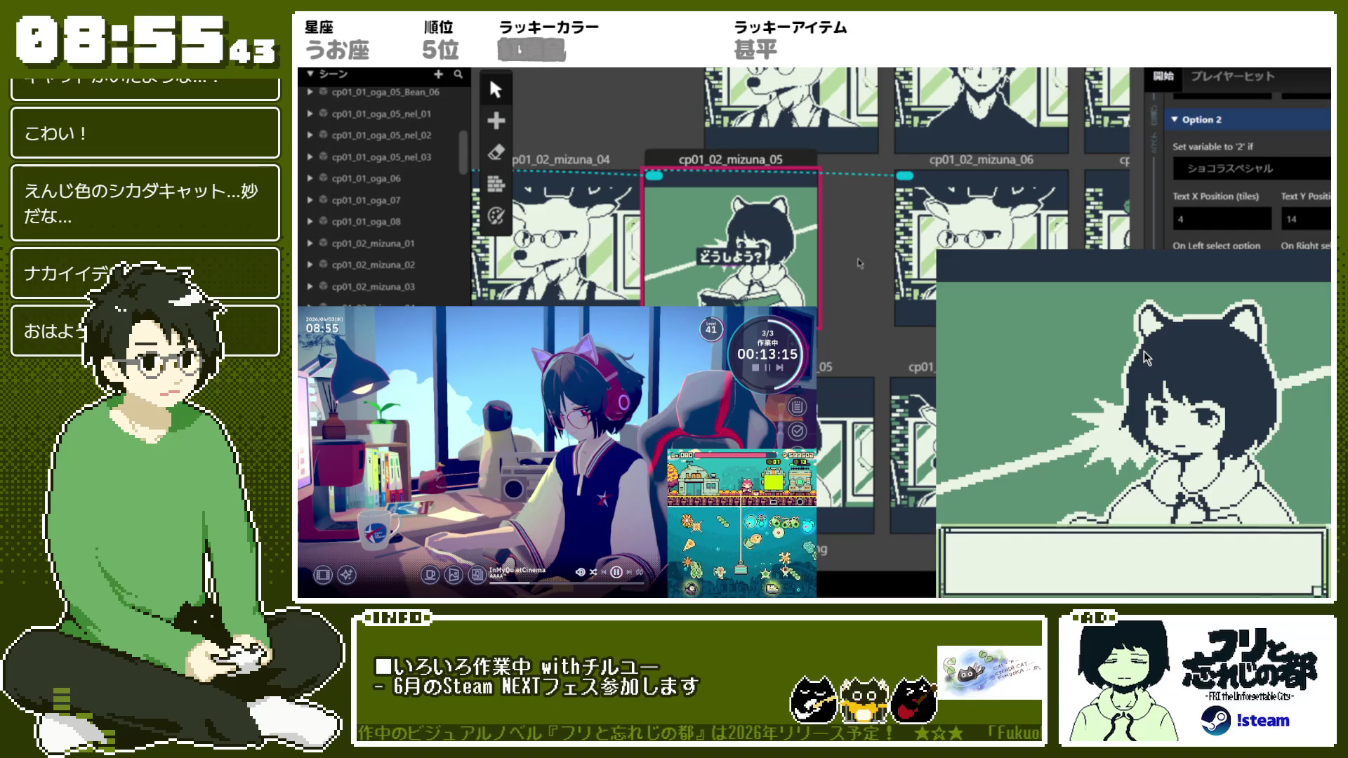
key(z)
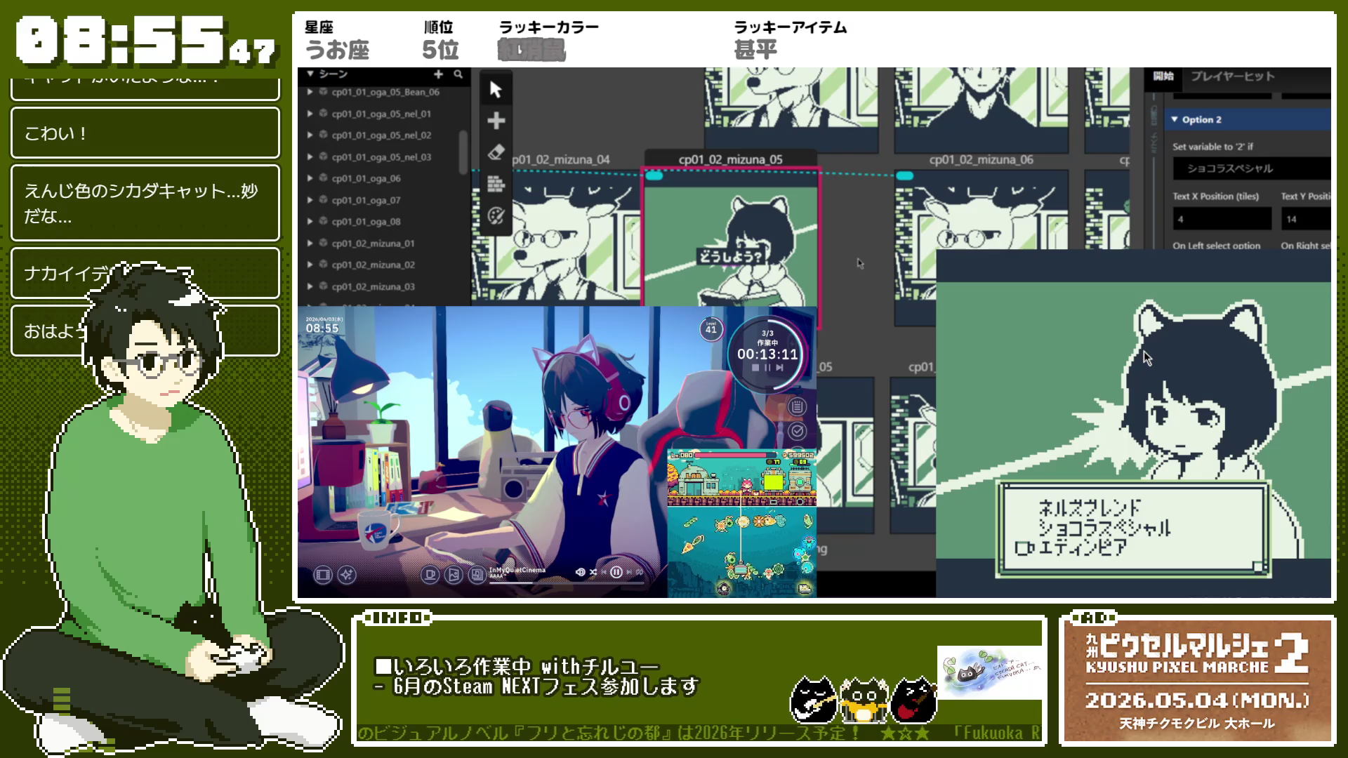
key(z)
key(z)
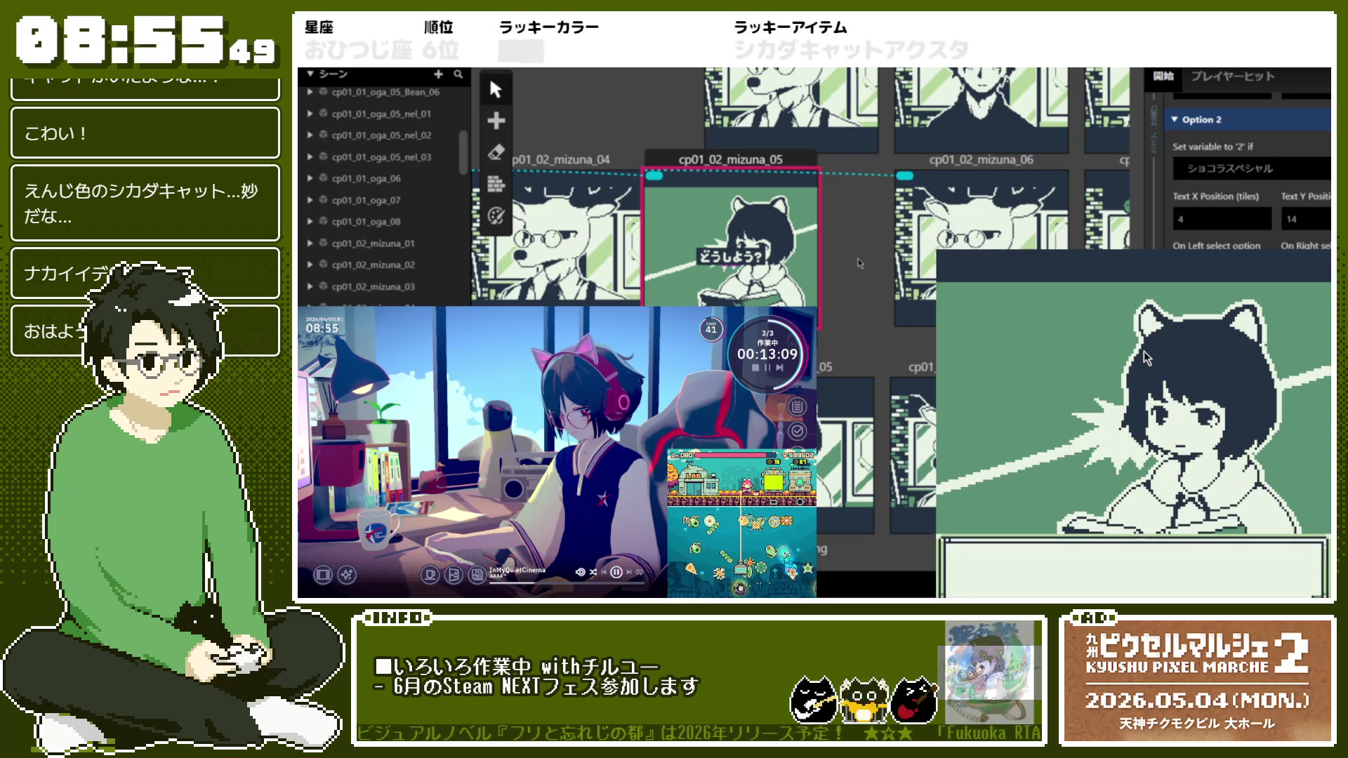
key(z)
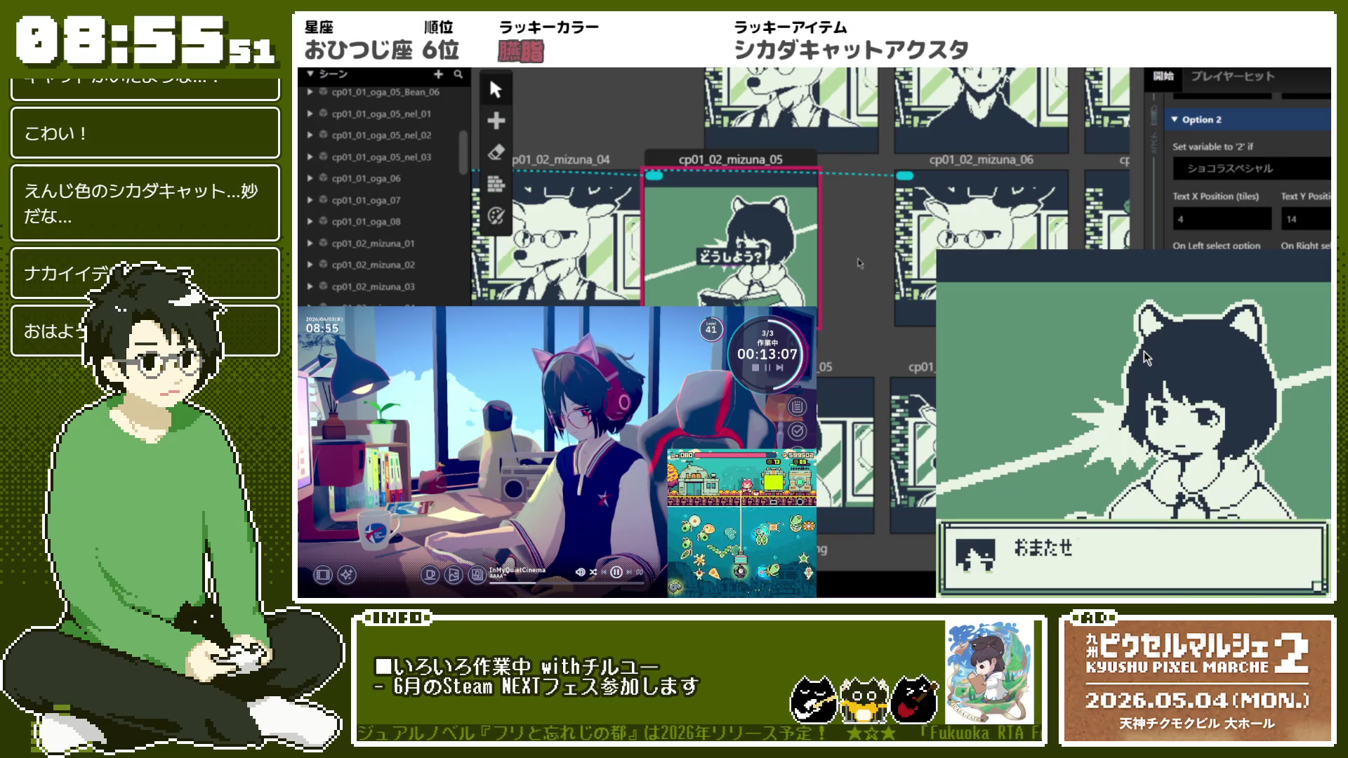
key(z)
key(z)
key(z)
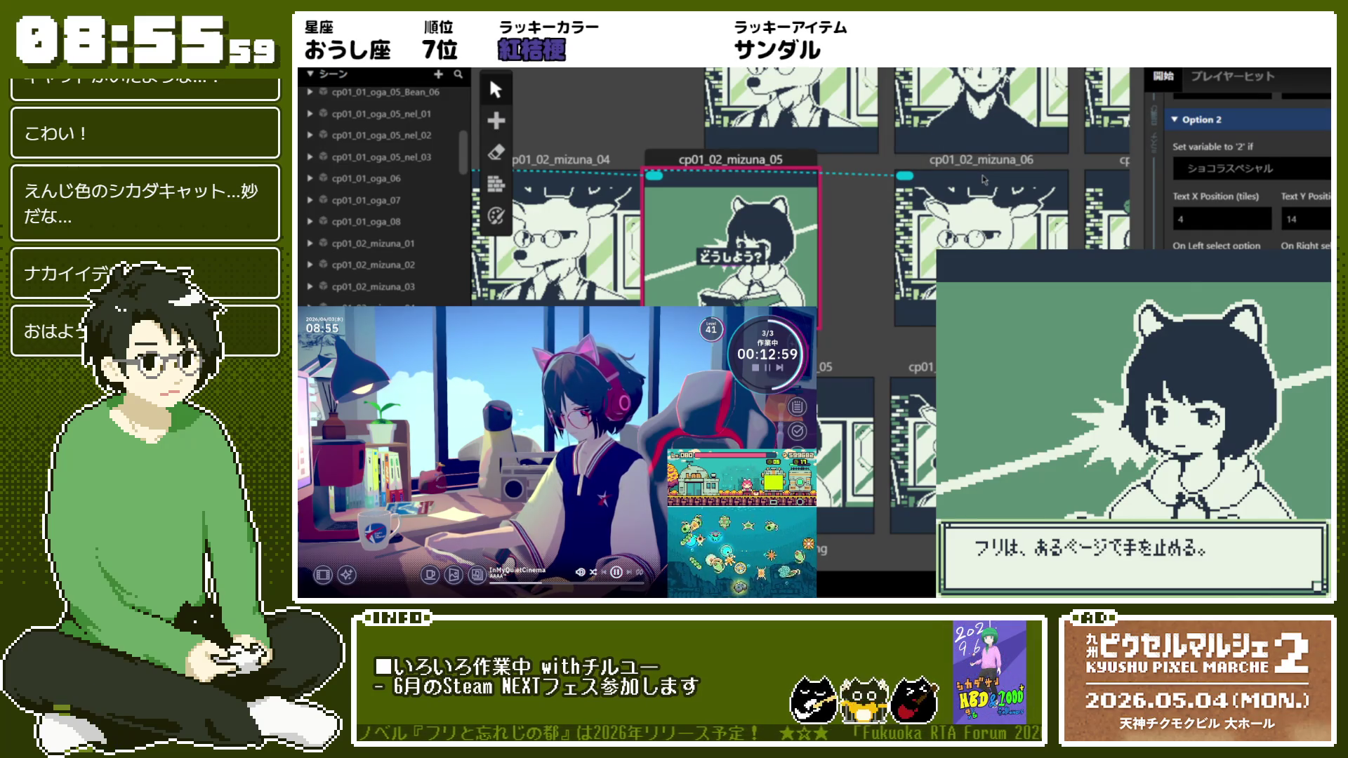
click(744, 229)
Collapse the ミズナ：豆選び event group in the mizuna_05 script and select it
scroll(1159, 231, up, 5)
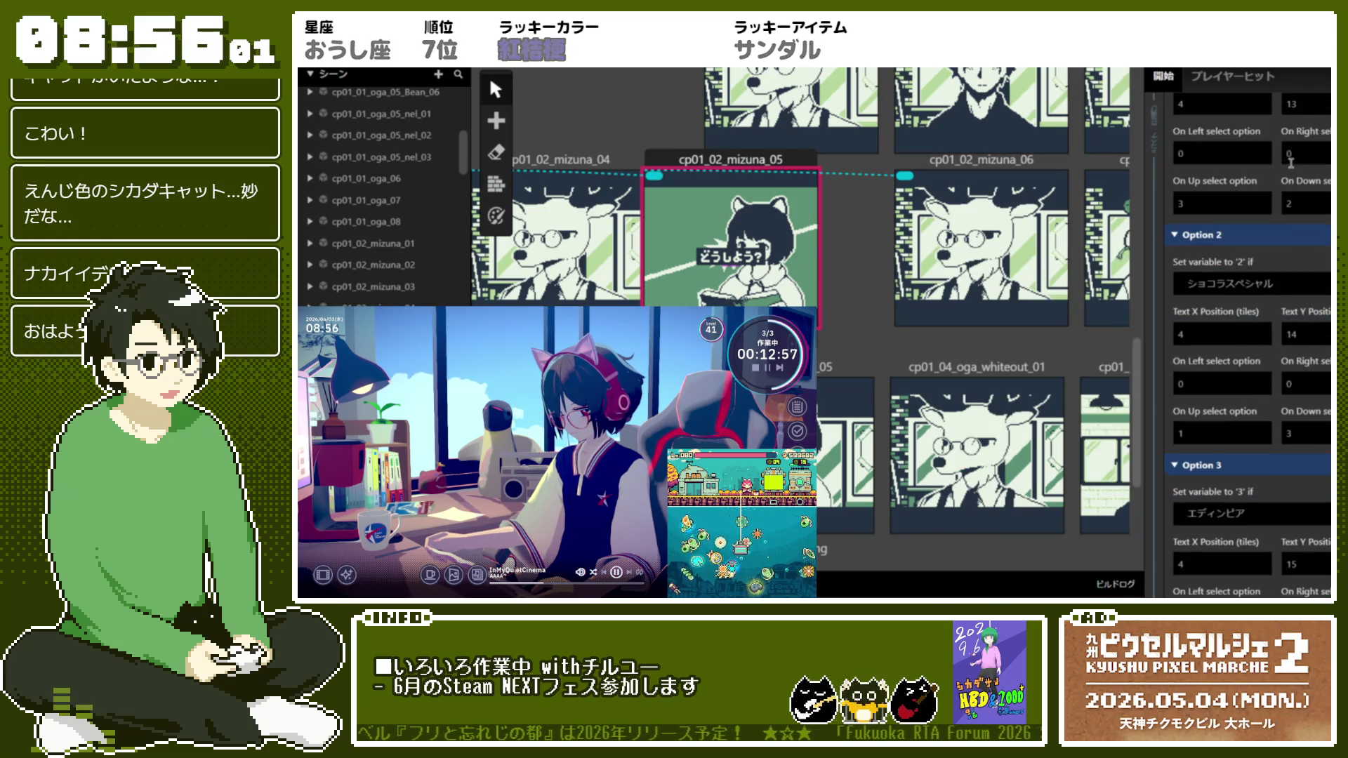
scroll(1164, 272, up, 5)
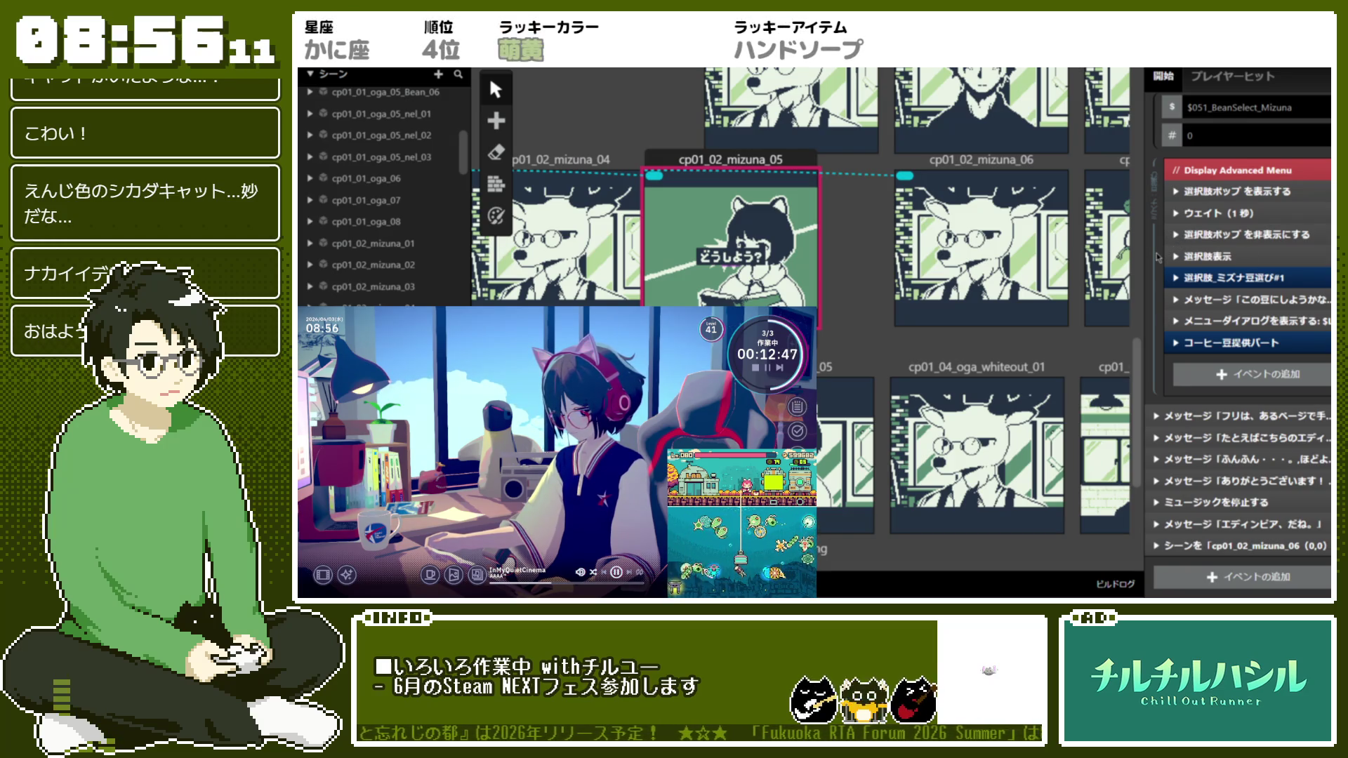
scroll(1157, 257, up, 3)
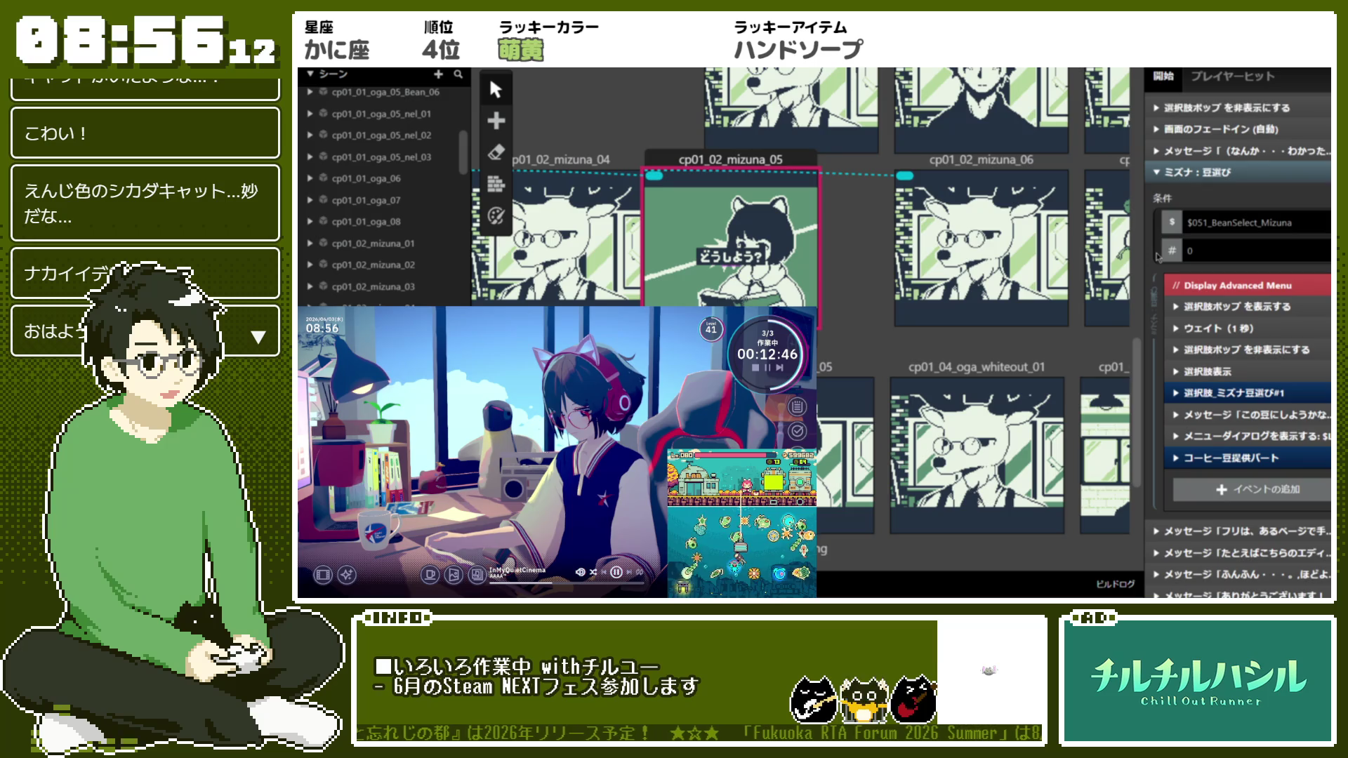
click(1167, 175)
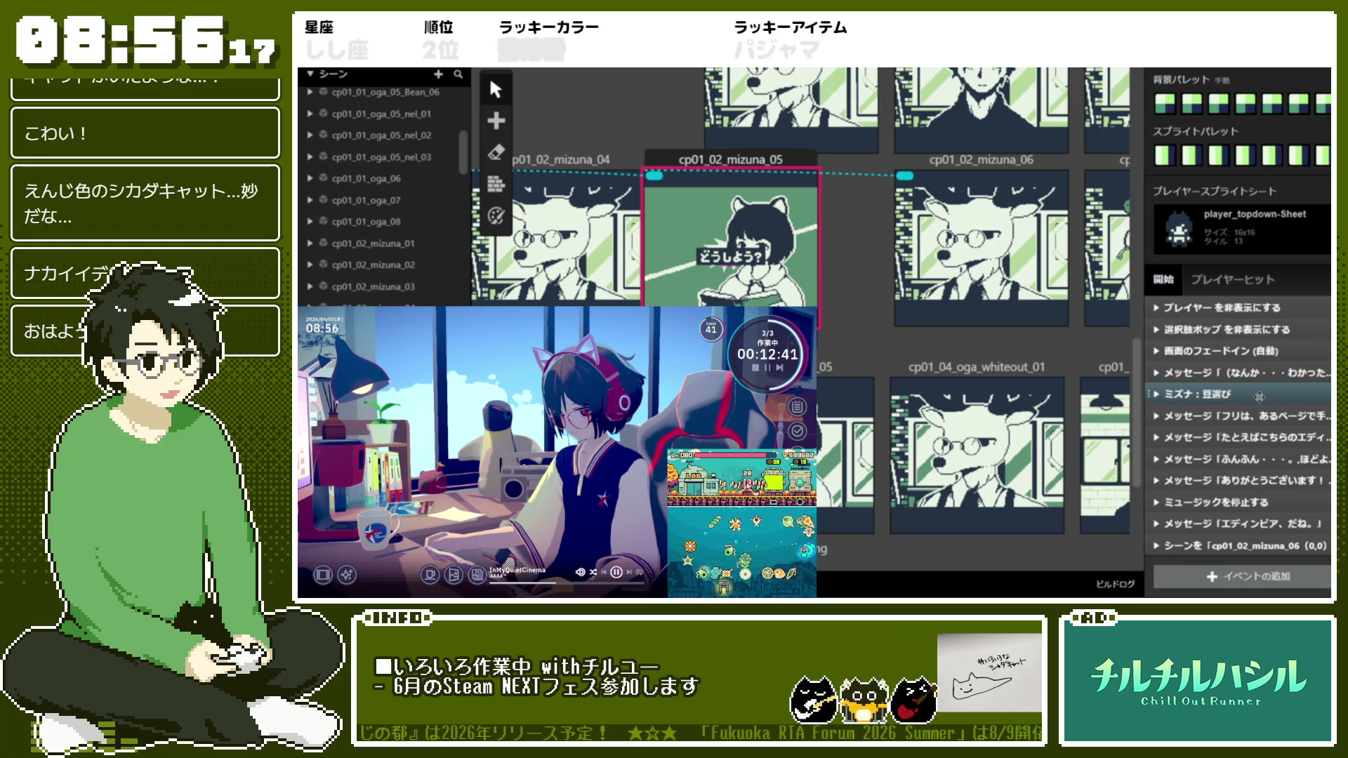
click(1259, 395)
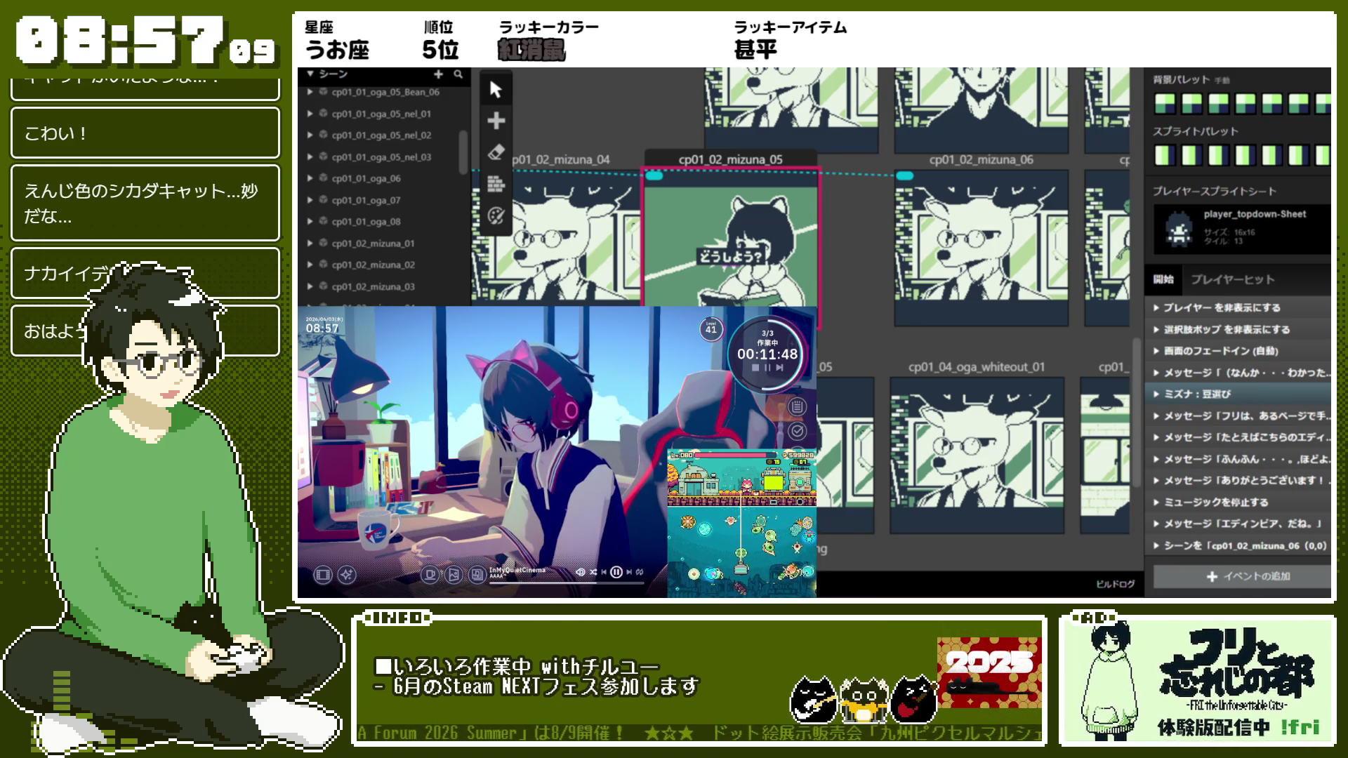
scroll(800, 315, down, 1)
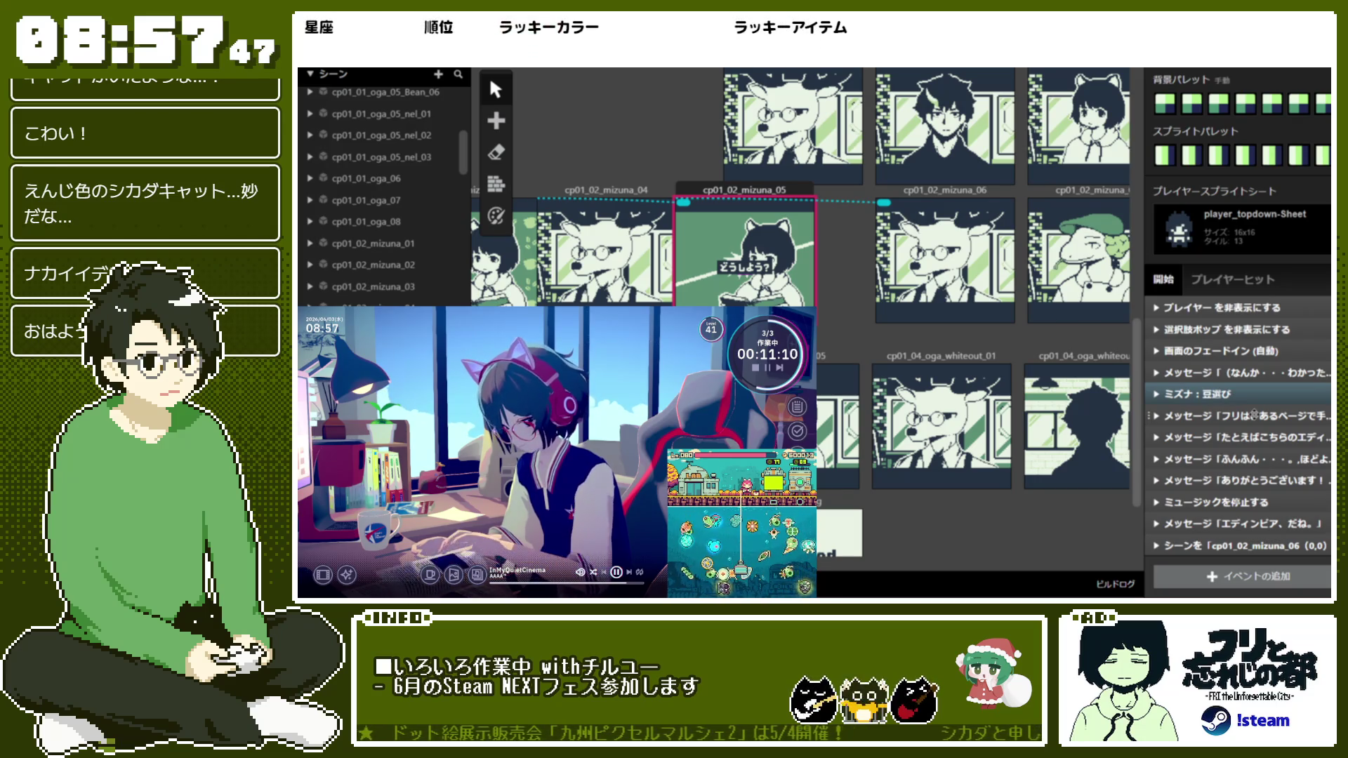
Delete the four message events that follow ミズナ：豆選び
drag(1254, 415, 1264, 481)
right_click(1264, 481)
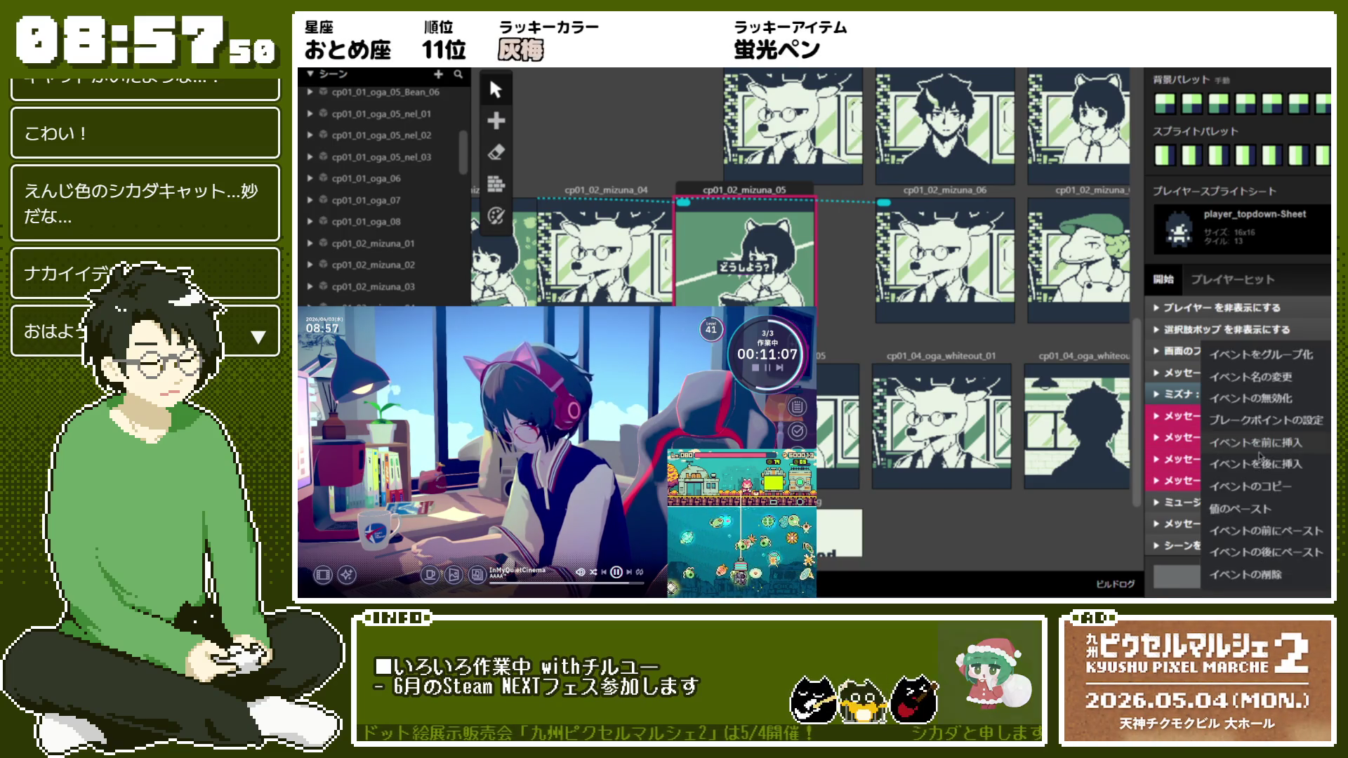
click(1284, 576)
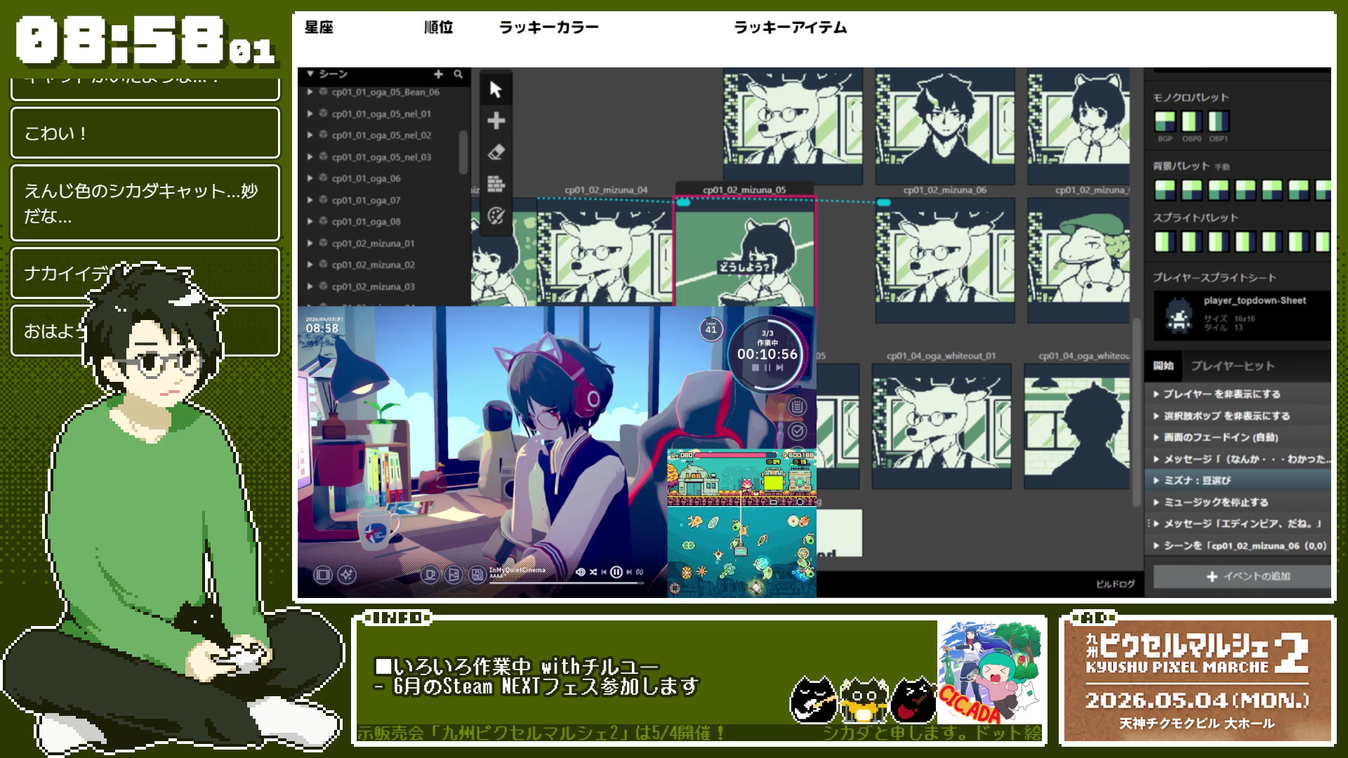
Add a Display Dialogue event after the music stop with the fri avatar
right_click(1187, 480)
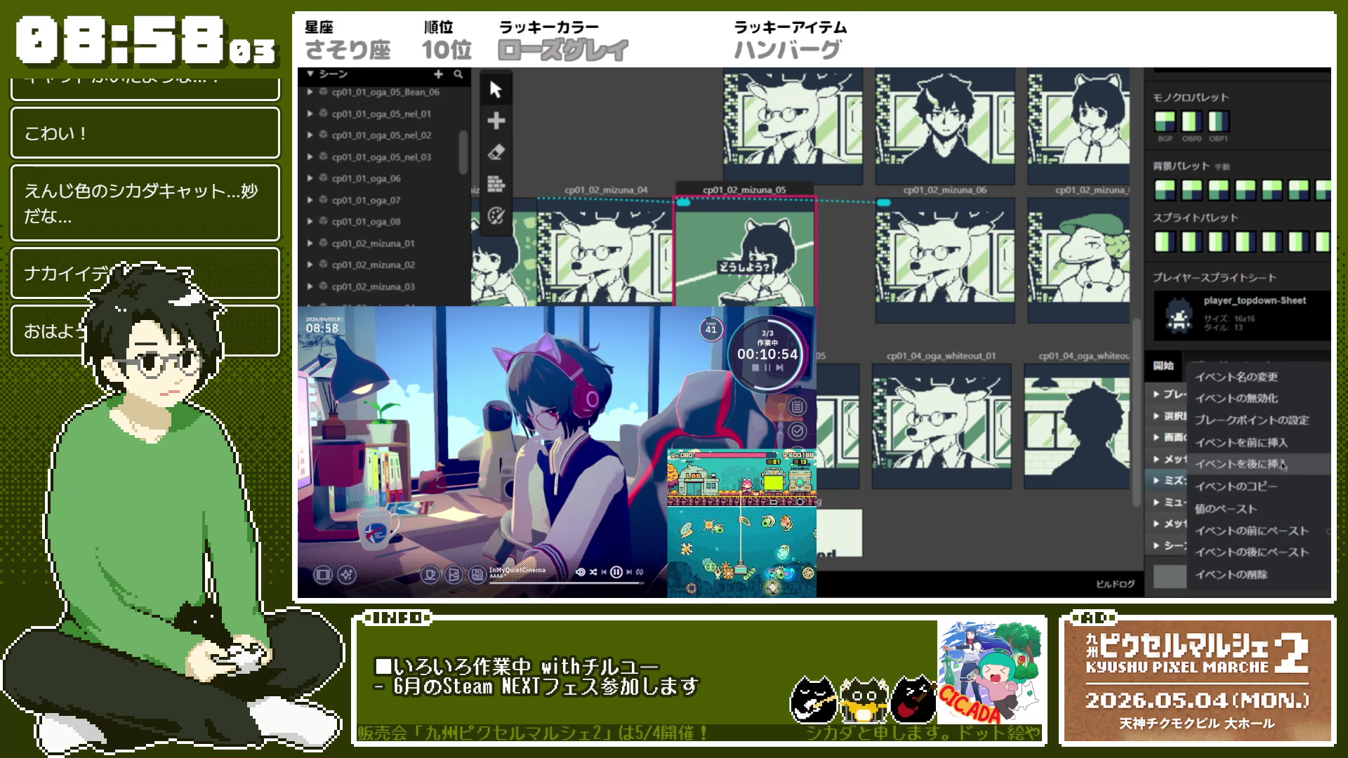
click(1285, 449)
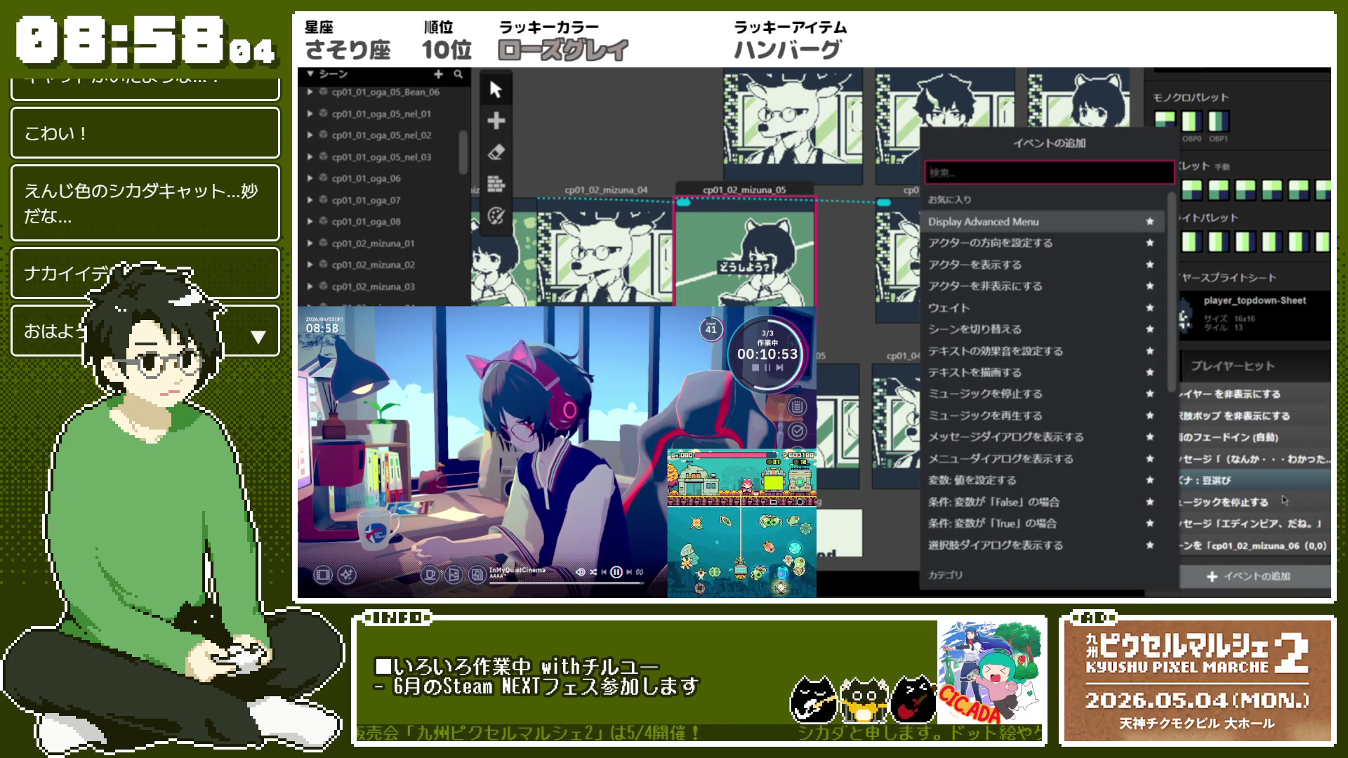
click(1082, 443)
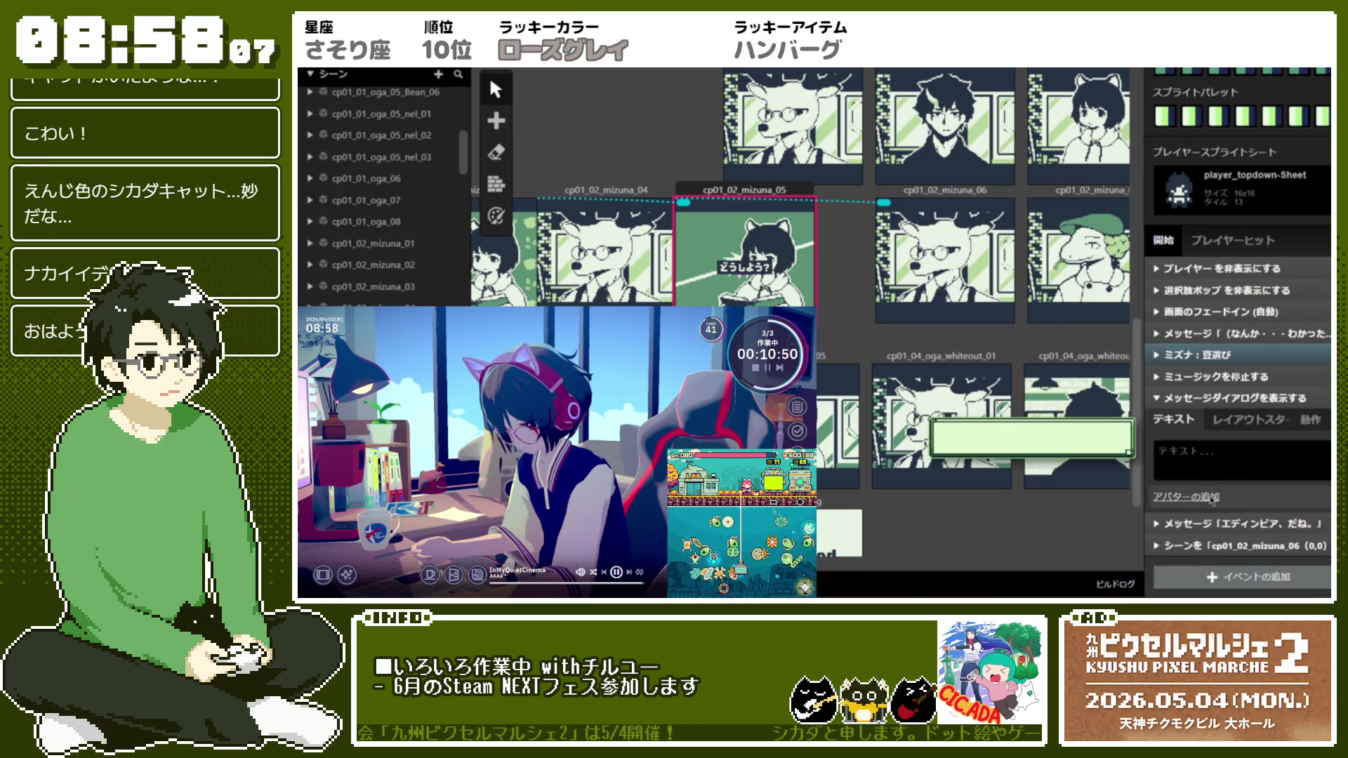
click(1239, 492)
click(1237, 453)
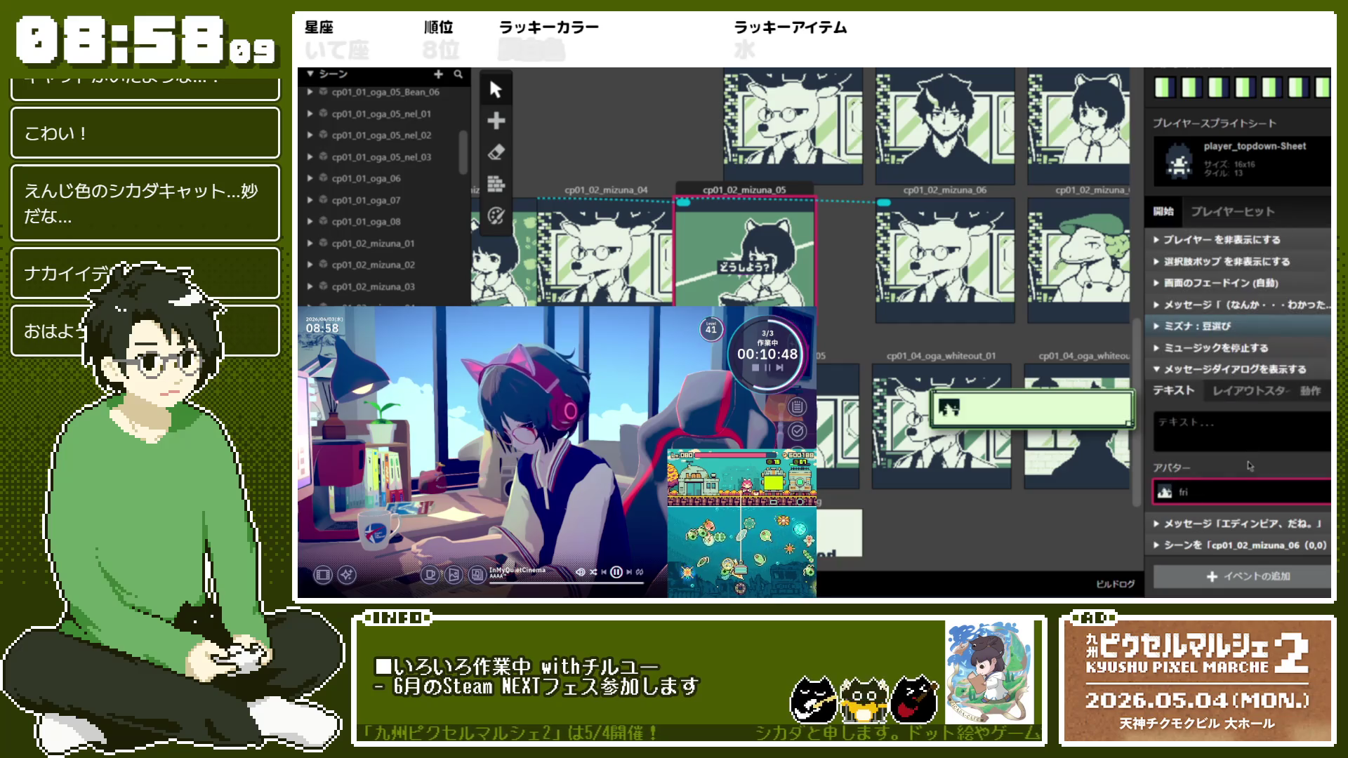
Enter the message 'では、豆の準備をします。' with a text-speed marker
click(1257, 438)
text(て)
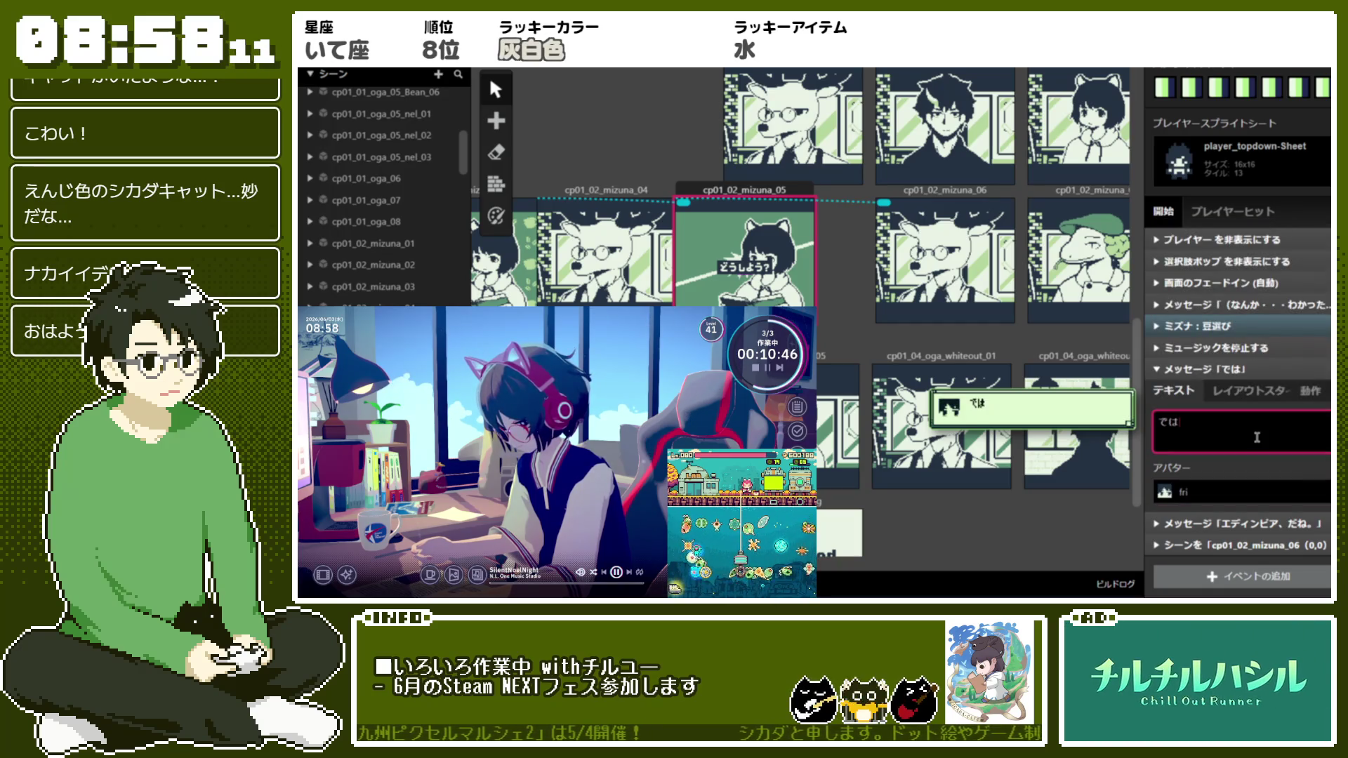
text(まm)
key(BackSpace)
key(BackSpace)
text(めのじゅんび)
key(space)
text(をします。)
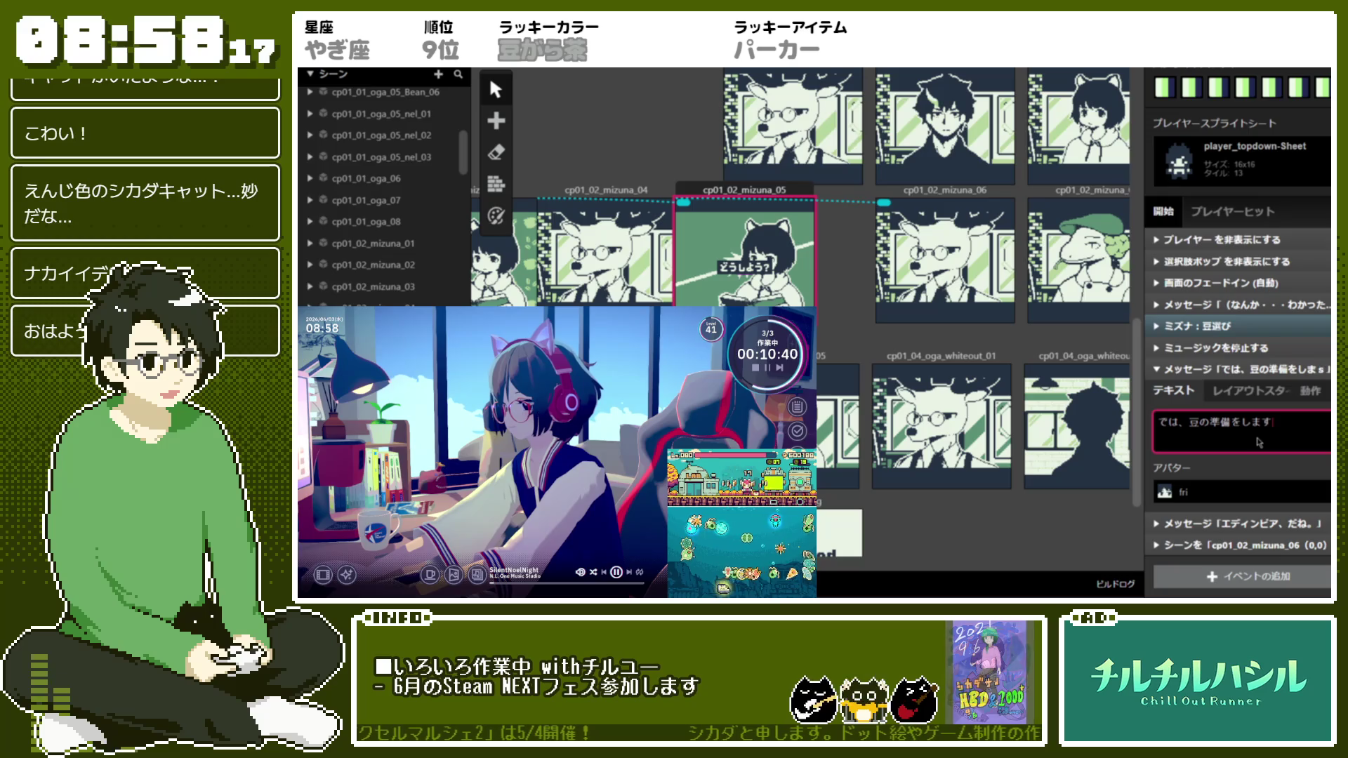
key(Return)
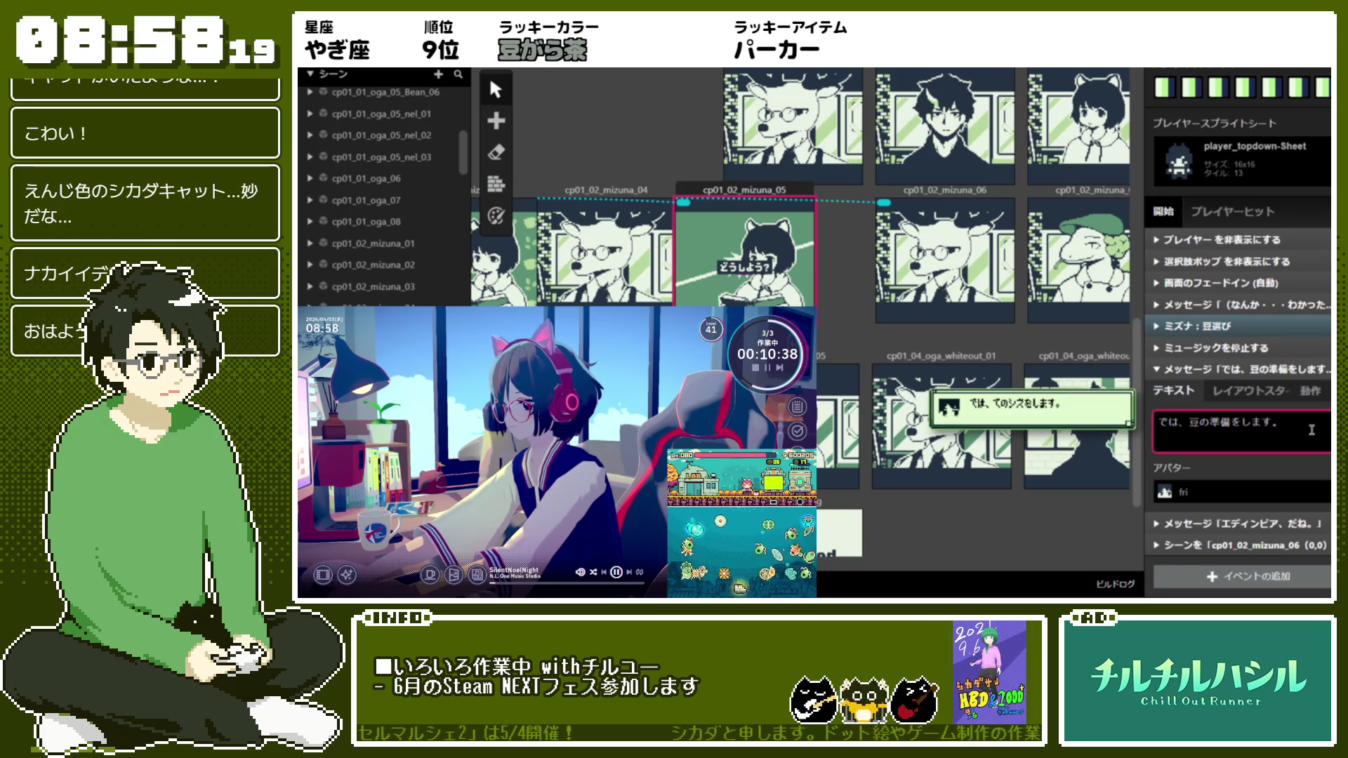
text(F!k)
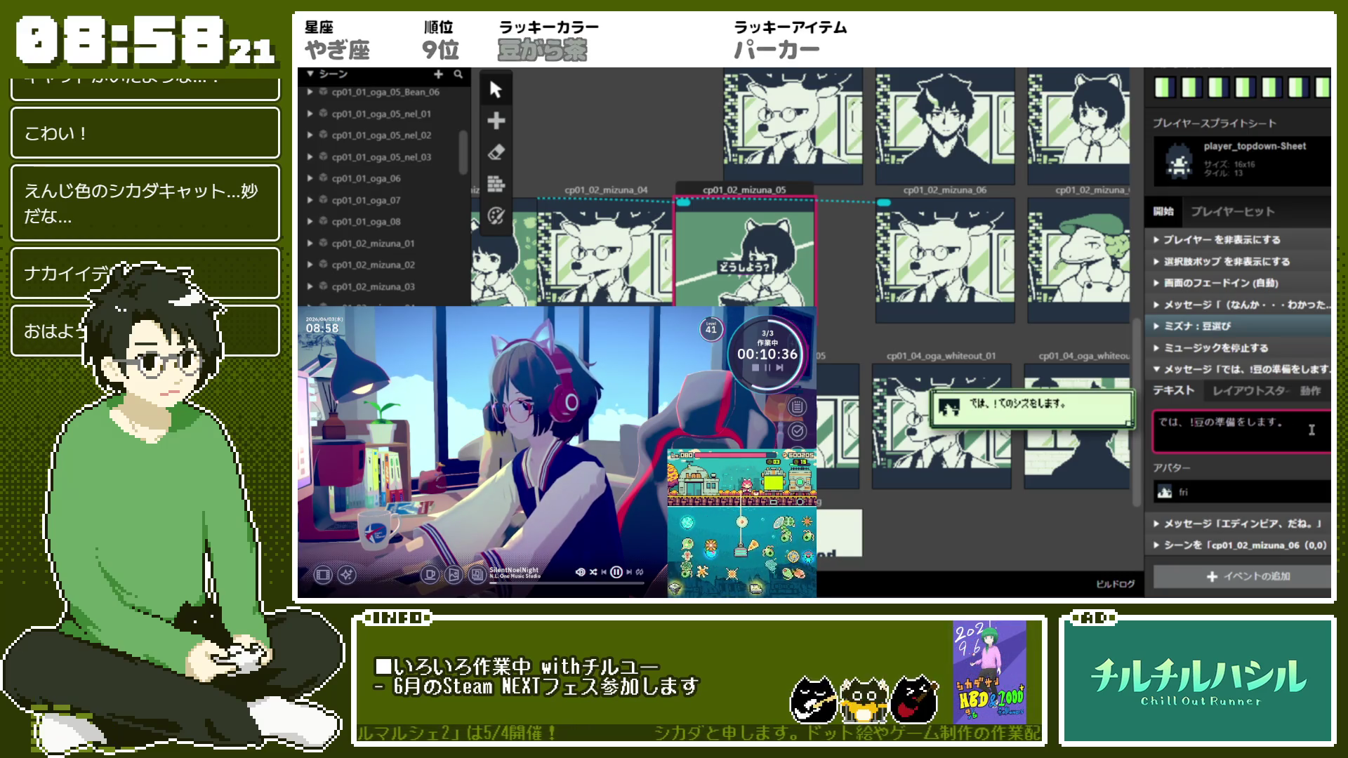
key(BackSpace)
key(BackSpace)
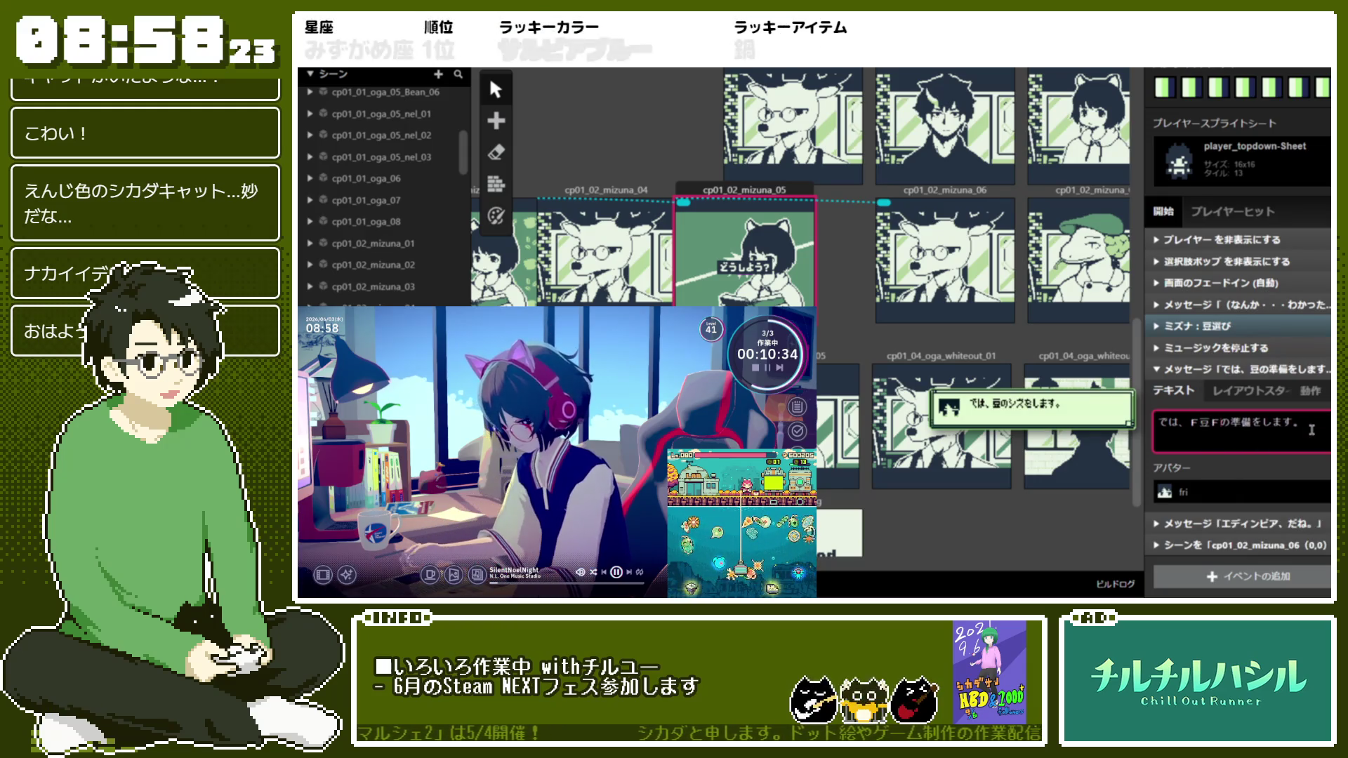
text(F)
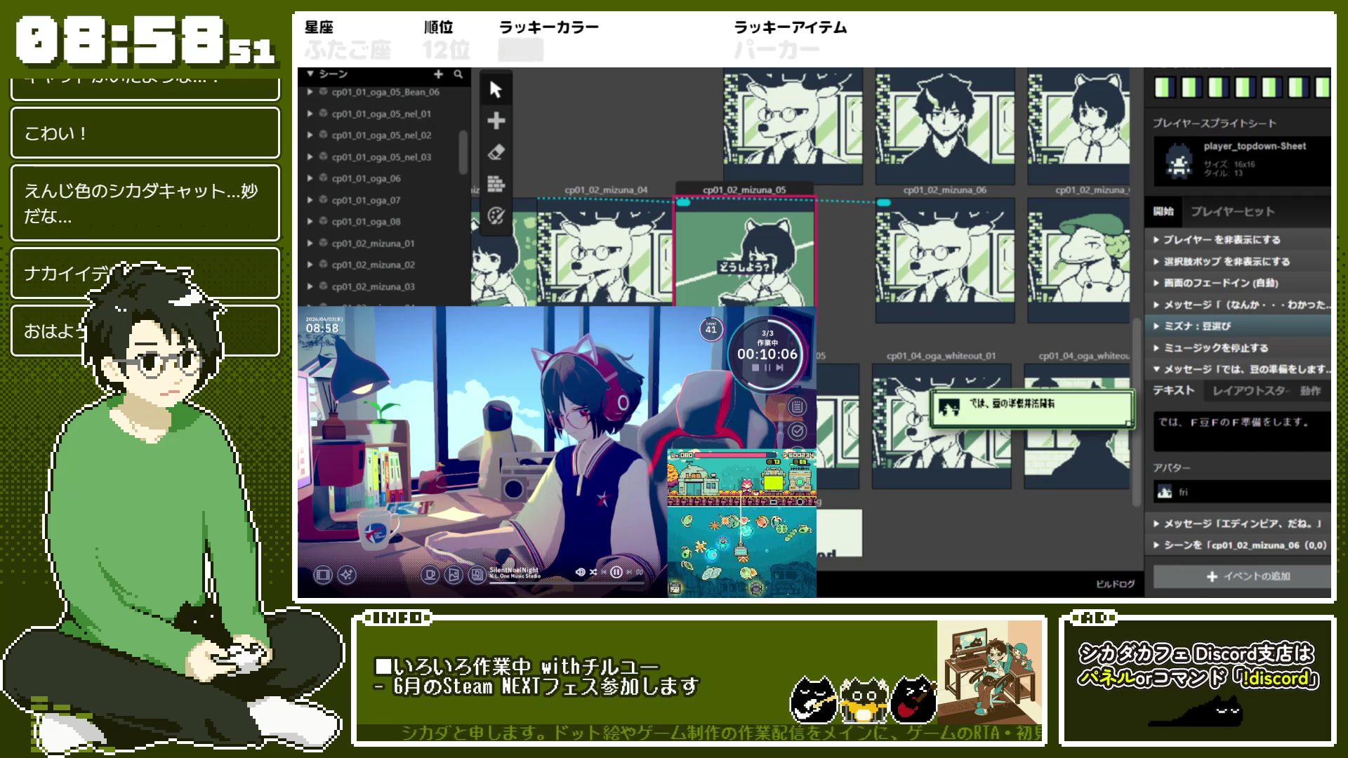
Add a speed marker after 準備 and a second box reading 'ネル！'
click(1242, 430)
text(!)
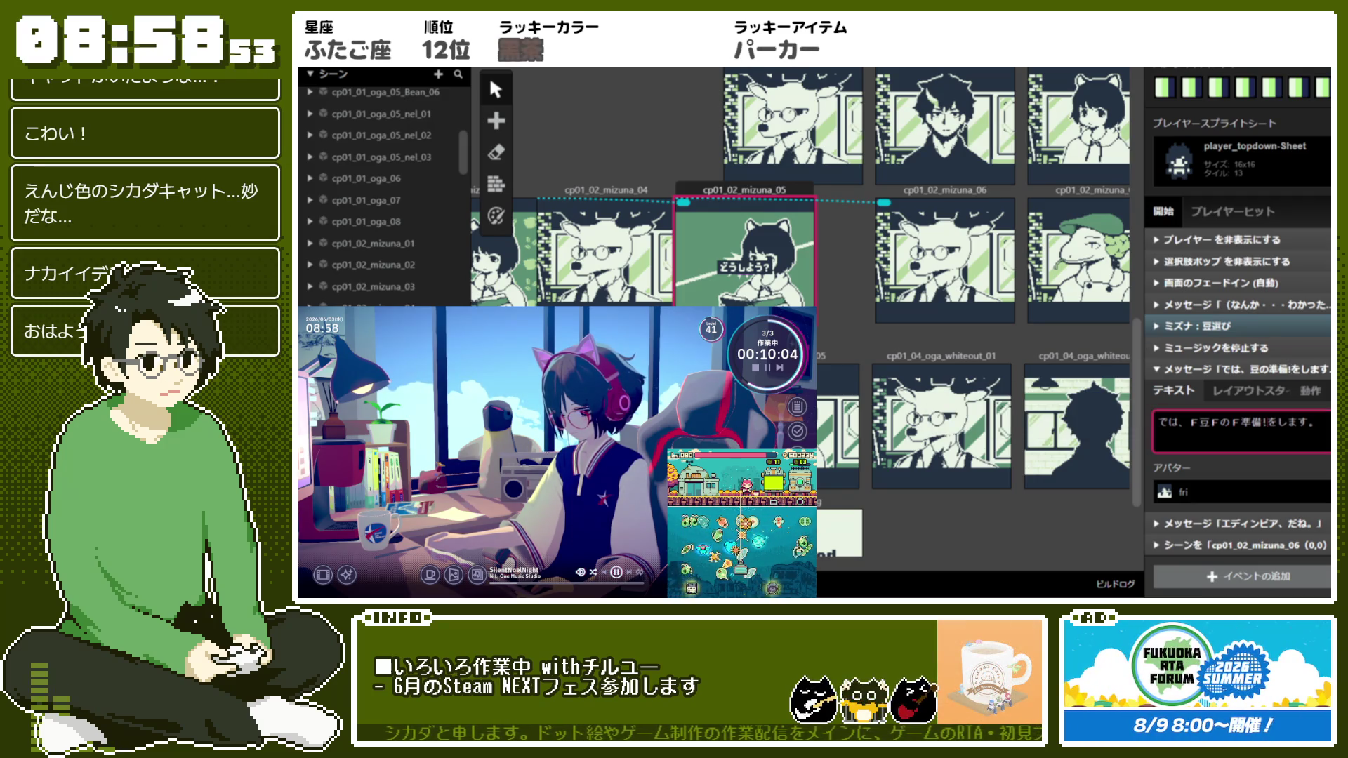
key(BackSpace)
text(F)
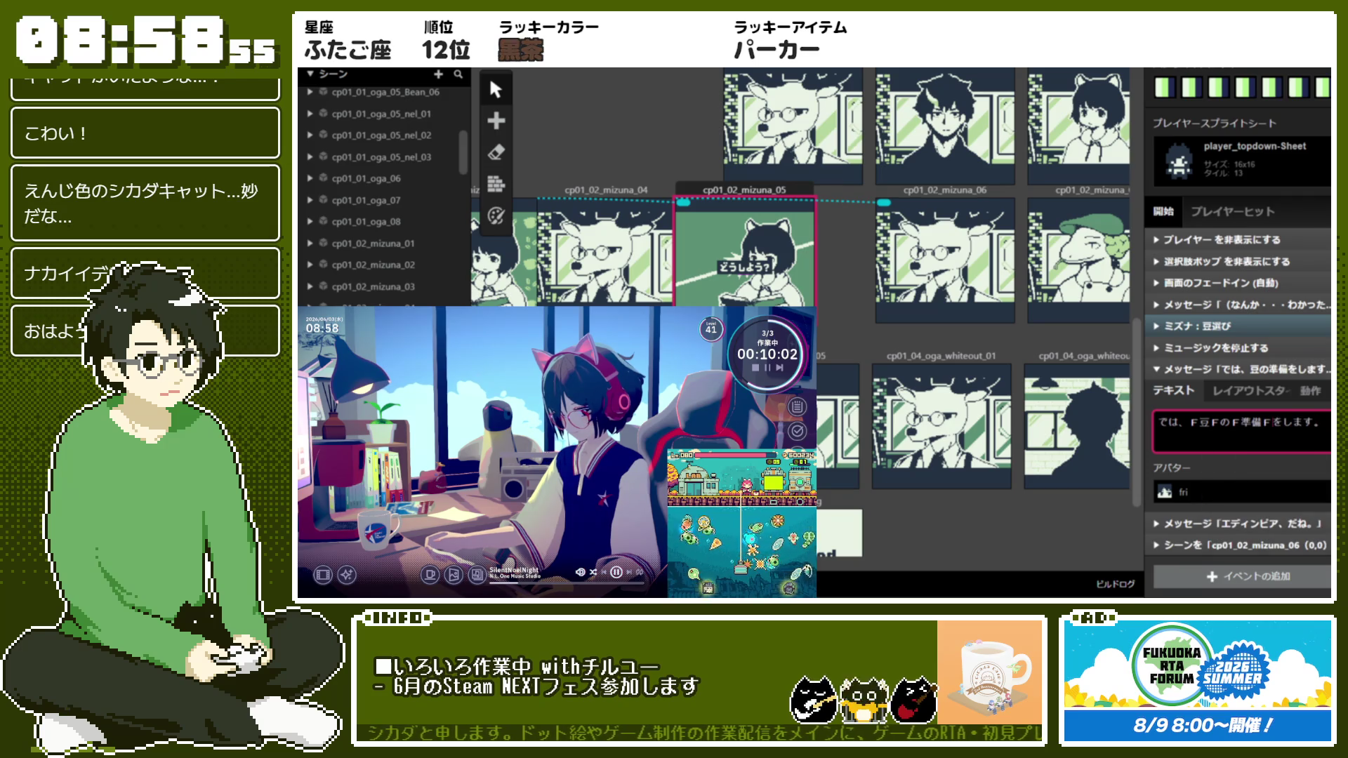
key(Return)
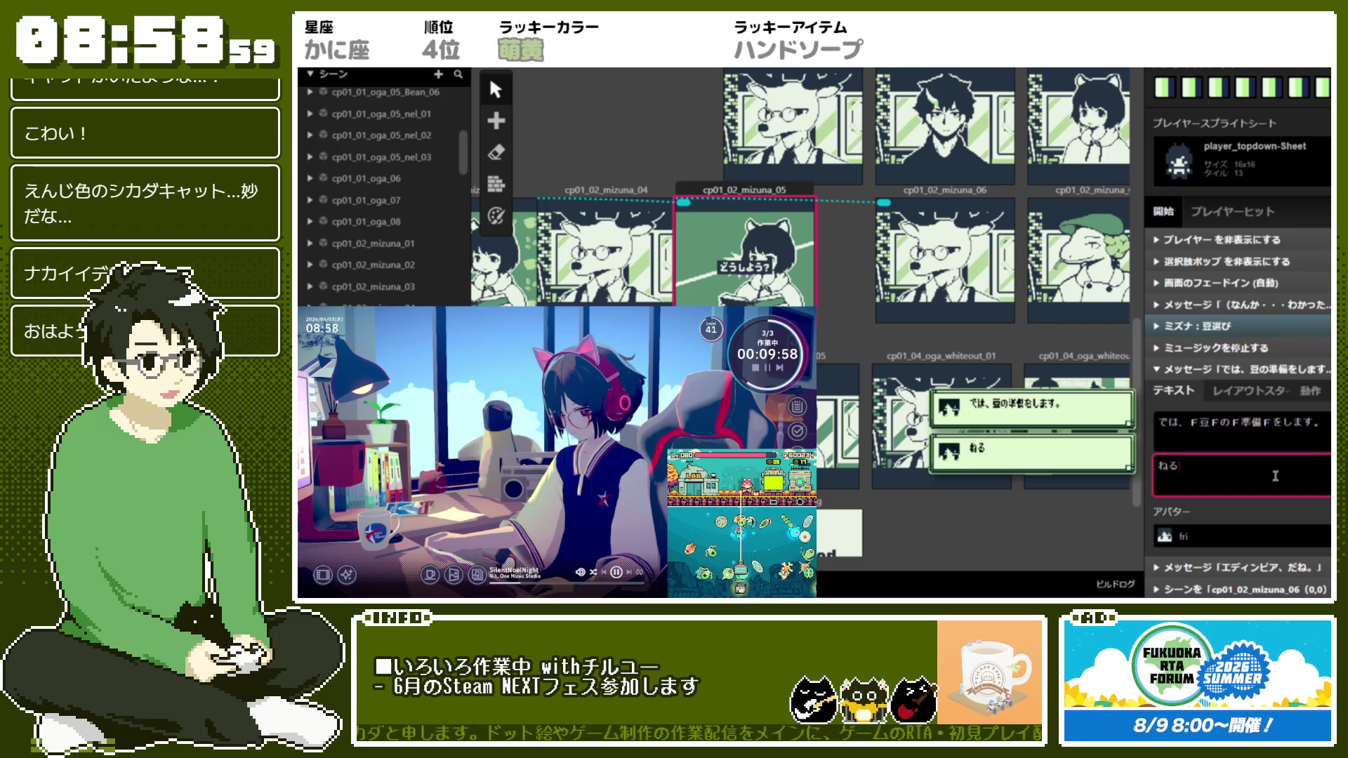
text(ー)
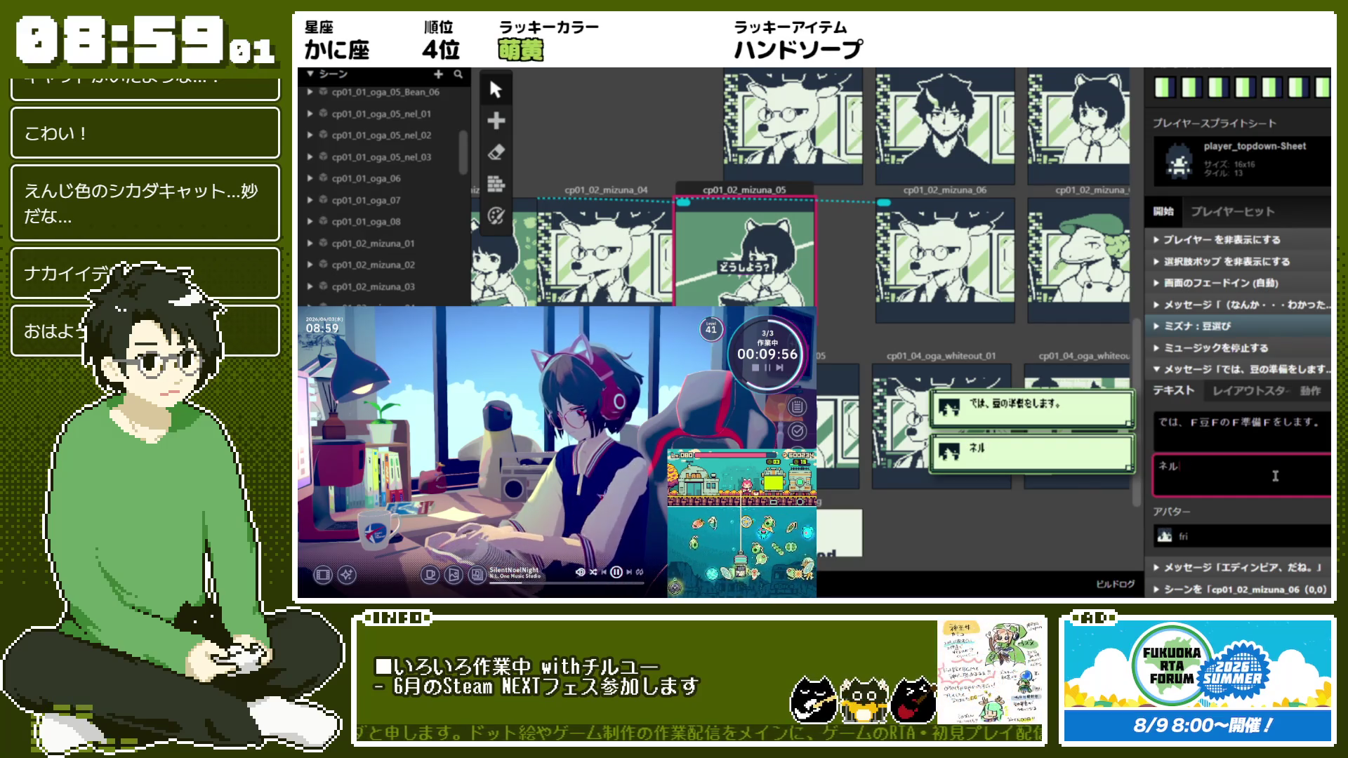
text(！)
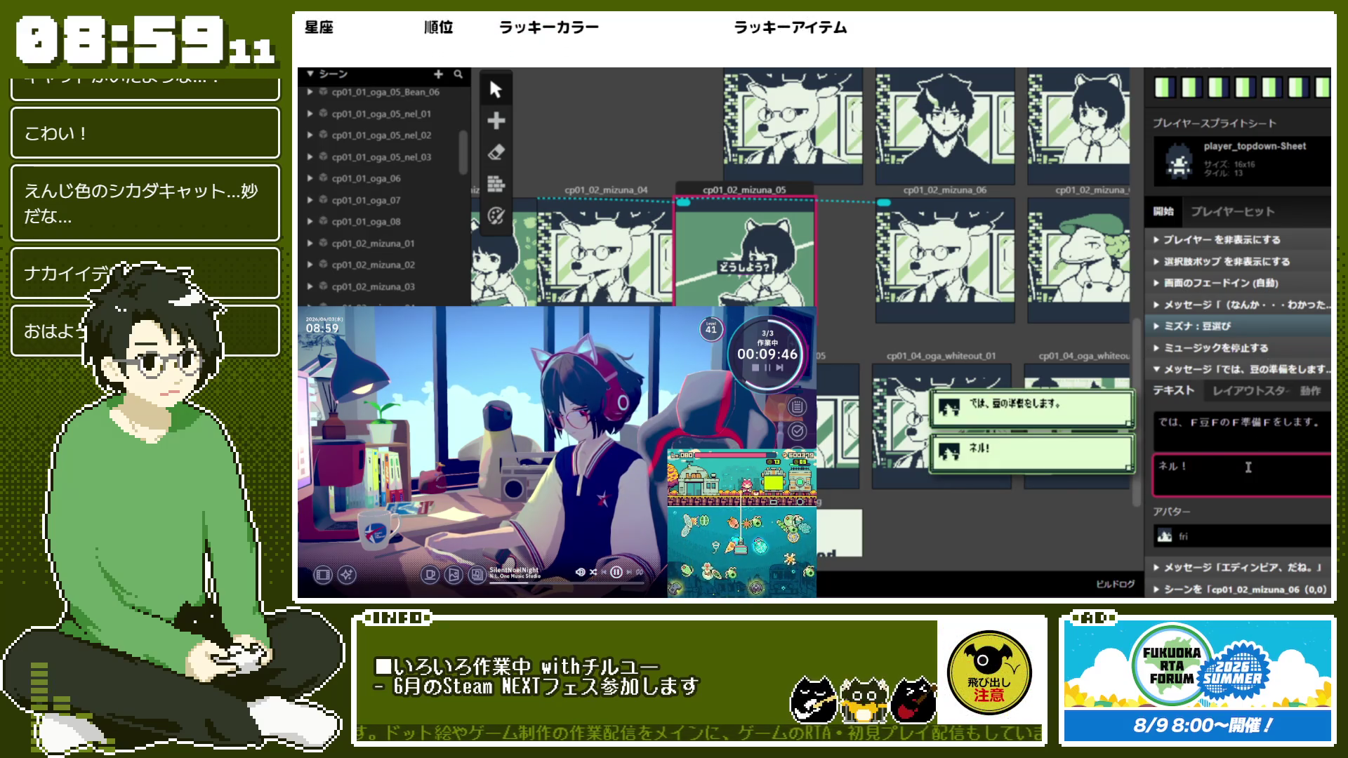
Switch the 'エディンピア、だね。' message's avatar to avatar_nel
click(1234, 369)
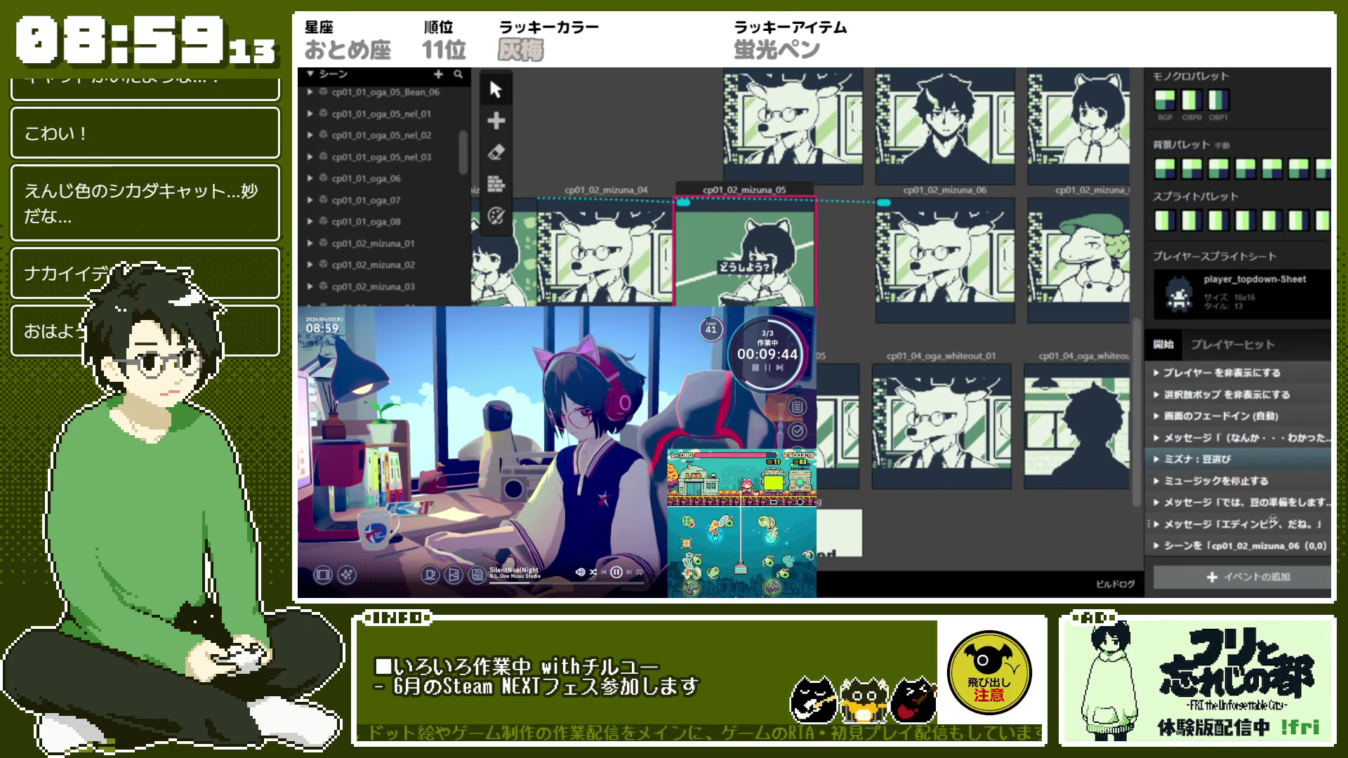
click(1273, 521)
click(1207, 517)
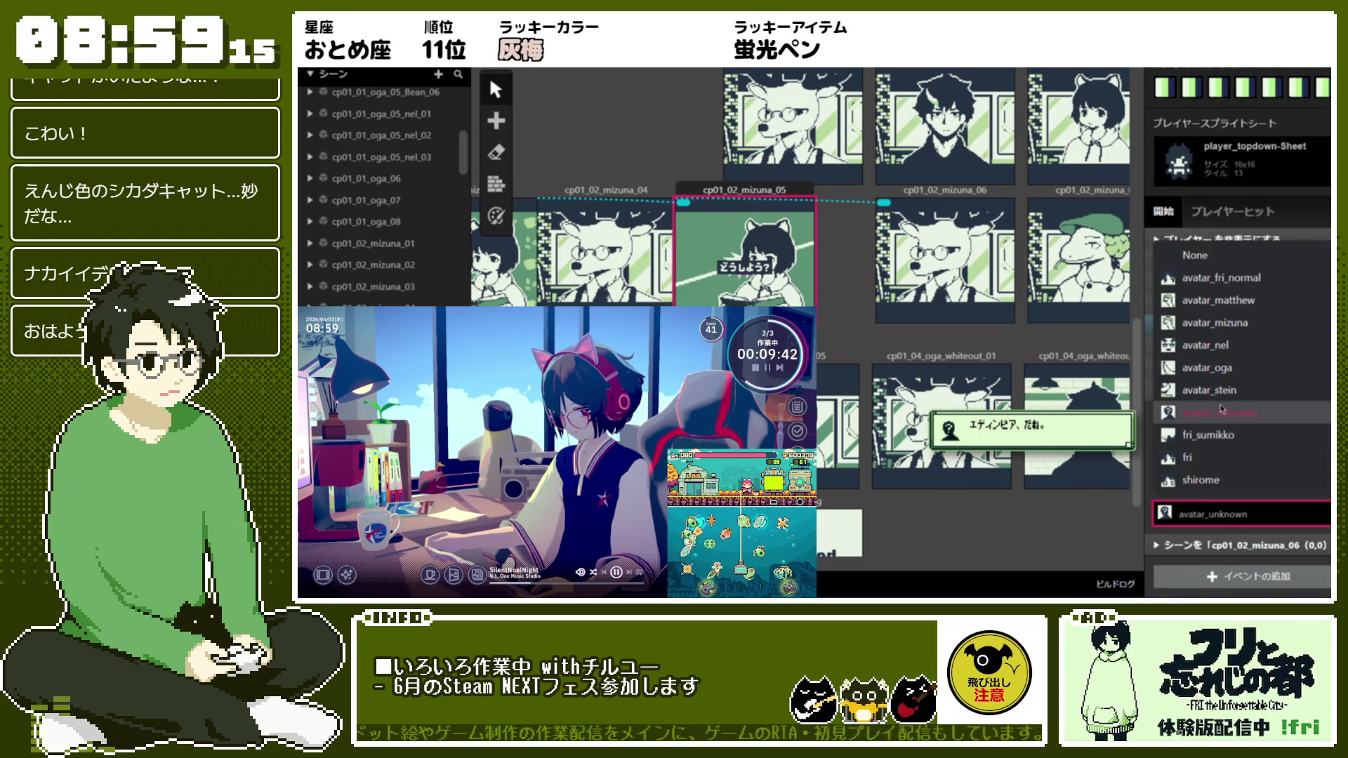
click(1224, 348)
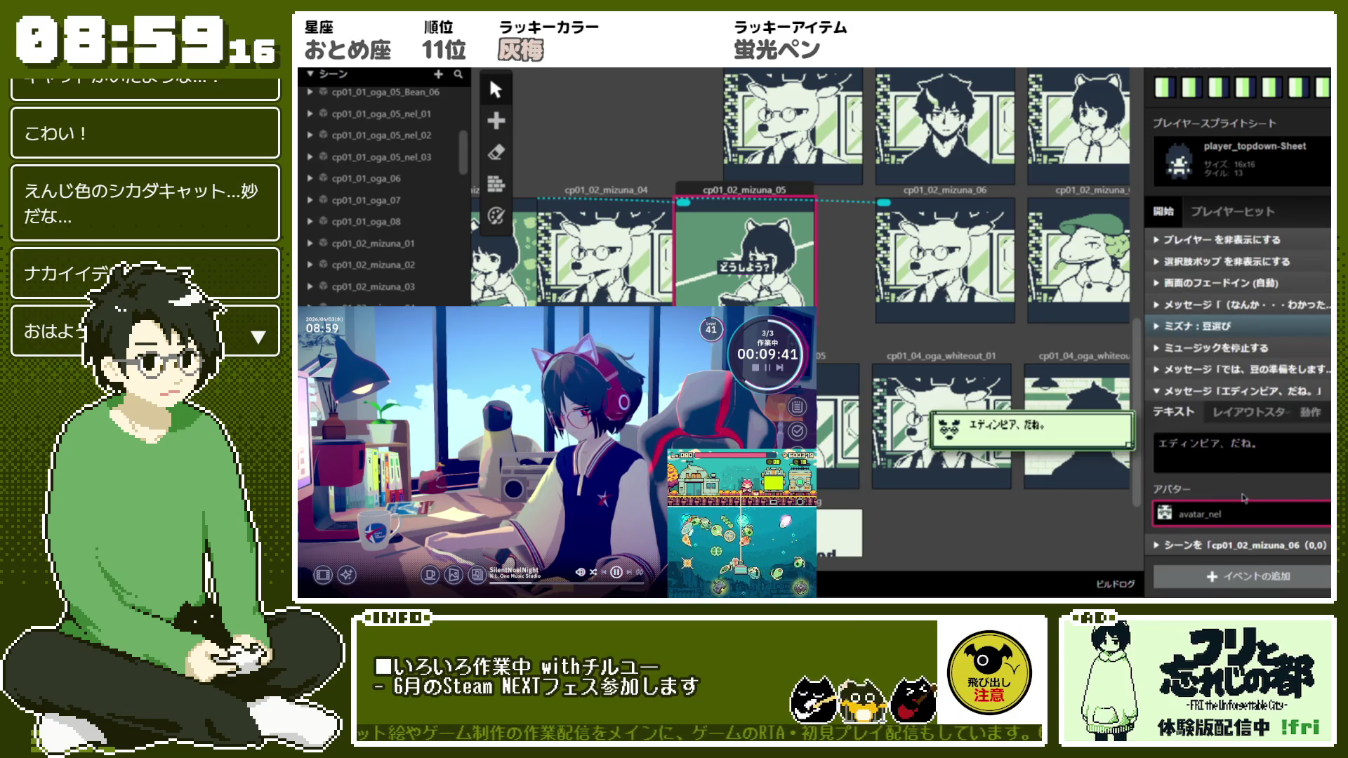
Replace its text with 'はいはい、注文かな。' including text-speed markers, then collapse it
click(1298, 441)
text(はいはい、)
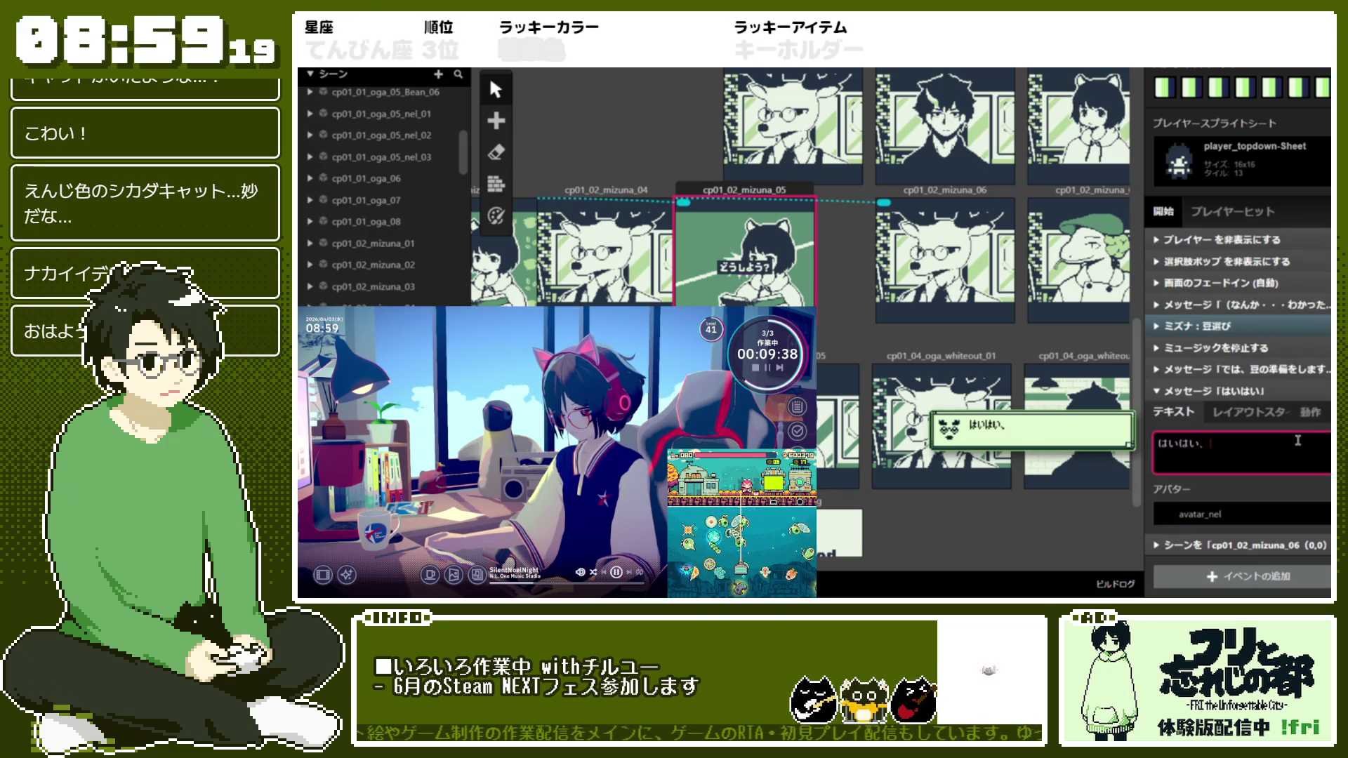
text(注文かな。!)
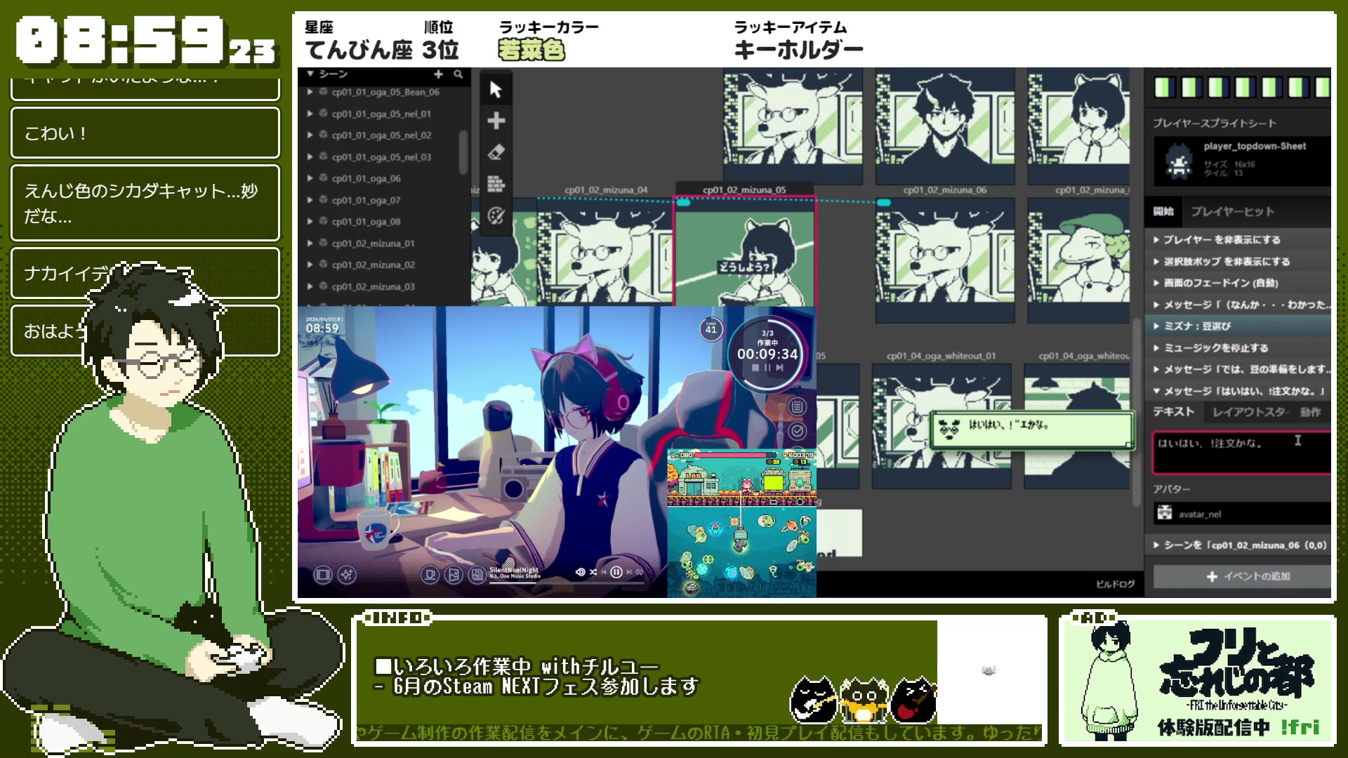
text(1)
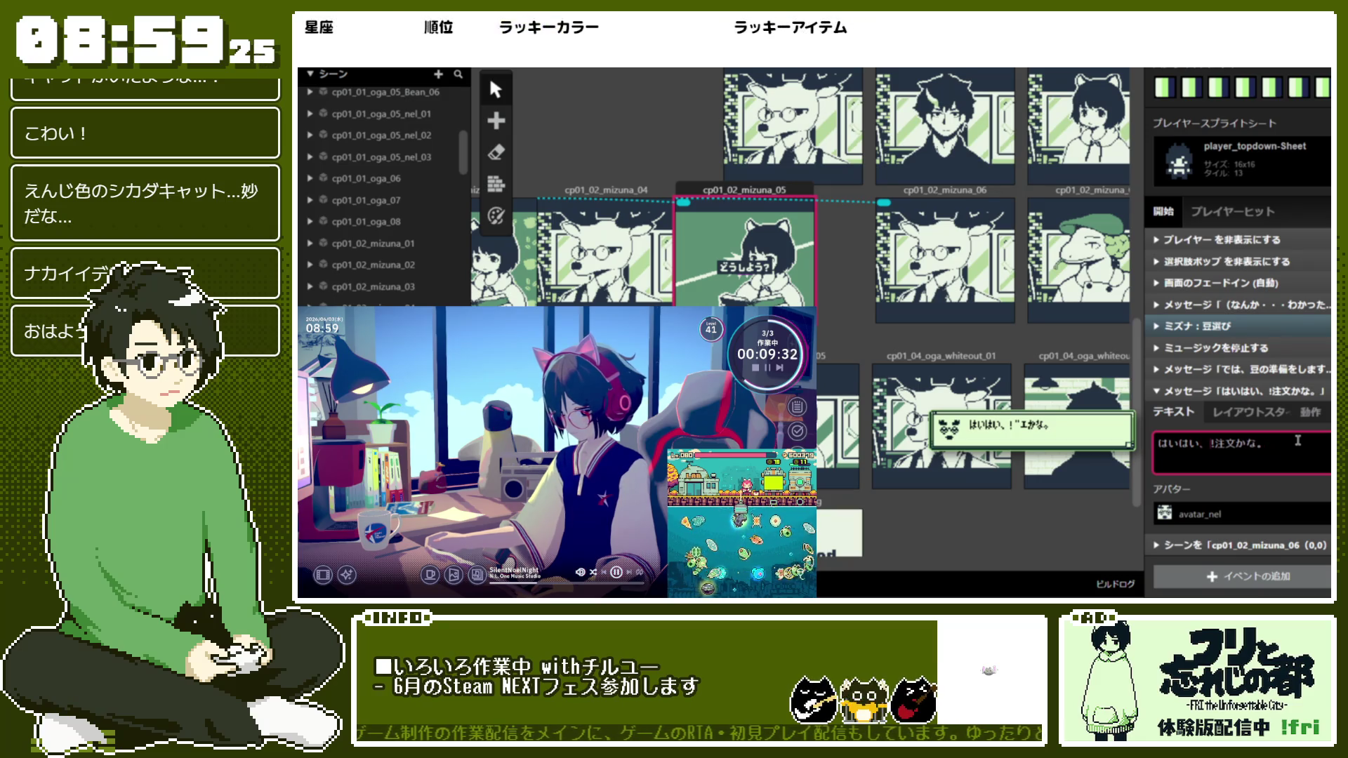
key(BackSpace)
text(!)
key(BackSpace)
key(BackSpace)
text(F)
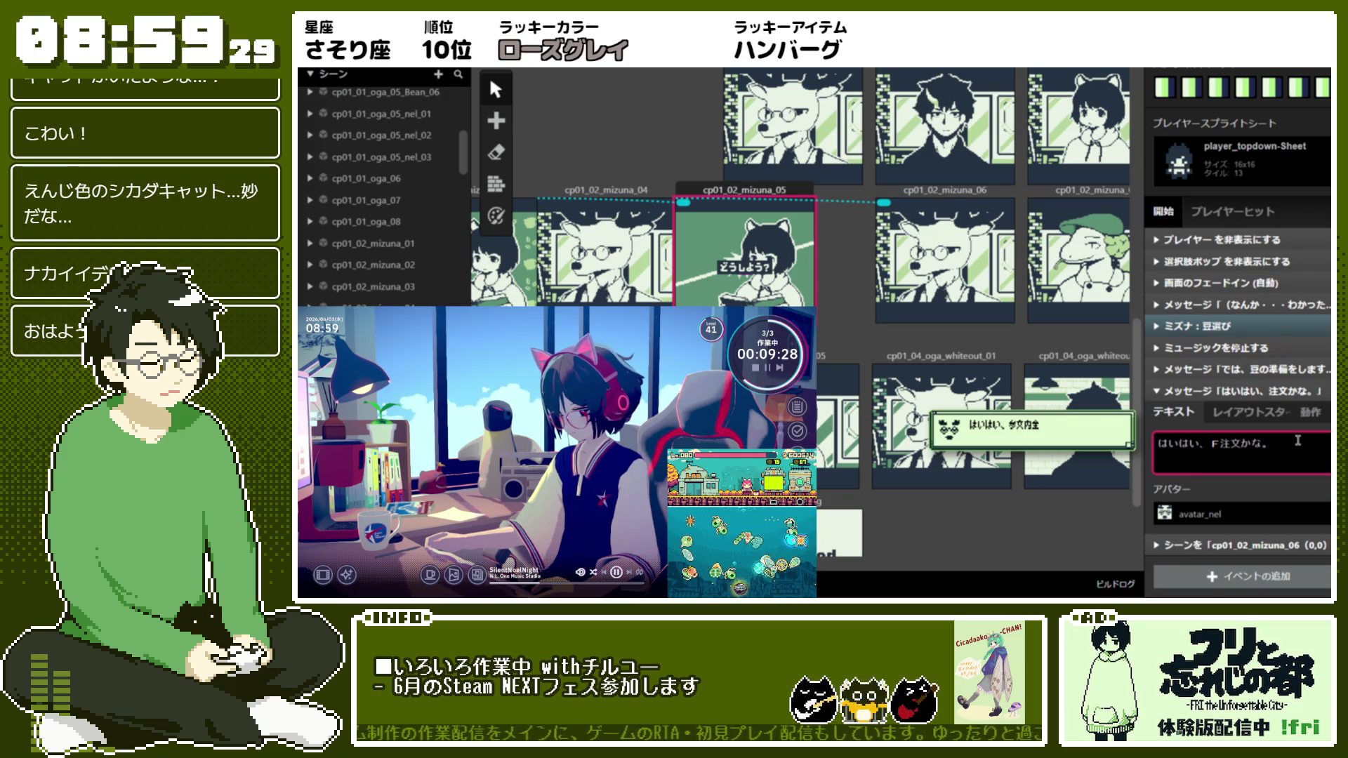
text(F)
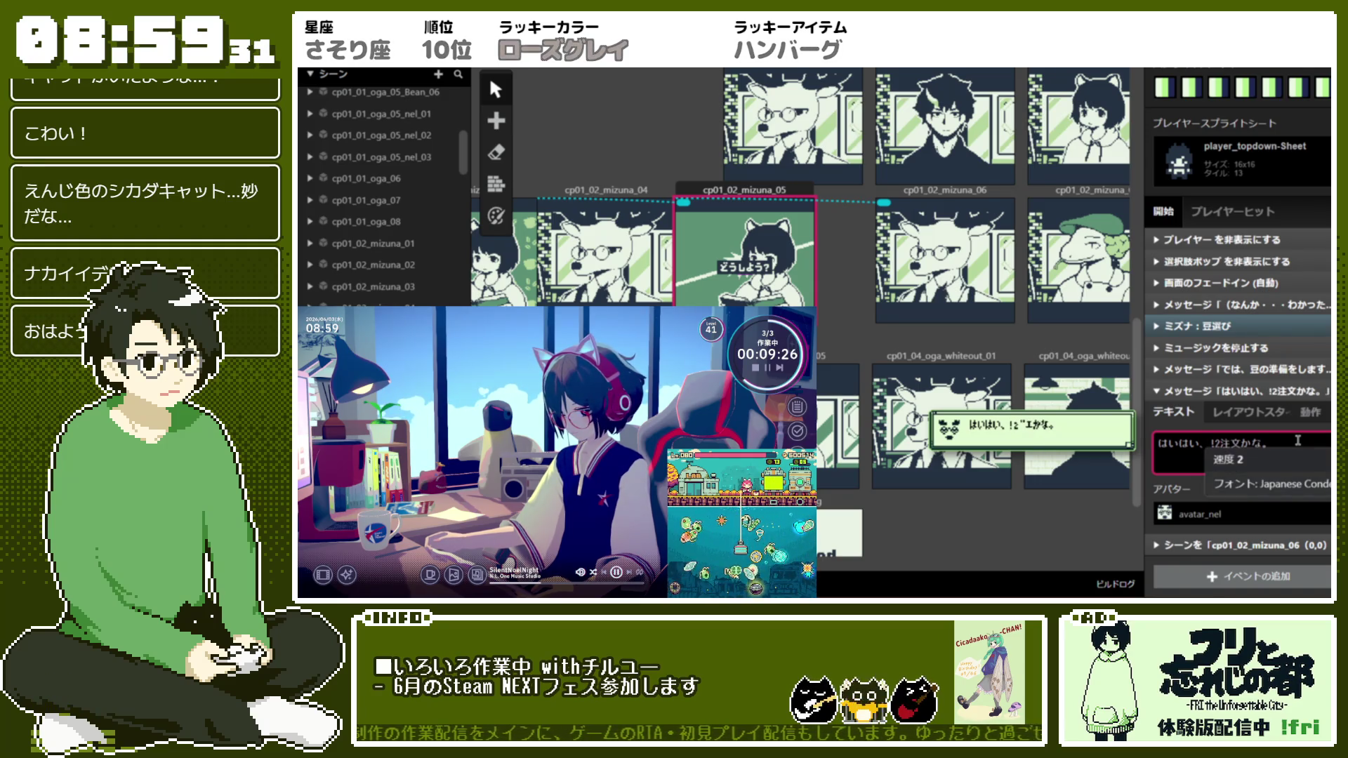
text(!3)
key(BackSpace)
key(BackSpace)
text(F注)
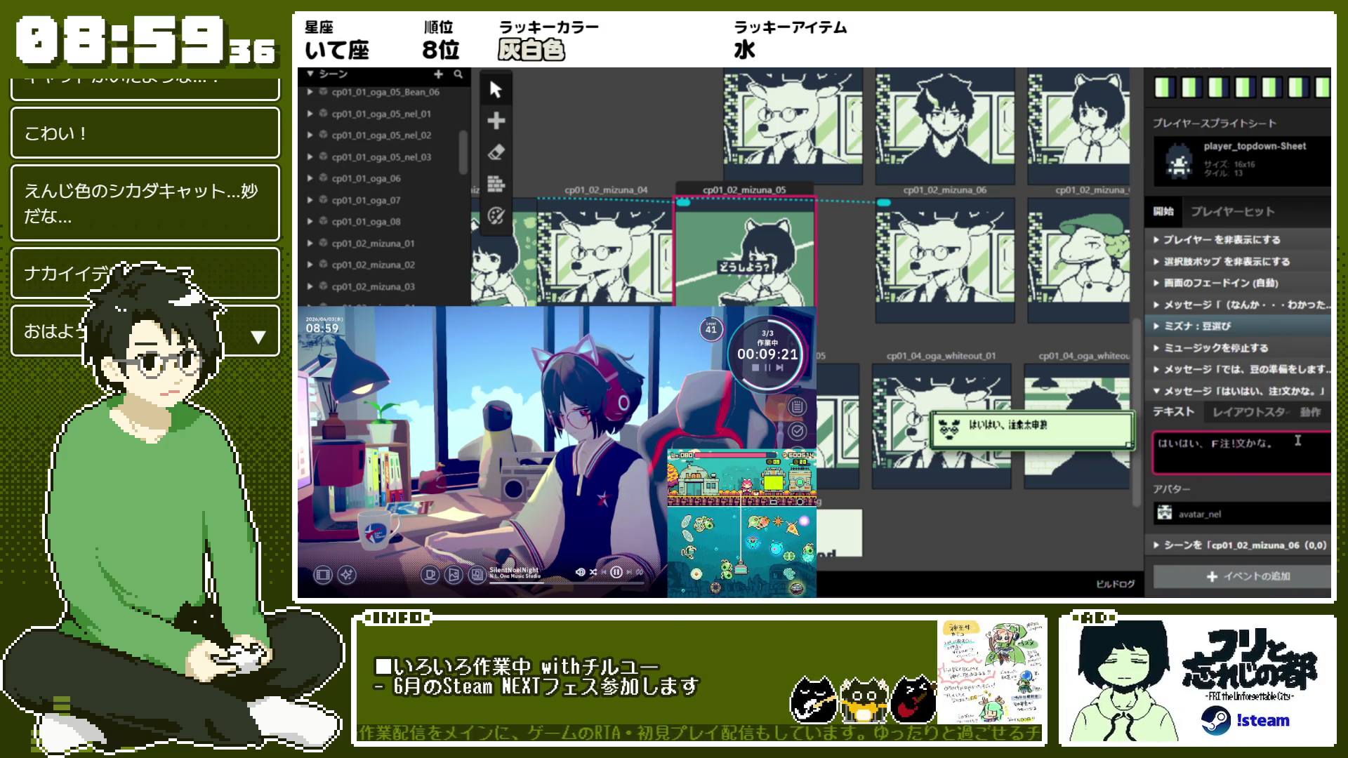
key(BackSpace)
text(F注)
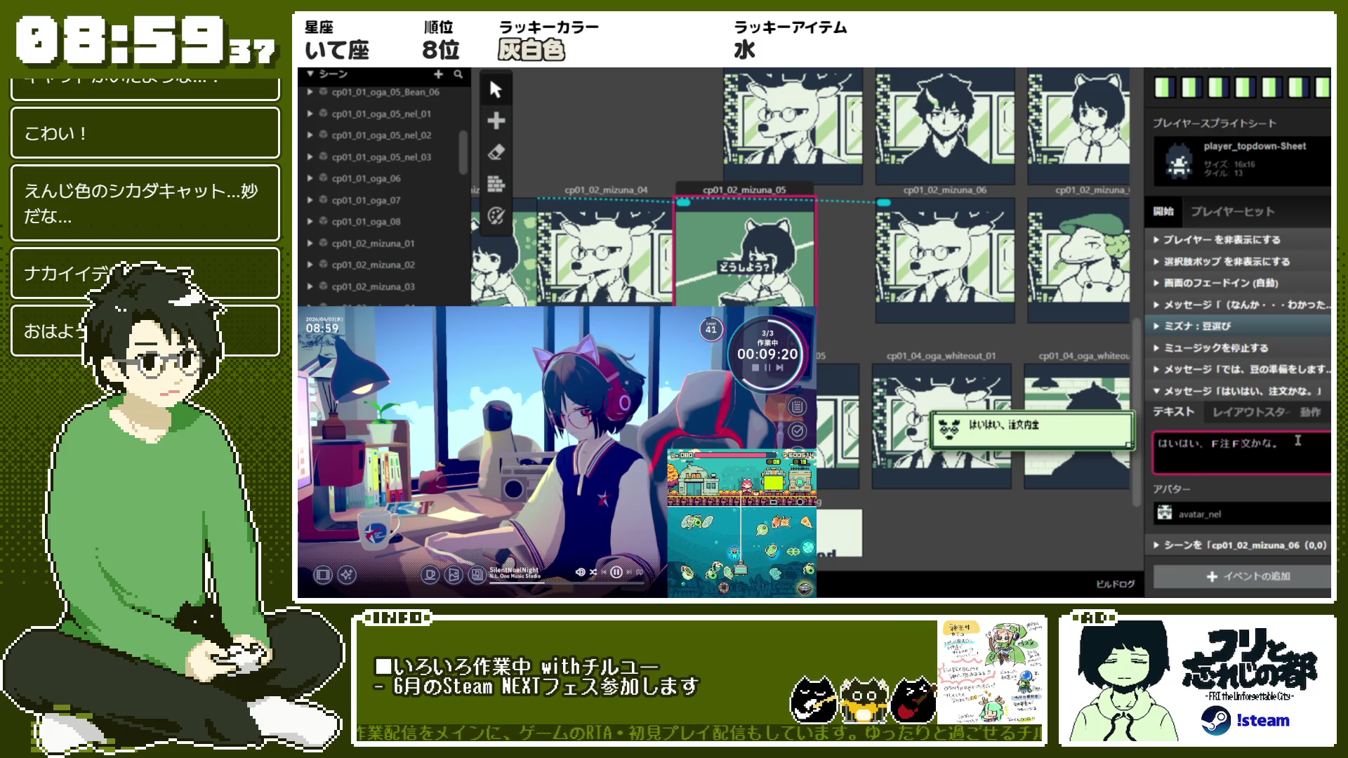
text(F)
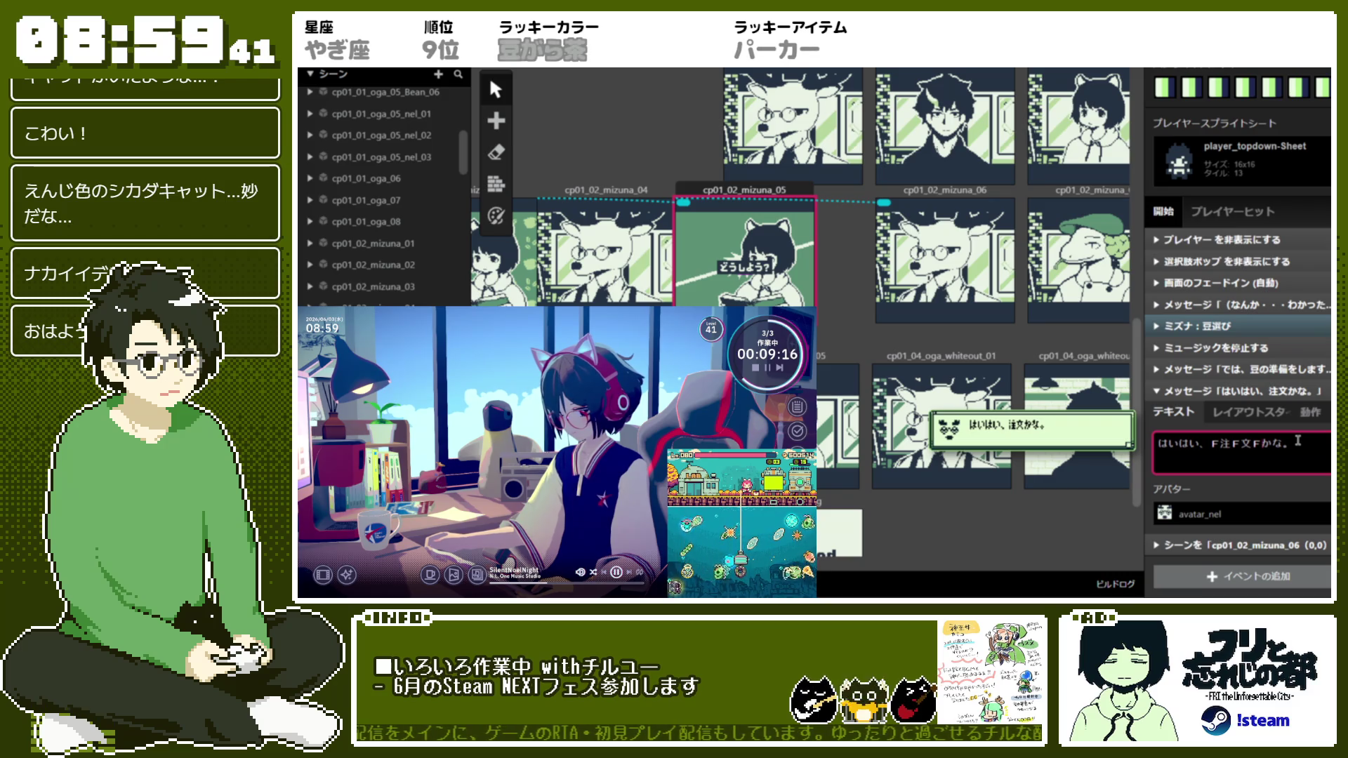
click(1292, 507)
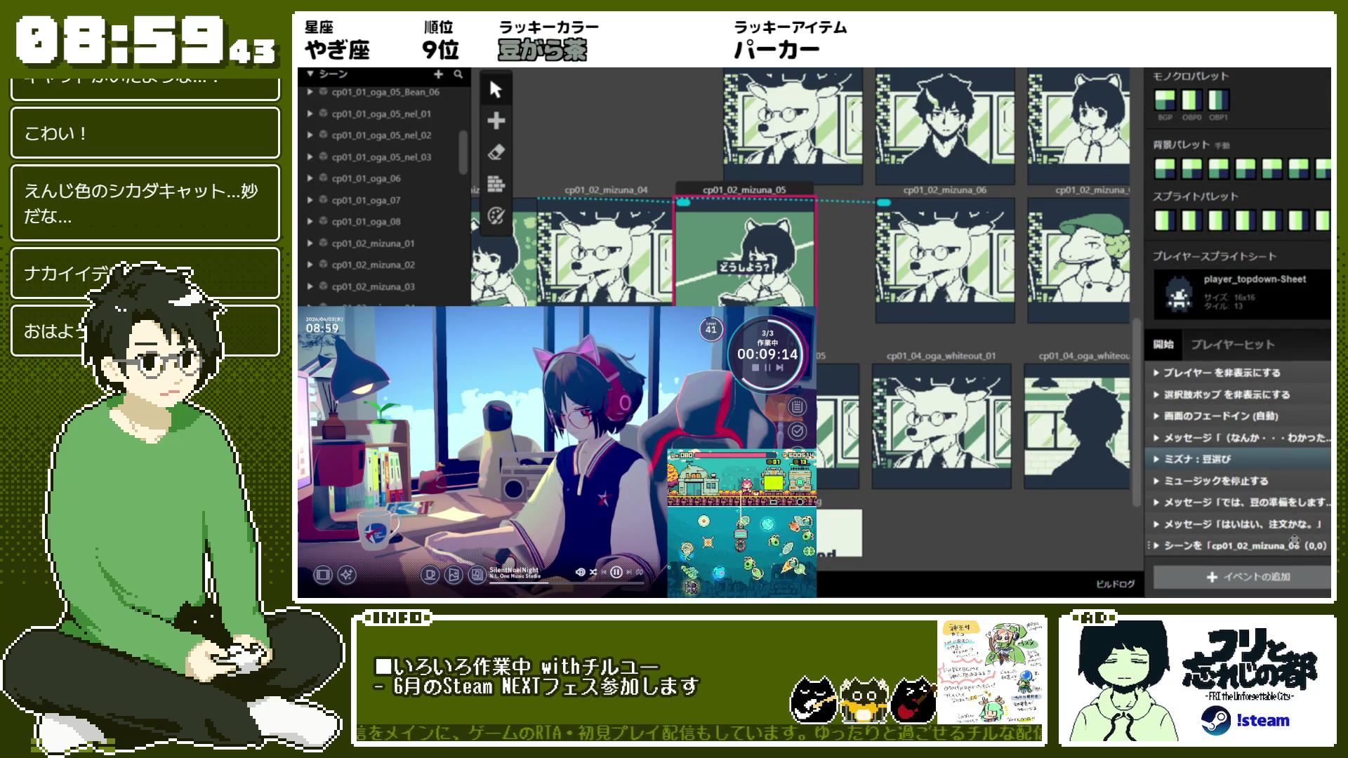
Move scene cp01_02_mizuna_06 beside mizuna_05 and expand its first message event
scroll(1266, 342, up, 3)
scroll(1266, 342, down, 2)
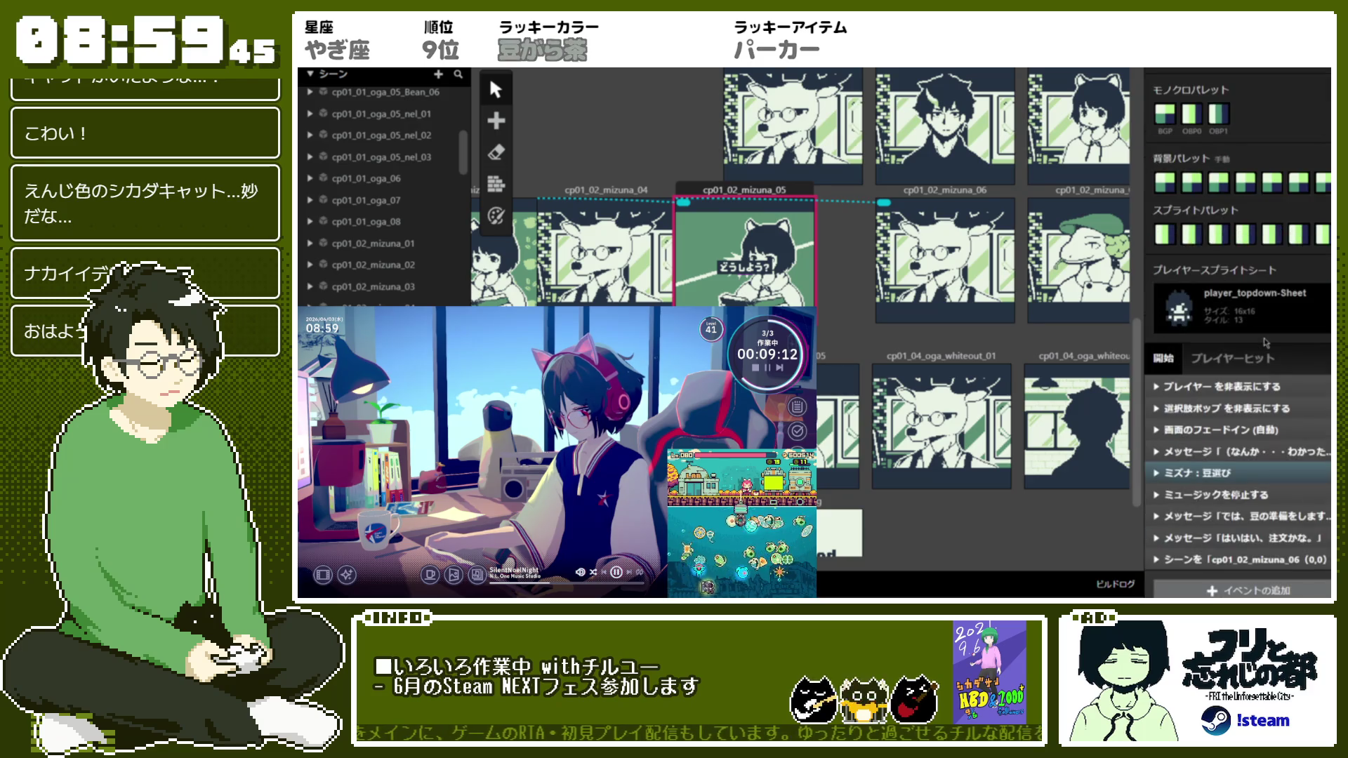
drag(925, 203, 871, 191)
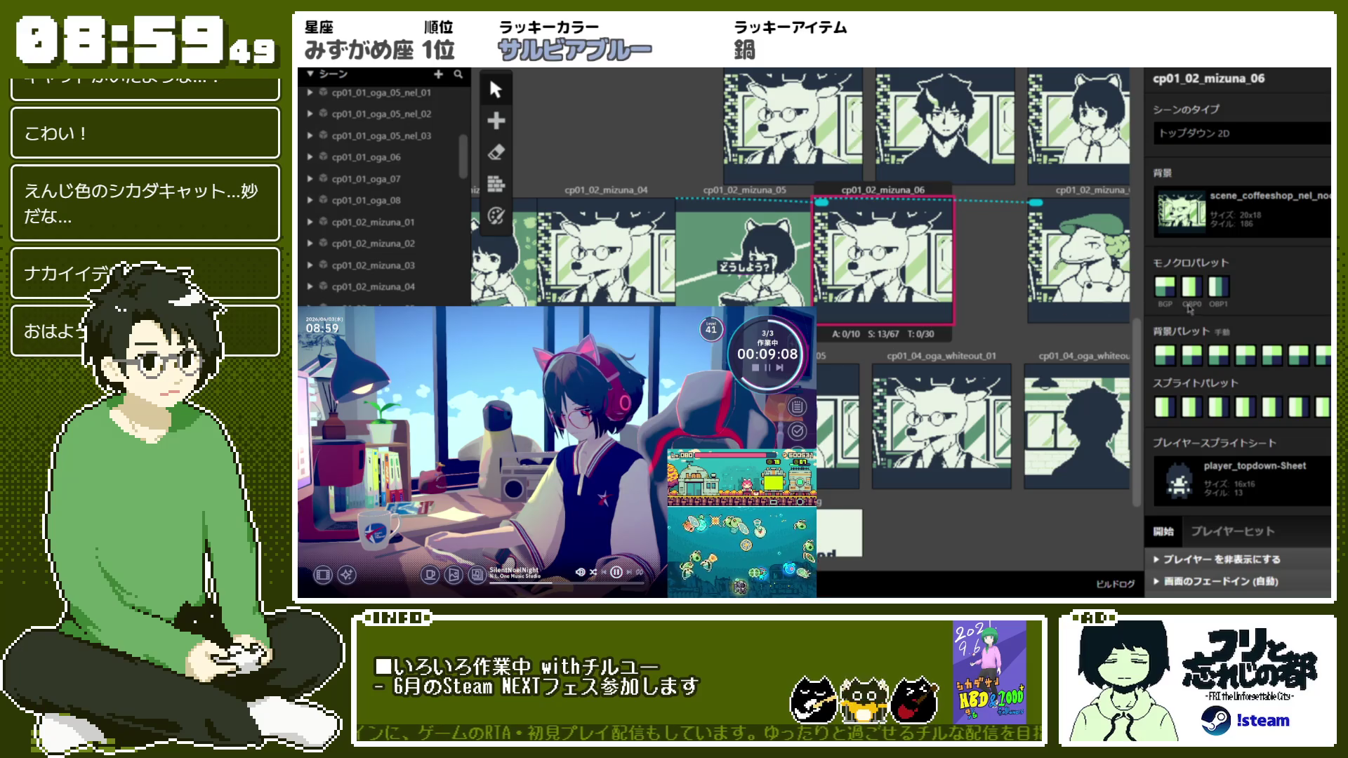
scroll(1287, 329, down, 3)
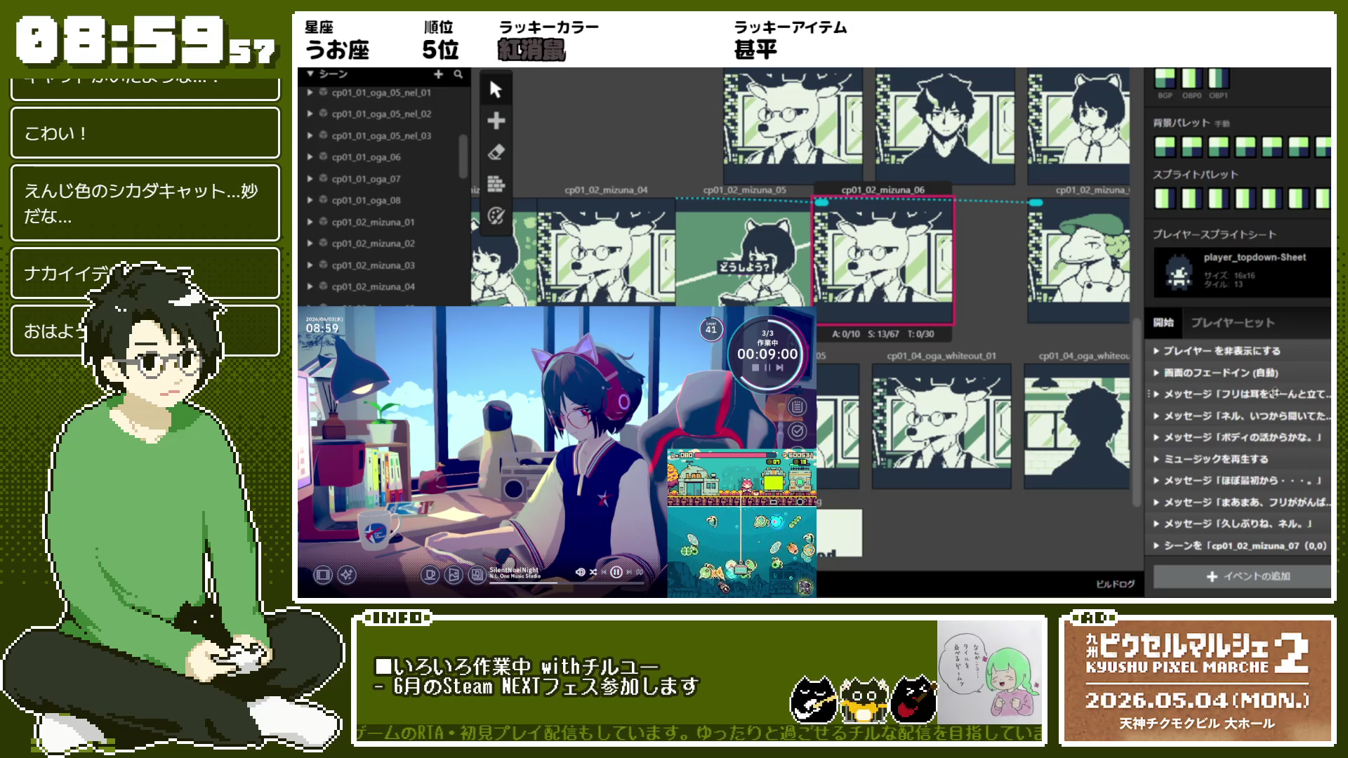
click(1274, 393)
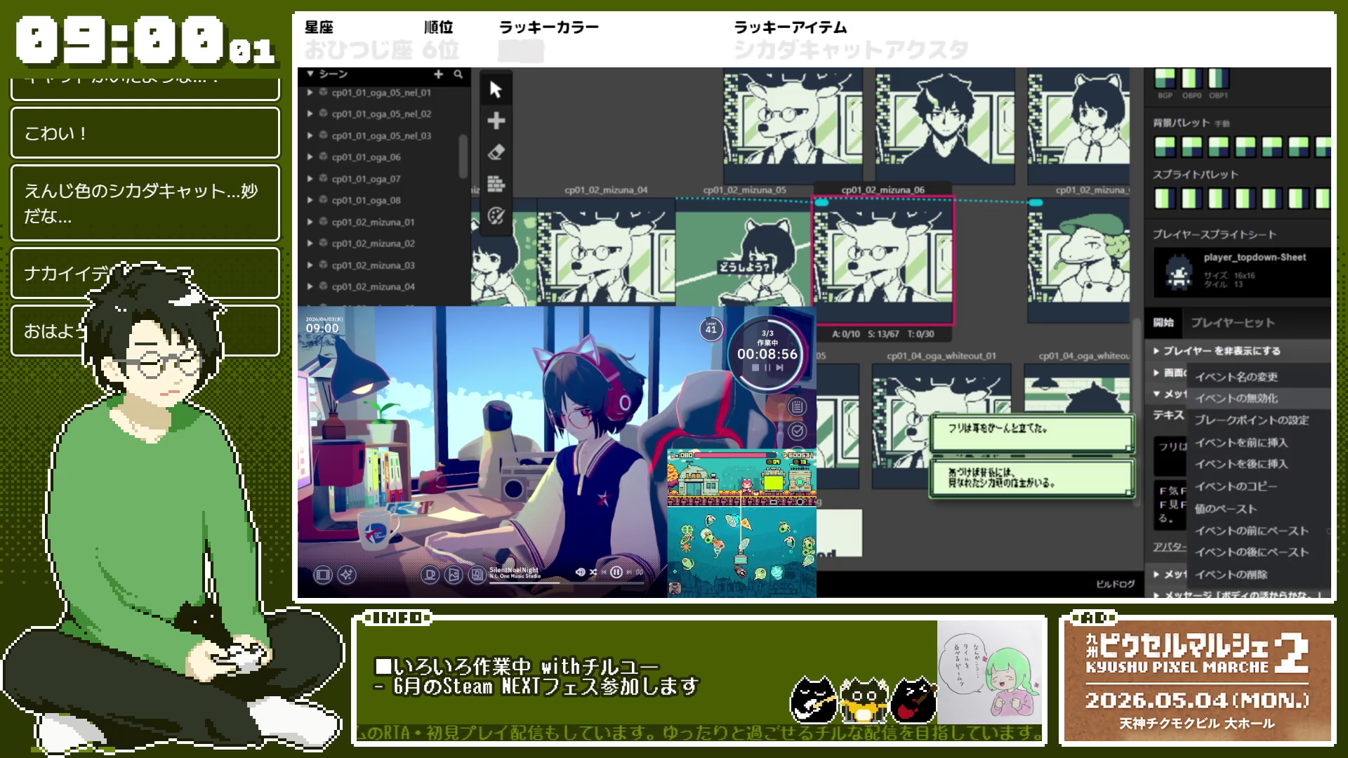
Replace mizuna_06's first message with a new Display Message using the avatar_nel avatar
right_click(1274, 393)
click(1297, 575)
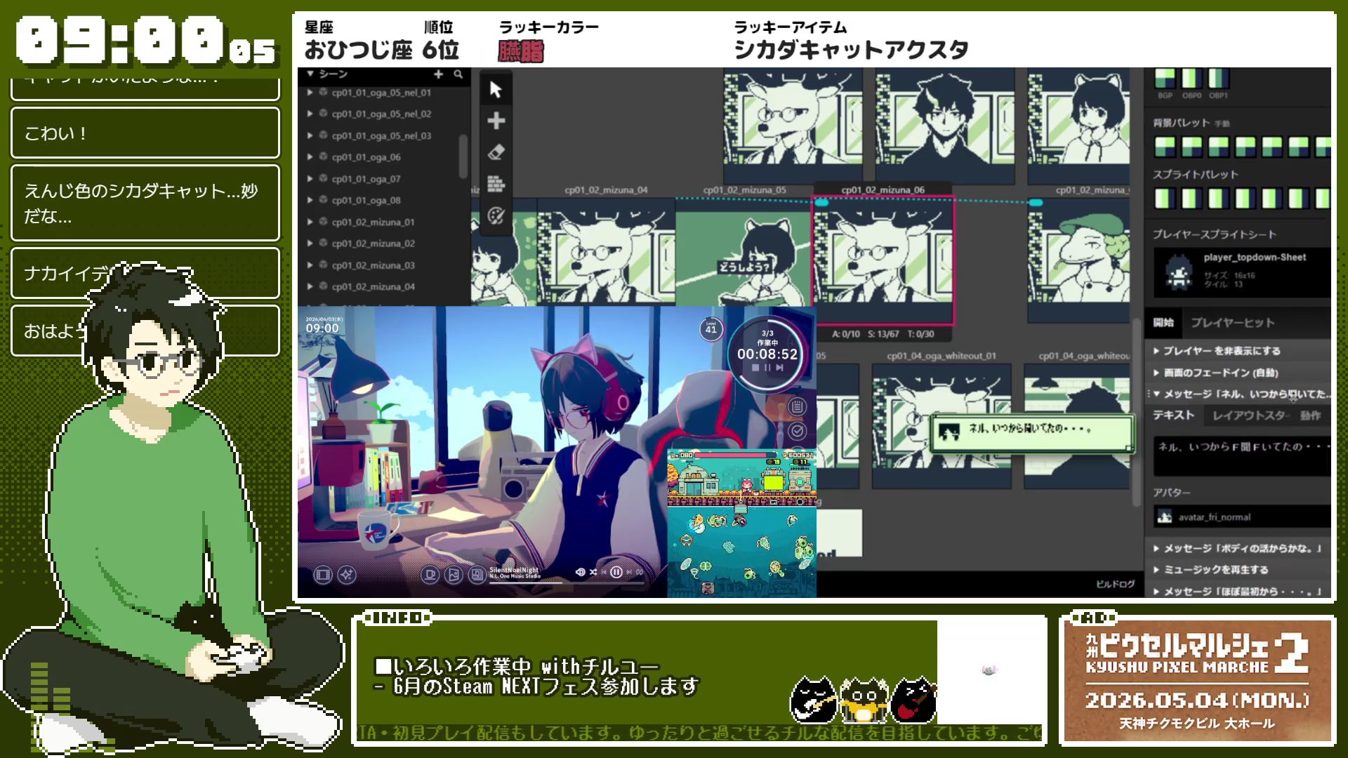
click(1293, 398)
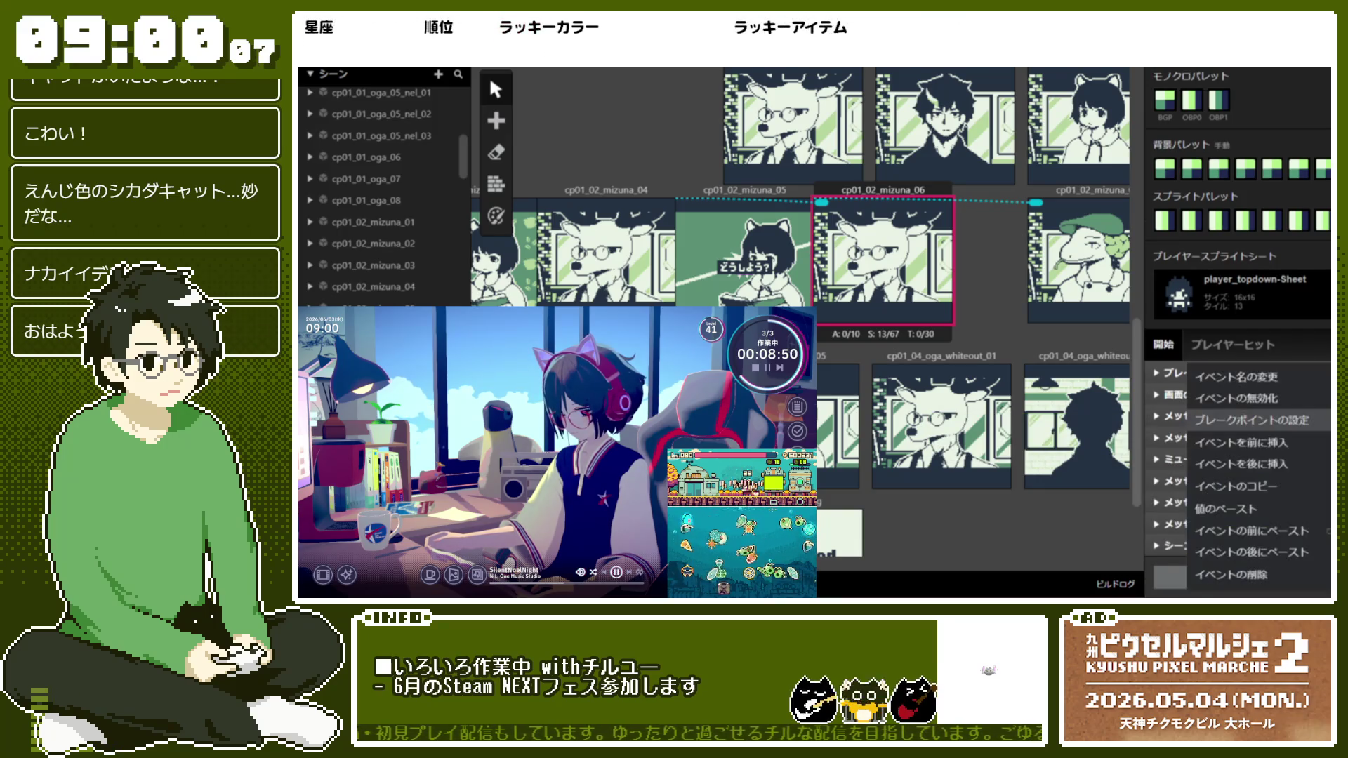
click(1250, 576)
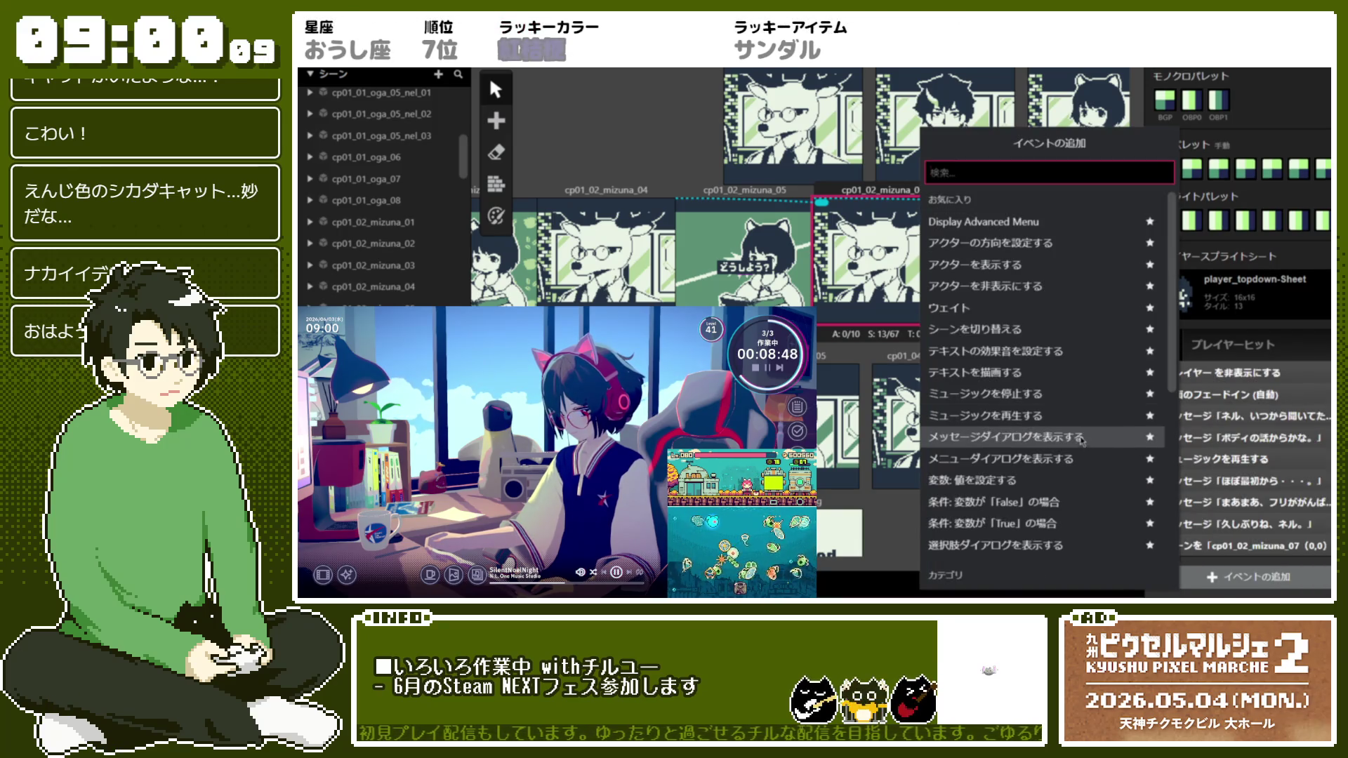
click(1103, 437)
click(1194, 517)
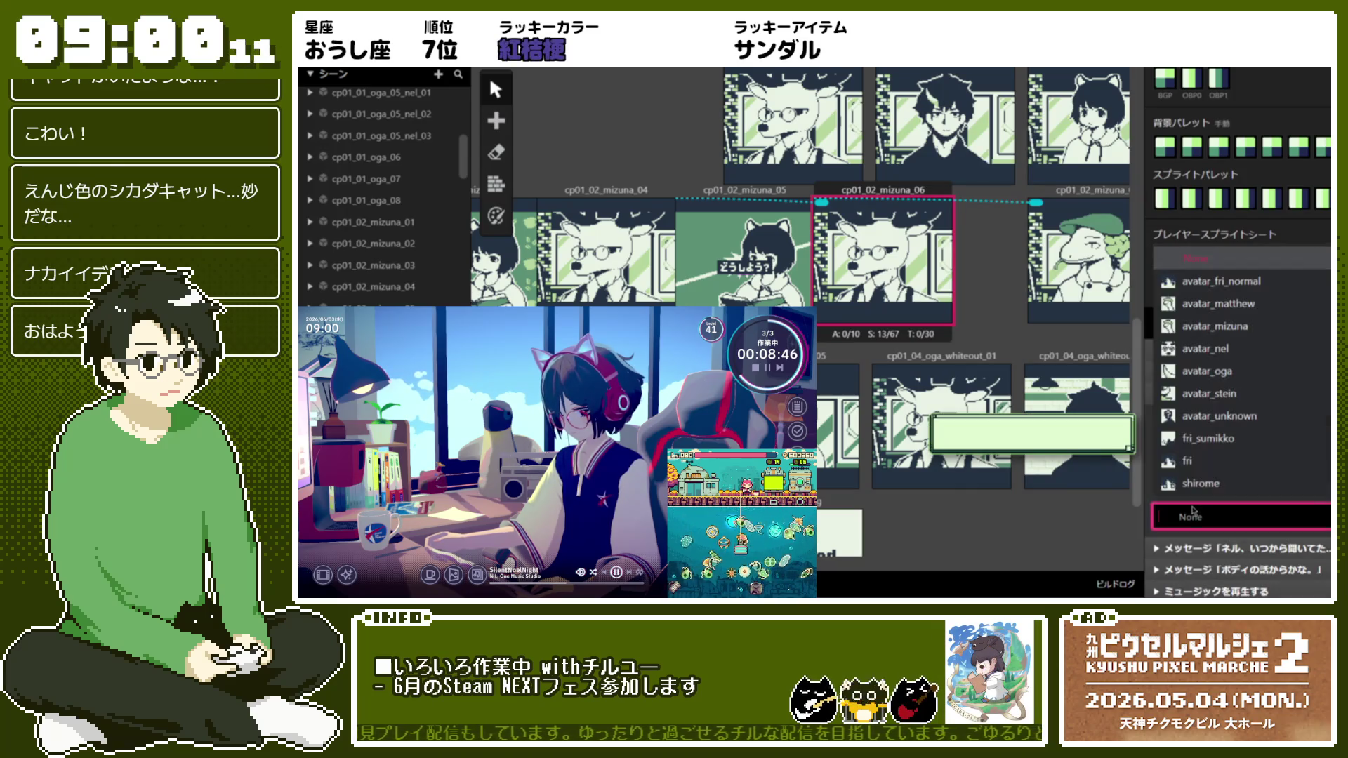
click(1205, 349)
click(1255, 450)
Enter the first line 「ふんふん・・・この豆か。」 and start a second line
text(ふん)
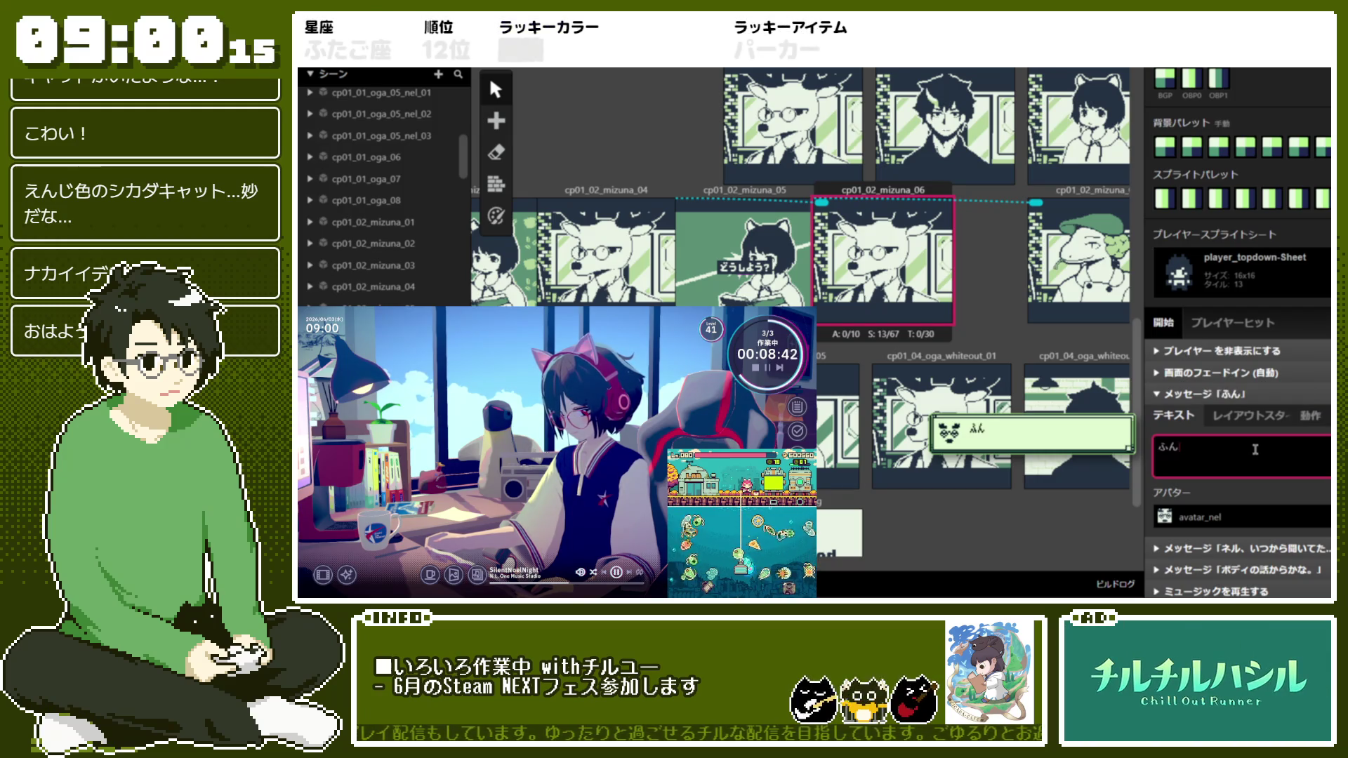
text(n)
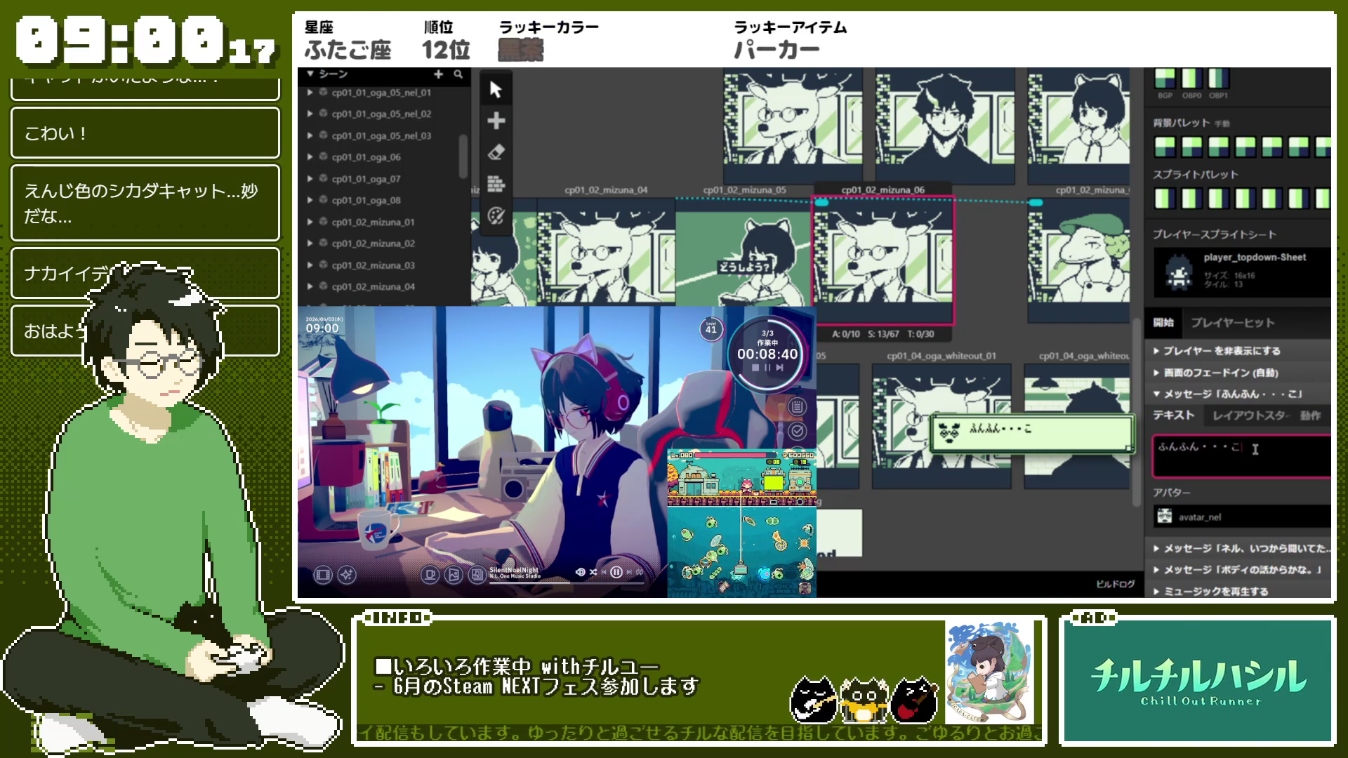
key(space)
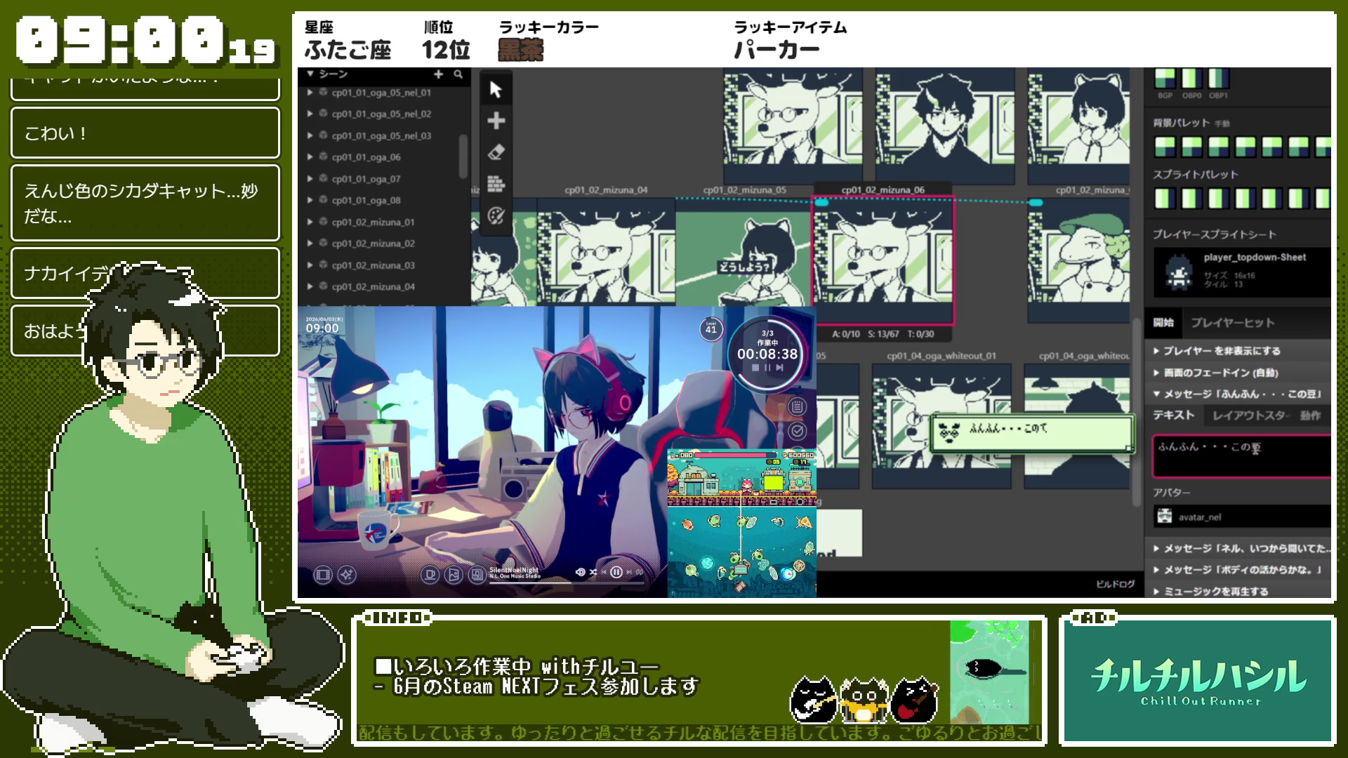
key(Return)
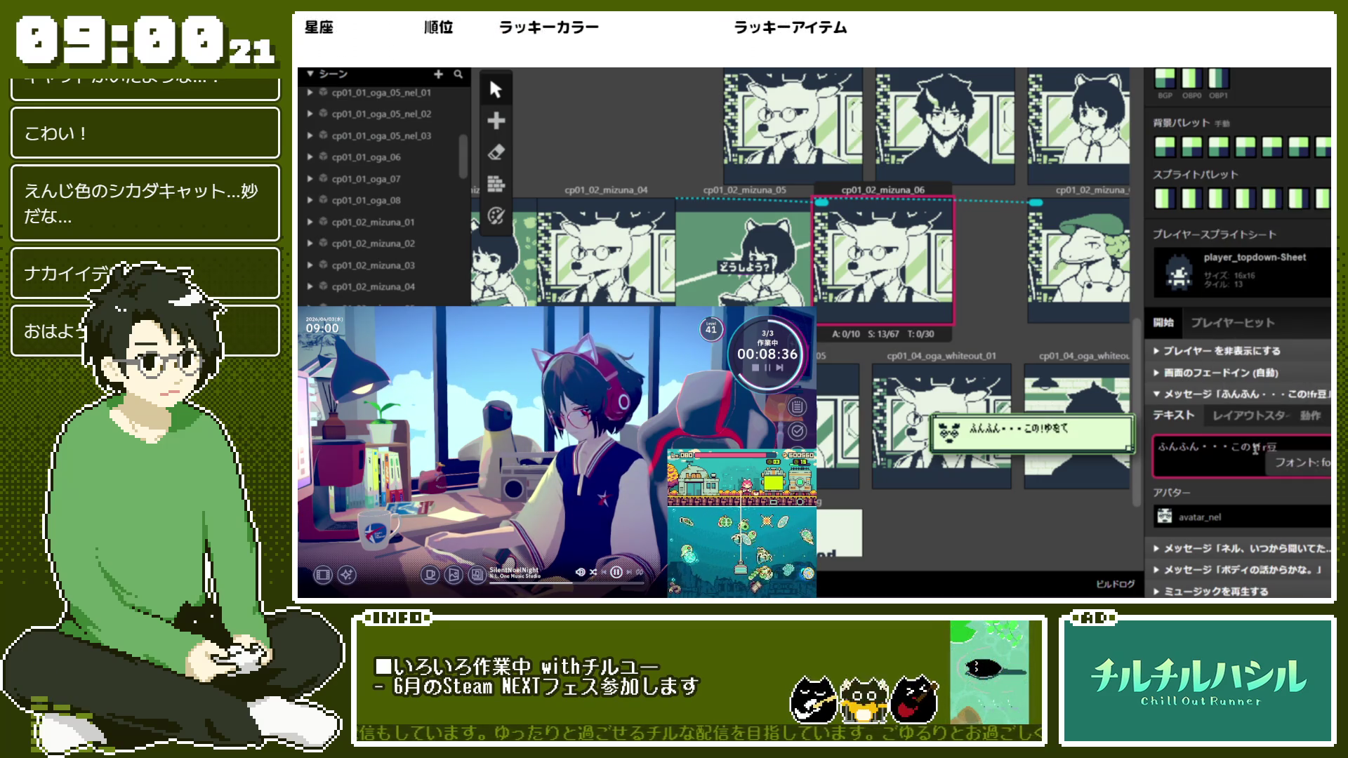
text(!)
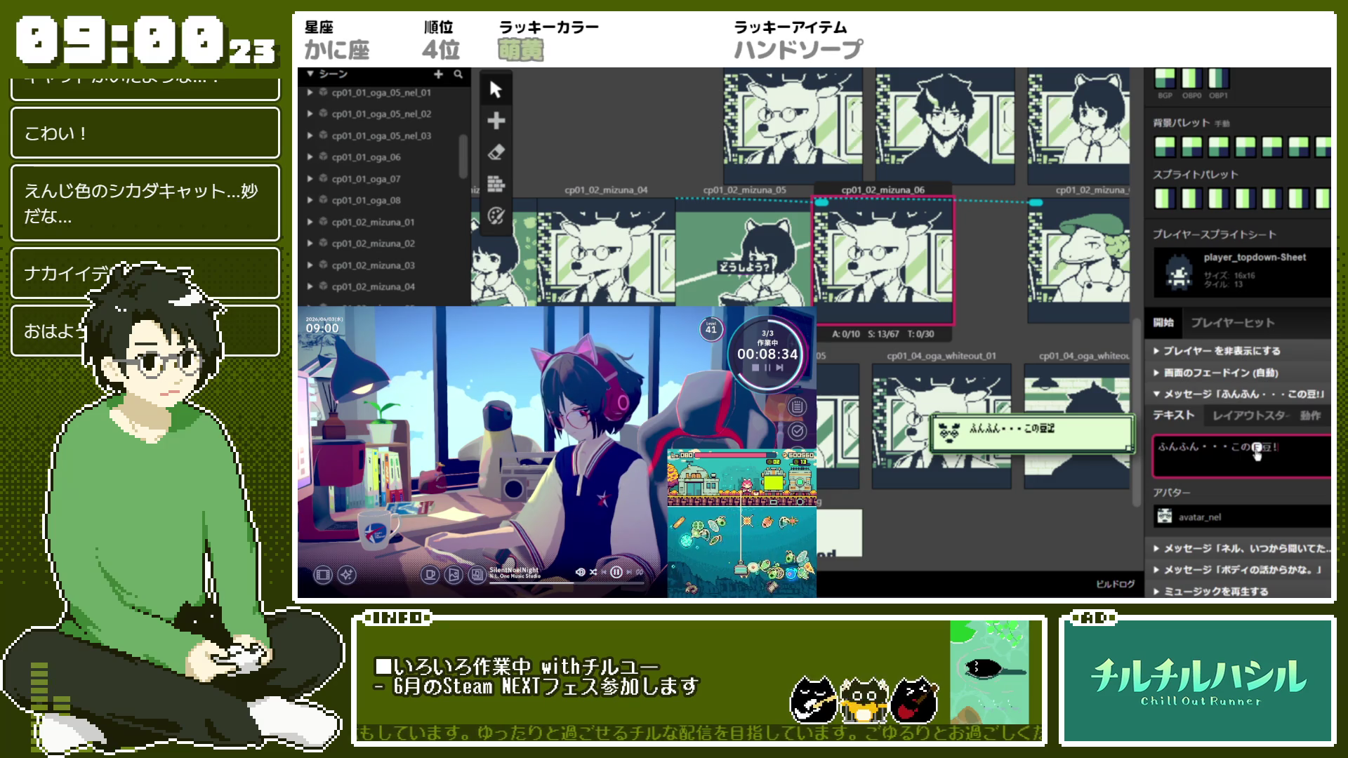
key(BackSpace)
text(Fか。)
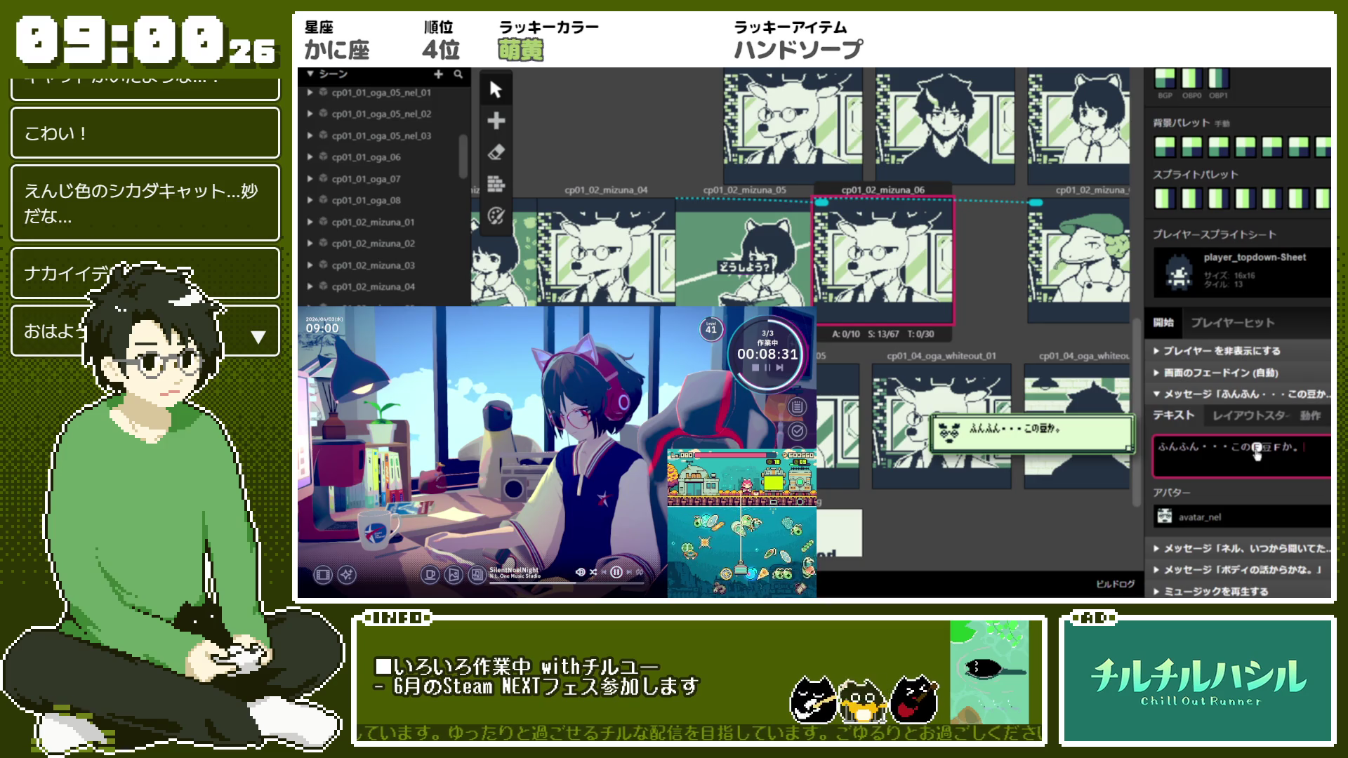
key(Return)
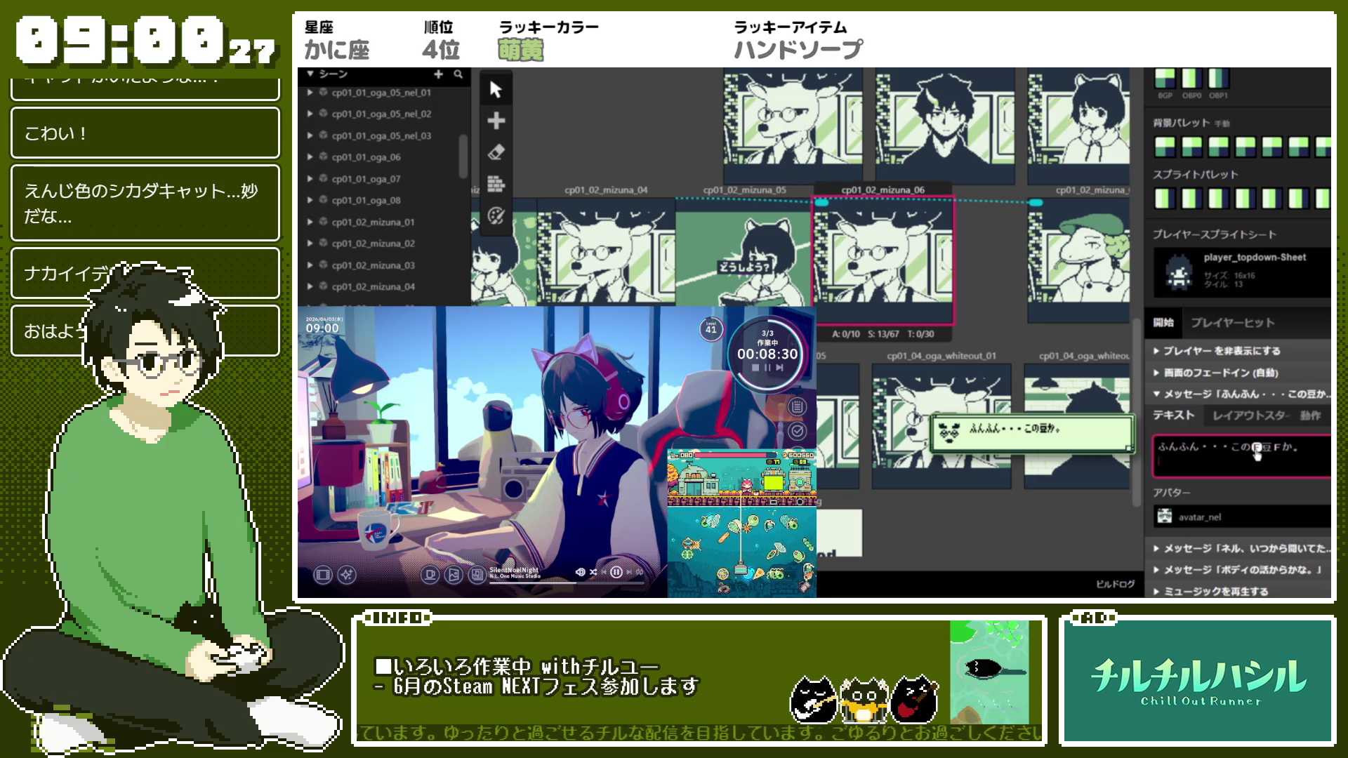
Begin the second line with まだ, settling on a !1 speed tag after it
text(まださ)
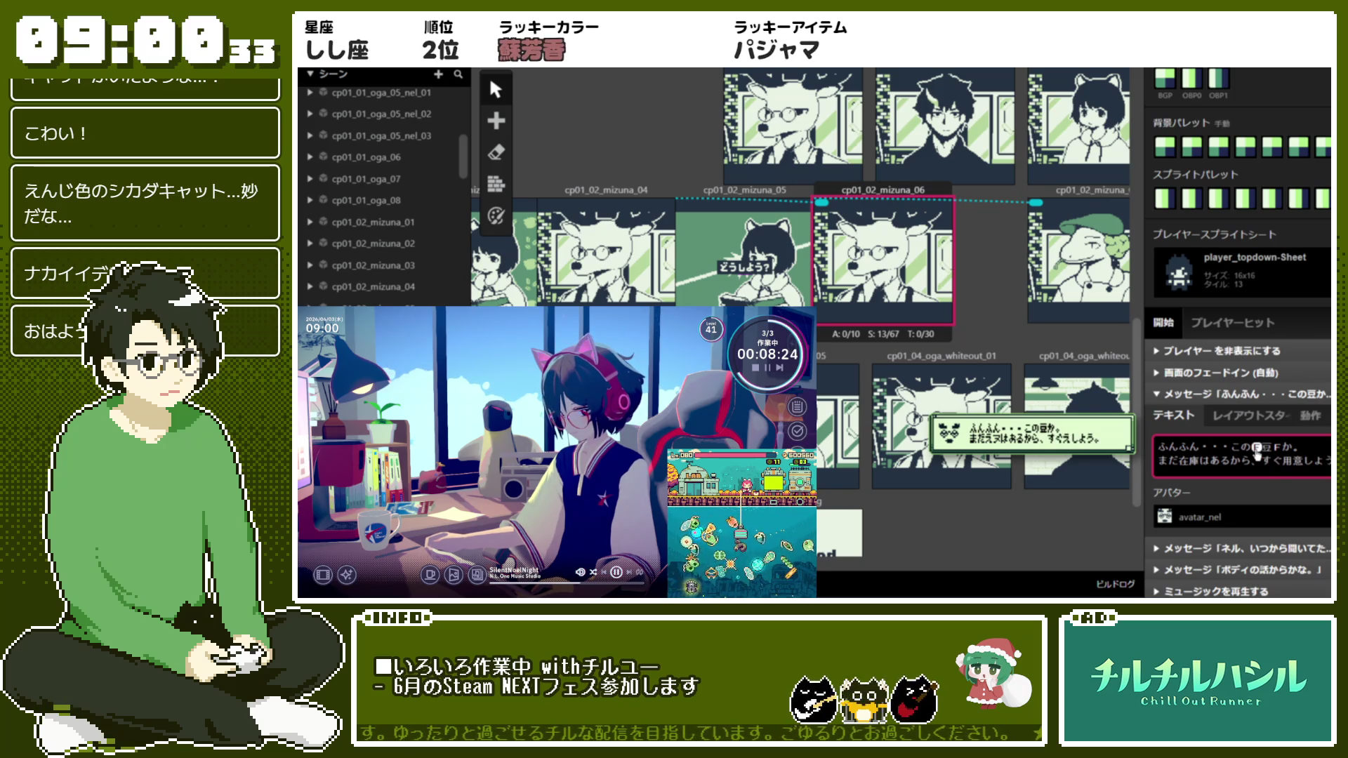
text(!2)
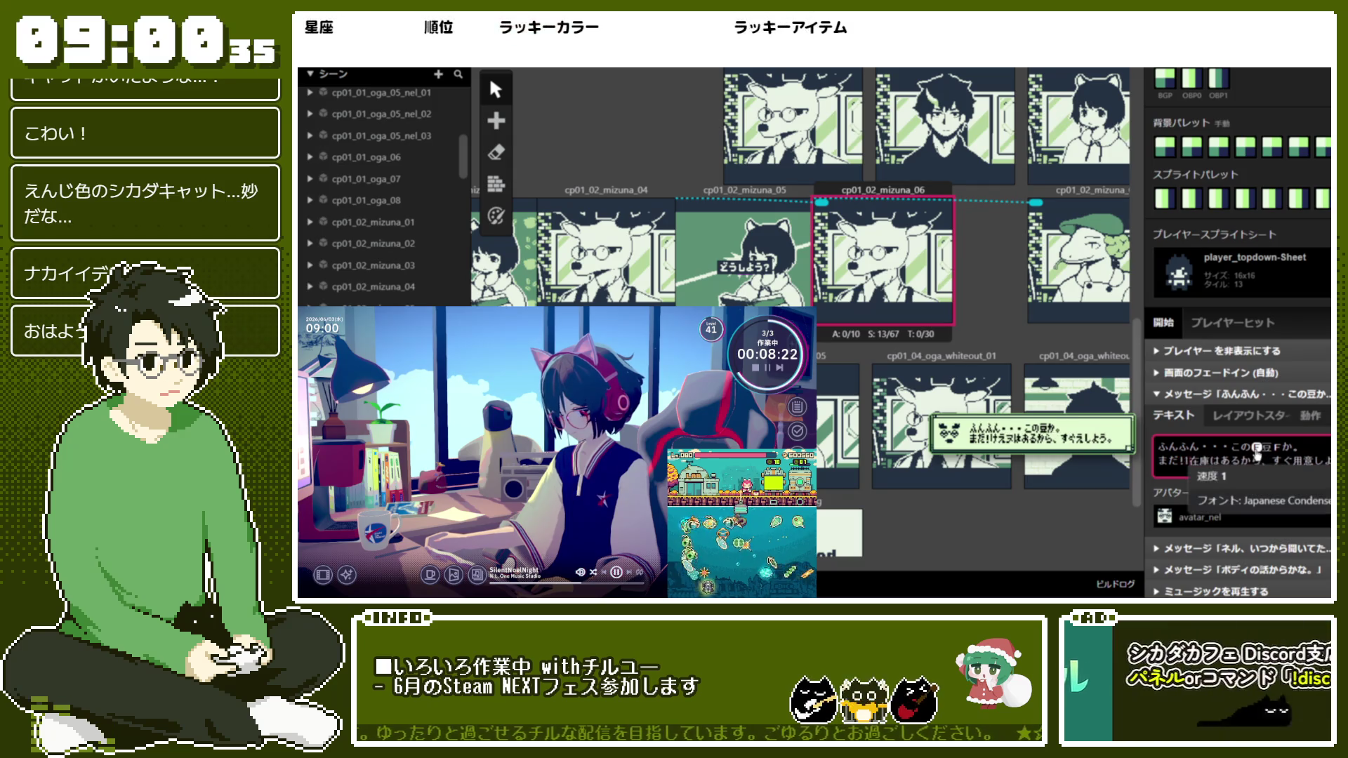
key(Return)
key(BackSpace)
text(!4)
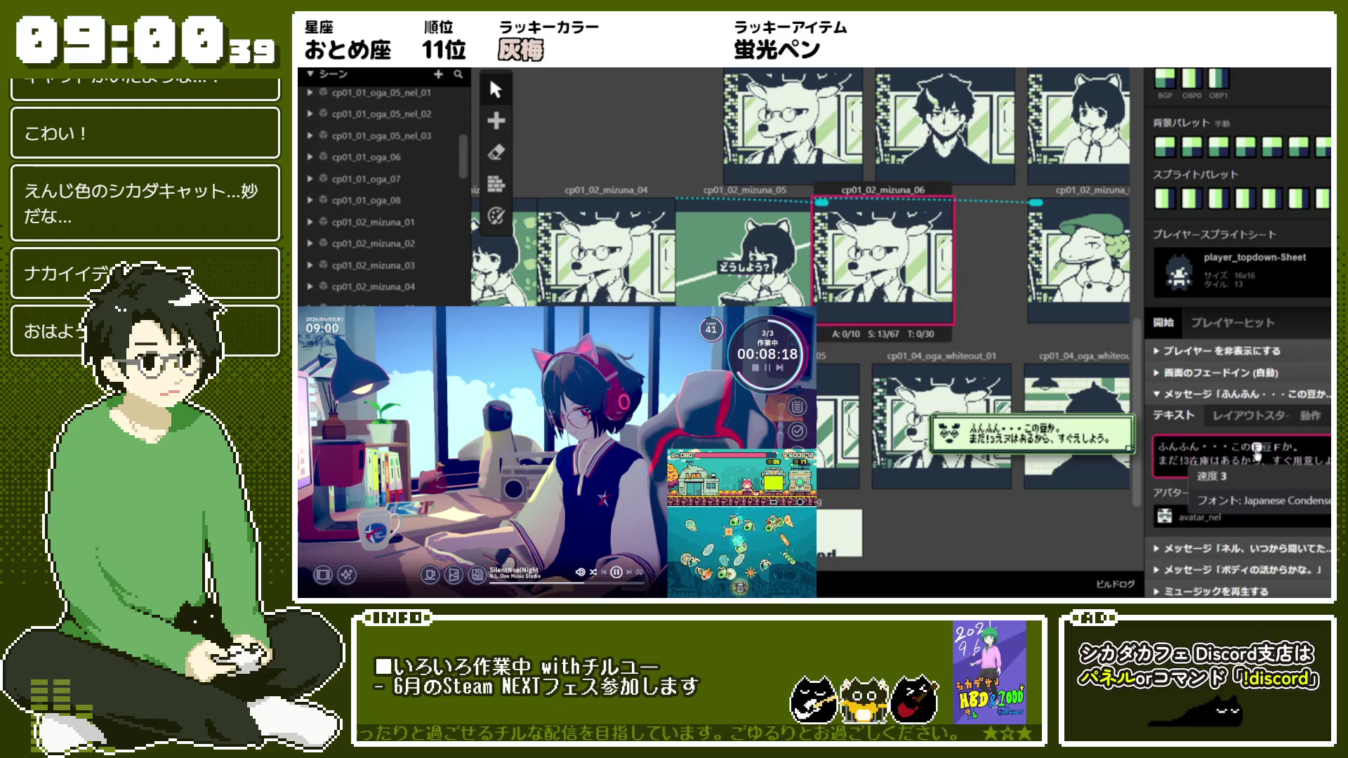
key(Return)
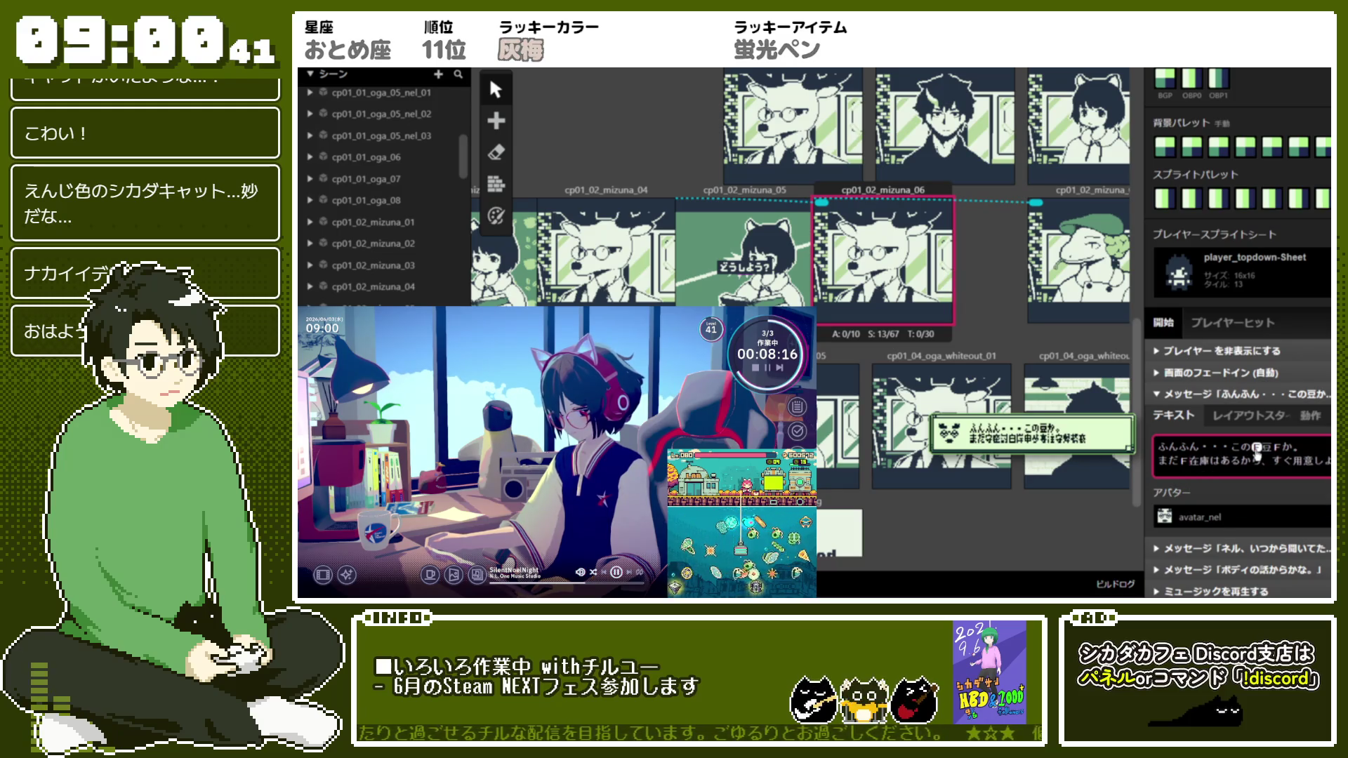
key(BackSpace)
text(!1)
key(Return)
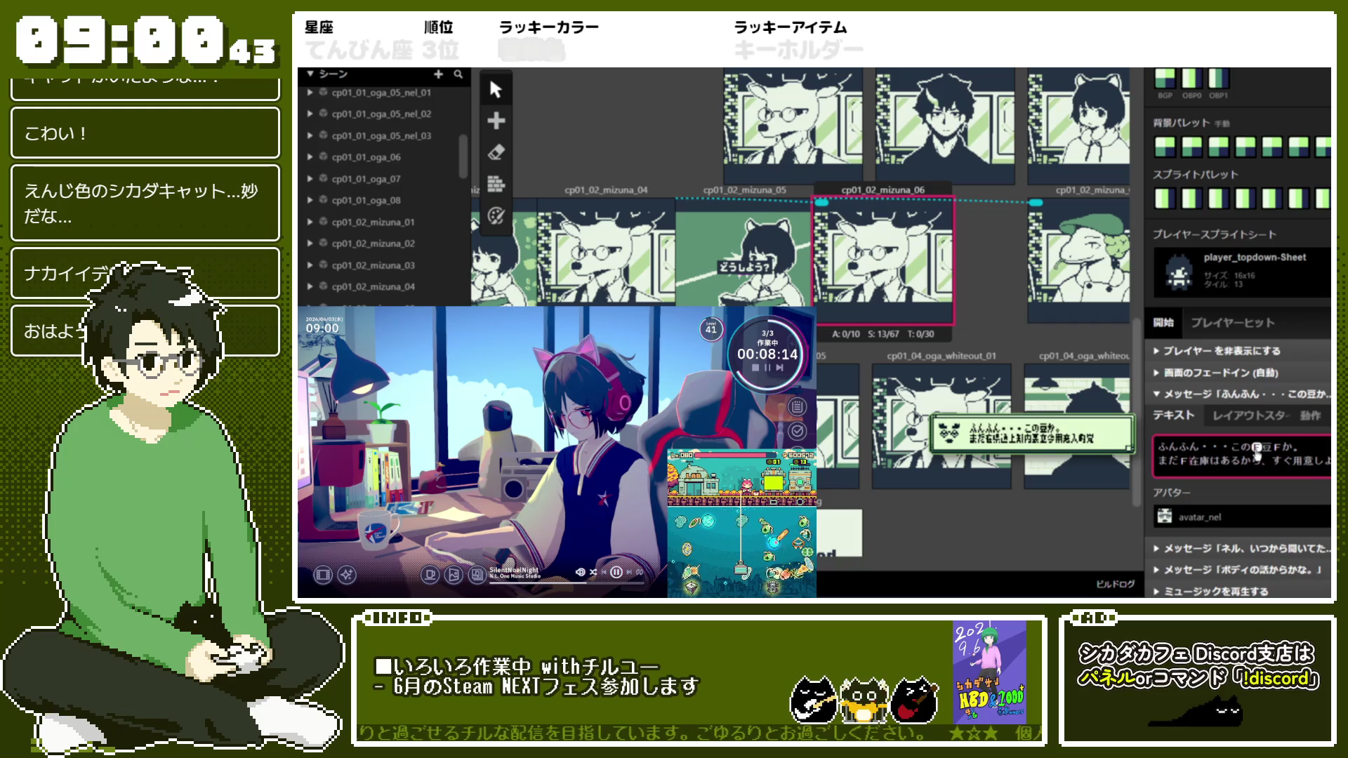
Finish 「在庫はあるから、すぐ用意しよう。」 with speed tags !3, !4, !4 and !1 inline
text(!3)
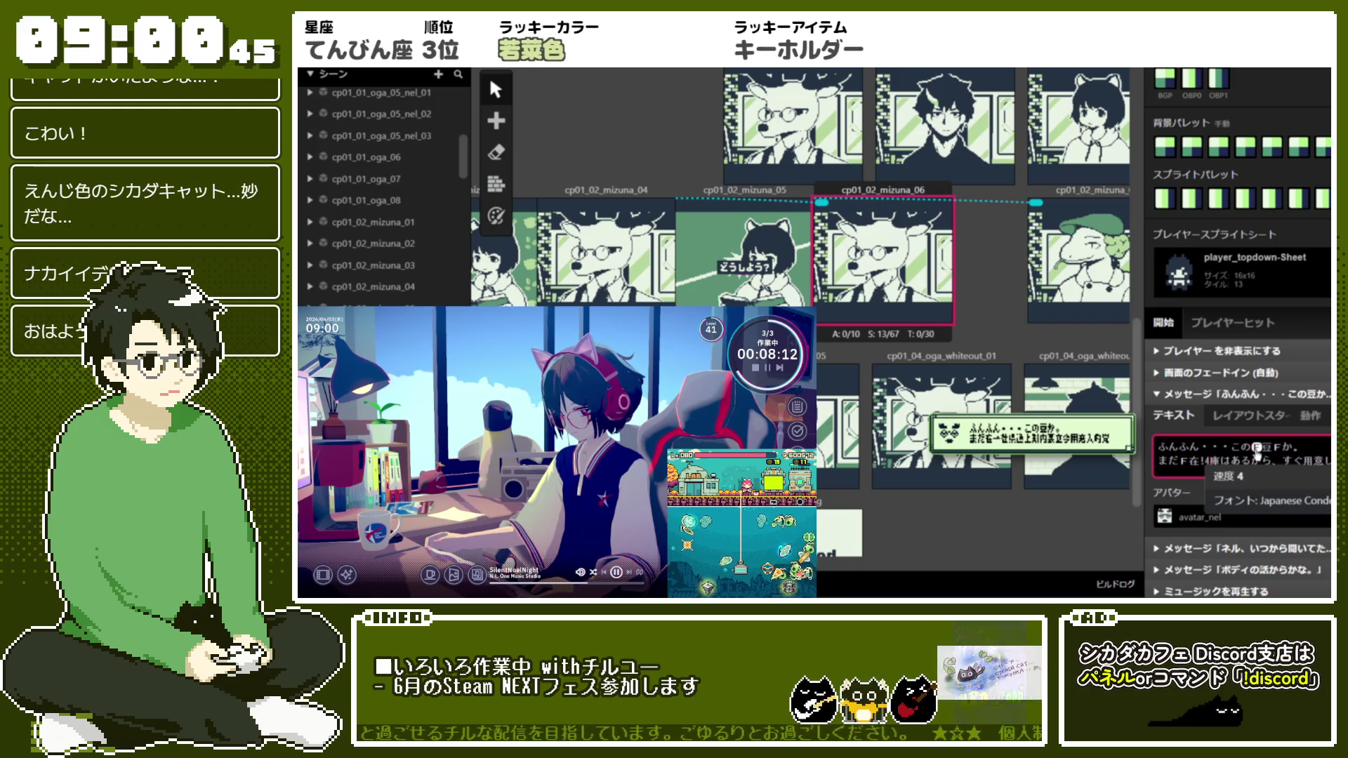
key(Return)
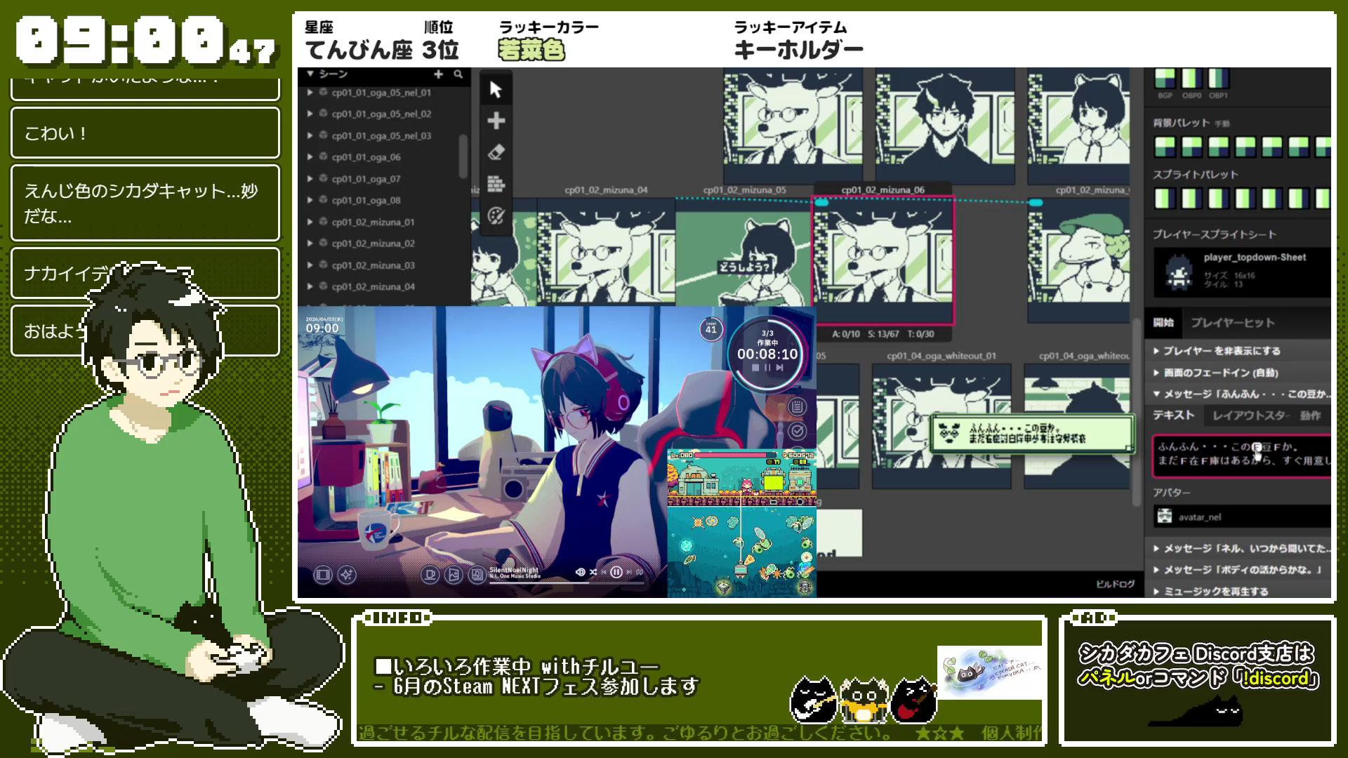
text(!4)
key(Return)
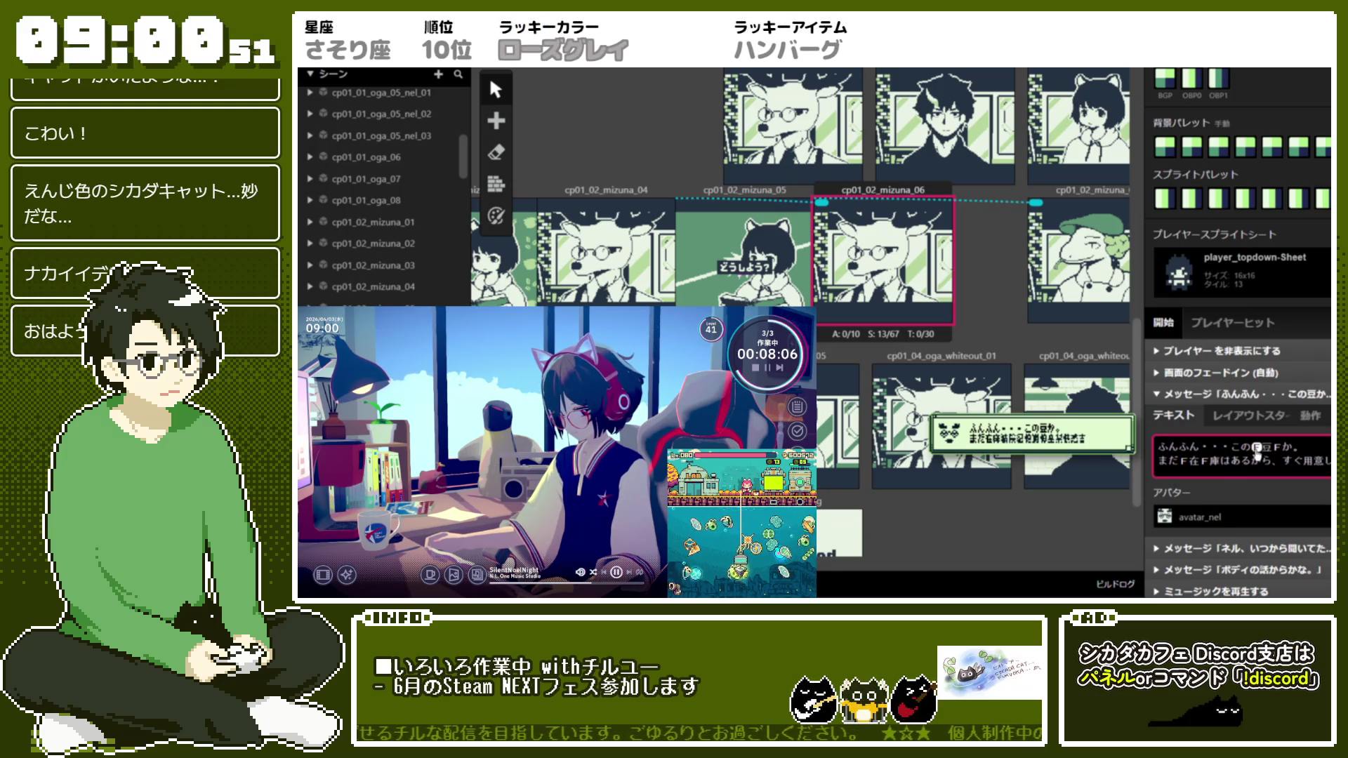
text(!4)
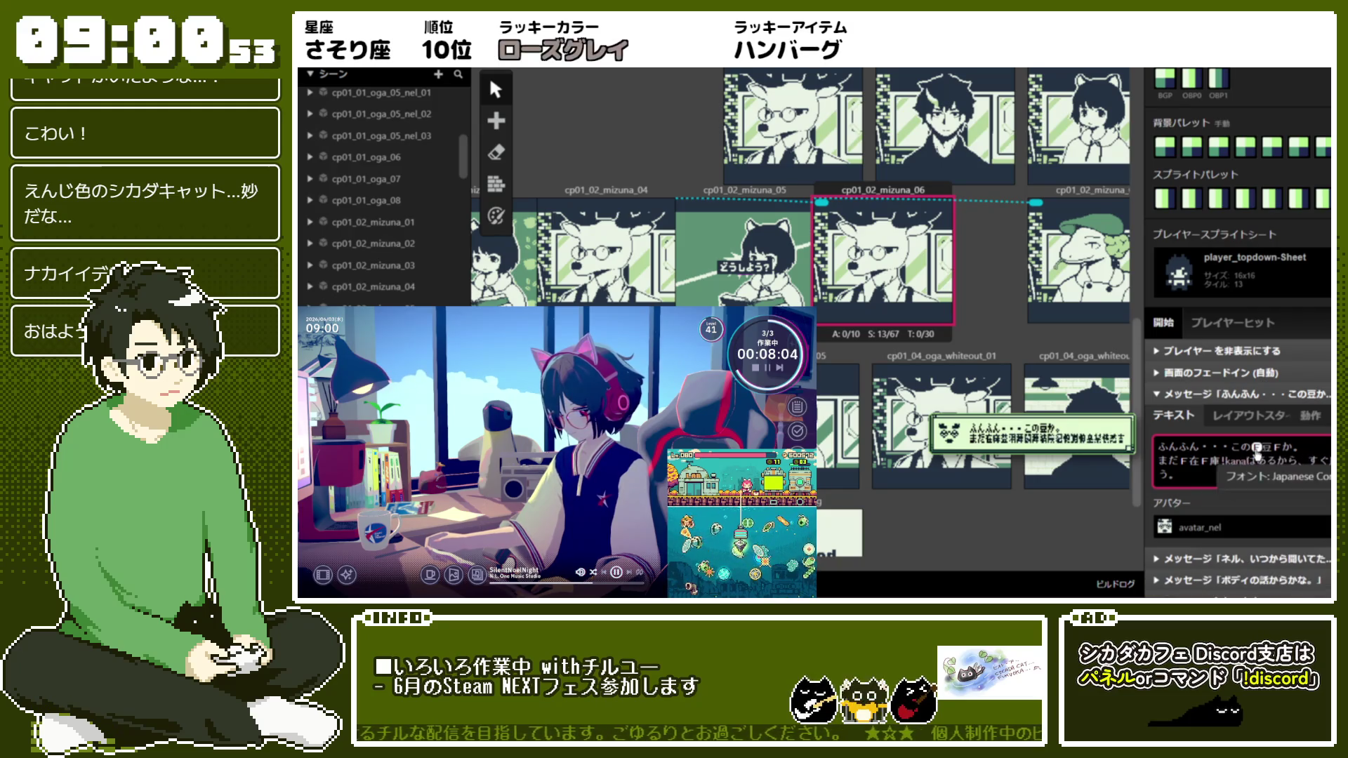
key(Return)
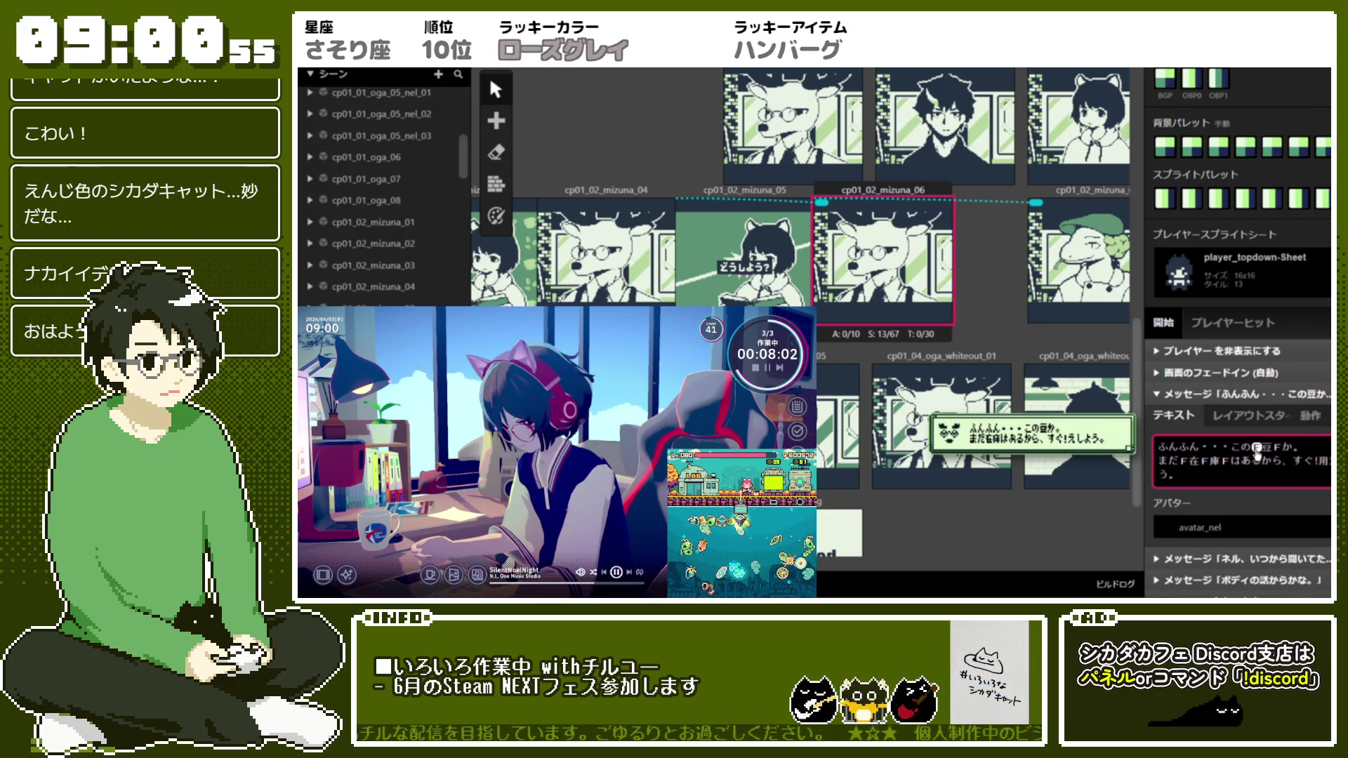
text(!1)
key(Return)
text(よ)
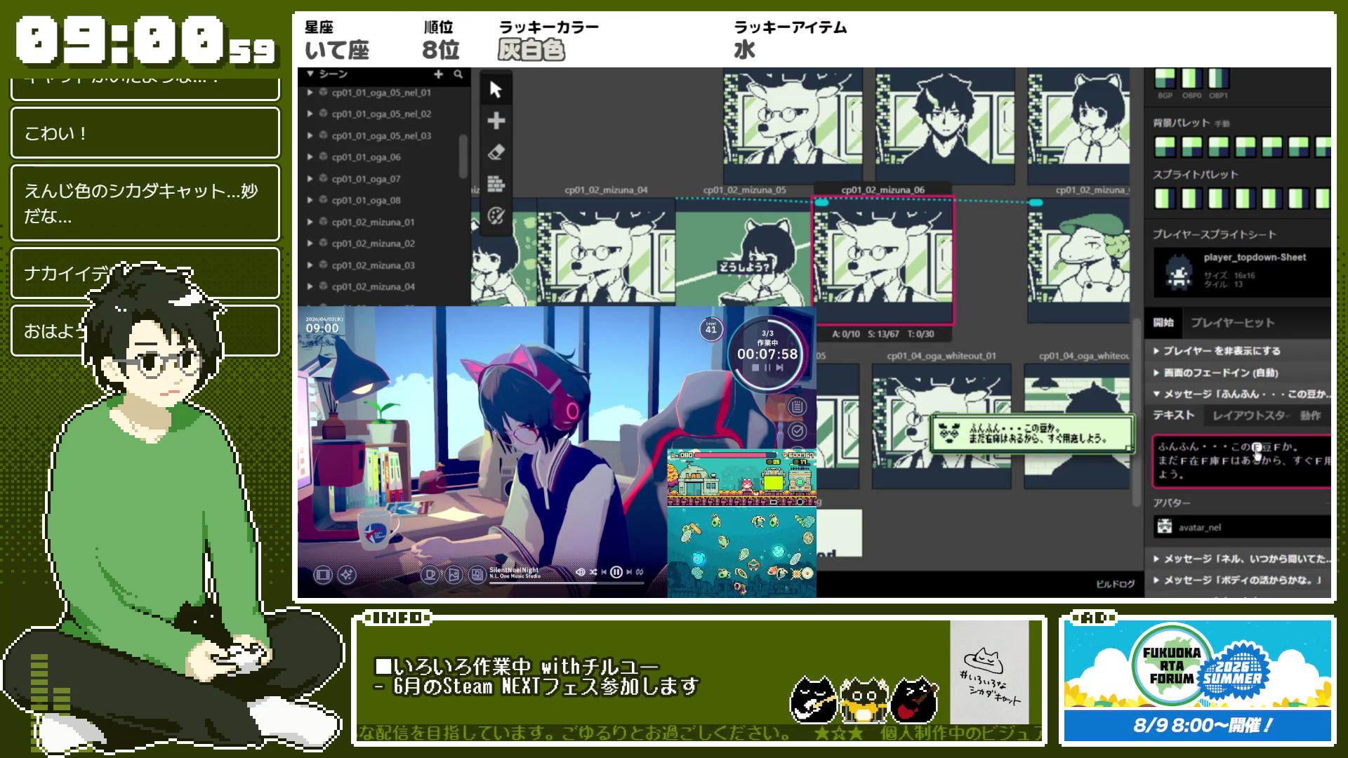
Rewrite the next message's text as 「ありがとう！！」
click(1230, 394)
click(1232, 416)
click(1249, 464)
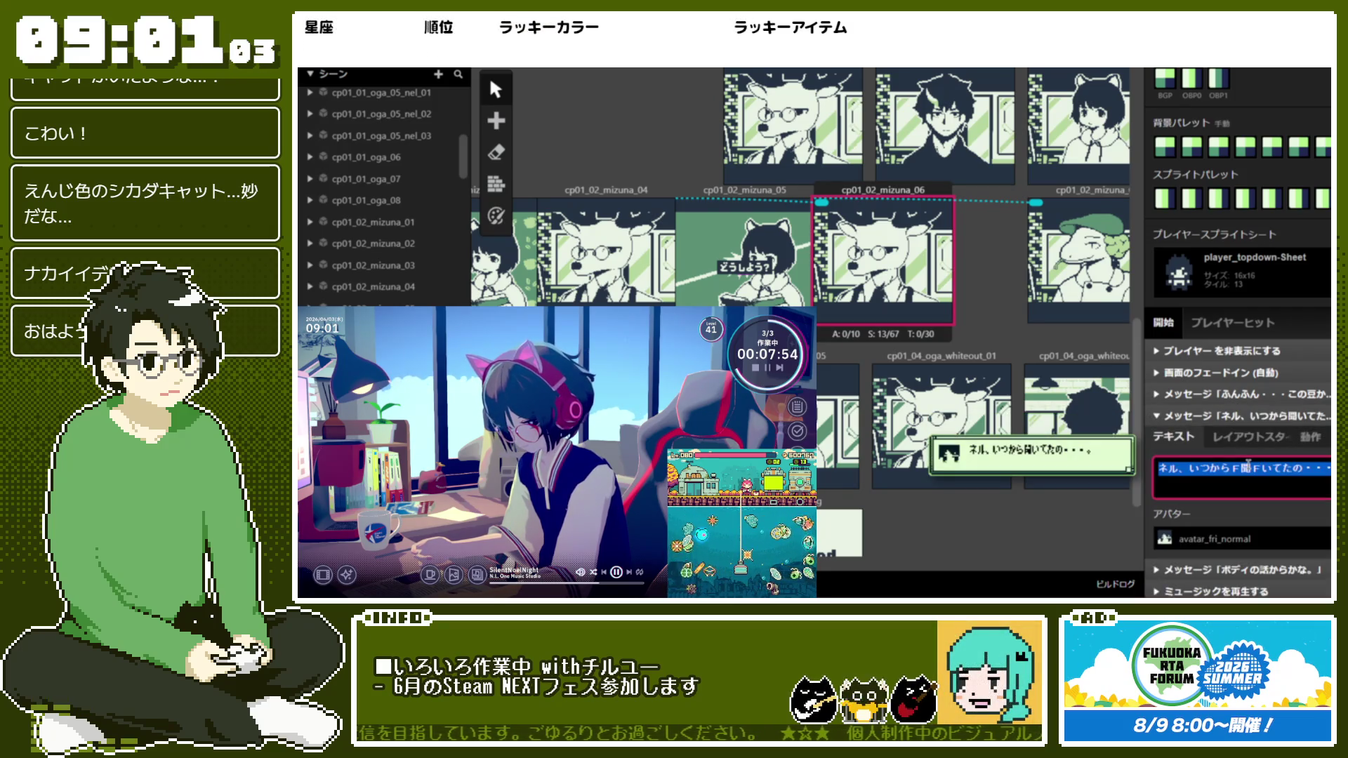
text(ありがとう！！)
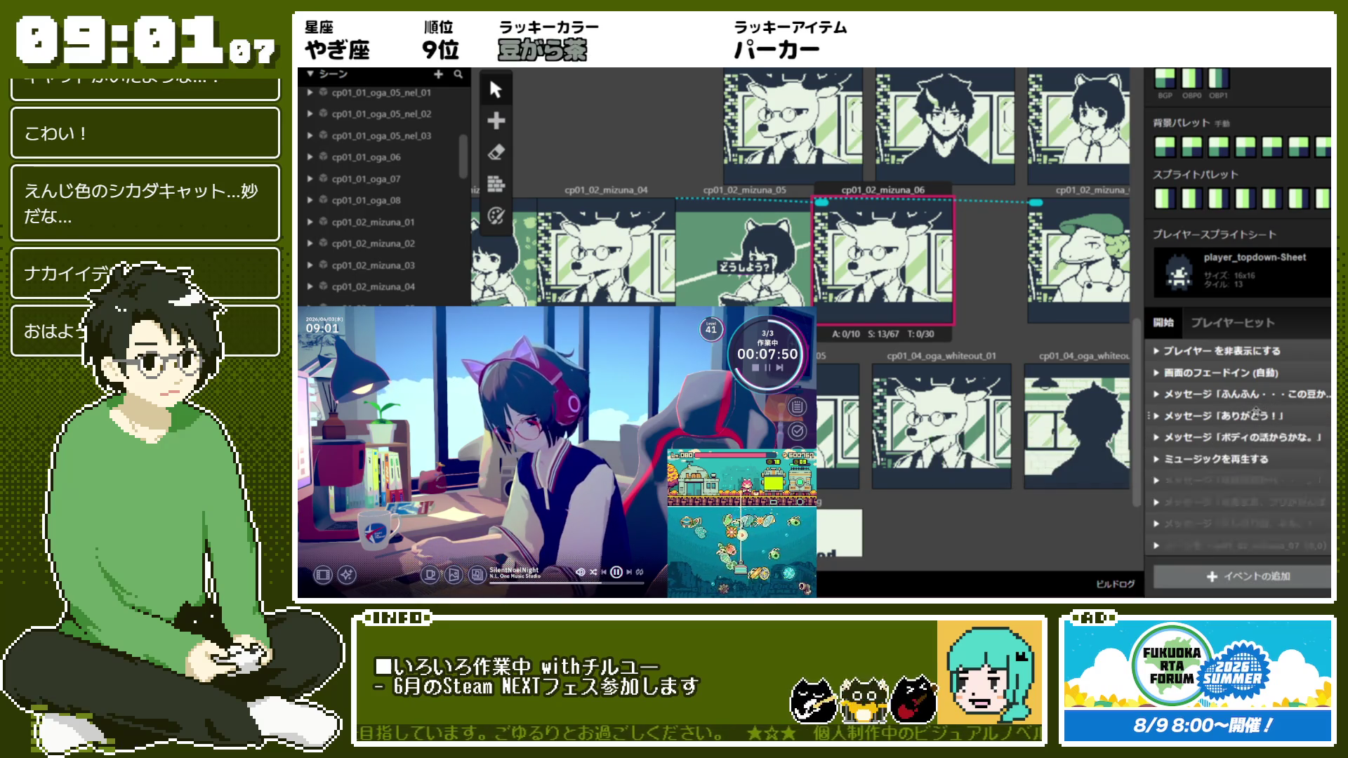
click(1232, 416)
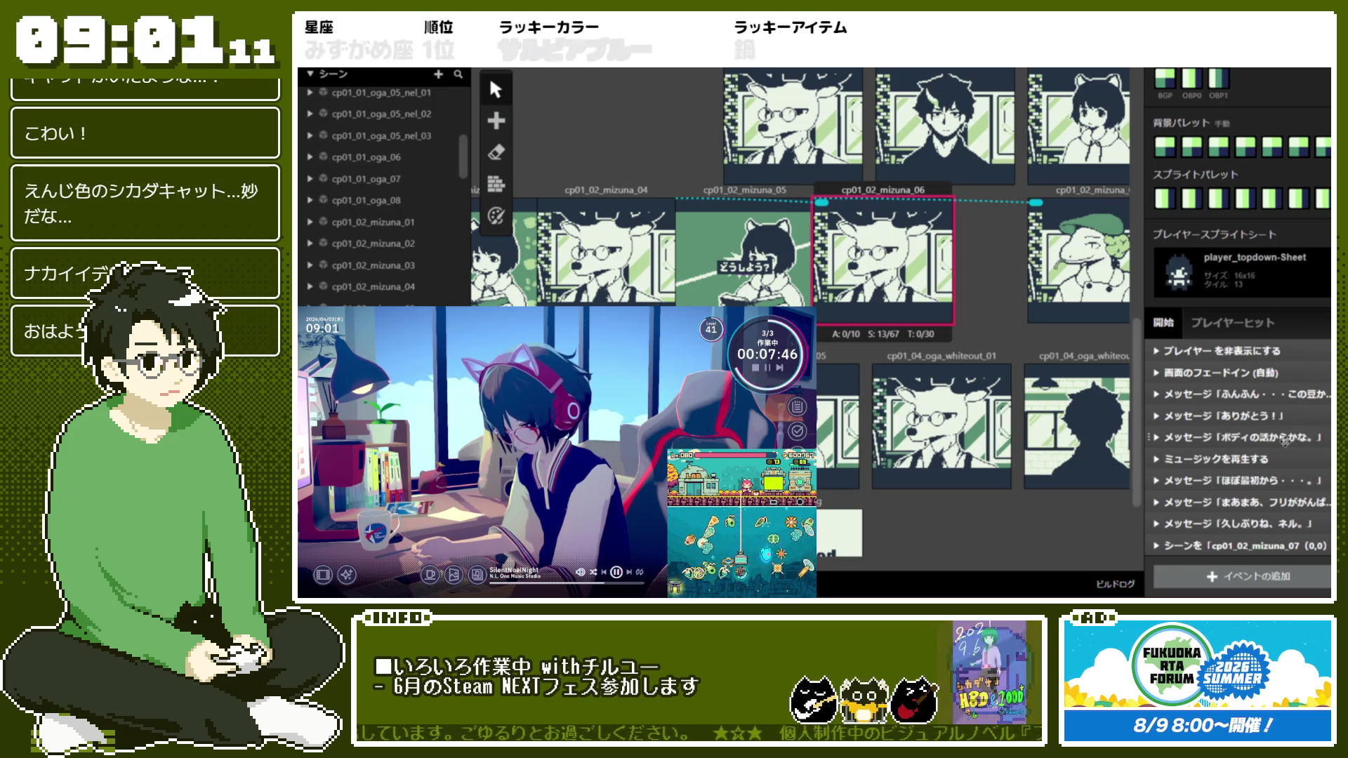
Select the ボディの話からかな, ほぼ最初から and third unwanted messages together
click(1273, 439)
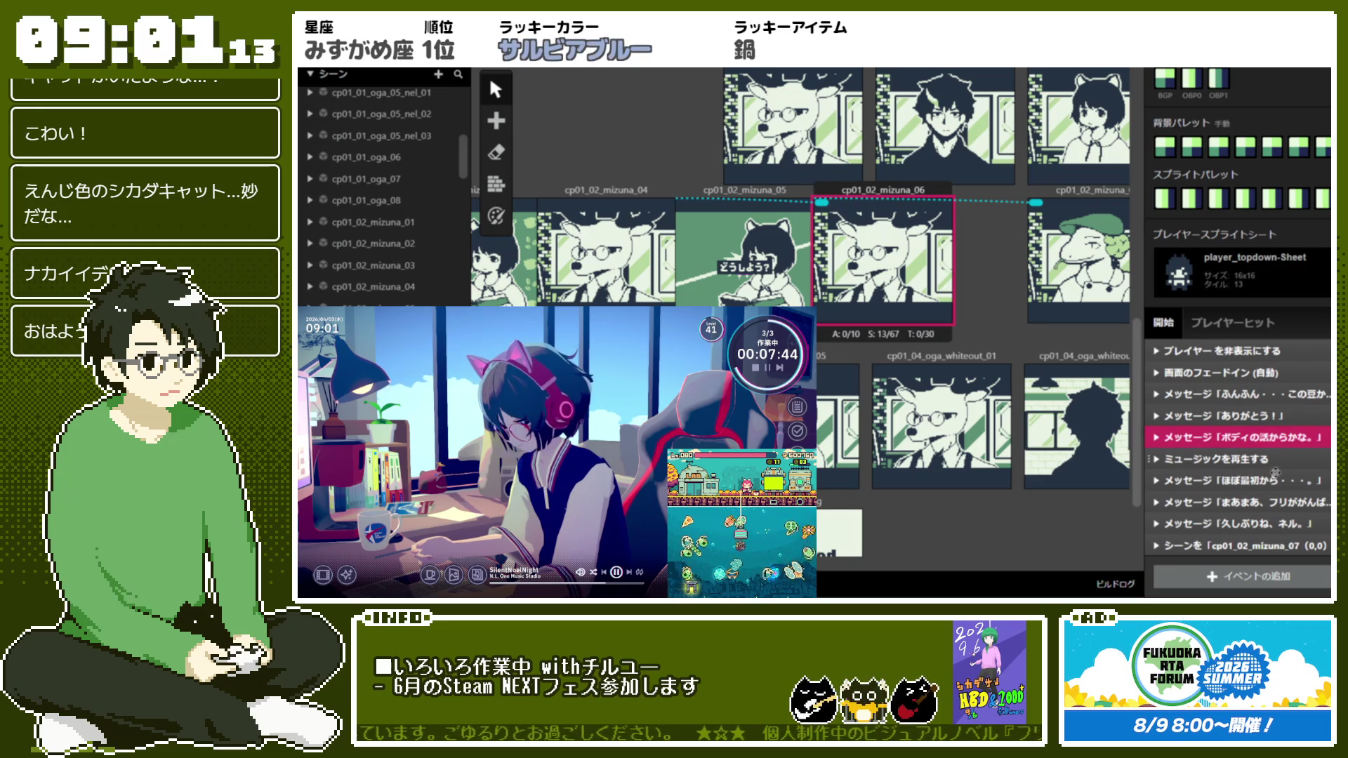
ctrl+click(1320, 480)
ctrl+click(1291, 499)
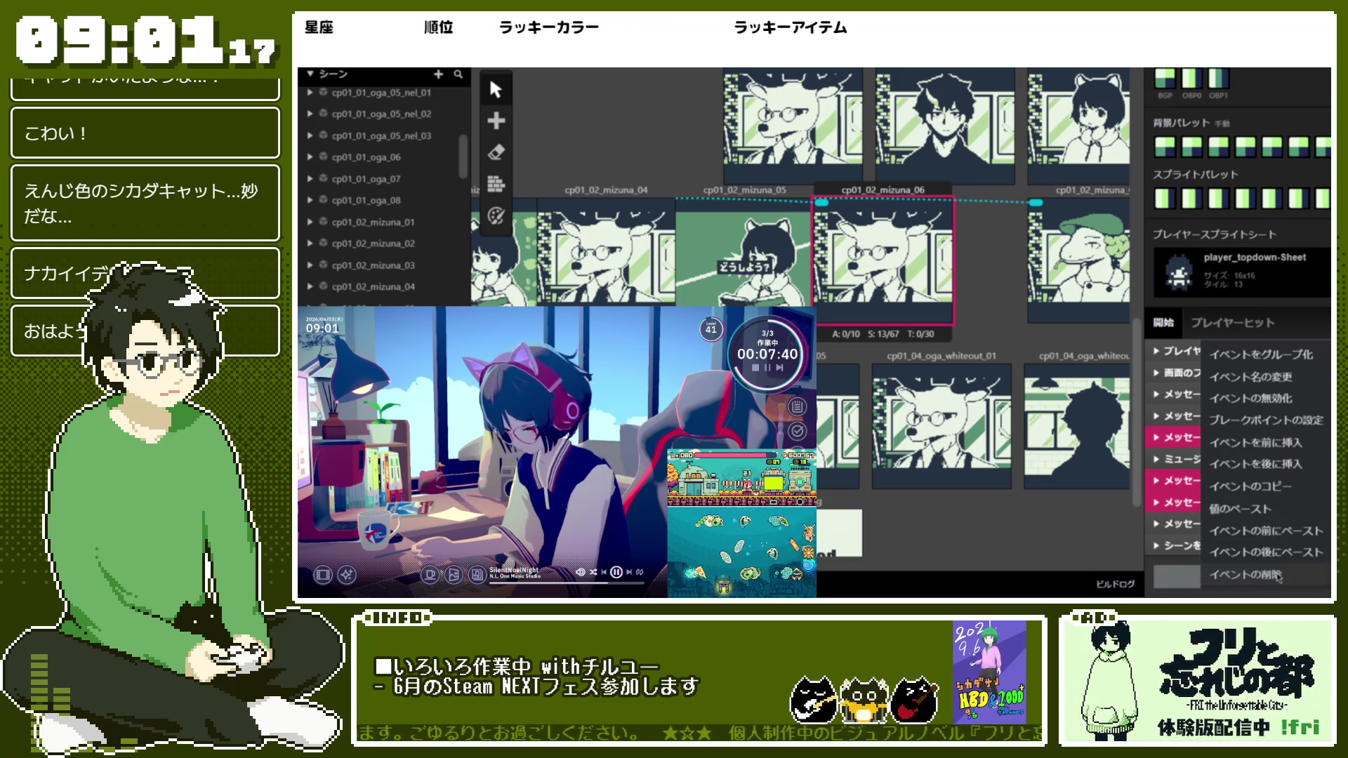
Delete the three selected messages and move Fade In below Play Music
key(Delete)
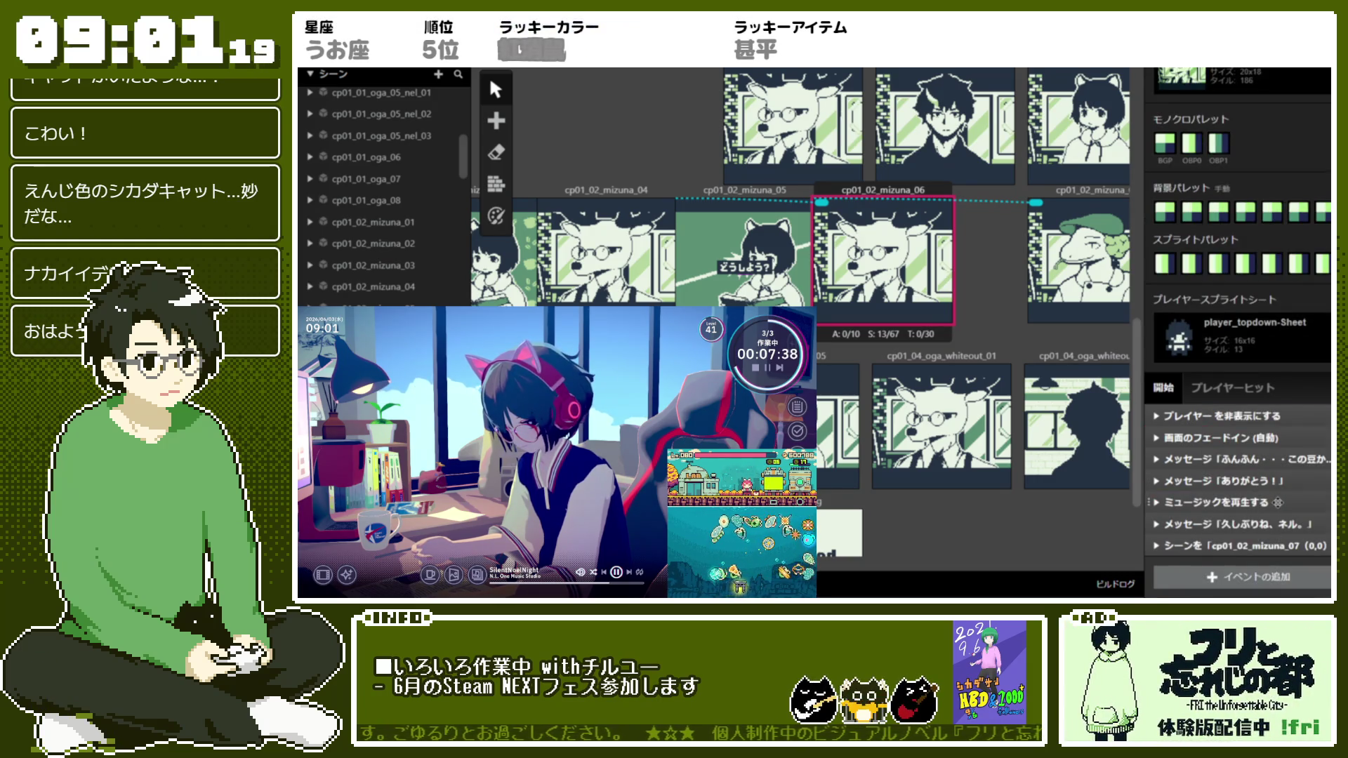
drag(1285, 445, 1284, 466)
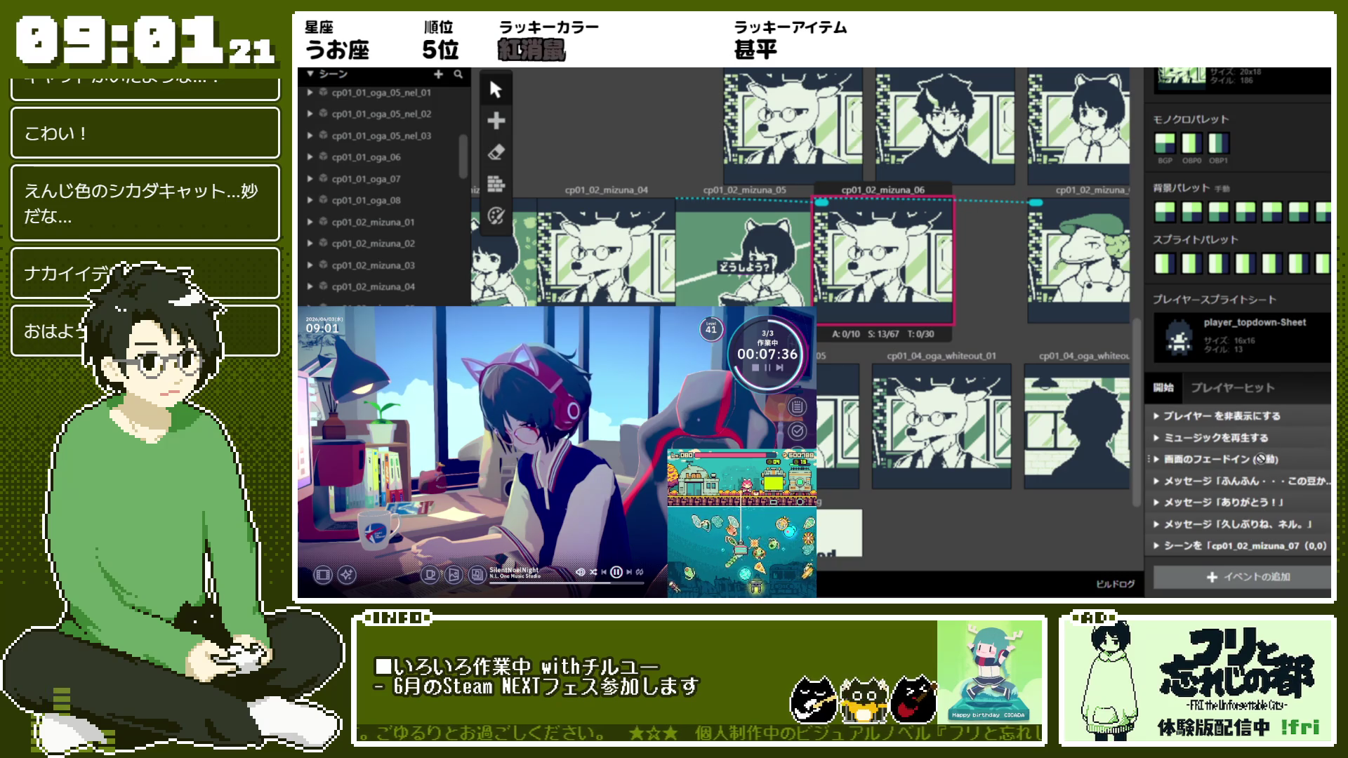
click(1259, 460)
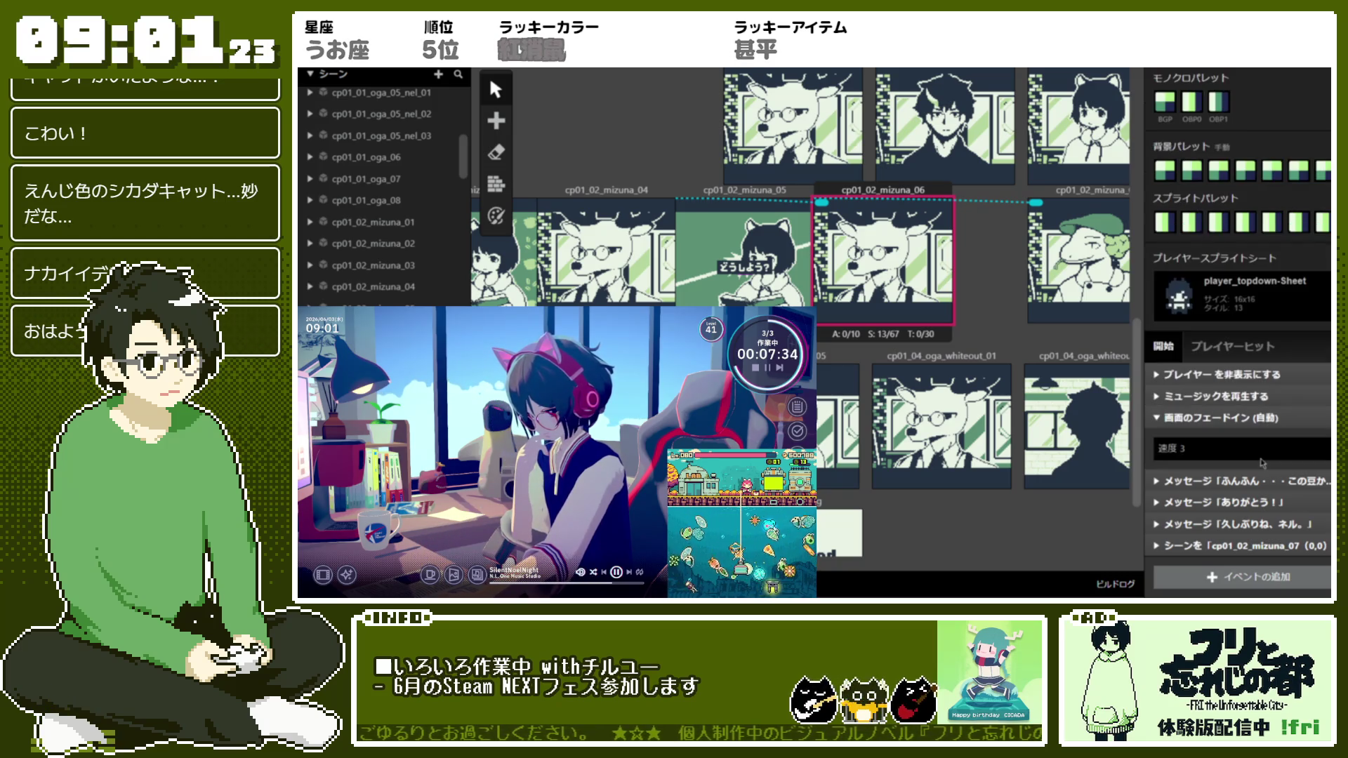
click(1278, 421)
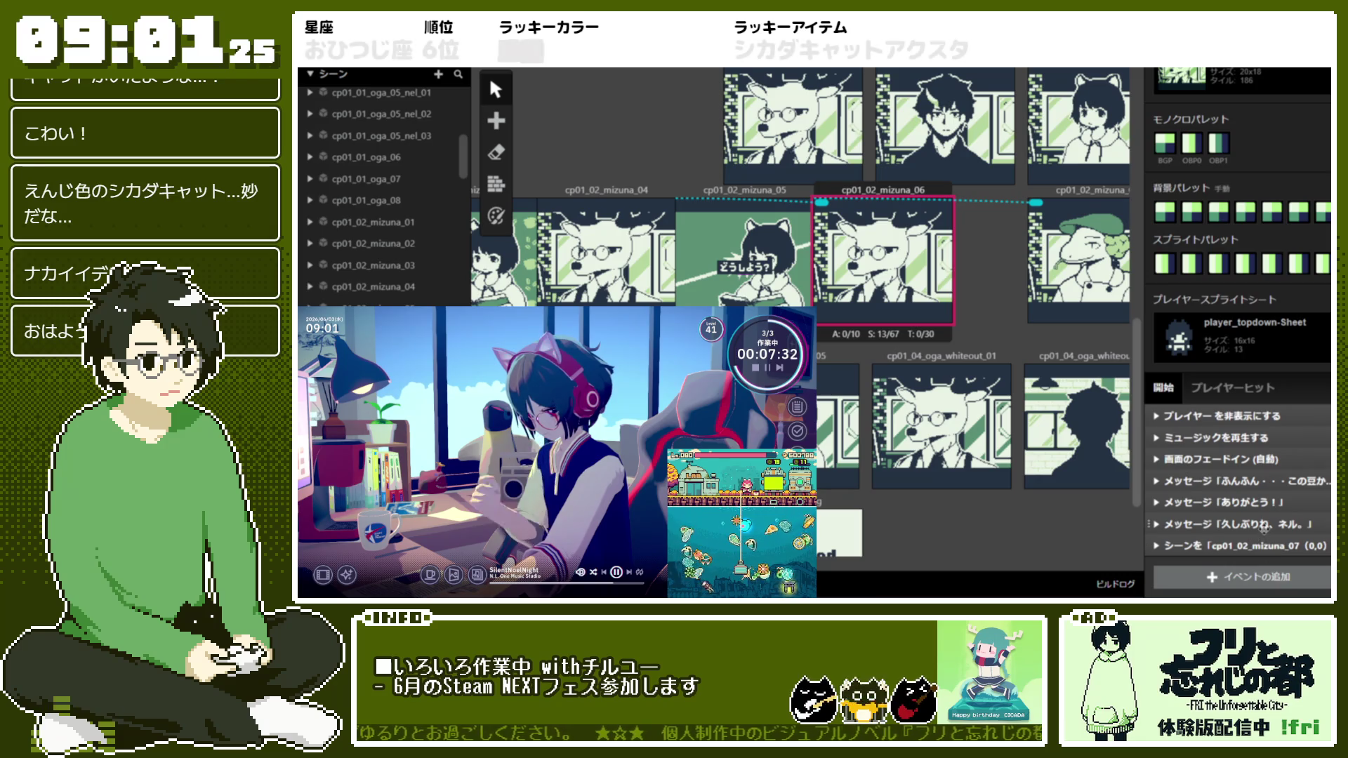
Adjust event order, then move scene cp01_02_mizuna_07 left and show its script
mouse_move(1264, 530)
mouse_down()
mouse_move(1276, 459)
mouse_move(1257, 456)
mouse_up()
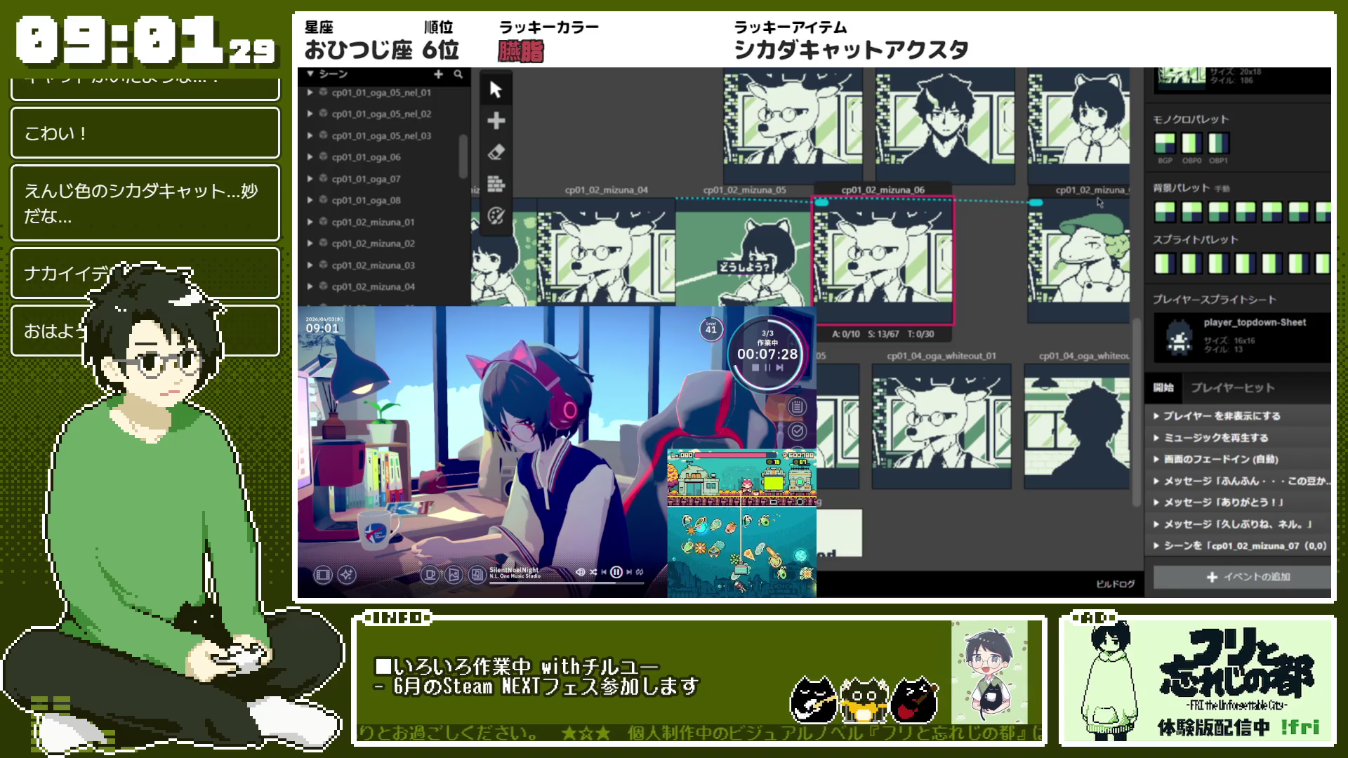
drag(1046, 196, 973, 196)
scroll(1264, 380, down, 5)
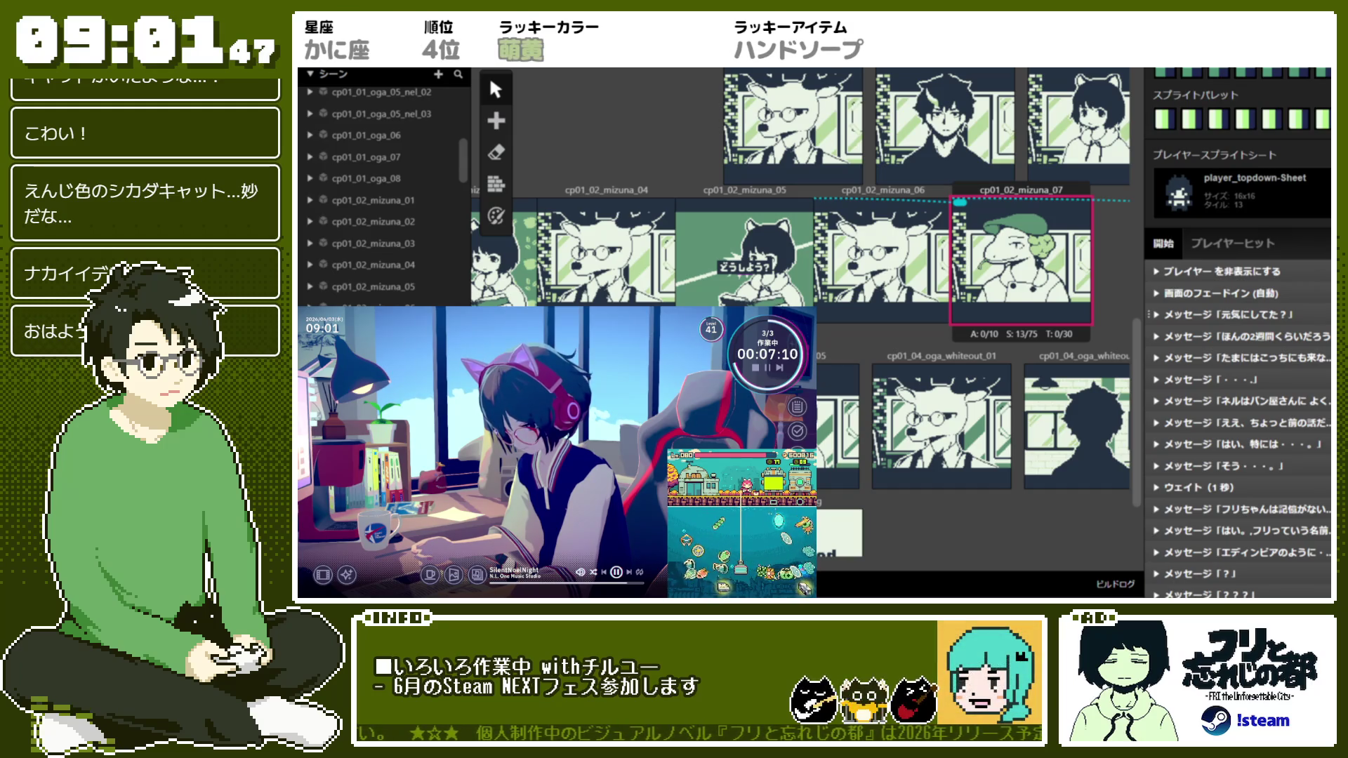
click(1269, 336)
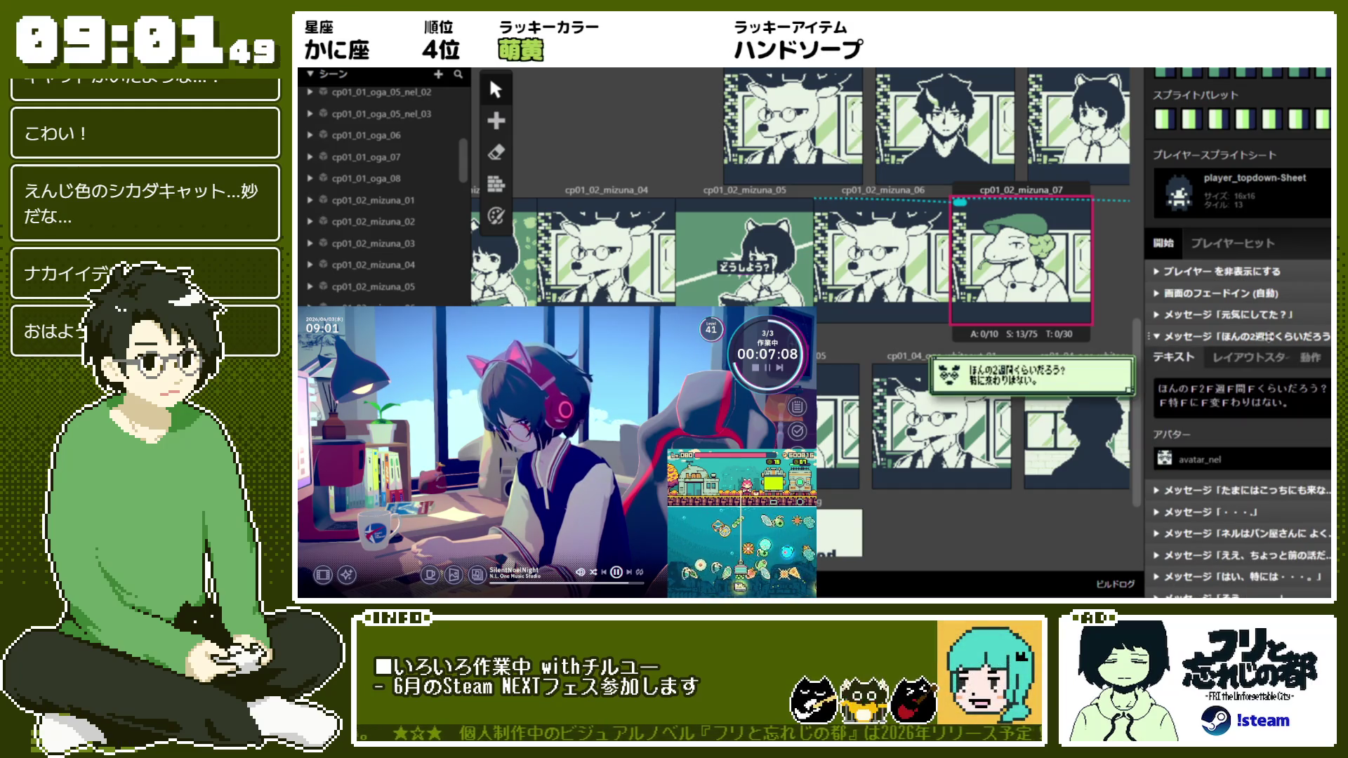
click(1269, 337)
click(1269, 349)
click(1268, 351)
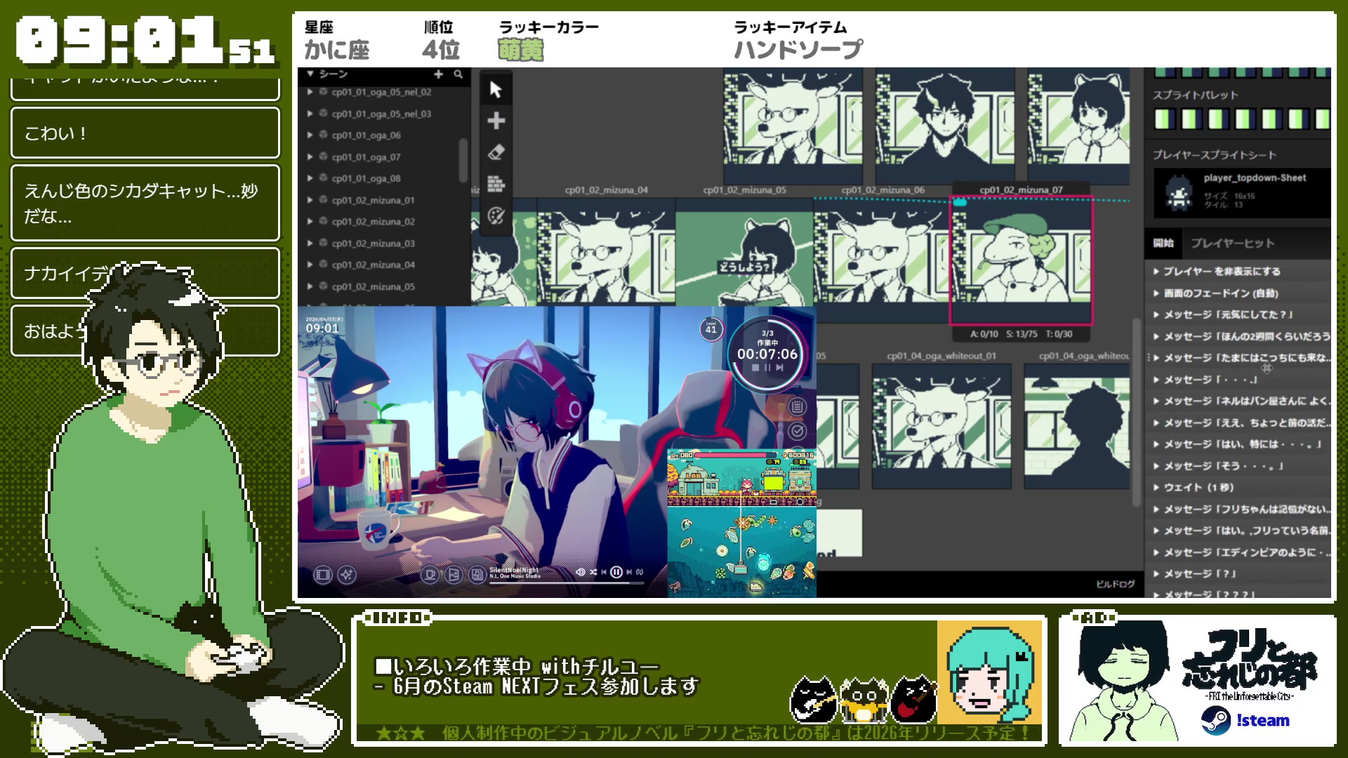
click(1262, 392)
click(1263, 392)
click(1263, 399)
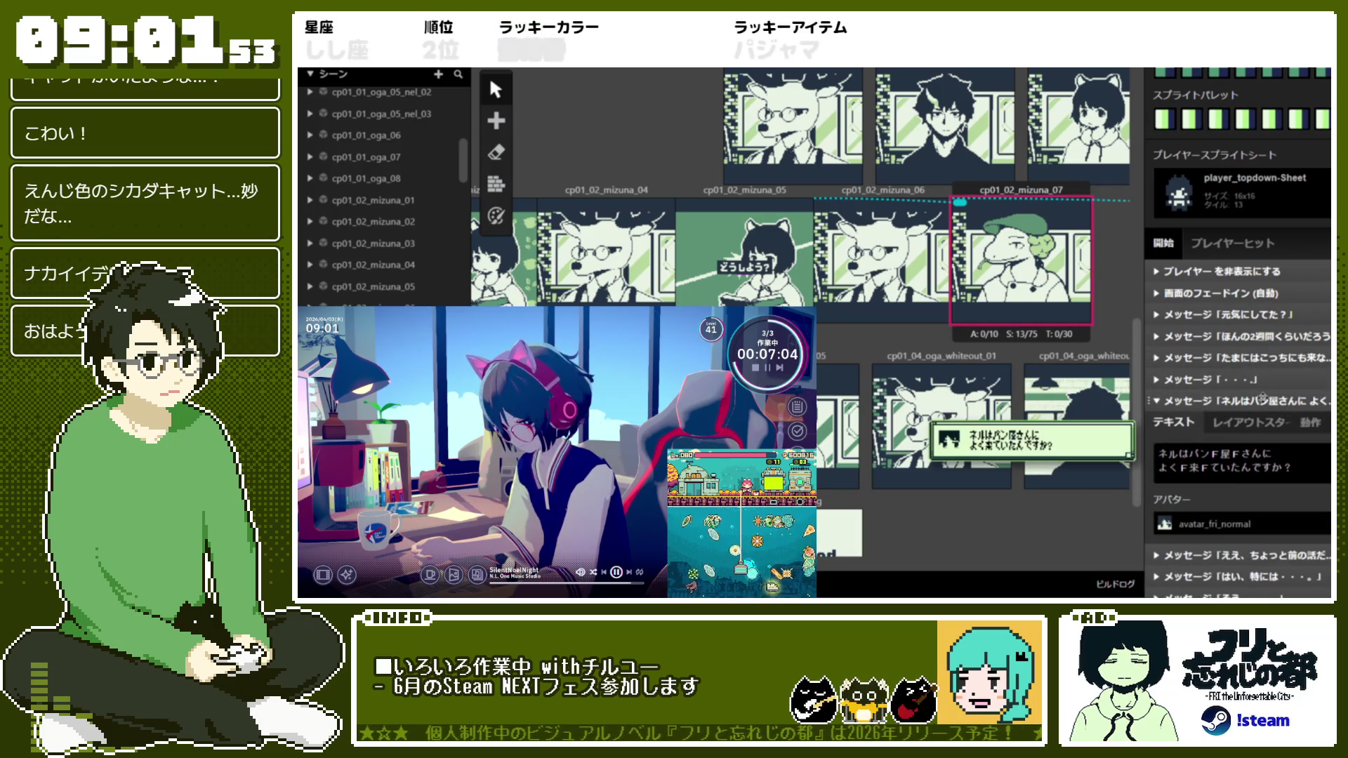
click(1263, 398)
scroll(1252, 344, down, 2)
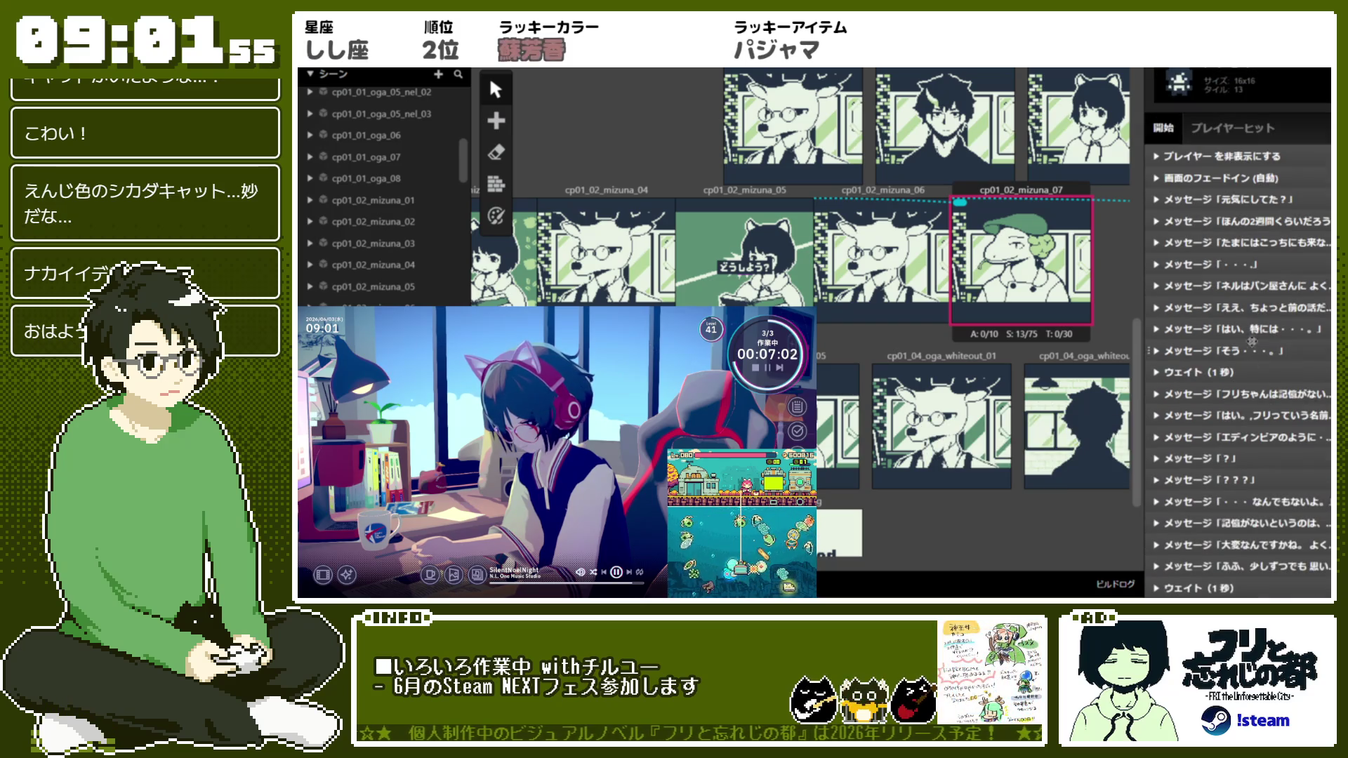
click(1267, 311)
click(1267, 312)
click(1262, 350)
click(1261, 350)
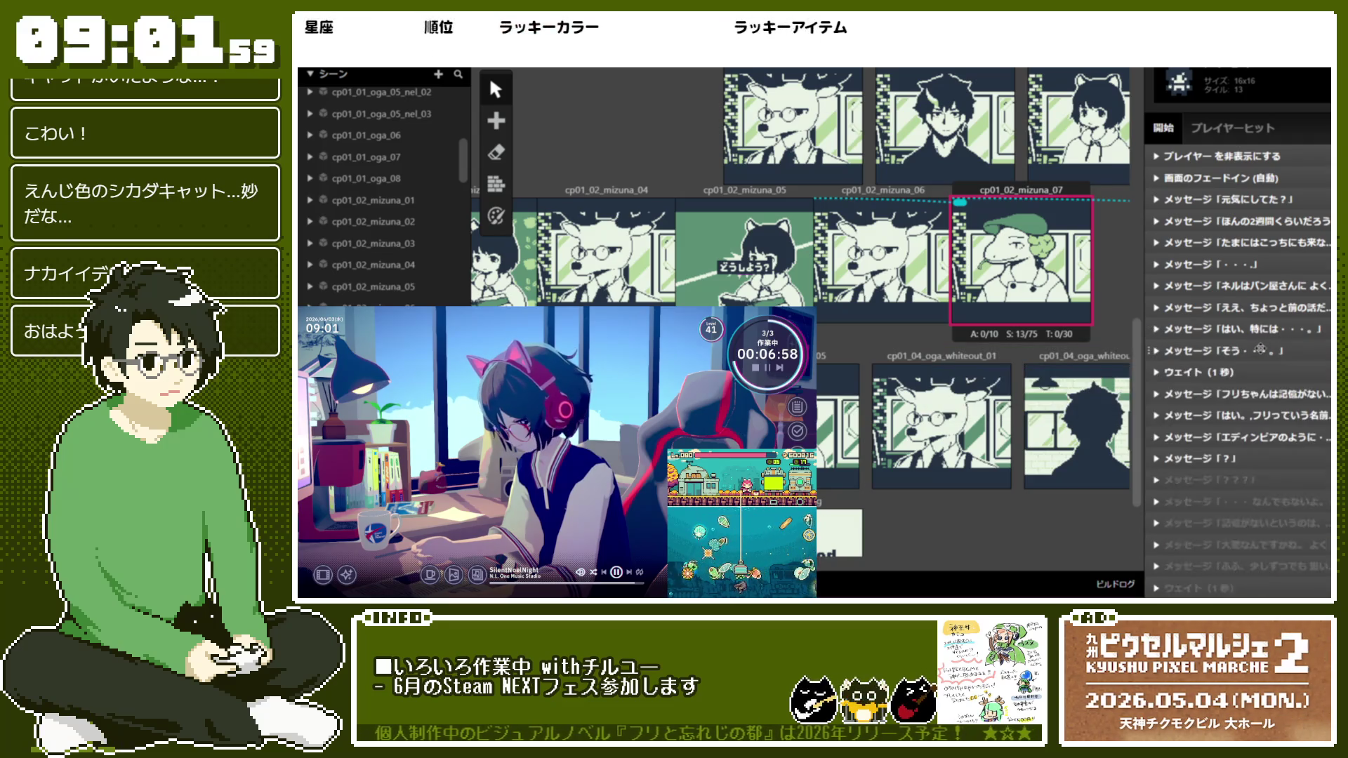
click(1257, 394)
click(1257, 394)
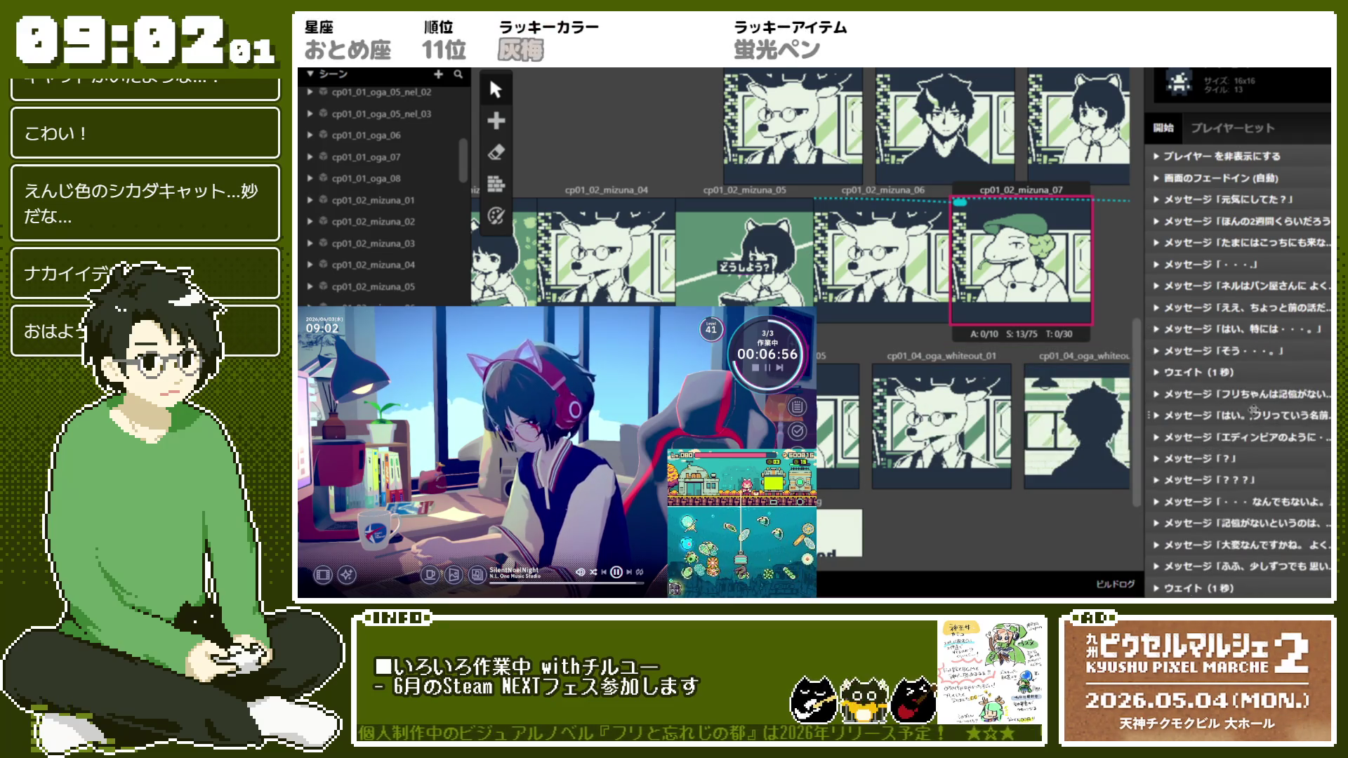
click(1251, 415)
click(1252, 415)
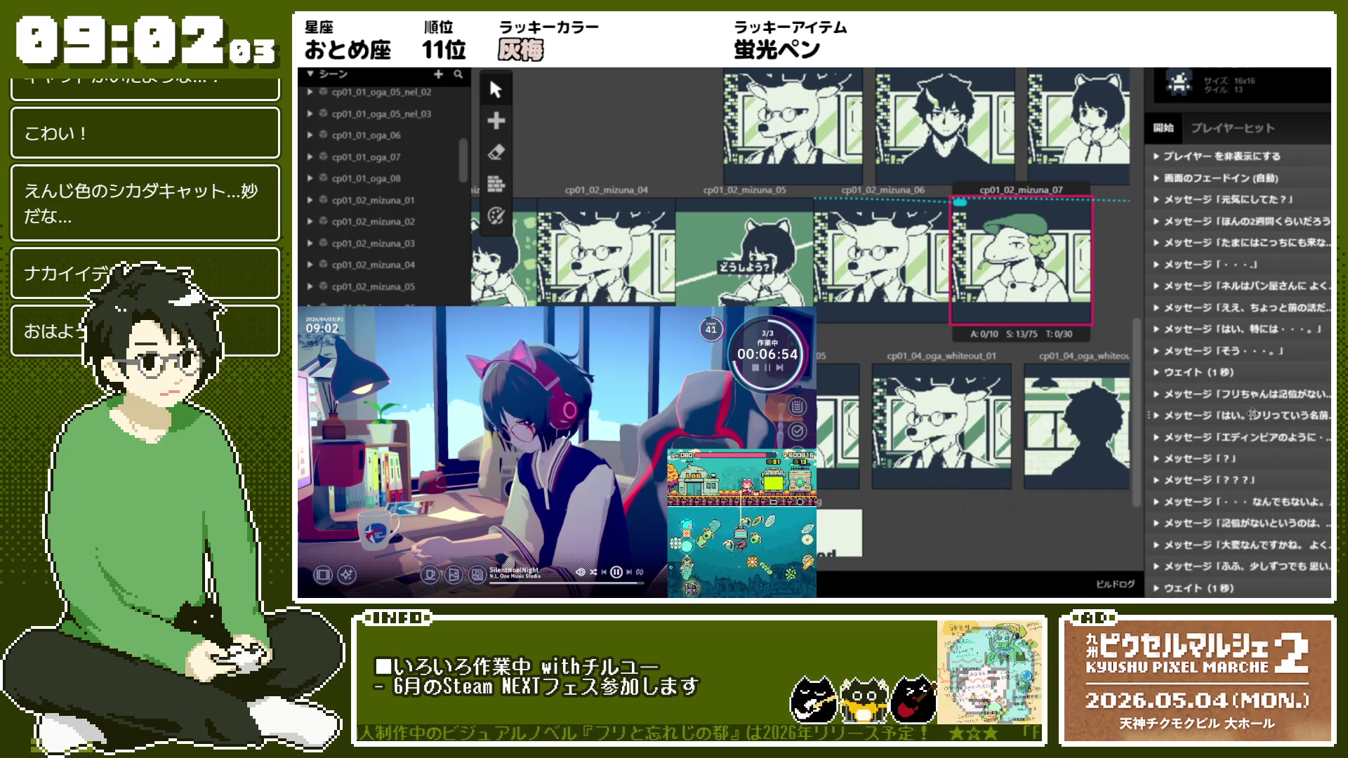
scroll(1257, 351, down, 2)
click(1260, 319)
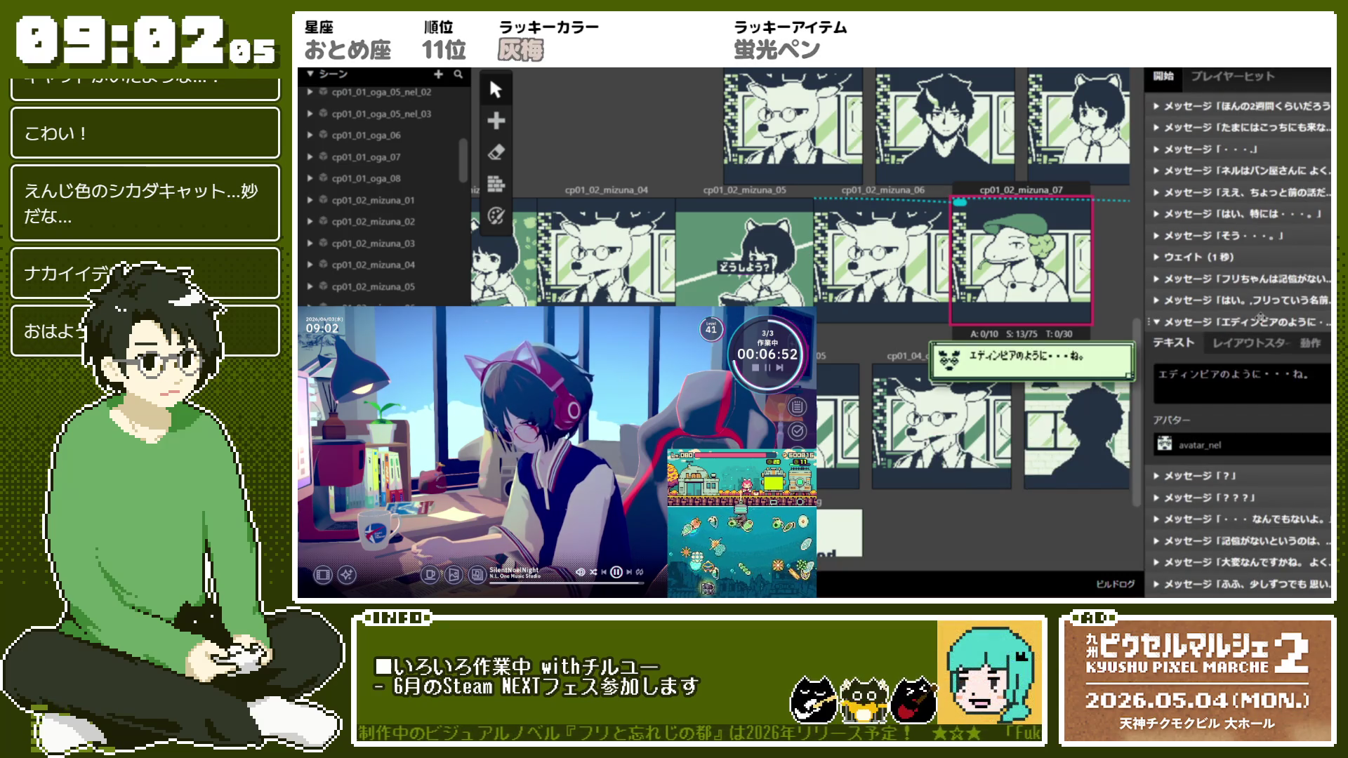
click(1261, 317)
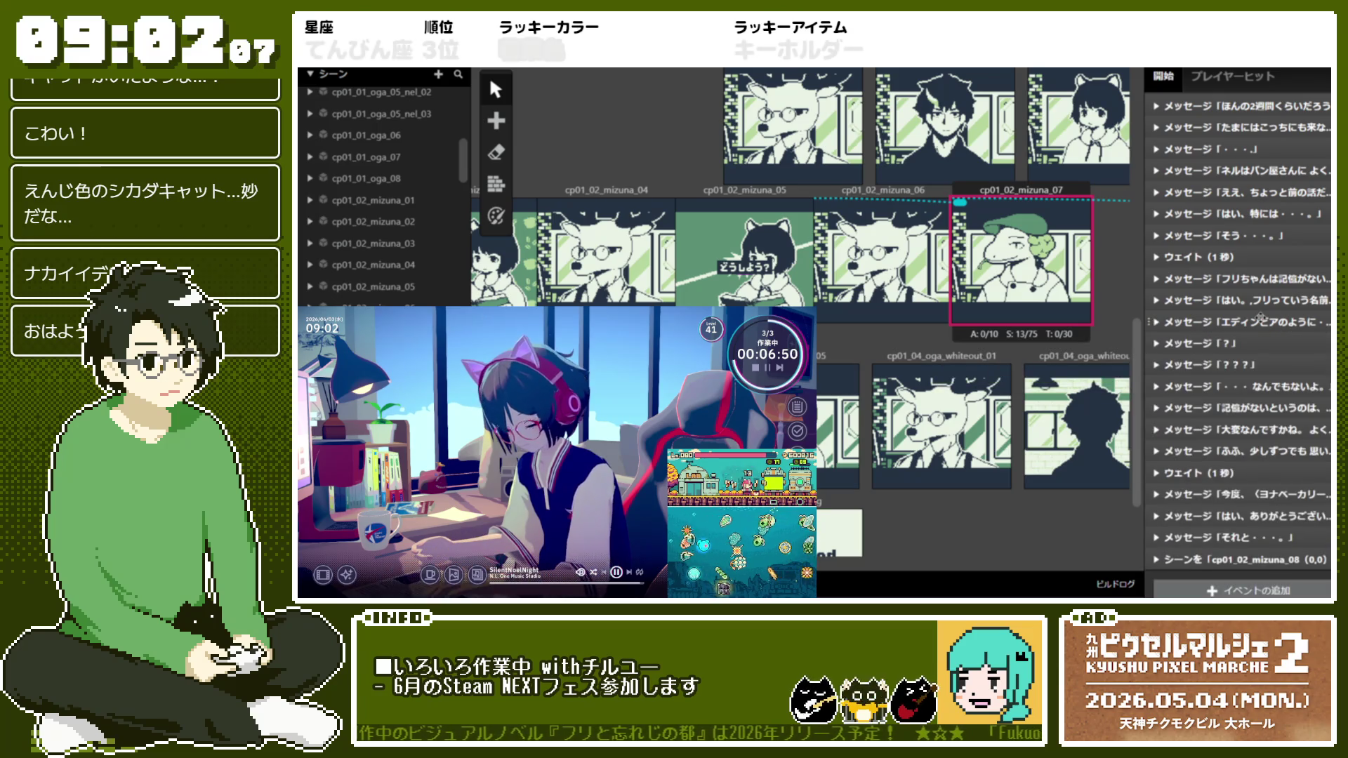
drag(1282, 374, 1285, 344)
Delete the four selected message events, including the エディンピア remark and なんでもないよ reply
right_click(1294, 322)
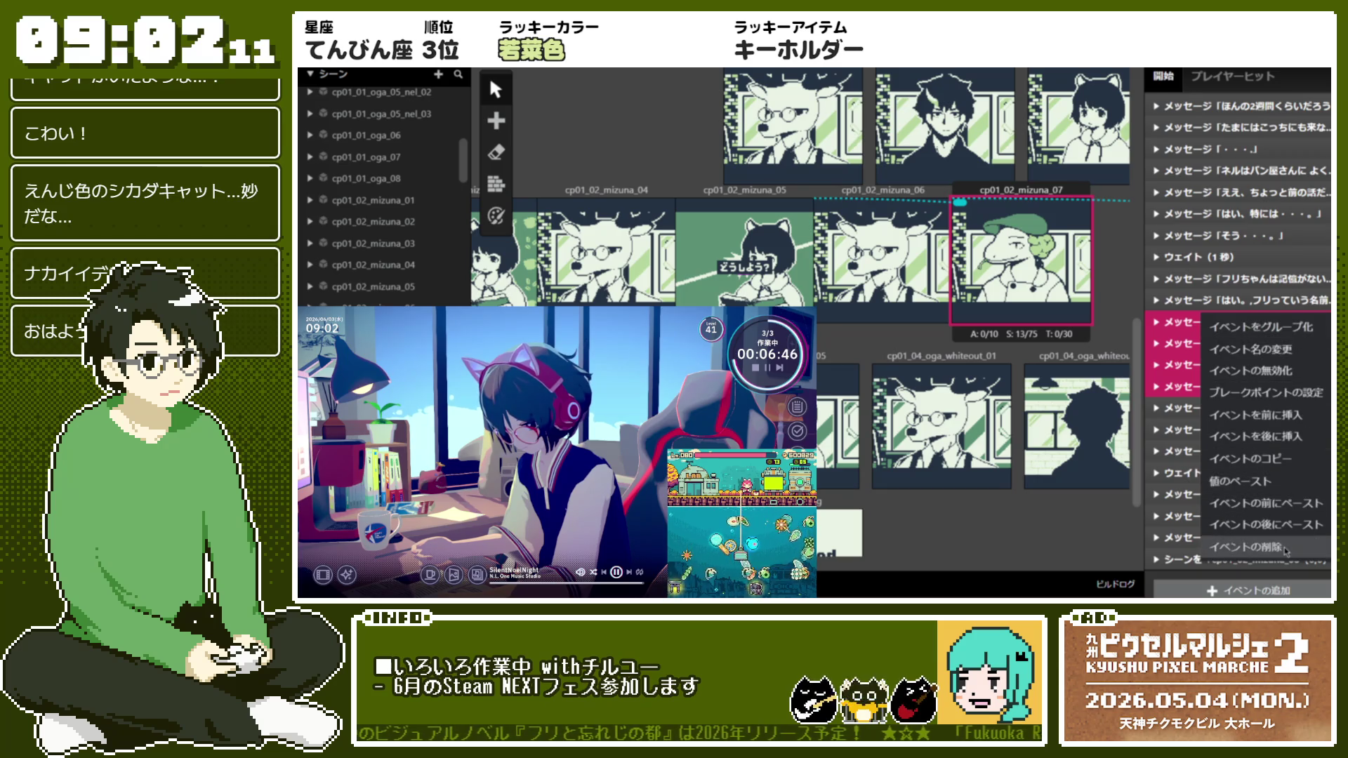
click(1228, 352)
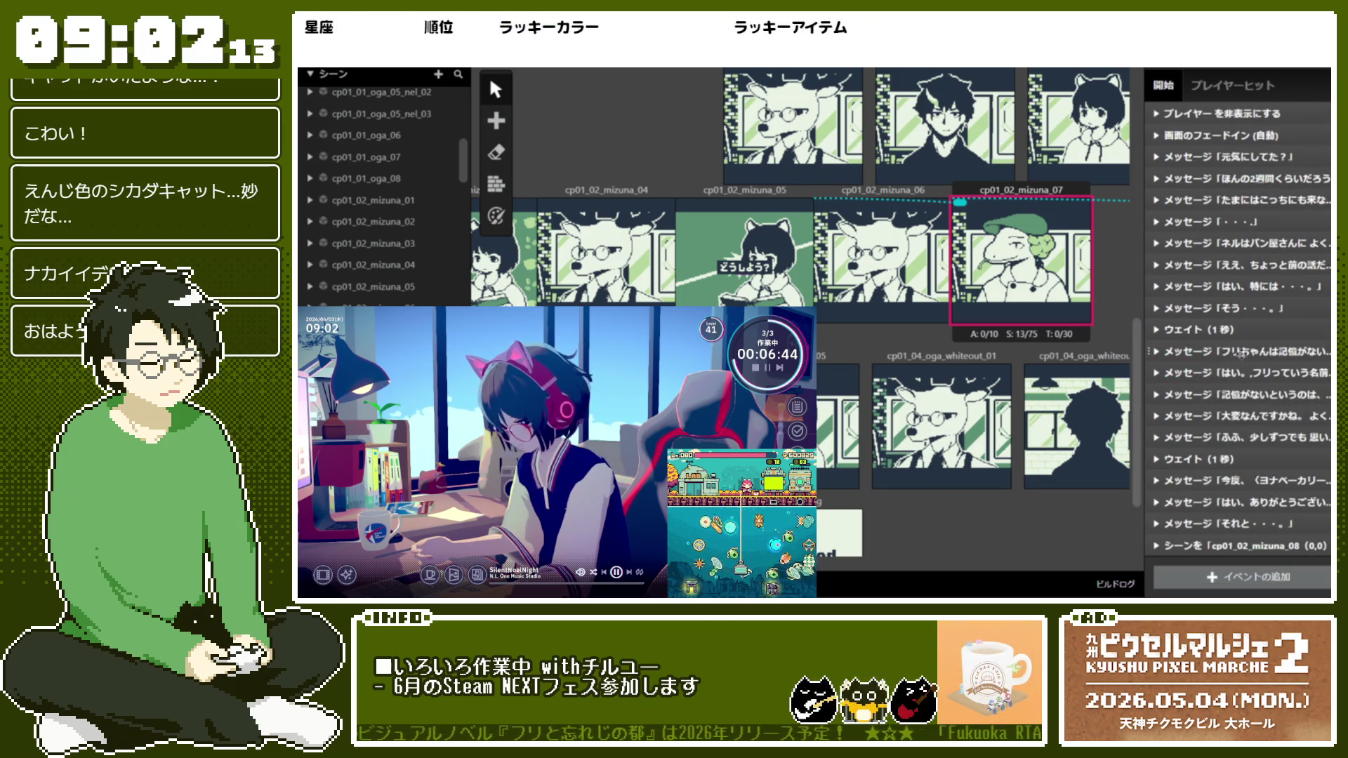
right_click(1252, 330)
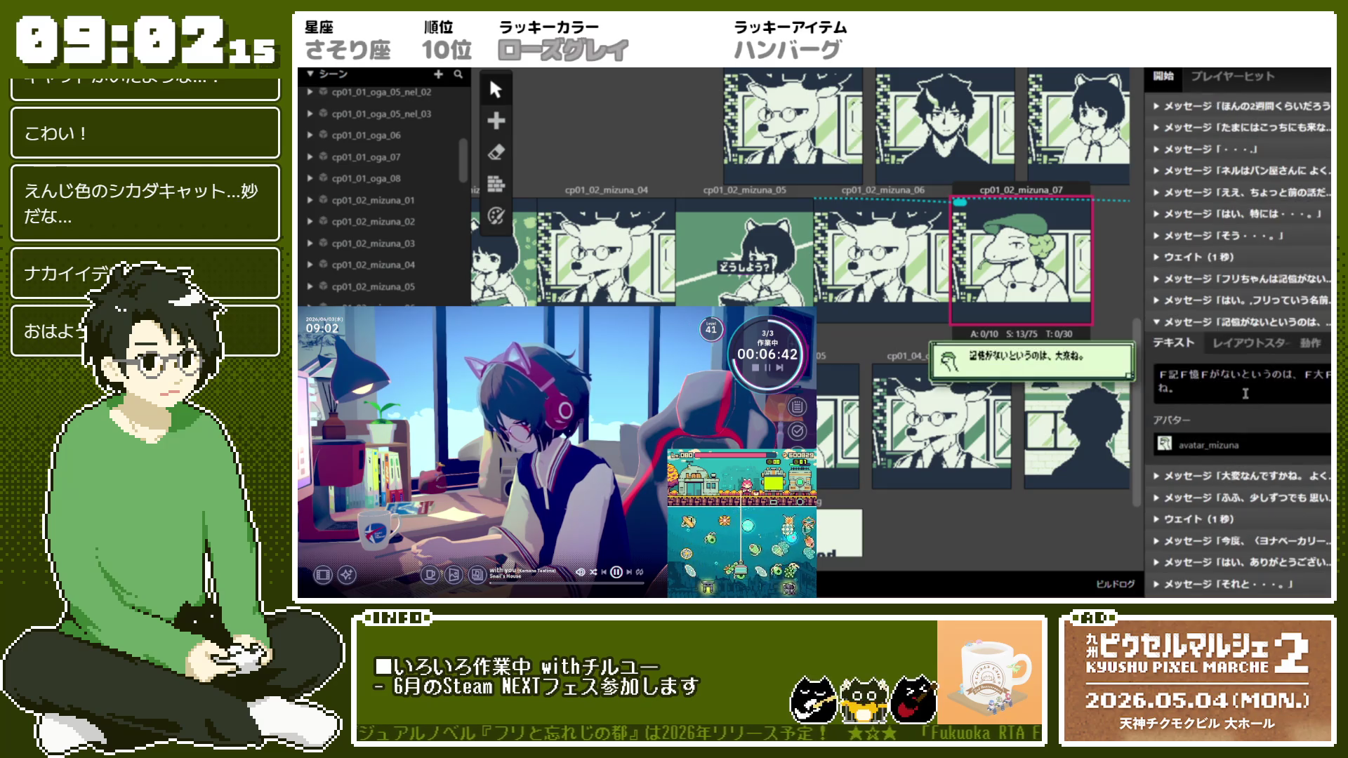
click(1252, 343)
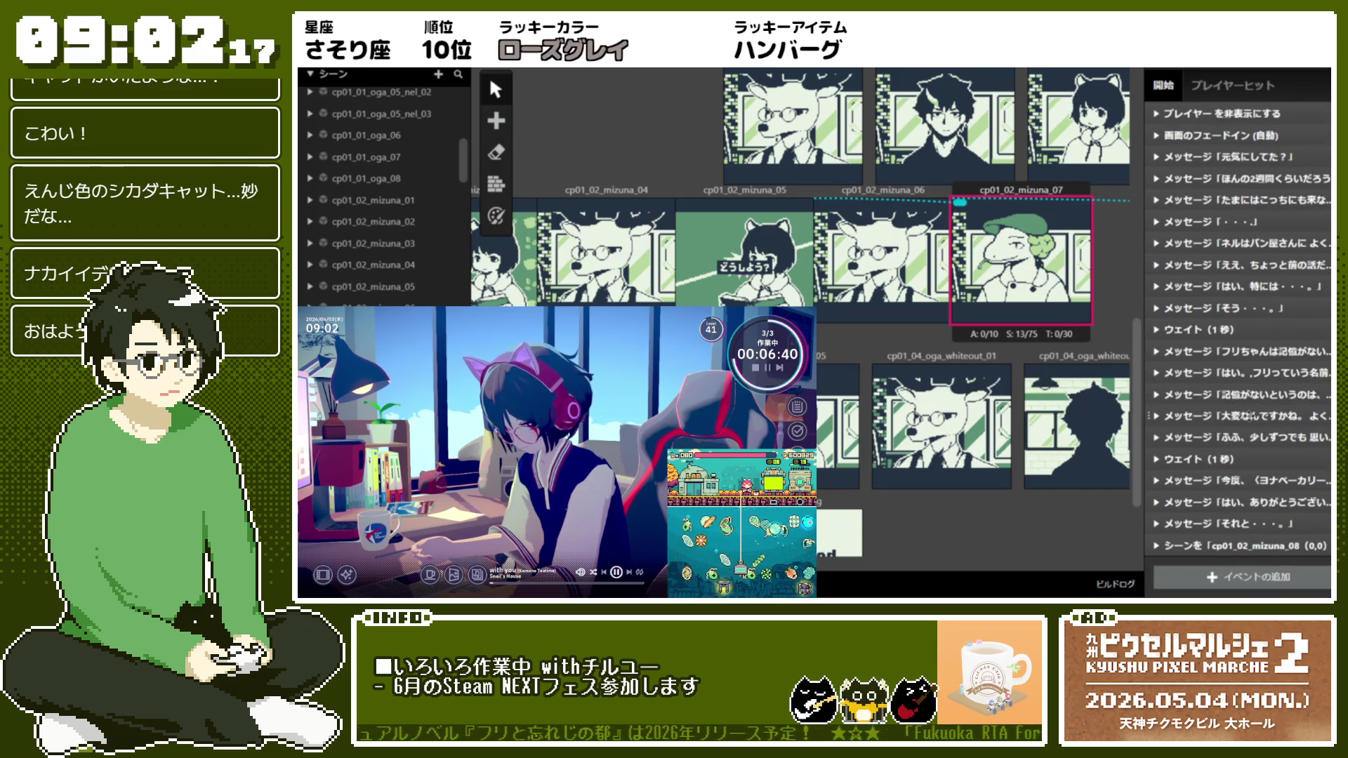
Review the remaining messages, from 大変なんですね through はい、ありがとうございます。
click(1248, 416)
click(1260, 344)
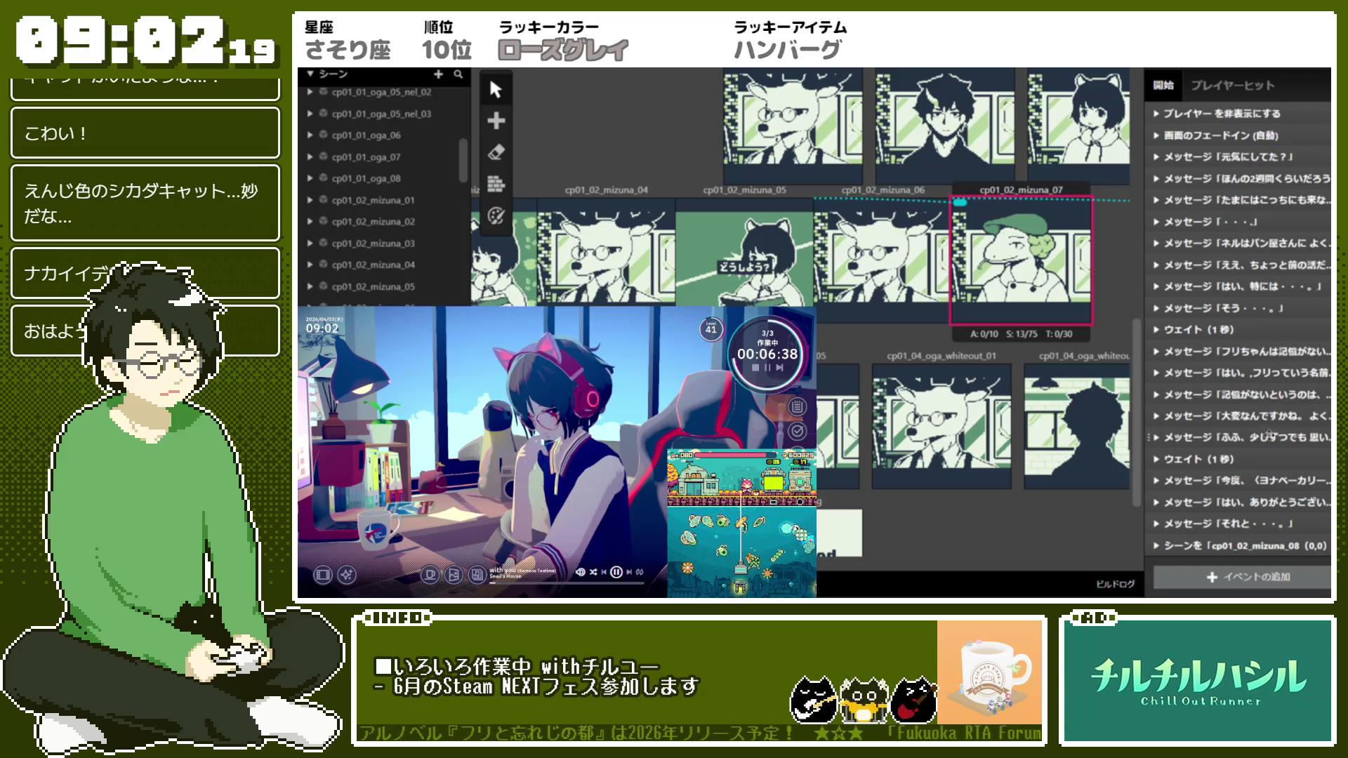
click(1260, 365)
click(1259, 365)
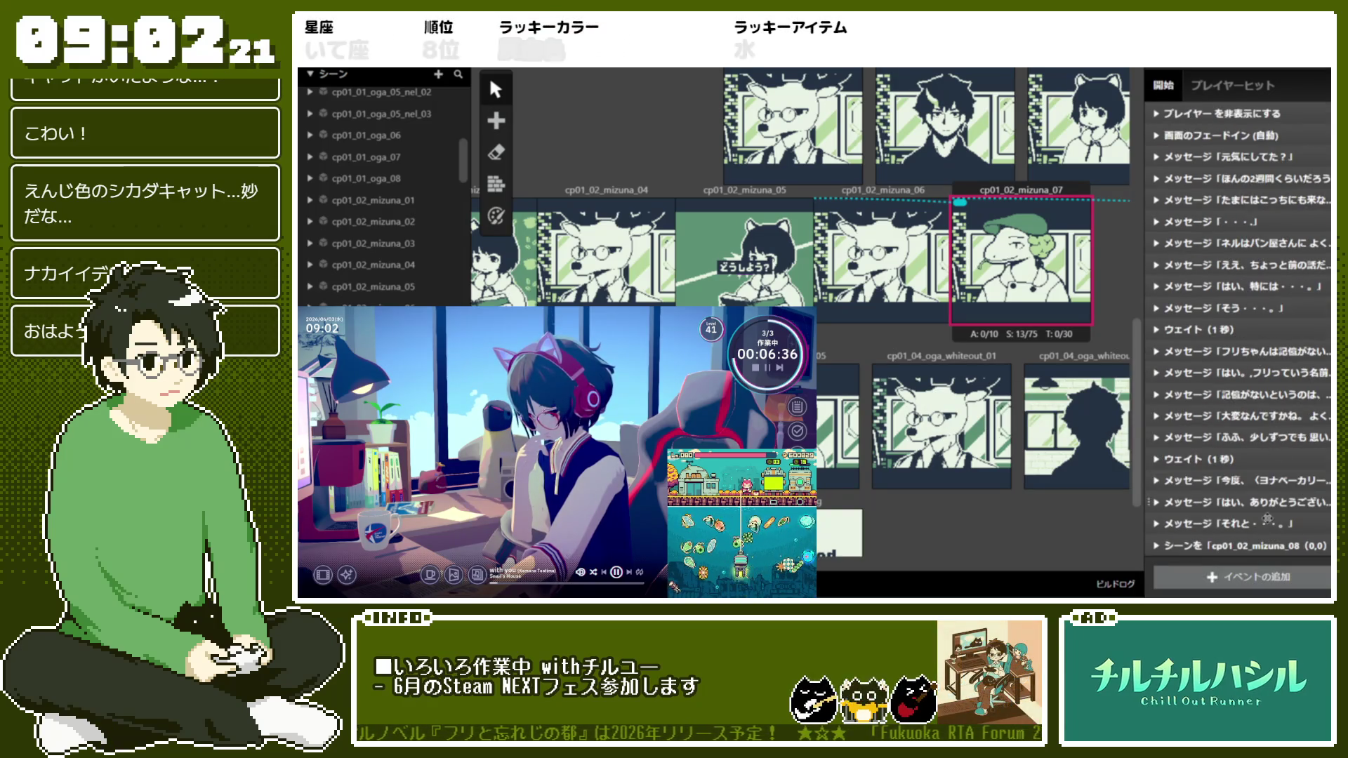
click(1265, 477)
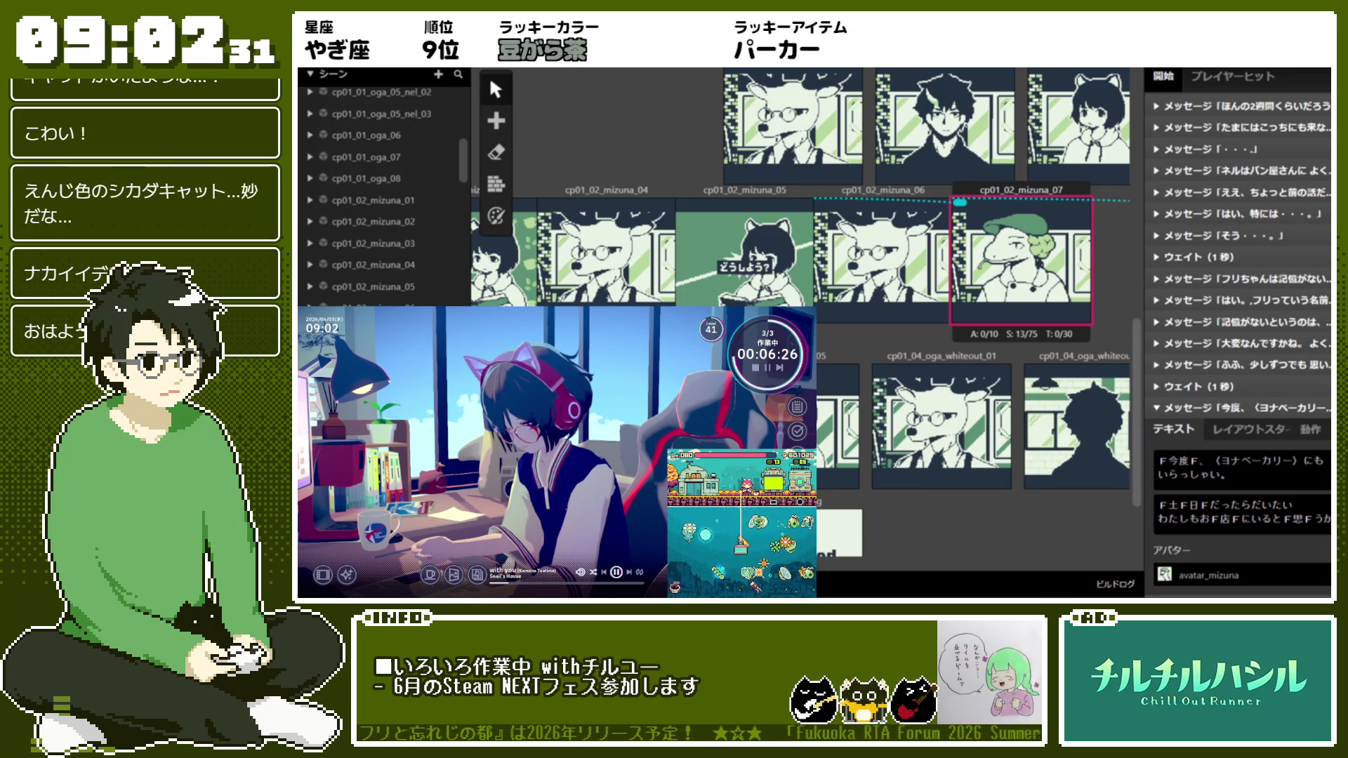
click(1285, 407)
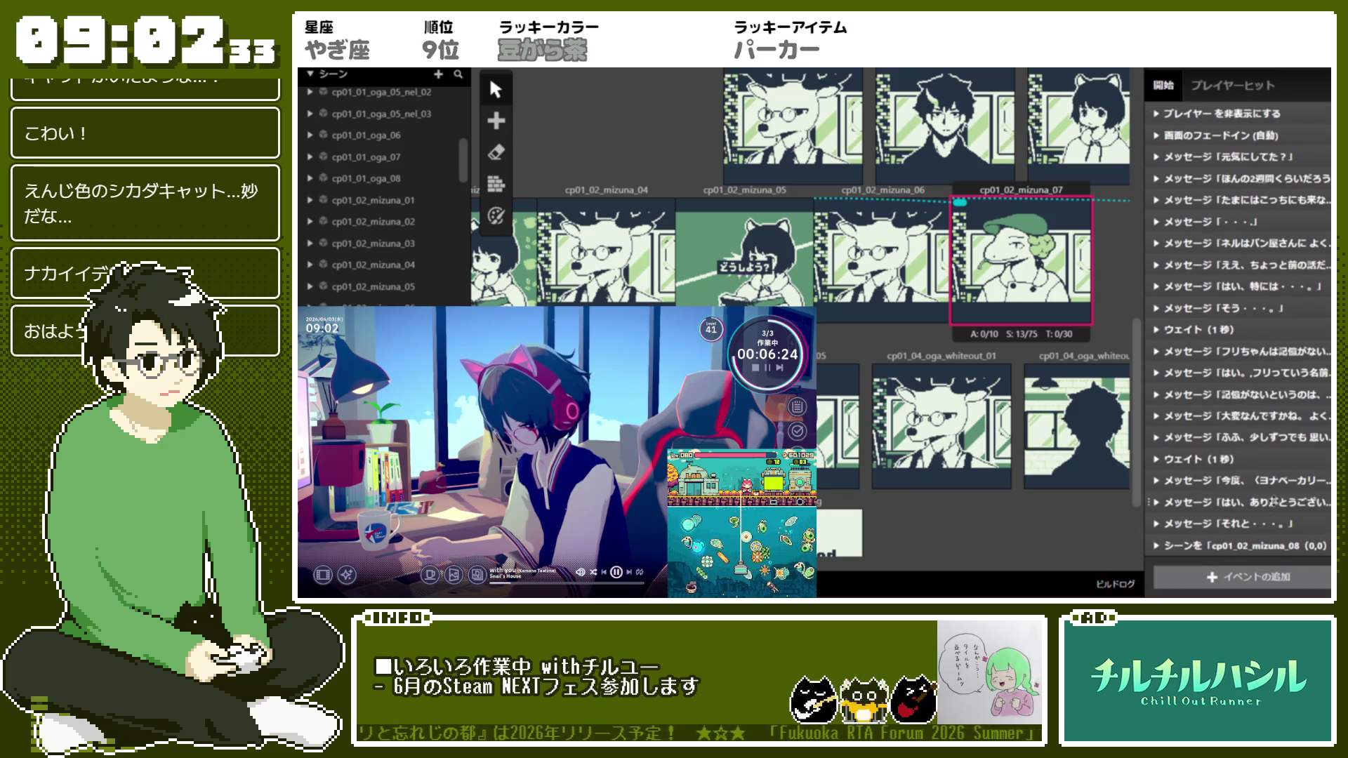
click(1278, 429)
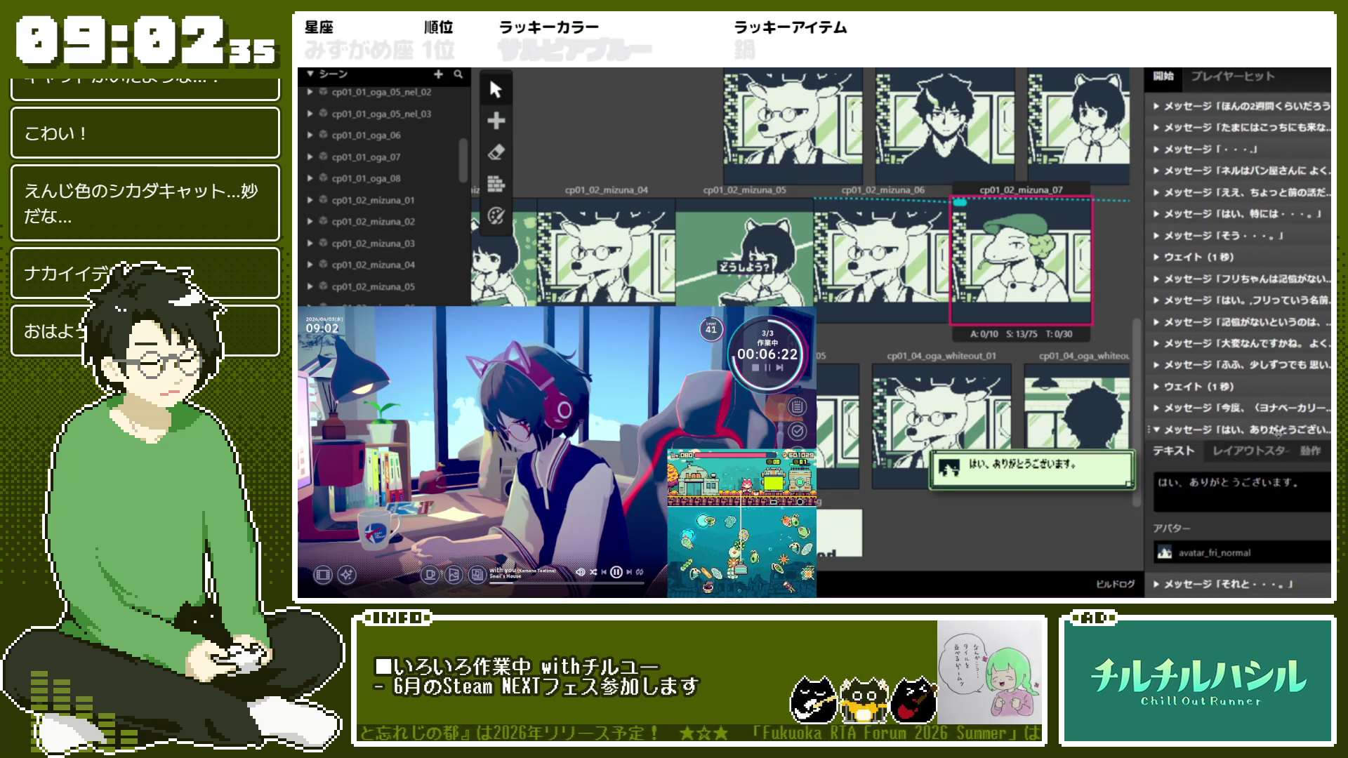
click(1278, 430)
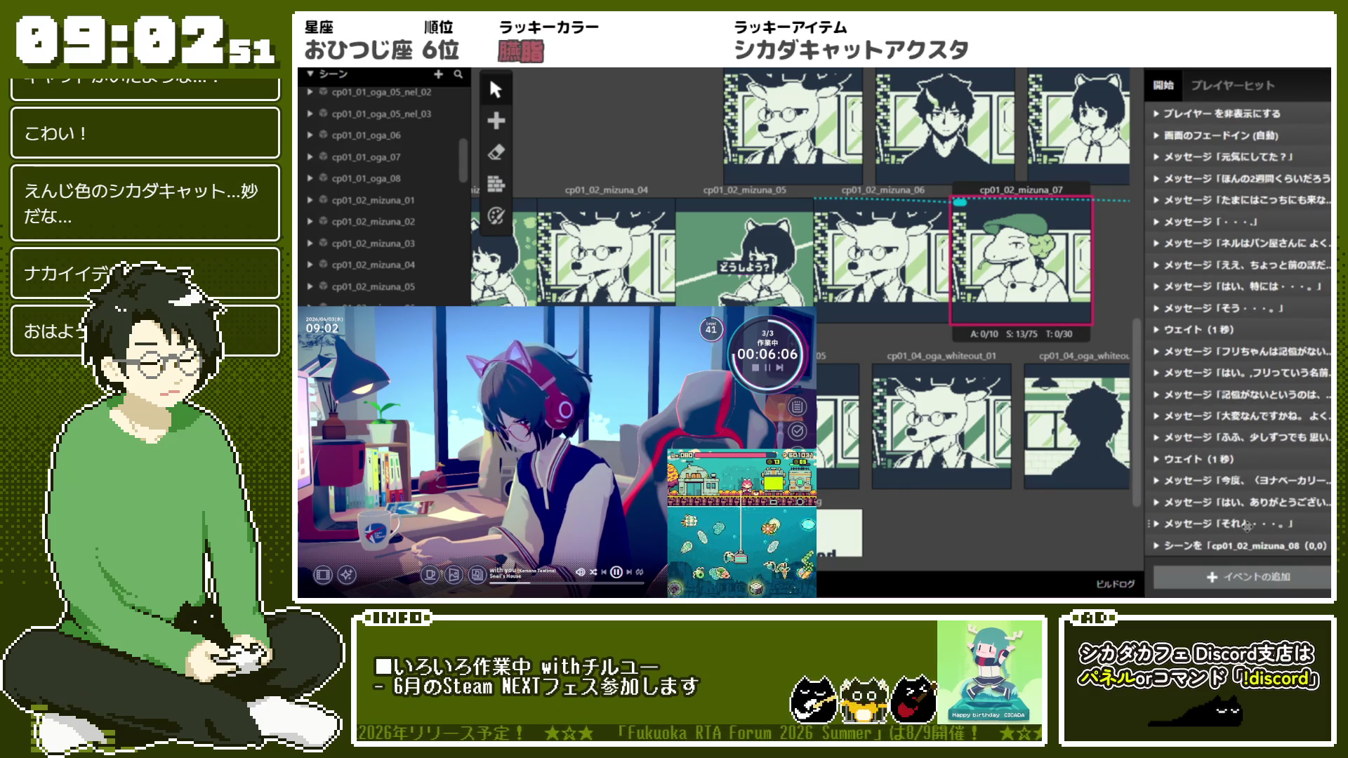
Move scene cp01_02_mizuna_08 left beside mizuna_07 and check its final scene switch
click(1244, 523)
click(1253, 455)
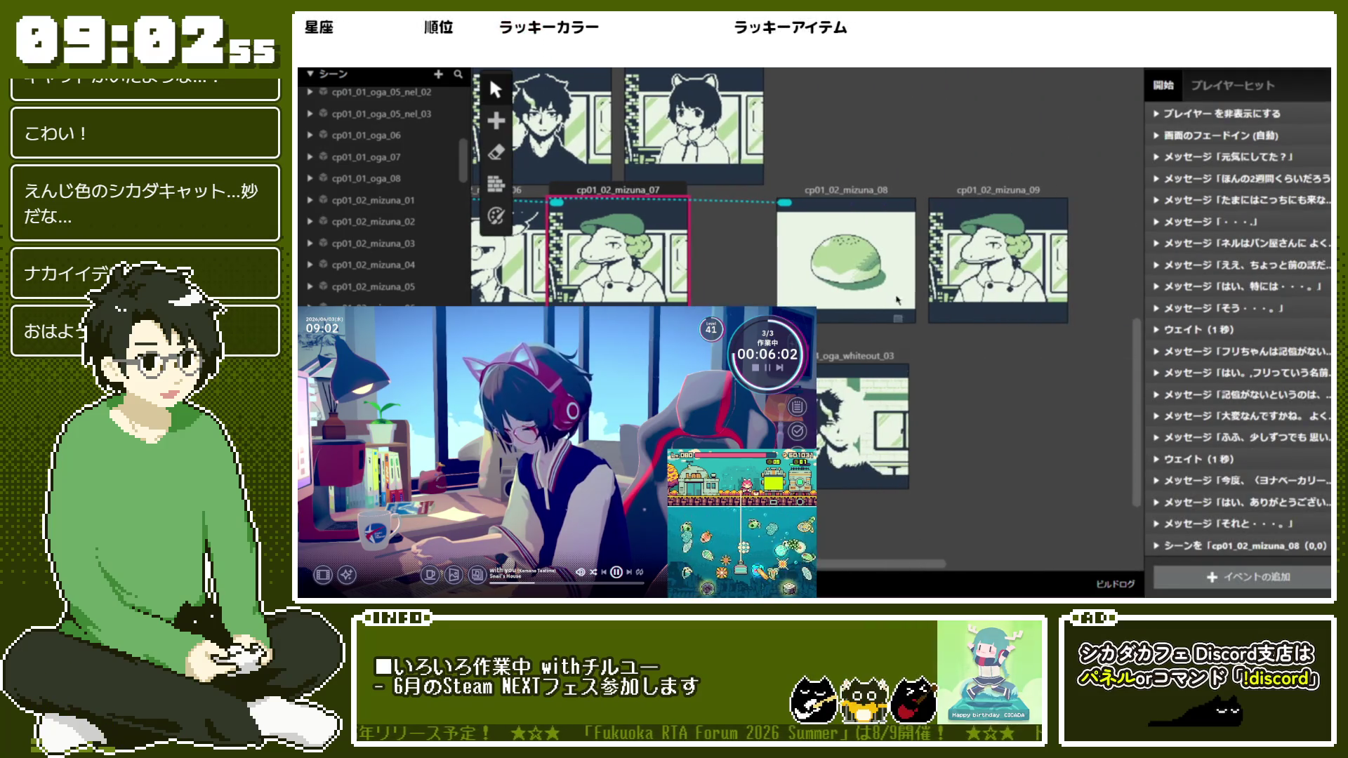
drag(871, 200, 783, 199)
scroll(1240, 351, down, 2)
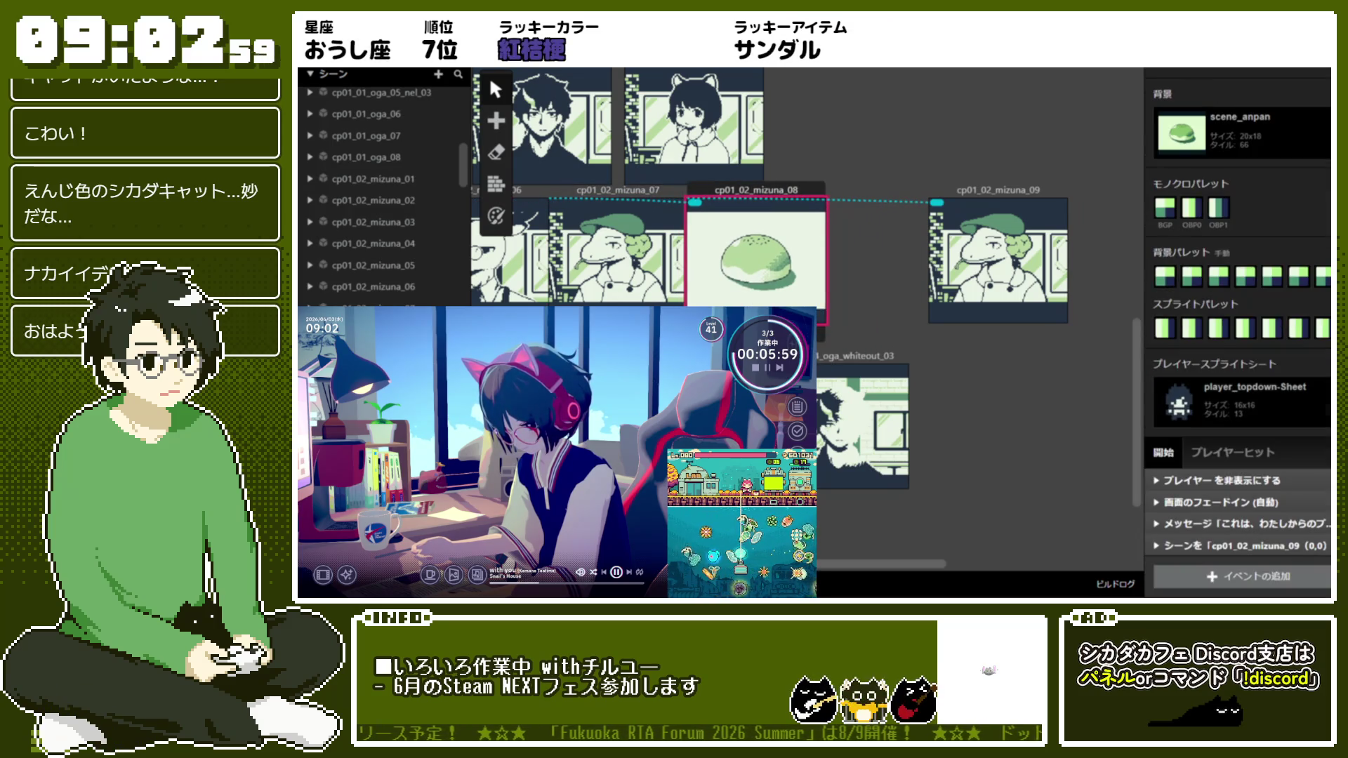
click(1290, 545)
click(1289, 545)
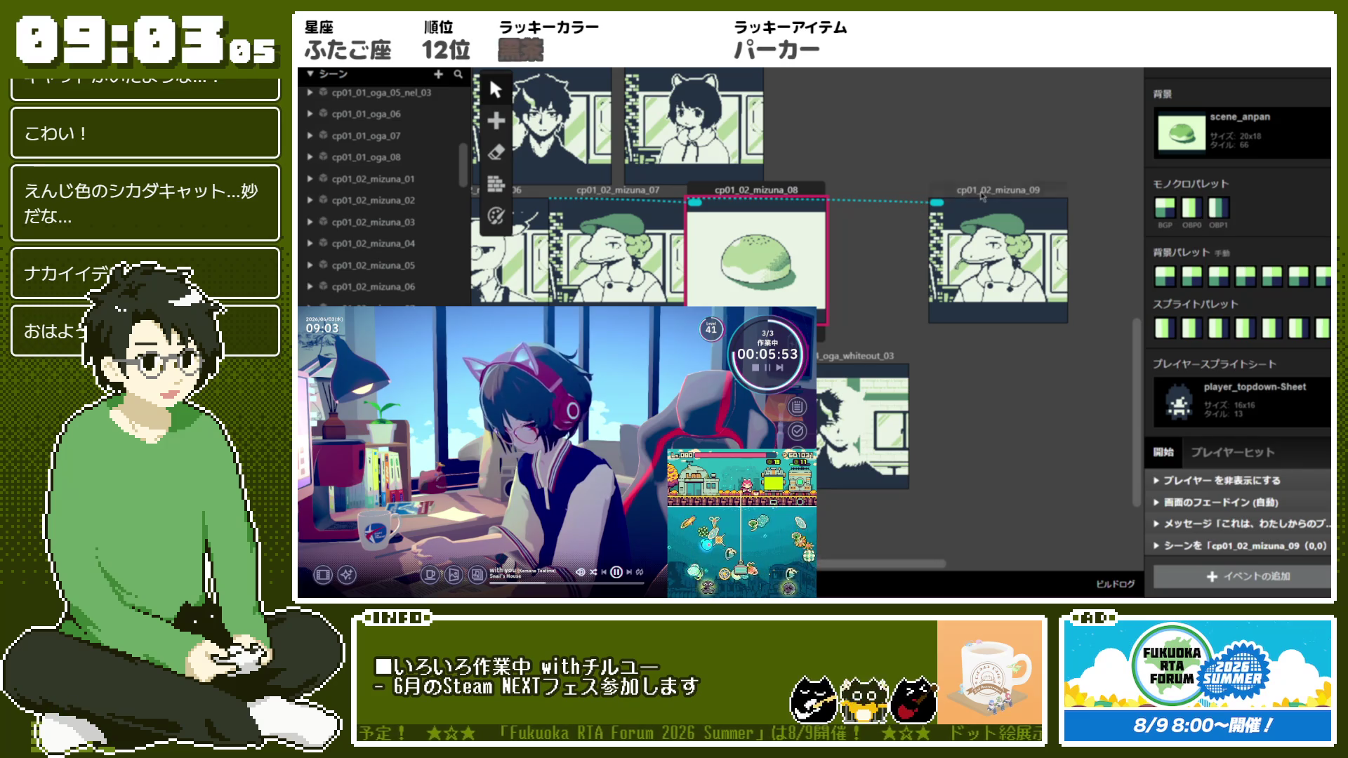
Nudge mizuna_09 left and select its messages from 「パン！」 through the final thank-you
drag(980, 193, 952, 191)
scroll(1294, 357, down, 5)
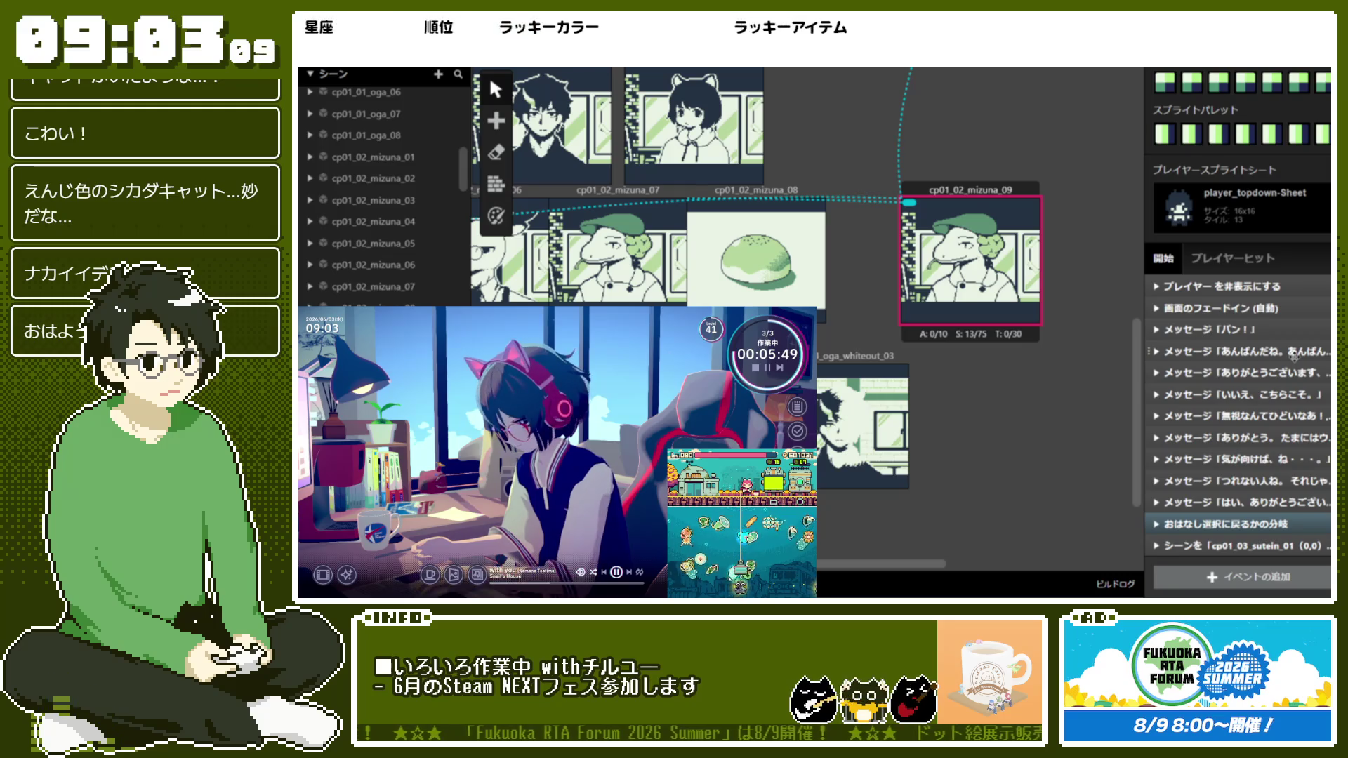
click(1289, 501)
click(1291, 500)
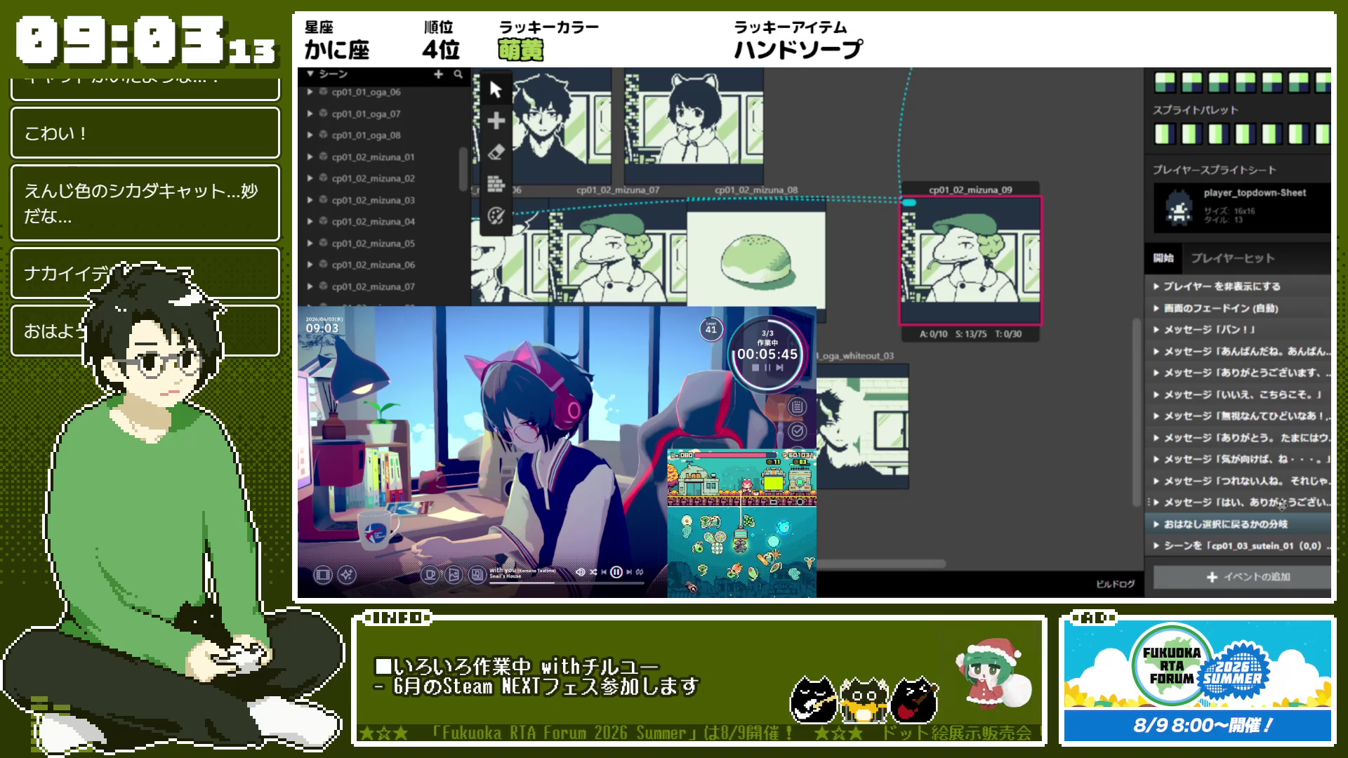
drag(1264, 484, 1280, 353)
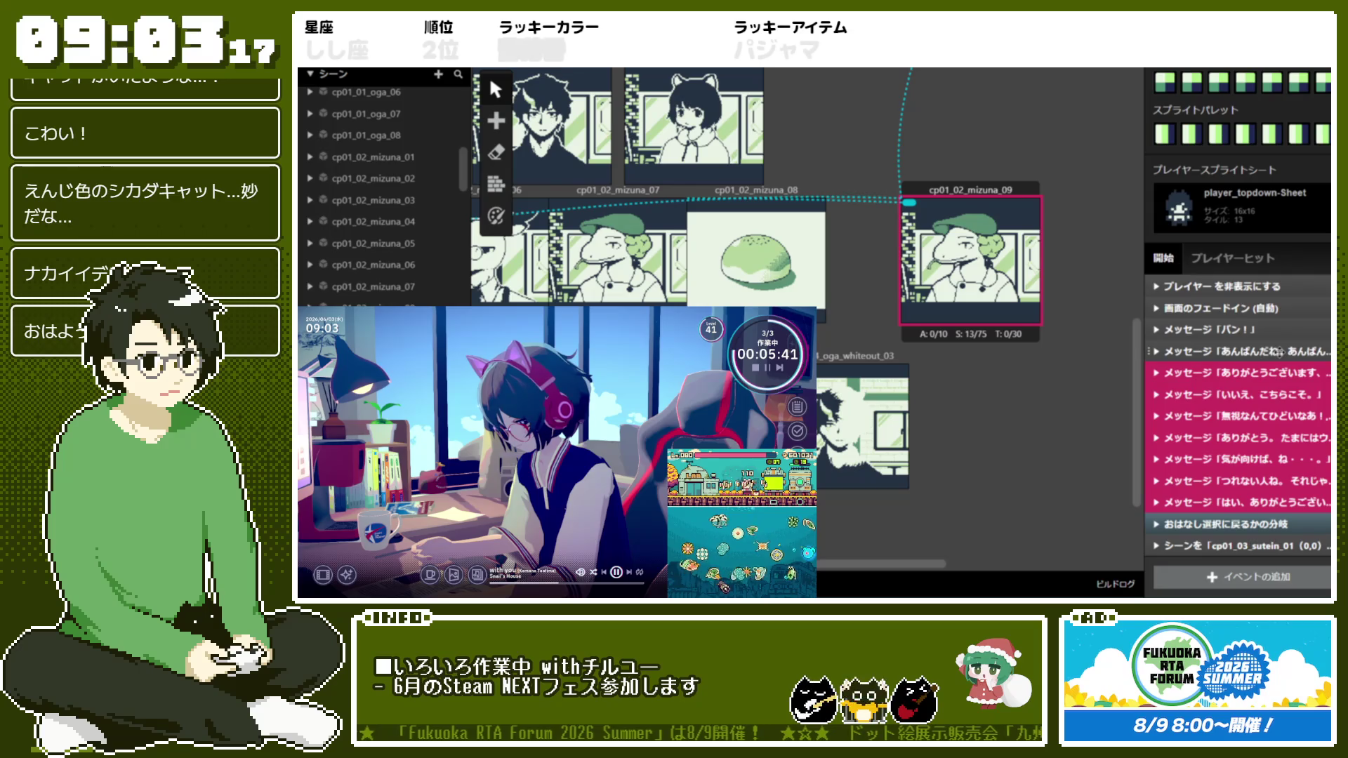
right_click(1269, 374)
shift+click(1203, 330)
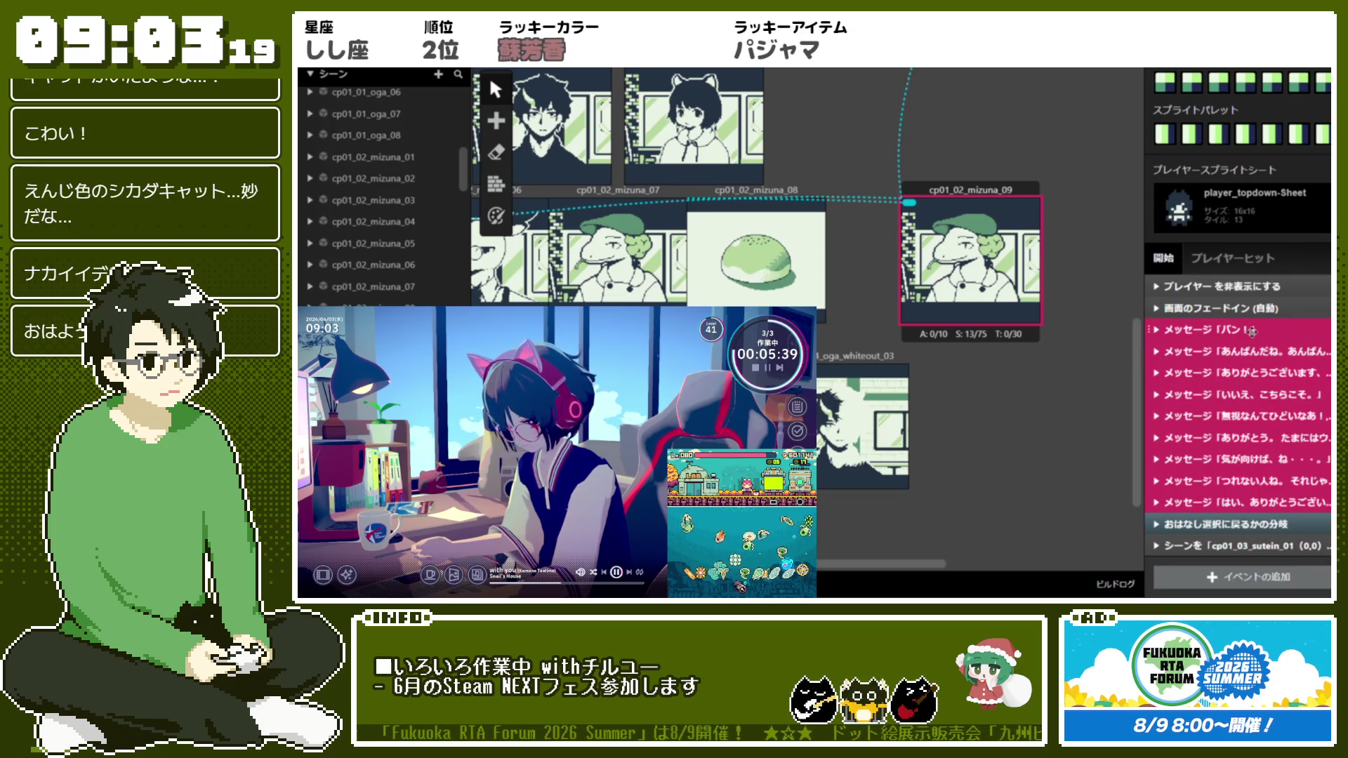